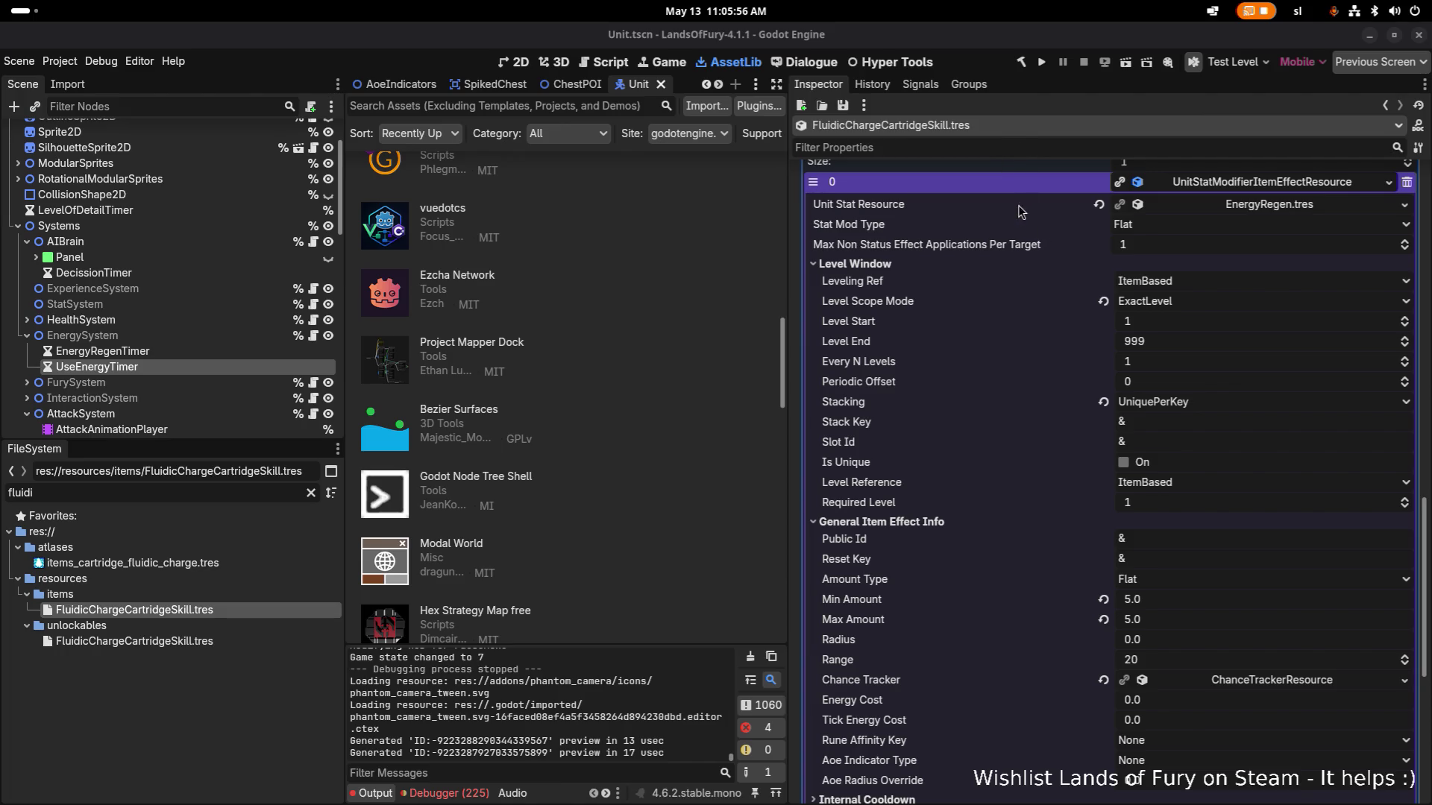
Run the Lands of Fury project from the editor to reach the Hyper Fox Studios splash.
{"action": "left_click", "coordinate": [1041, 62]}
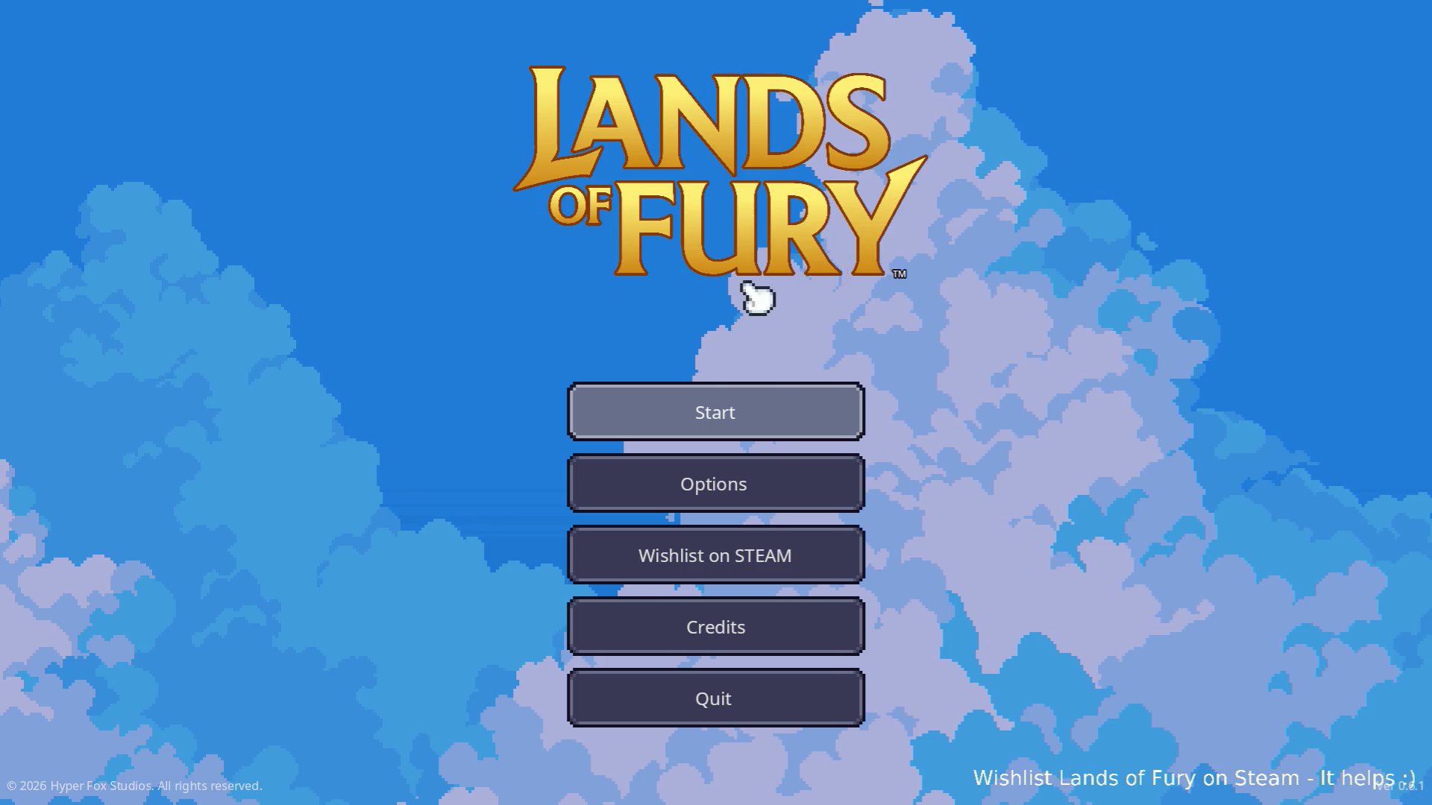
Load the first saved profile and briefly type 'Pla' in the developer console.
{"action": "left_click", "coordinate": [720, 411]}
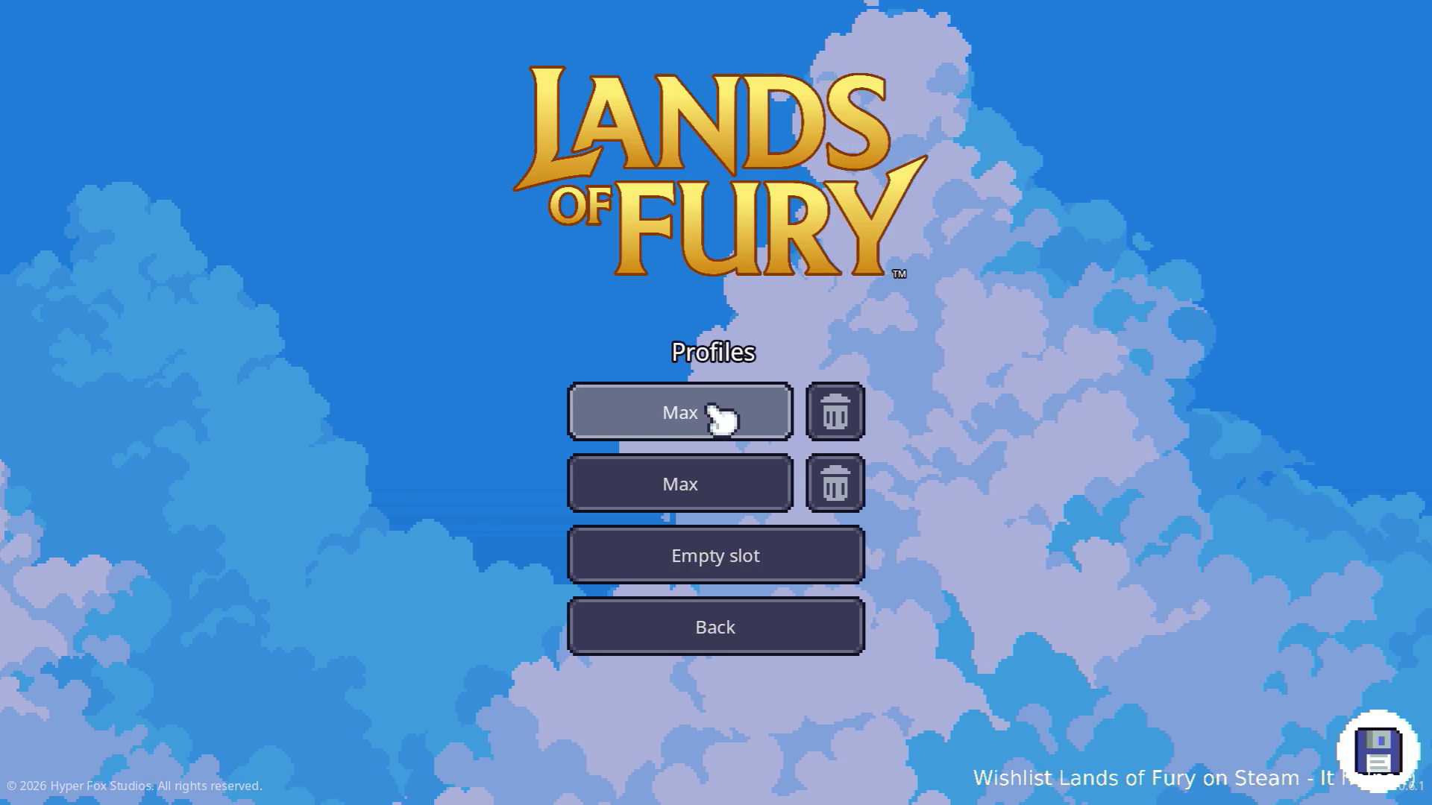
{"action": "left_click", "coordinate": [722, 416]}
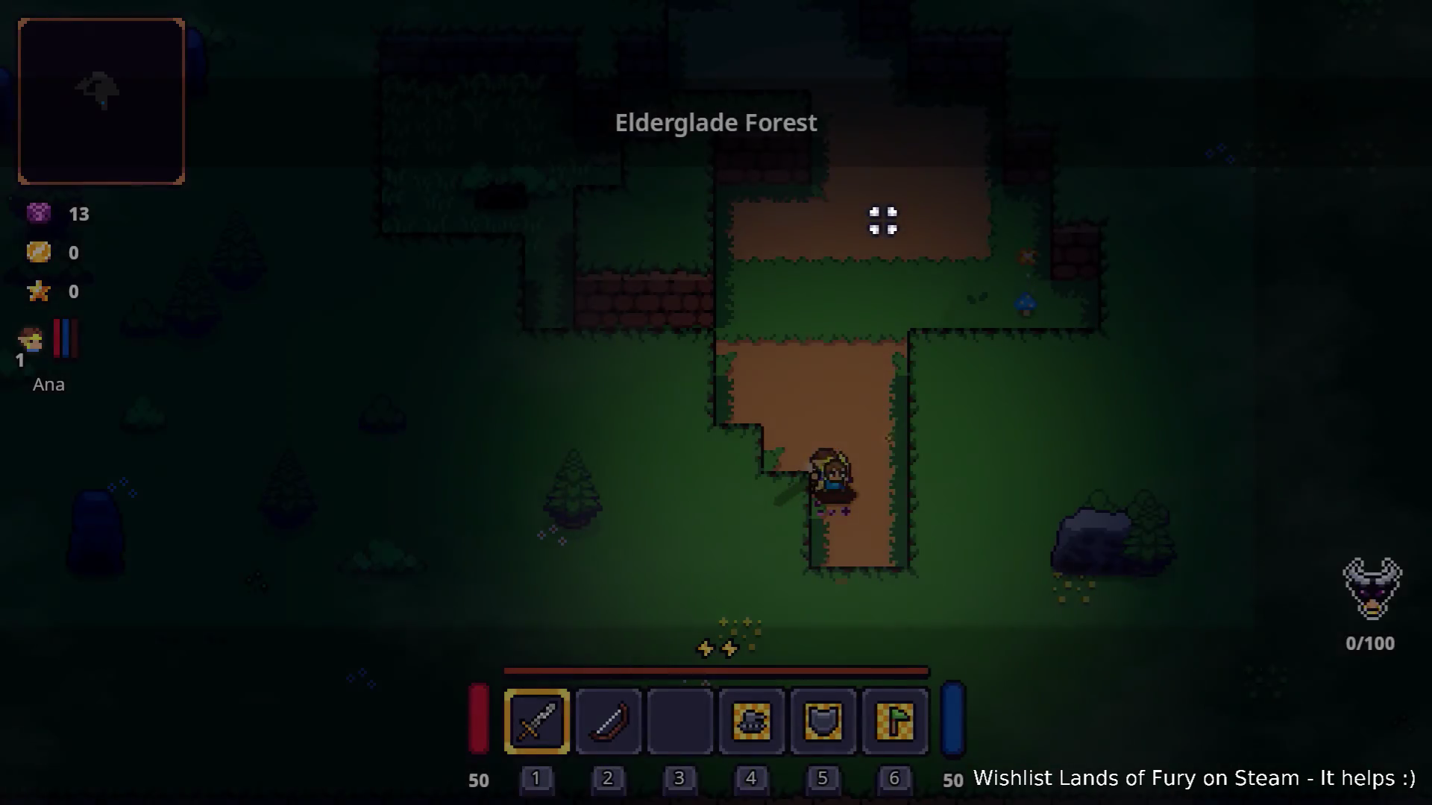
{"action": "key", "text": "grave"}
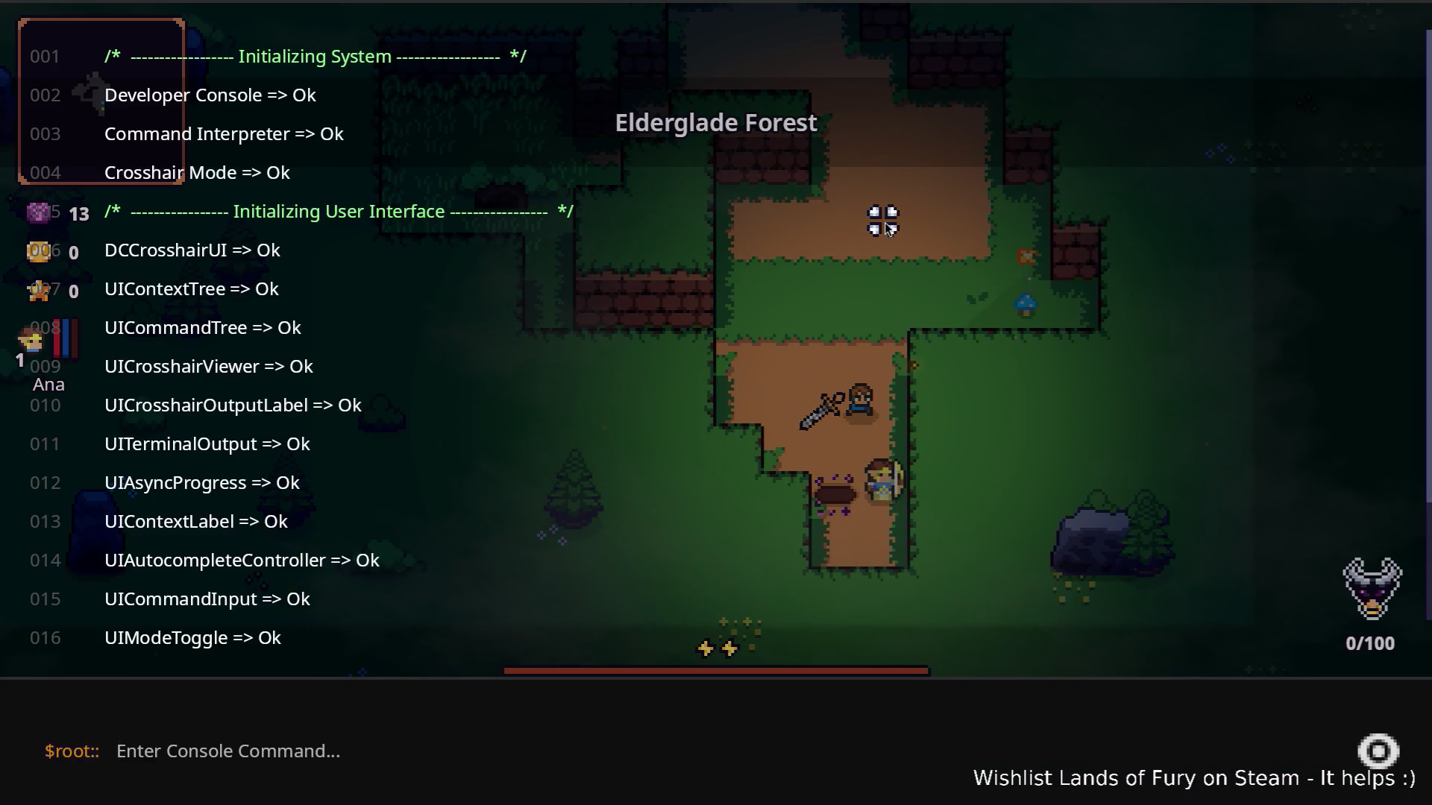
{"action": "type", "text": "Playe"}
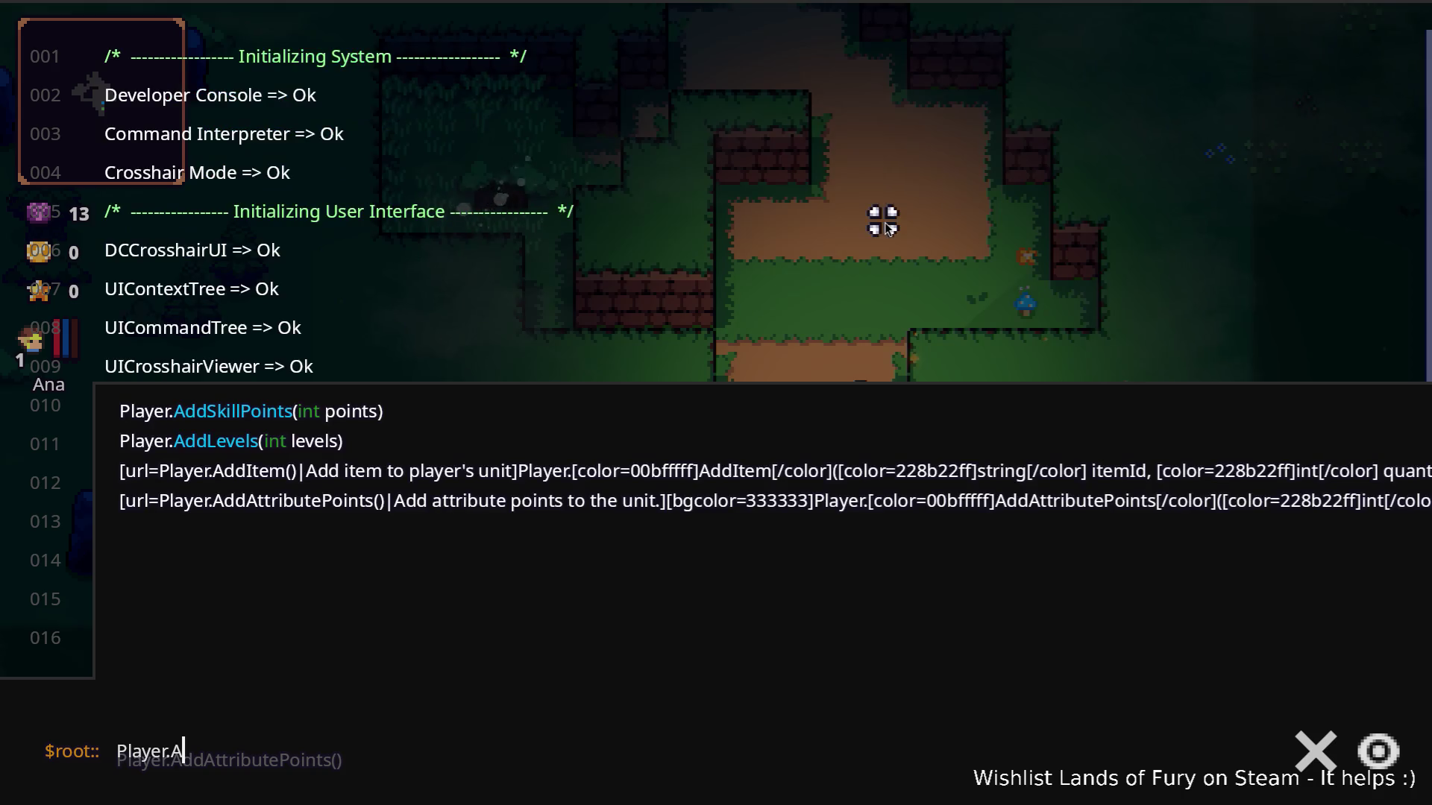
{"action": "key", "text": "grave"}
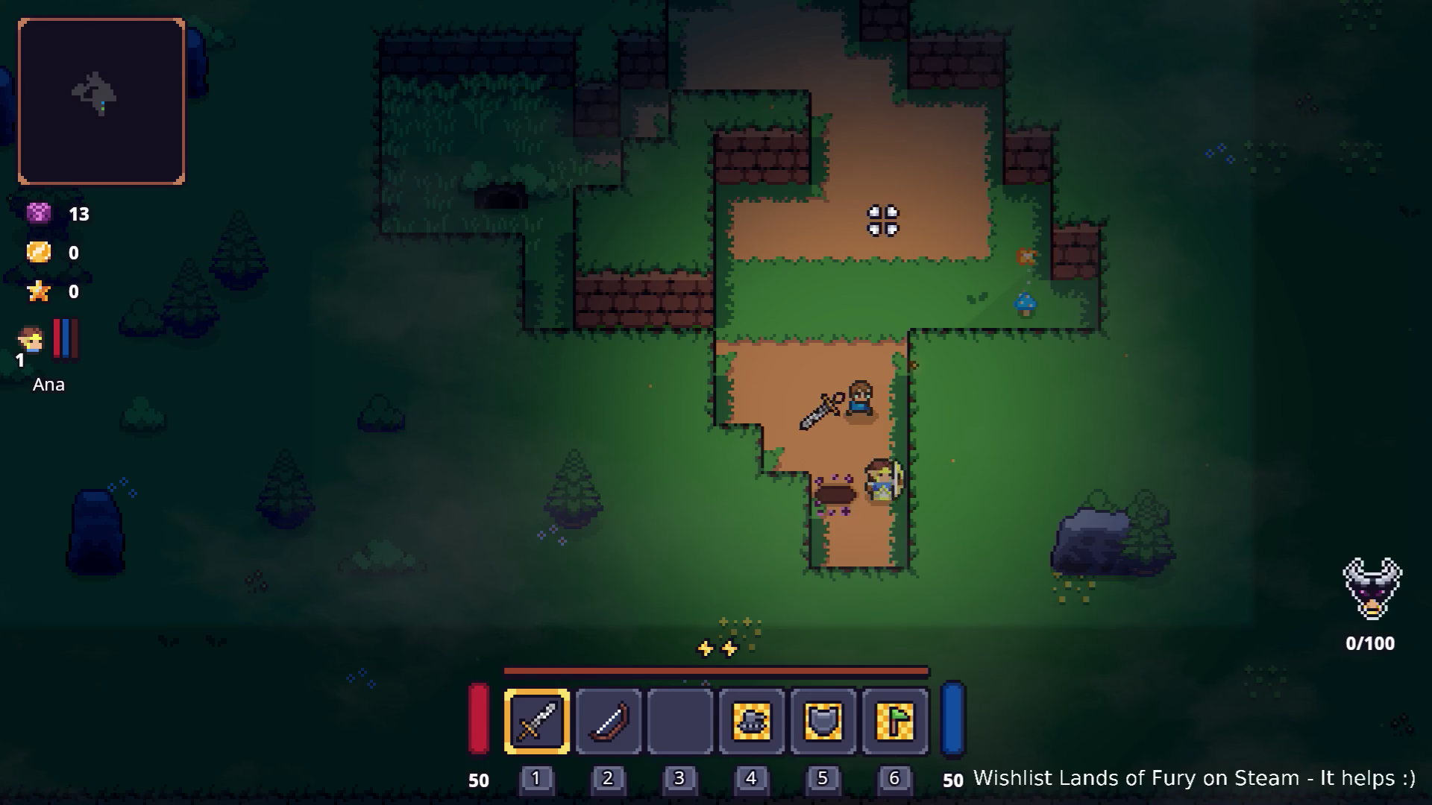
View the ALMA skill slots from the inventory, then quit the game to desktop.
{"action": "key", "text": "i"}
{"action": "left_click", "coordinate": [481, 531]}
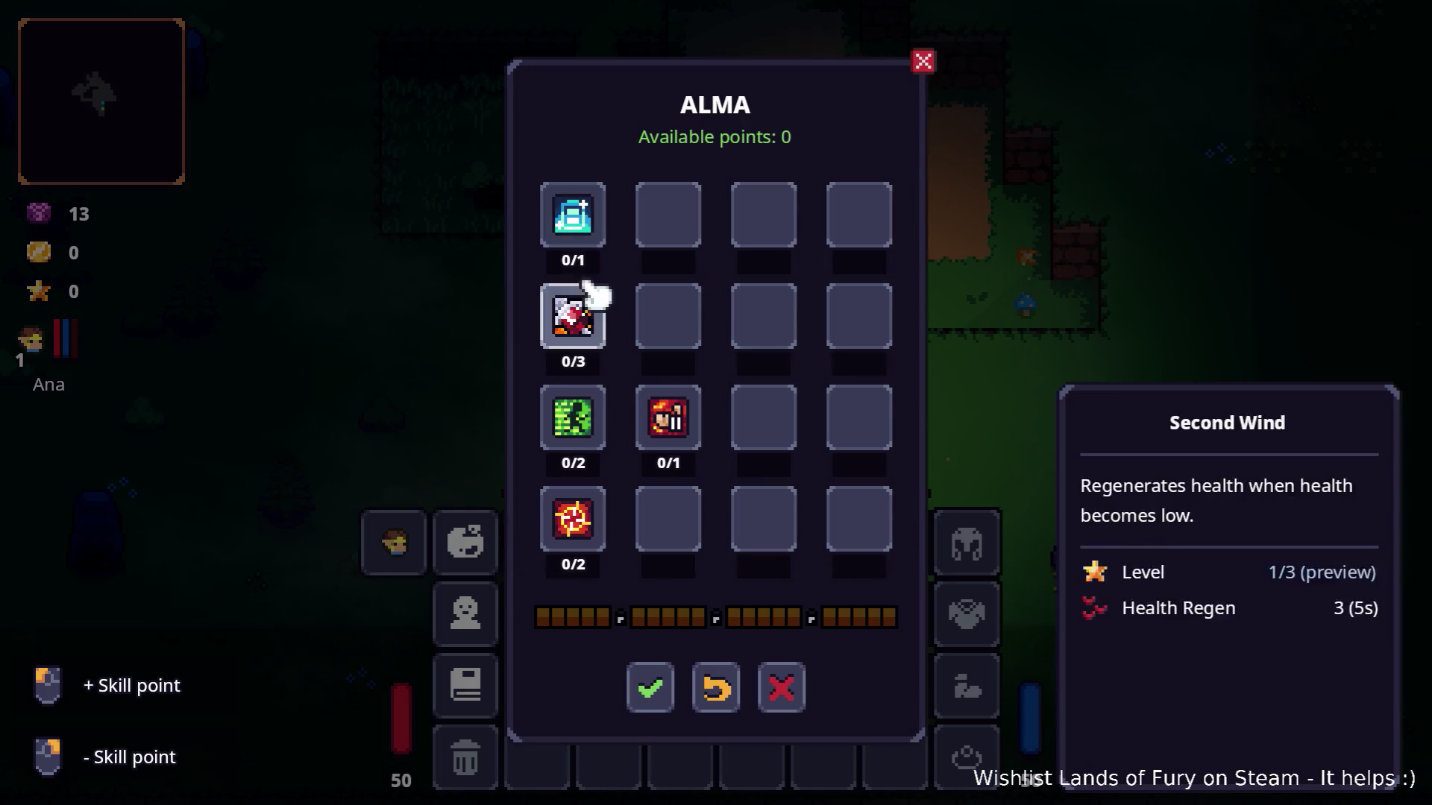
{"action": "key", "text": "Escape"}
{"action": "key", "text": "Escape"}
{"action": "key", "text": "Escape"}
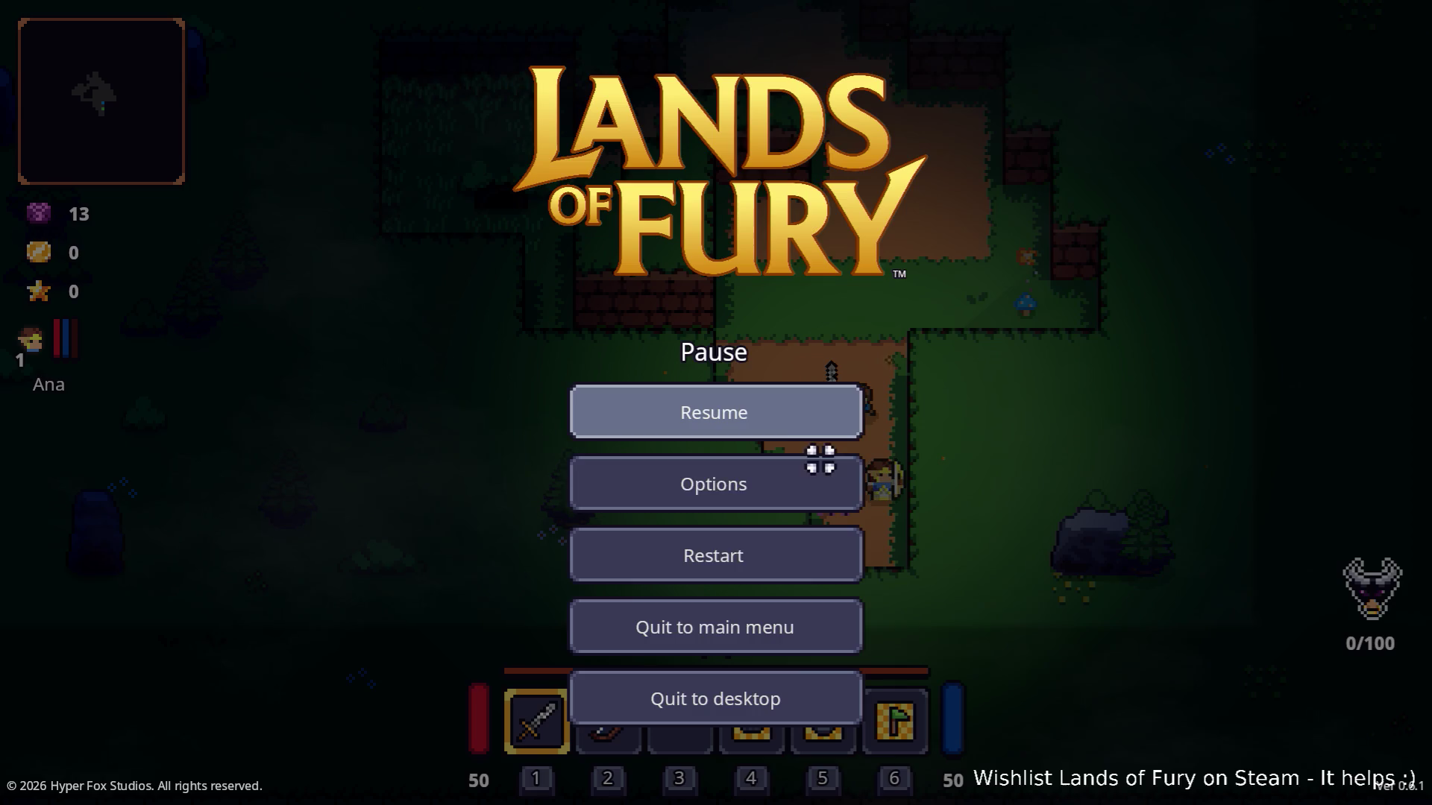
{"action": "left_click", "coordinate": [771, 690]}
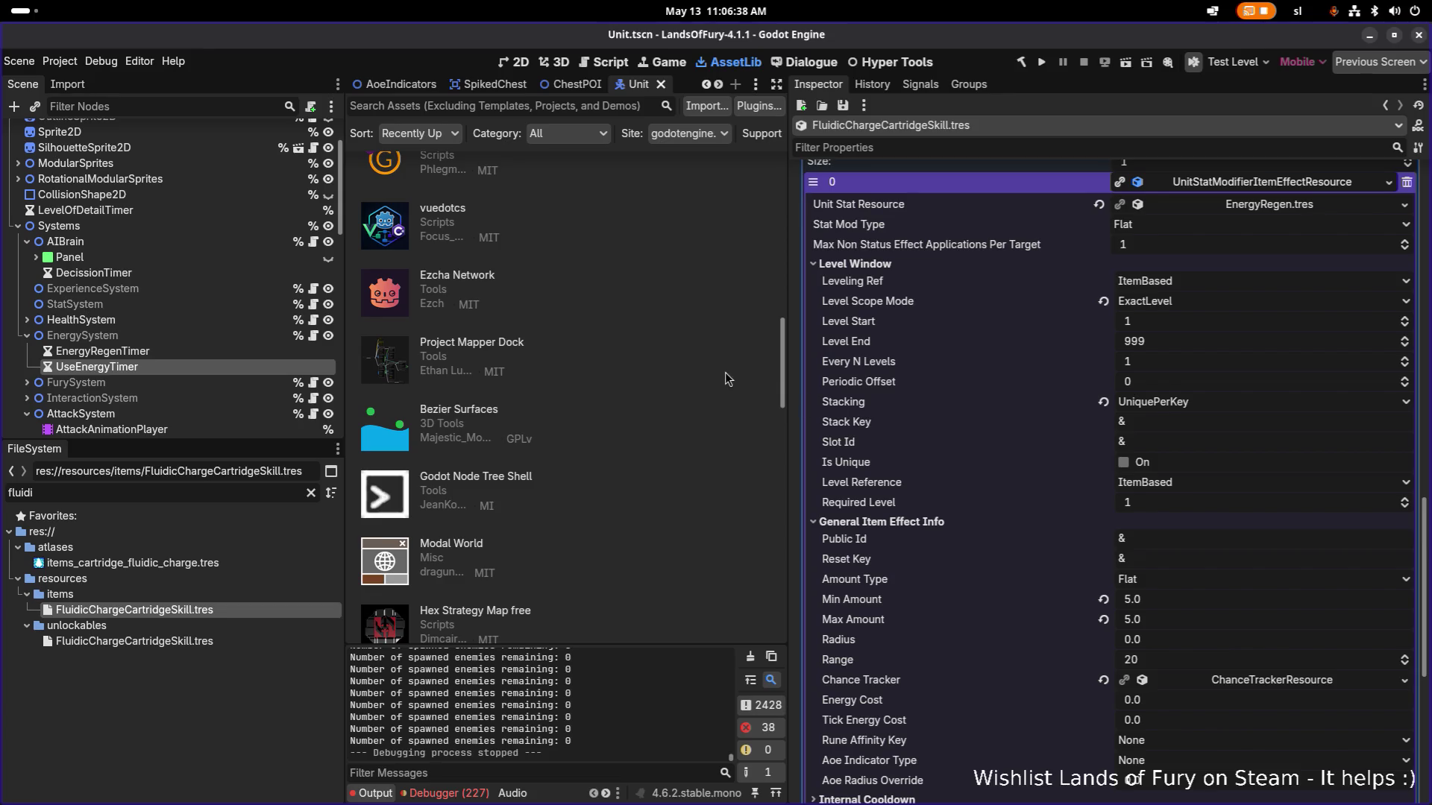
Rebuild the .NET project and relaunch Lands of Fury to its main menu.
{"action": "left_click", "coordinate": [1041, 63]}
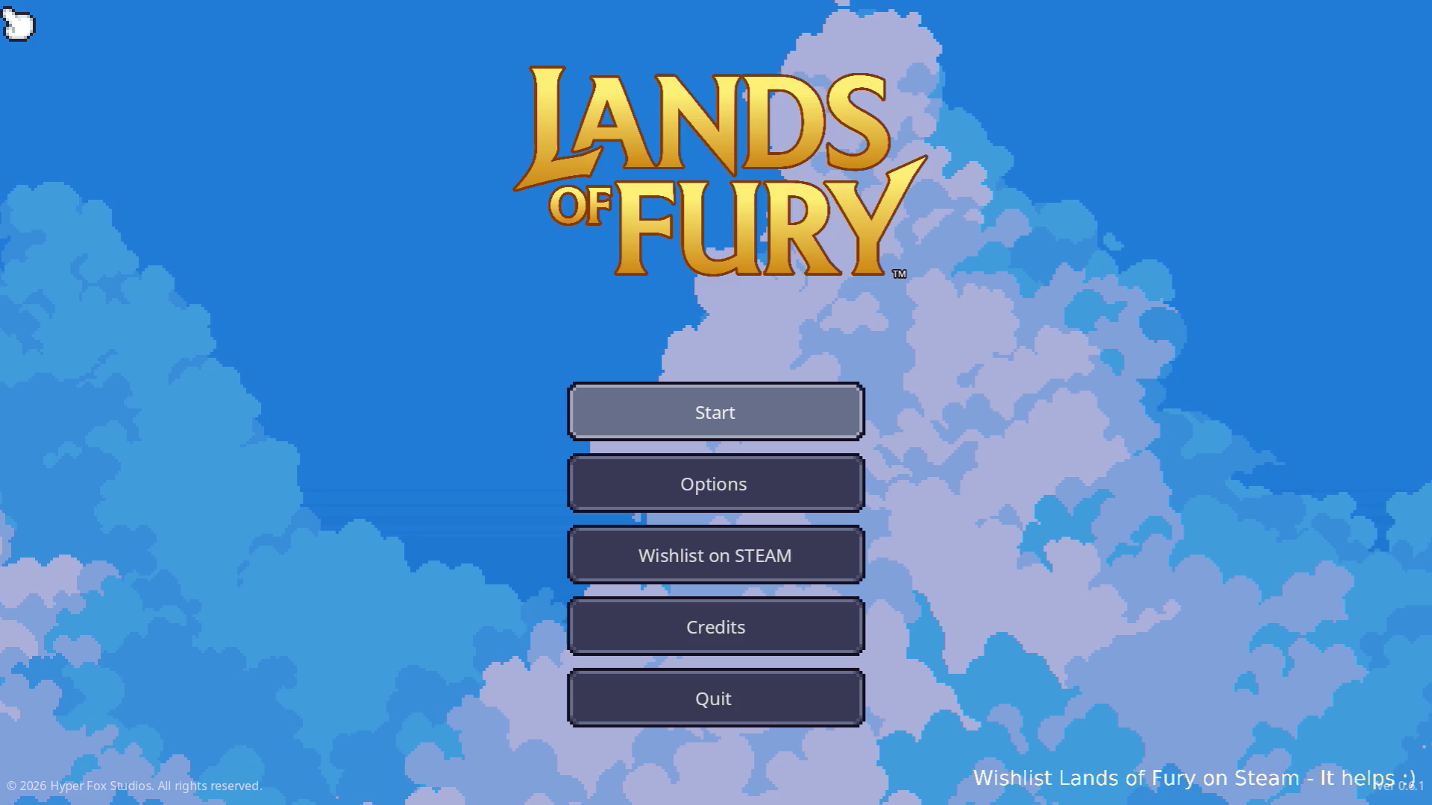
Load the first saved profile and bring up the ALMA core window.
{"action": "left_click", "coordinate": [693, 415]}
{"action": "left_click", "coordinate": [678, 415]}
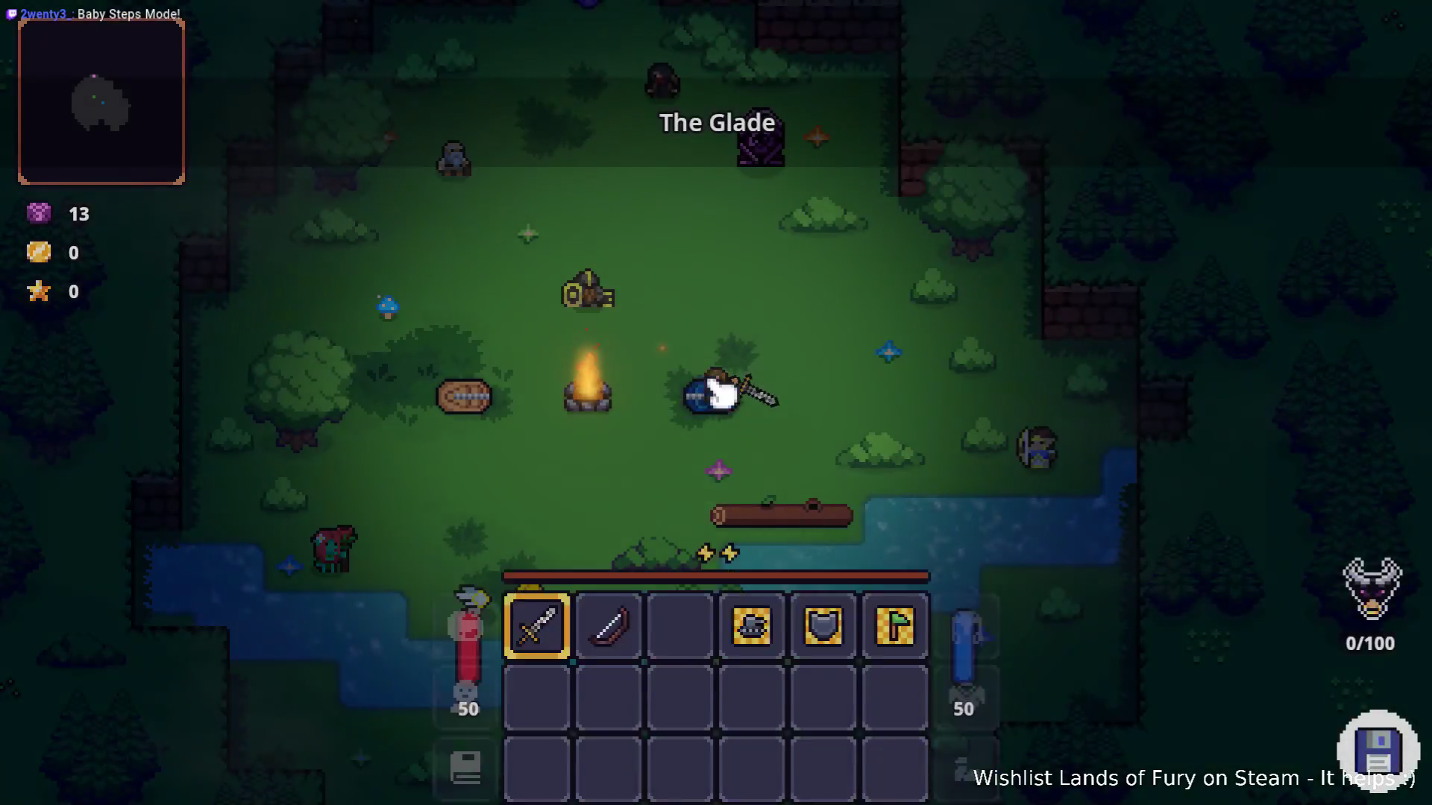
{"action": "key", "text": "i"}
{"action": "left_click", "coordinate": [494, 542]}
Replace the first ALMA slot's cartridge with Fluidic Charge, then walk north into the purple portal.
{"action": "left_click", "coordinate": [593, 238]}
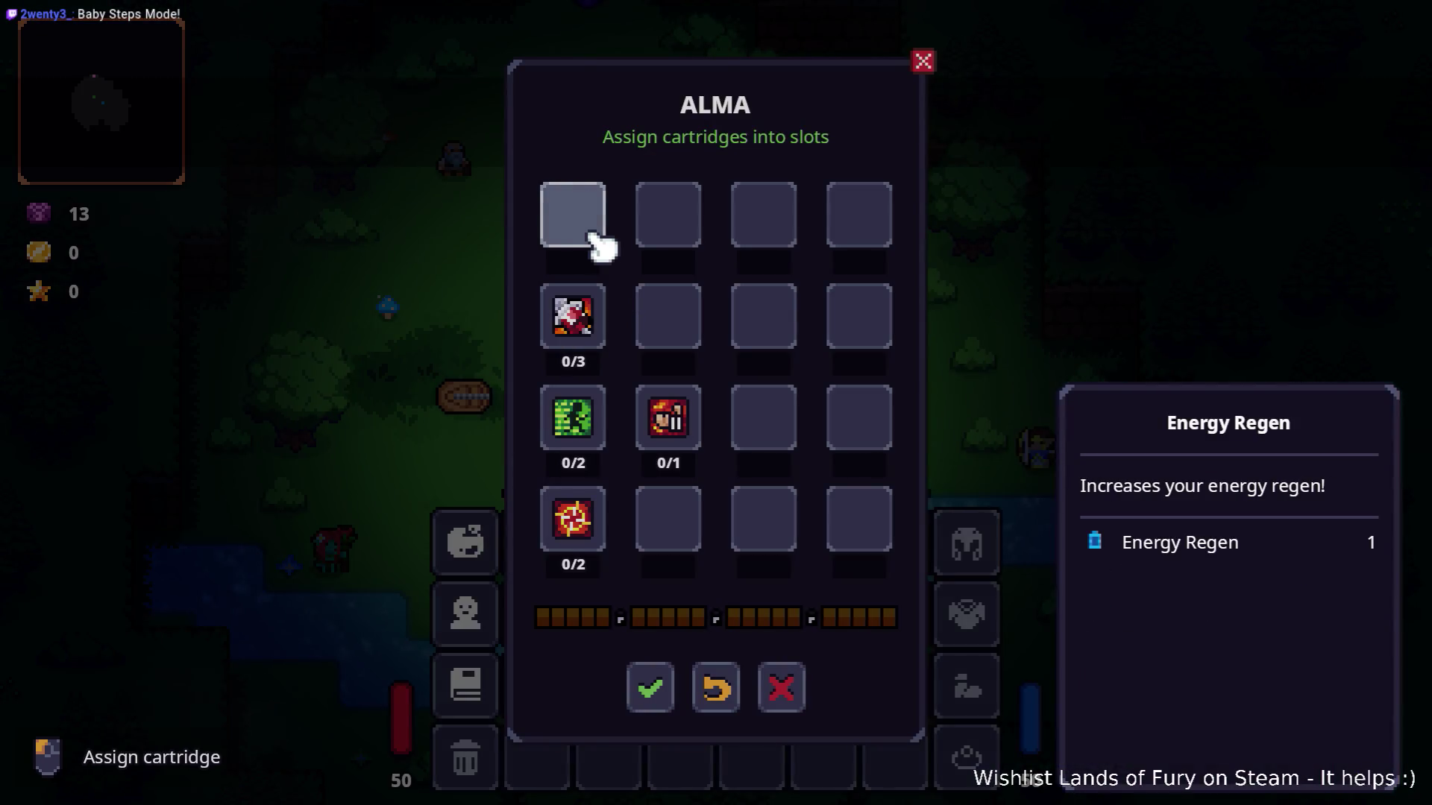
{"action": "left_click", "coordinate": [600, 235]}
{"action": "left_click", "coordinate": [767, 400]}
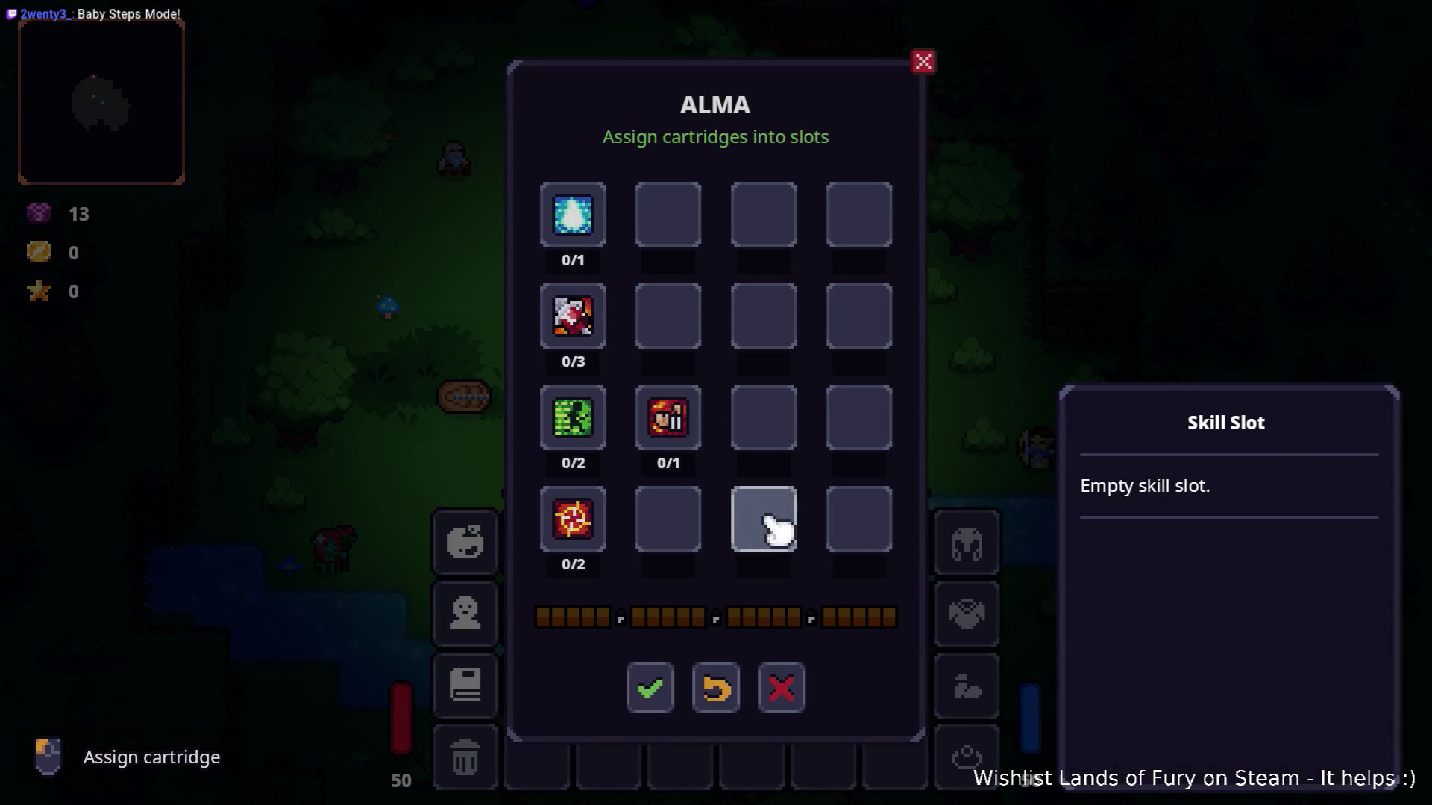
{"action": "left_click", "coordinate": [667, 683]}
{"action": "key", "text": "i"}
{"action": "key", "text": "w"}
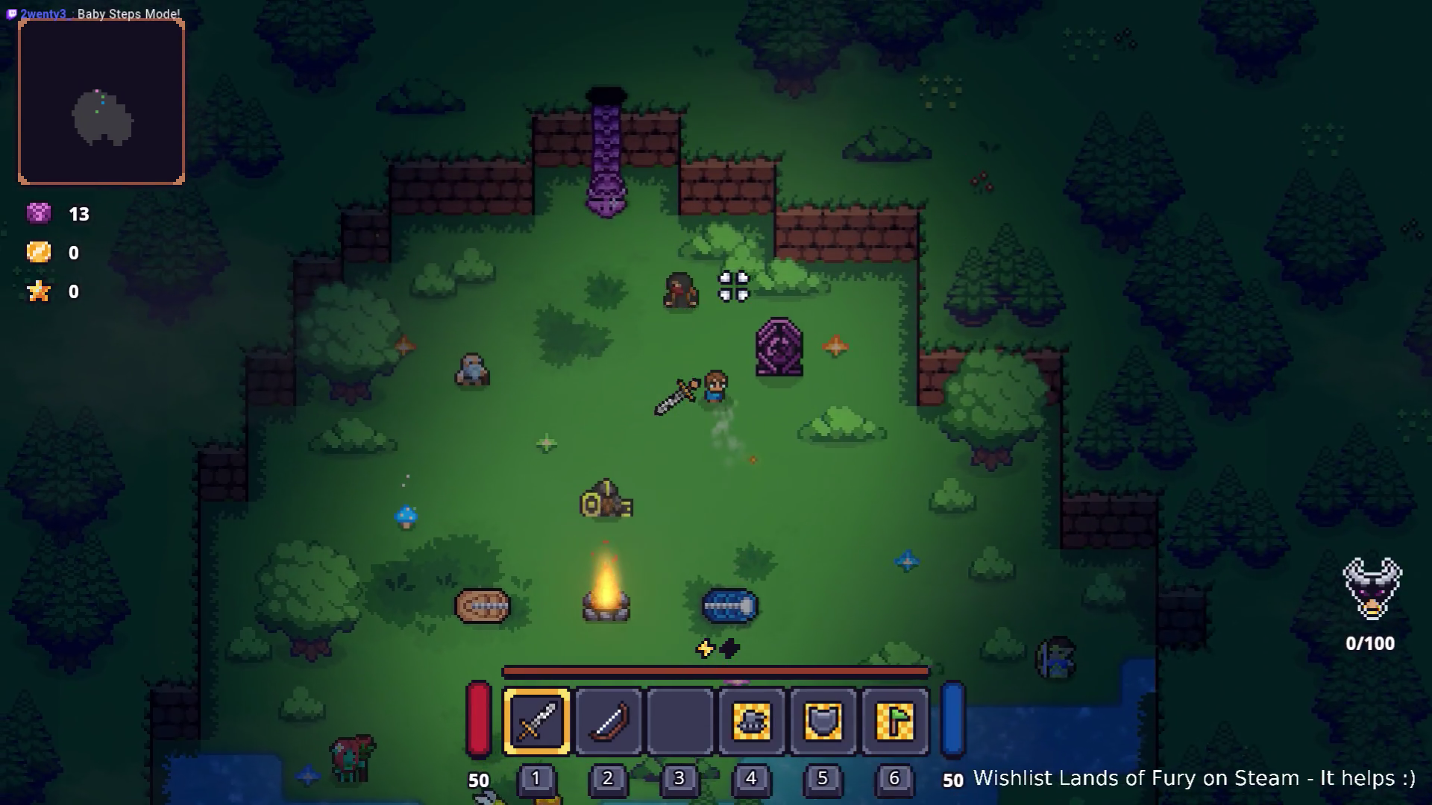
{"action": "key", "text": "w"}
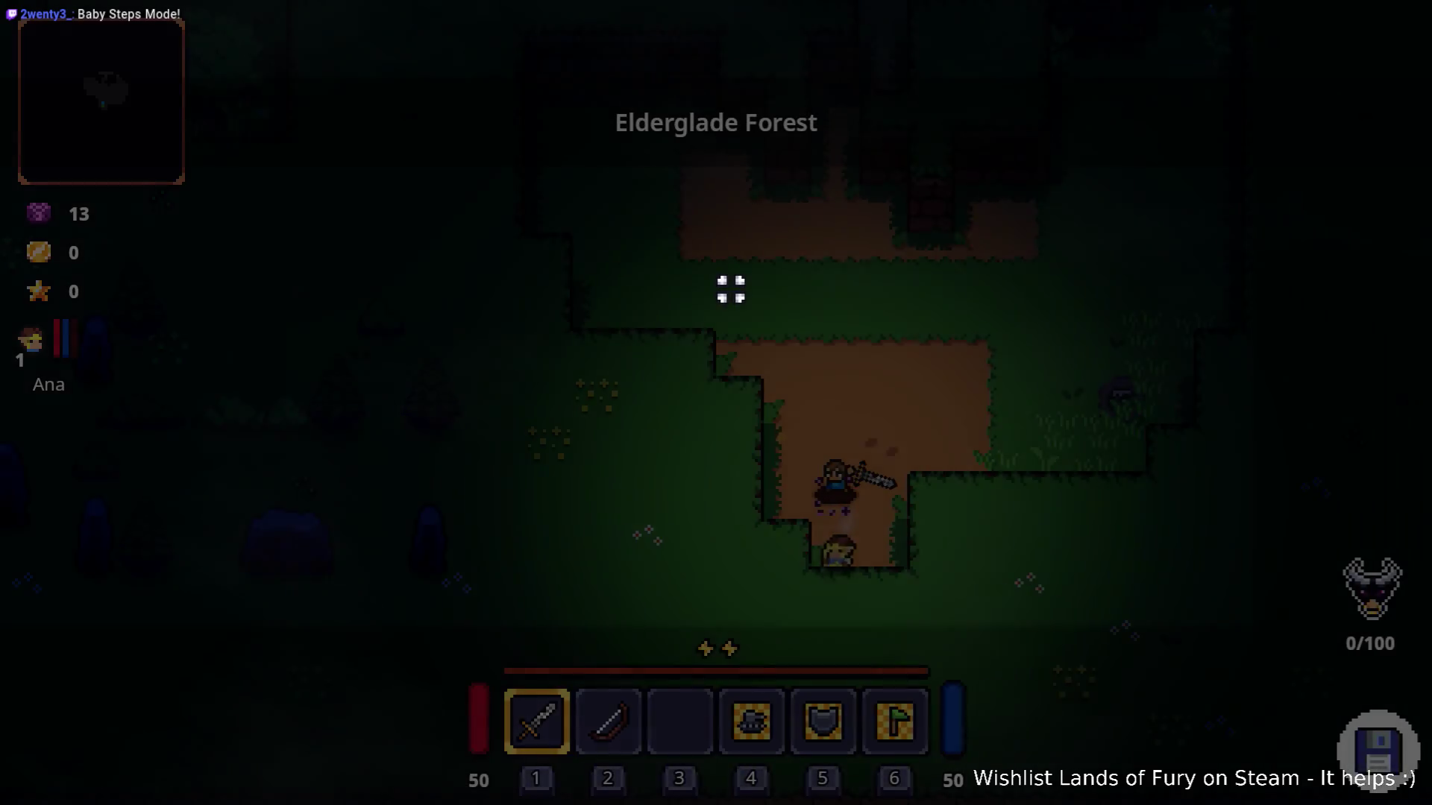
Walk north along the Elderglade dirt path and defeat the first enemy for 13 gold.
{"action": "key", "text": "w"}
{"action": "key", "text": "w"}
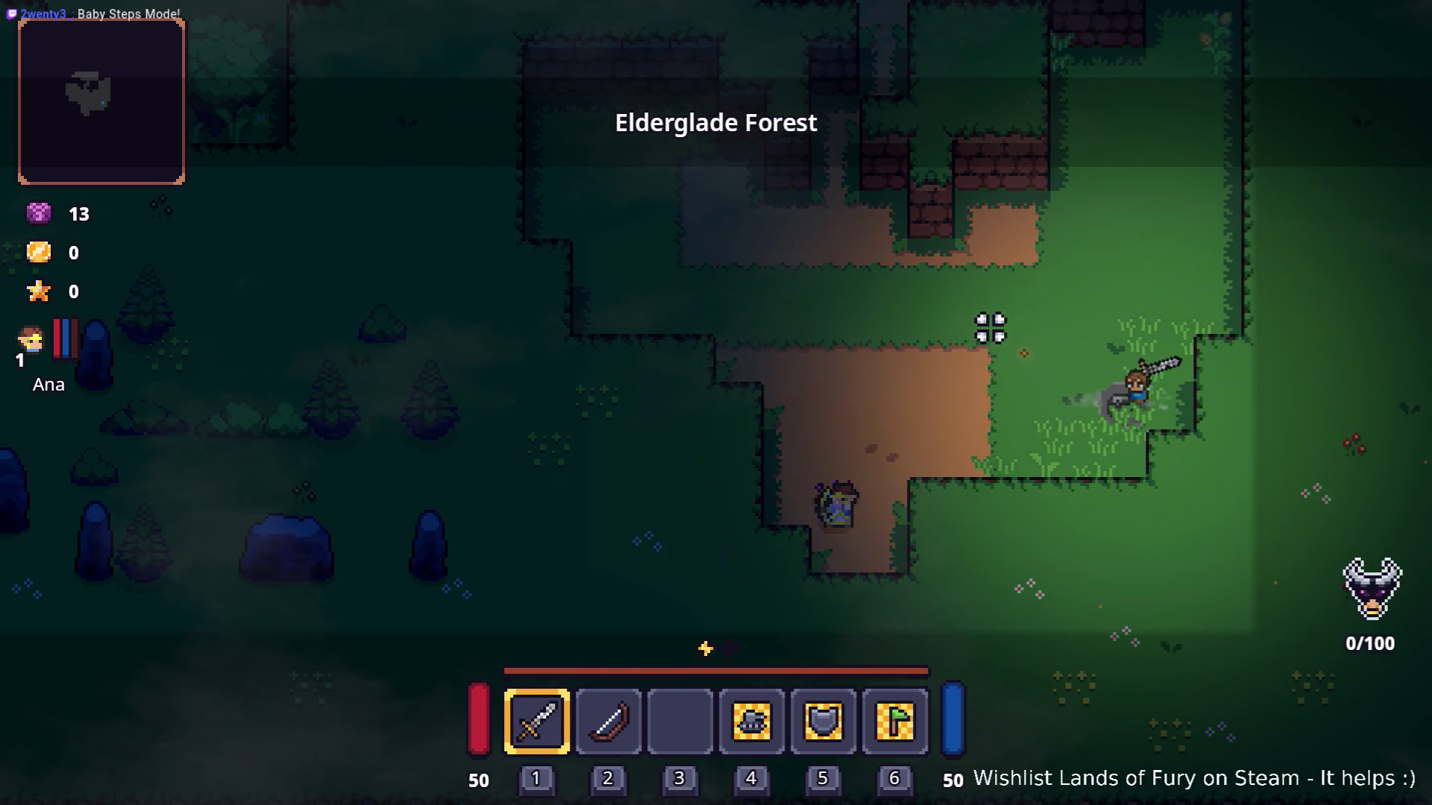
{"action": "key", "text": "w"}
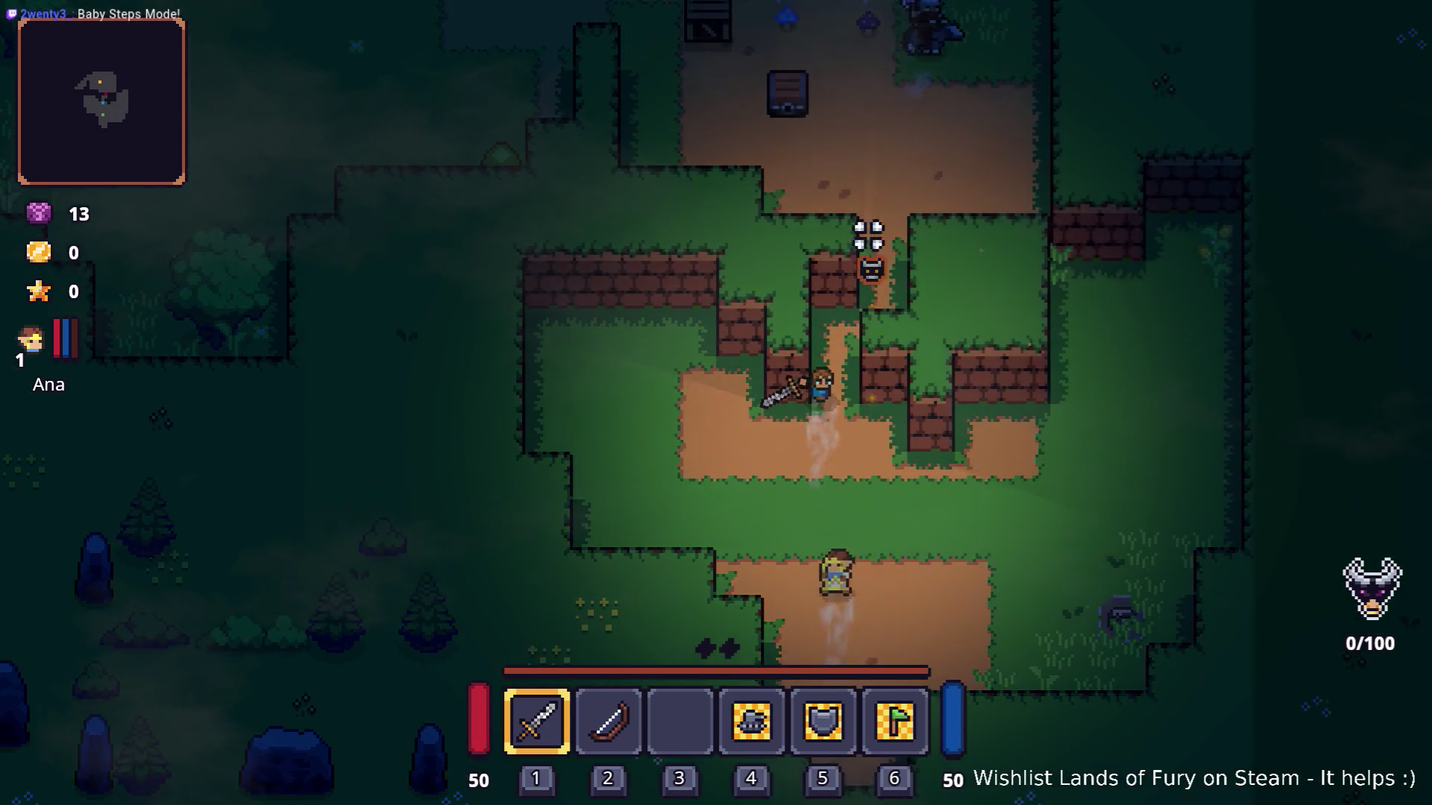
{"action": "key", "text": "w"}
{"action": "left_click", "coordinate": [888, 229]}
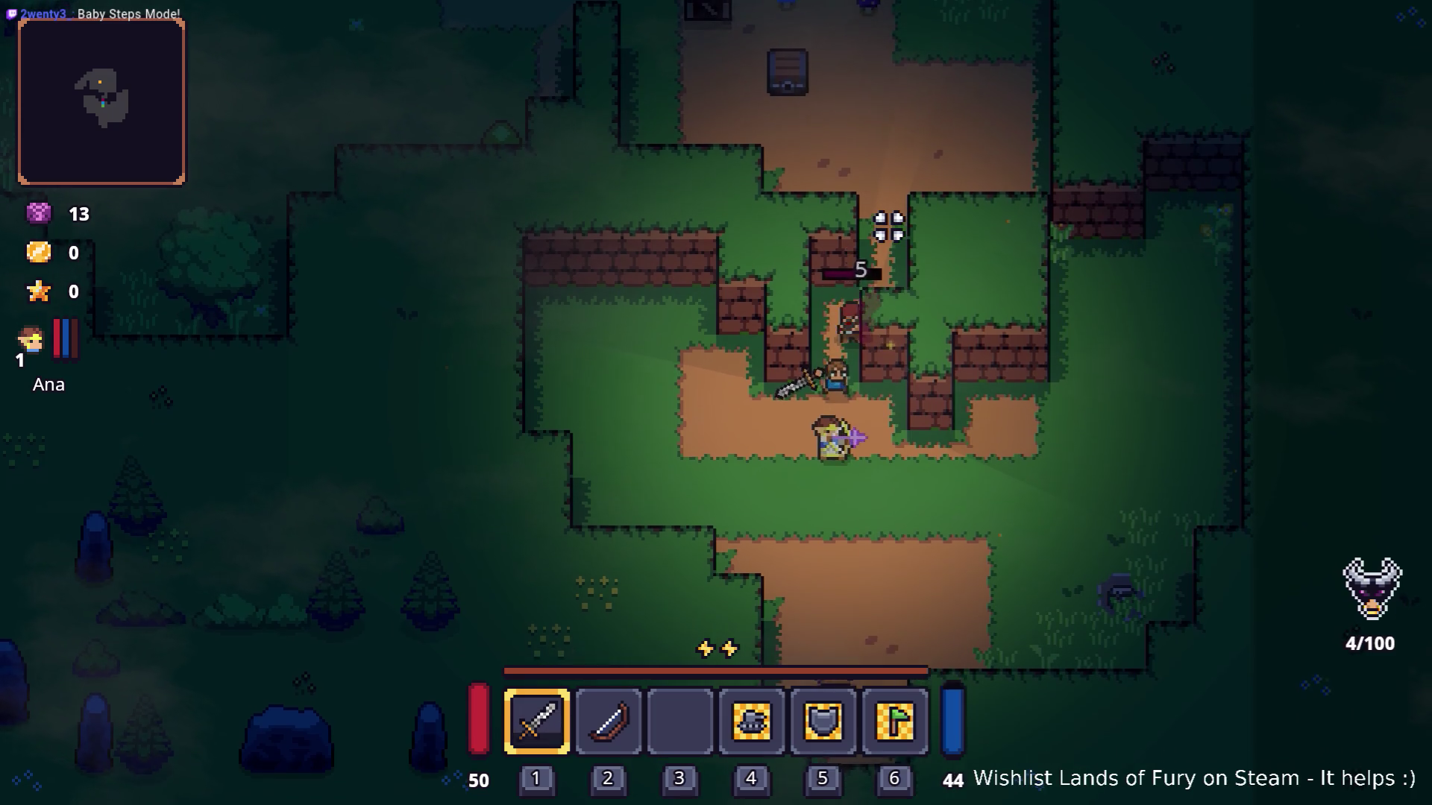
Check Fluidic Charge's liquid-worded description in the ALMA window, then return to play.
{"action": "key", "text": "i"}
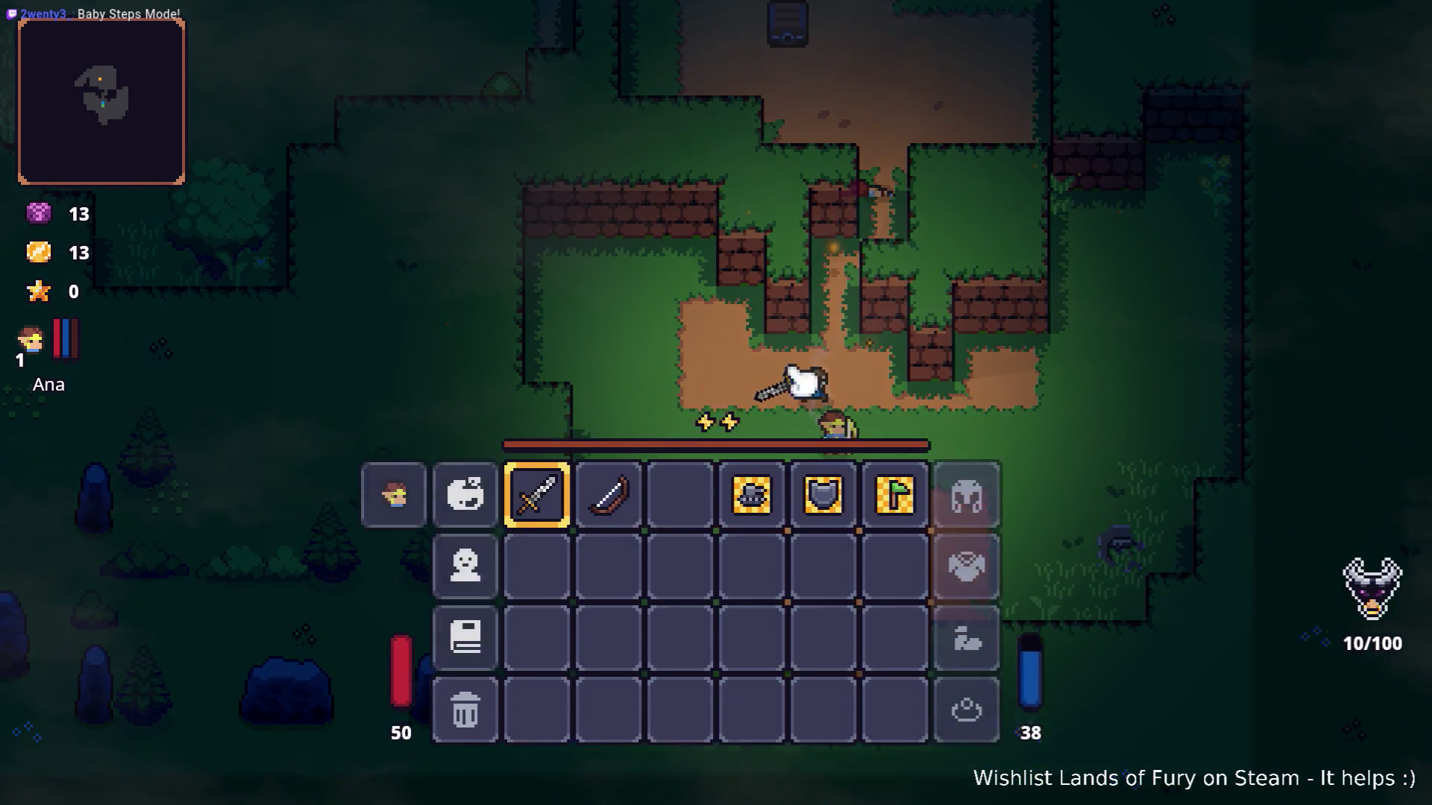
{"action": "left_click", "coordinate": [465, 542]}
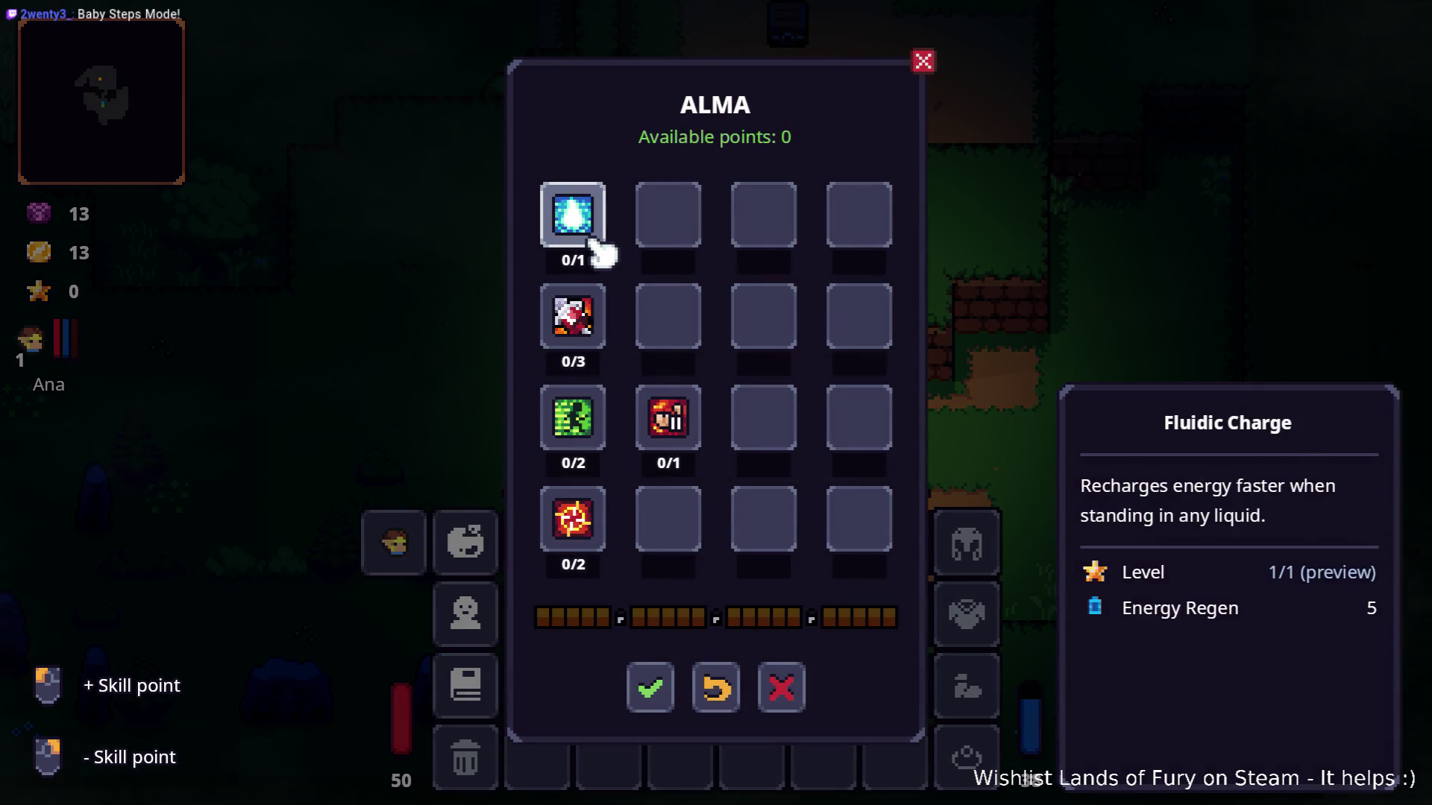
{"action": "key", "text": "Escape"}
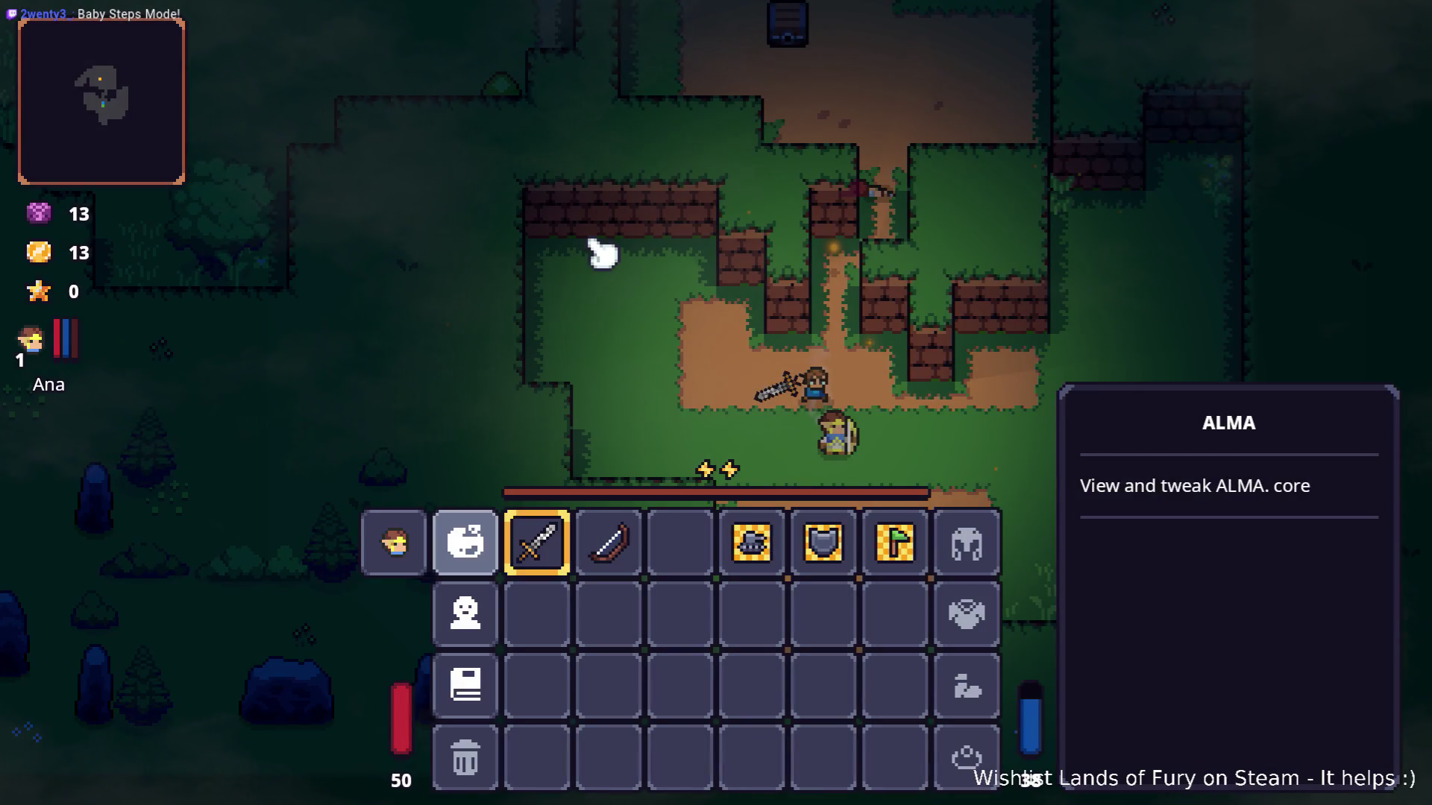
{"action": "key", "text": "i"}
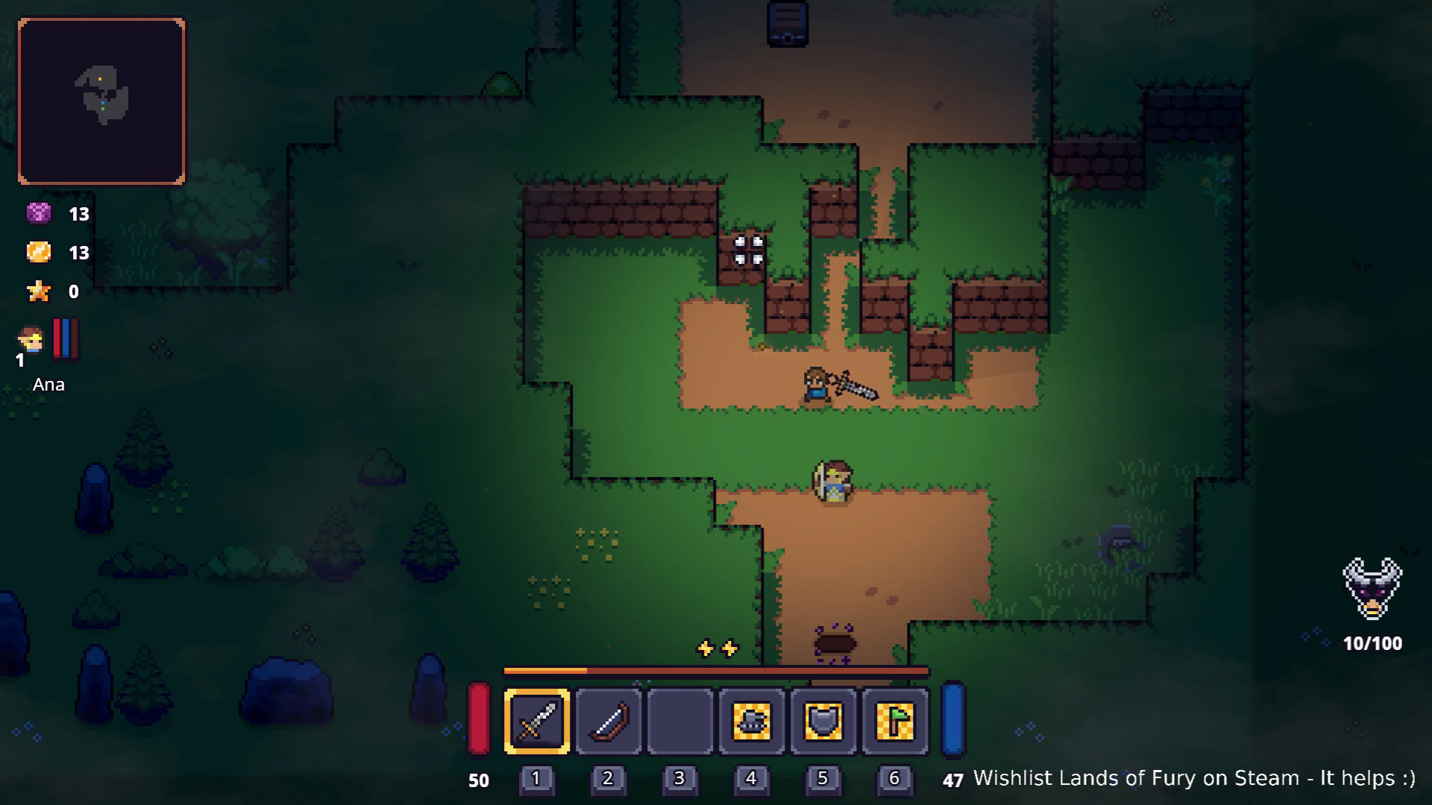
Move through the gap between walls, fight the orcs with the sword, and retreat to the chest.
{"action": "key", "text": "w"}
{"action": "left_click", "coordinate": [911, 226]}
{"action": "key", "text": "d"}
{"action": "key", "text": "w"}
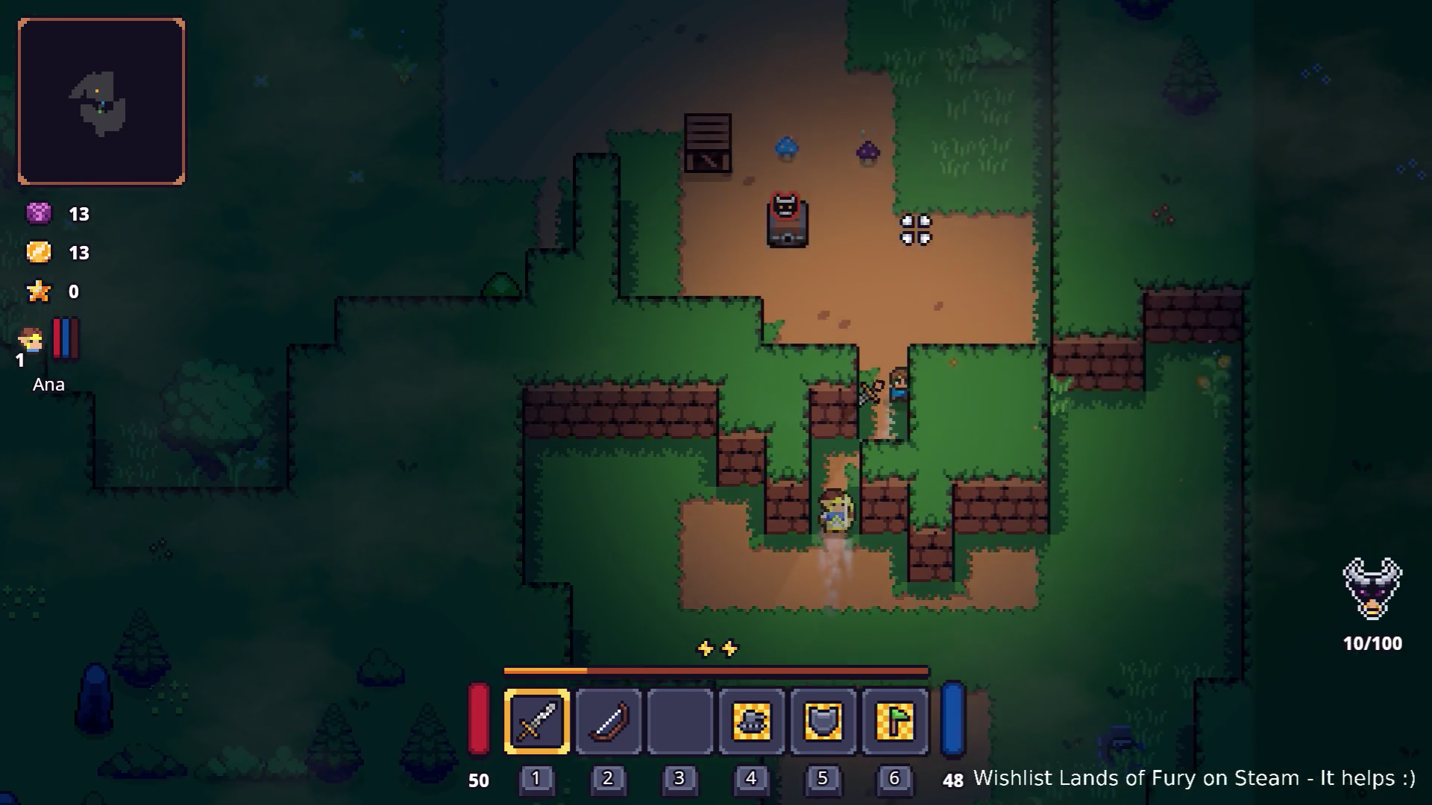
{"action": "key", "text": "w"}
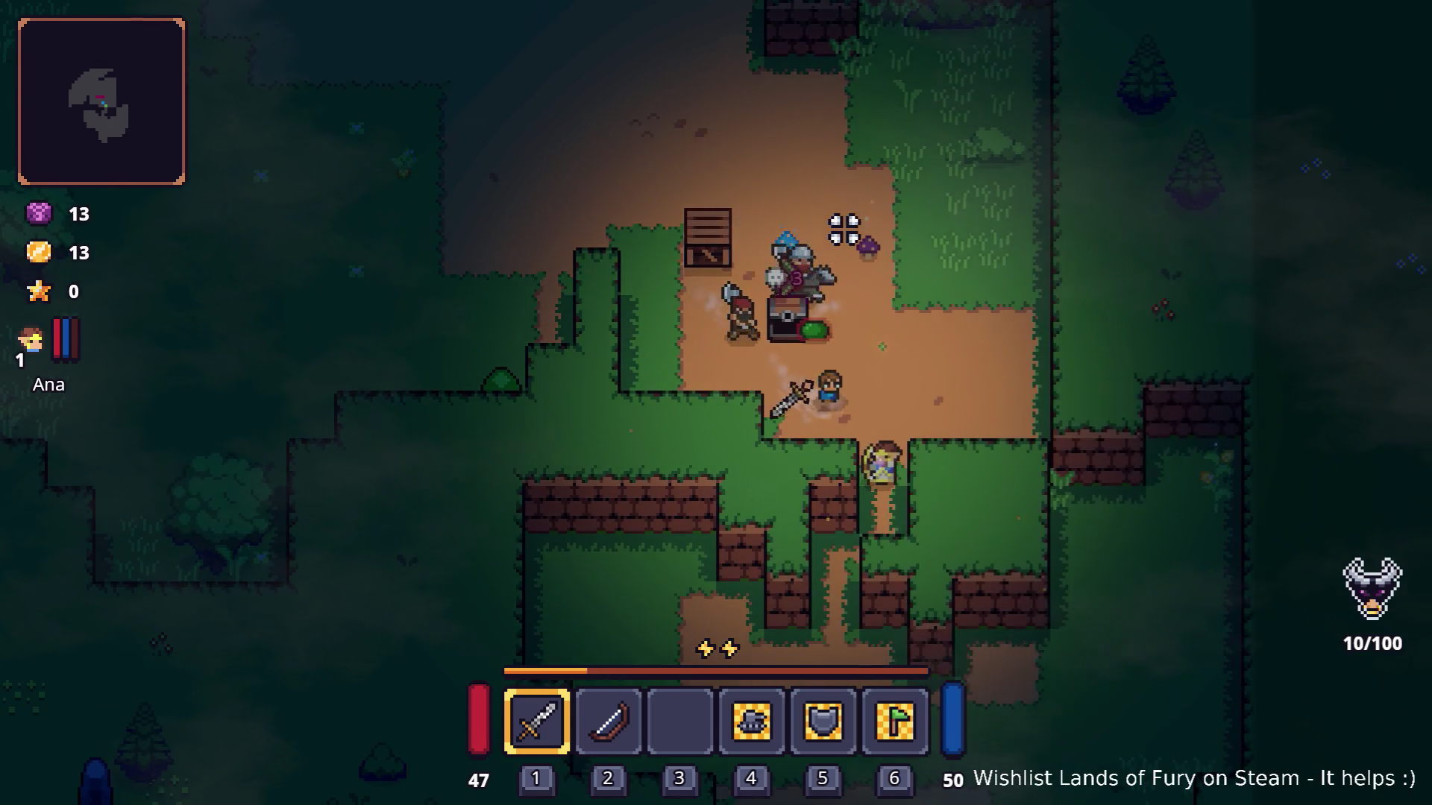
{"action": "left_click", "coordinate": [757, 262]}
{"action": "key", "text": "d"}
{"action": "left_click", "coordinate": [678, 339]}
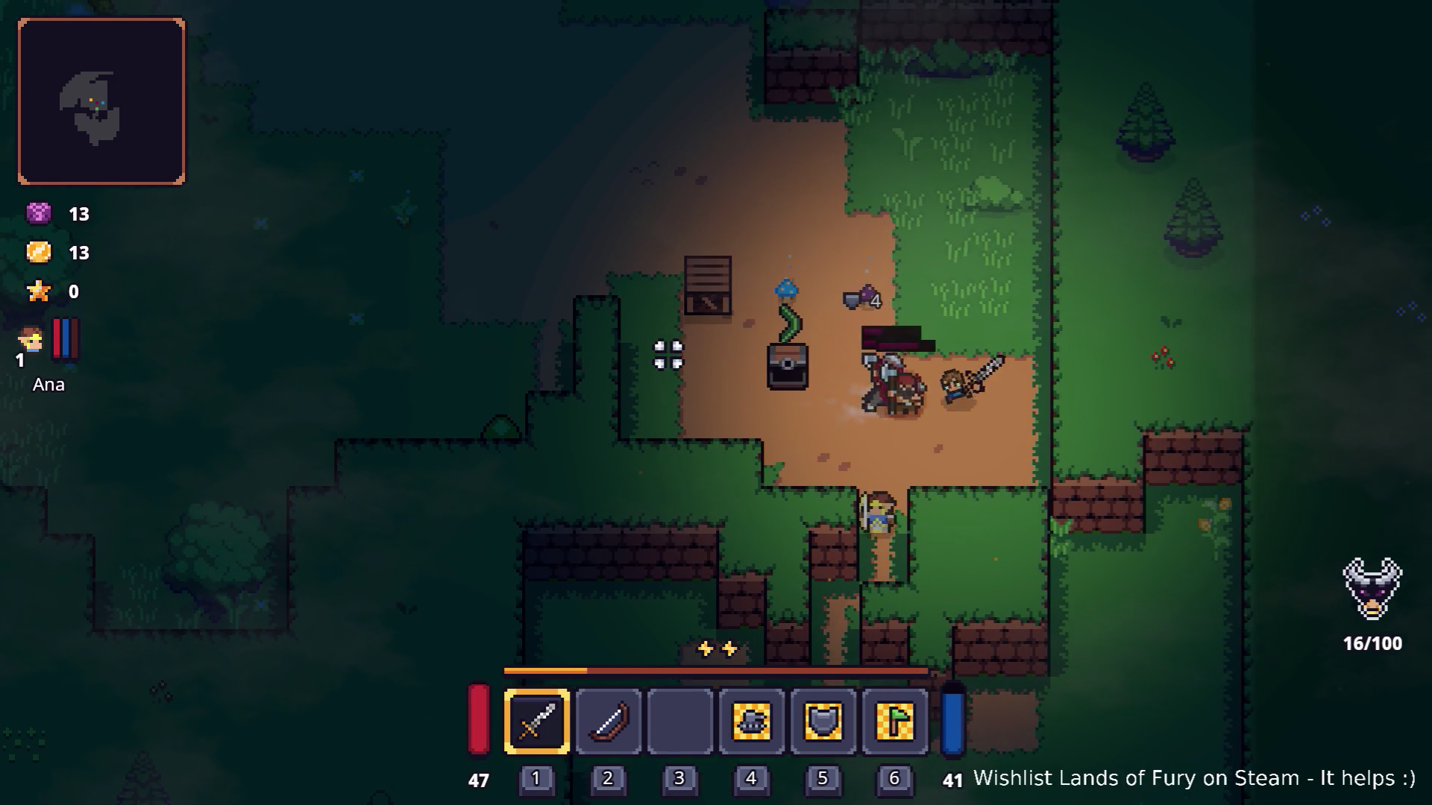
{"action": "key", "text": "s"}
{"action": "key", "text": "a"}
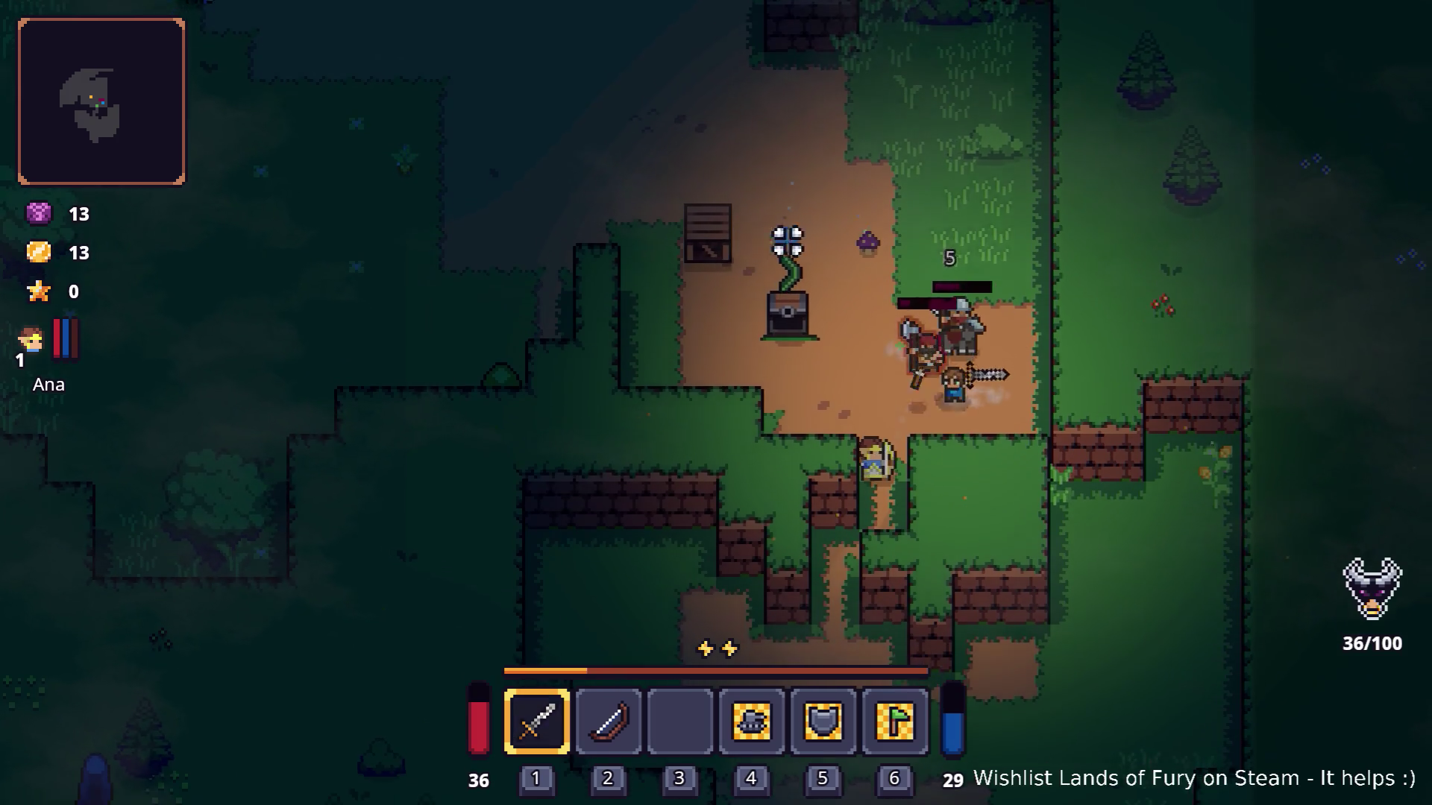
{"action": "key", "text": "a"}
Pick up the boomerang from the chest and throw it at the orc and slime, collecting gold.
{"action": "key", "text": "w"}
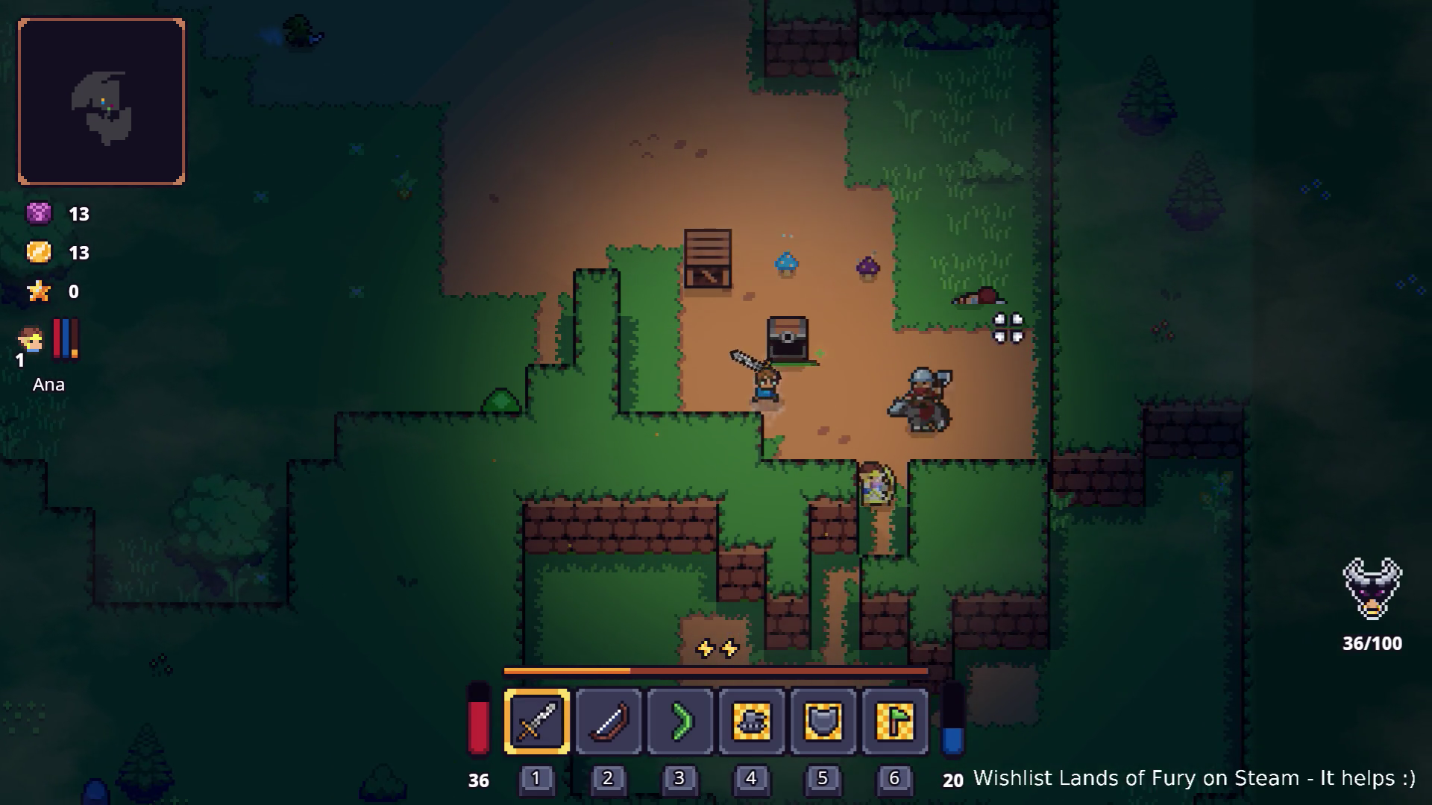
{"action": "scroll", "coordinate": [1008, 328], "scroll_direction": "down", "scroll_amount": 2}
{"action": "left_click", "coordinate": [947, 459]}
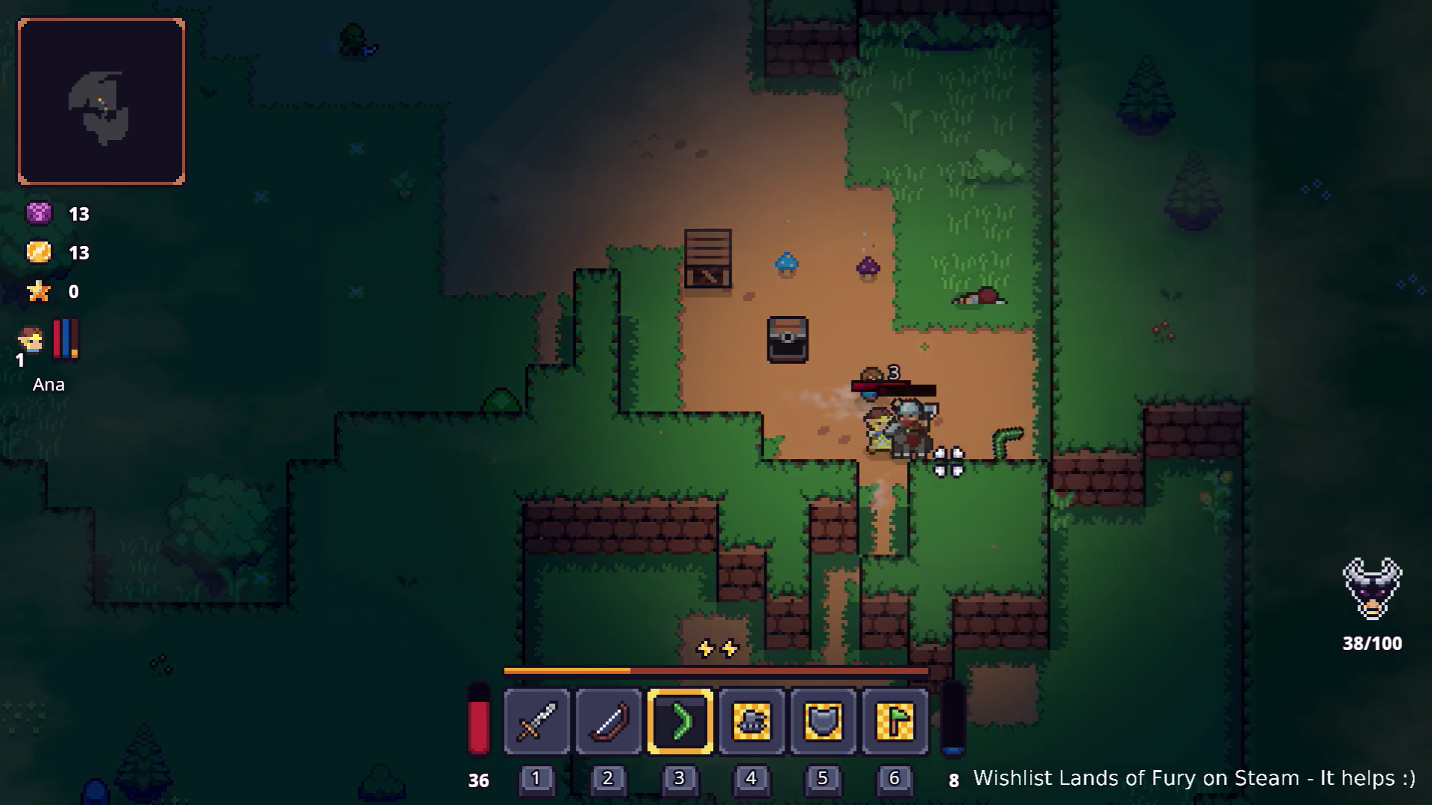
{"action": "key", "text": "w"}
{"action": "key", "text": "a"}
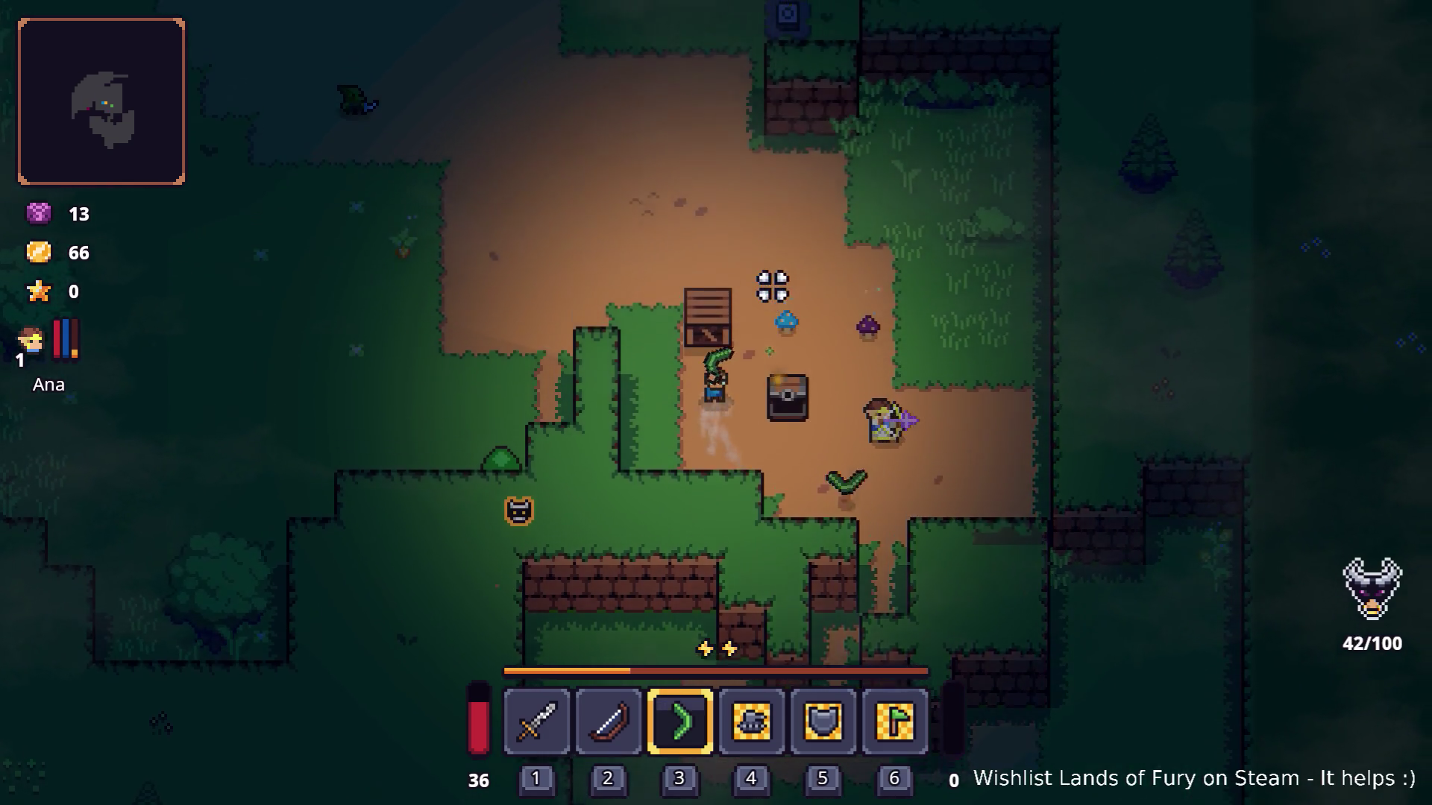
{"action": "key", "text": "d"}
{"action": "left_click", "coordinate": [662, 384]}
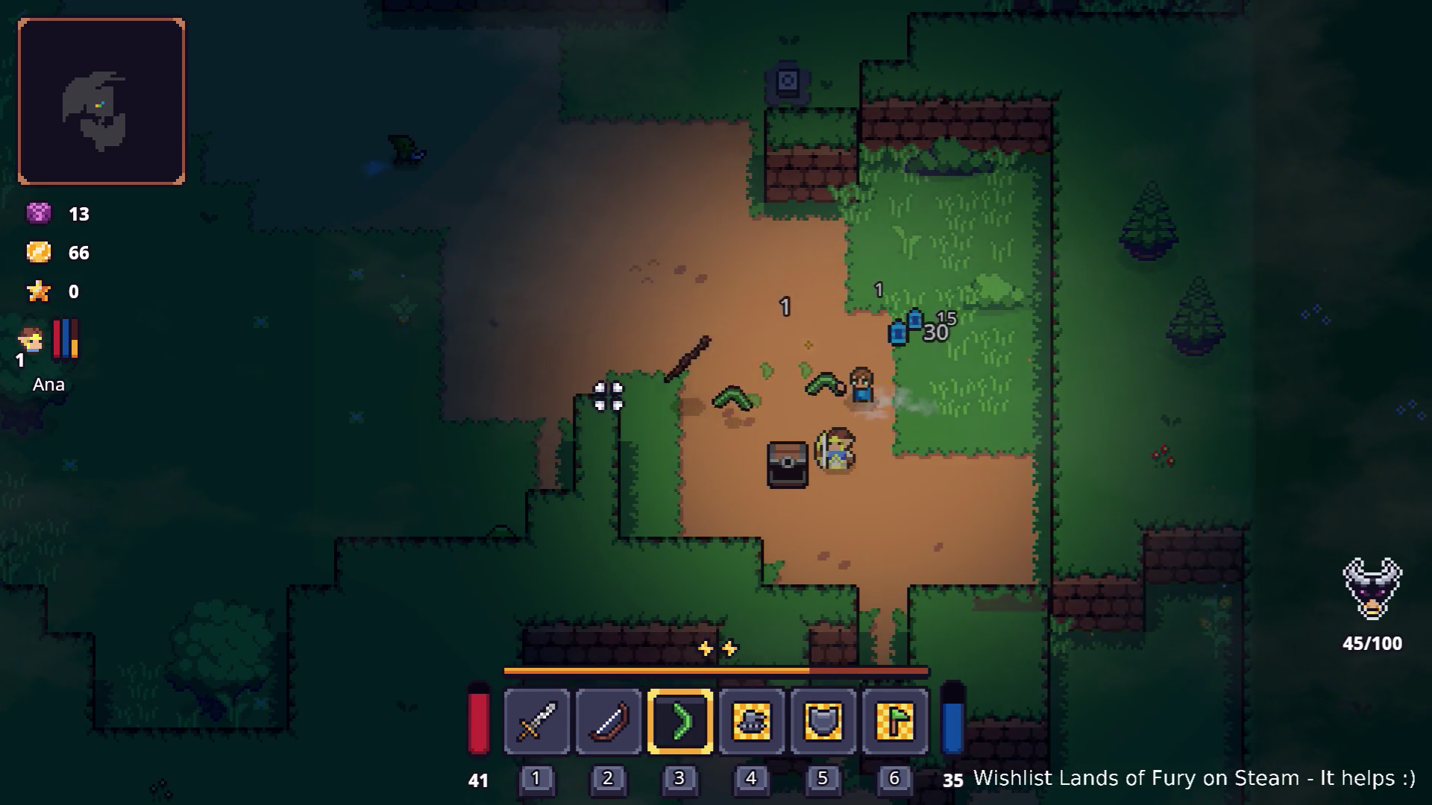
{"action": "key", "text": "a"}
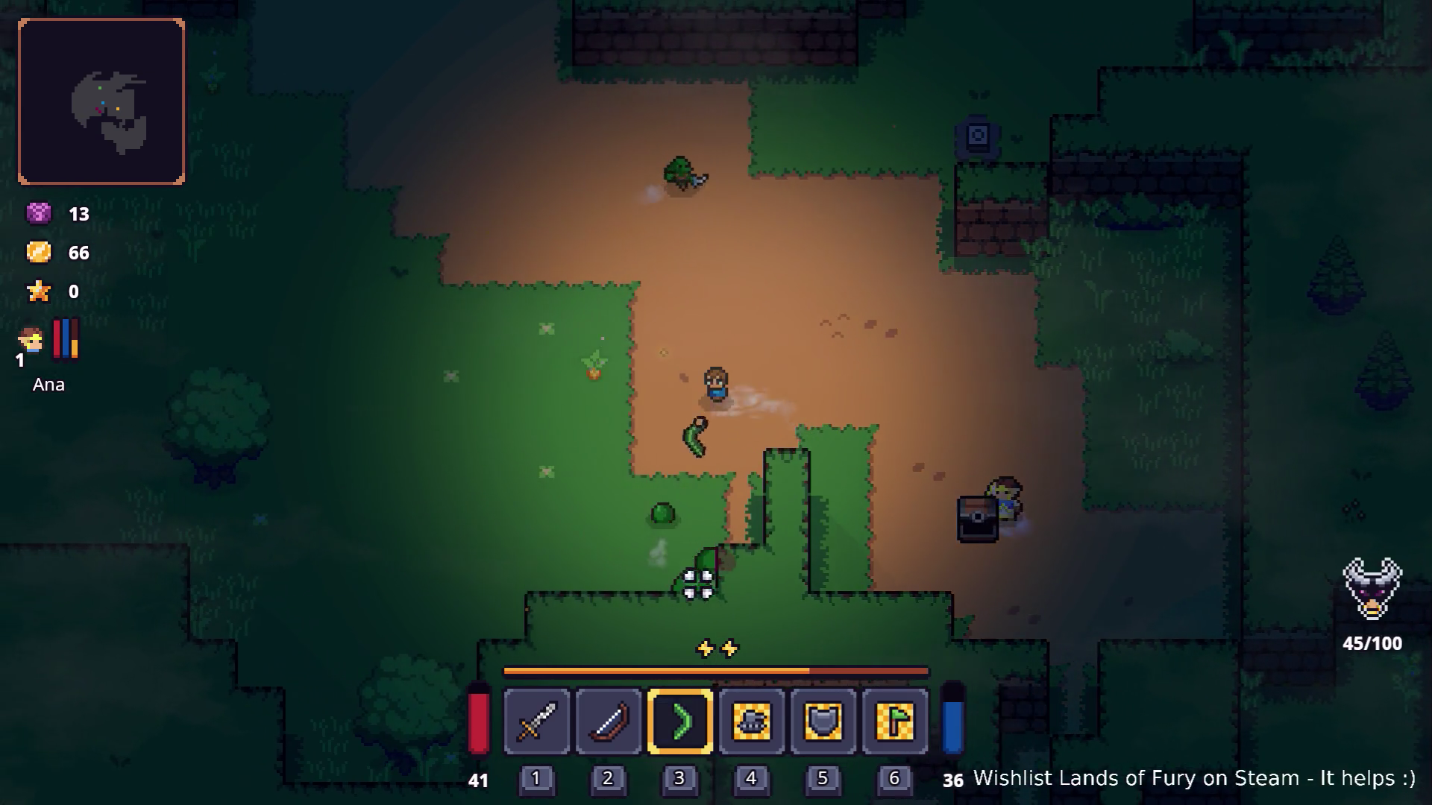
{"action": "key", "text": "a"}
{"action": "left_click", "coordinate": [732, 579]}
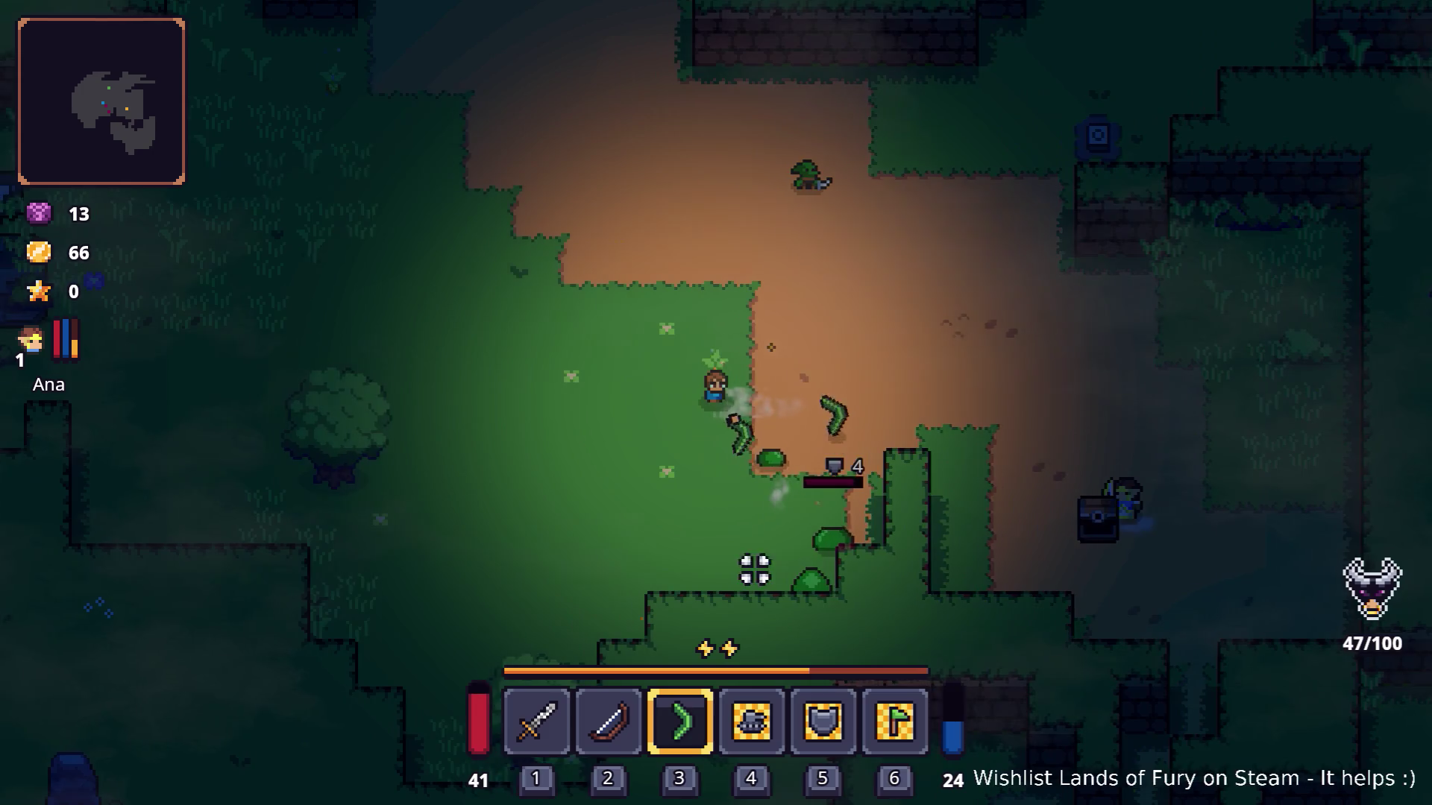
{"action": "left_click", "coordinate": [867, 591]}
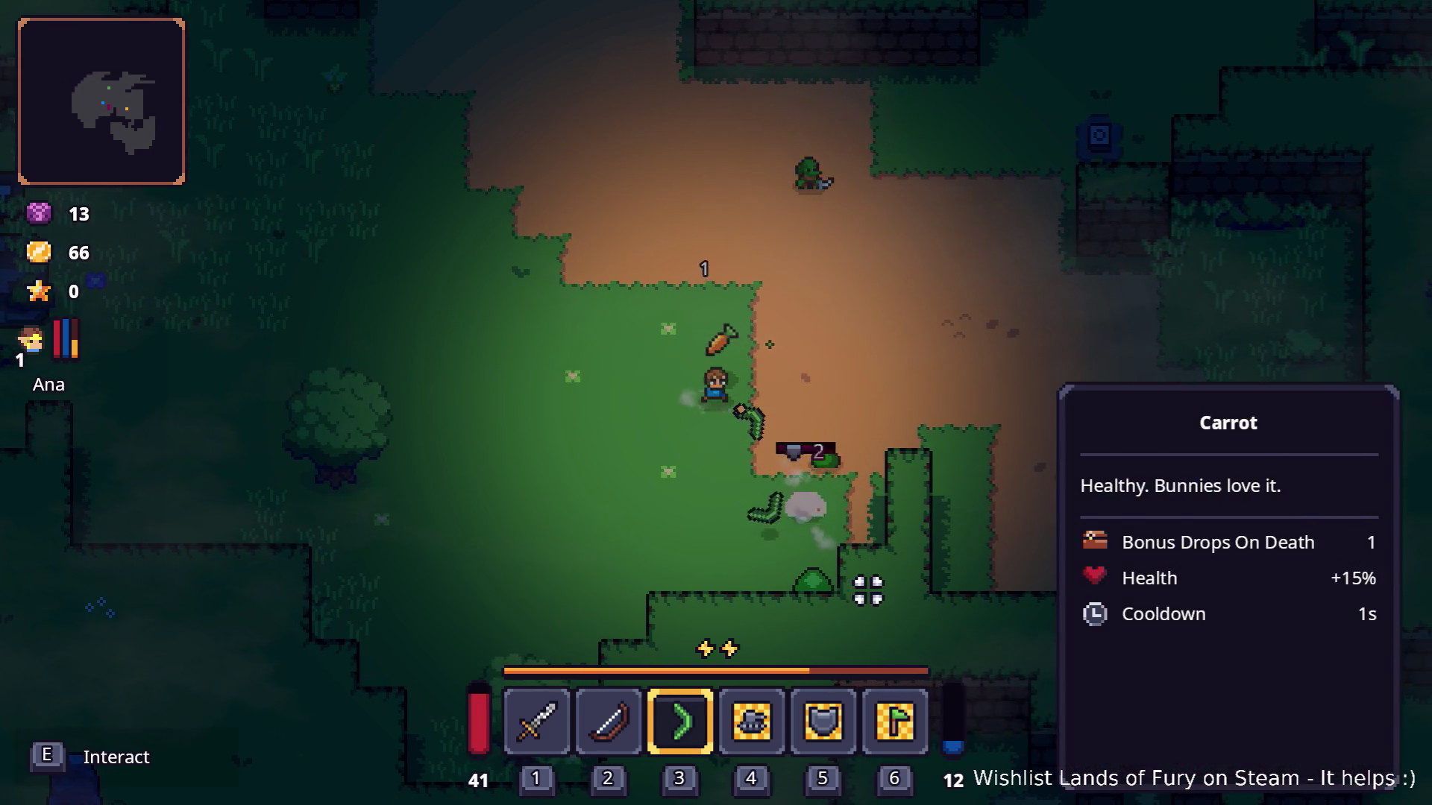
{"action": "left_click", "coordinate": [829, 546]}
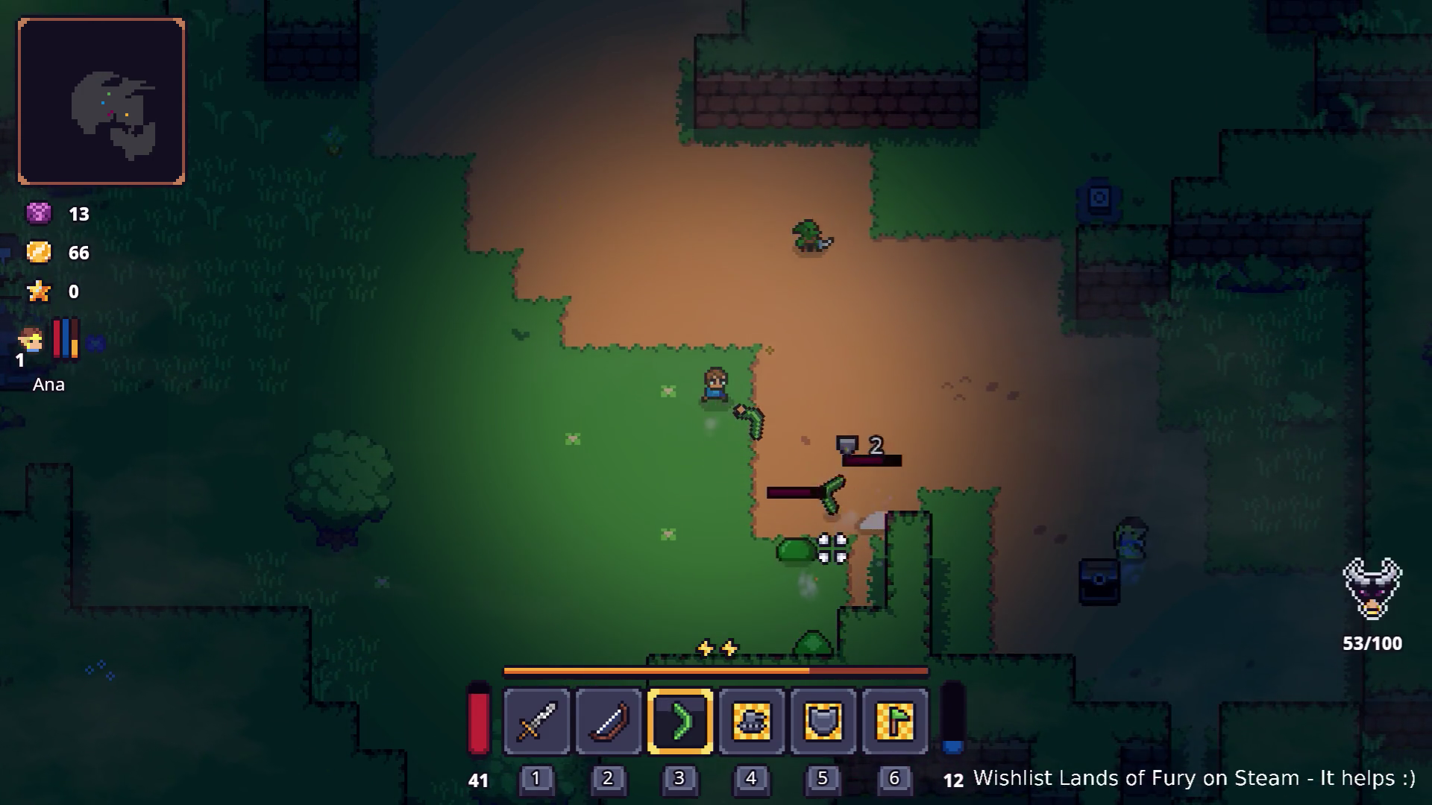
Maneuver past the slime and head right toward the archer enemy.
{"action": "key", "text": "s"}
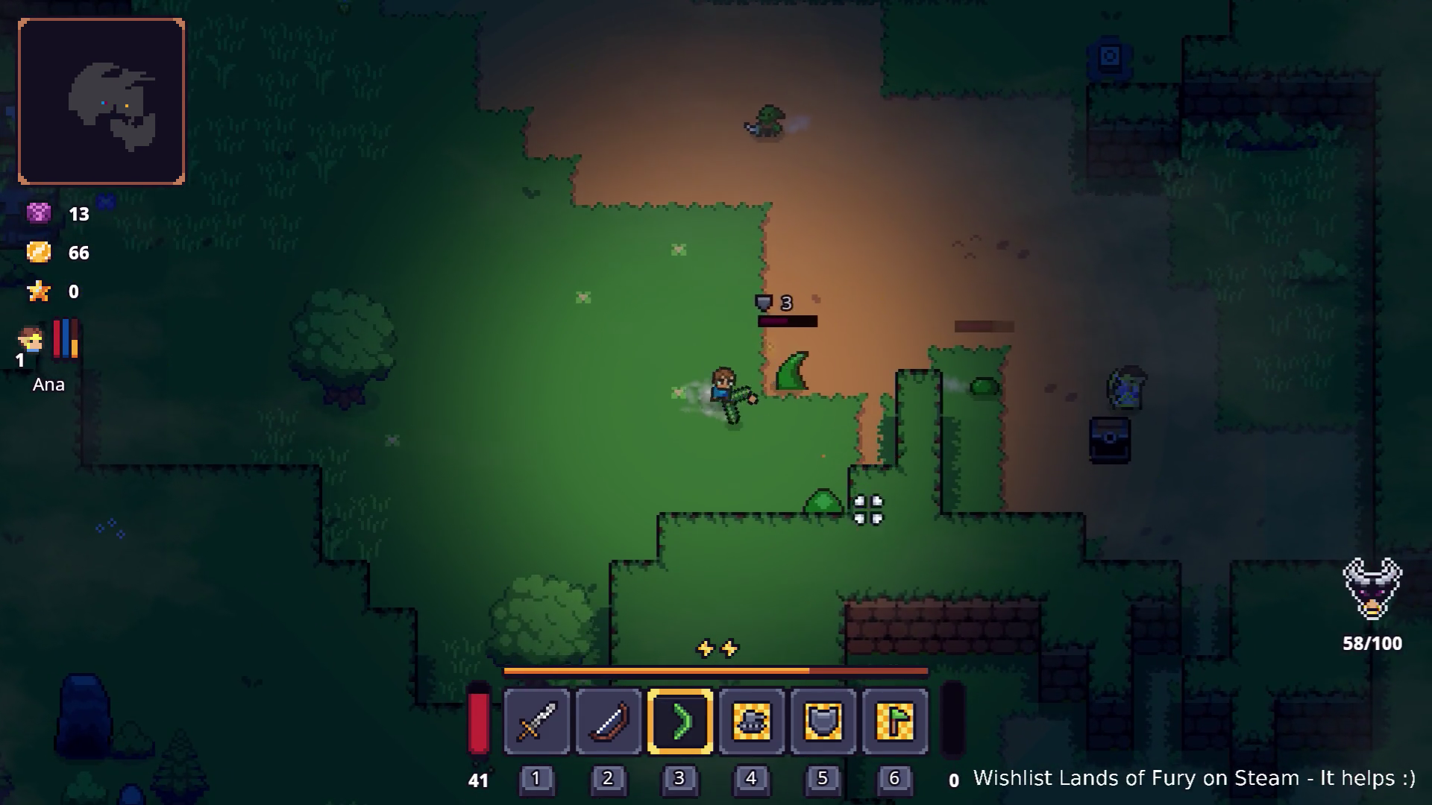
{"action": "key", "text": "a"}
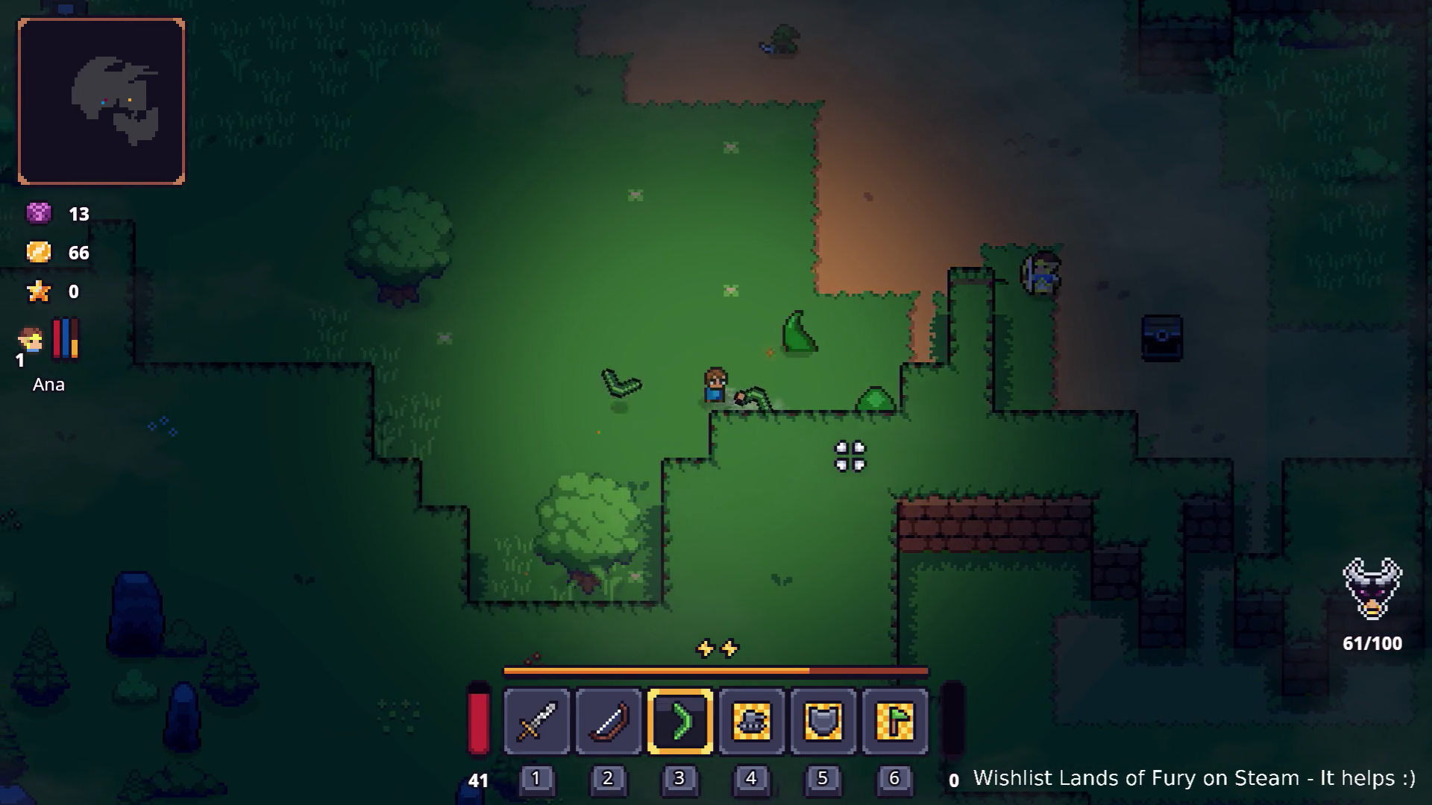
{"action": "key", "text": "a"}
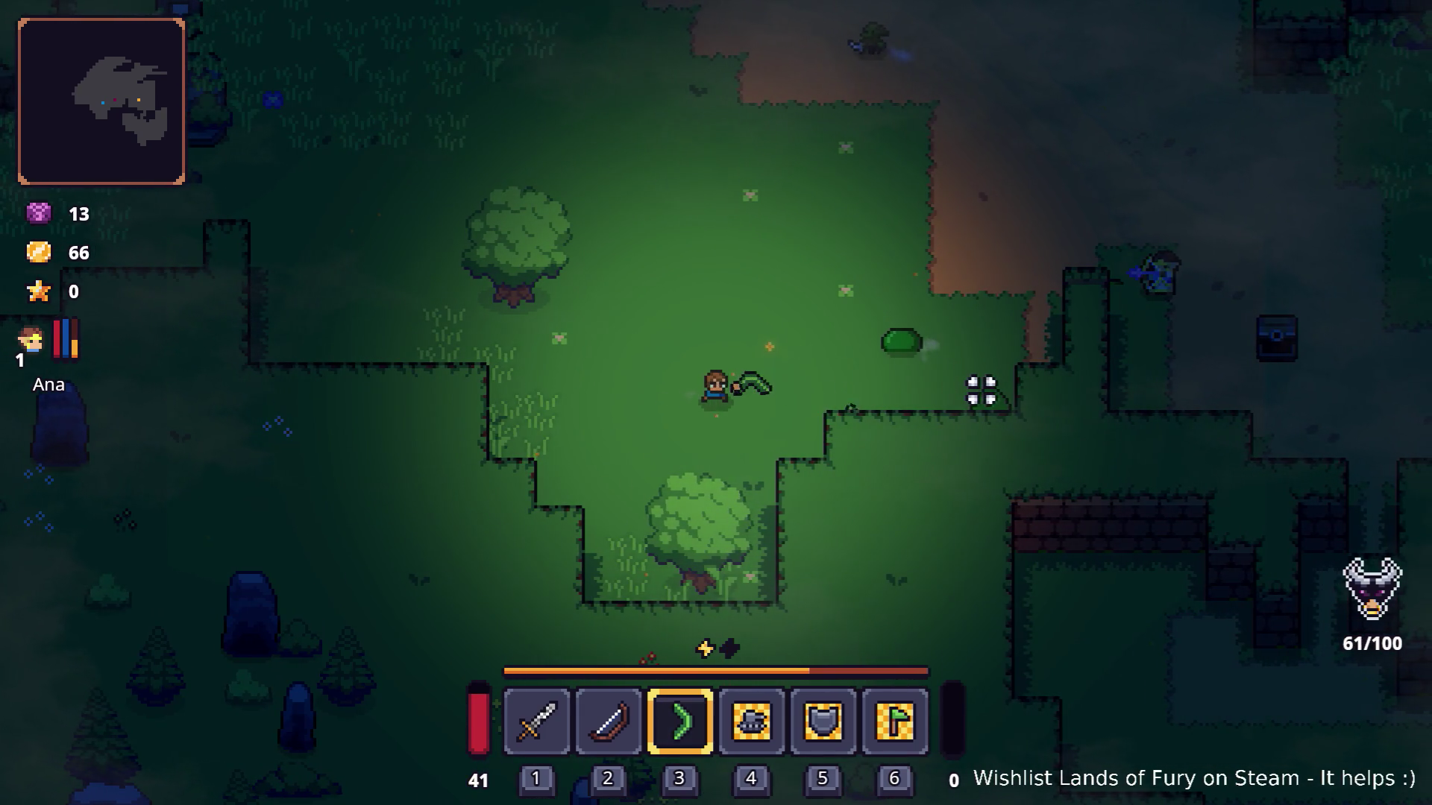
{"action": "key", "text": "d"}
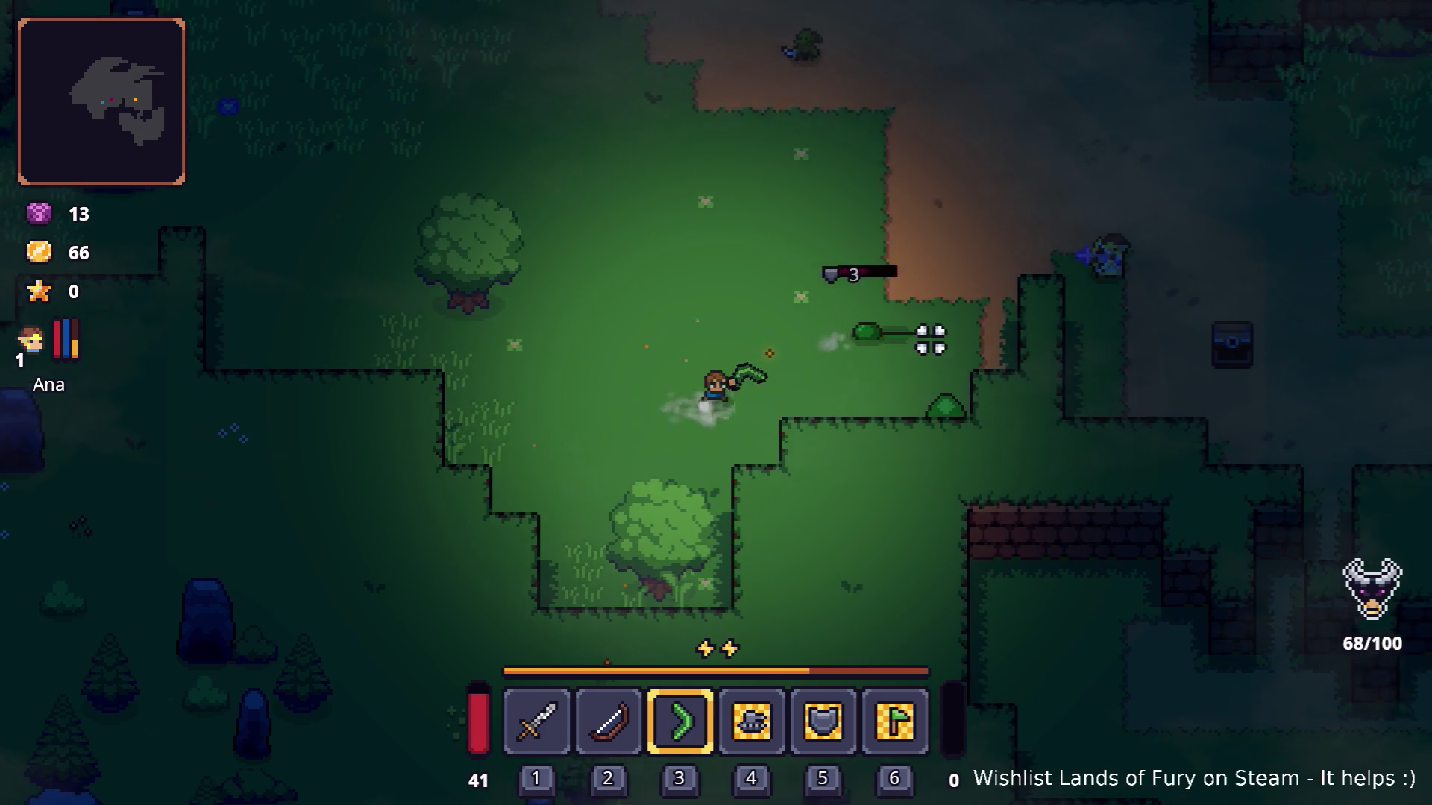
{"action": "key", "text": "d"}
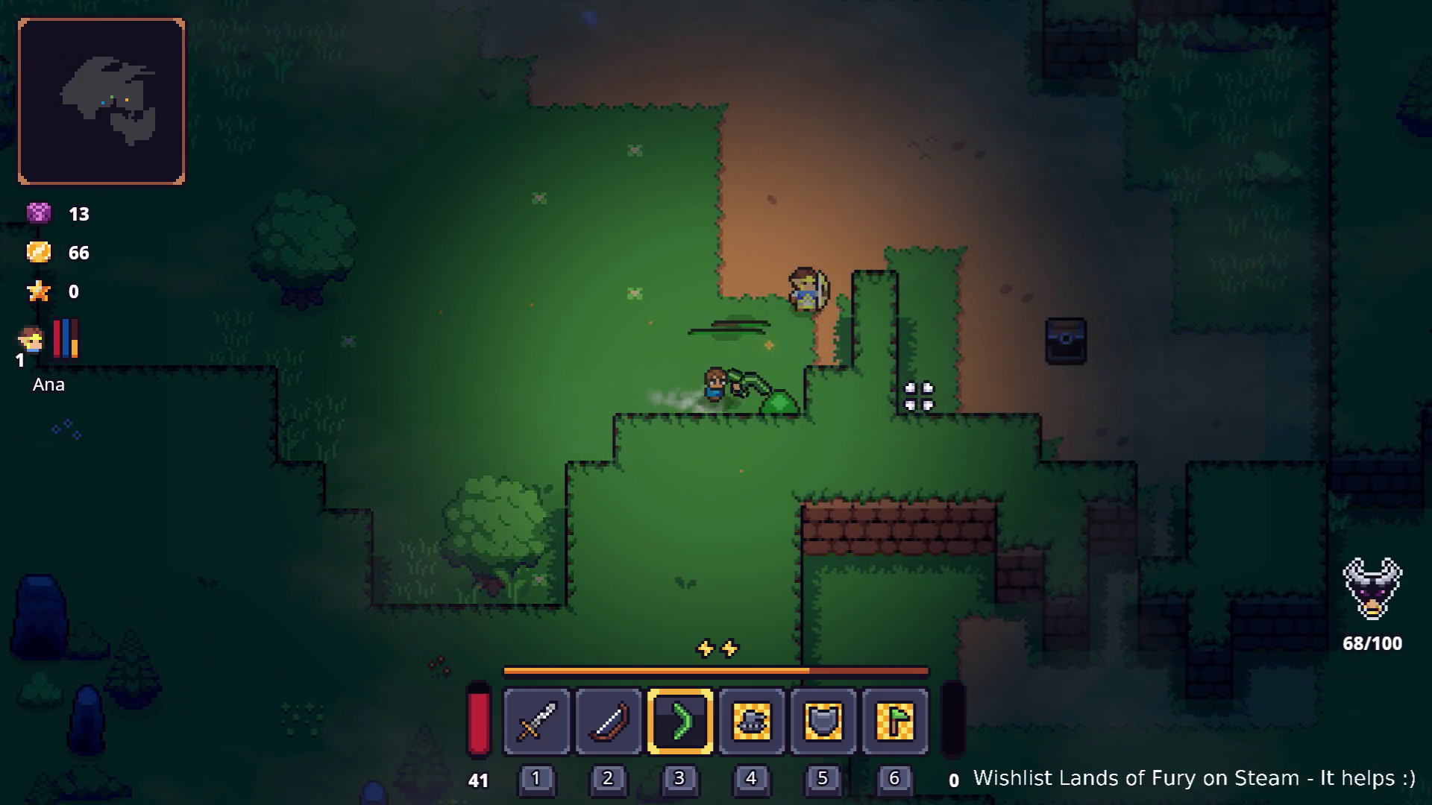
Fight the archer with boomerang throws and energy dashes, switching between hotbar slots 1 and 3.
{"action": "key", "text": "1"}
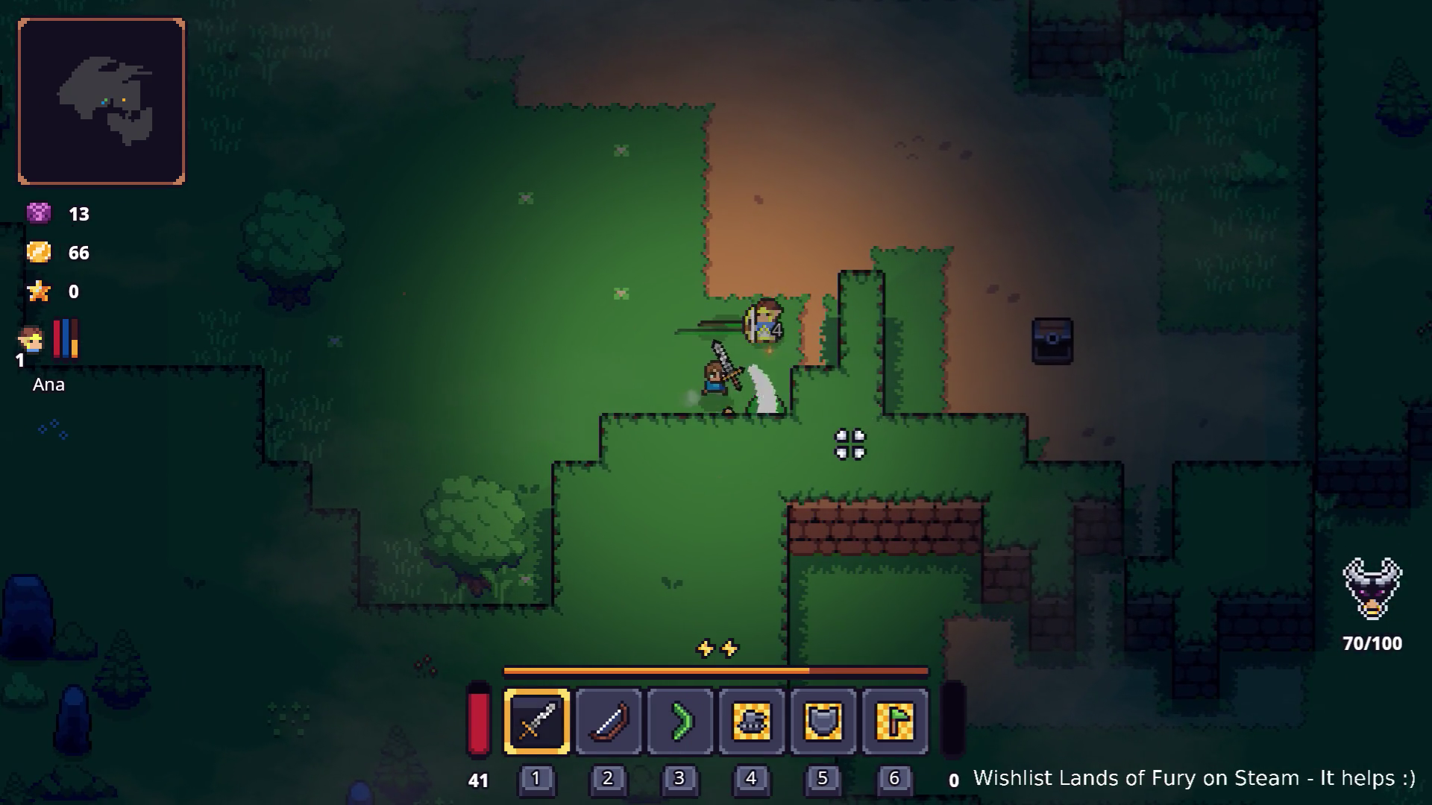
{"action": "key", "text": "space"}
{"action": "key", "text": "a"}
{"action": "key", "text": "3"}
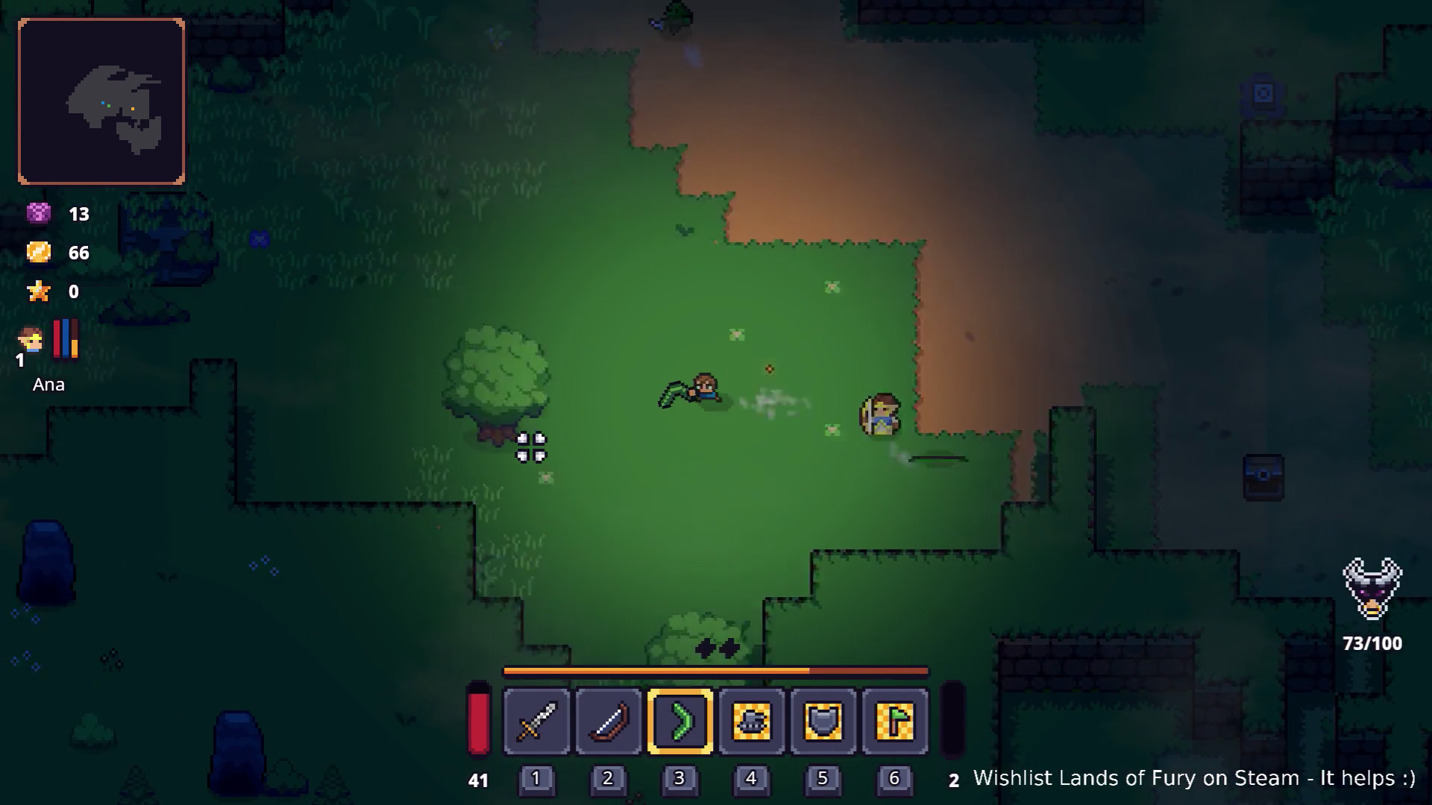
{"action": "left_click", "coordinate": [513, 444]}
{"action": "key", "text": "d"}
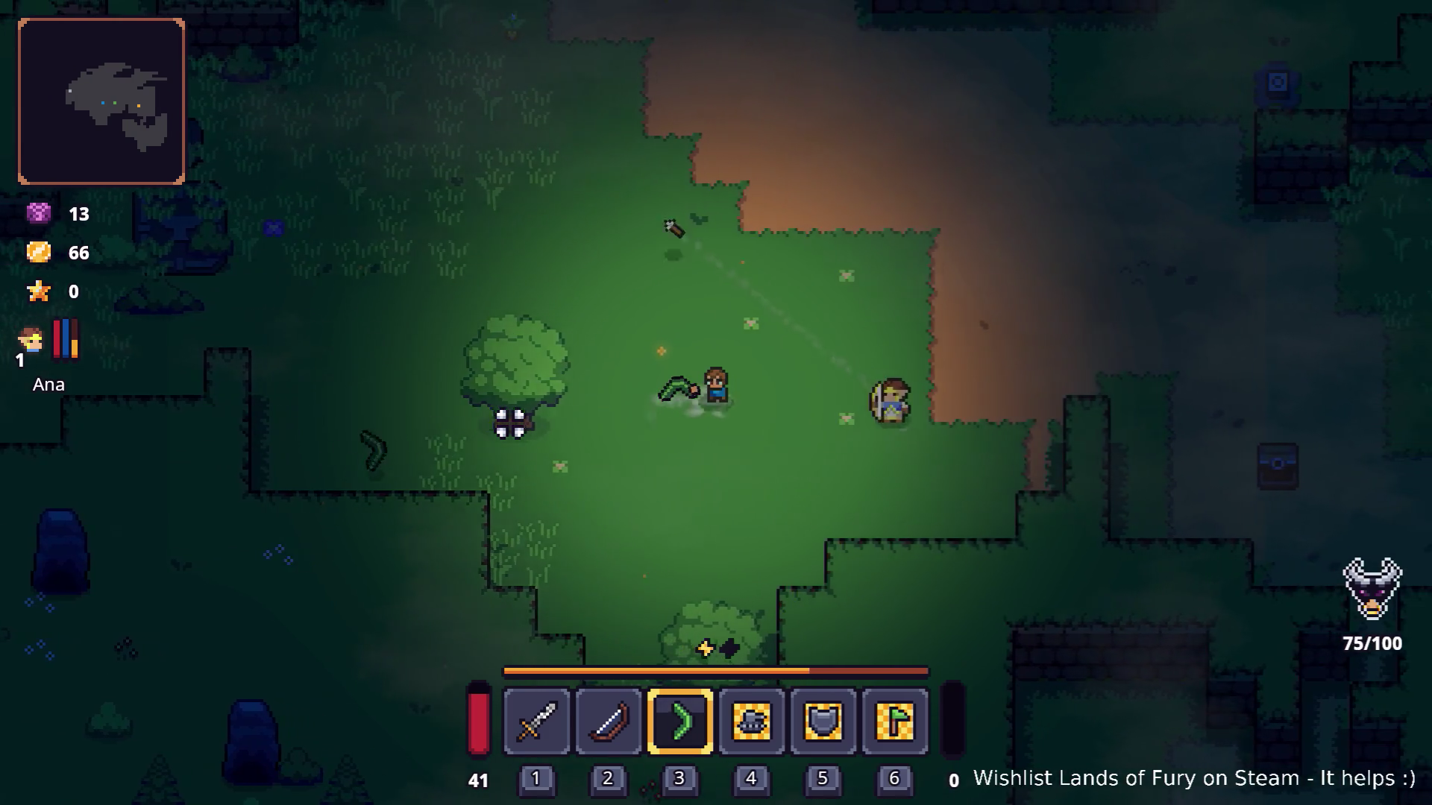
{"action": "key", "text": "space"}
{"action": "left_click", "coordinate": [496, 434]}
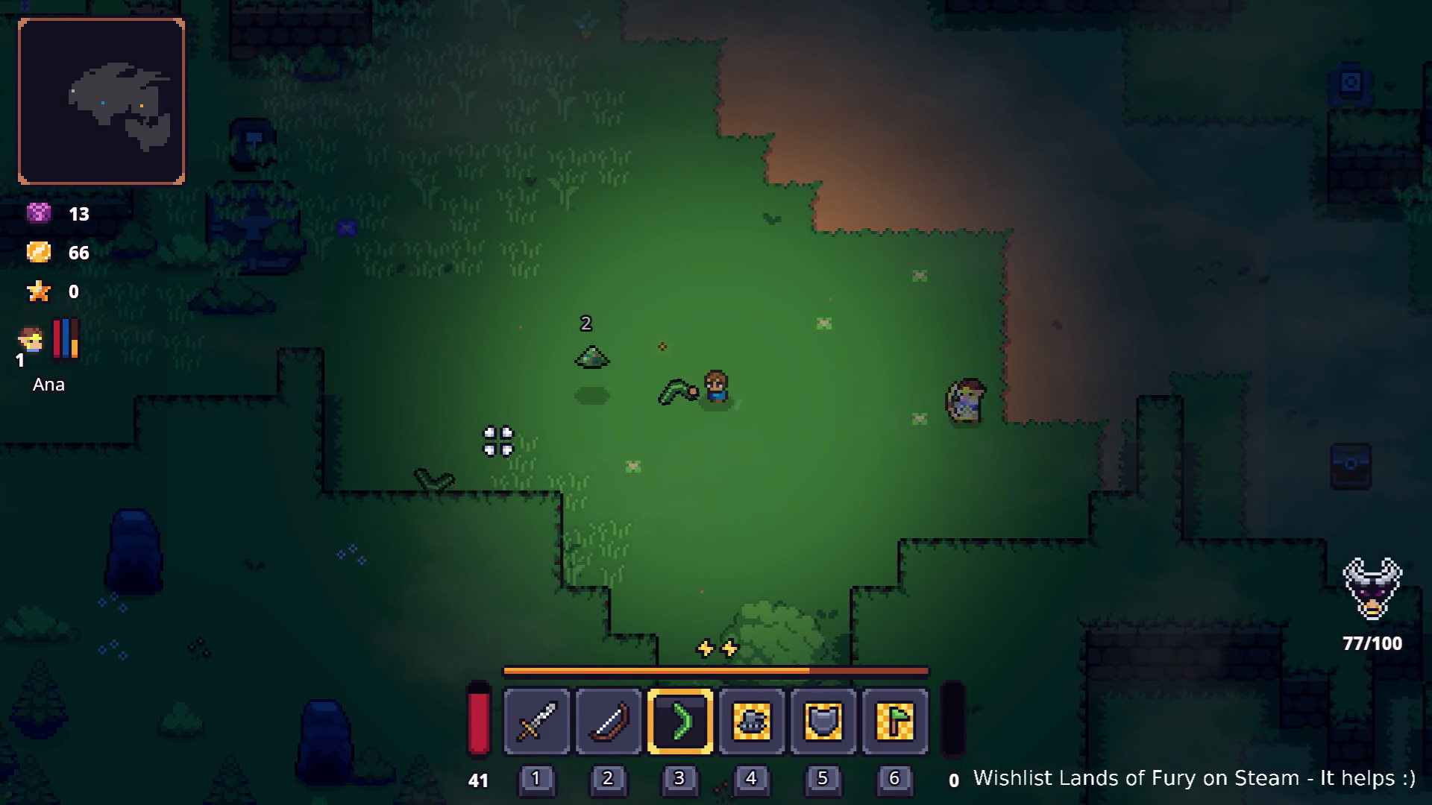
{"action": "key", "text": "w"}
{"action": "key", "text": "space"}
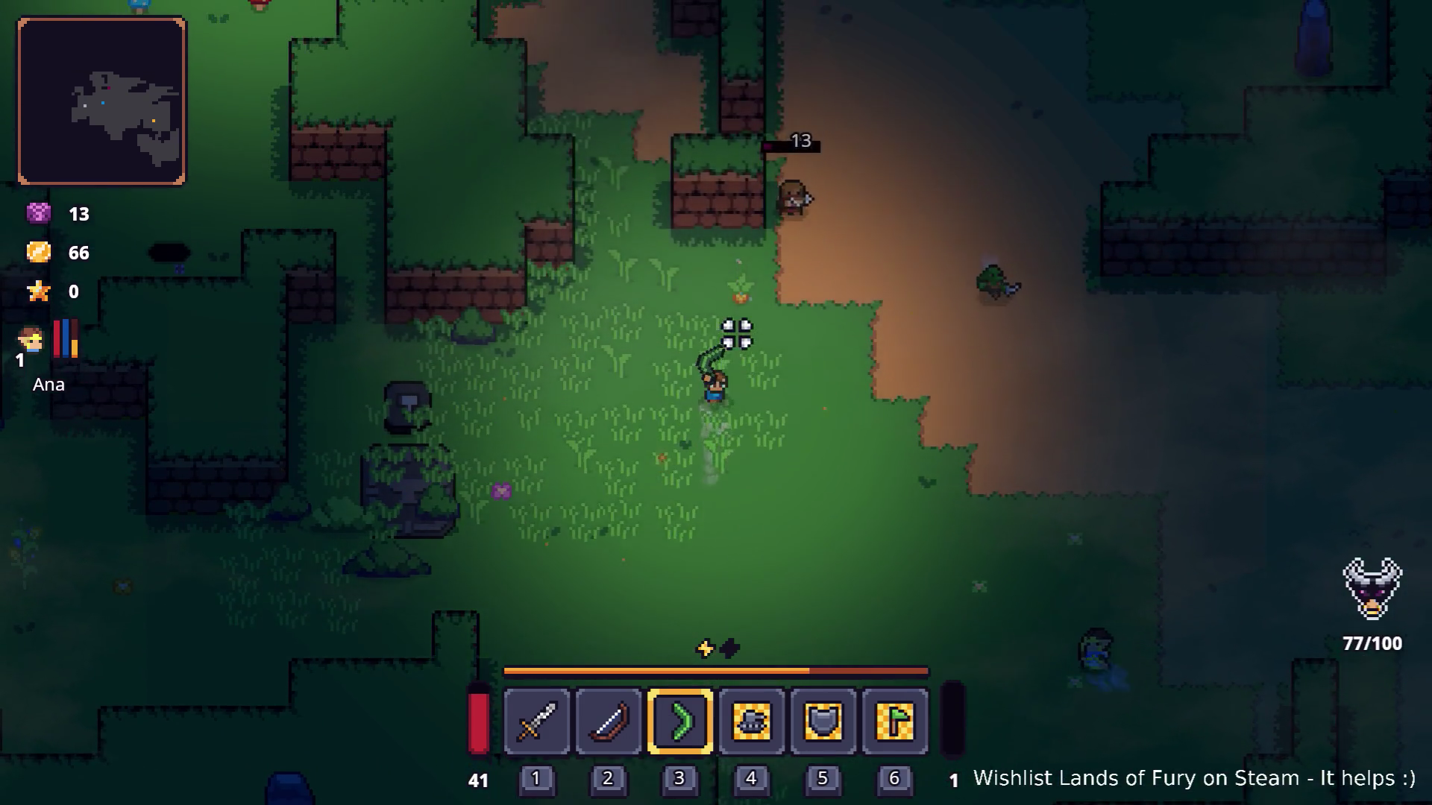
Strike the enemy with the sword, then dash to the campfire and attack the goblins.
{"action": "key", "text": "1"}
{"action": "key", "text": "w"}
{"action": "left_click", "coordinate": [773, 288]}
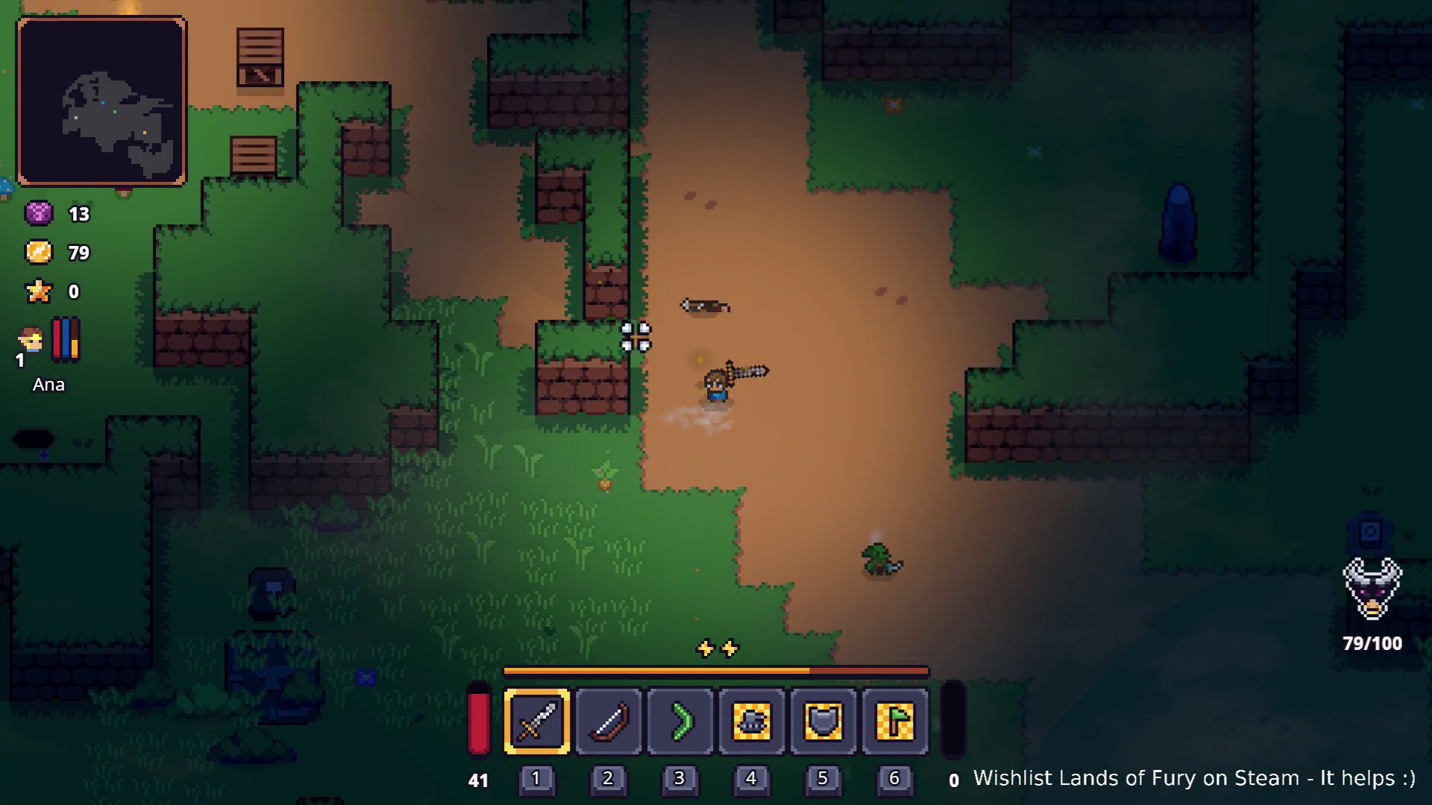
{"action": "key", "text": "w"}
{"action": "key", "text": "a"}
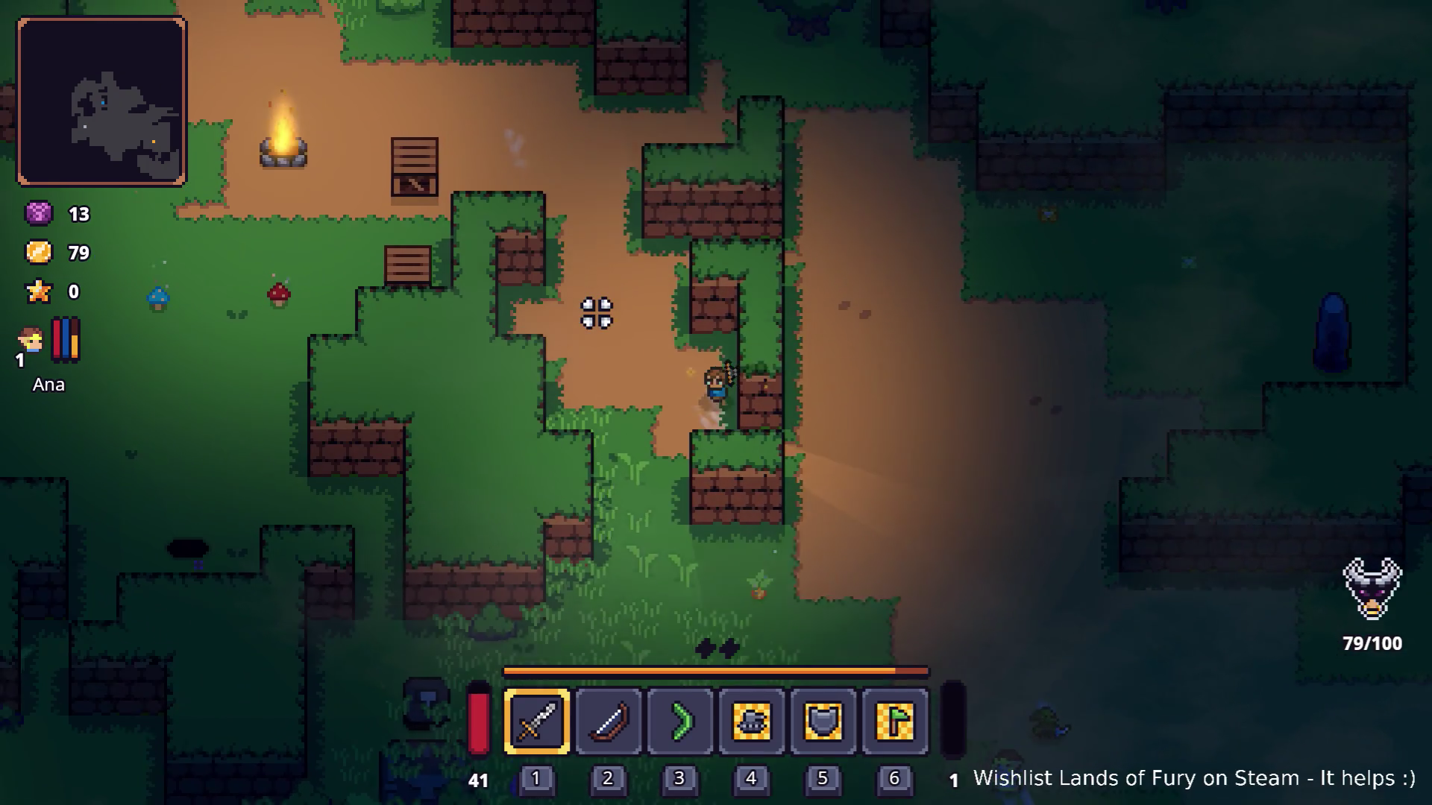
{"action": "key", "text": "space"}
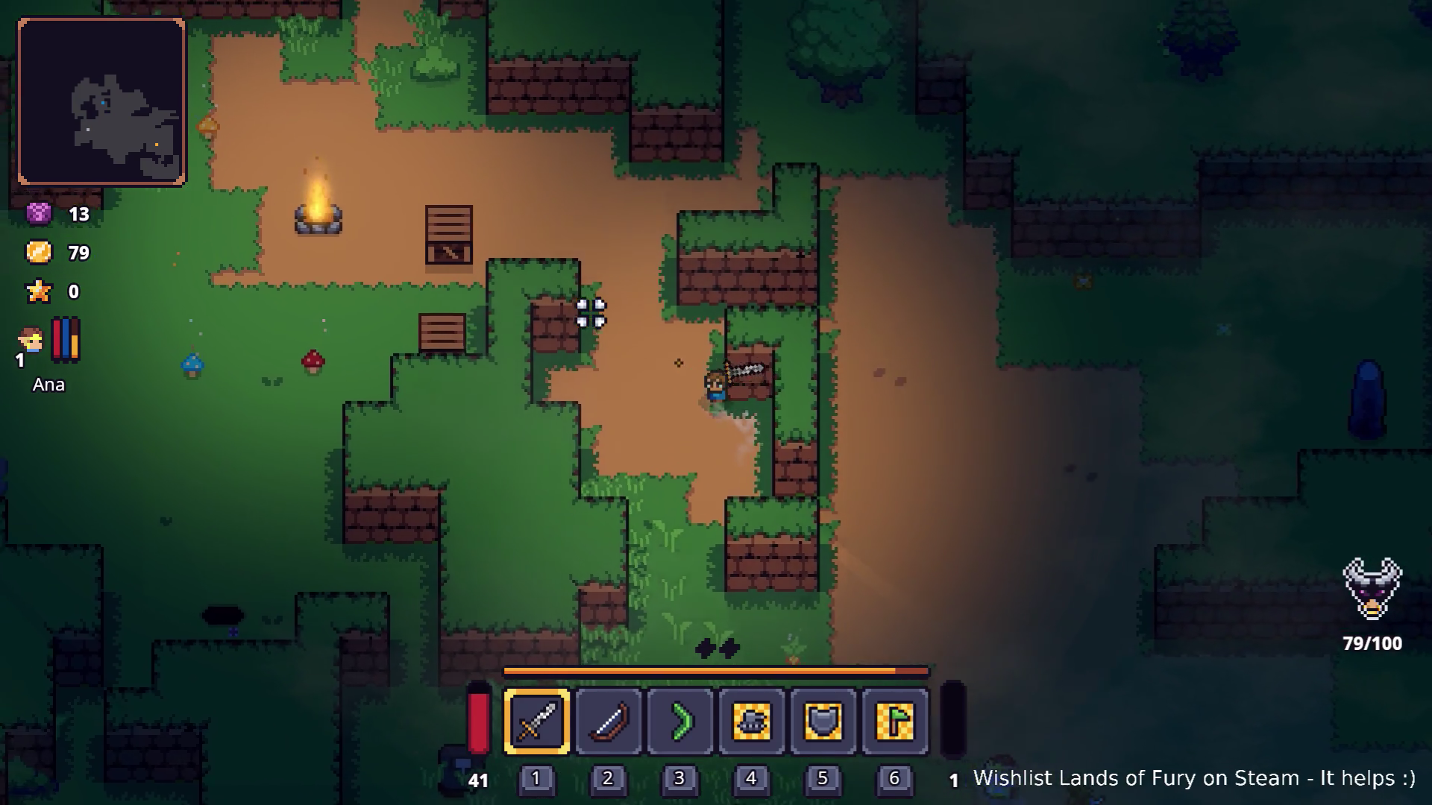
{"action": "key", "text": "w"}
{"action": "key", "text": "a"}
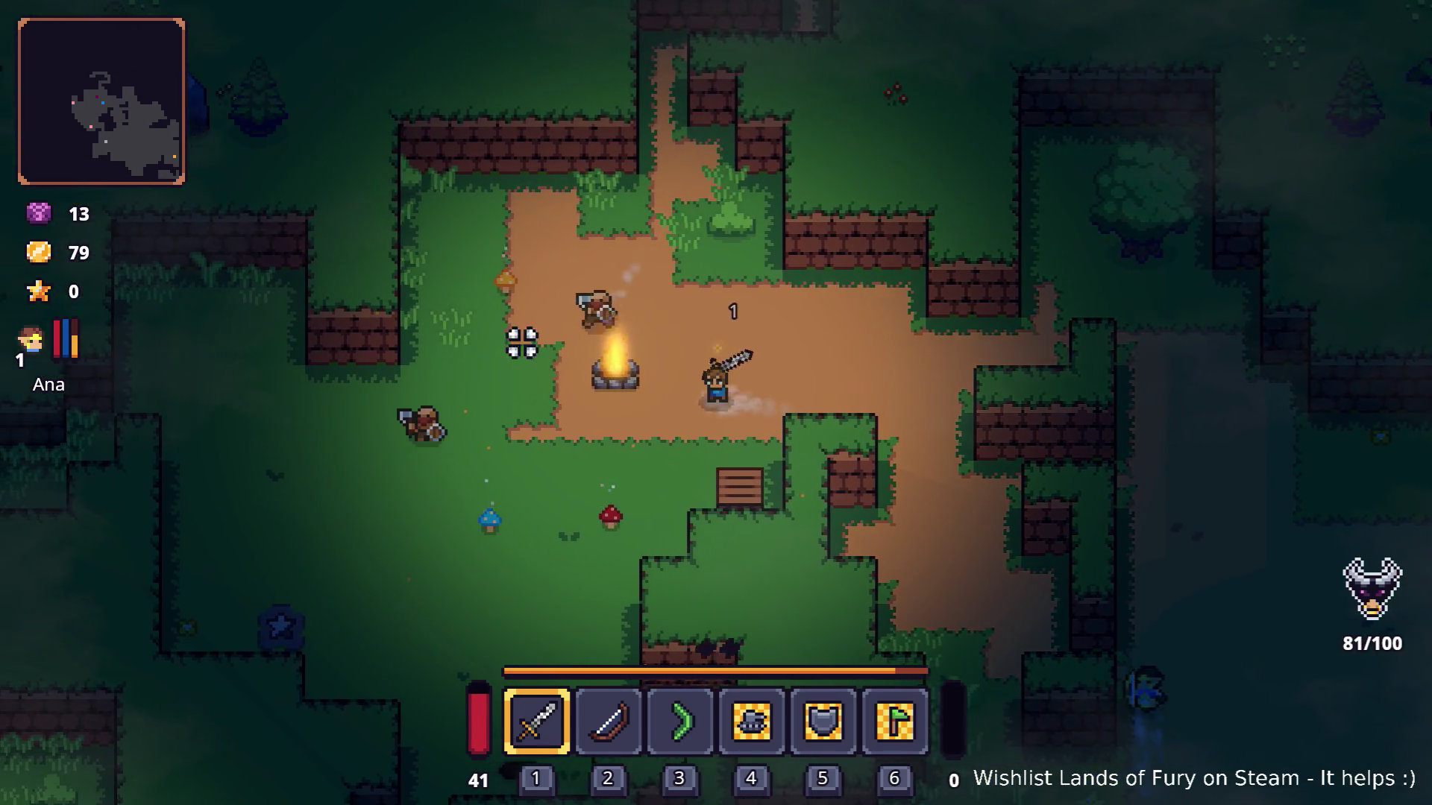
{"action": "key", "text": "a"}
{"action": "left_click", "coordinate": [511, 308]}
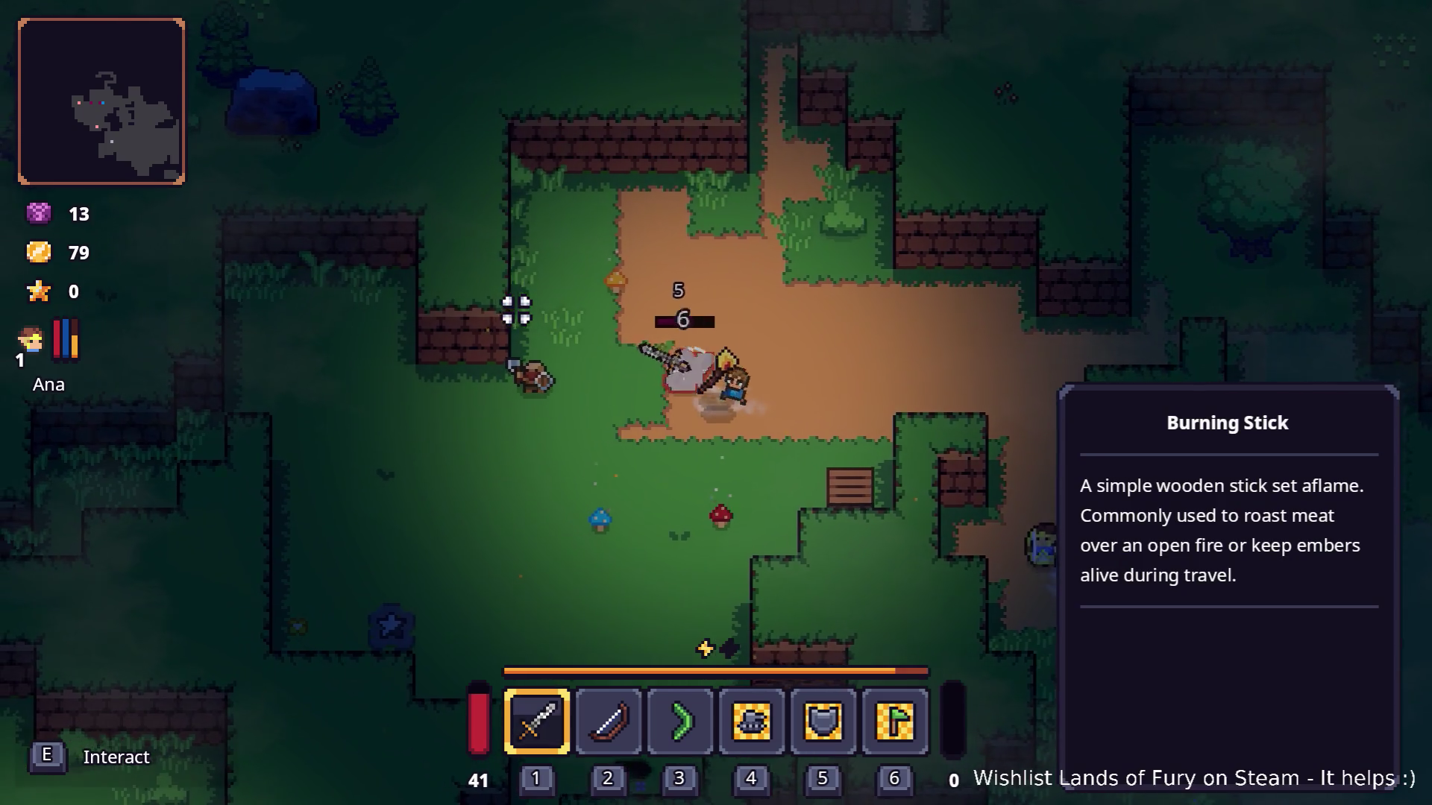
Keep fighting the goblins by the campfire, darting in to strike and retreating.
{"action": "key", "text": "s"}
{"action": "key", "text": "d"}
{"action": "left_click", "coordinate": [522, 304]}
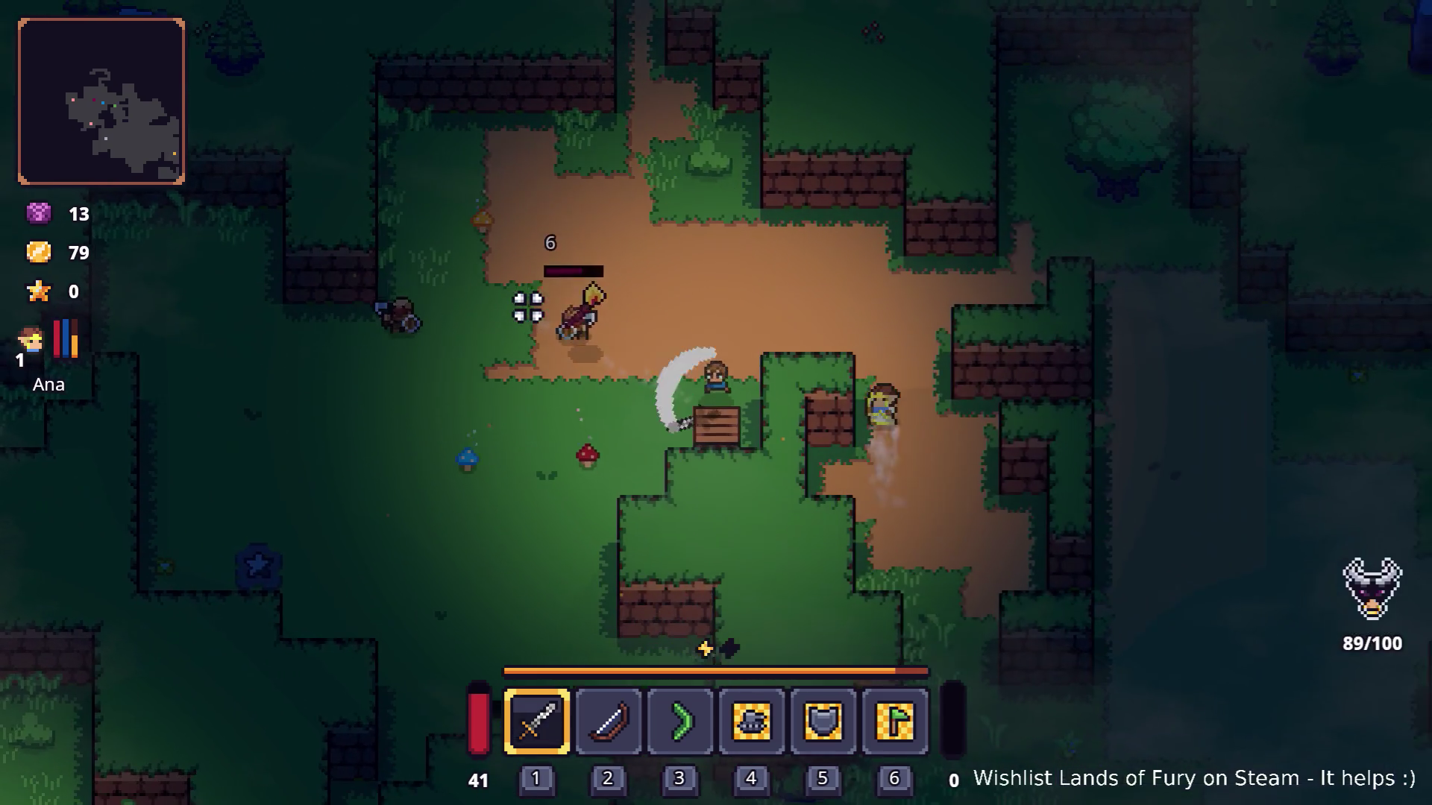
{"action": "key", "text": "s"}
{"action": "key", "text": "a"}
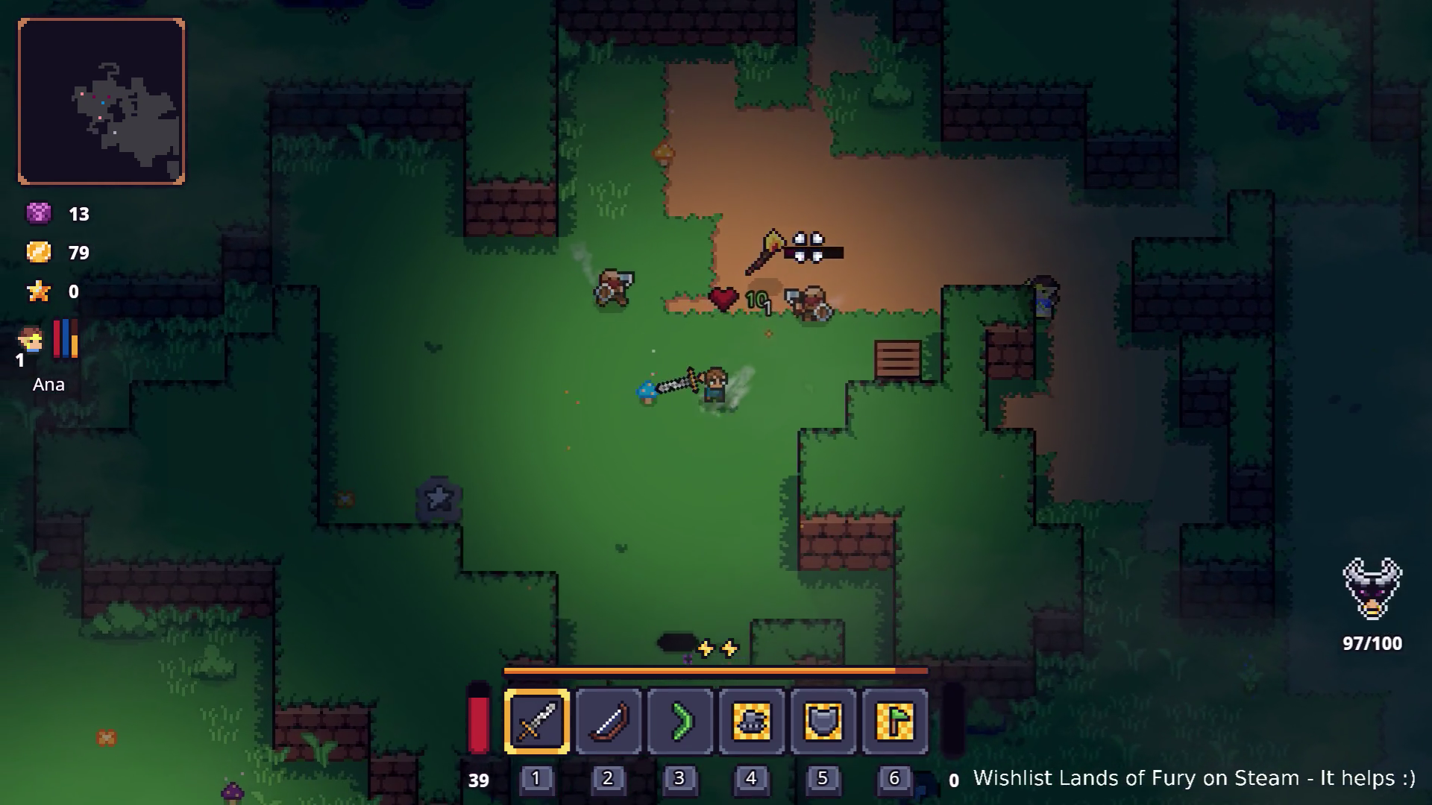
{"action": "key", "text": "w"}
{"action": "key", "text": "d"}
{"action": "left_click", "coordinate": [474, 410]}
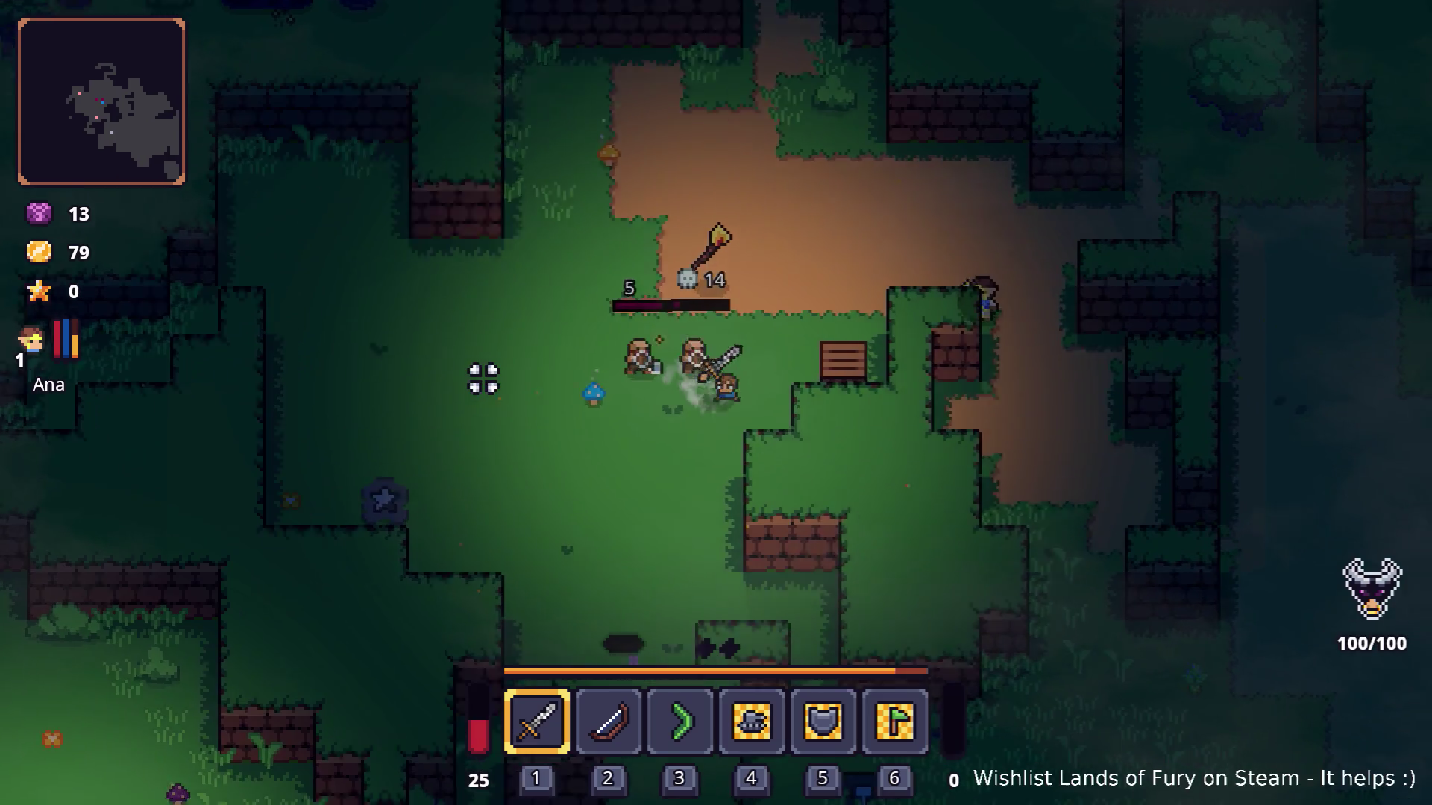
{"action": "key", "text": "s"}
{"action": "key", "text": "d"}
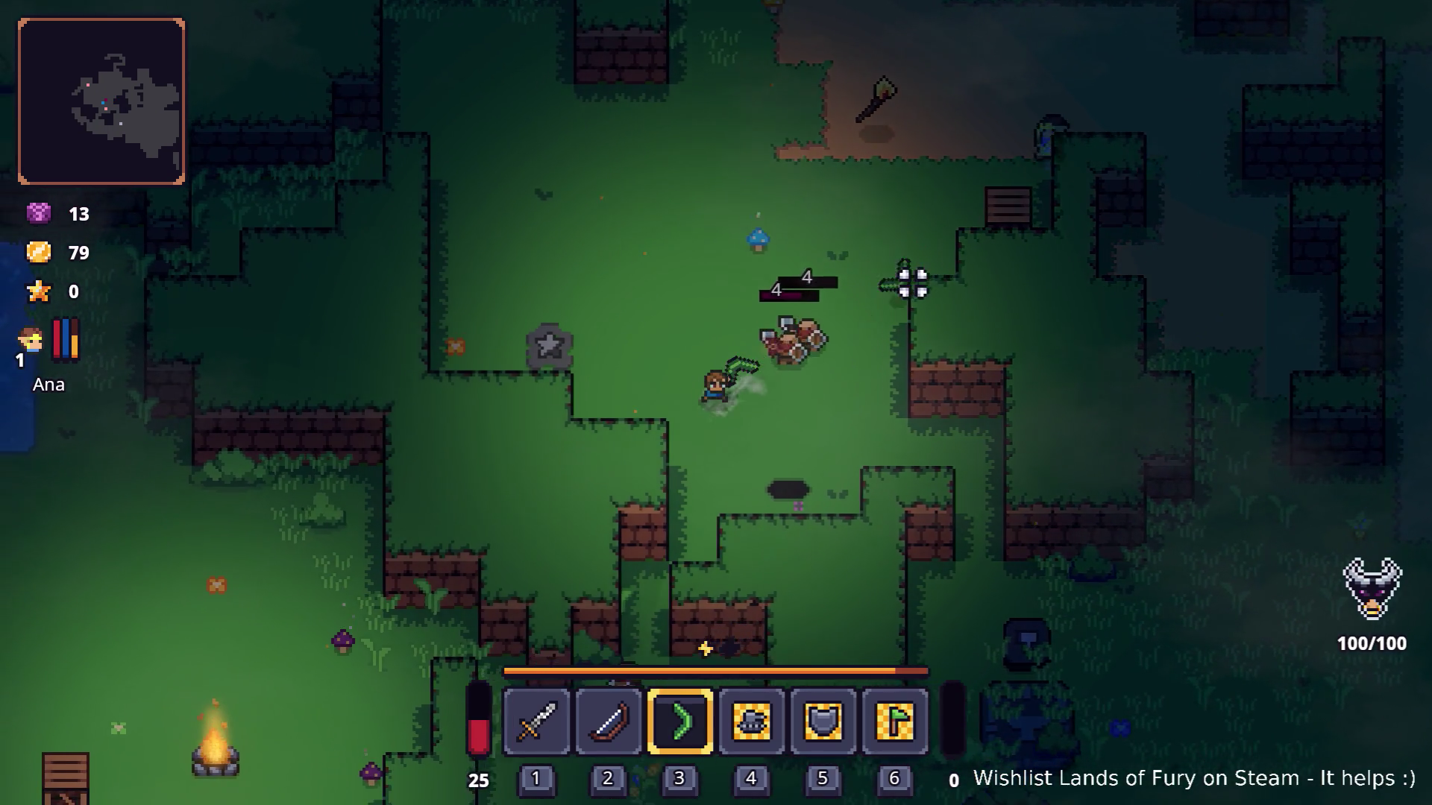
{"action": "key", "text": "s"}
{"action": "key", "text": "a"}
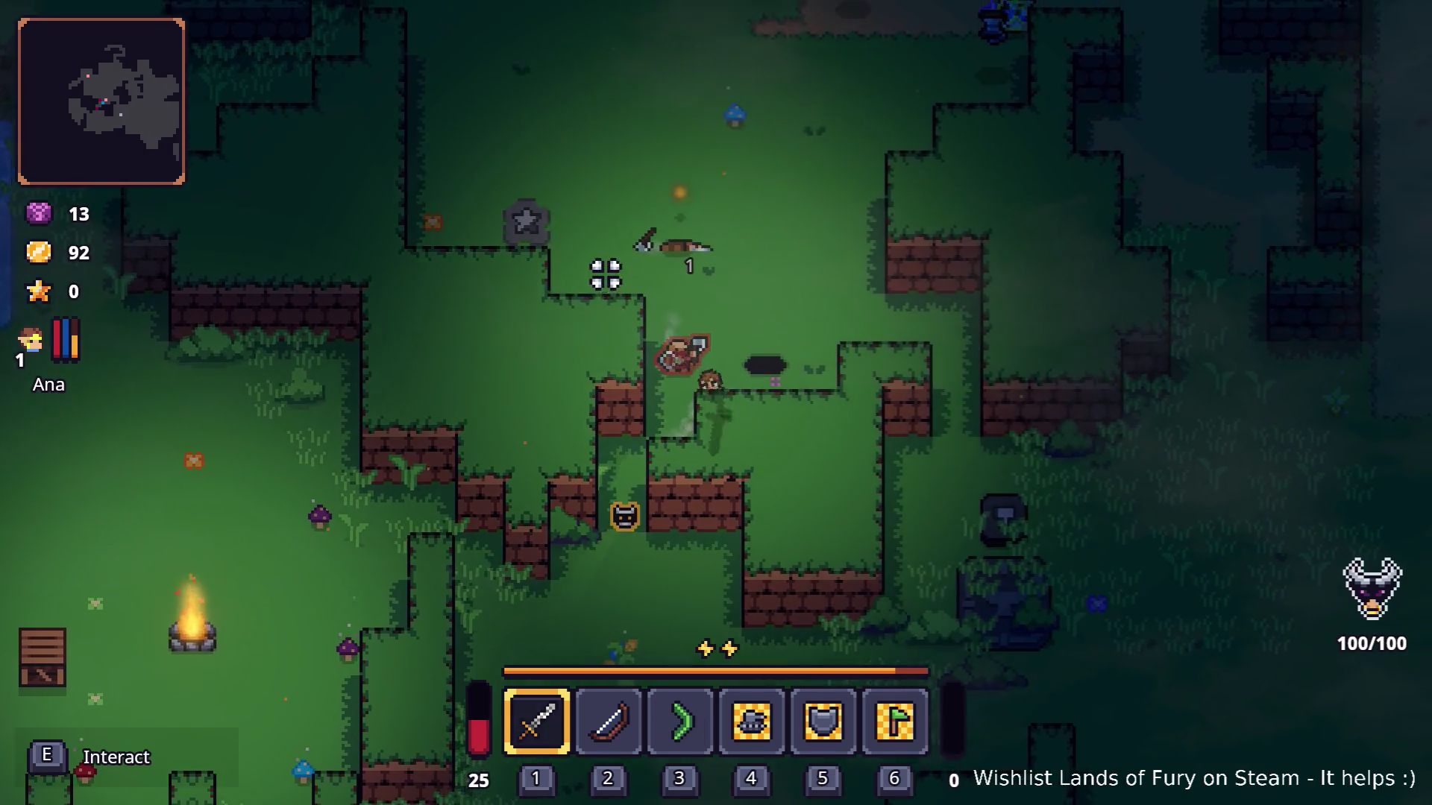
Finish the remaining enemies with the sword until Ana reaches level 2 with 105 gold.
{"action": "key", "text": "w"}
{"action": "key", "text": "d"}
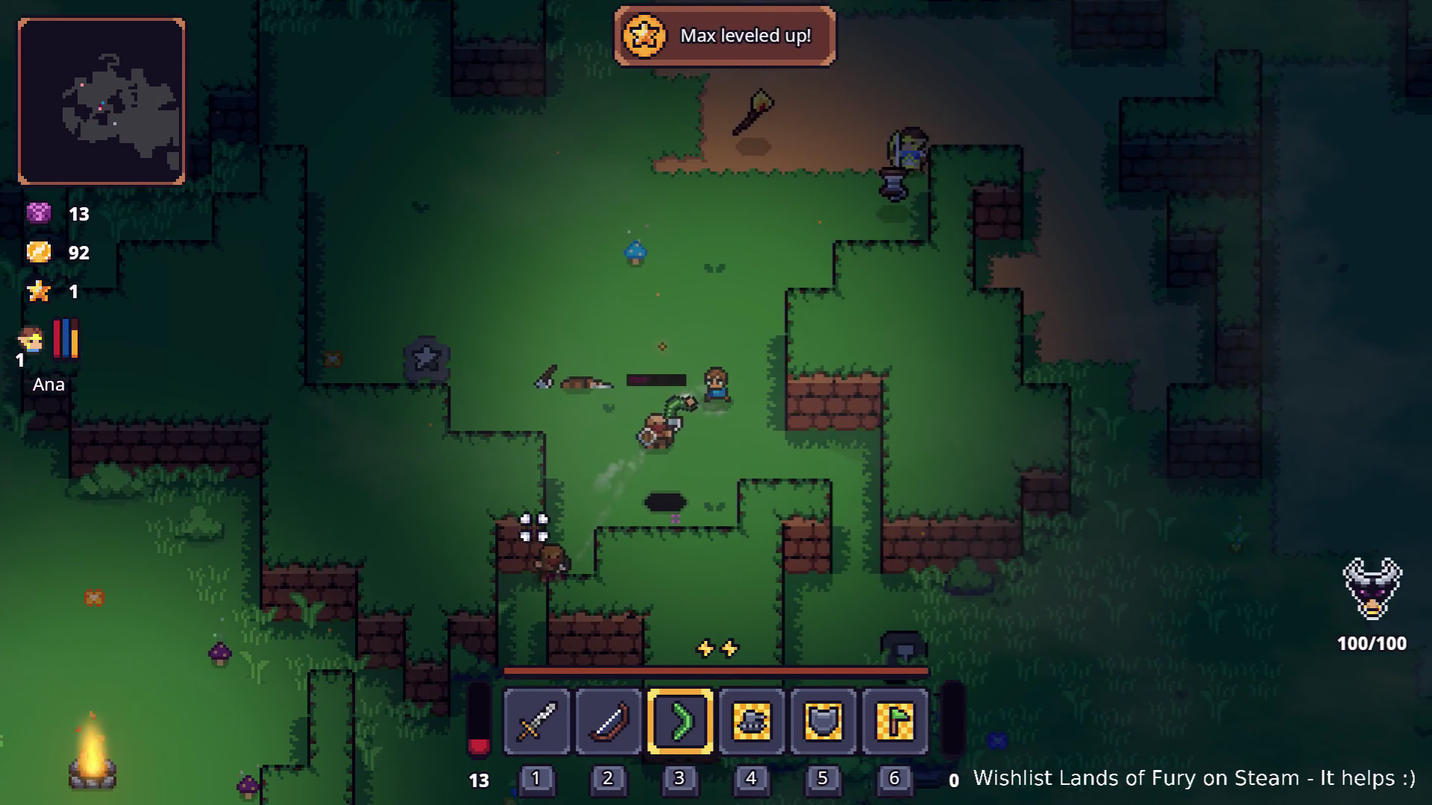
{"action": "key", "text": "w"}
{"action": "key", "text": "d"}
{"action": "key", "text": "1"}
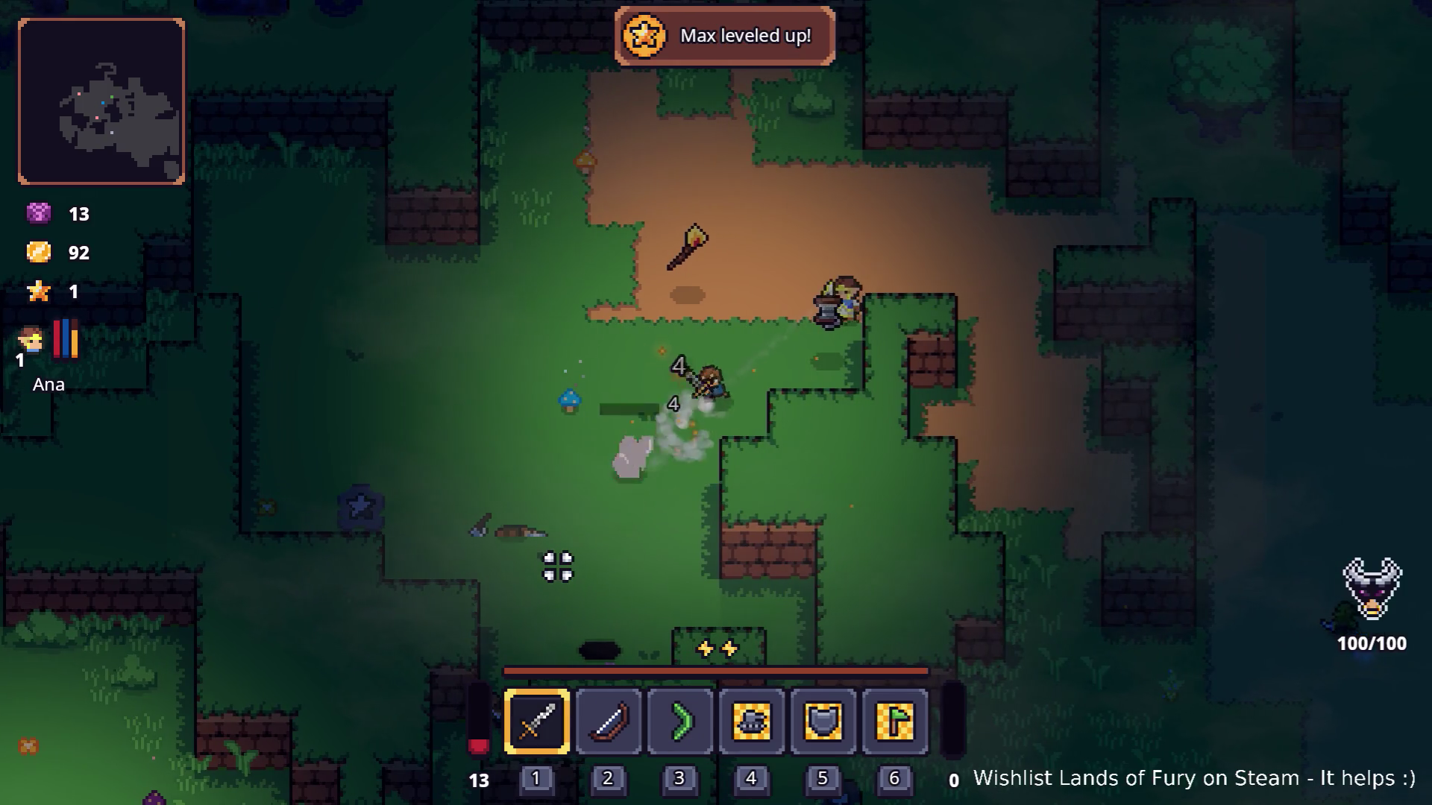
{"action": "key", "text": "s"}
{"action": "key", "text": "a"}
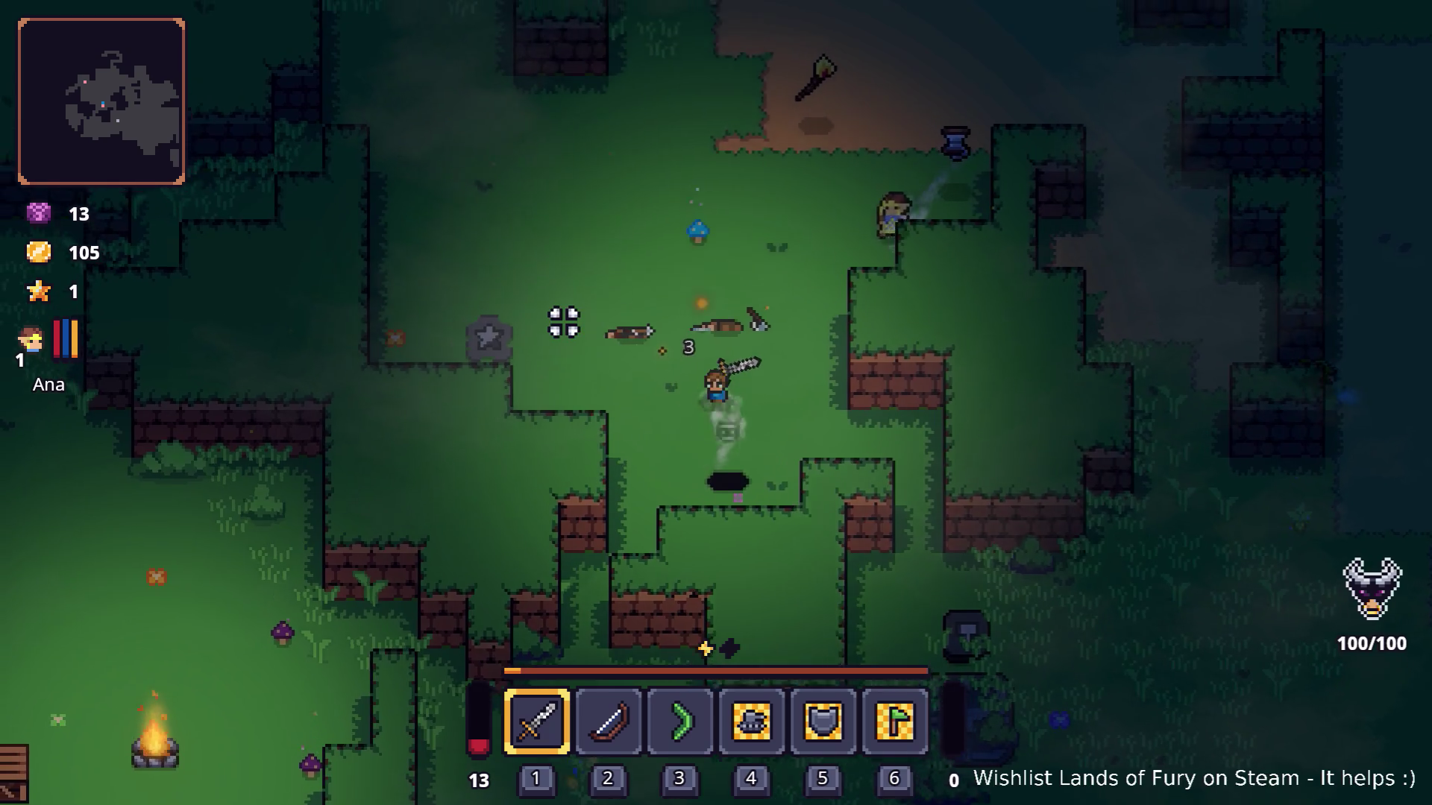
{"action": "key", "text": "w"}
{"action": "key", "text": "d"}
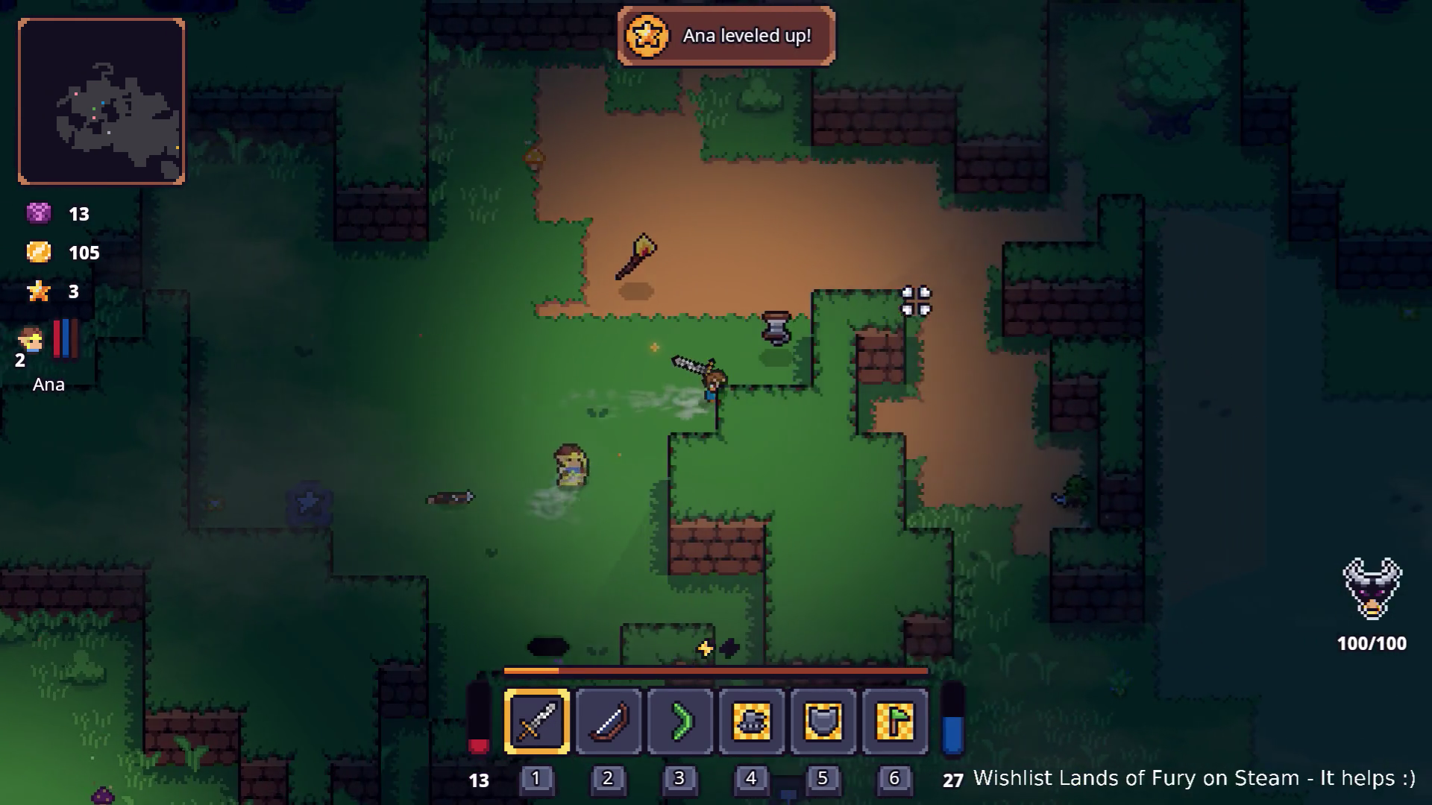
{"action": "key", "text": "a"}
{"action": "key", "text": "s"}
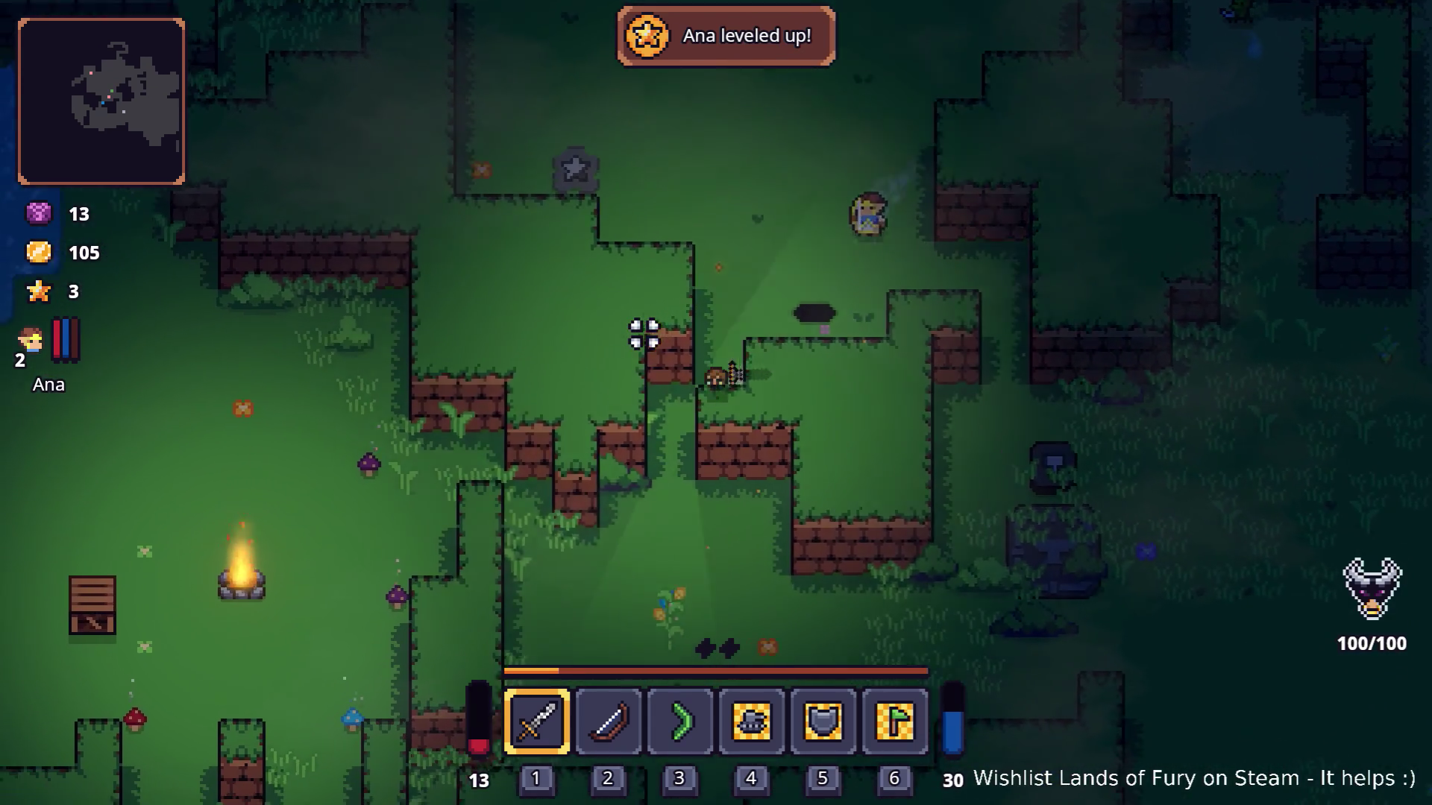
Walk back to the campfire and bring up the inventory showing the Rusty Sword's stats.
{"action": "key", "text": "s"}
{"action": "key", "text": "a"}
{"action": "key", "text": "w"}
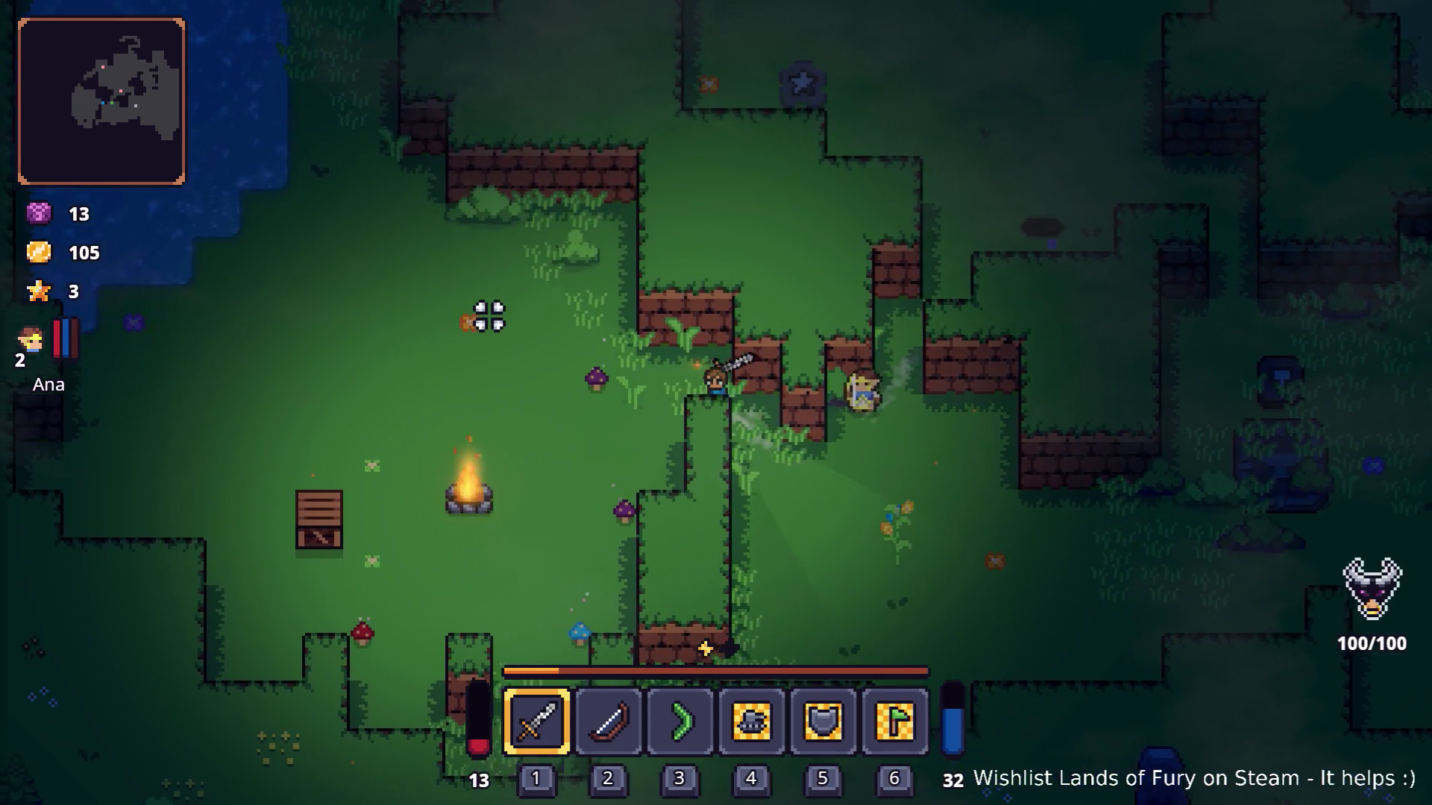
{"action": "key", "text": "a"}
{"action": "key", "text": "s"}
{"action": "key", "text": "i"}
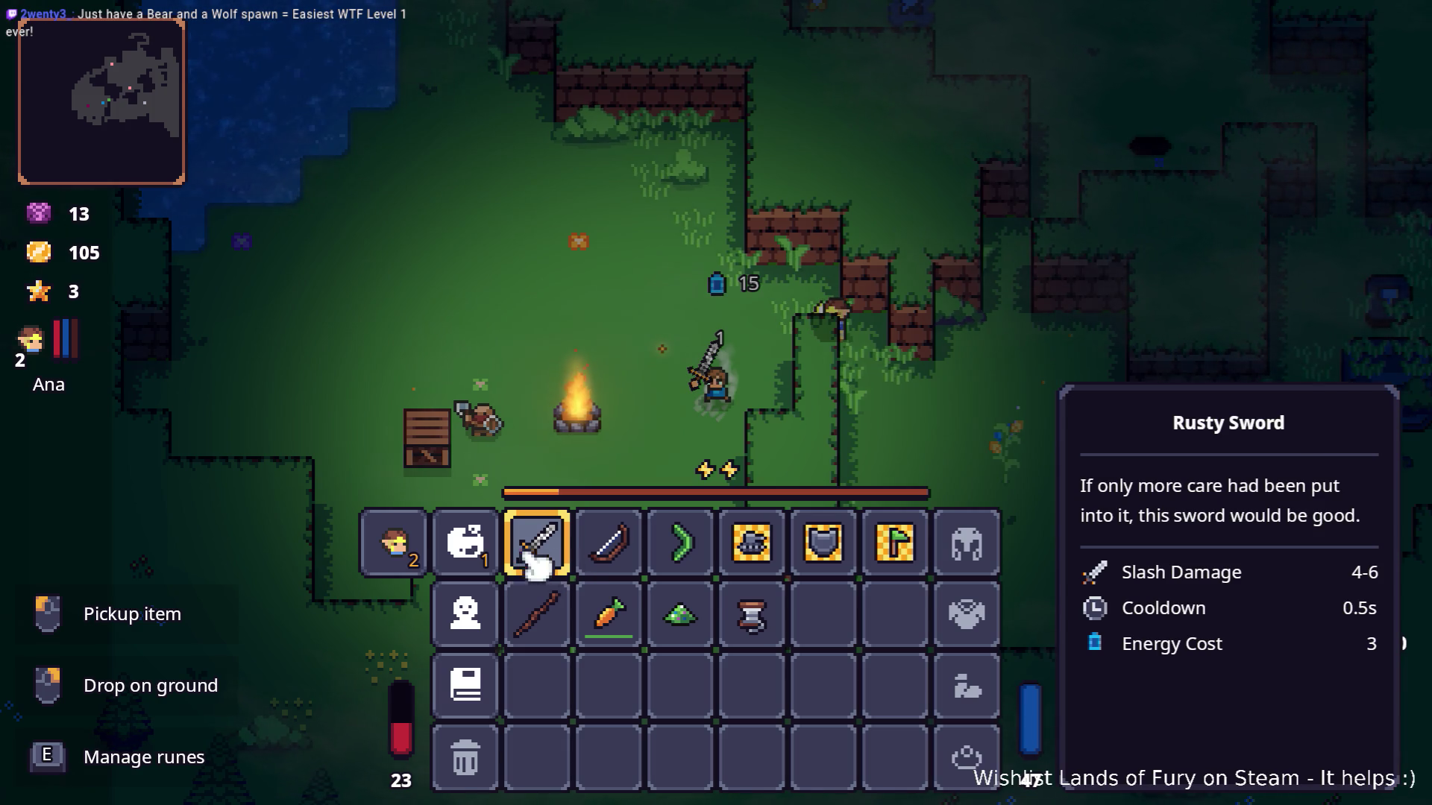
Spend a rune skill point on Fluidic Charge and close the menus.
{"action": "key", "text": "e"}
{"action": "left_click", "coordinate": [593, 224]}
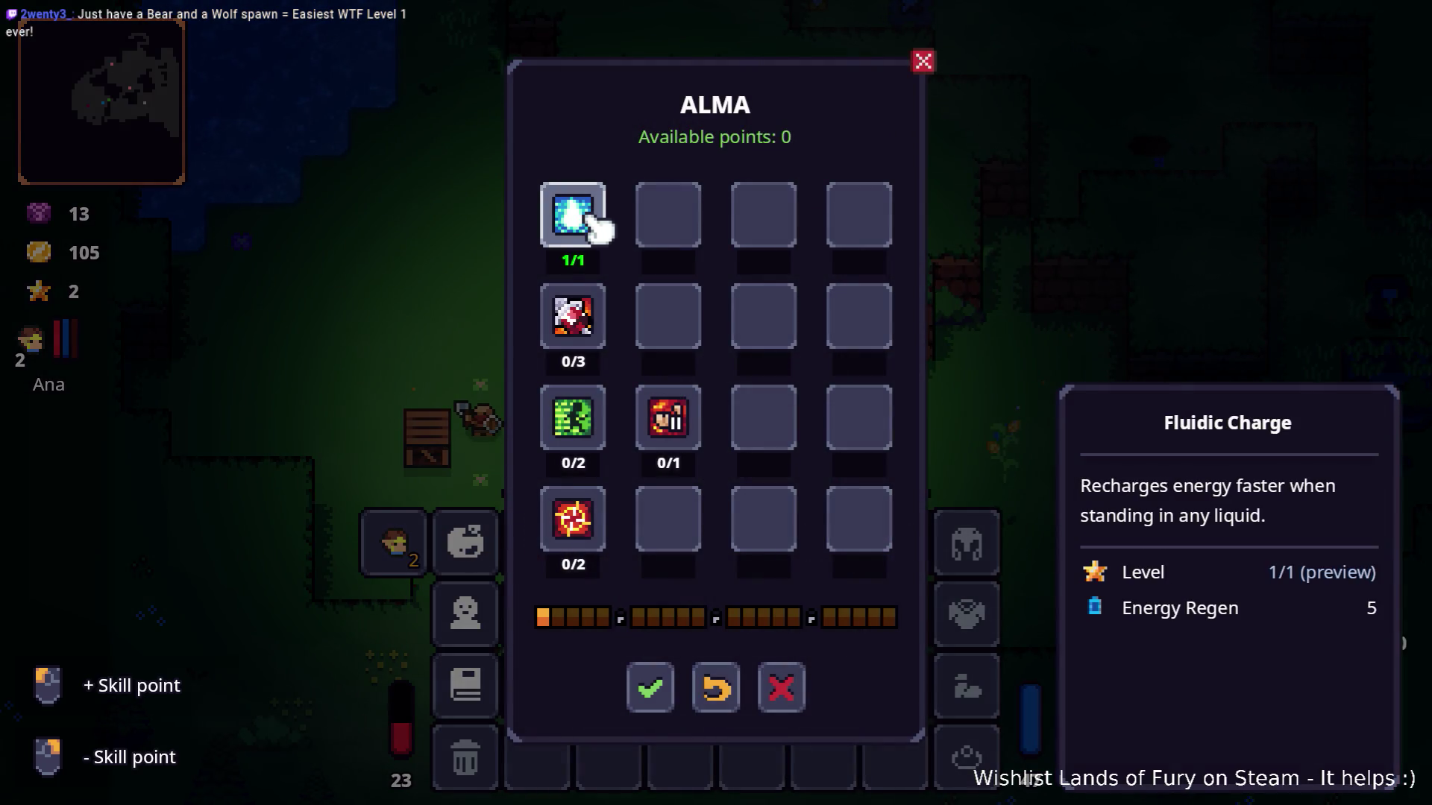
{"action": "left_click", "coordinate": [650, 688]}
{"action": "key", "text": "Escape"}
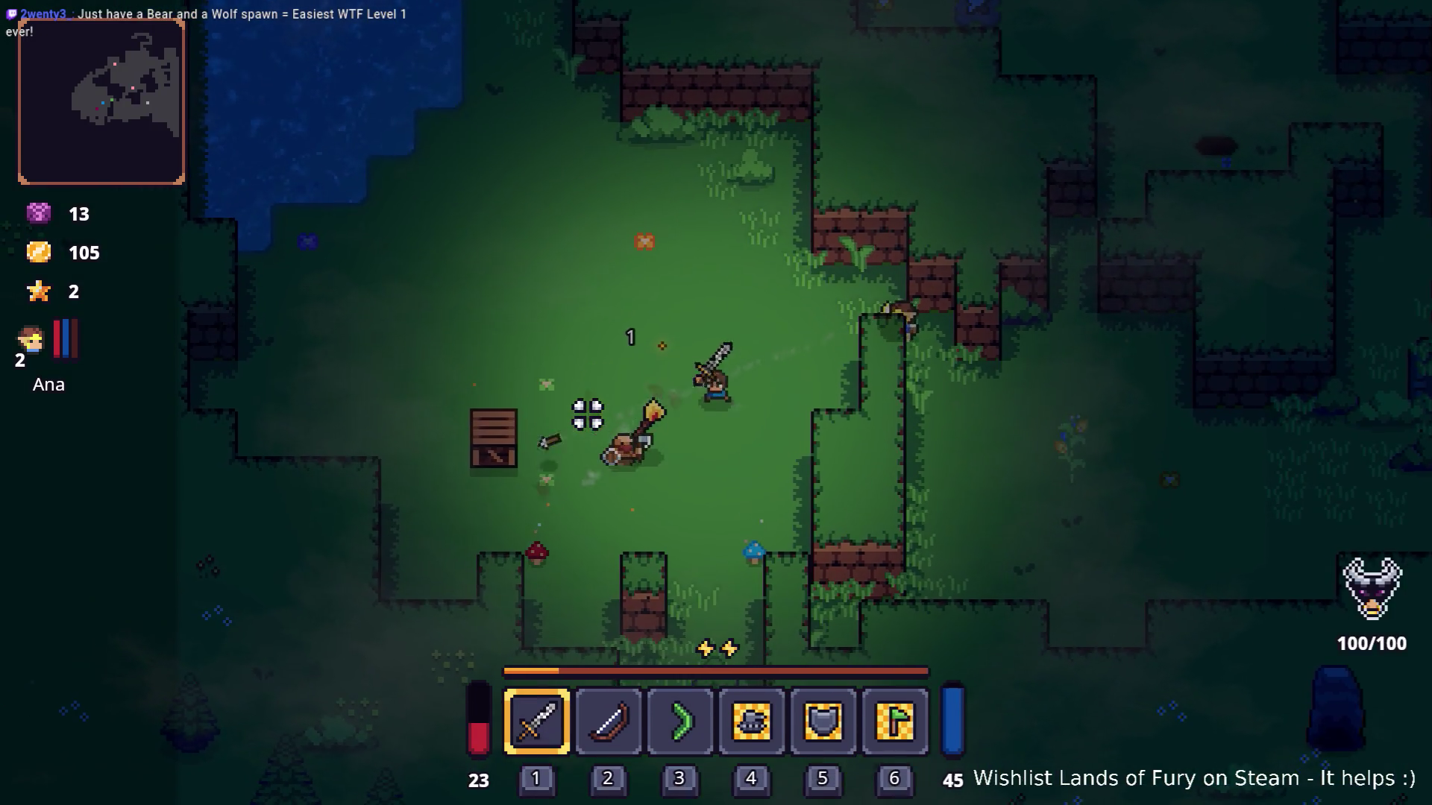
Defeat the nearby enemies with the sword, raising gold from 105 to 118.
{"action": "key", "text": "s"}
{"action": "key", "text": "d"}
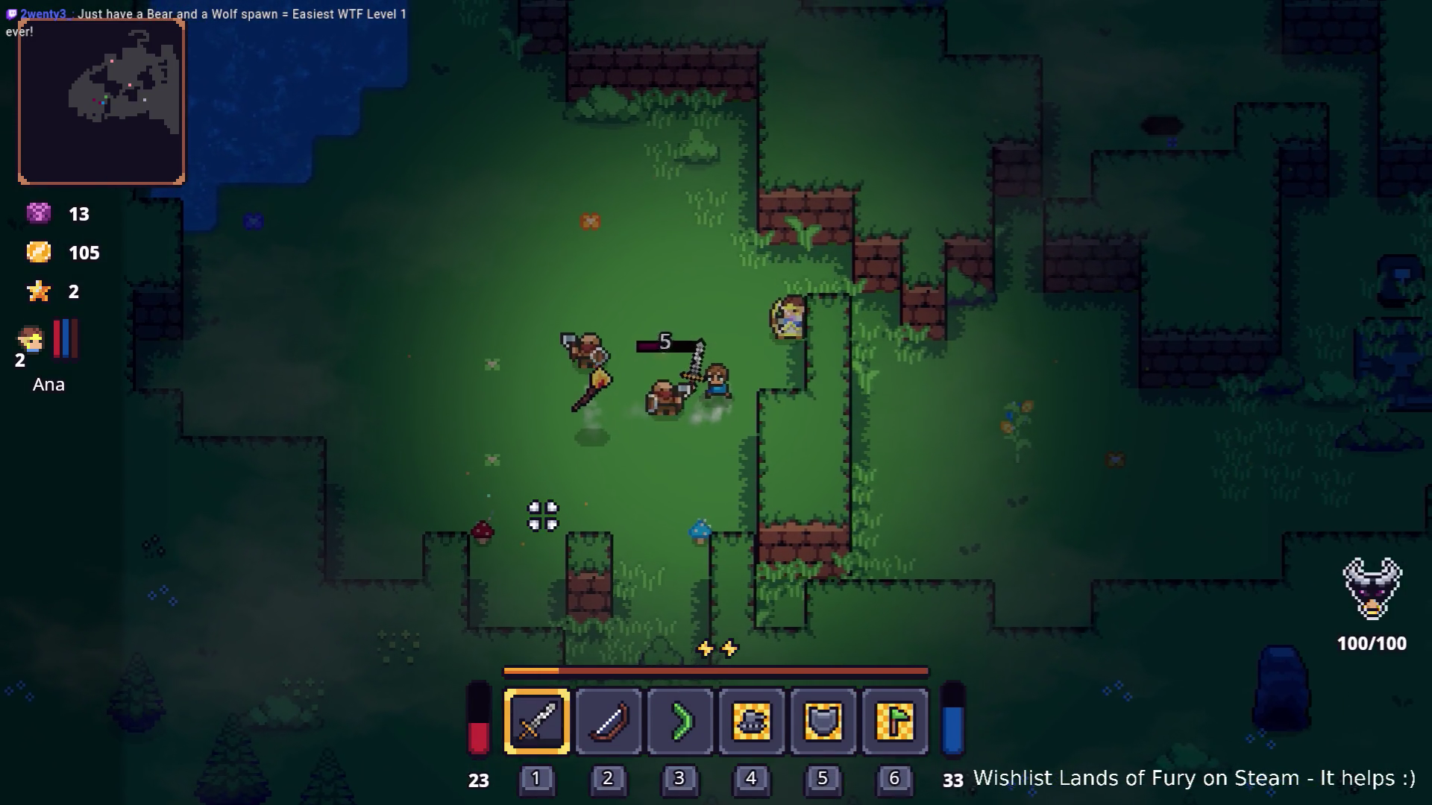
{"action": "key", "text": "a"}
{"action": "left_click", "coordinate": [534, 514]}
{"action": "left_click", "coordinate": [524, 521]}
{"action": "left_click", "coordinate": [709, 310]}
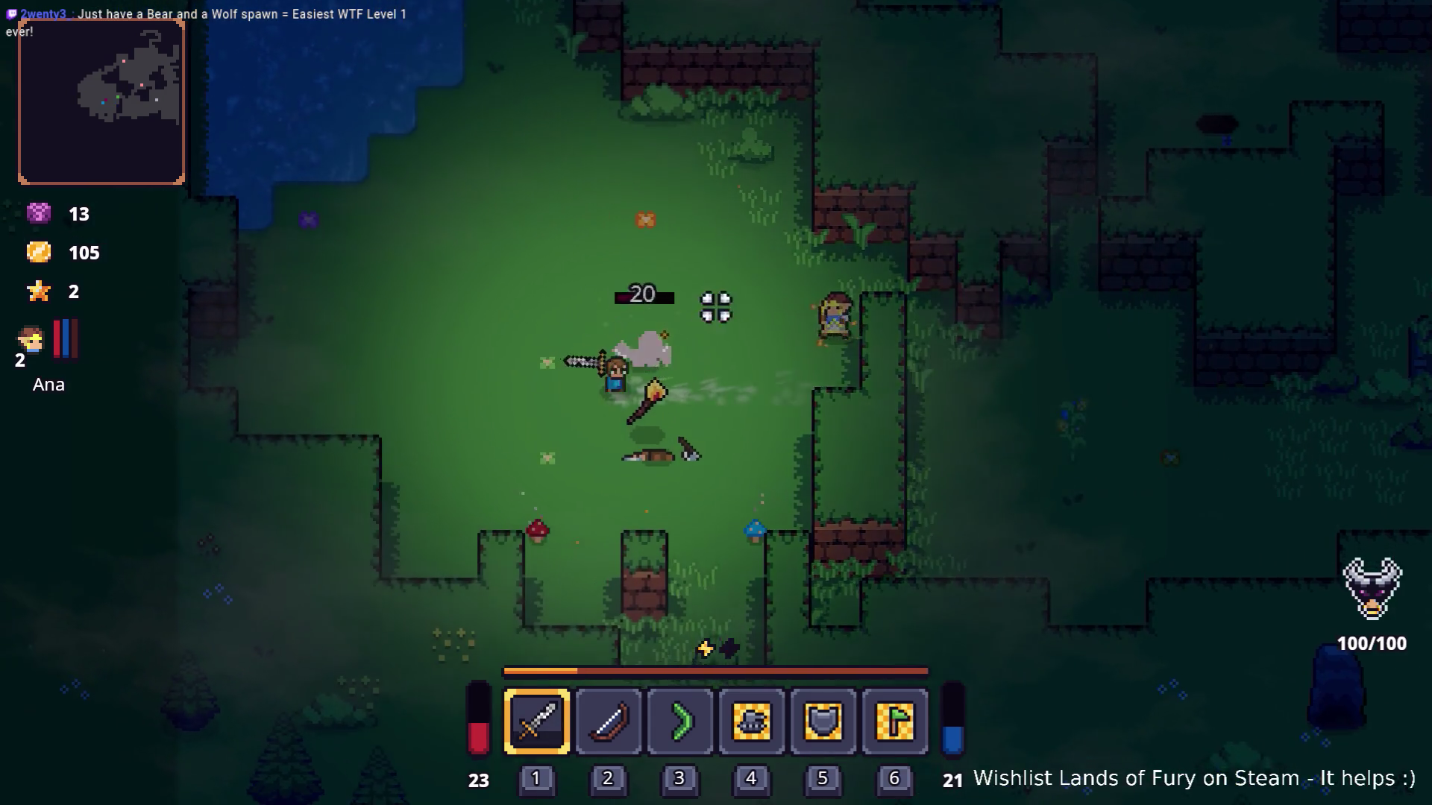
{"action": "key", "text": "s"}
{"action": "left_click", "coordinate": [648, 308]}
Collect the dropped potion, walk to the pond edge, and swing the sword to spend energy.
{"action": "key", "text": "d"}
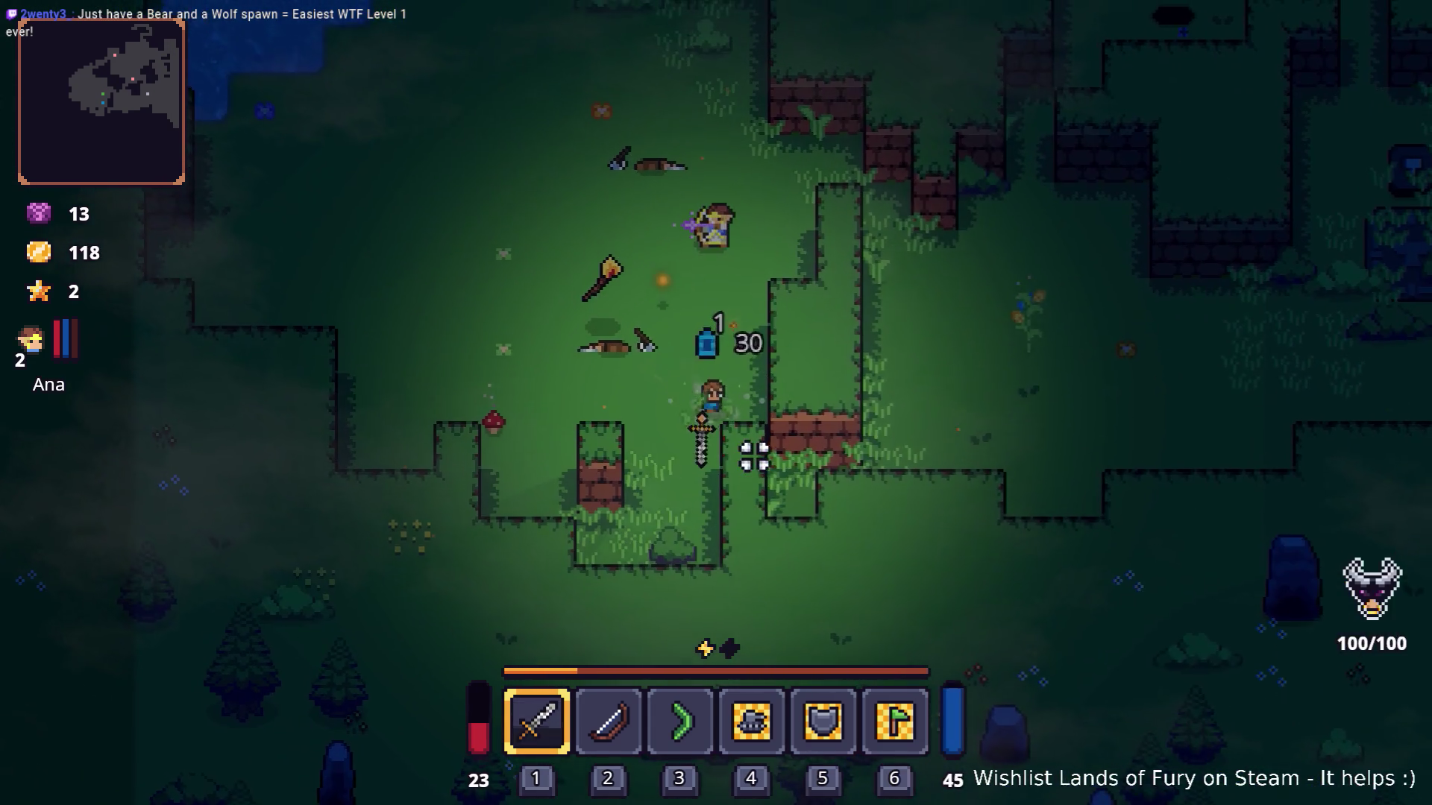
{"action": "key", "text": "w"}
{"action": "key", "text": "a"}
{"action": "key", "text": "XF86AudioRaiseVolume"}
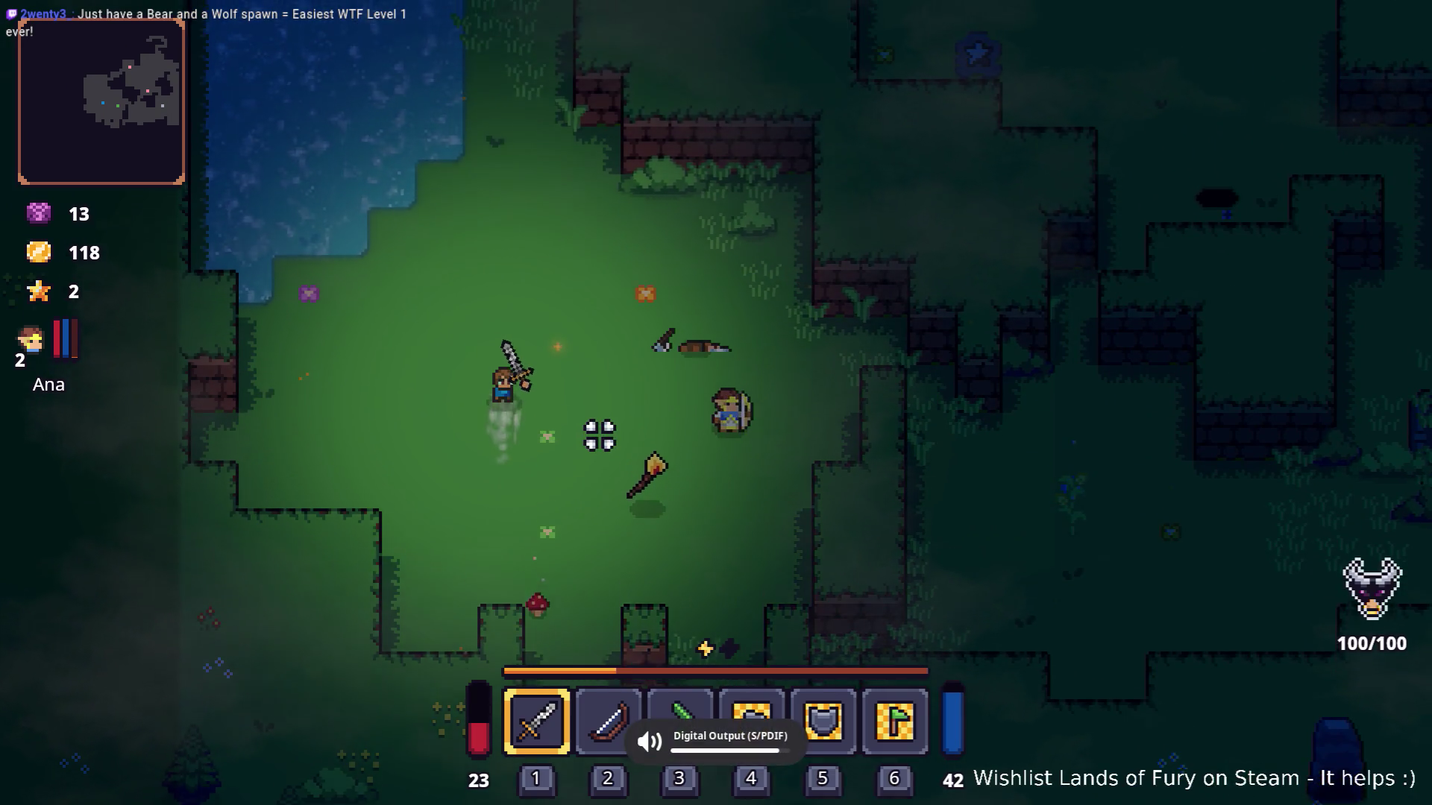
{"action": "key", "text": "w"}
{"action": "key", "text": "a"}
{"action": "left_click", "coordinate": [607, 435]}
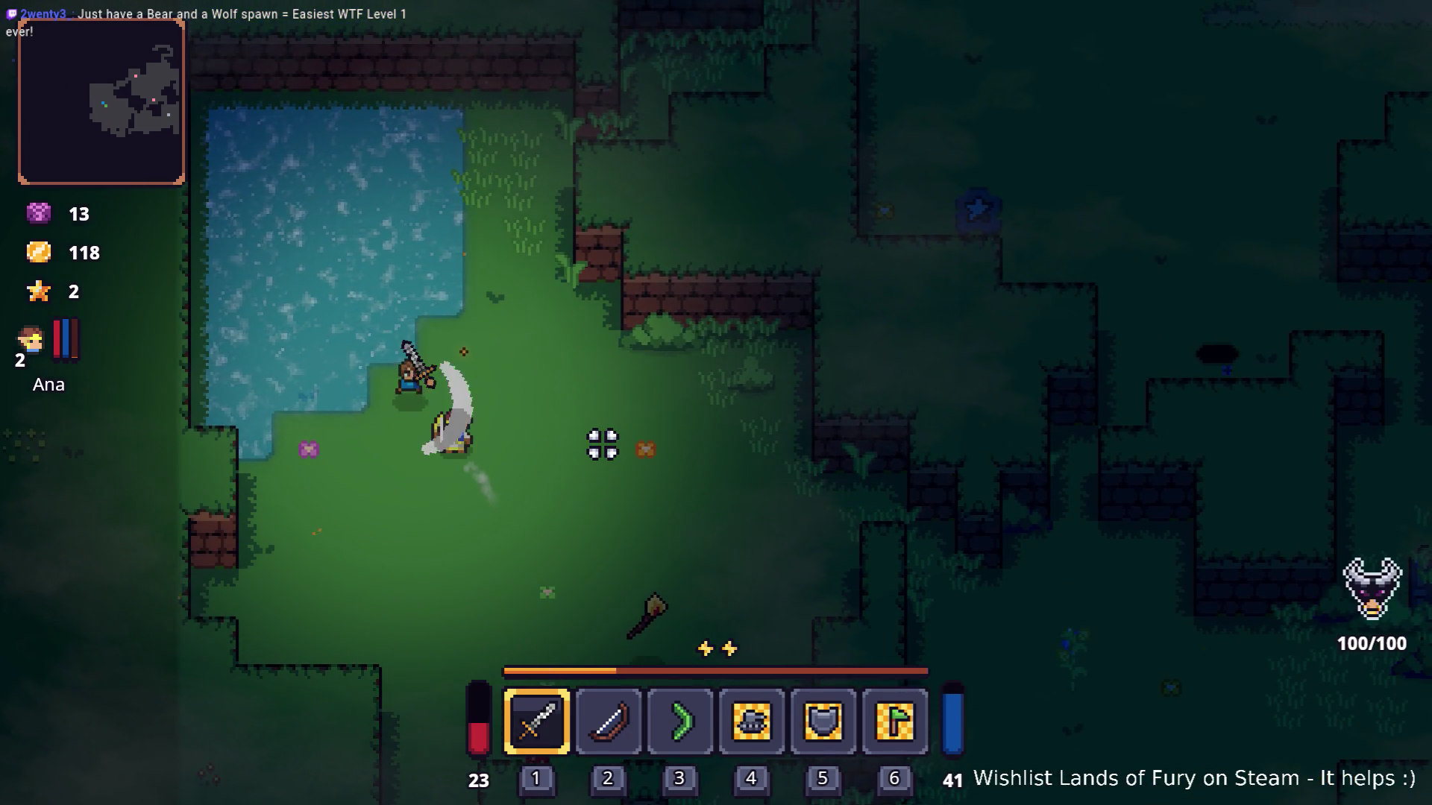
Swing the sword and move to use up the hero's energy.
{"action": "left_click", "coordinate": [602, 445]}
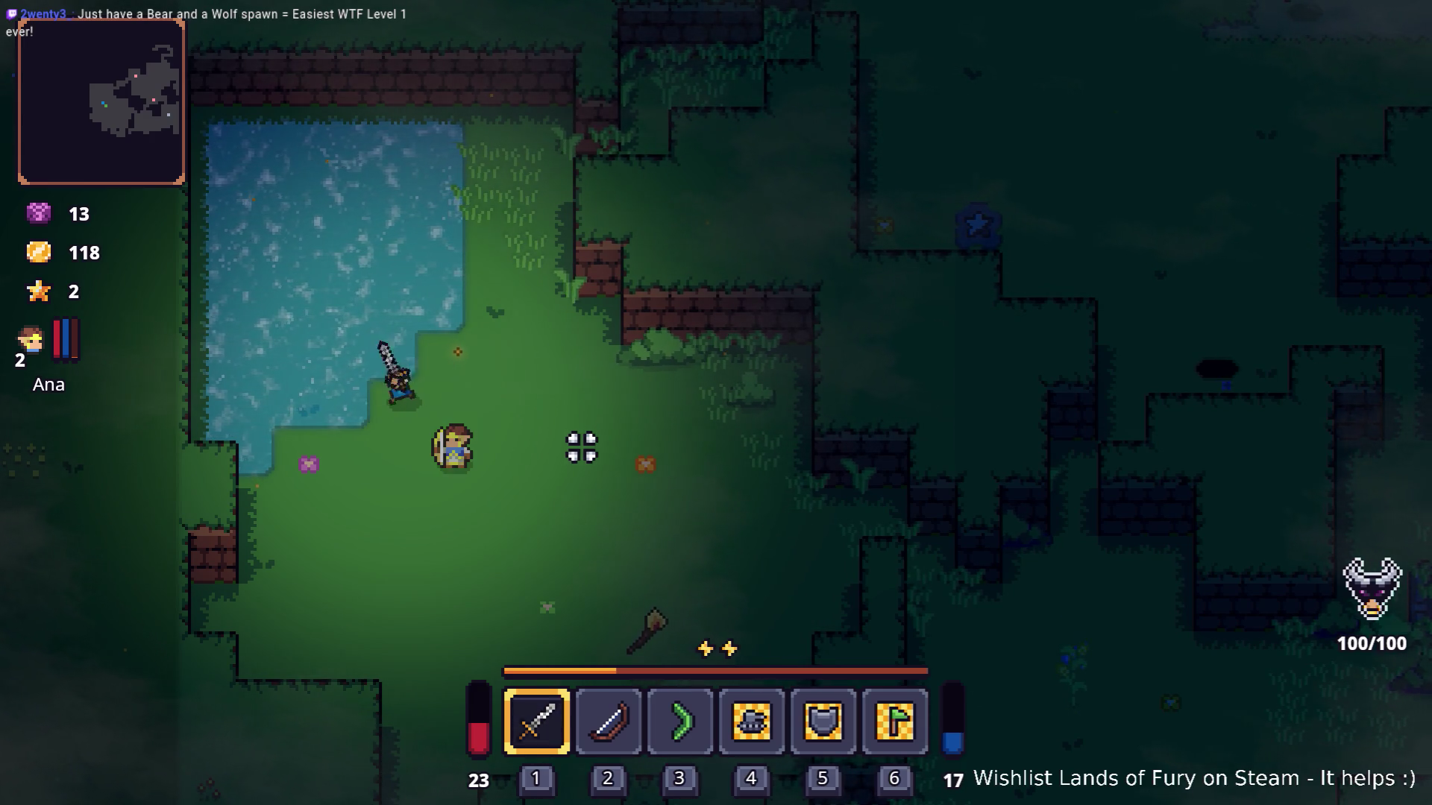
{"action": "key", "text": "w"}
{"action": "key", "text": "a"}
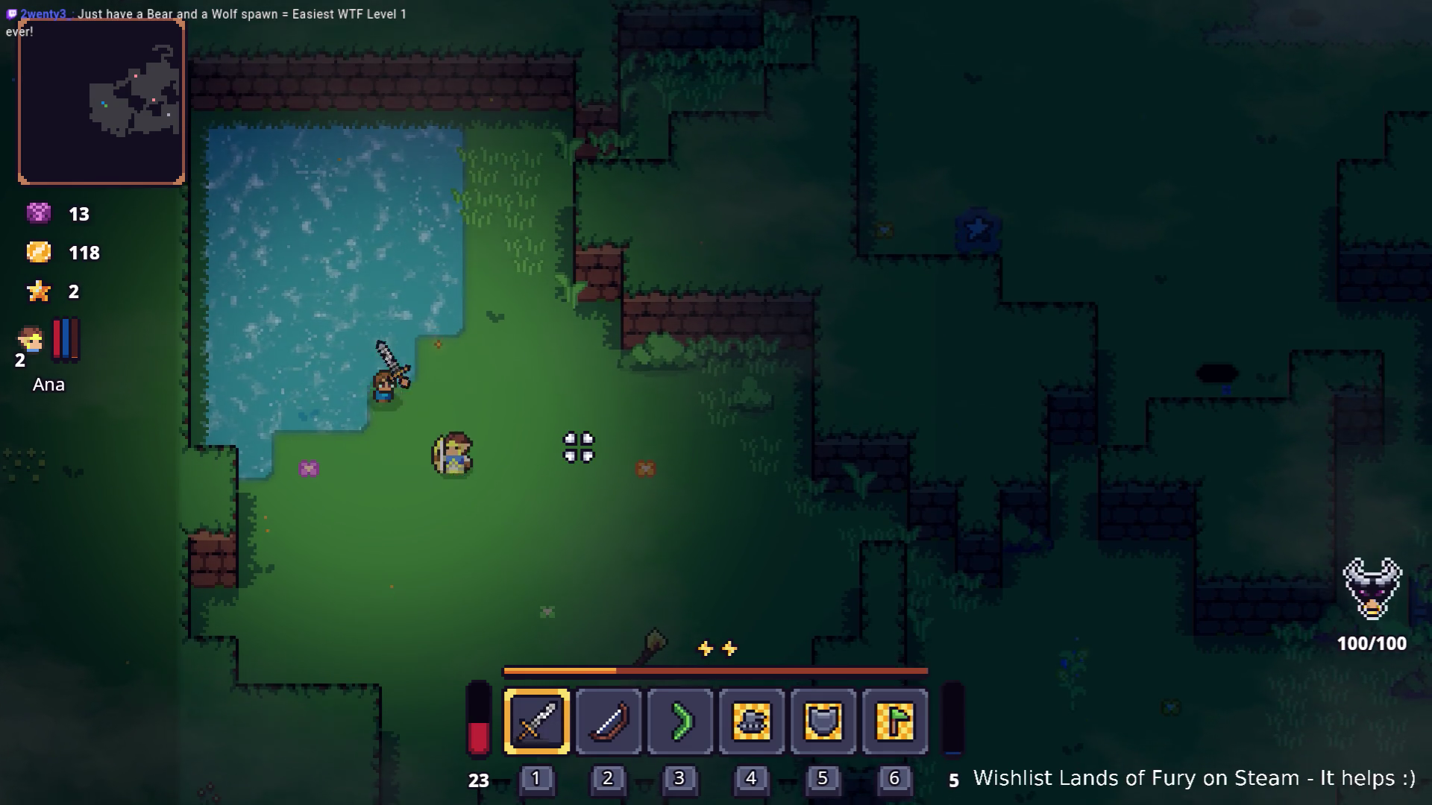
Dash into the pond and walk around in the water while energy refills to 50.
{"action": "key", "text": "space"}
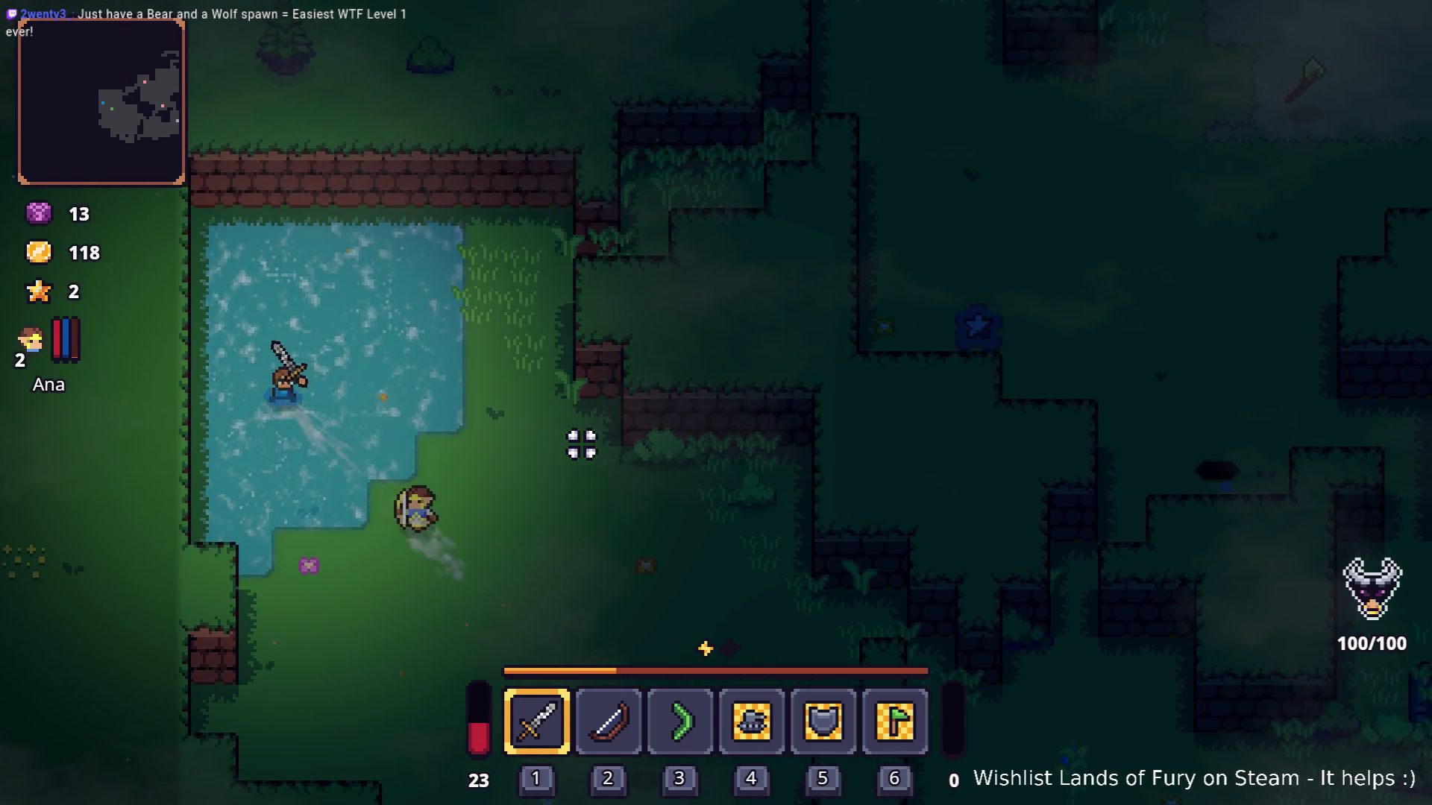
{"action": "key", "text": "w"}
{"action": "key", "text": "a"}
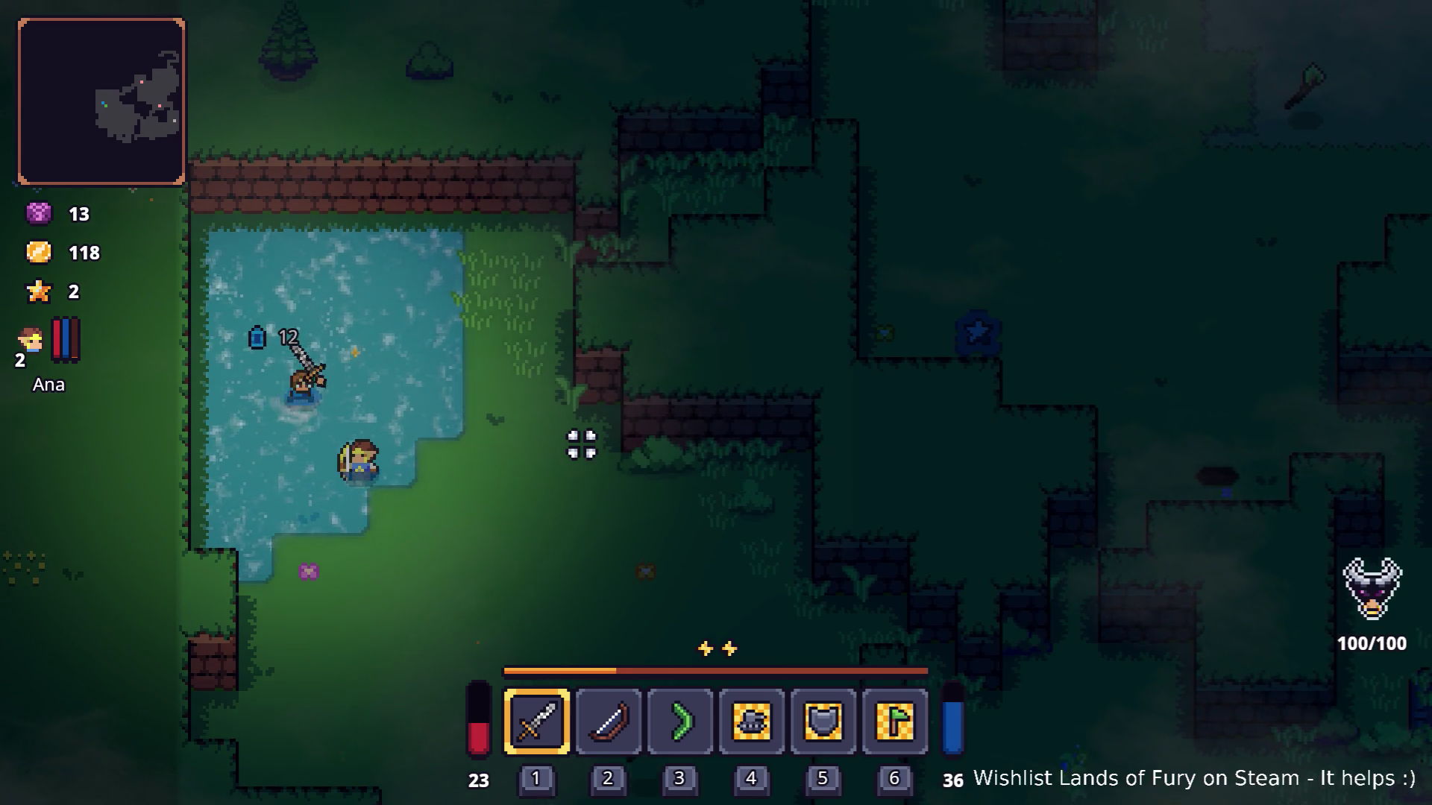
{"action": "key", "text": "w"}
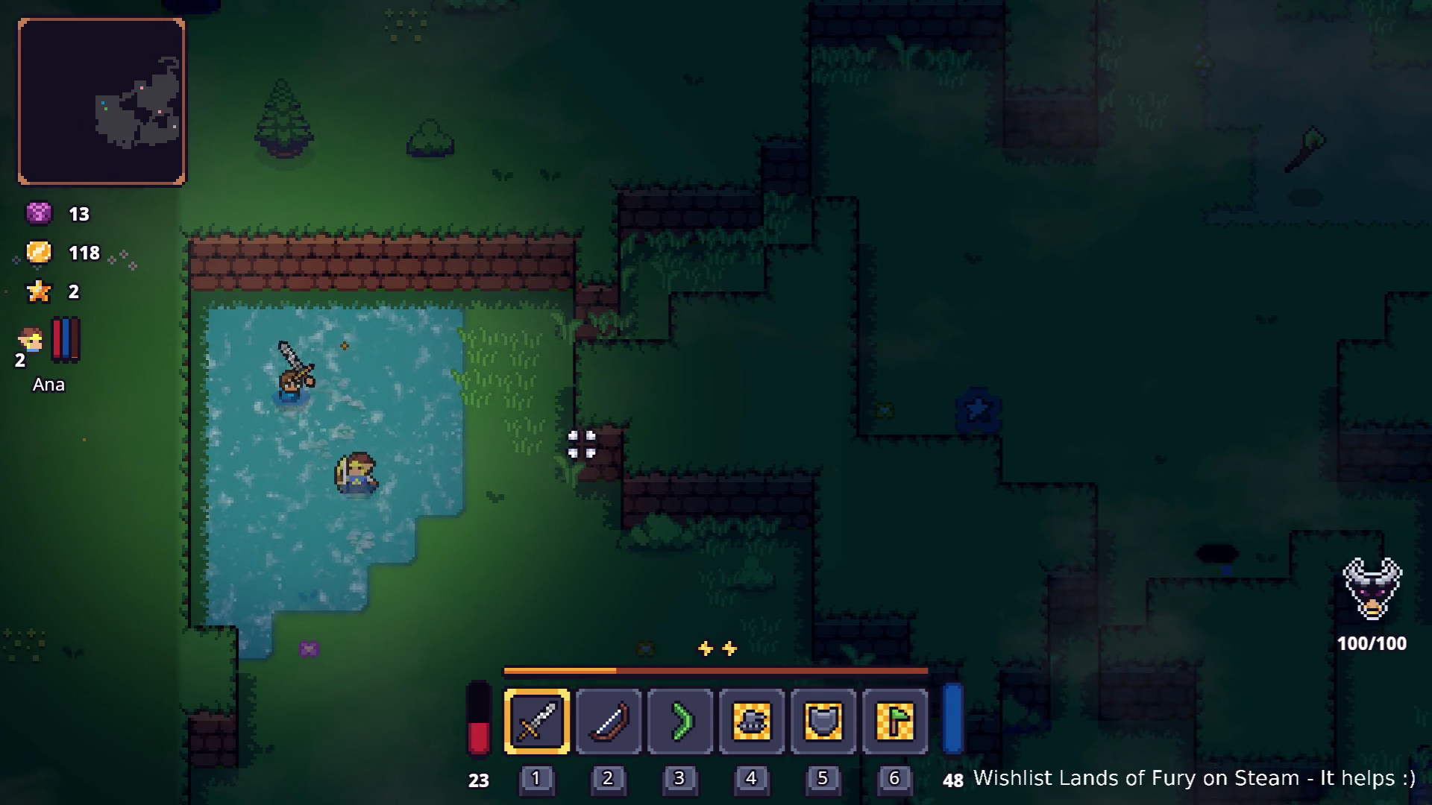
{"action": "key", "text": "s"}
{"action": "key", "text": "d"}
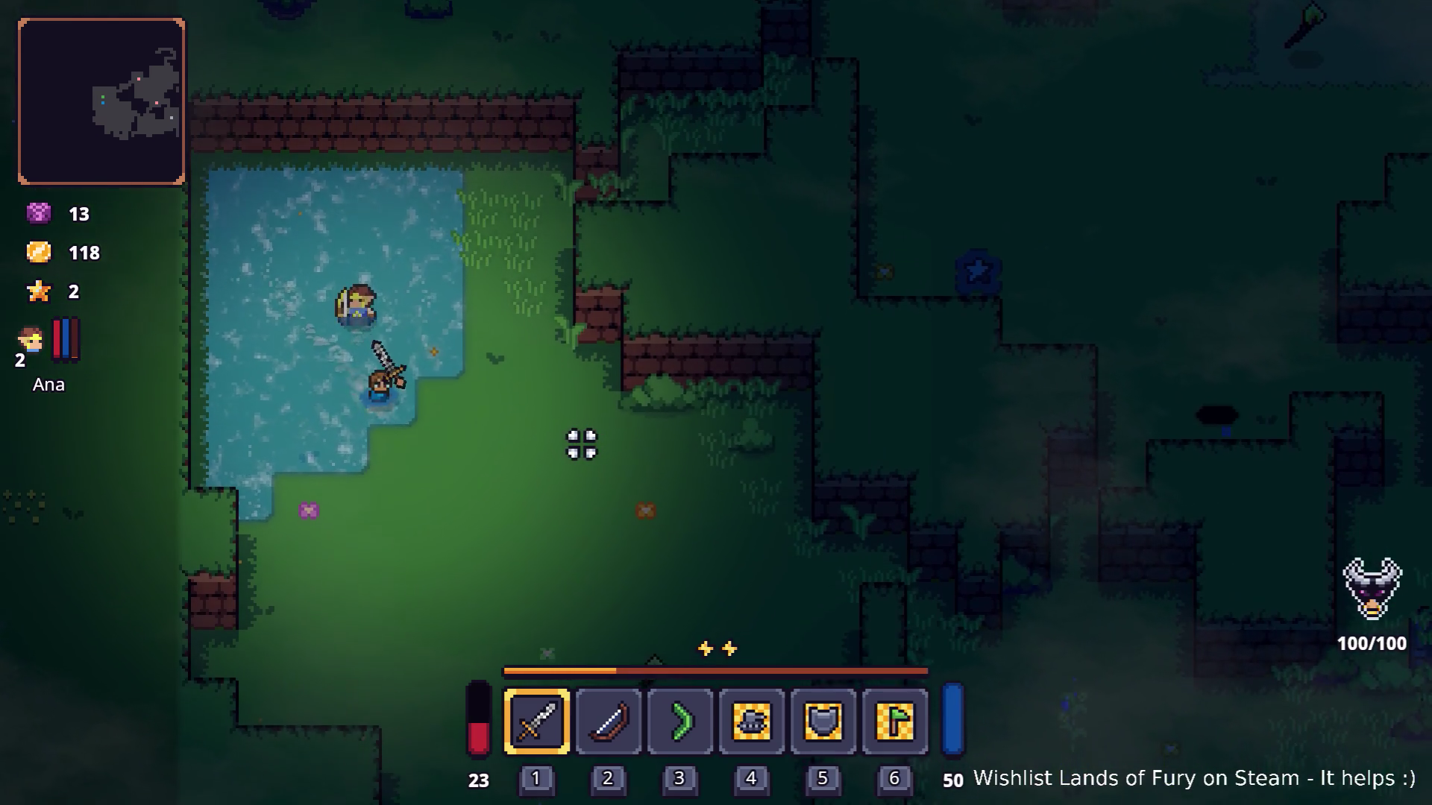
Walk out of the pond across the clearing and start attacking to drain energy again.
{"action": "key", "text": "s"}
{"action": "key", "text": "d"}
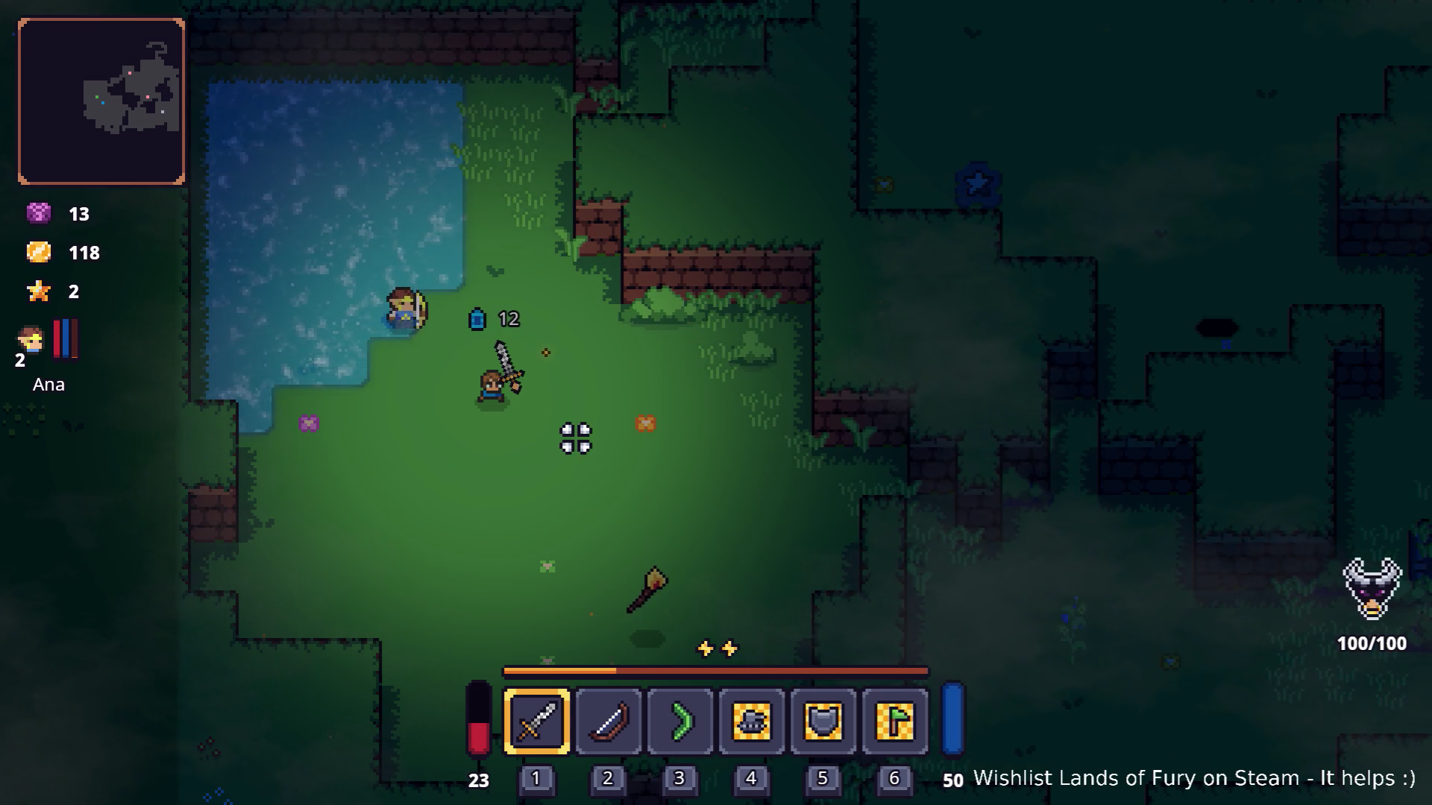
{"action": "key", "text": "d"}
{"action": "key", "text": "s"}
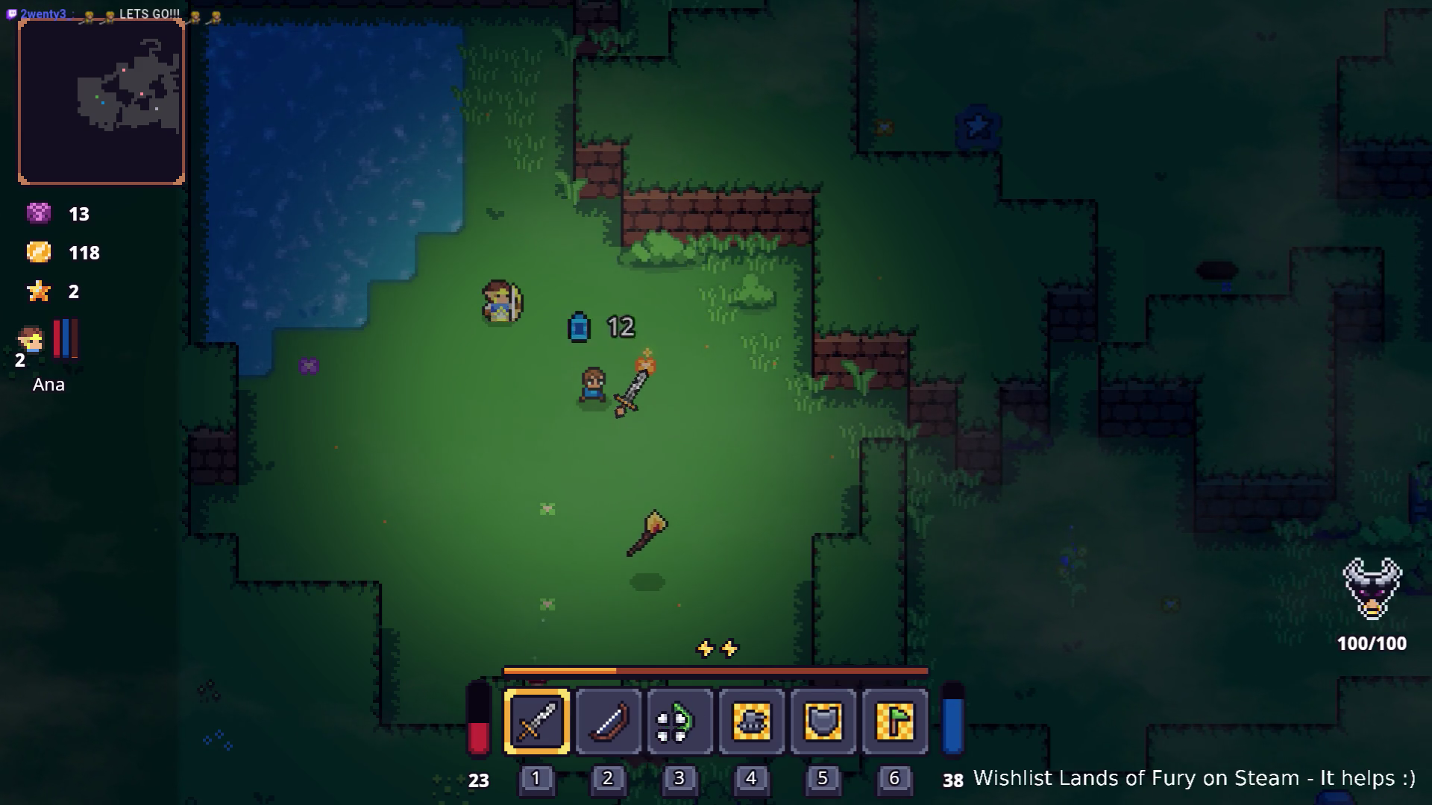
{"action": "key", "text": "a"}
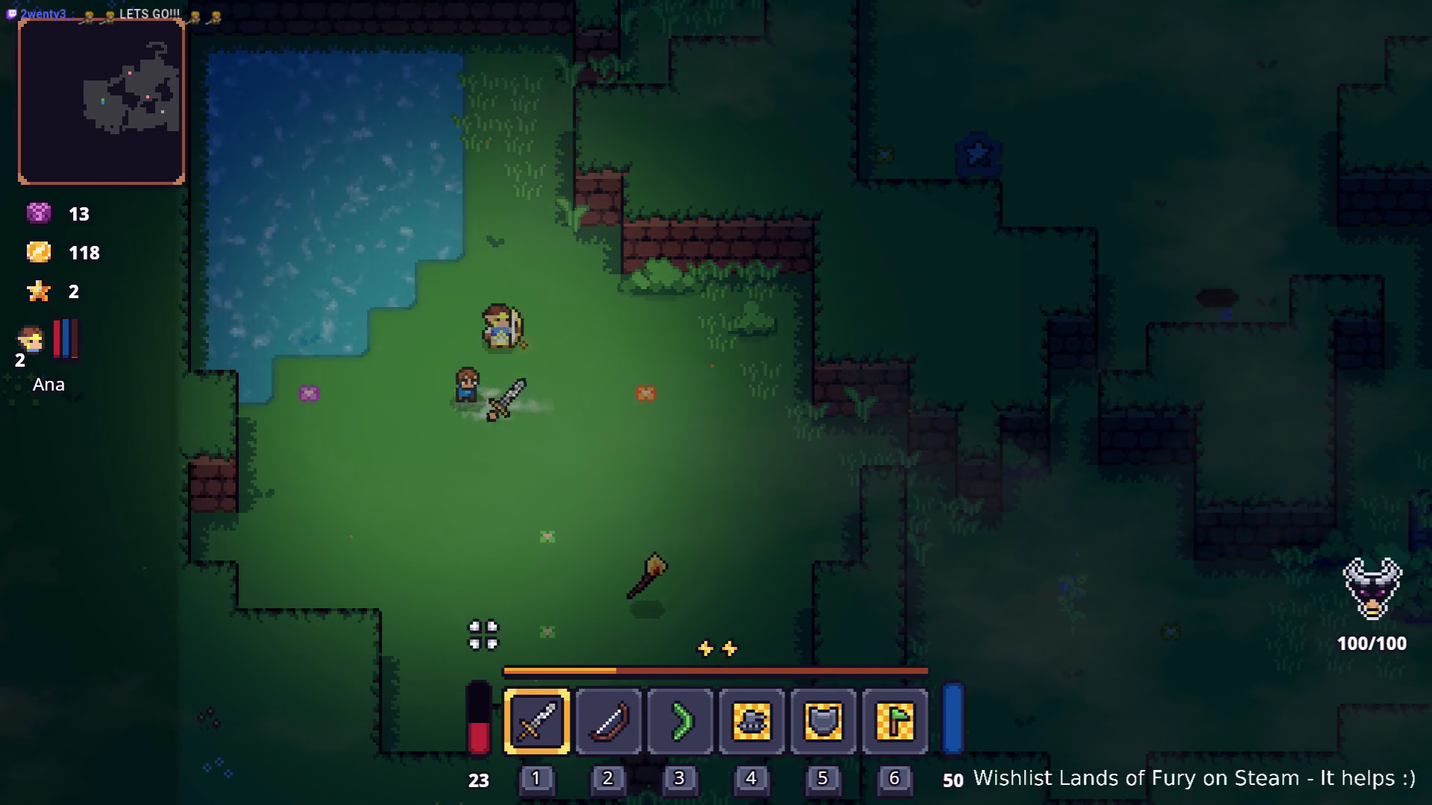
{"action": "key", "text": "d"}
{"action": "left_click", "coordinate": [604, 522]}
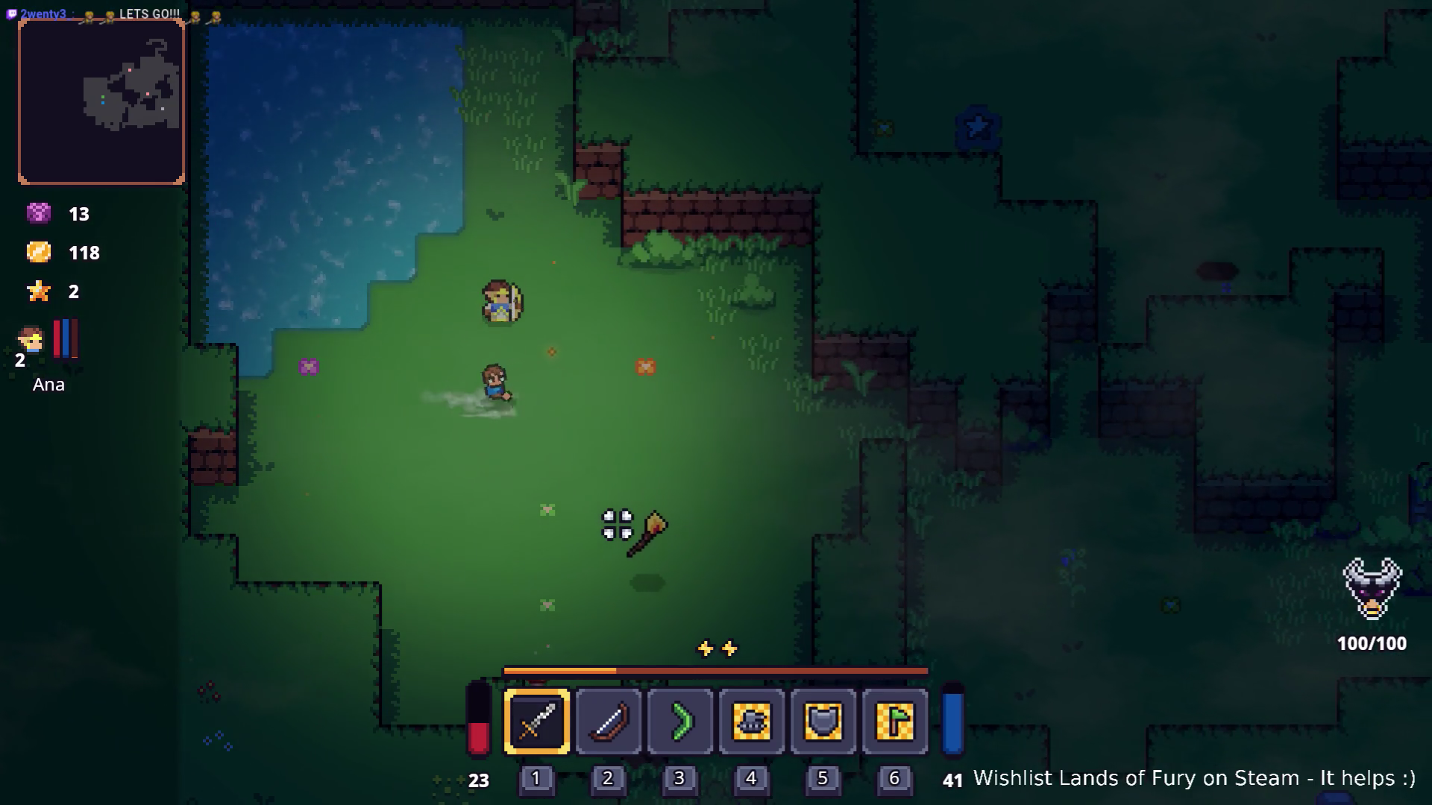
{"action": "left_click", "coordinate": [620, 516]}
Keep swinging the sword to drain the hero's energy.
{"action": "left_click", "coordinate": [621, 518]}
{"action": "left_click", "coordinate": [623, 519]}
{"action": "left_click", "coordinate": [625, 522]}
{"action": "left_click", "coordinate": [627, 521]}
{"action": "left_click", "coordinate": [638, 513]}
{"action": "left_click", "coordinate": [663, 502]}
{"action": "left_click", "coordinate": [685, 498]}
Review the inventory, companion skill tree and stats such as Energy Regen 6, then quit to desktop.
{"action": "key", "text": "i"}
{"action": "left_click", "coordinate": [480, 552]}
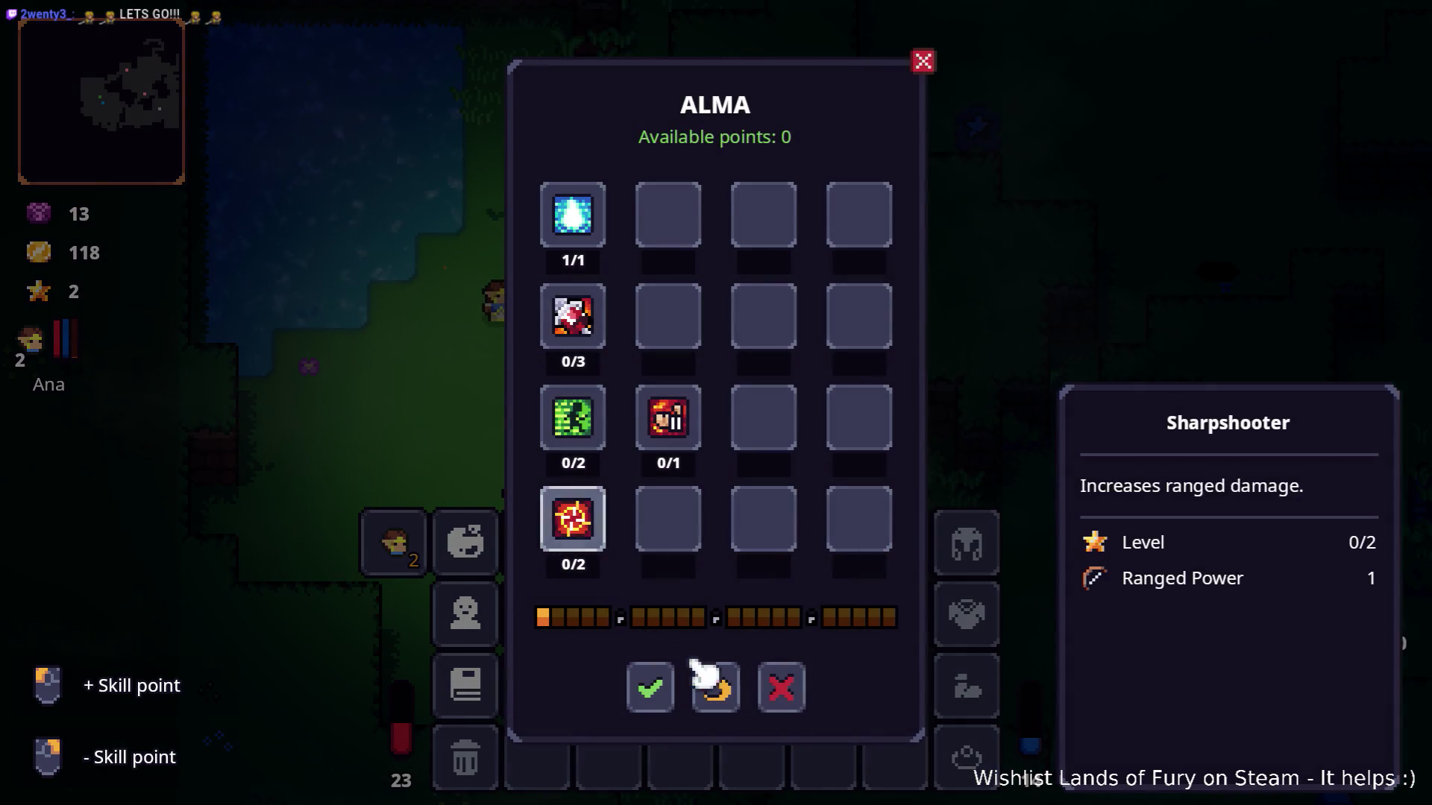
{"action": "left_click", "coordinate": [780, 690]}
{"action": "left_click", "coordinate": [466, 613]}
{"action": "scroll", "coordinate": [563, 480], "scroll_direction": "down", "scroll_amount": 4}
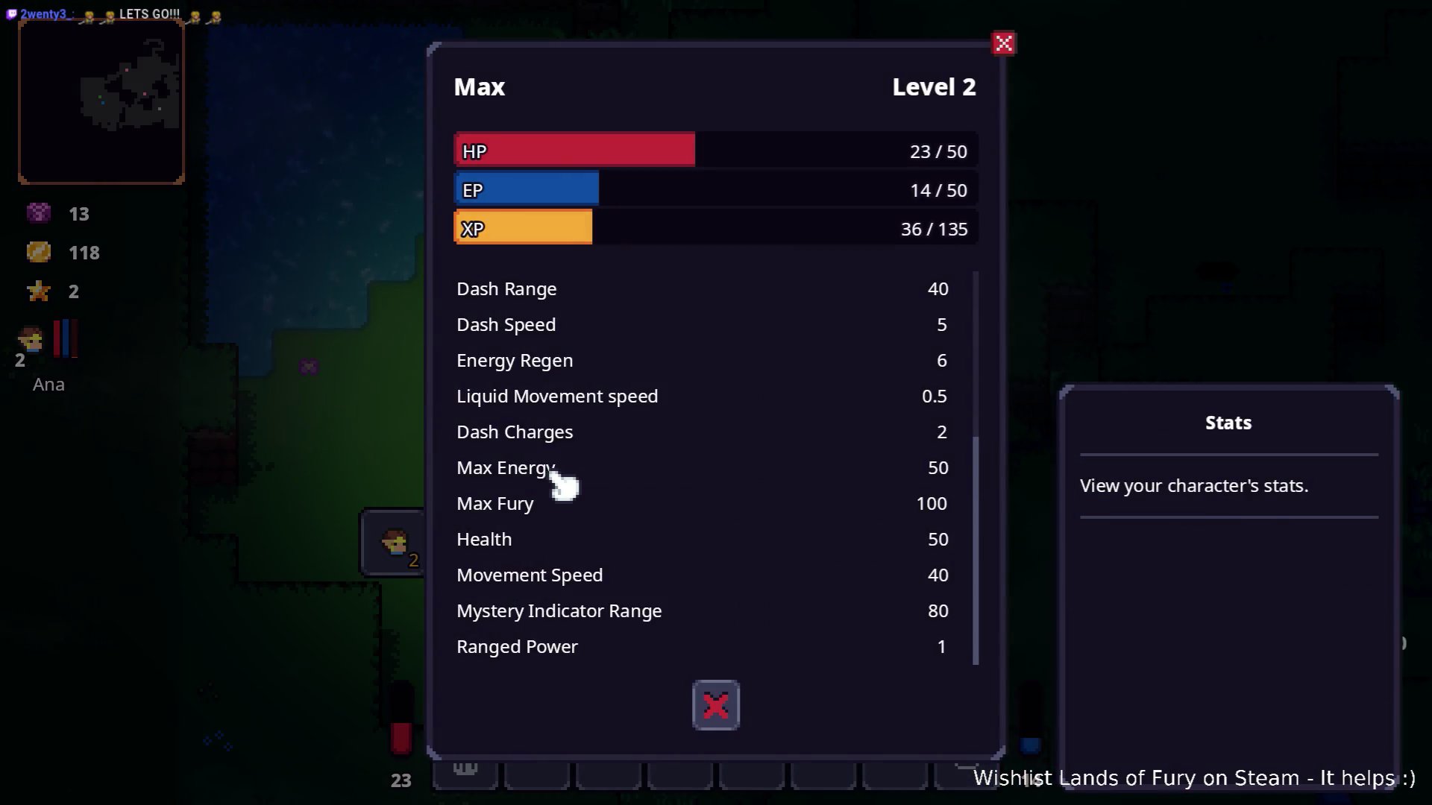
{"action": "key", "text": "Escape"}
{"action": "key", "text": "Escape"}
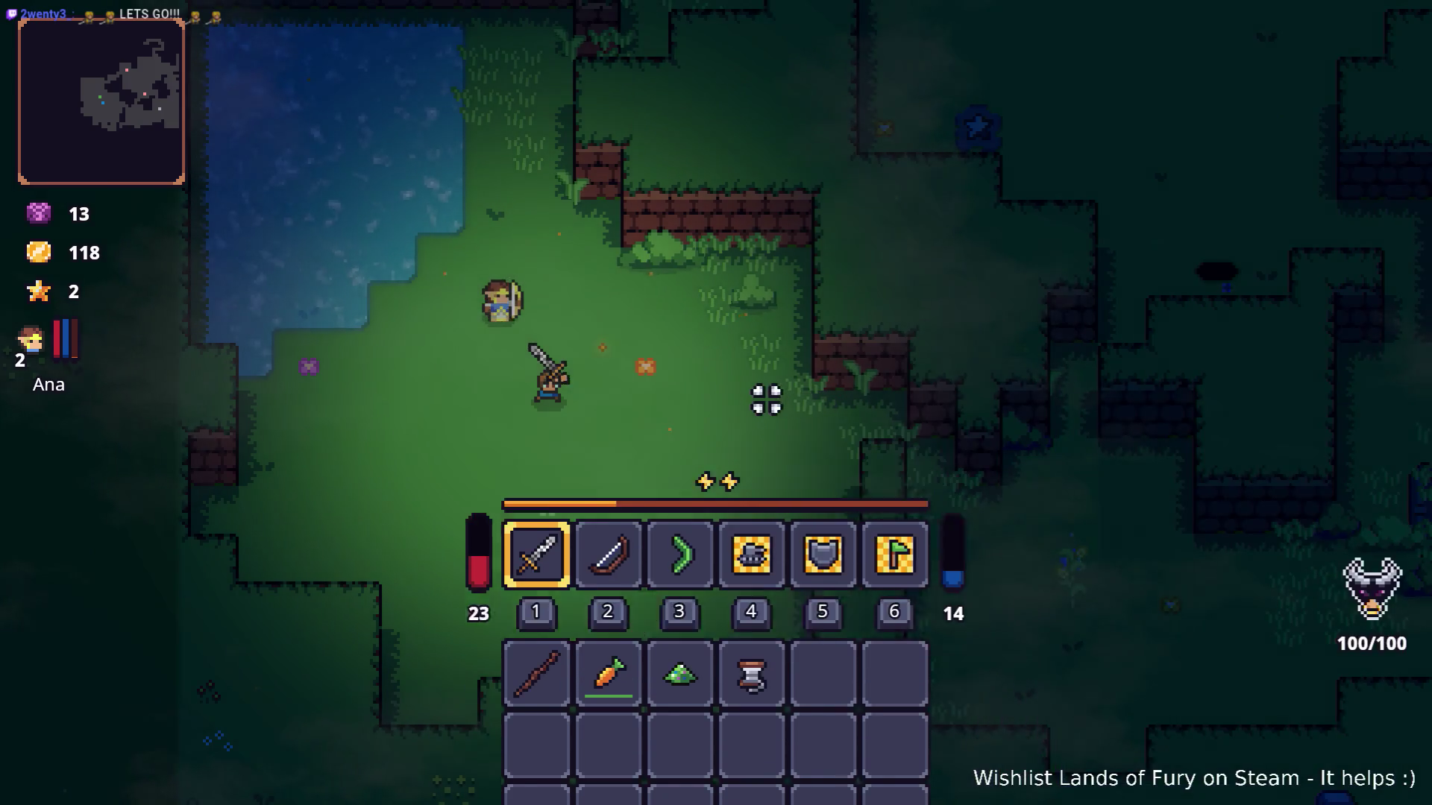
{"action": "key", "text": "Escape"}
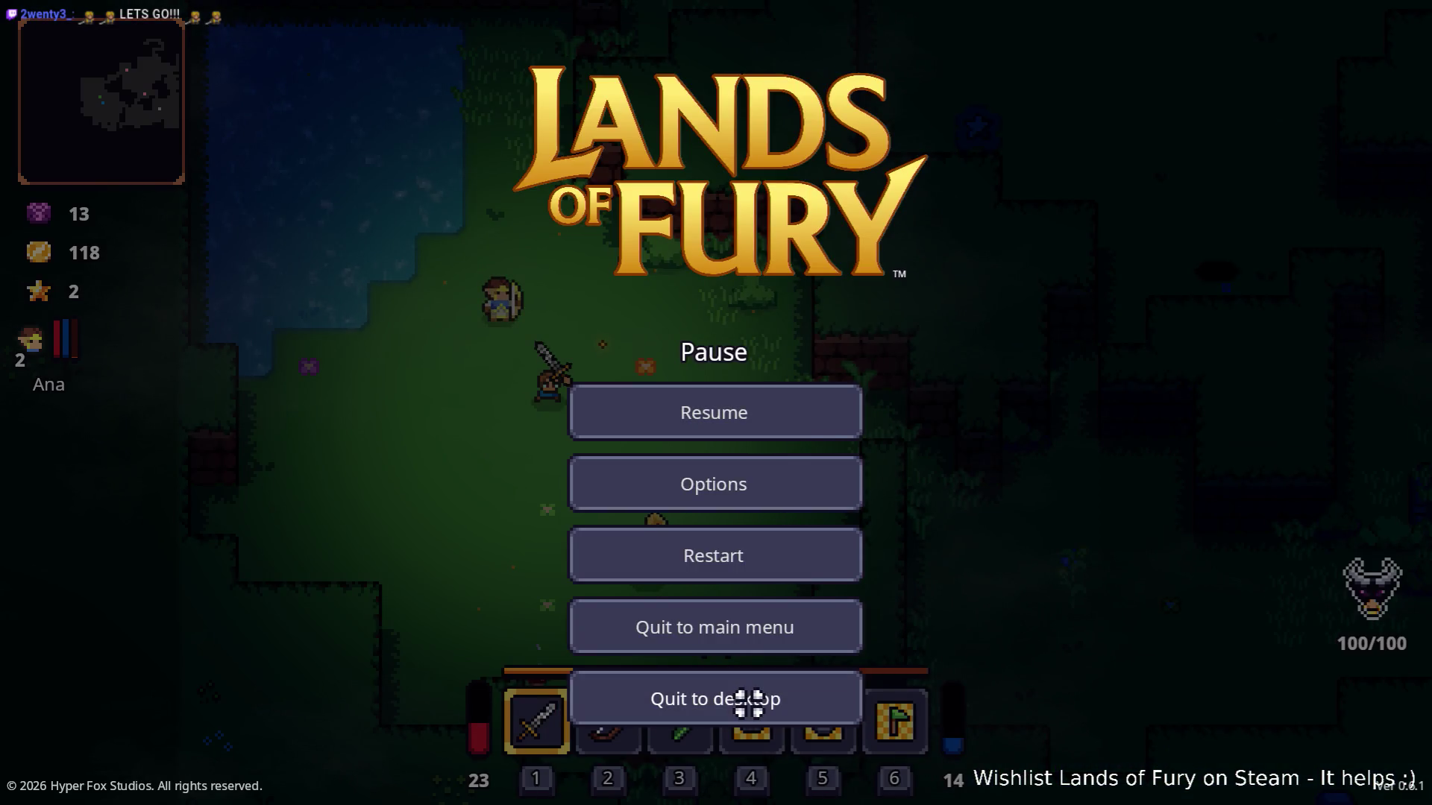
{"action": "left_click", "coordinate": [748, 702]}
{"action": "left_click", "coordinate": [1271, 584]}
{"action": "scroll", "coordinate": [1276, 582], "scroll_direction": "down", "scroll_amount": 2}
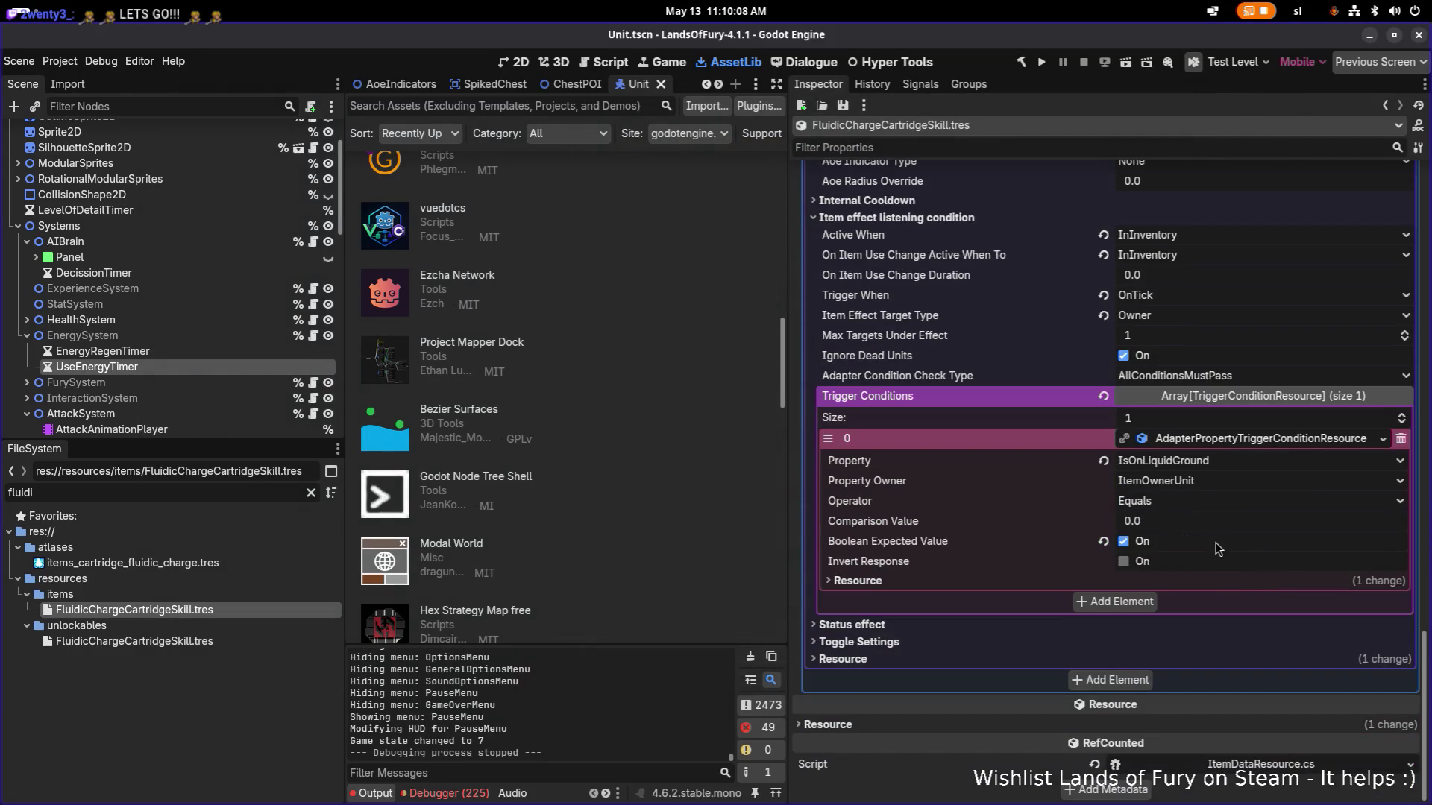
{"action": "scroll", "coordinate": [1210, 549], "scroll_direction": "up", "scroll_amount": 1}
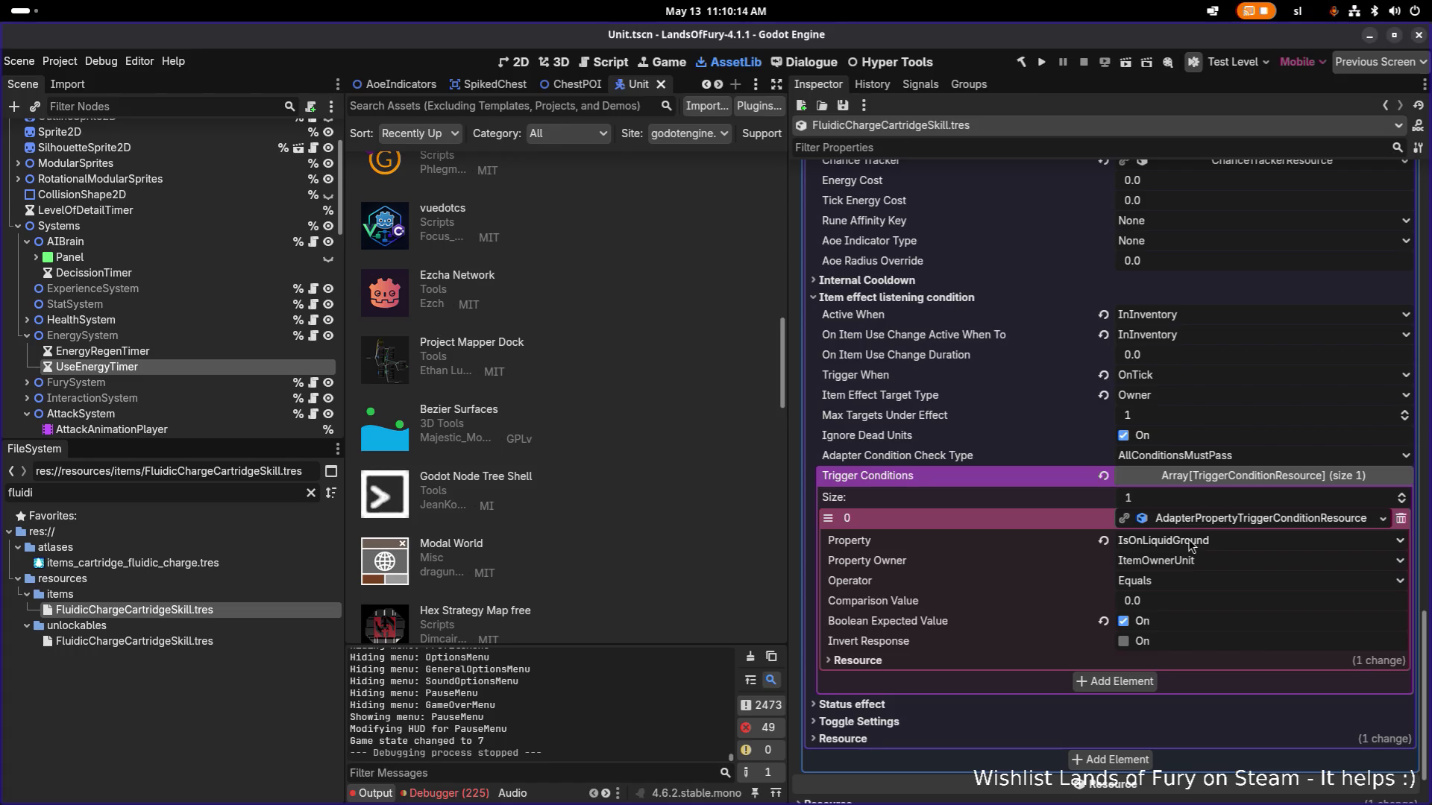
{"action": "scroll", "coordinate": [1163, 443], "scroll_direction": "up", "scroll_amount": 3}
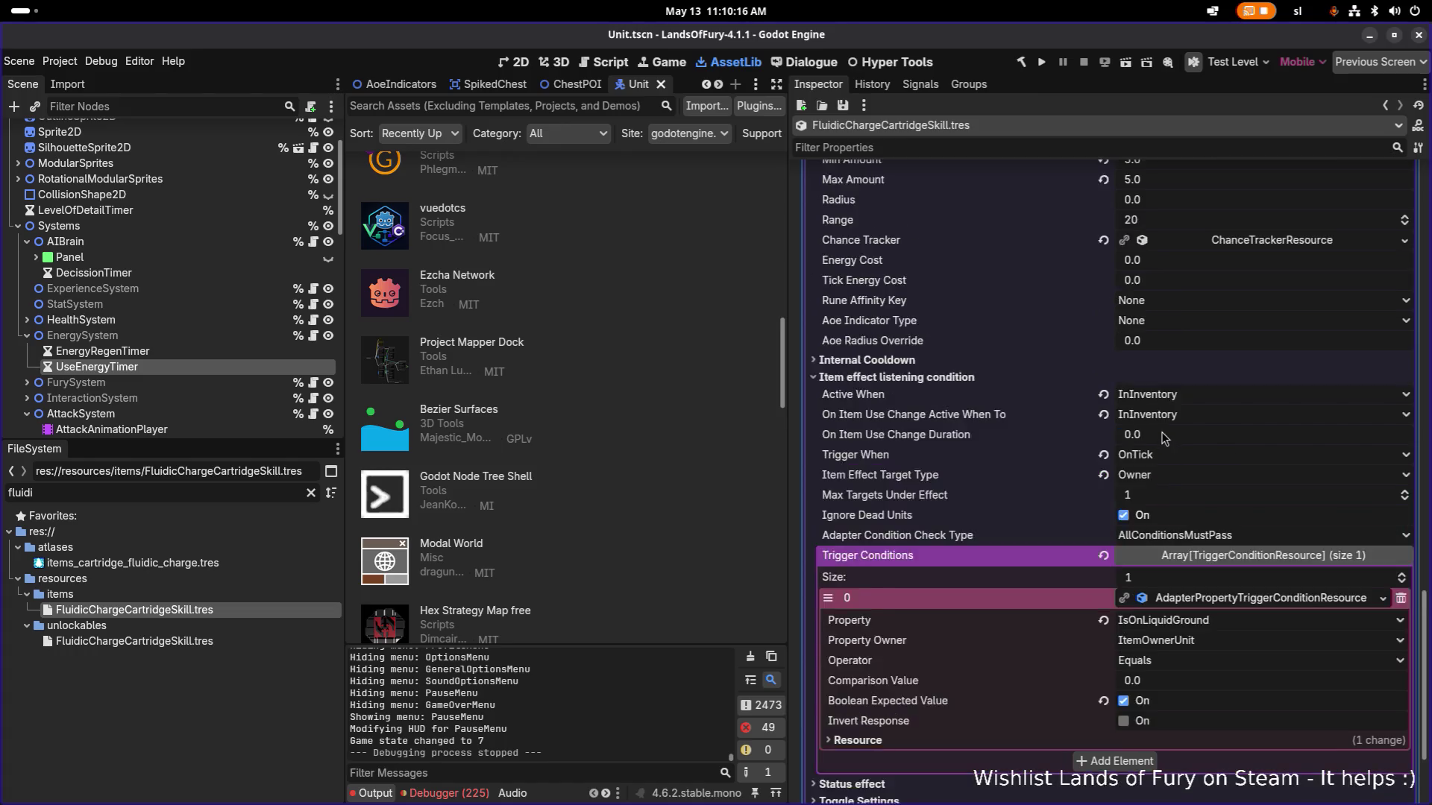
{"action": "scroll", "coordinate": [1163, 449], "scroll_direction": "up", "scroll_amount": 2}
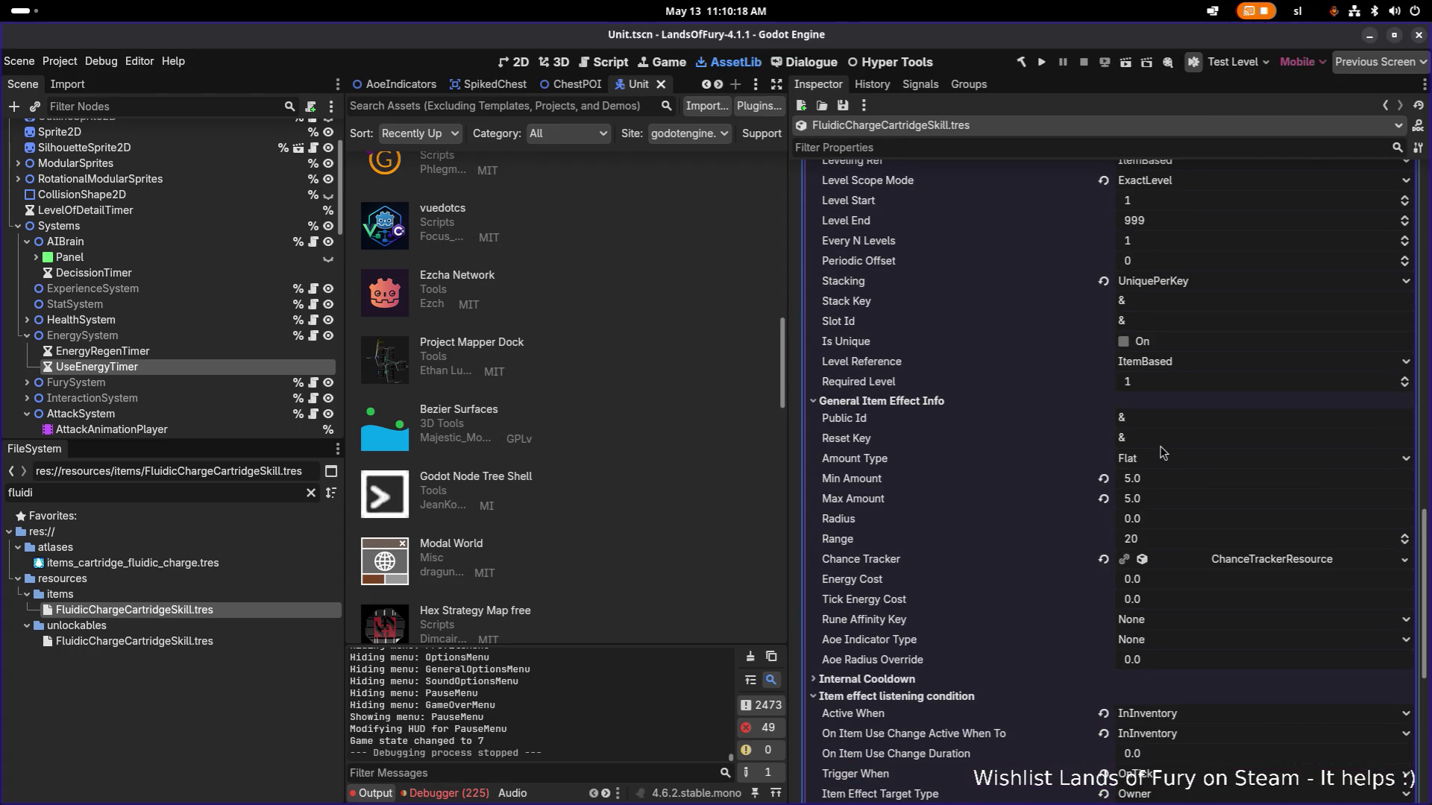
{"action": "scroll", "coordinate": [1163, 453], "scroll_direction": "up", "scroll_amount": 3}
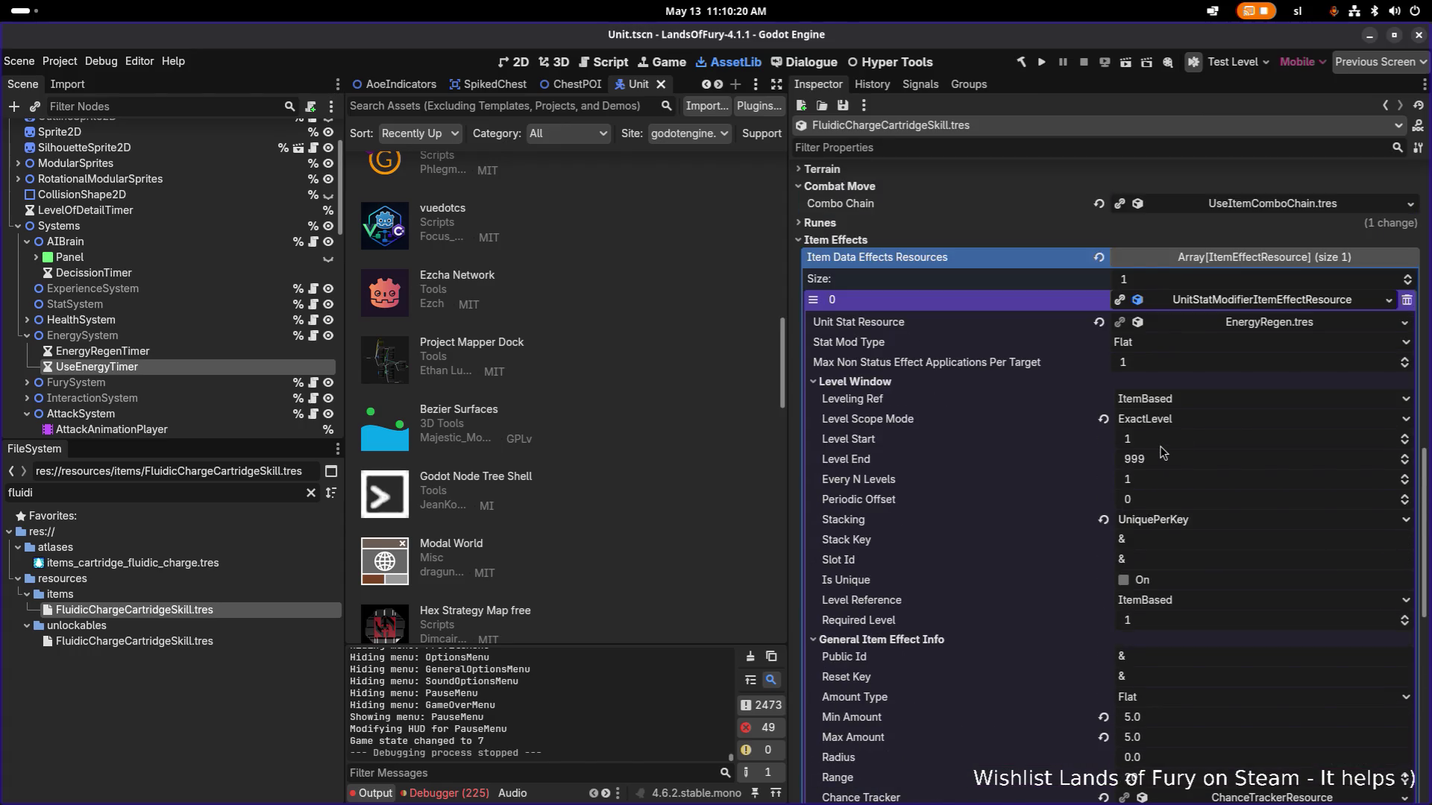
{"action": "scroll", "coordinate": [1163, 452], "scroll_direction": "down", "scroll_amount": 2}
{"action": "scroll", "coordinate": [1163, 452], "scroll_direction": "down", "scroll_amount": 2}
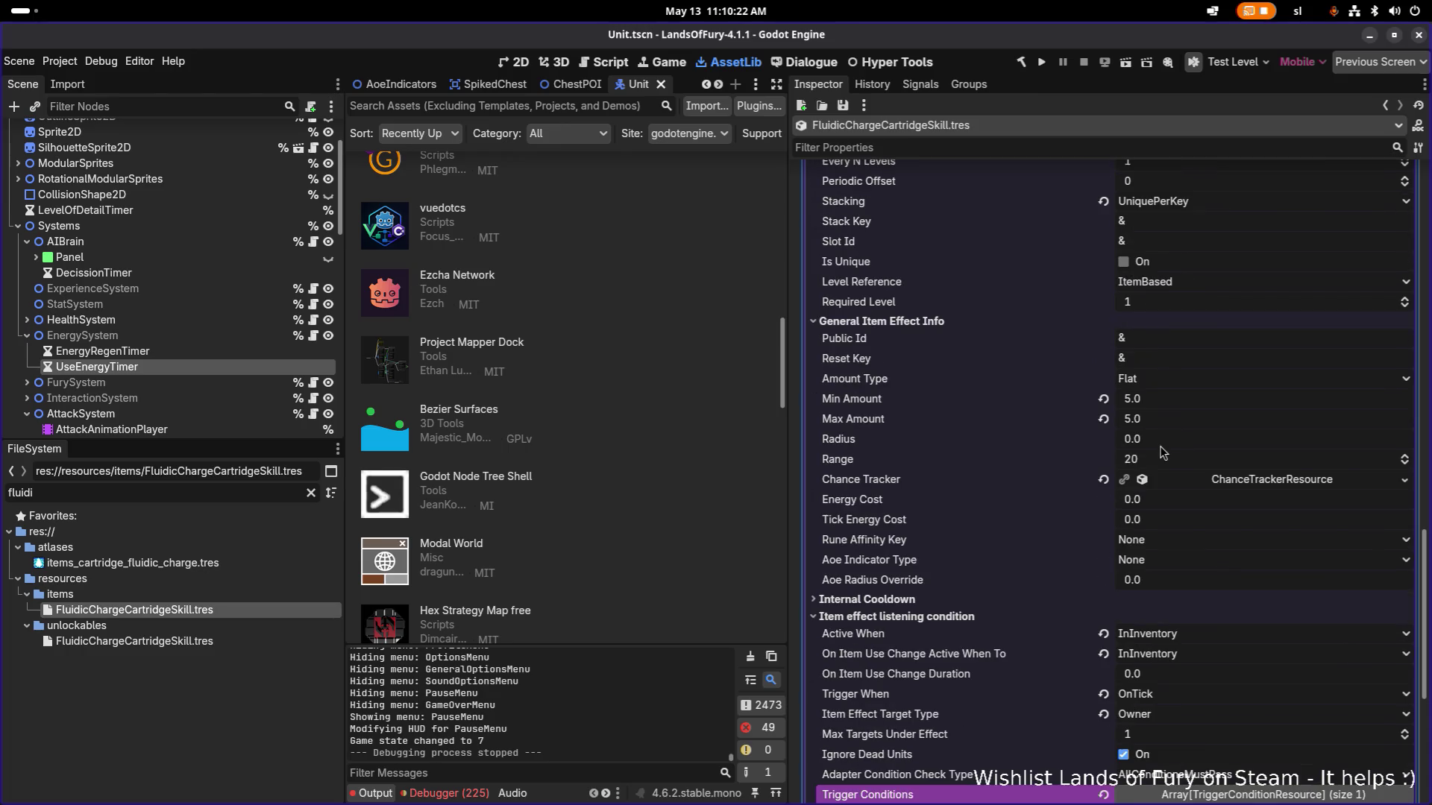
{"action": "scroll", "coordinate": [1163, 453], "scroll_direction": "down", "scroll_amount": 3}
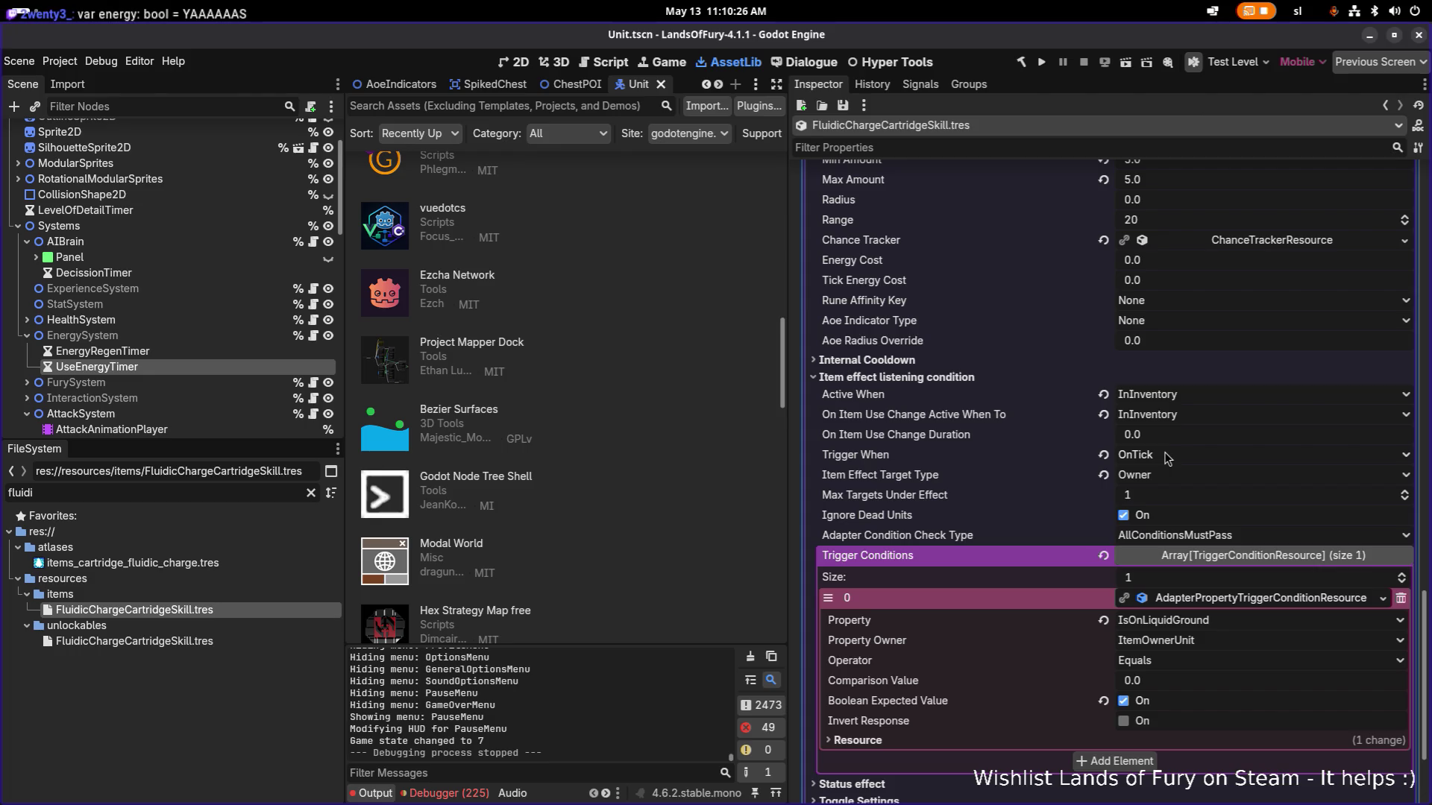
{"action": "scroll", "coordinate": [1166, 457], "scroll_direction": "up", "scroll_amount": 2}
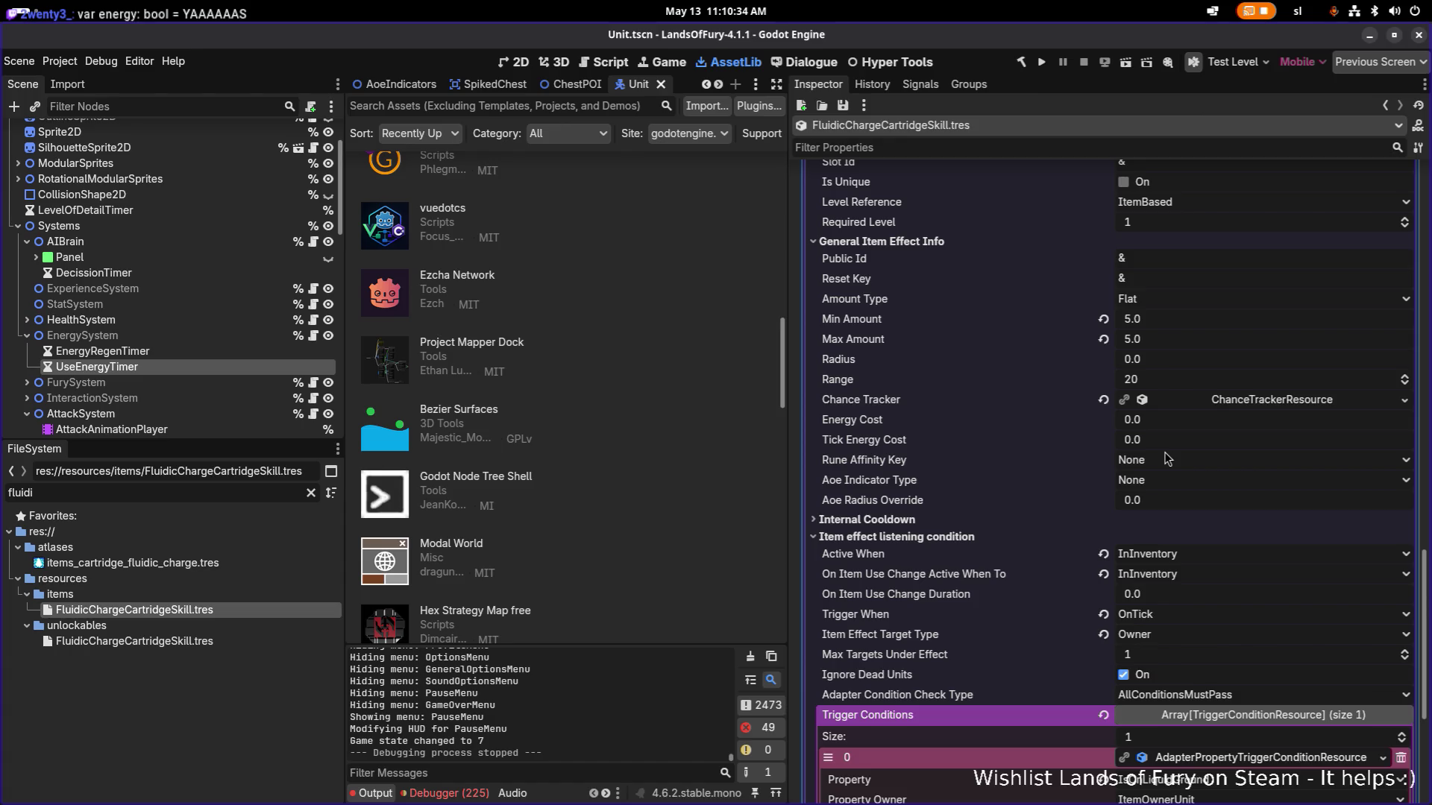
{"action": "scroll", "coordinate": [1167, 457], "scroll_direction": "down", "scroll_amount": 2}
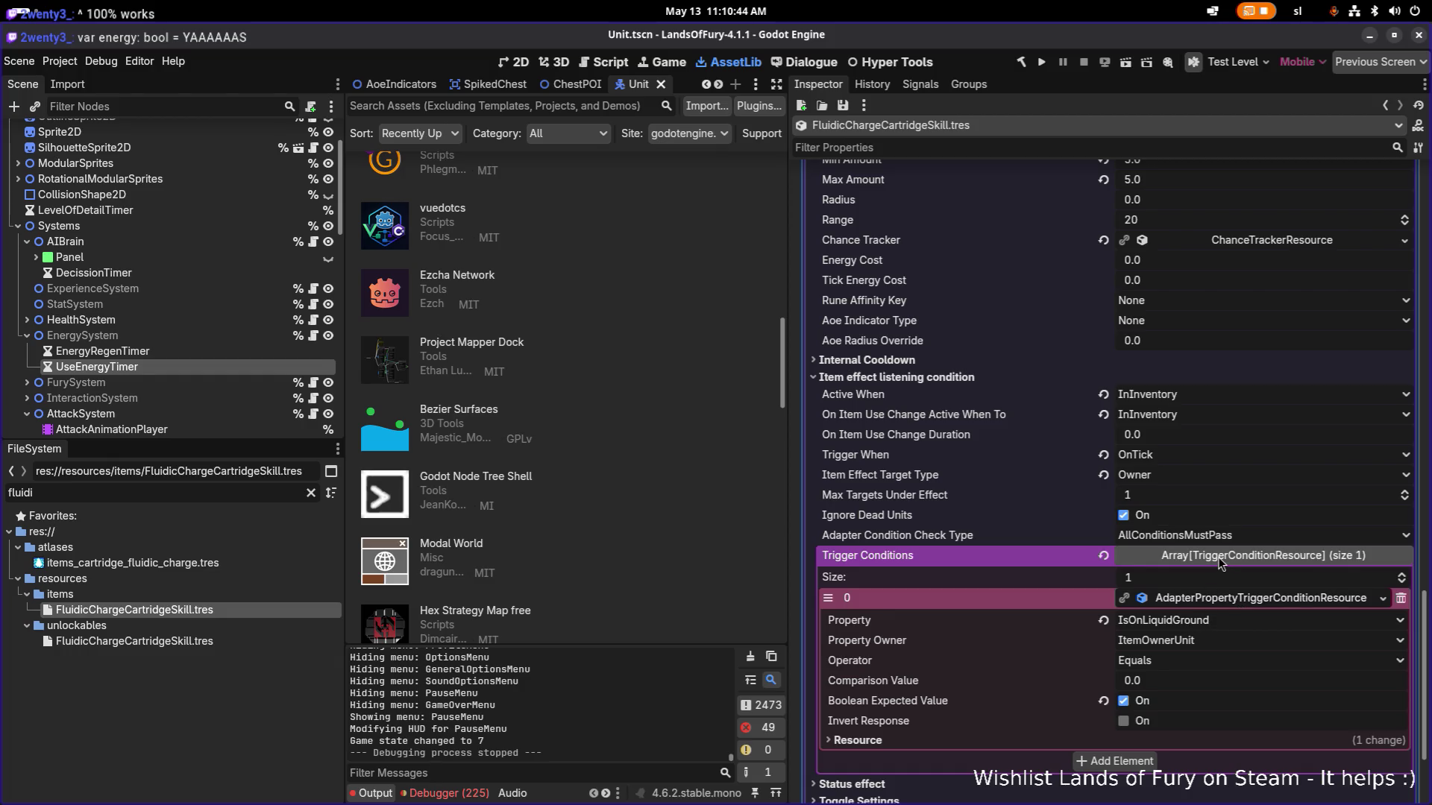
{"action": "left_click", "coordinate": [1210, 602]}
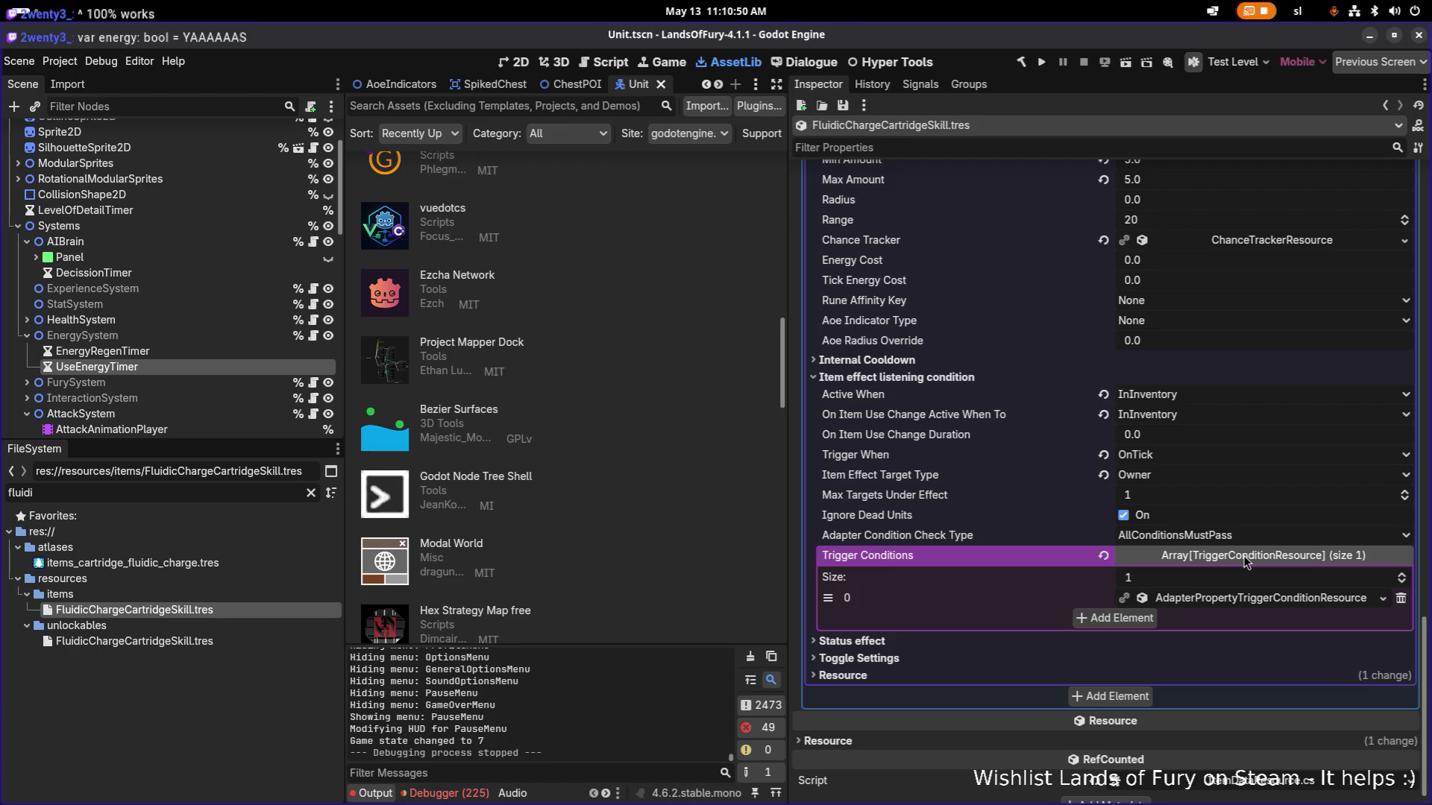
{"action": "scroll", "coordinate": [1239, 557], "scroll_direction": "up", "scroll_amount": 2}
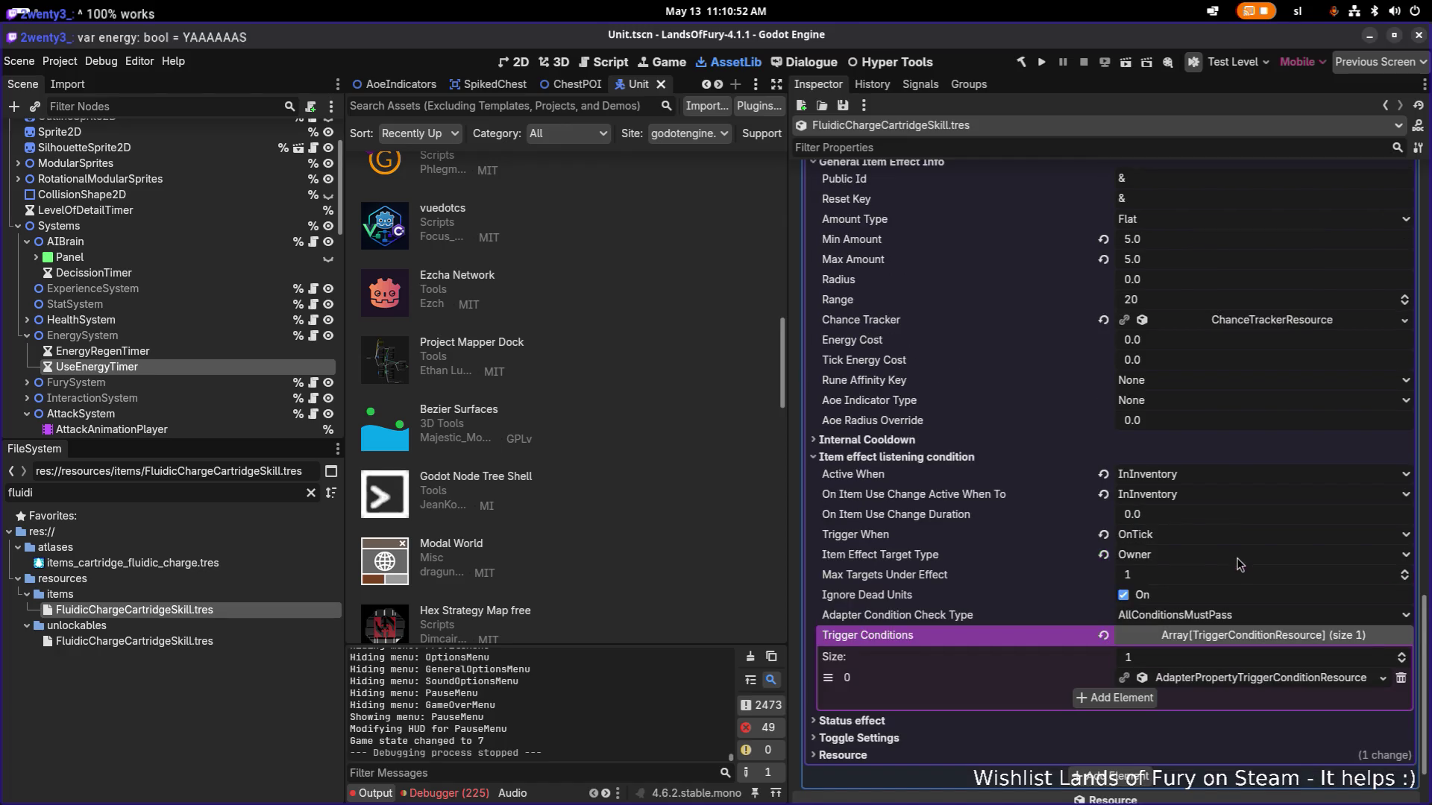
{"action": "left_click", "coordinate": [1257, 635]}
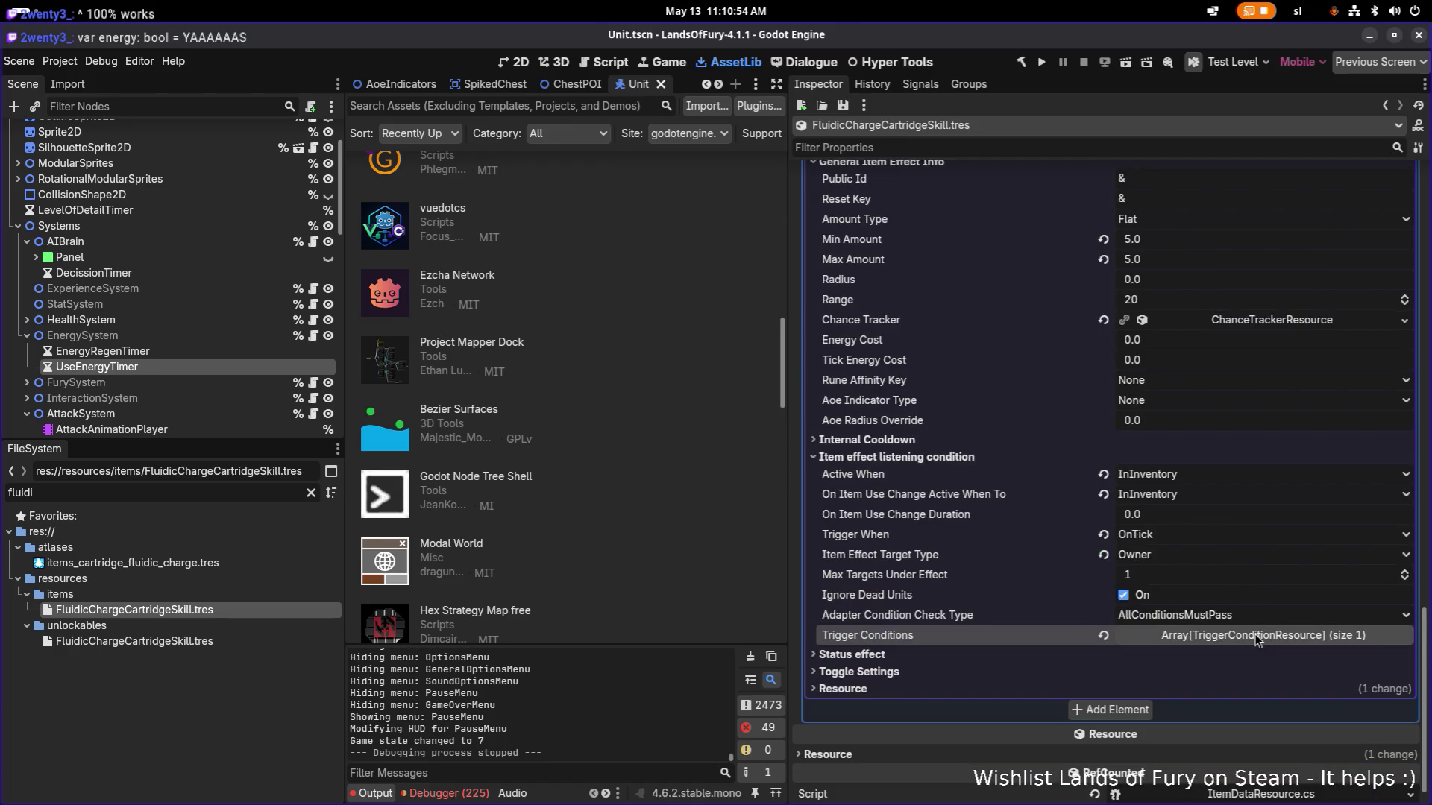
Set the first item effect to a UnitStatModifierItemEffectResource.
{"action": "scroll", "coordinate": [1257, 640], "scroll_direction": "up", "scroll_amount": 10}
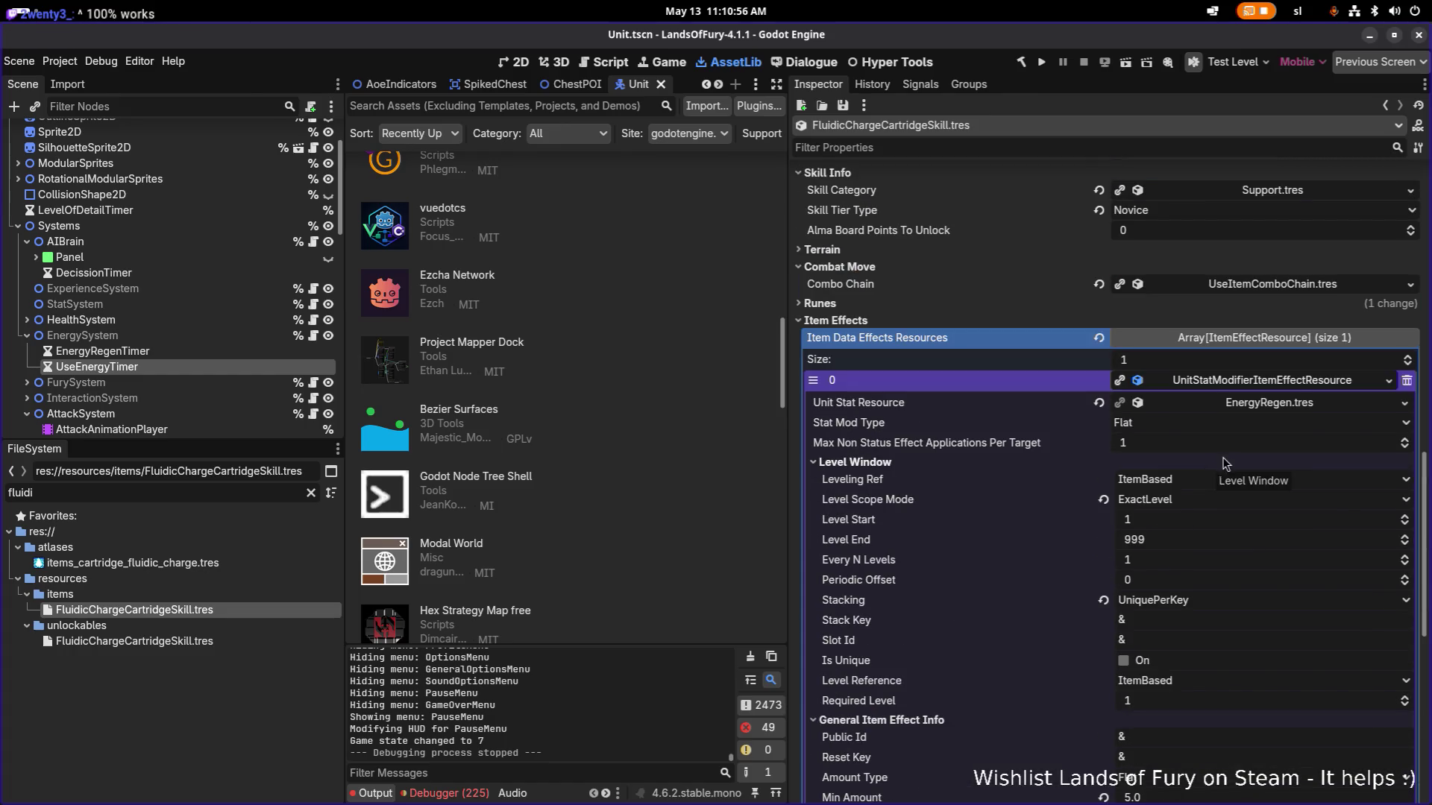
{"action": "left_click", "coordinate": [1389, 383]}
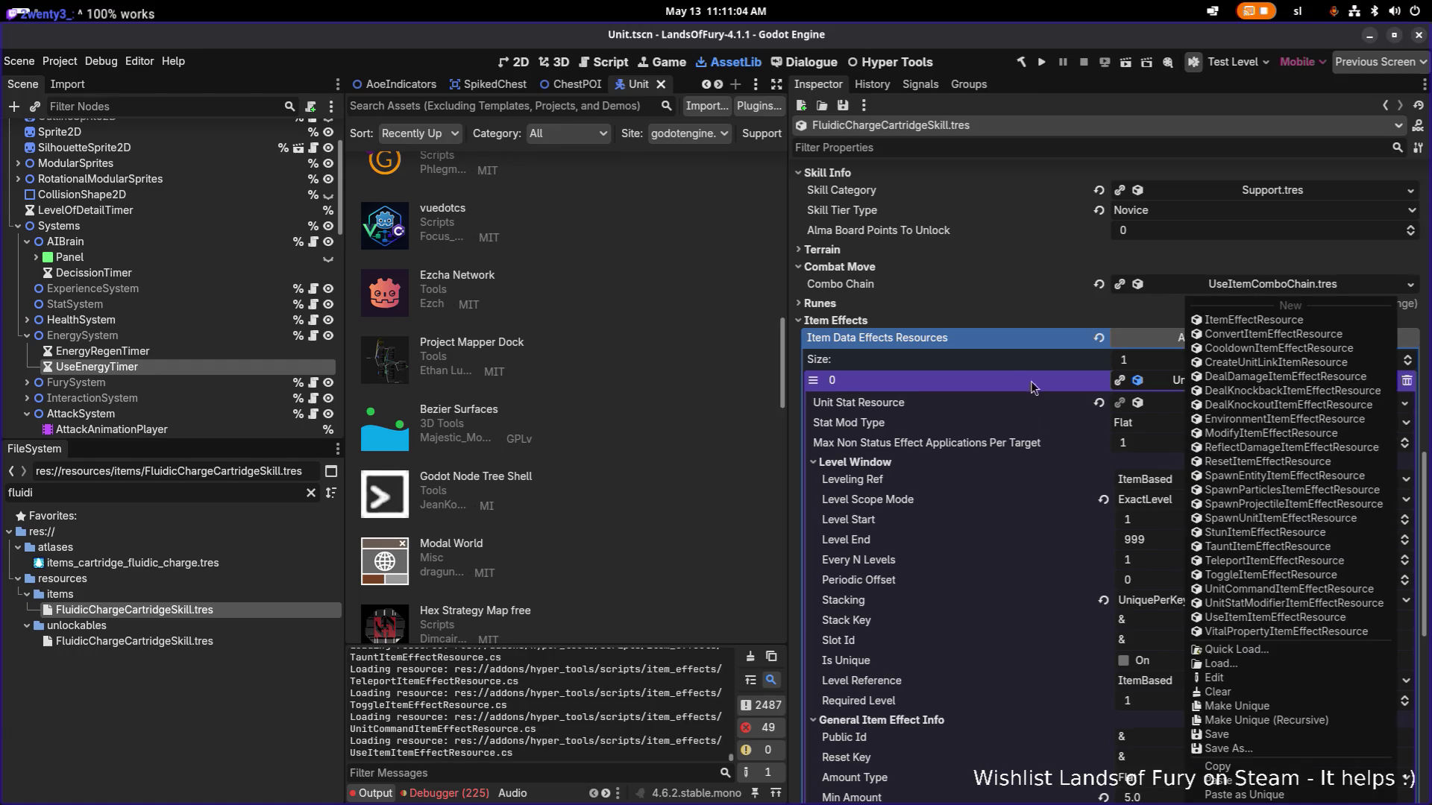
{"action": "left_click", "coordinate": [1293, 602]}
Add a second item effect as a VitalPropertyItemEffectResource with Vital Property Type Energy.
{"action": "left_click", "coordinate": [1143, 679]}
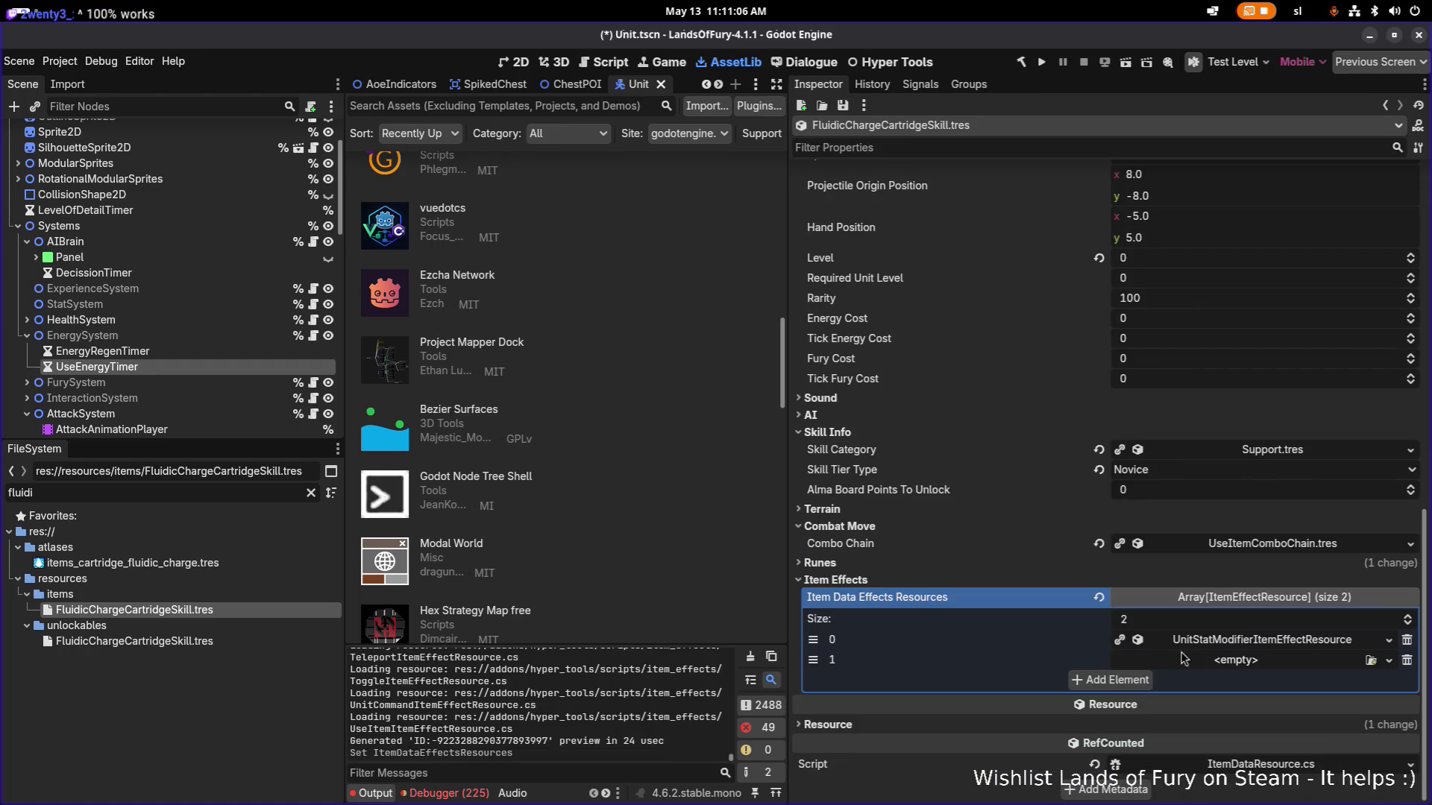
{"action": "left_click", "coordinate": [1184, 659]}
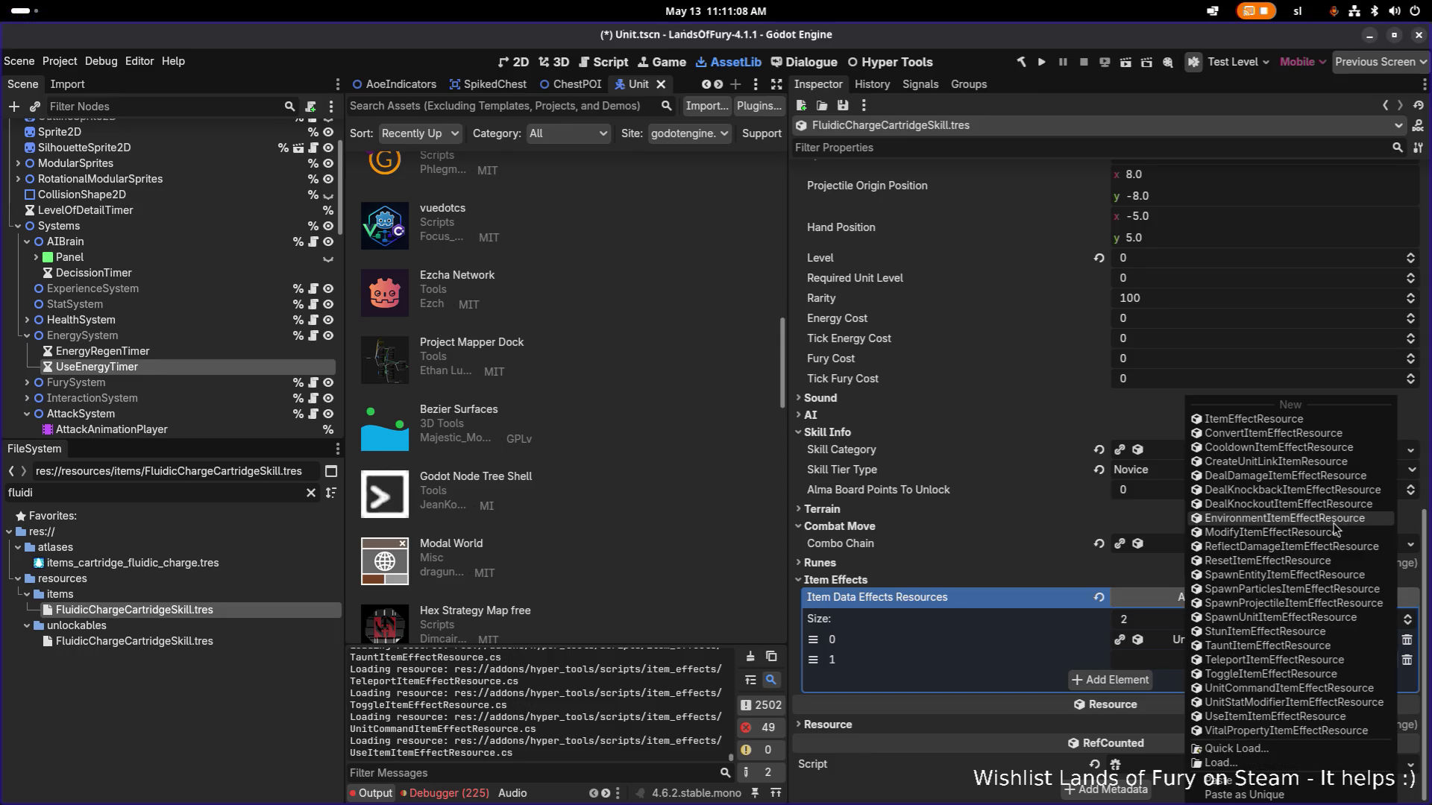
{"action": "left_click", "coordinate": [1268, 732]}
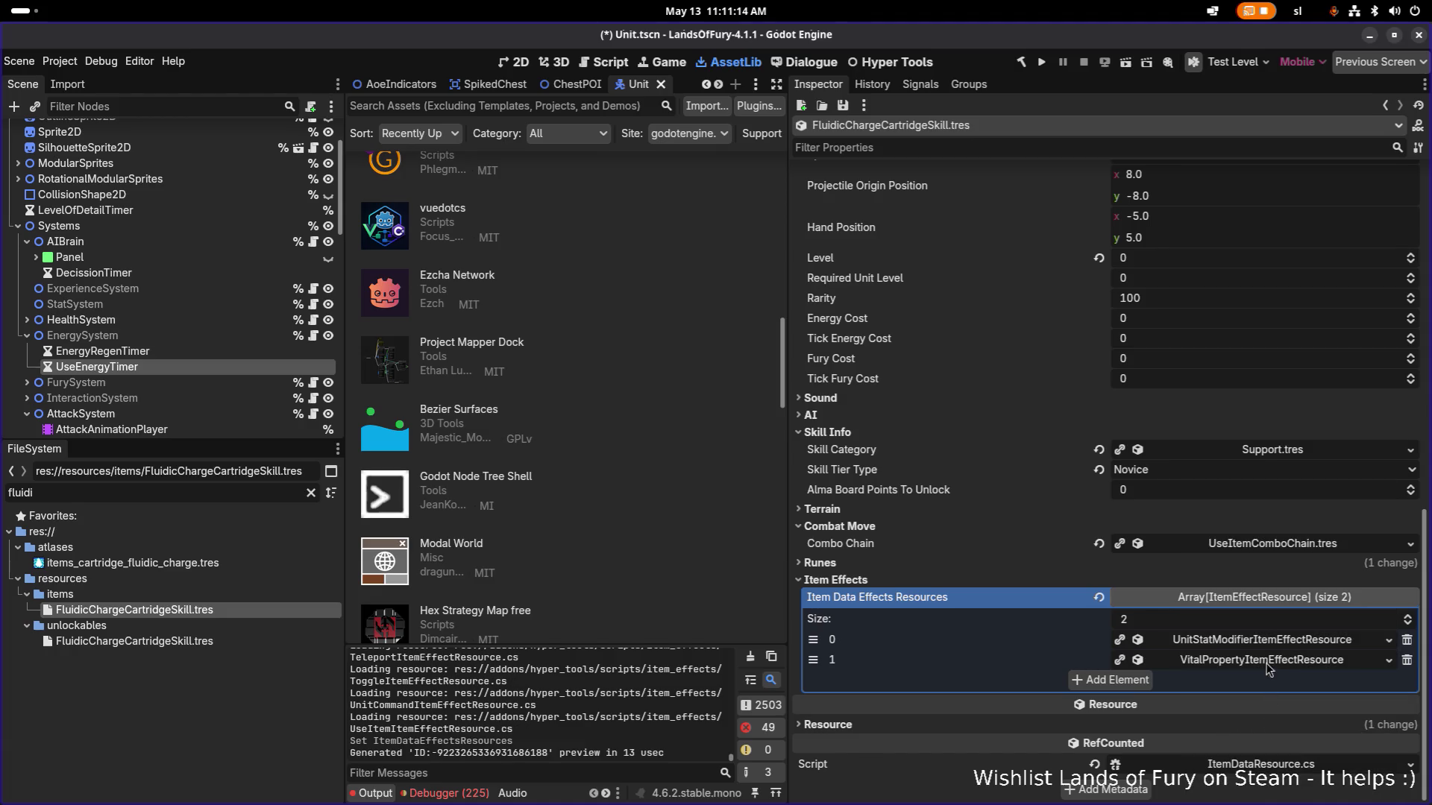
{"action": "left_click", "coordinate": [1190, 538]}
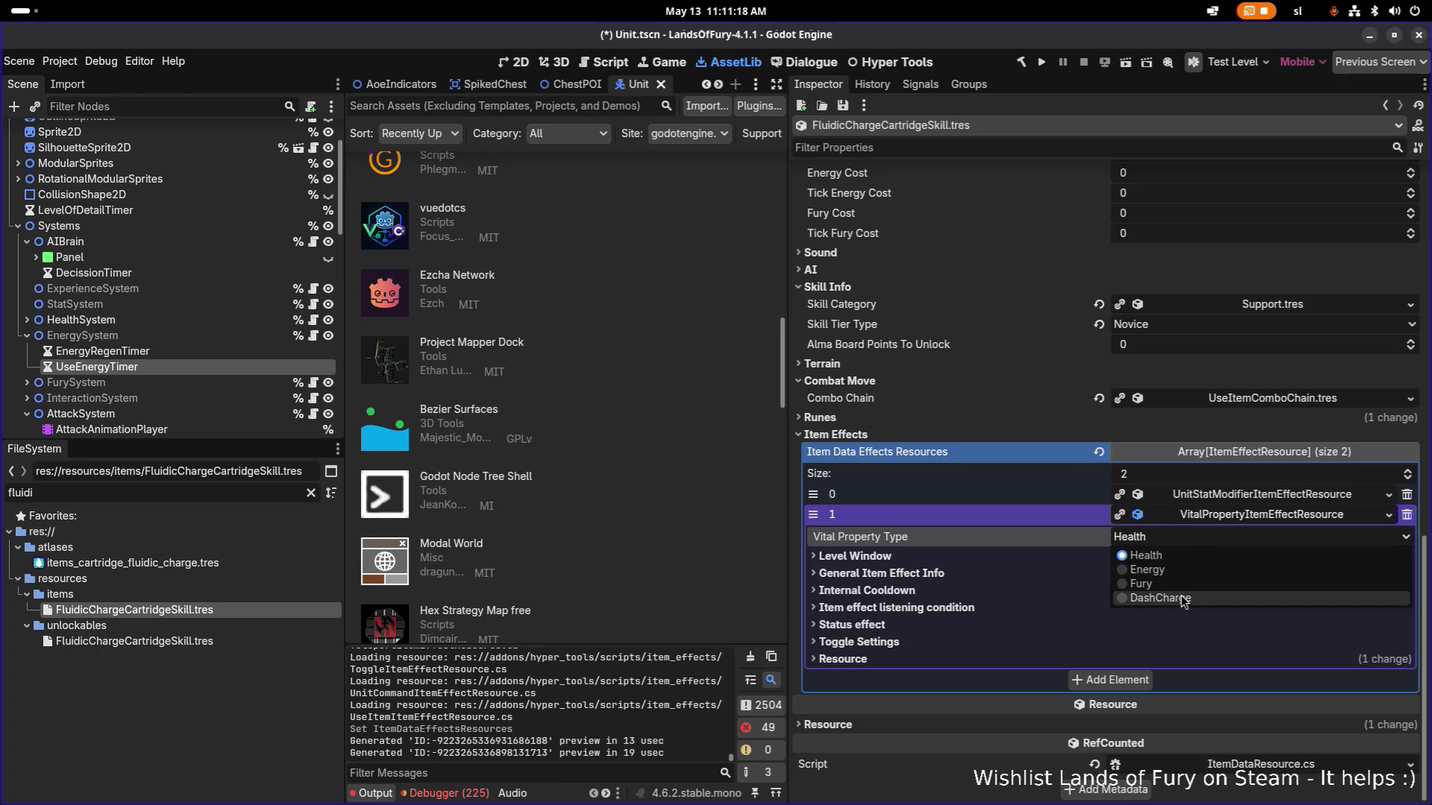
{"action": "left_click", "coordinate": [1193, 573]}
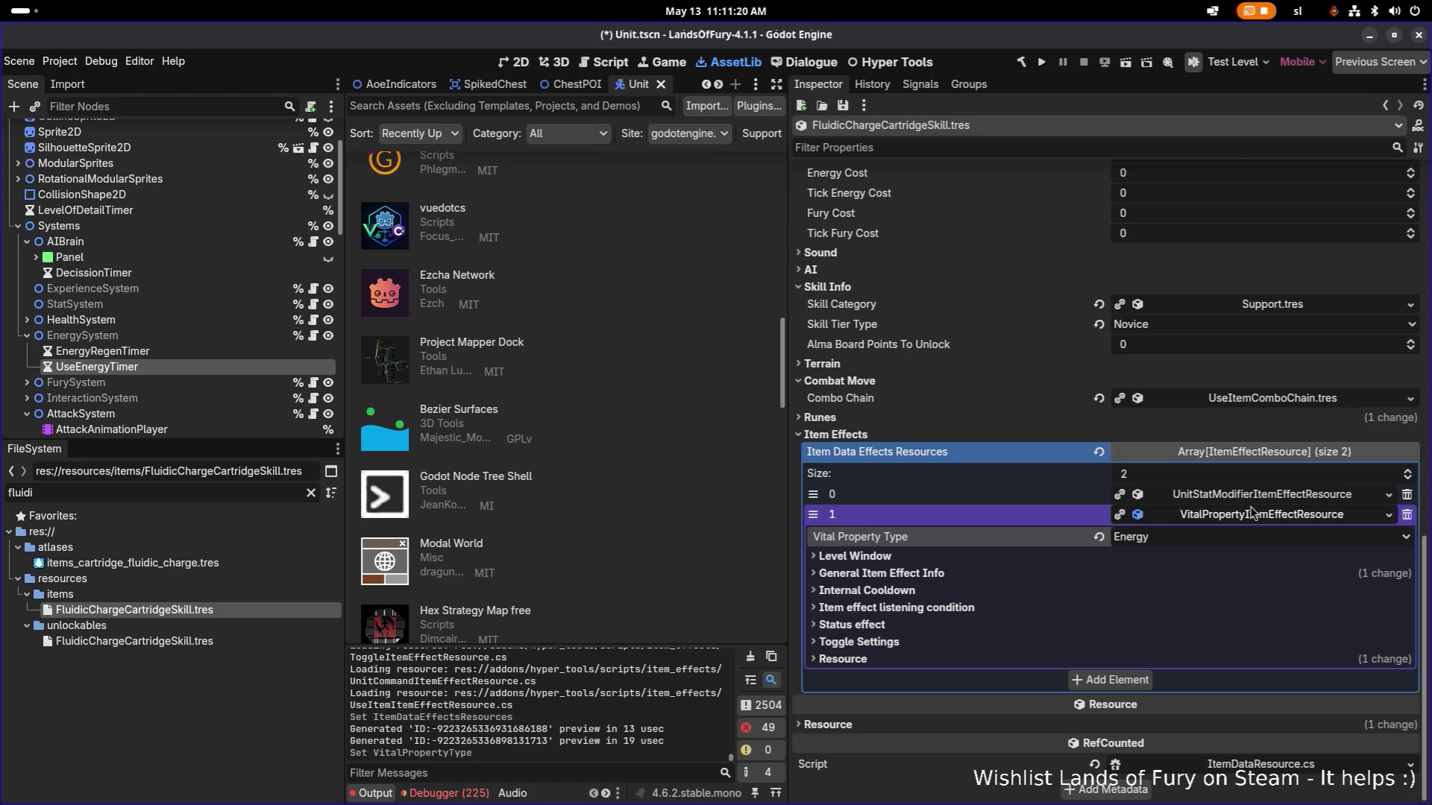
Expand the Energy effect's level window settings and compare them with the first effect's.
{"action": "left_click", "coordinate": [1130, 560]}
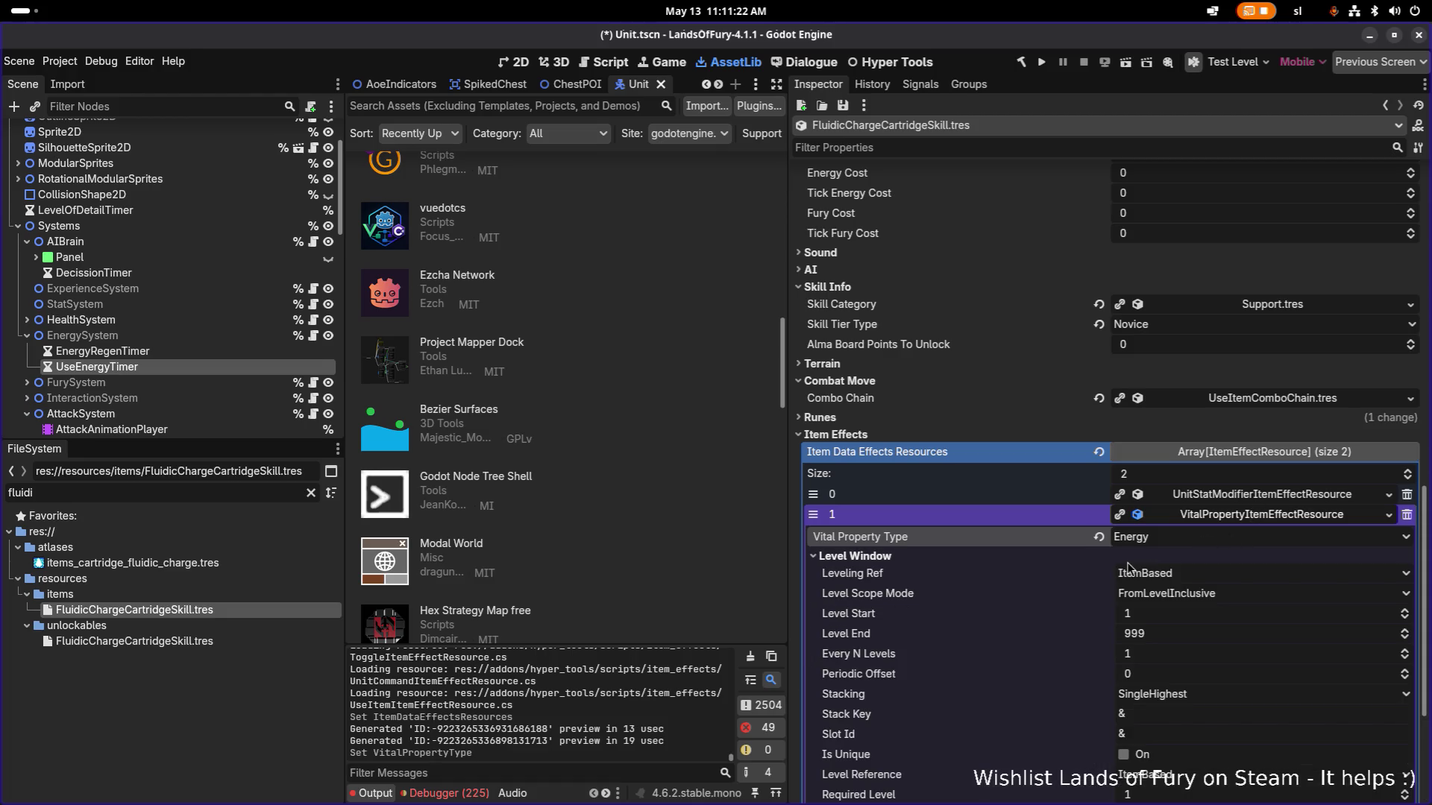
{"action": "left_click", "coordinate": [1219, 496]}
{"action": "scroll", "coordinate": [1223, 522], "scroll_direction": "down", "scroll_amount": 5}
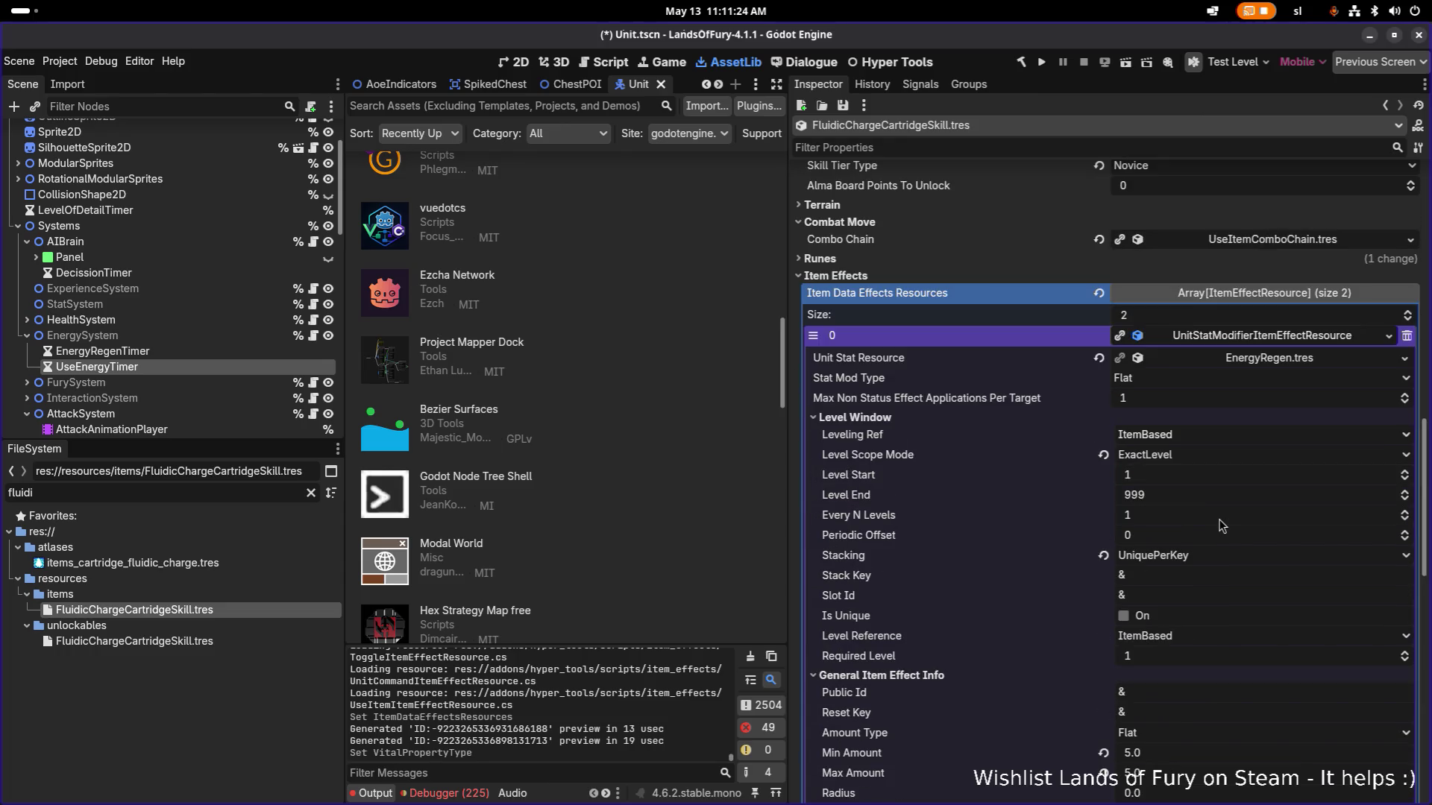
{"action": "scroll", "coordinate": [1230, 533], "scroll_direction": "down", "scroll_amount": 15}
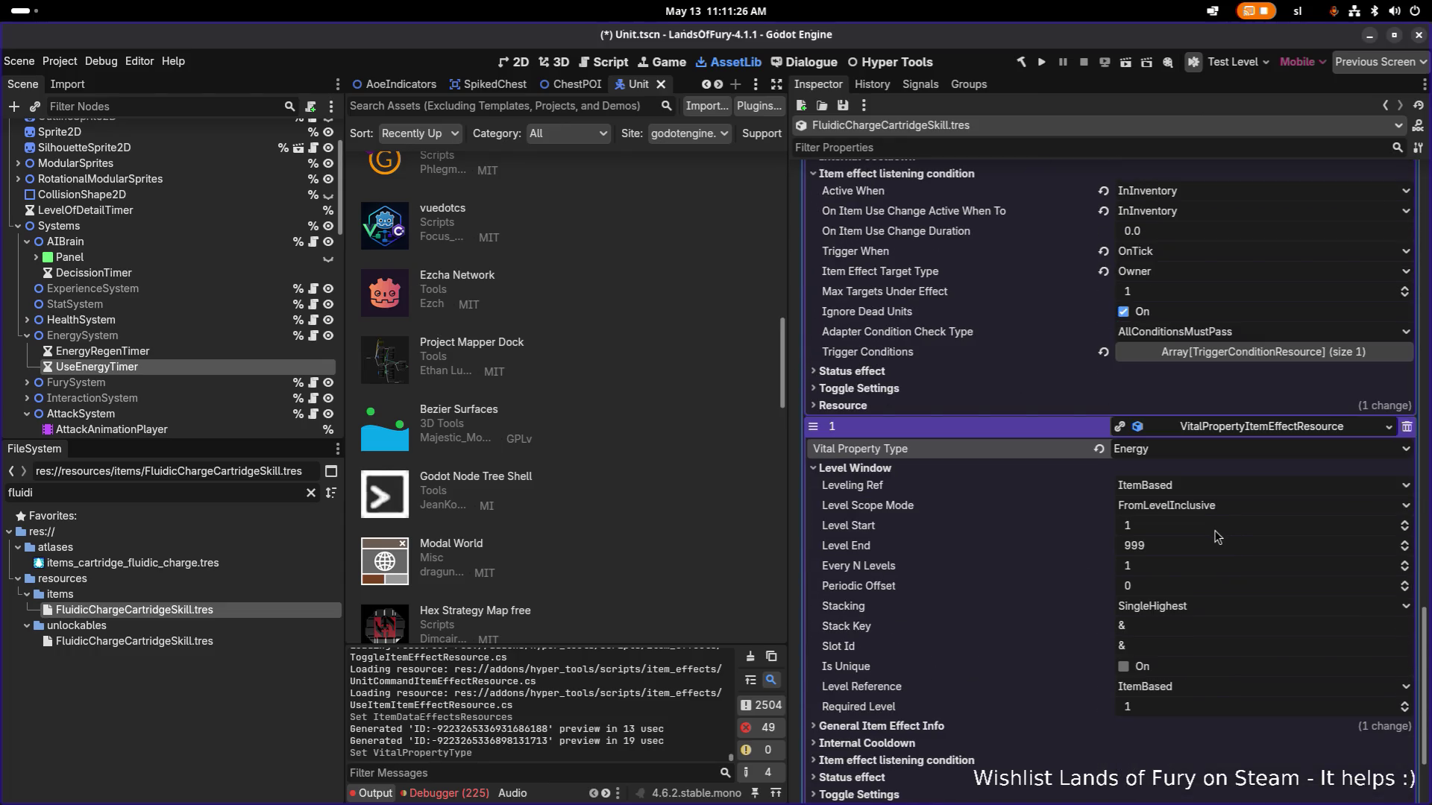
{"action": "scroll", "coordinate": [1212, 541], "scroll_direction": "up", "scroll_amount": 10}
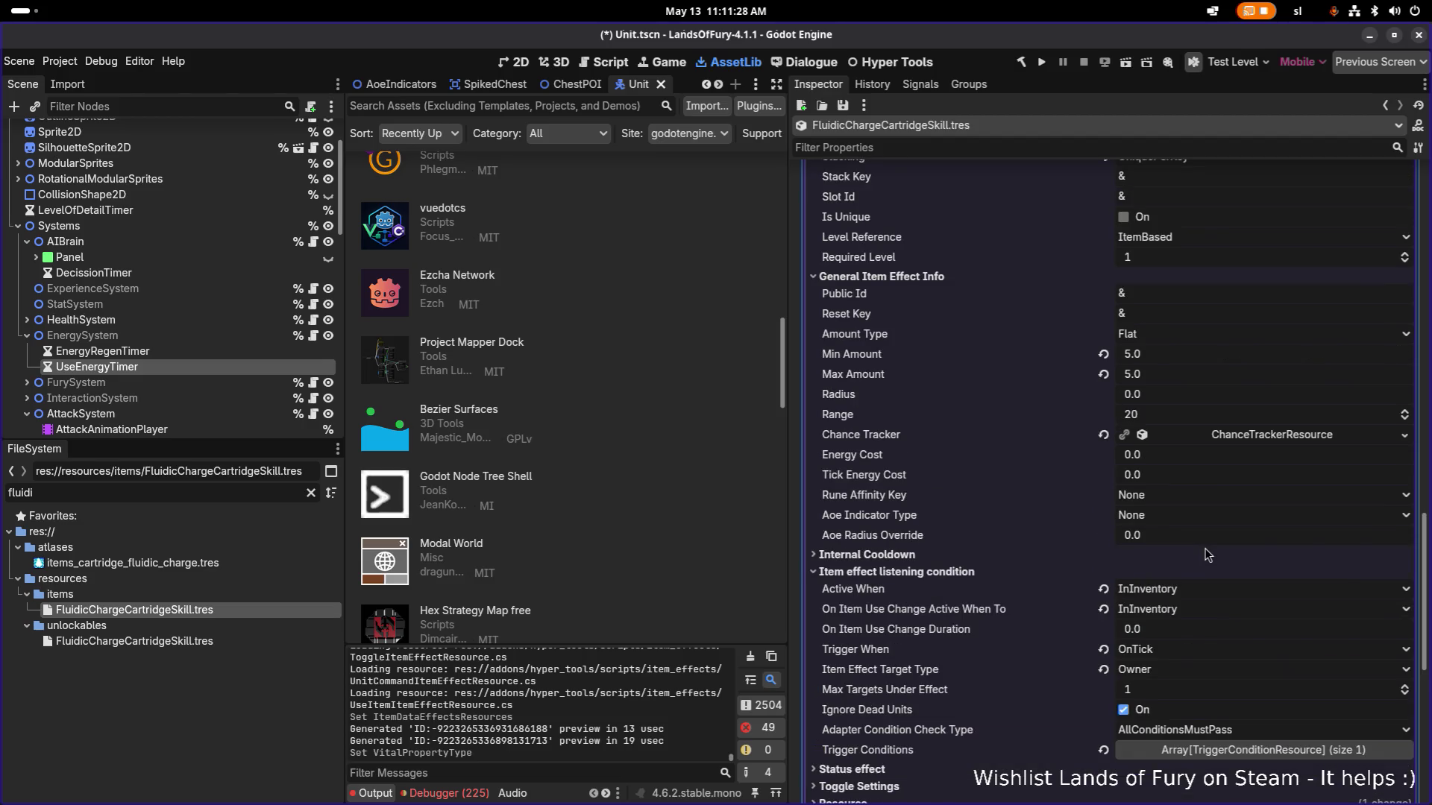
{"action": "scroll", "coordinate": [1207, 554], "scroll_direction": "down", "scroll_amount": 6}
{"action": "scroll", "coordinate": [1208, 555], "scroll_direction": "down", "scroll_amount": 8}
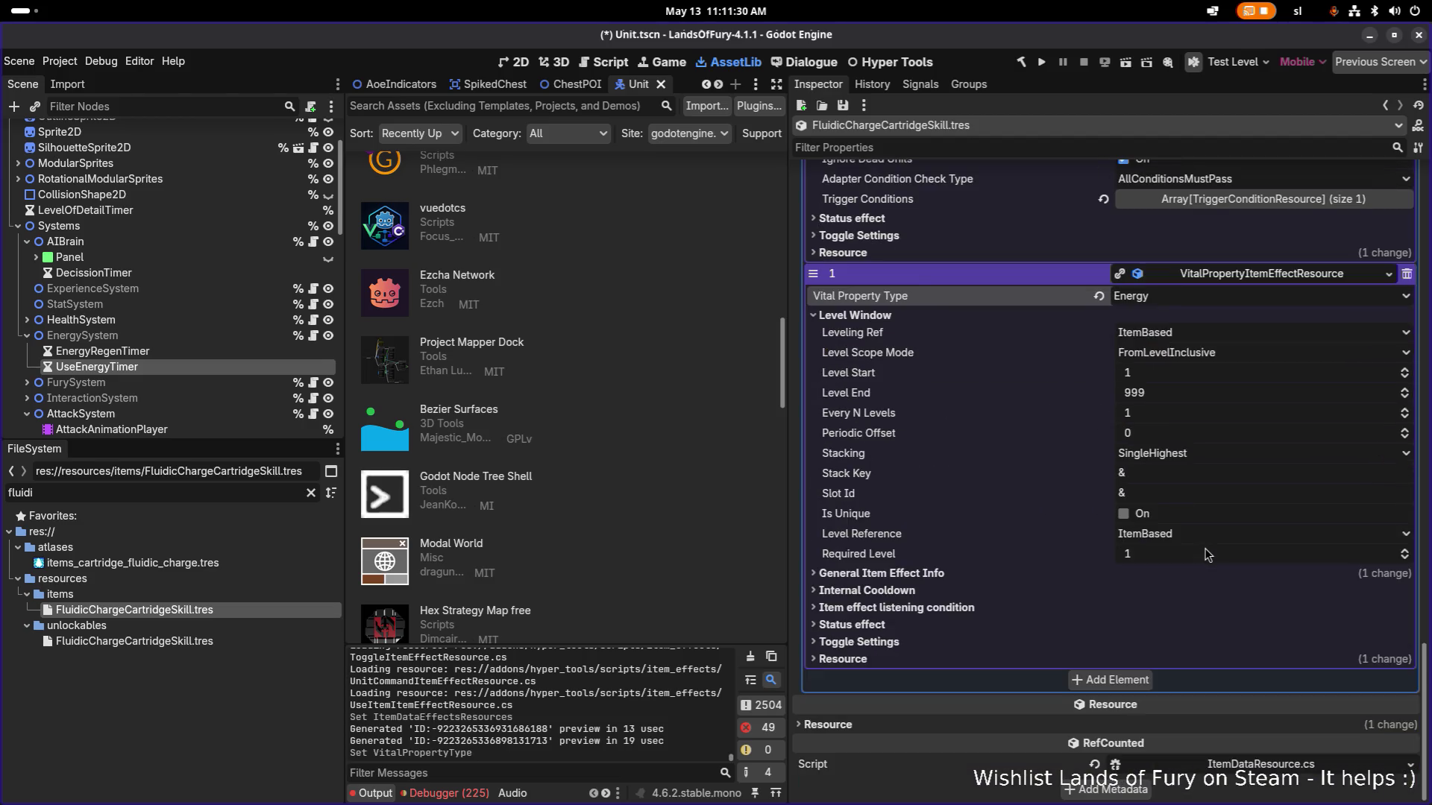
{"action": "scroll", "coordinate": [1207, 555], "scroll_direction": "up", "scroll_amount": 10}
{"action": "scroll", "coordinate": [1207, 555], "scroll_direction": "down", "scroll_amount": 10}
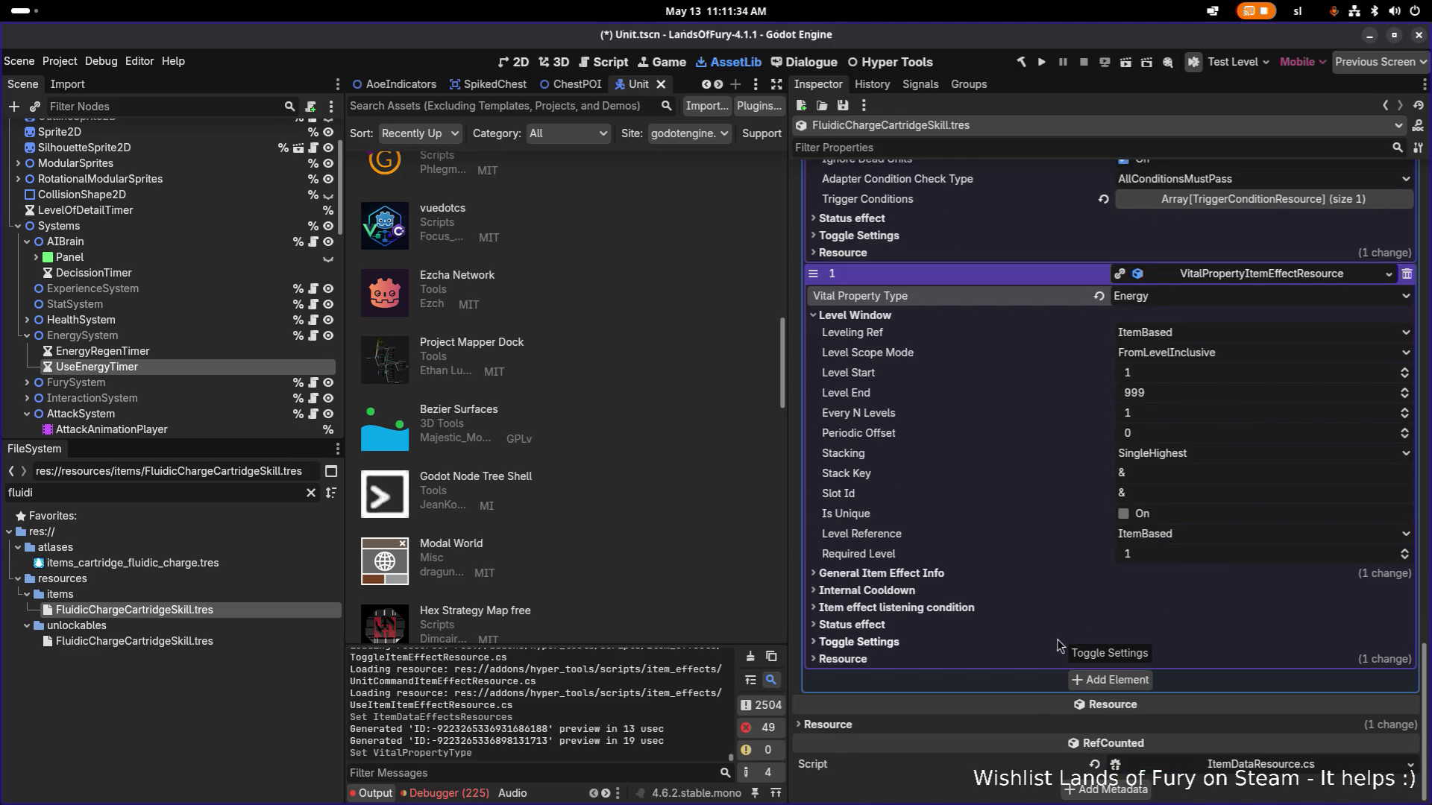
Mark the Energy effect as a status effect with Group Id and Stack Key fluidic_charge_energy.
{"action": "left_click", "coordinate": [1022, 625]}
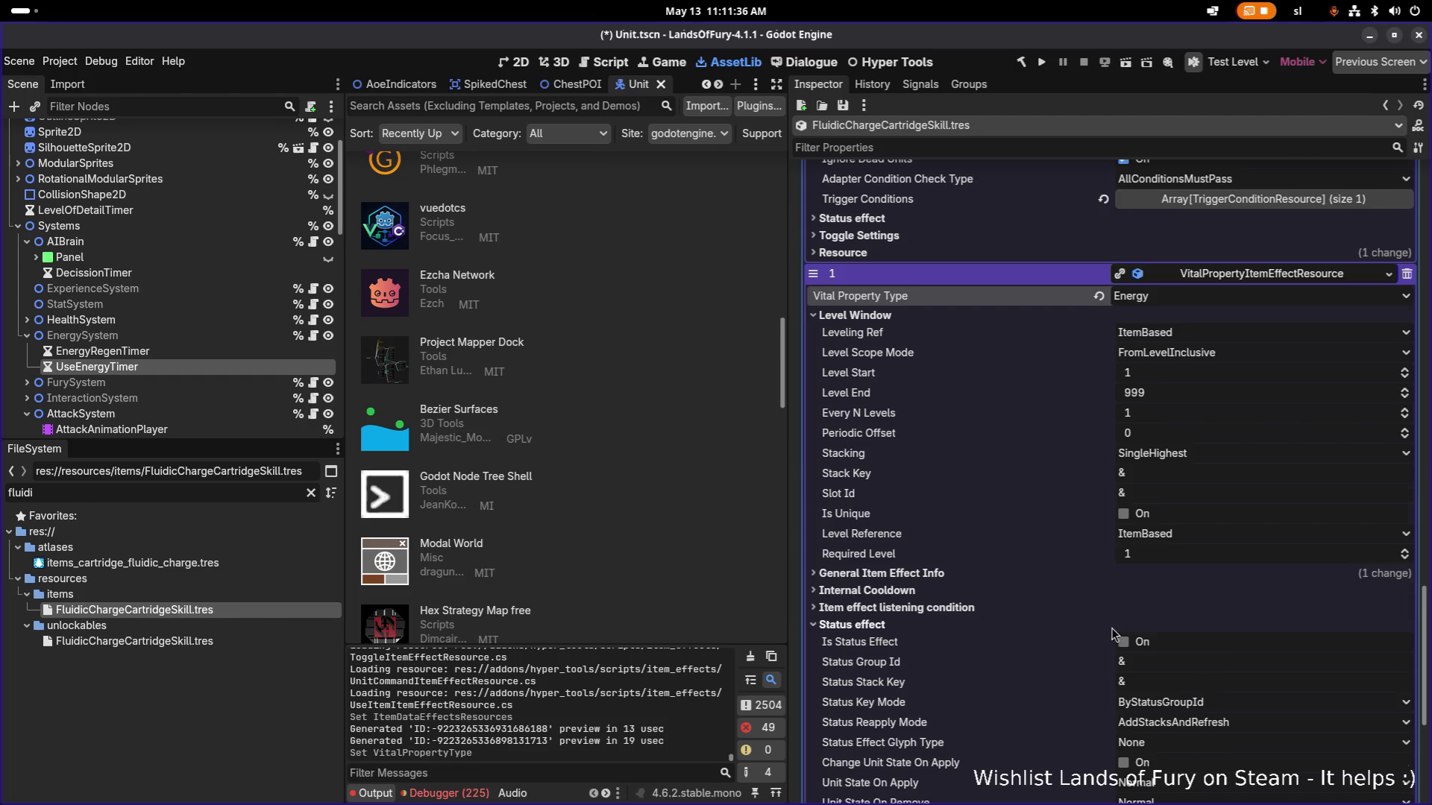
{"action": "scroll", "coordinate": [1111, 628], "scroll_direction": "down", "scroll_amount": 4}
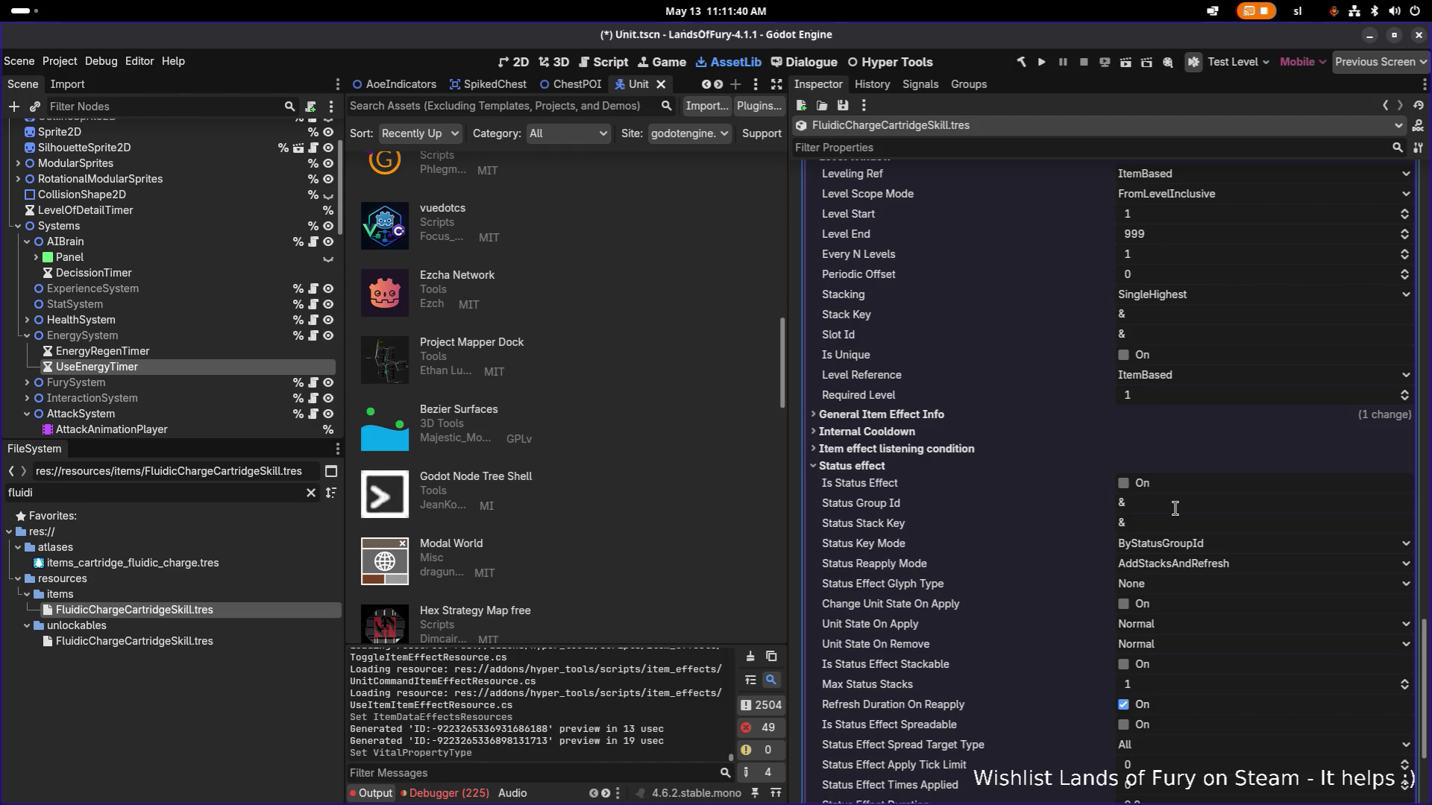
{"action": "left_click", "coordinate": [1145, 489]}
{"action": "left_click", "coordinate": [1178, 508]}
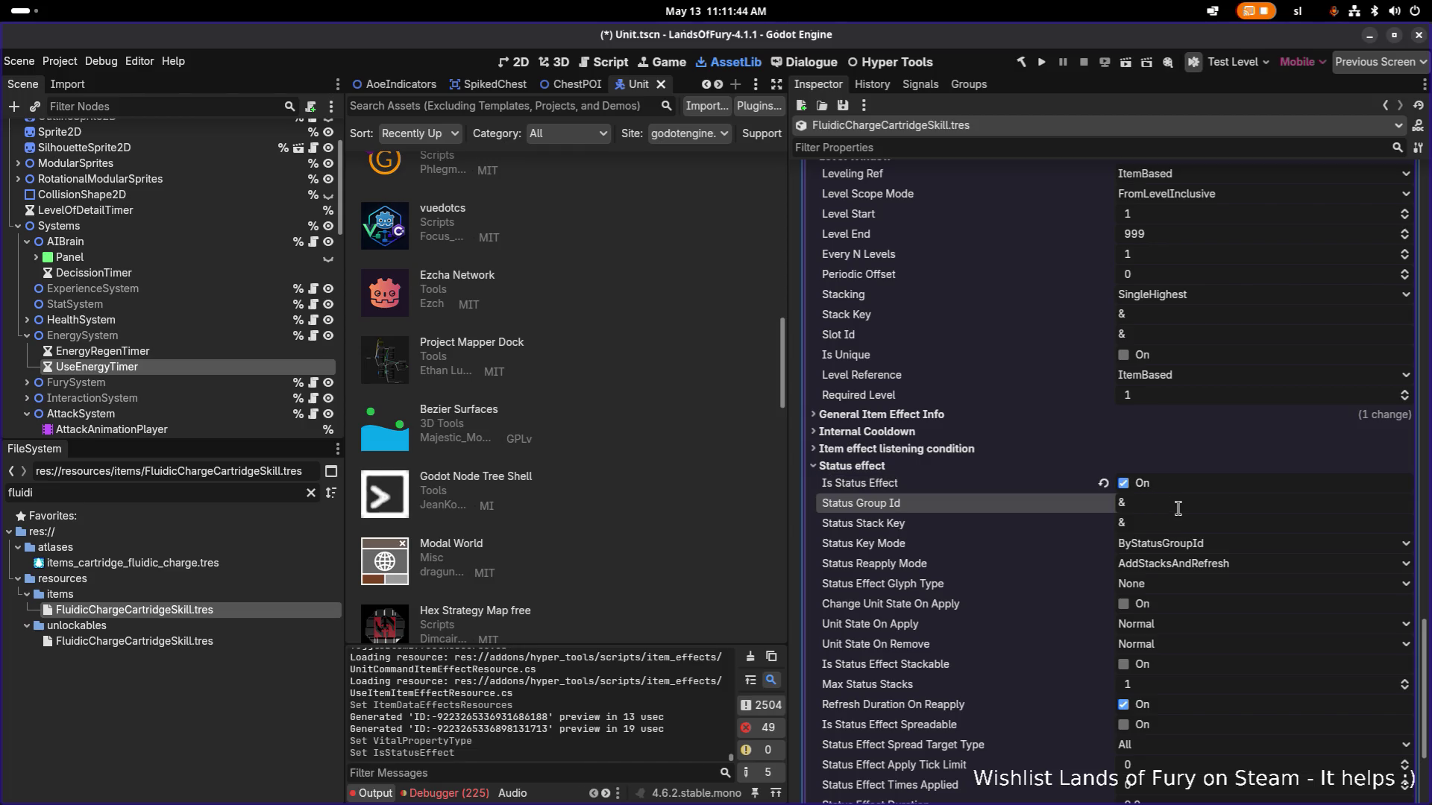
{"action": "type", "text": "fl"}
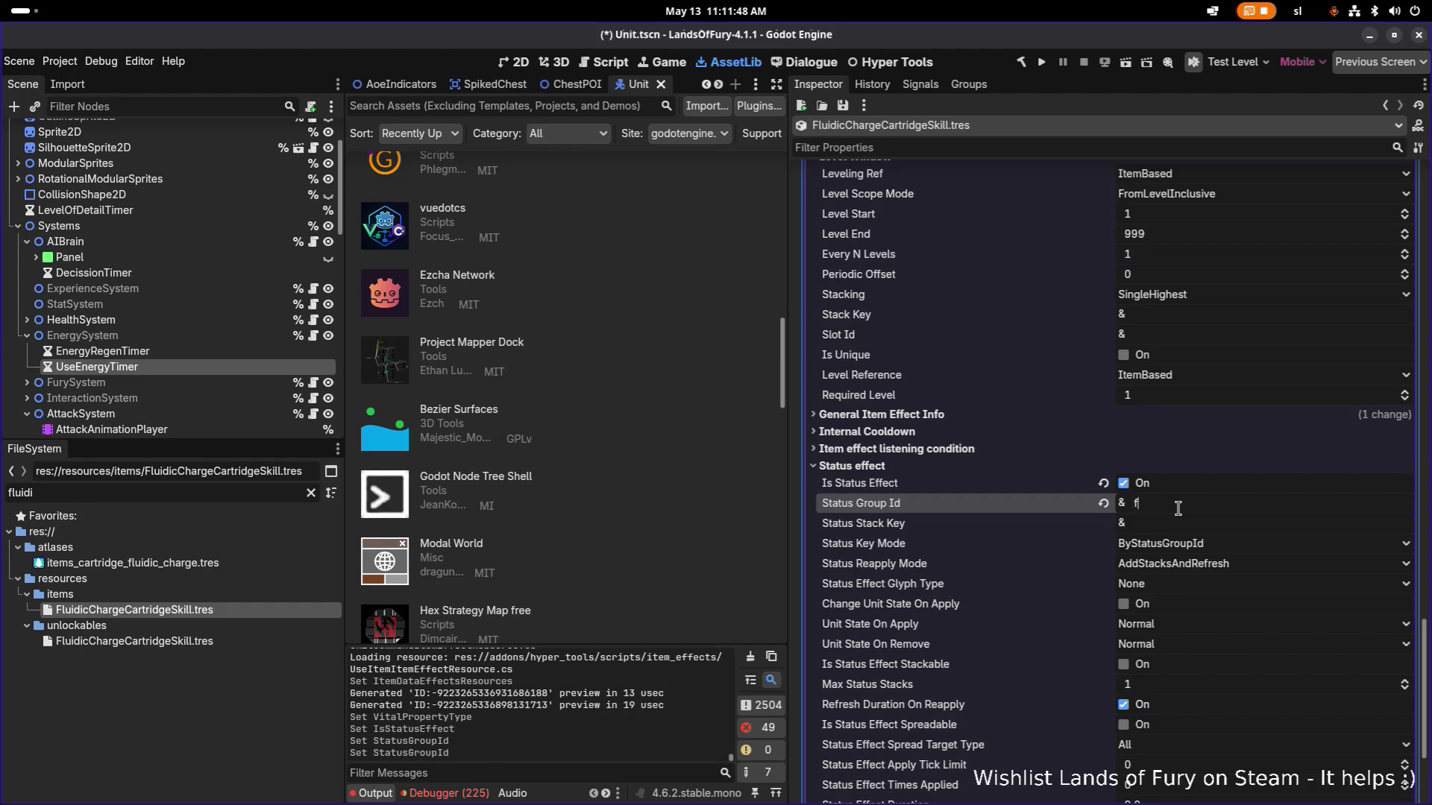
{"action": "type", "text": "uidi"}
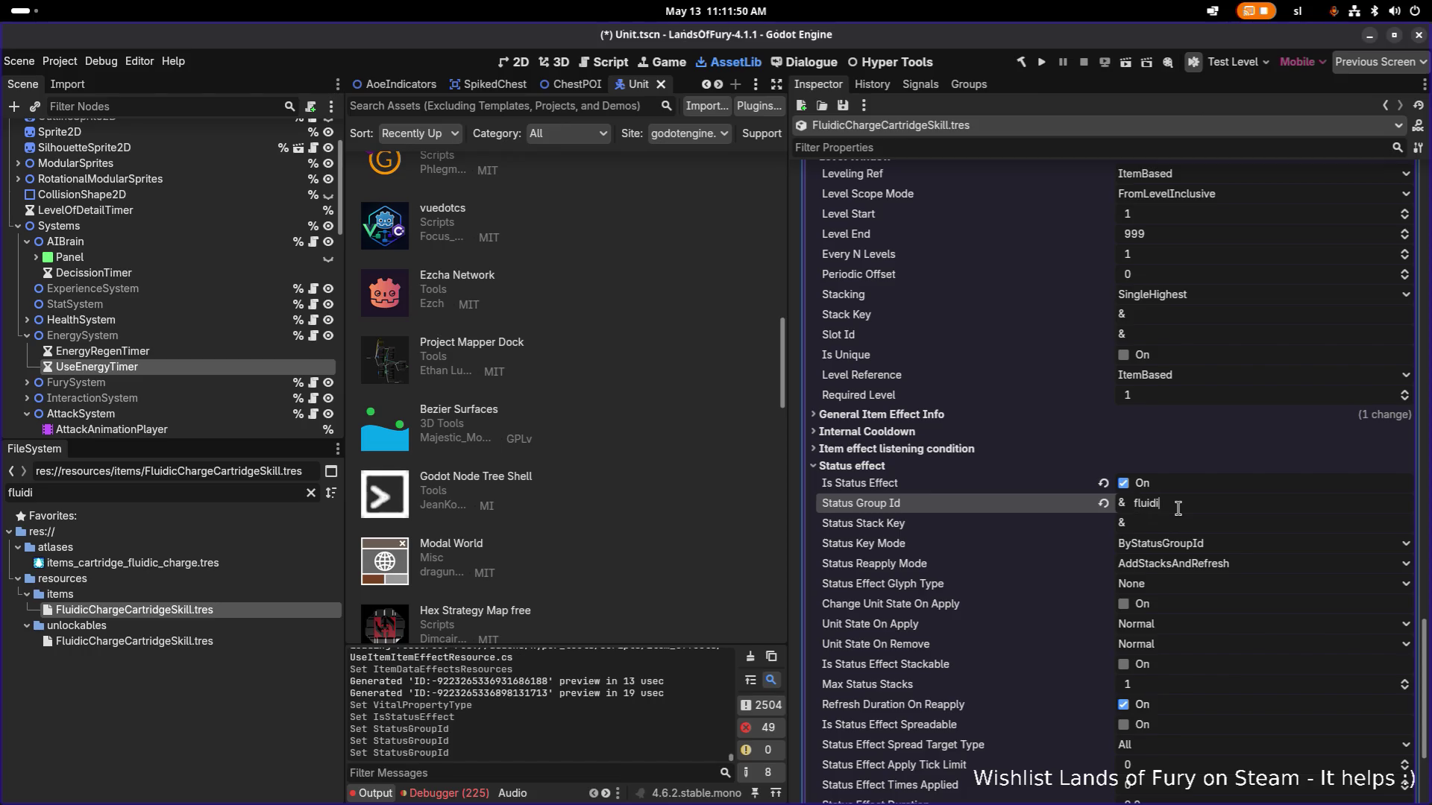
{"action": "type", "text": "c_charge_e"}
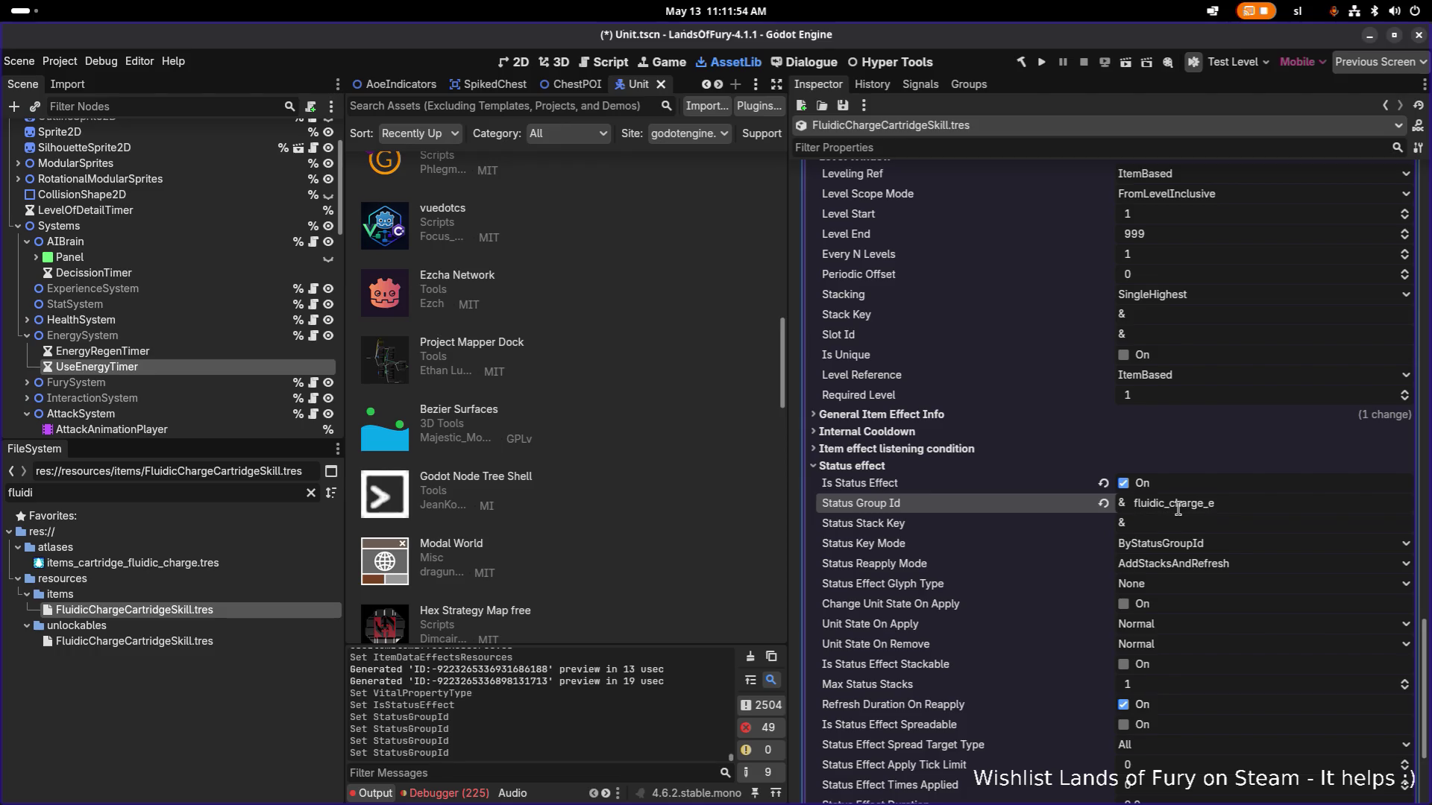
{"action": "type", "text": "nergy"}
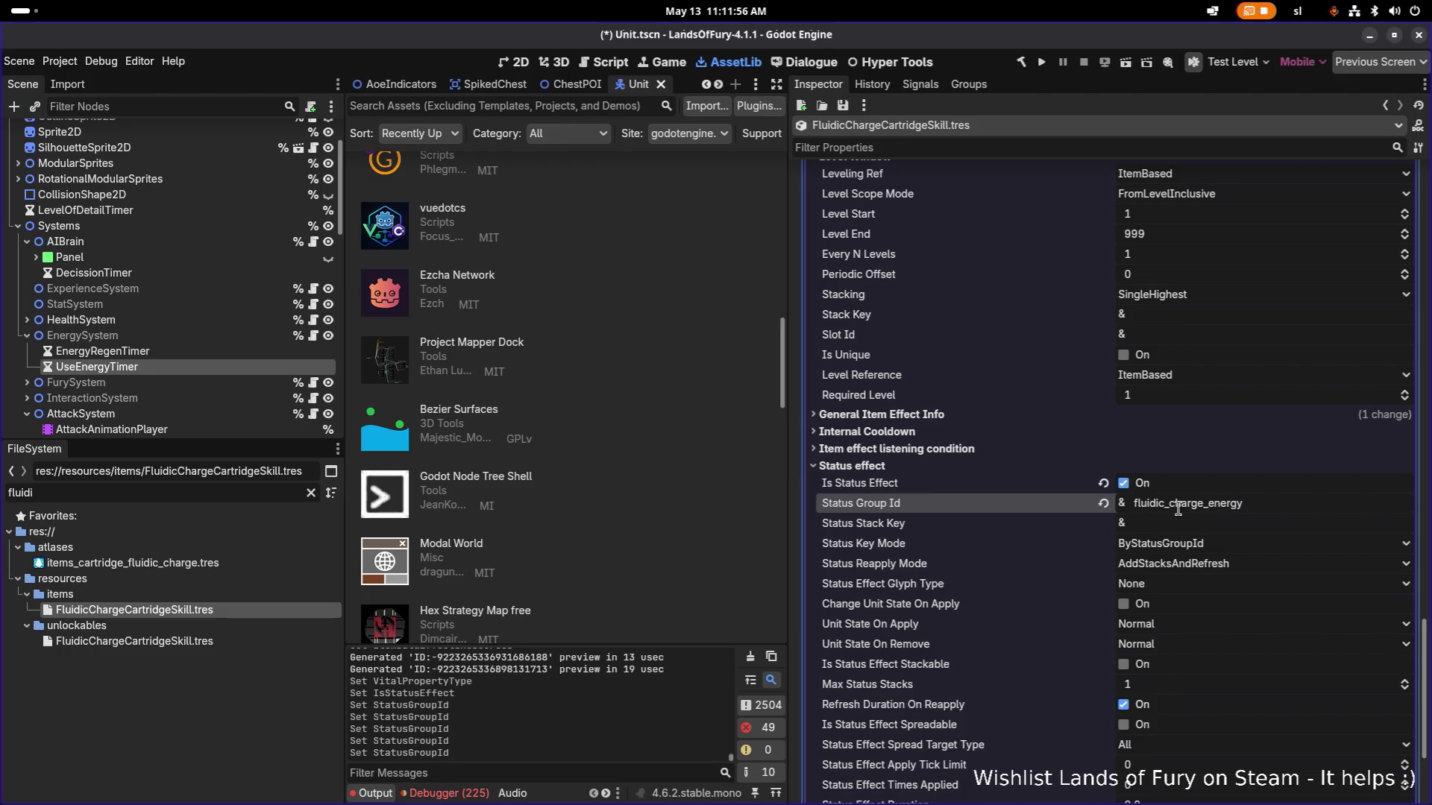
{"action": "double_click", "coordinate": [1178, 503]}
{"action": "key", "text": "ctrl+c"}
{"action": "left_click", "coordinate": [1178, 523]}
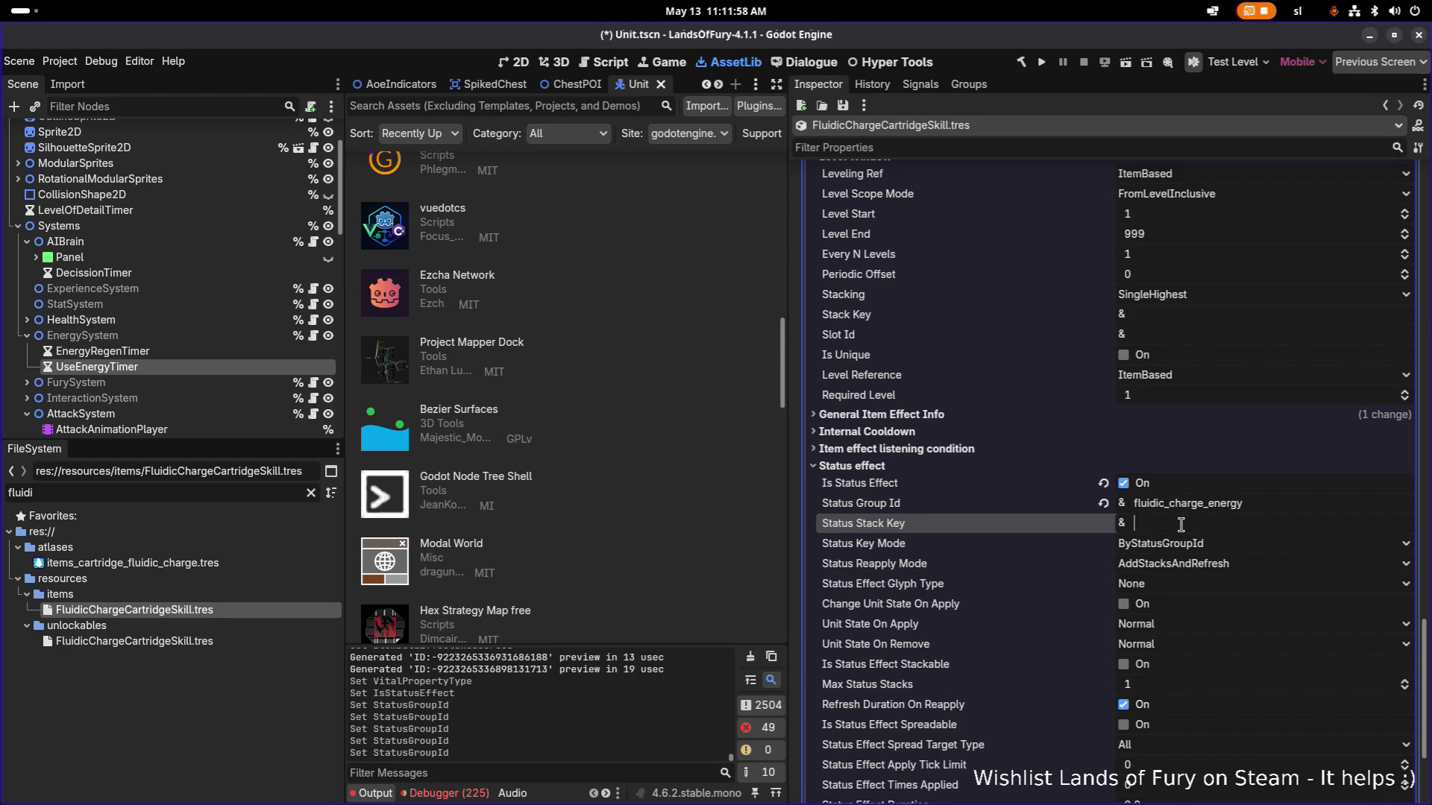
{"action": "key", "text": "ctrl+v"}
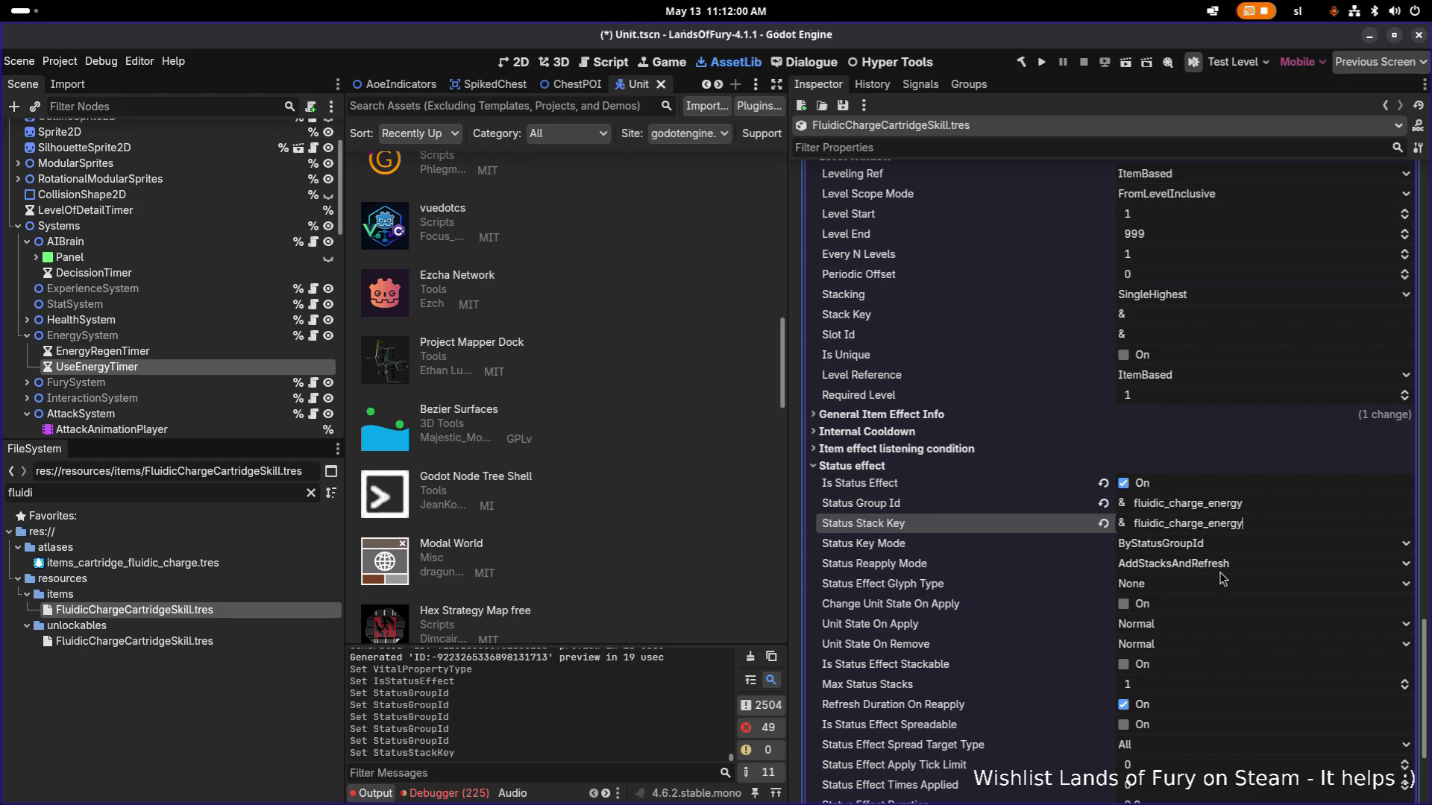
Set Reapply Mode to RefreshDuration, Duration to 1.0 and Apply Tick Limit to 1.
{"action": "left_click", "coordinate": [1215, 565]}
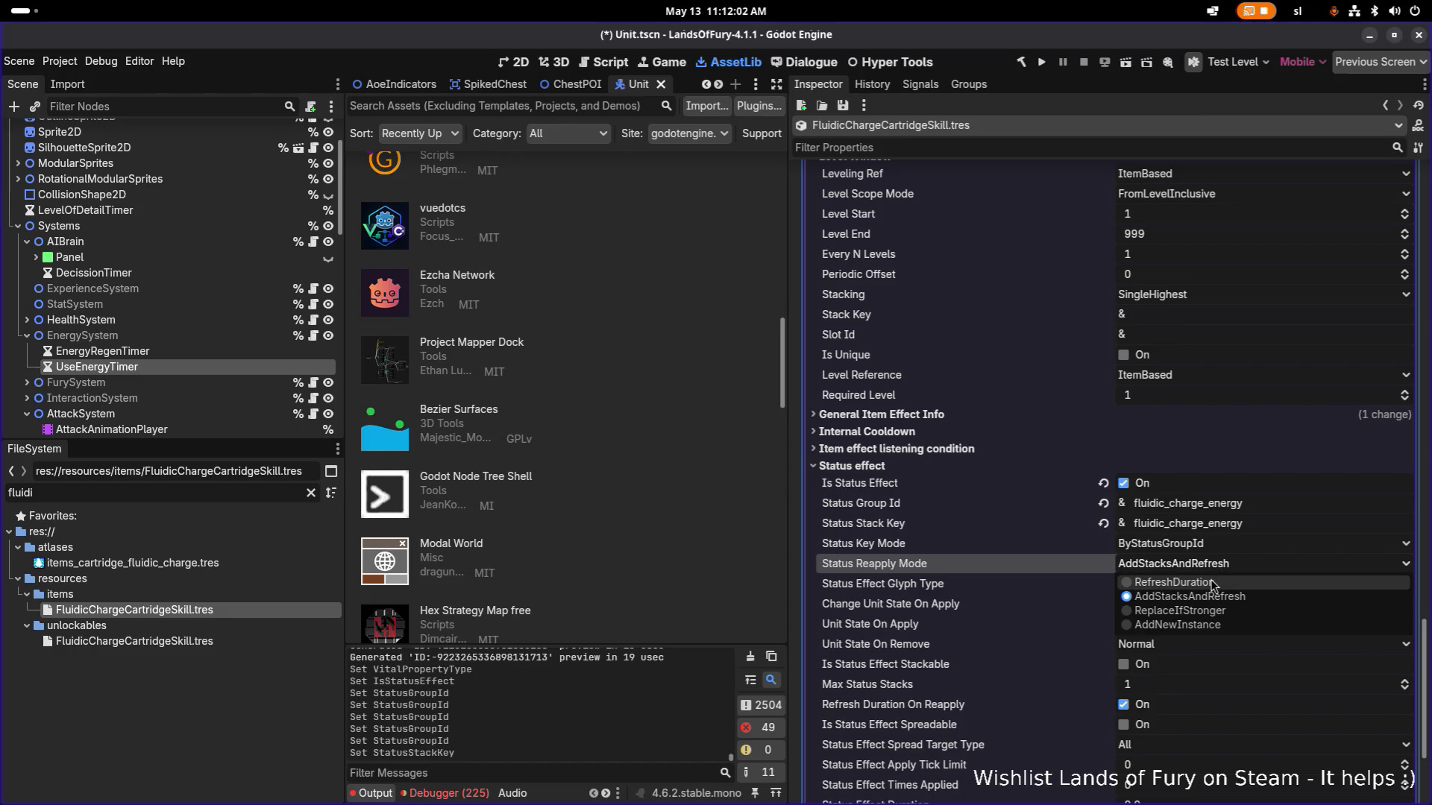
{"action": "left_click", "coordinate": [1212, 583]}
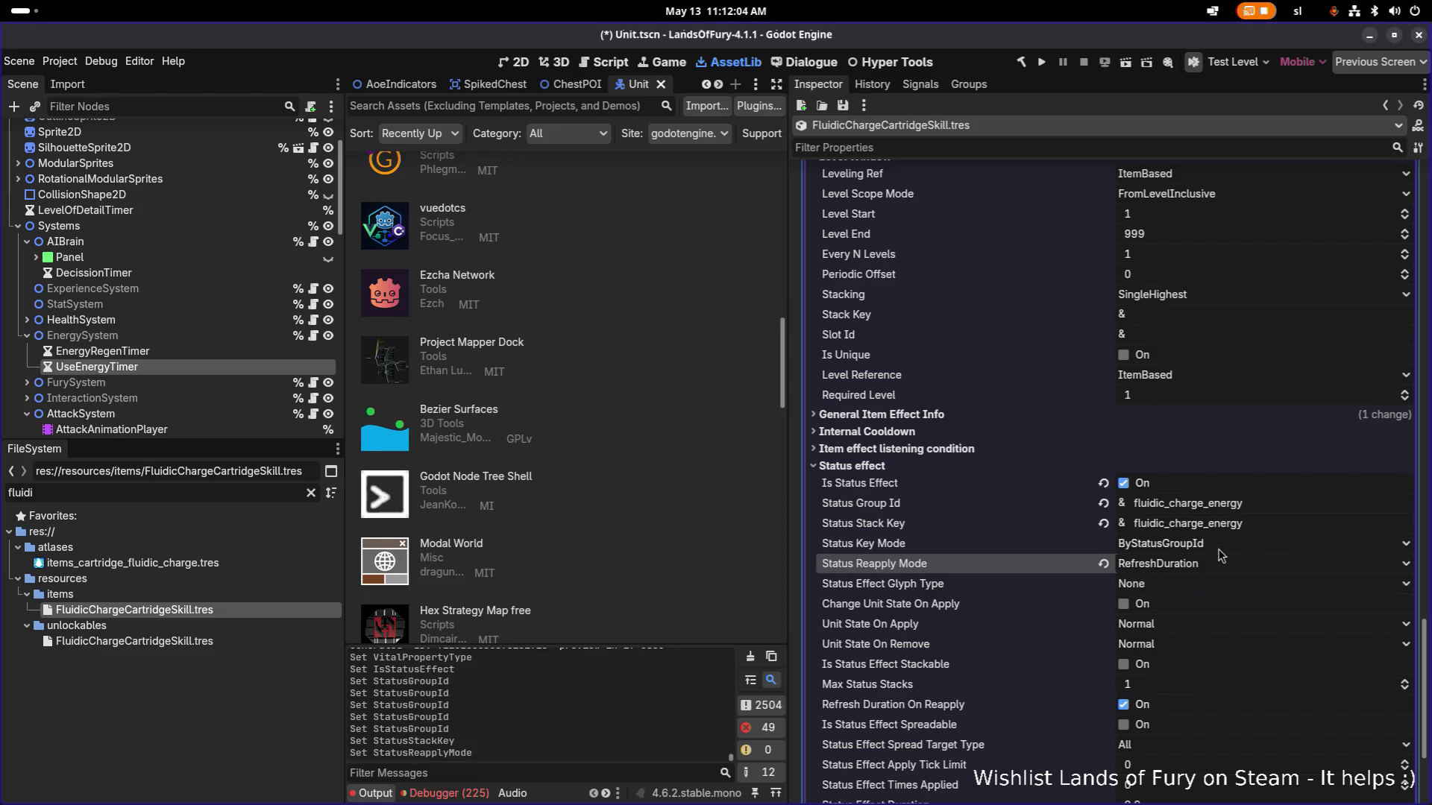
{"action": "scroll", "coordinate": [1185, 585], "scroll_direction": "down", "scroll_amount": 3}
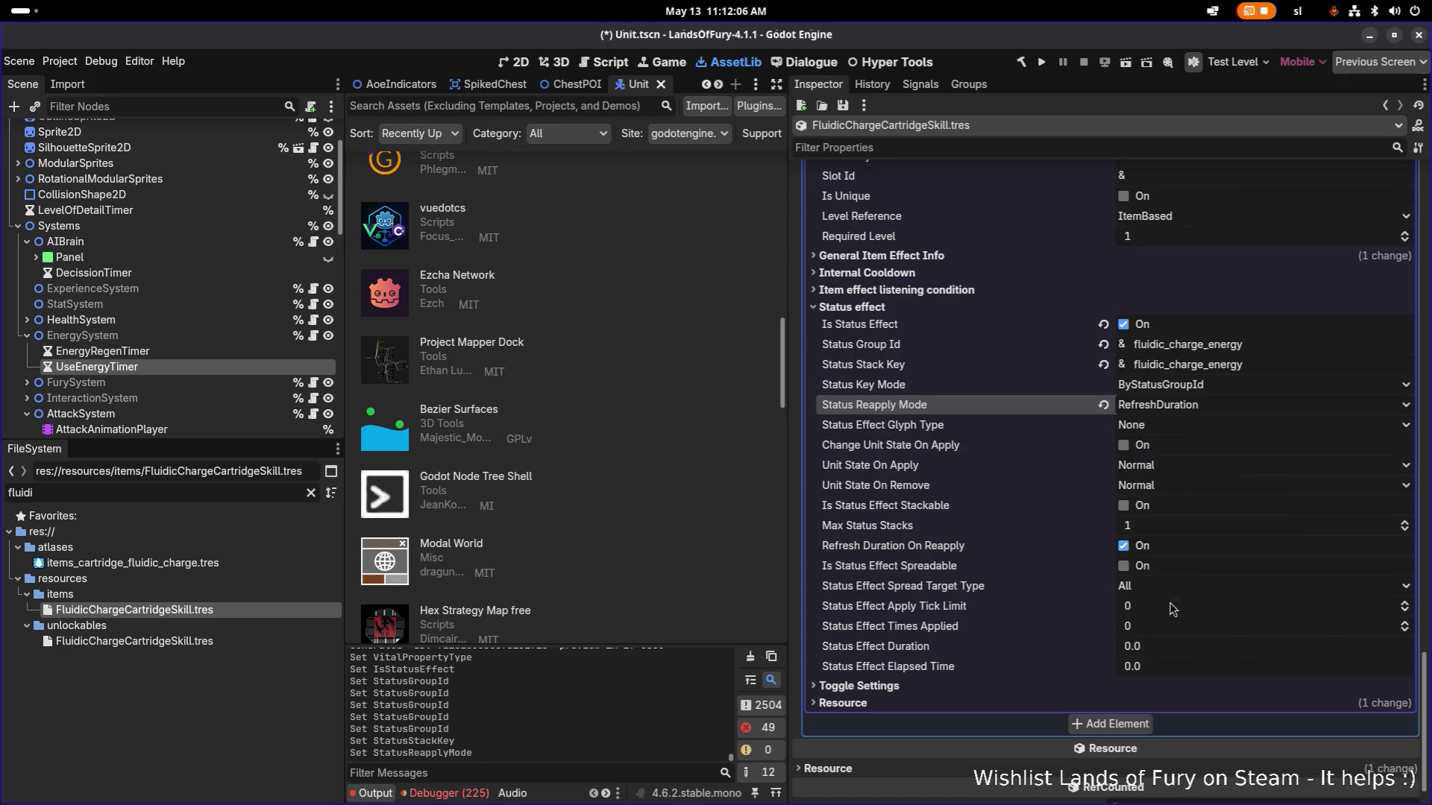
{"action": "left_click", "coordinate": [1169, 648]}
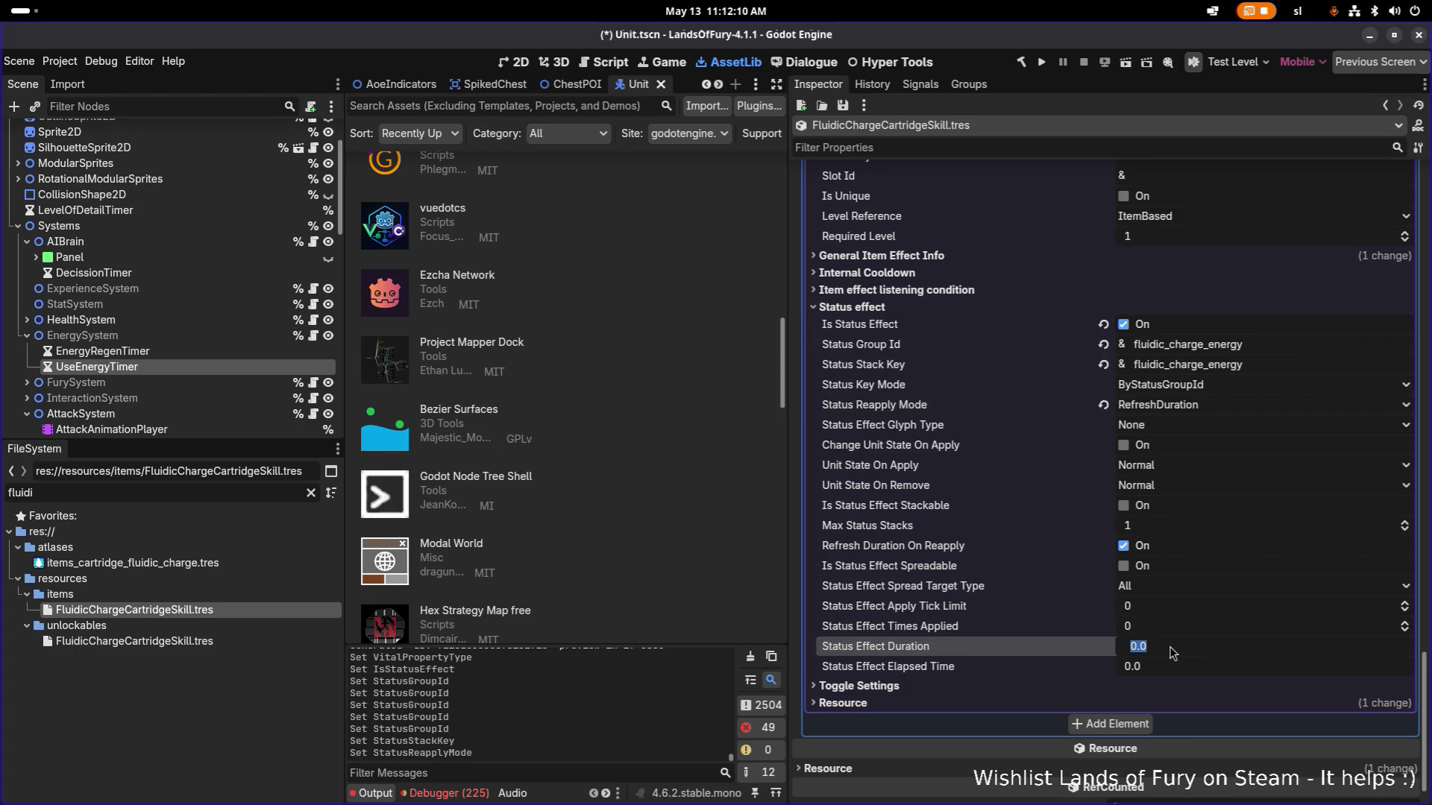
{"action": "type", "text": "1"}
{"action": "key", "text": "Return"}
{"action": "left_click", "coordinate": [1171, 605]}
{"action": "type", "text": "1"}
{"action": "key", "text": "Return"}
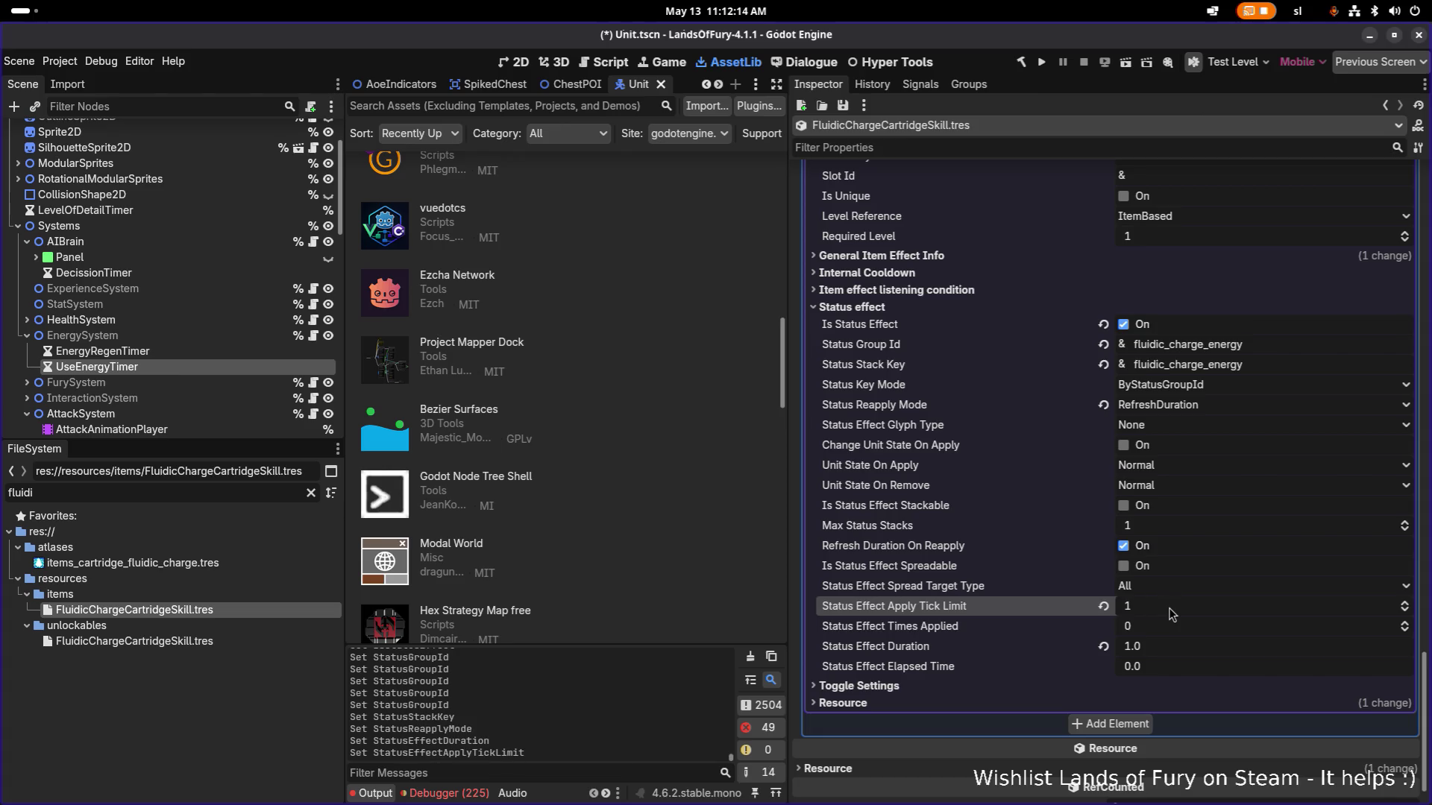
{"action": "scroll", "coordinate": [1160, 567], "scroll_direction": "up", "scroll_amount": 3}
In the Energy effect's general info, set Min Amount and Max Amount to 5.
{"action": "left_click", "coordinate": [955, 467]}
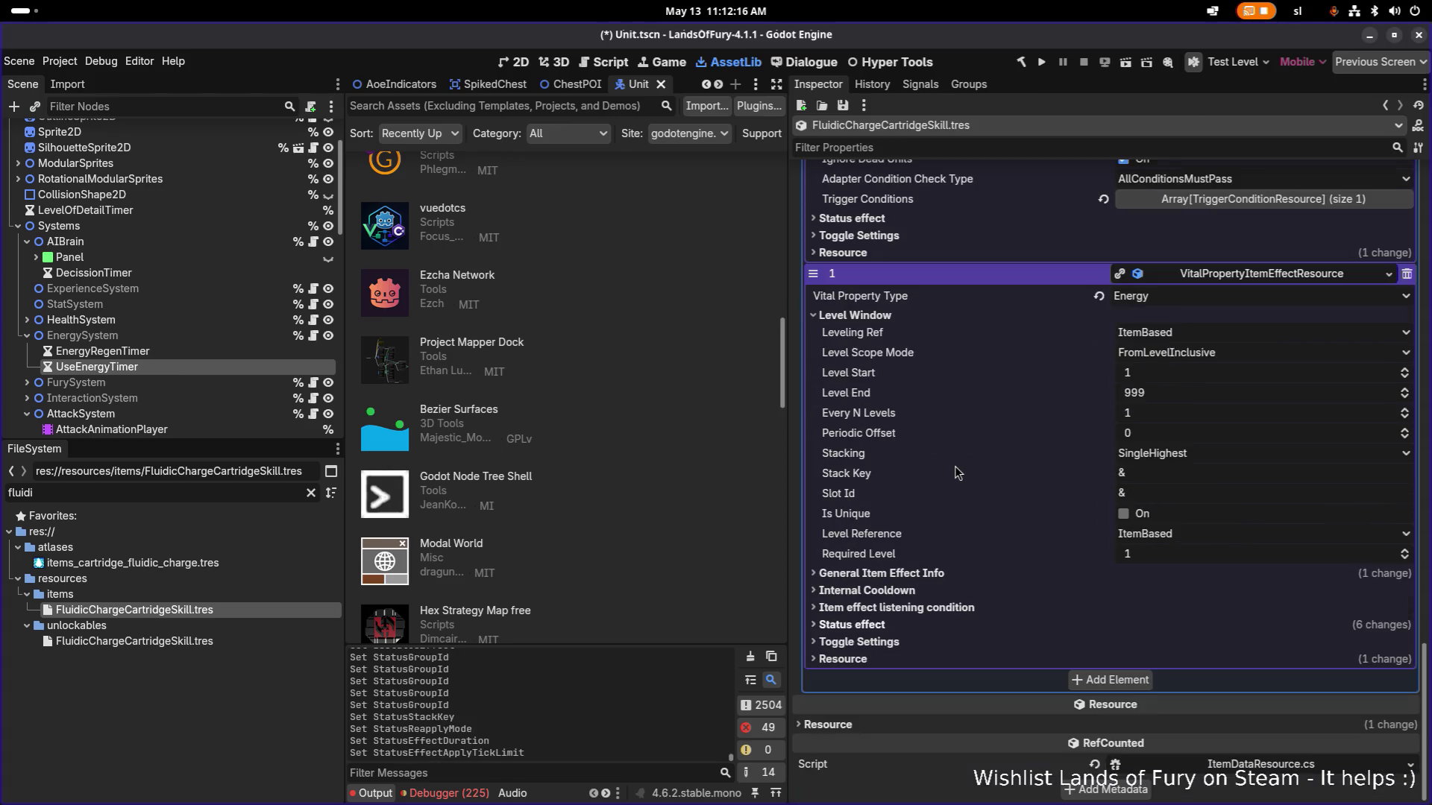
{"action": "left_click", "coordinate": [941, 589]}
{"action": "left_click", "coordinate": [937, 589]}
{"action": "left_click", "coordinate": [941, 572]}
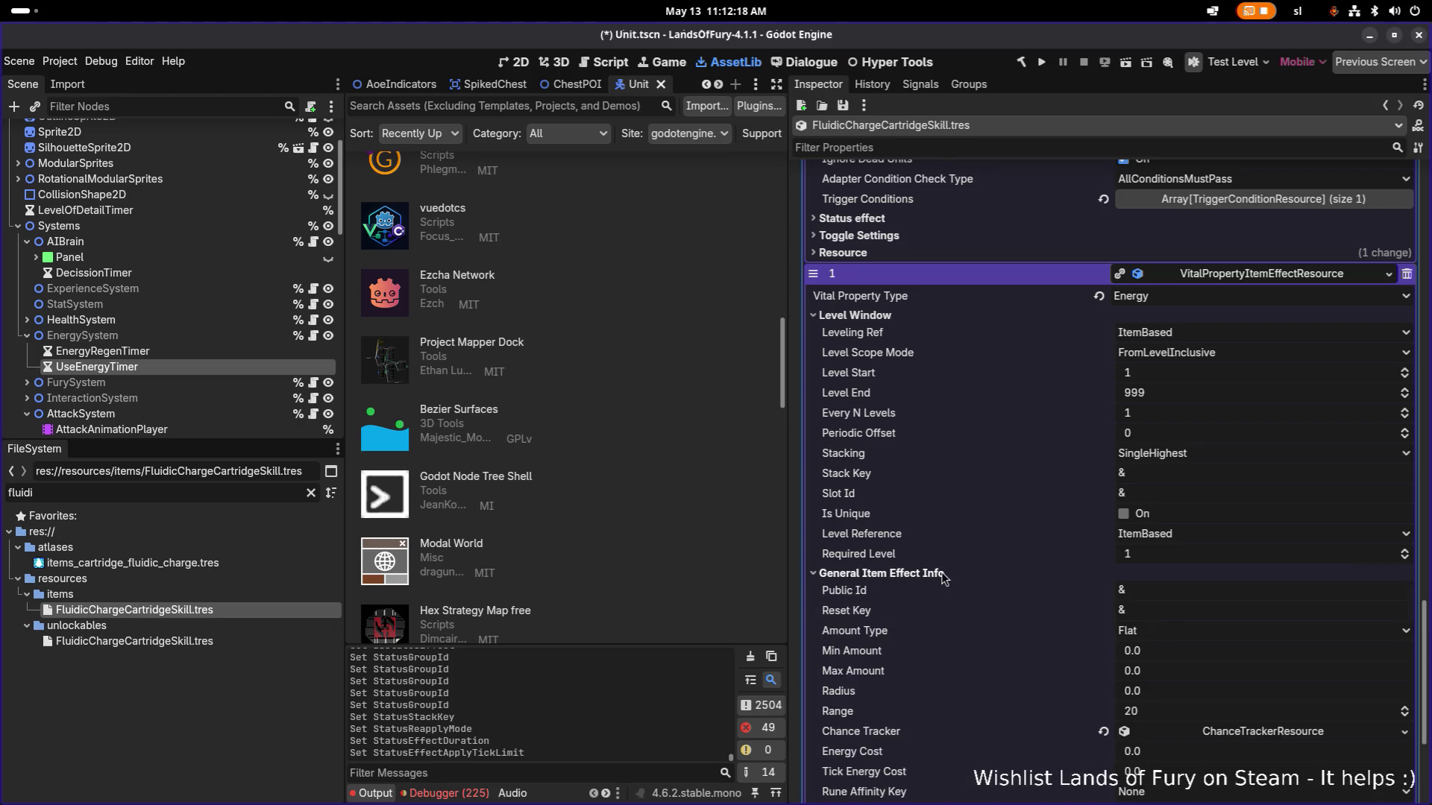
{"action": "scroll", "coordinate": [1144, 593], "scroll_direction": "down", "scroll_amount": 2}
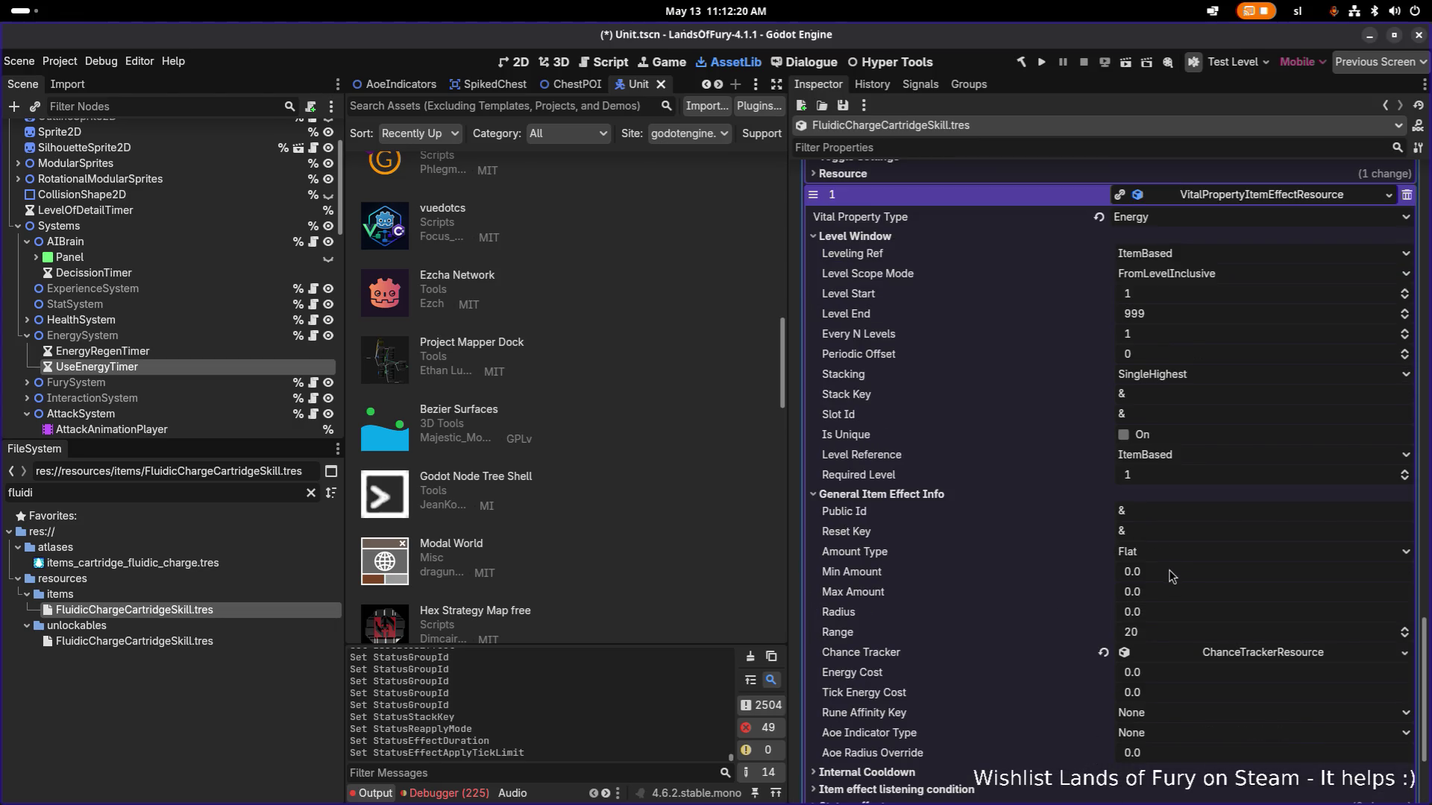
{"action": "left_click", "coordinate": [1171, 572]}
{"action": "type", "text": "4"}
{"action": "key", "text": "Return"}
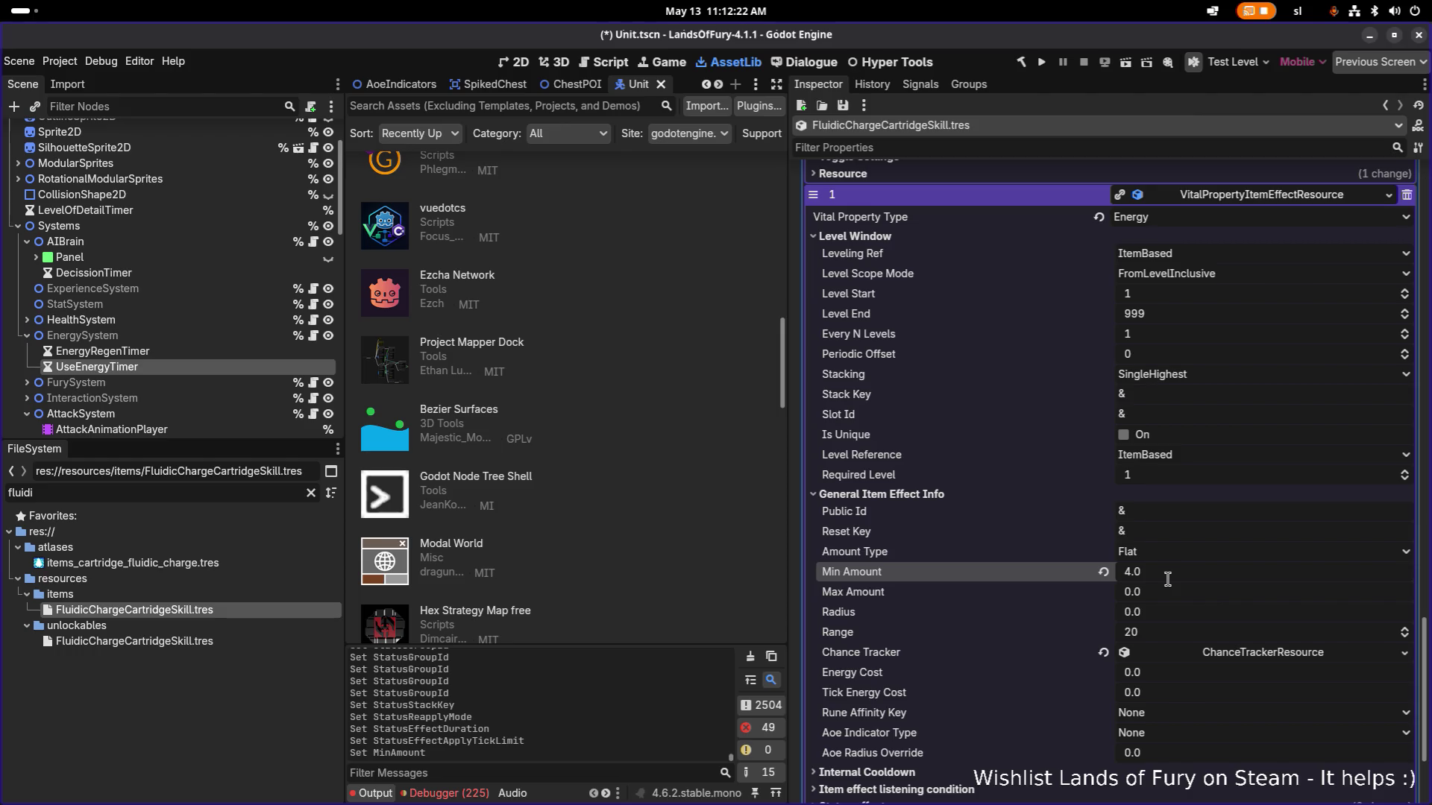
{"action": "left_click", "coordinate": [1167, 579]}
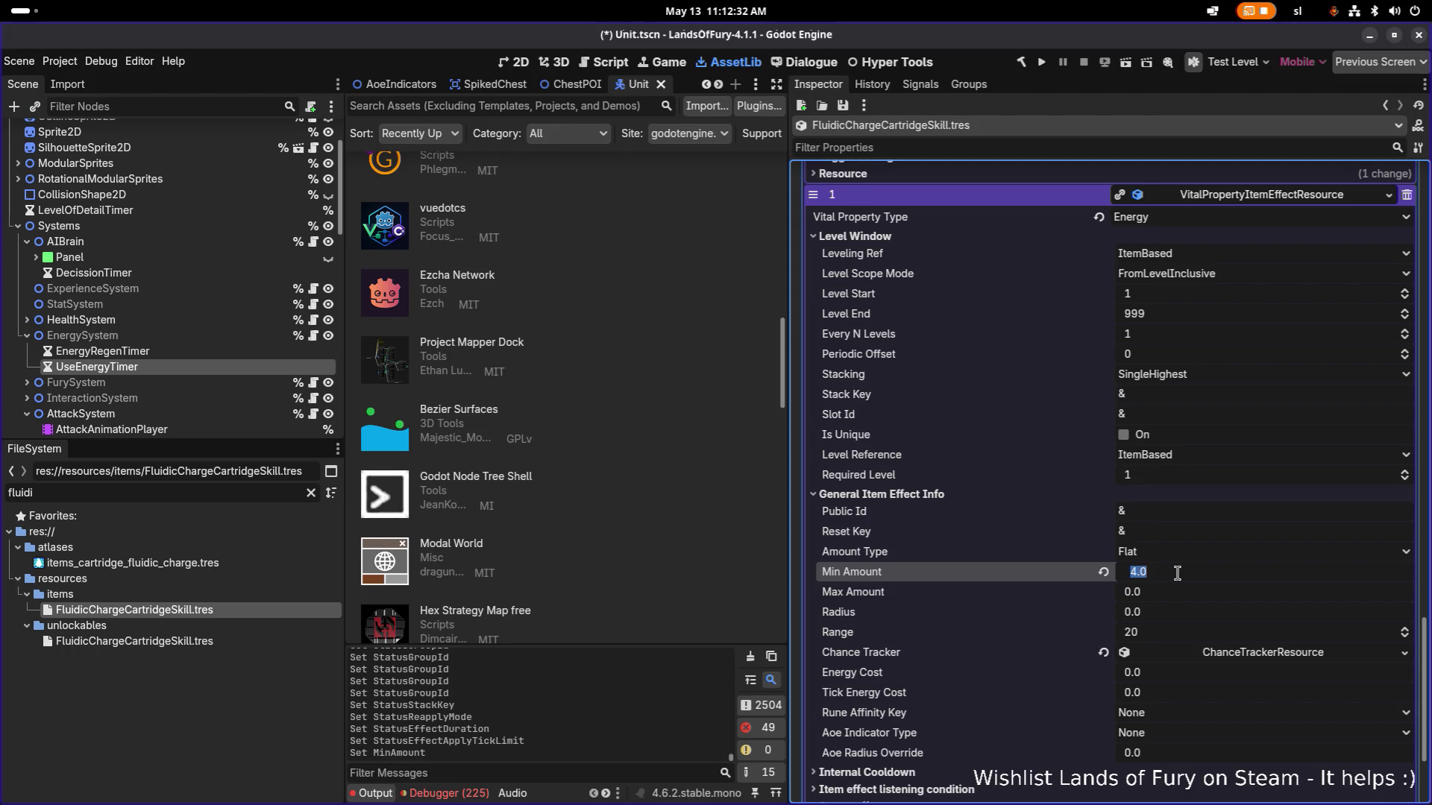
{"action": "type", "text": "5"}
{"action": "key", "text": "Tab"}
{"action": "type", "text": "5"}
{"action": "key", "text": "Return"}
Set Stacking to StackAll with Stack Key fluidic_charge_energy.
{"action": "scroll", "coordinate": [1178, 572], "scroll_direction": "down", "scroll_amount": 3}
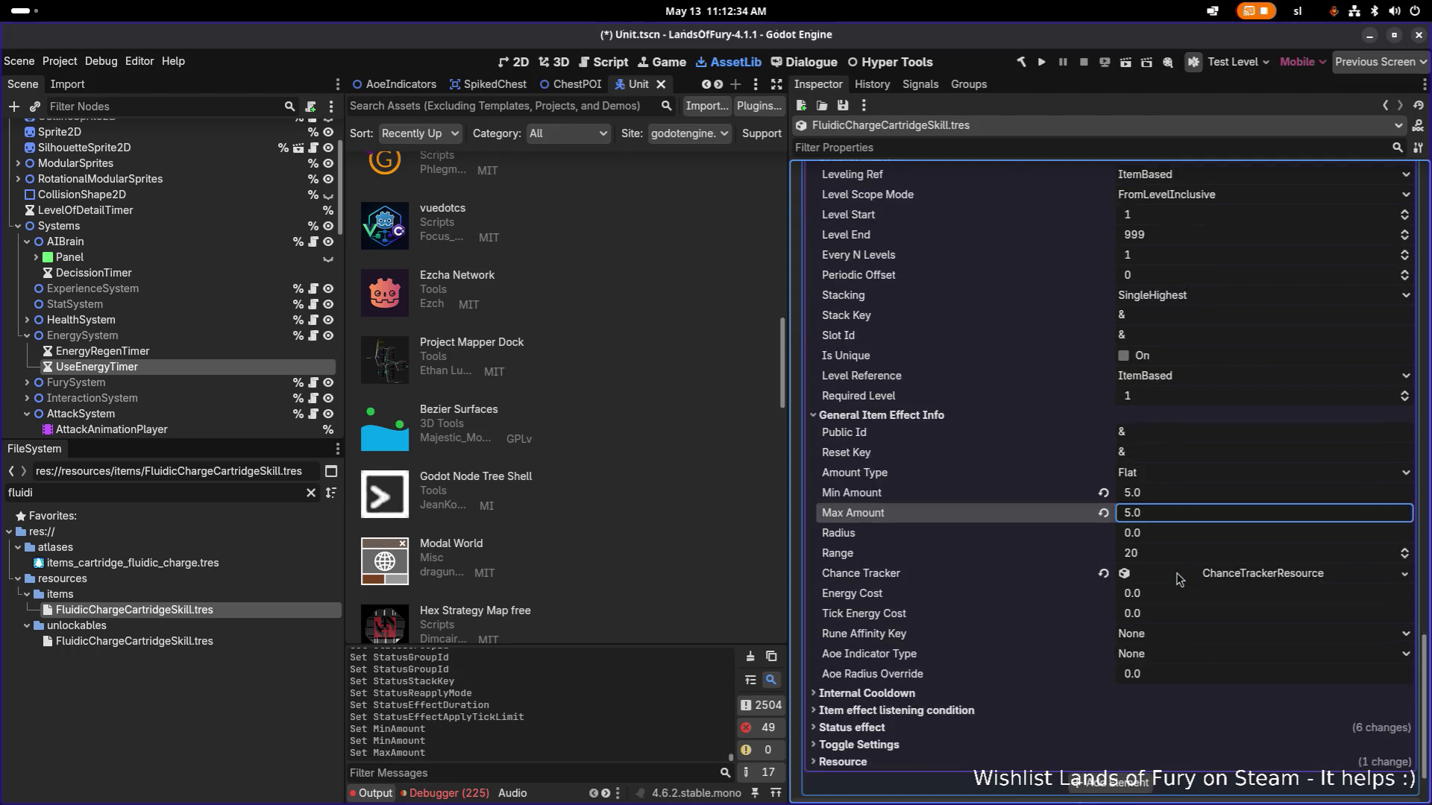
{"action": "scroll", "coordinate": [1187, 475], "scroll_direction": "up", "scroll_amount": 5}
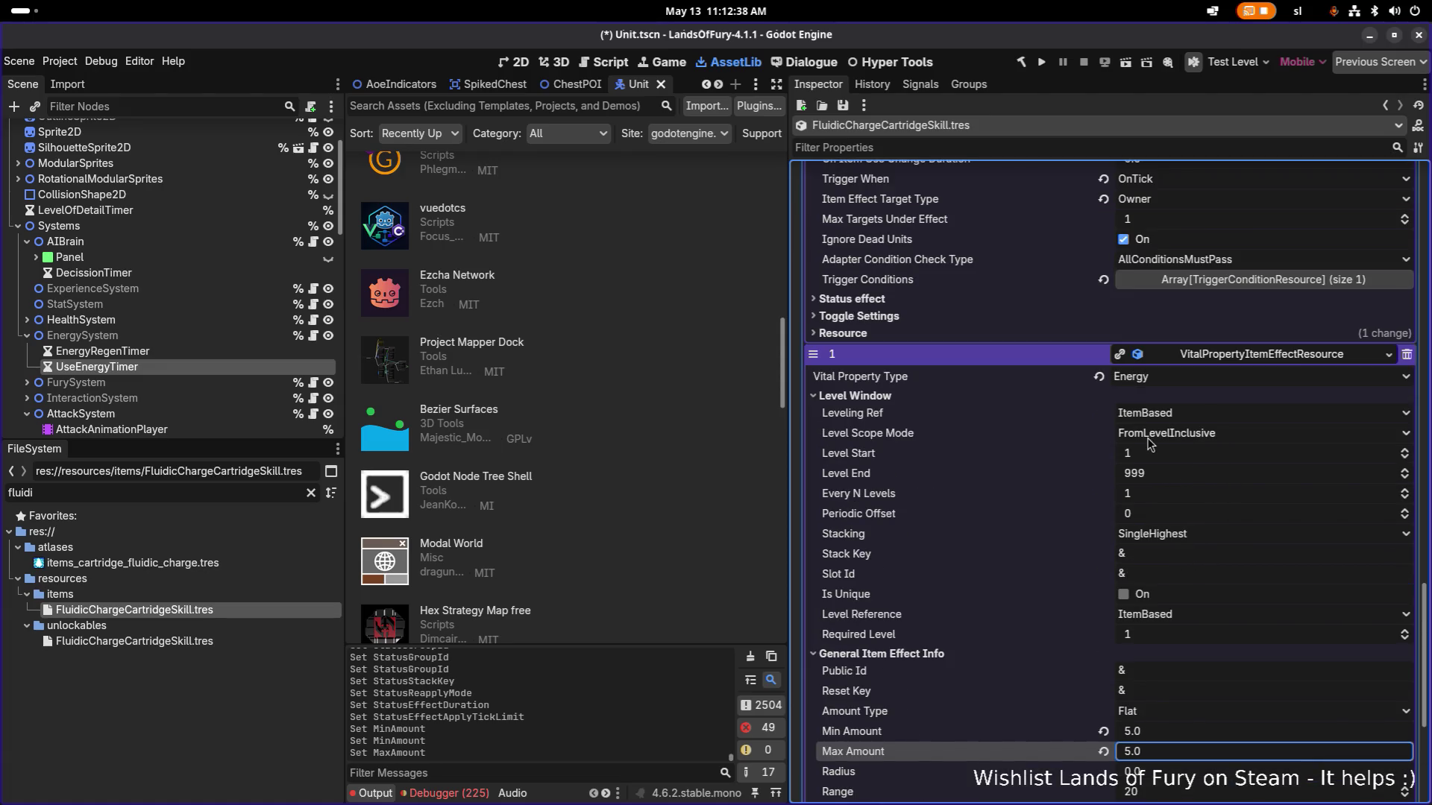
{"action": "left_click", "coordinate": [1187, 537]}
{"action": "left_click", "coordinate": [1154, 567]}
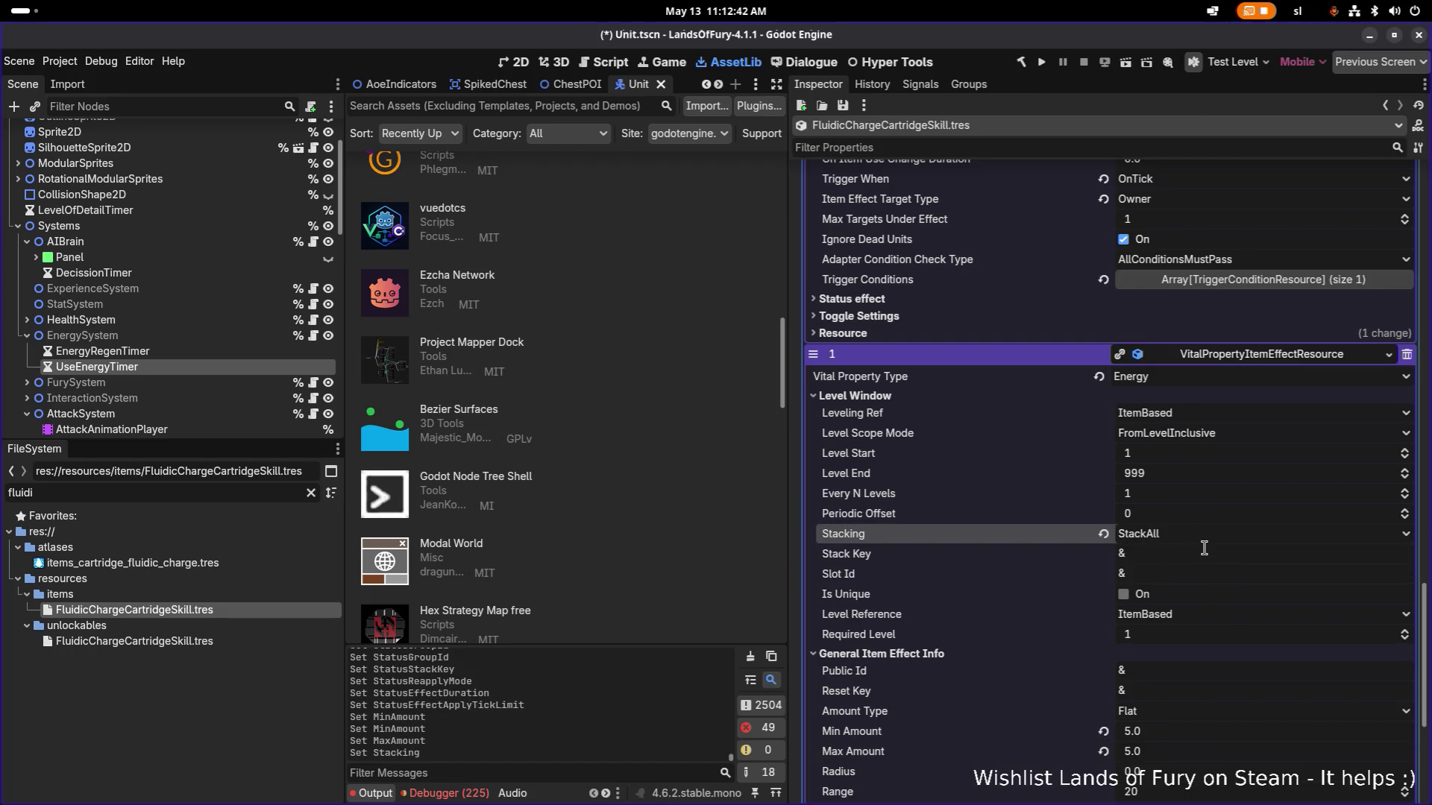
{"action": "left_click", "coordinate": [1202, 553]}
{"action": "type", "text": "fluidic_charge_energy"}
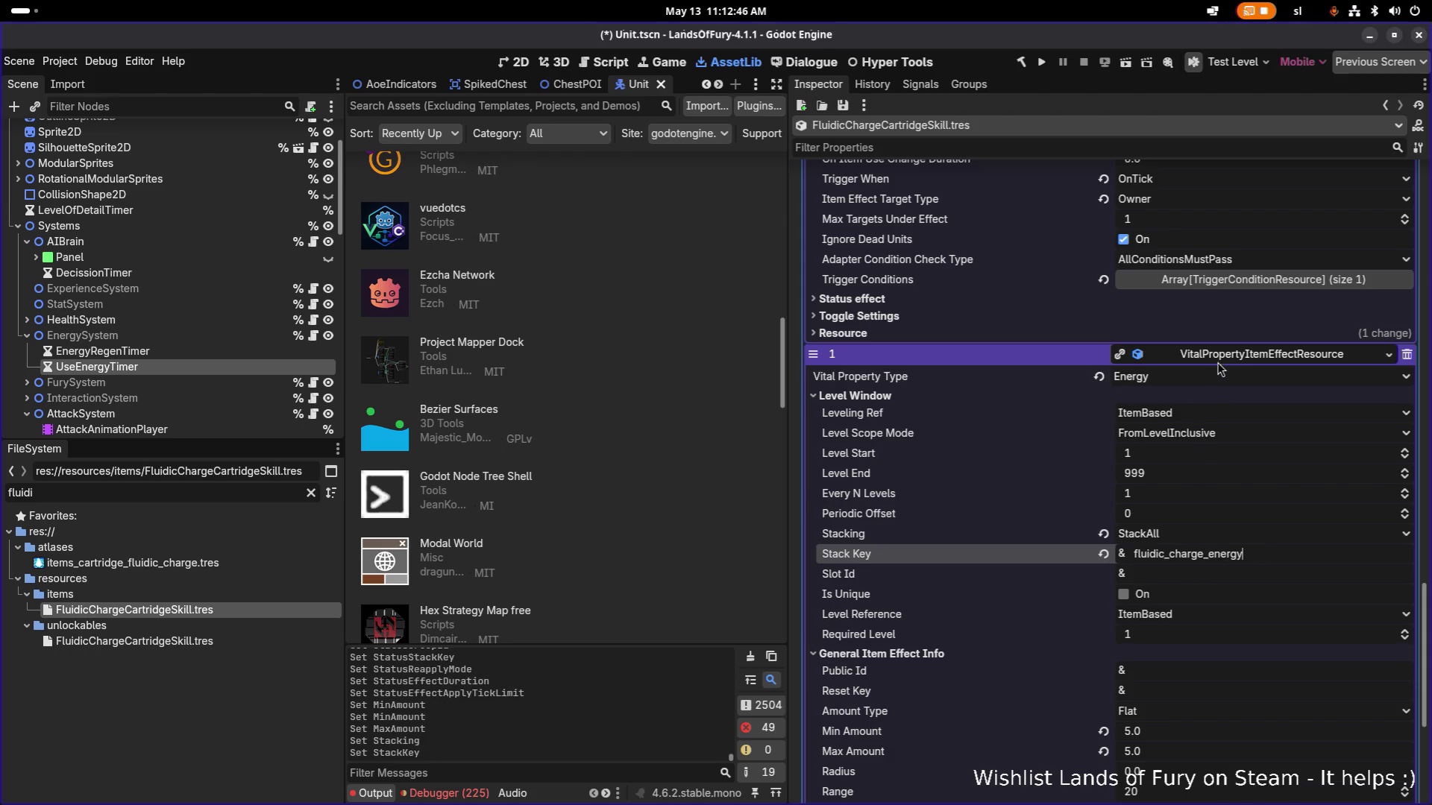
{"action": "scroll", "coordinate": [1220, 440], "scroll_direction": "down", "scroll_amount": 3}
{"action": "scroll", "coordinate": [1220, 451], "scroll_direction": "down", "scroll_amount": 2}
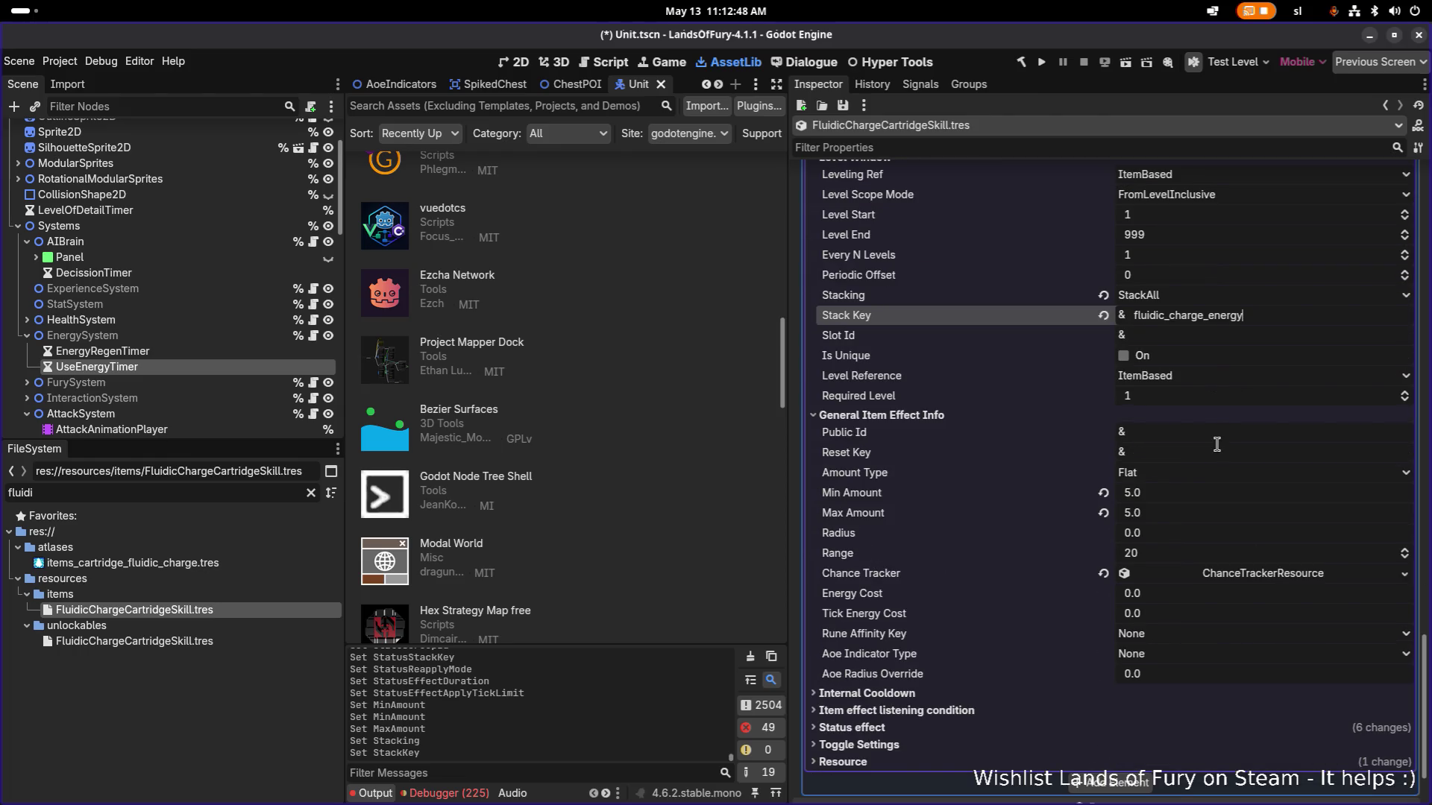
{"action": "left_click", "coordinate": [969, 712]}
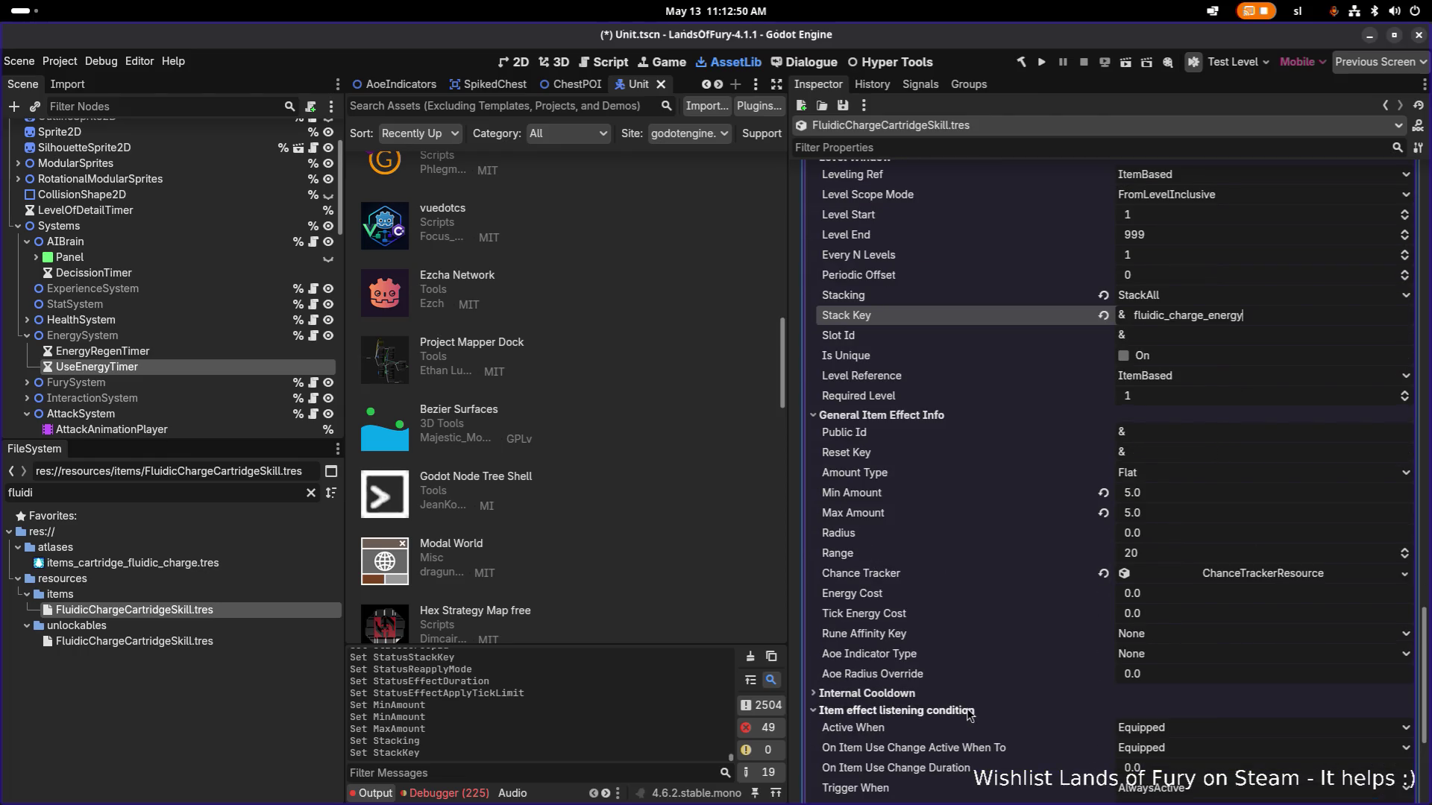
Set Active When and On Item Use Change to InInventory, and Target Type to Owner.
{"action": "scroll", "coordinate": [971, 712], "scroll_direction": "down", "scroll_amount": 2}
{"action": "left_click", "coordinate": [1183, 571]}
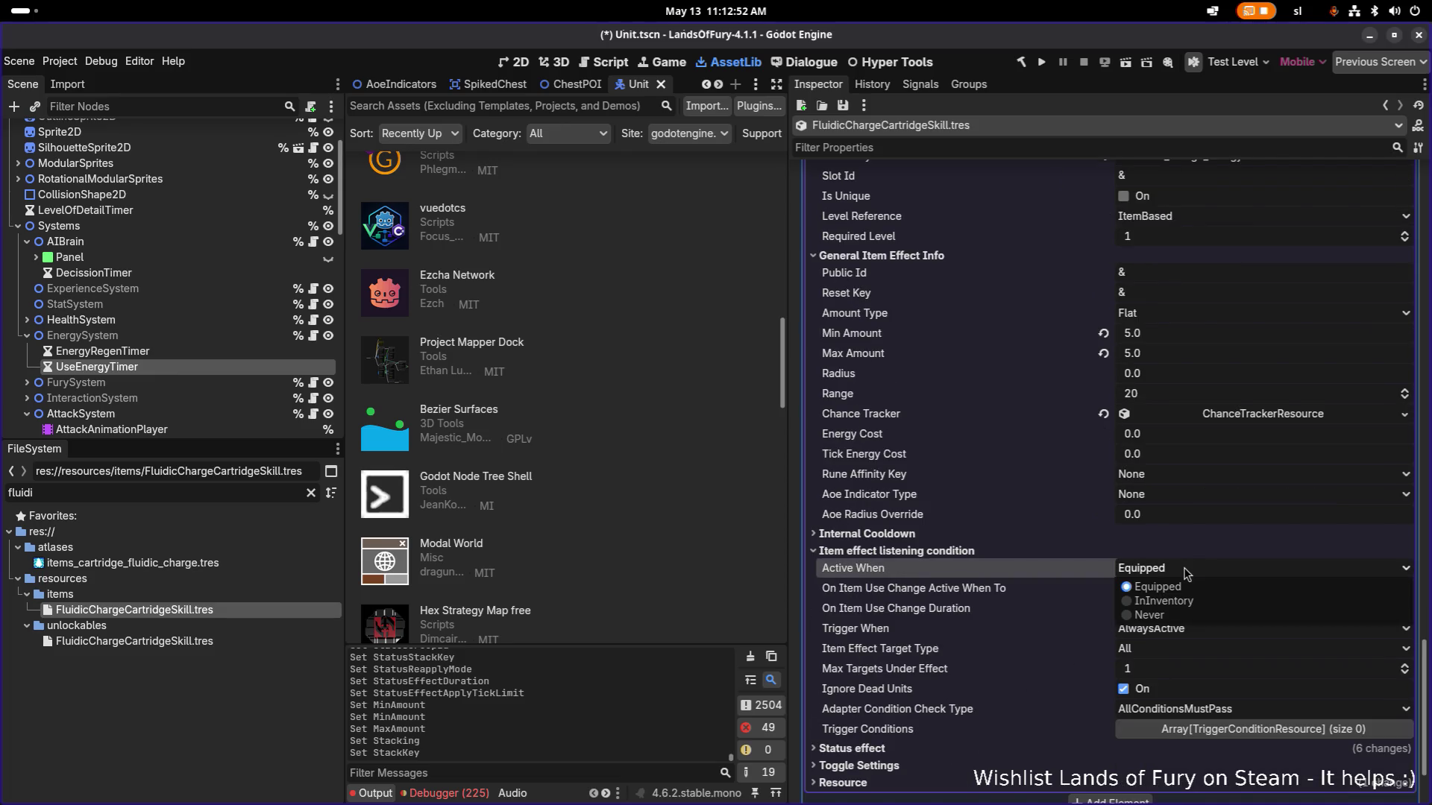
{"action": "left_click", "coordinate": [1182, 601]}
{"action": "left_click", "coordinate": [1185, 589]}
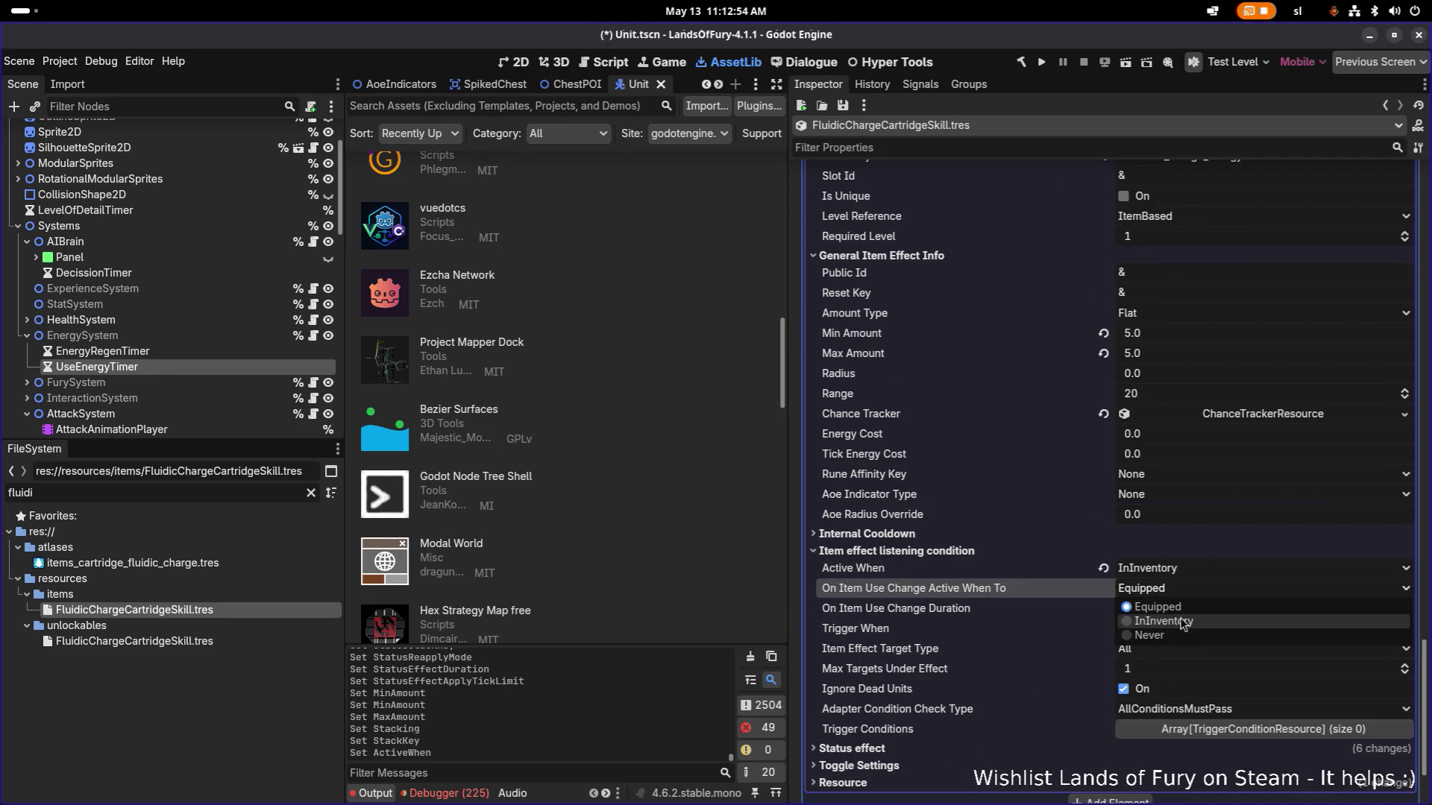
{"action": "left_click", "coordinate": [1198, 621]}
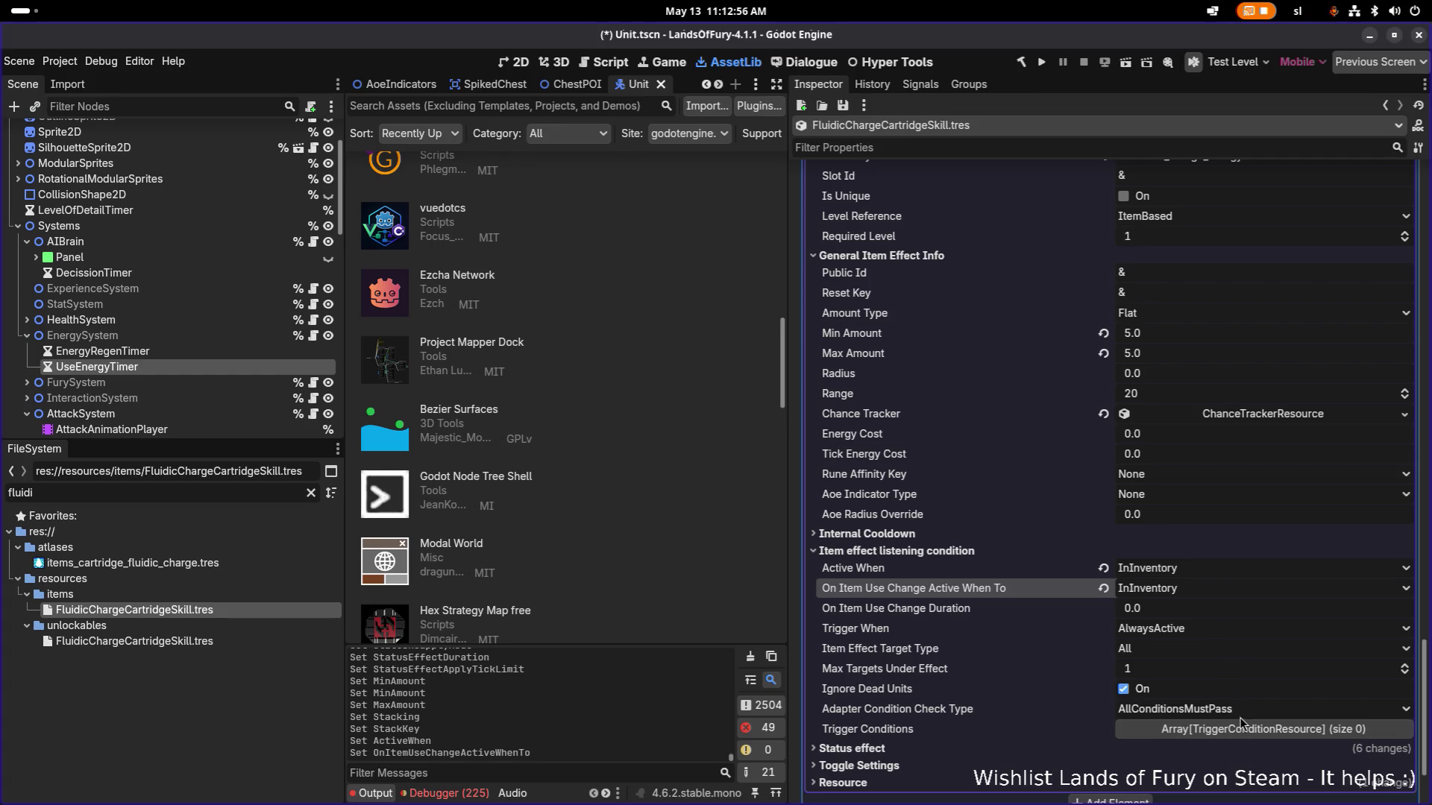
{"action": "left_click", "coordinate": [1163, 650]}
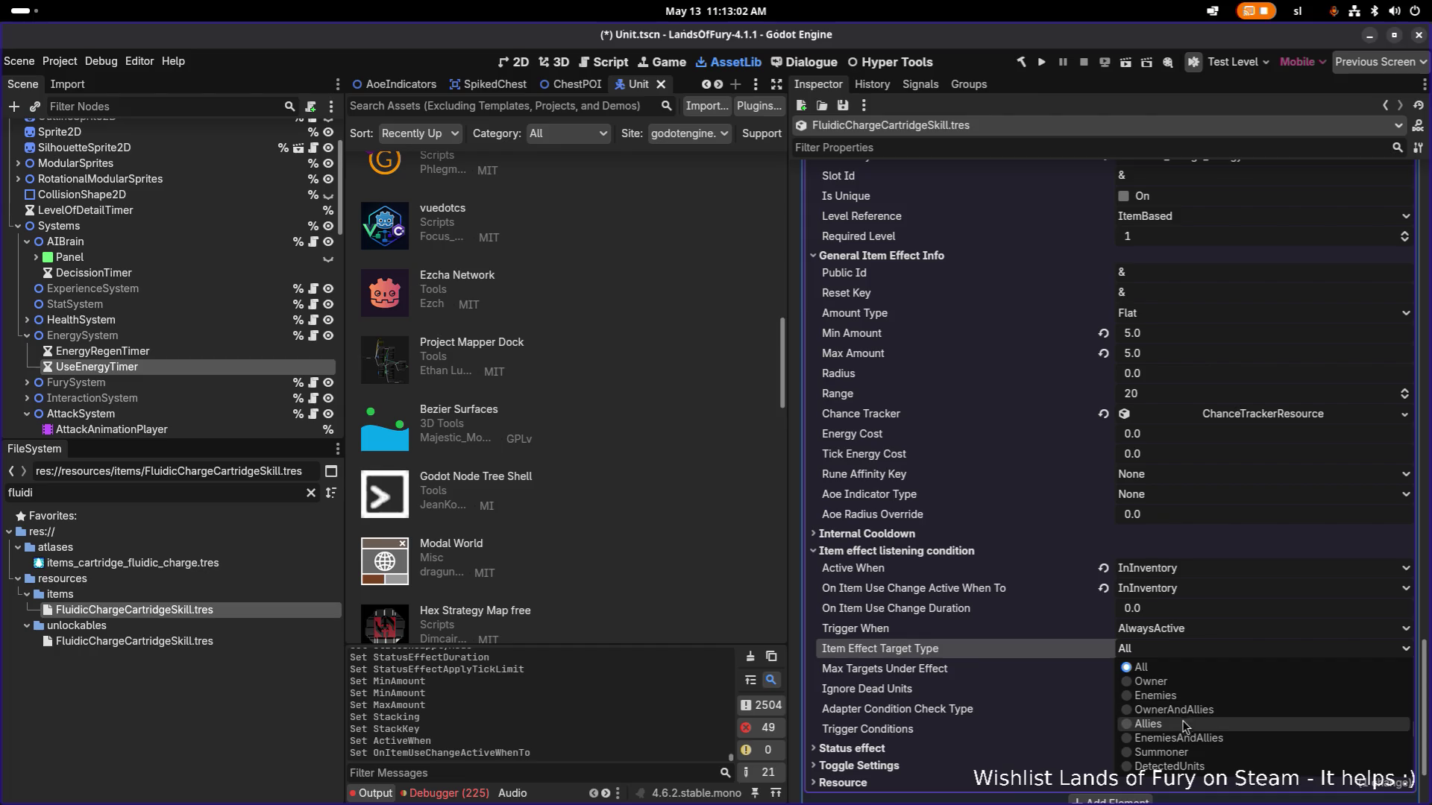
{"action": "left_click", "coordinate": [1188, 682]}
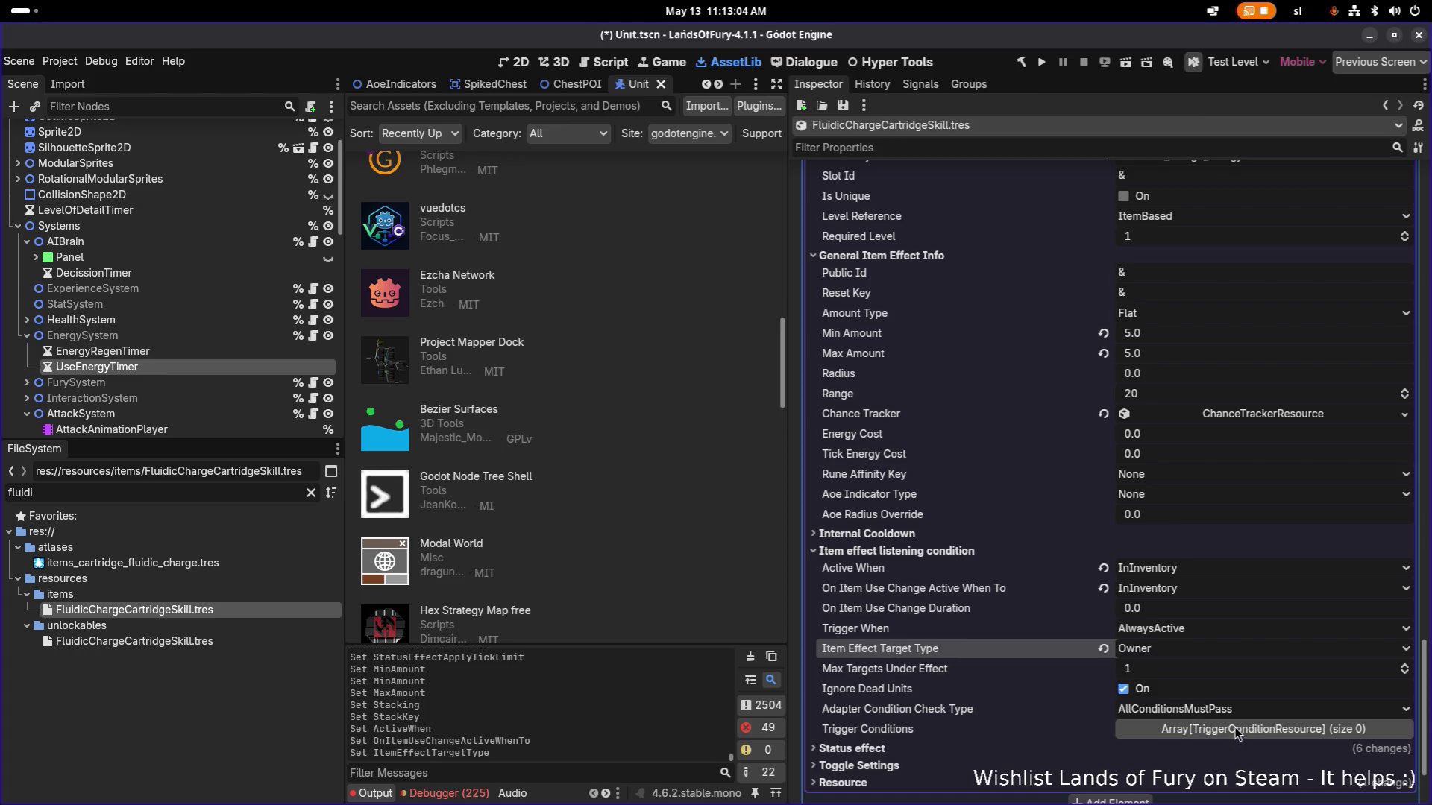
Add a trigger condition slot and create a new basic trigger condition in it.
{"action": "left_click", "coordinate": [1235, 729]}
{"action": "left_click", "coordinate": [1141, 619]}
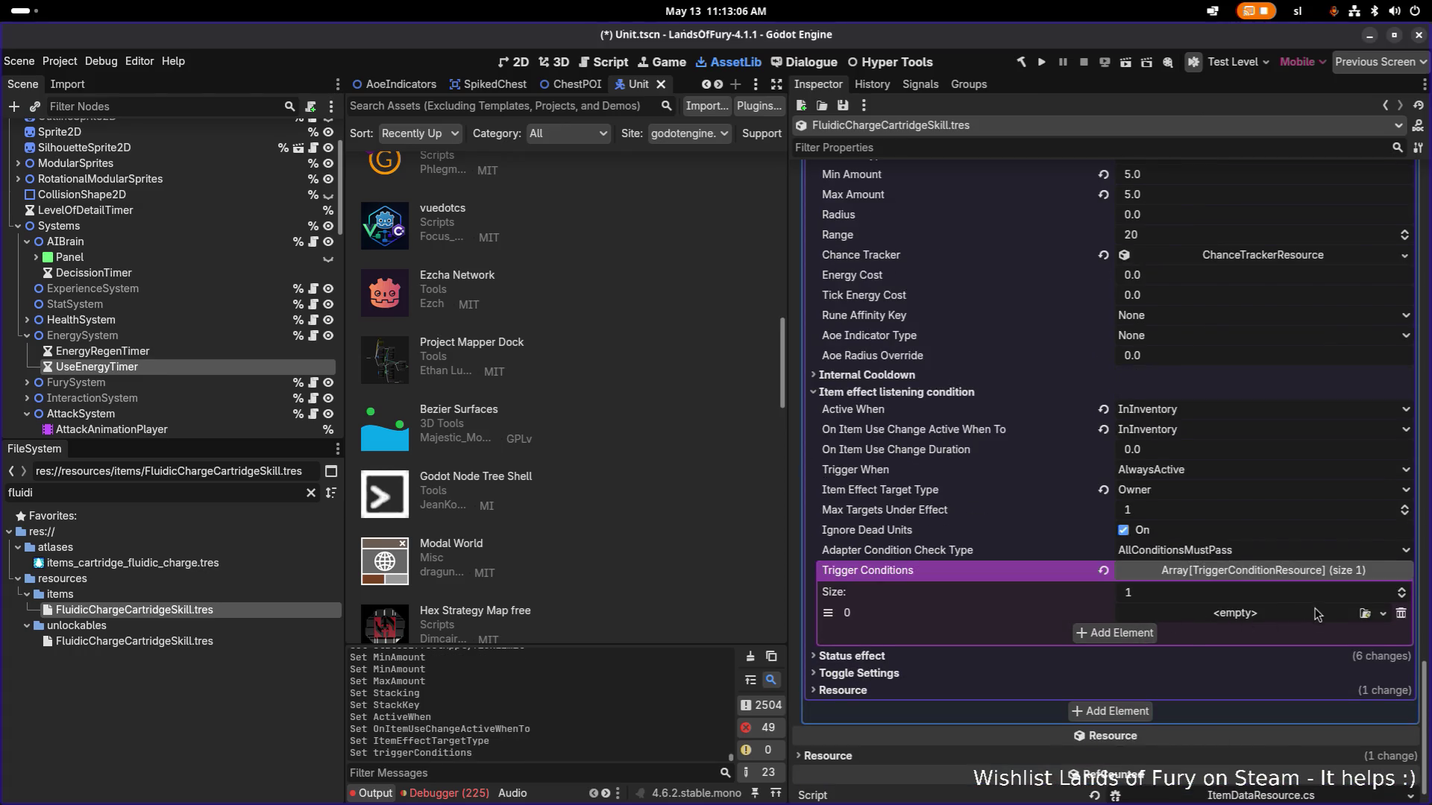
{"action": "left_click", "coordinate": [1364, 613]}
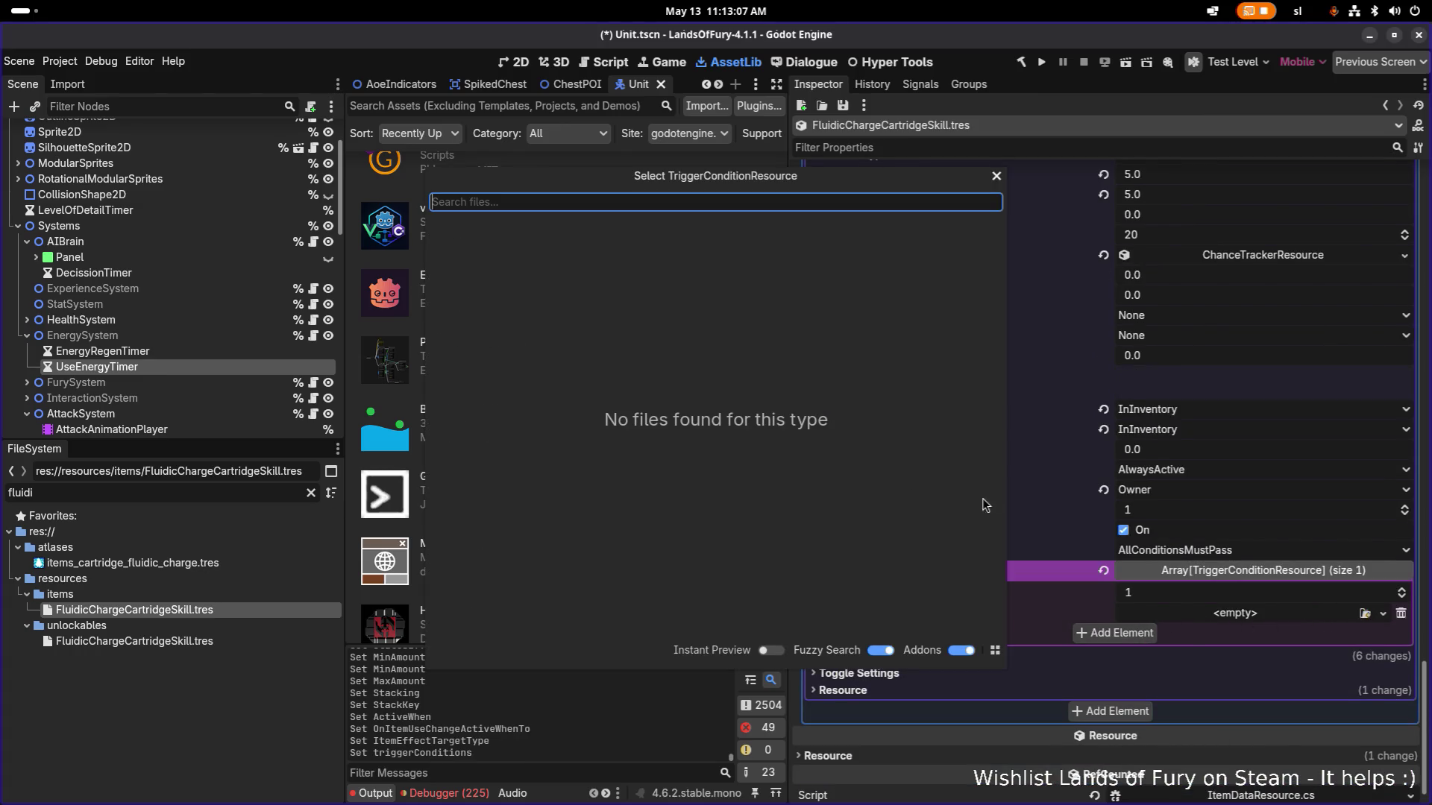
{"action": "left_click", "coordinate": [996, 176]}
{"action": "left_click", "coordinate": [1244, 613]}
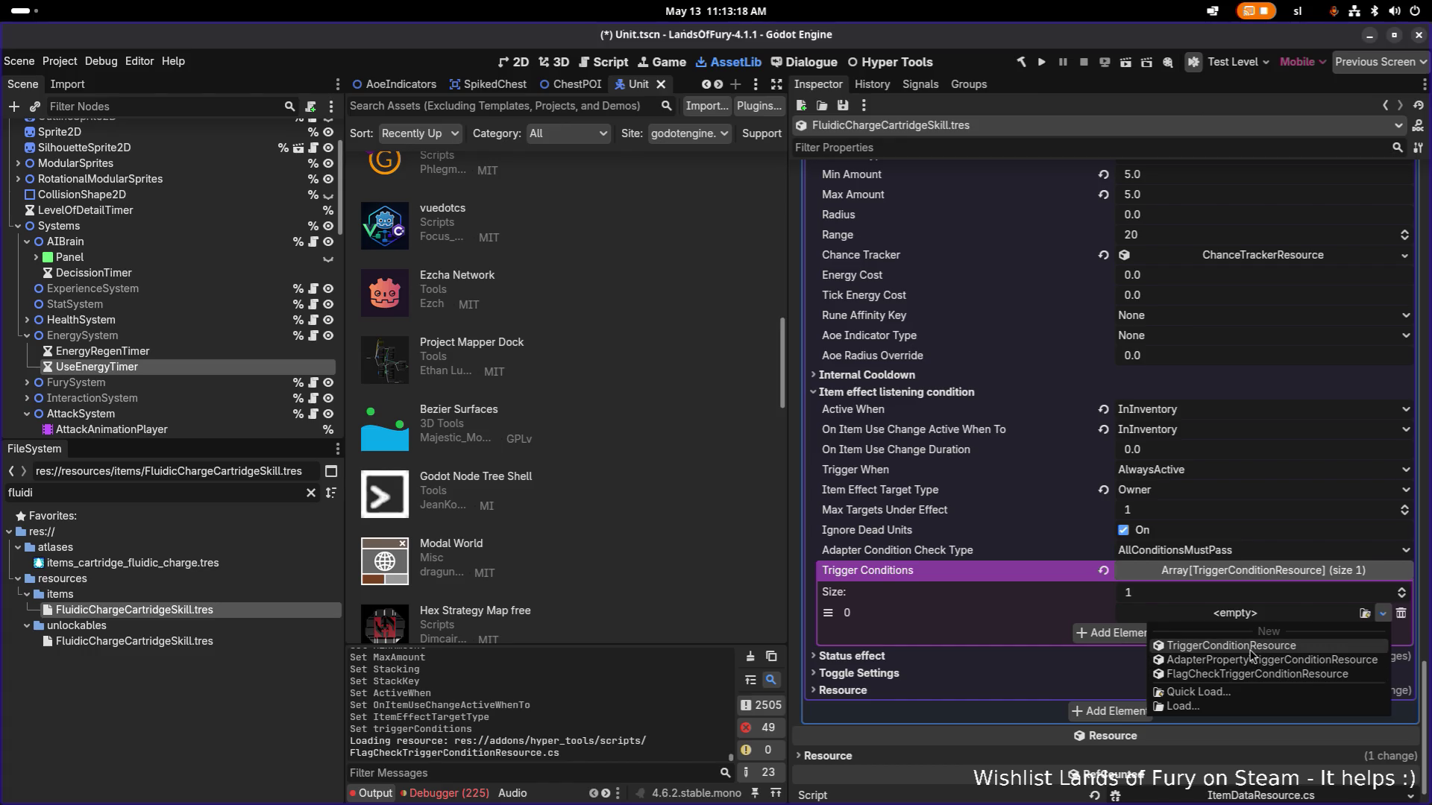
{"action": "left_click", "coordinate": [1252, 648]}
Inspect the basic condition (ItemOwnerUnit, Equals), then clear it from the slot.
{"action": "left_click", "coordinate": [1258, 615]}
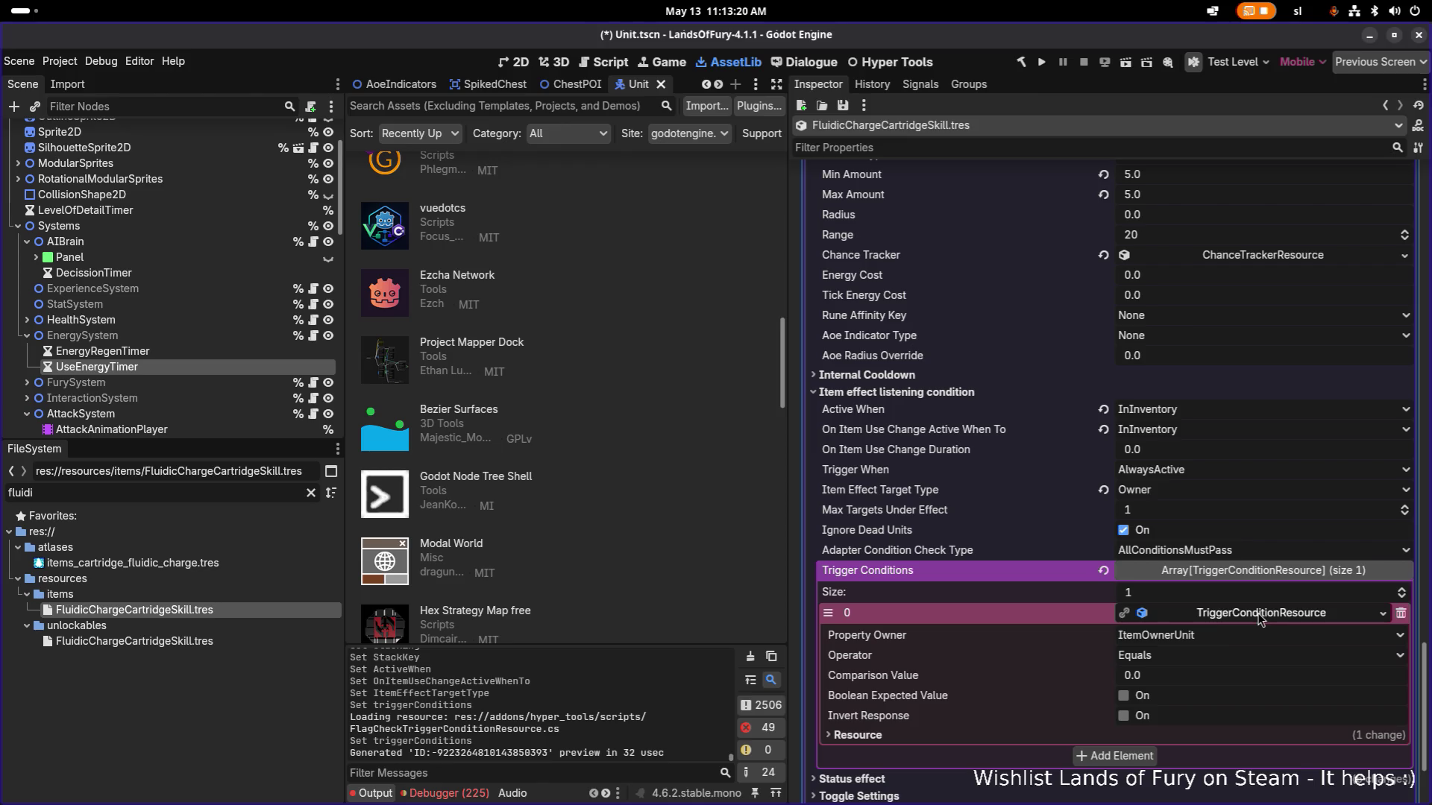
{"action": "left_click", "coordinate": [1258, 616]}
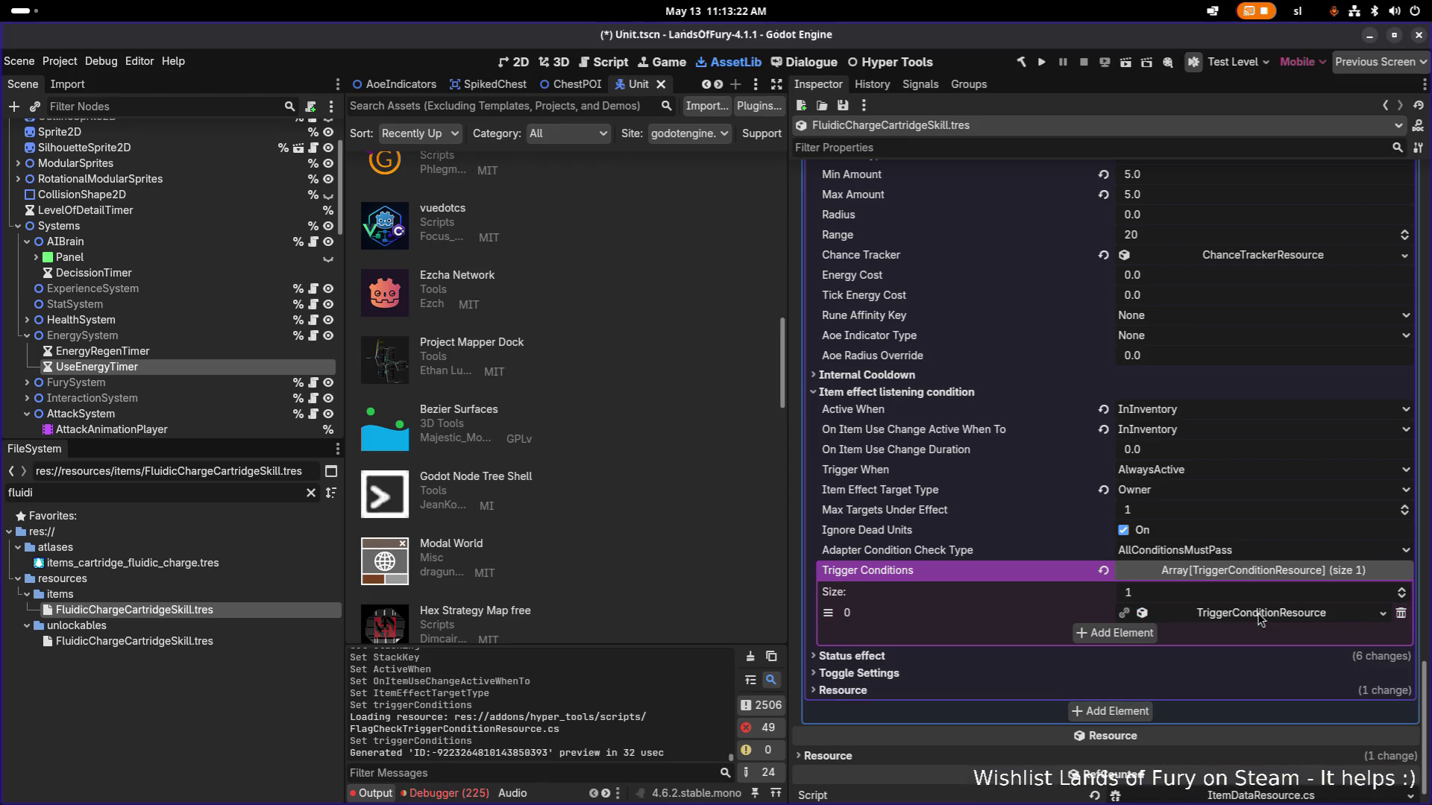
{"action": "left_click", "coordinate": [1258, 615]}
{"action": "left_click", "coordinate": [1258, 636]}
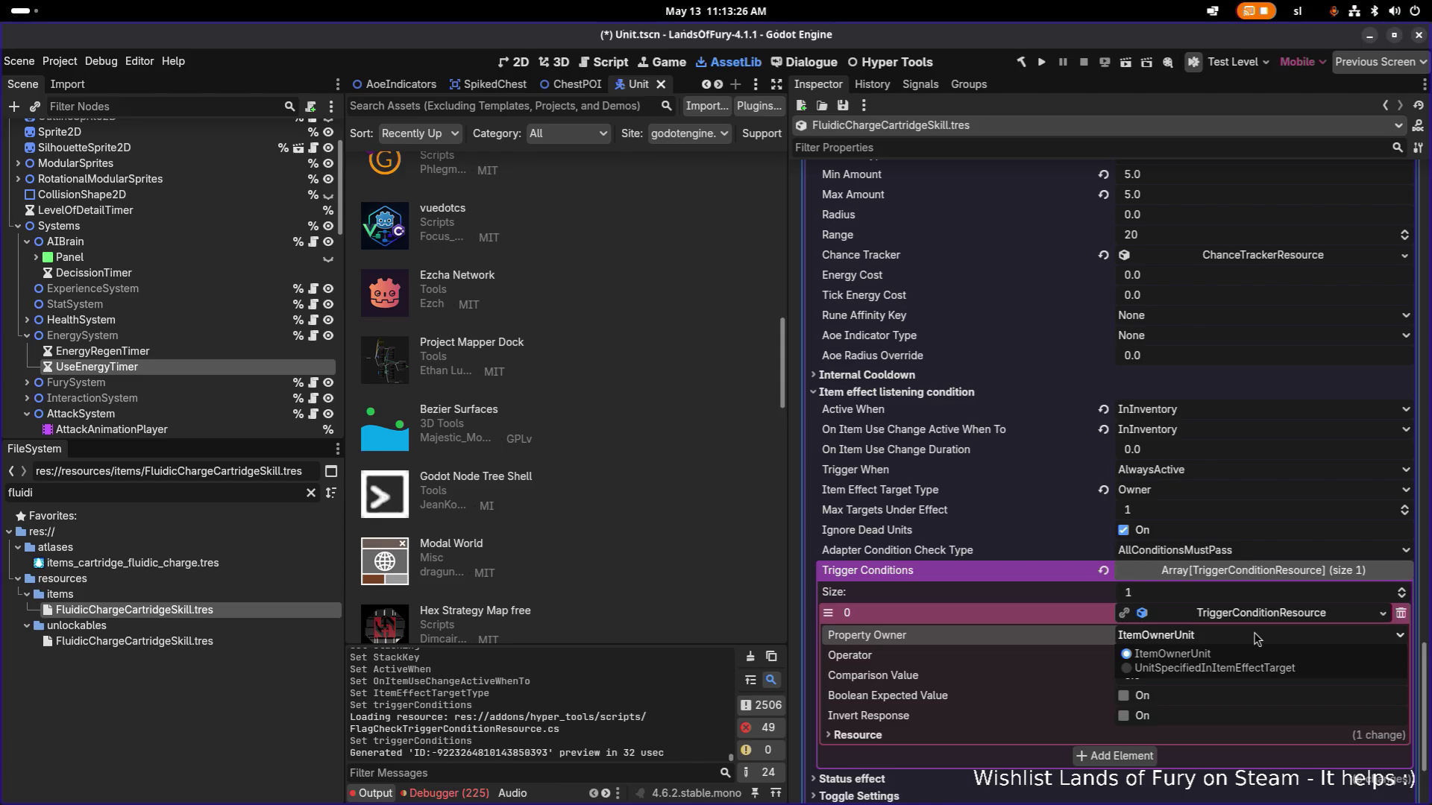
{"action": "left_click", "coordinate": [1257, 638]}
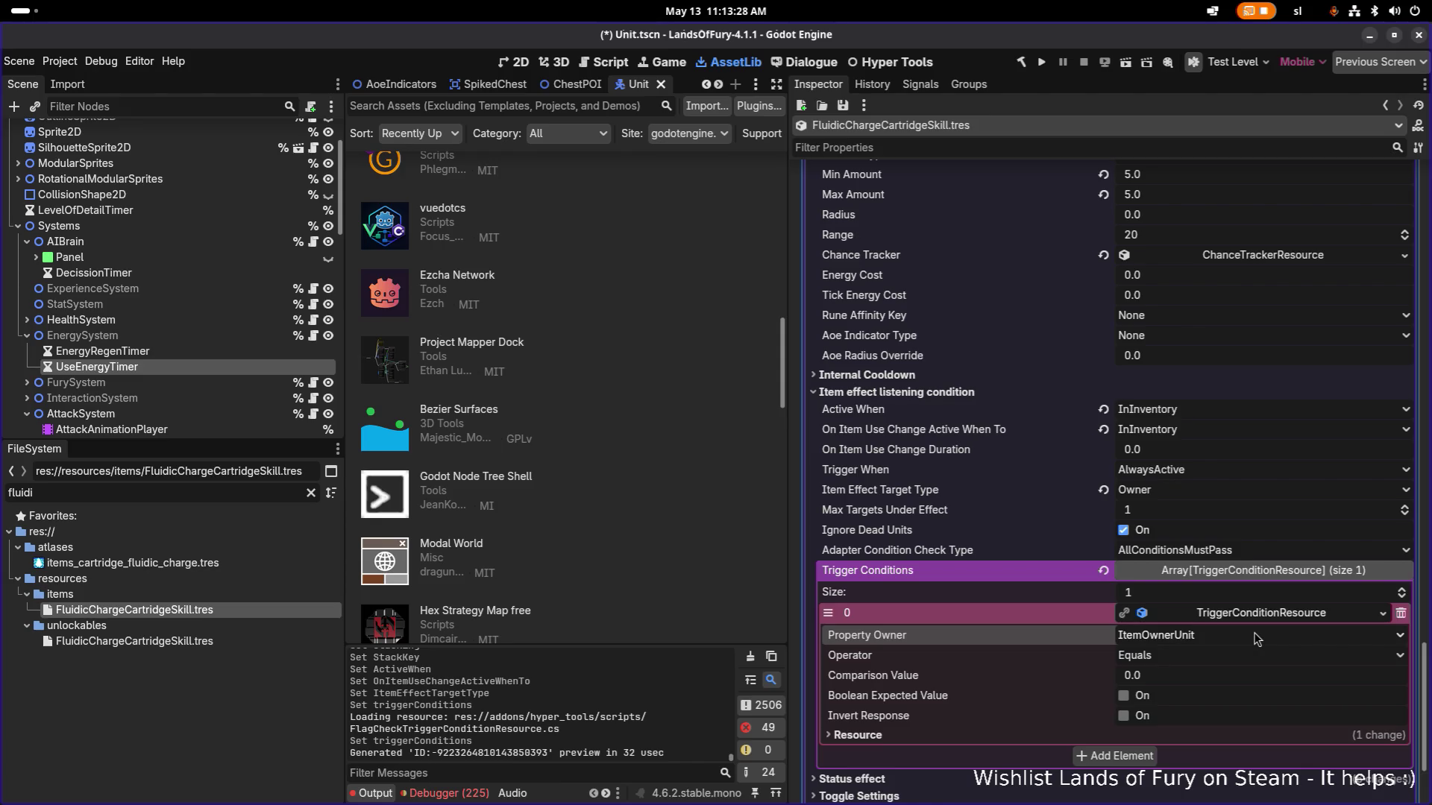
{"action": "left_click", "coordinate": [1257, 638]}
{"action": "left_click", "coordinate": [1081, 661]}
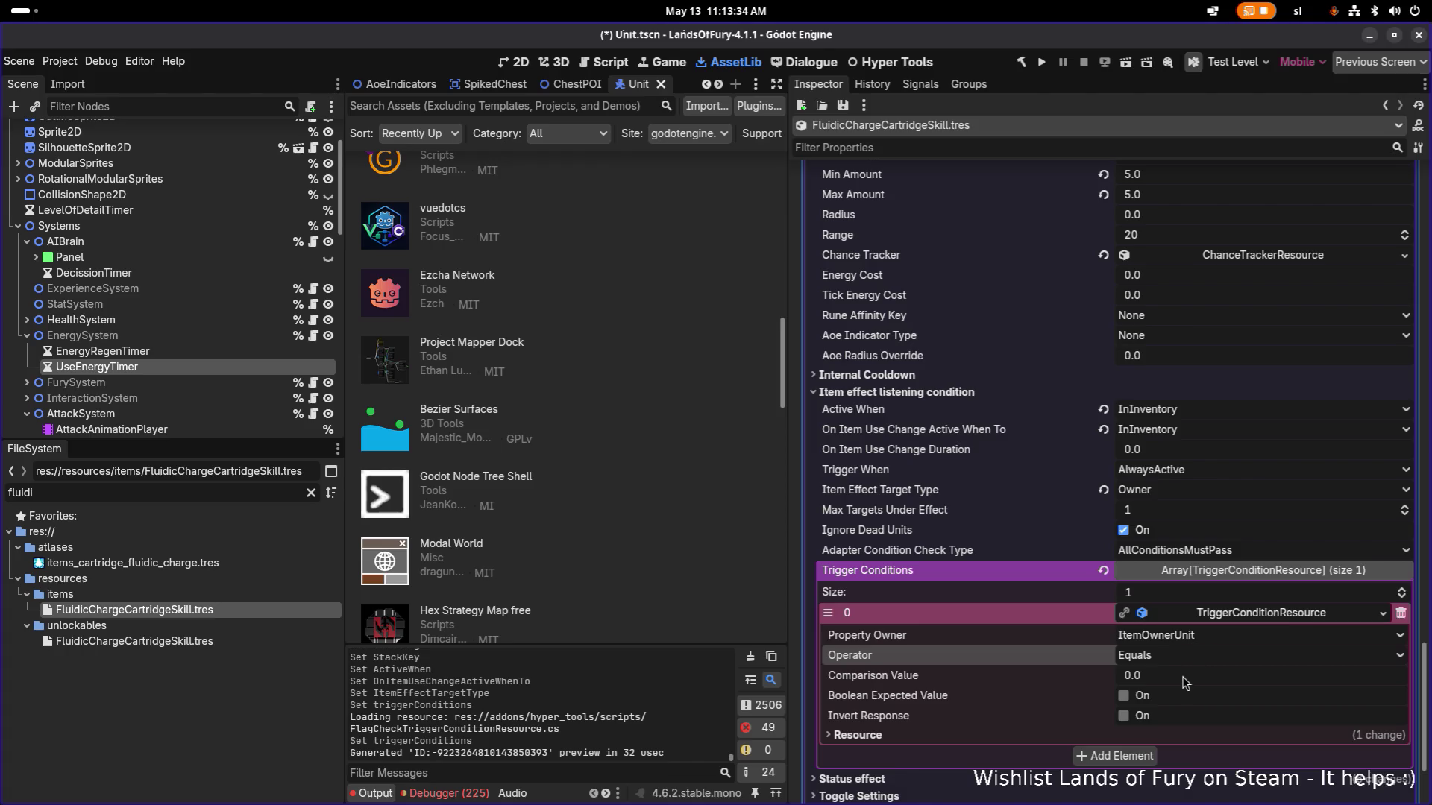
{"action": "left_click", "coordinate": [1313, 617]}
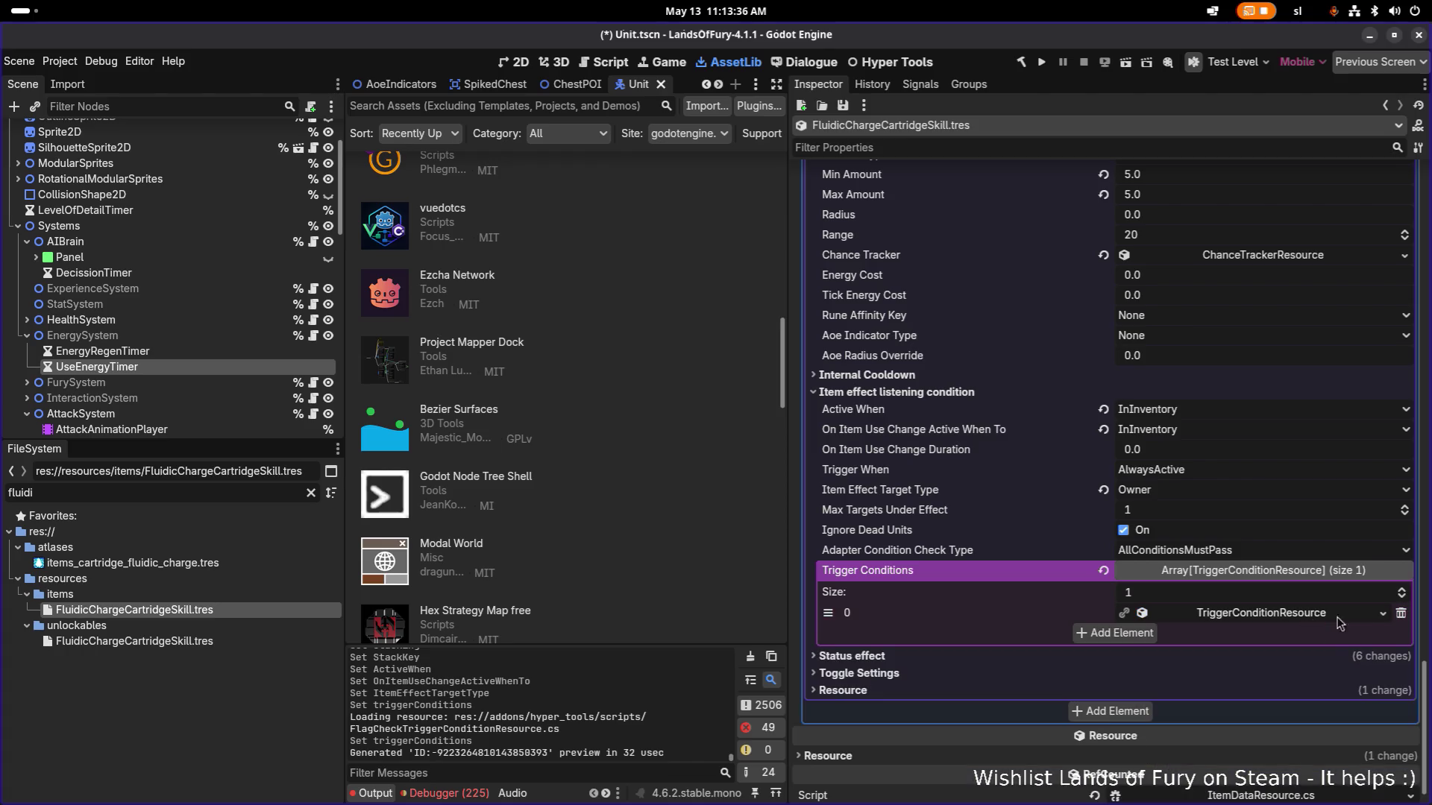
{"action": "left_click", "coordinate": [1400, 614]}
Create an AdapterPropertyTriggerConditionResource checking IsOnLiquidGround with Expected Value true.
{"action": "left_click", "coordinate": [1236, 618]}
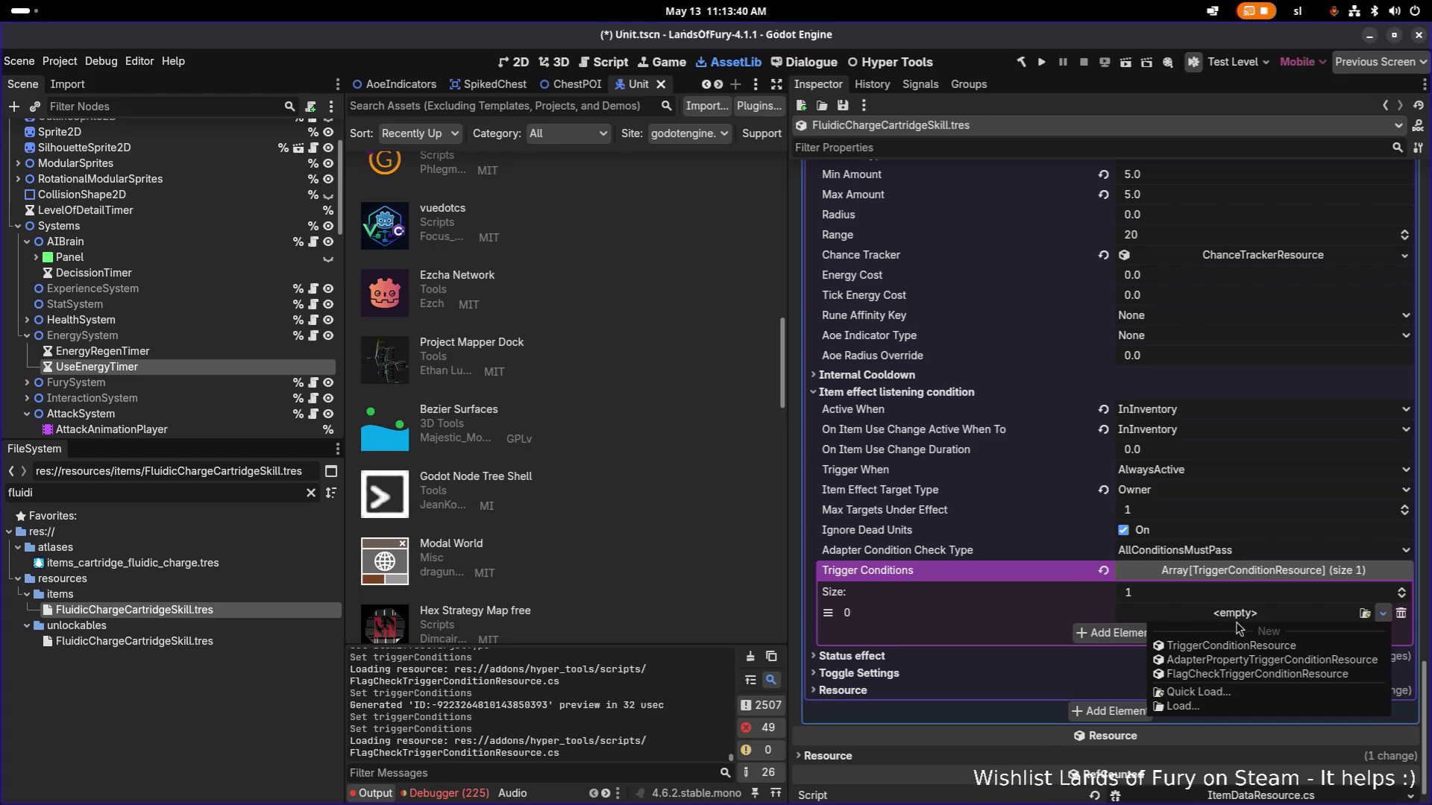
{"action": "left_click", "coordinate": [1245, 660]}
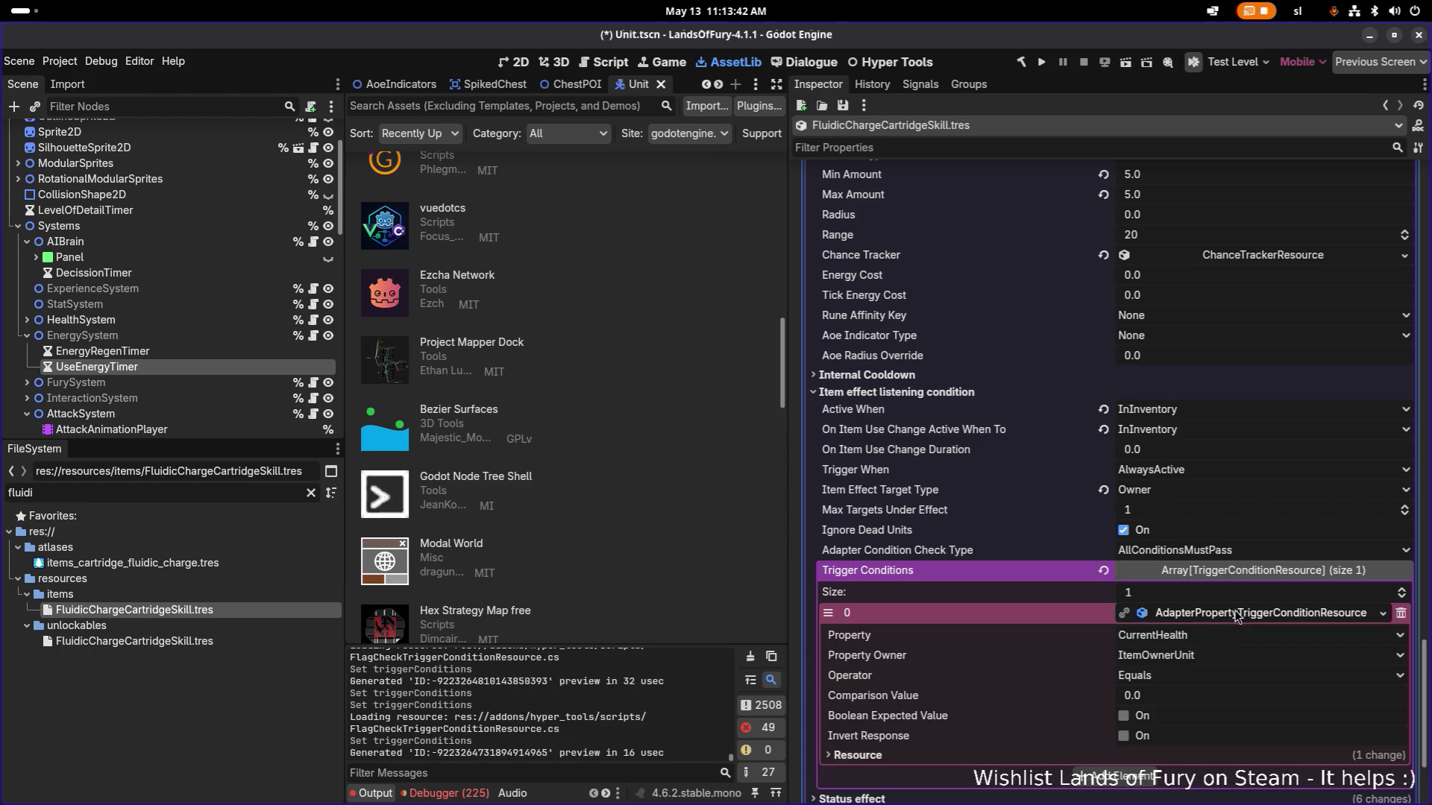
{"action": "left_click", "coordinate": [1230, 636]}
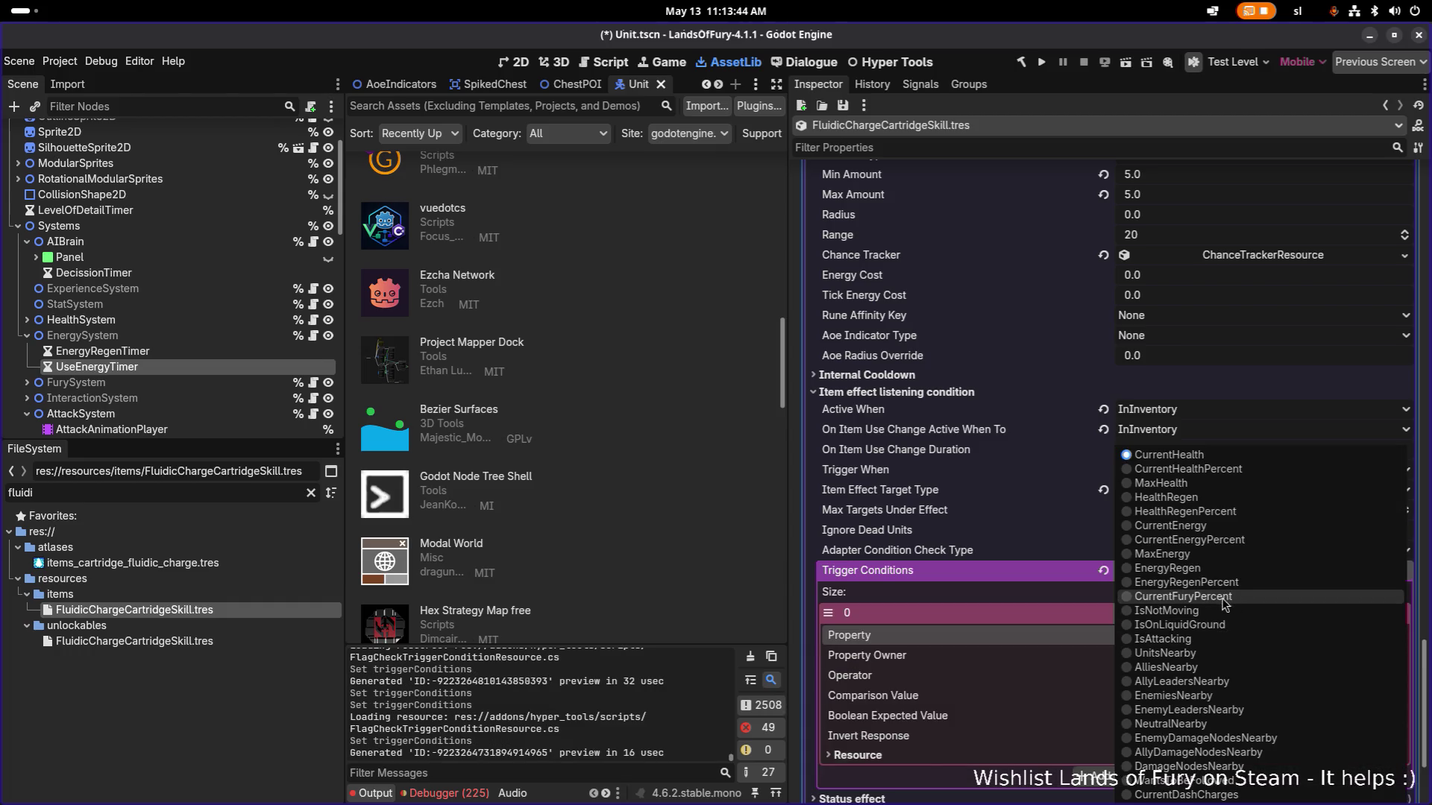
{"action": "left_click", "coordinate": [1218, 625]}
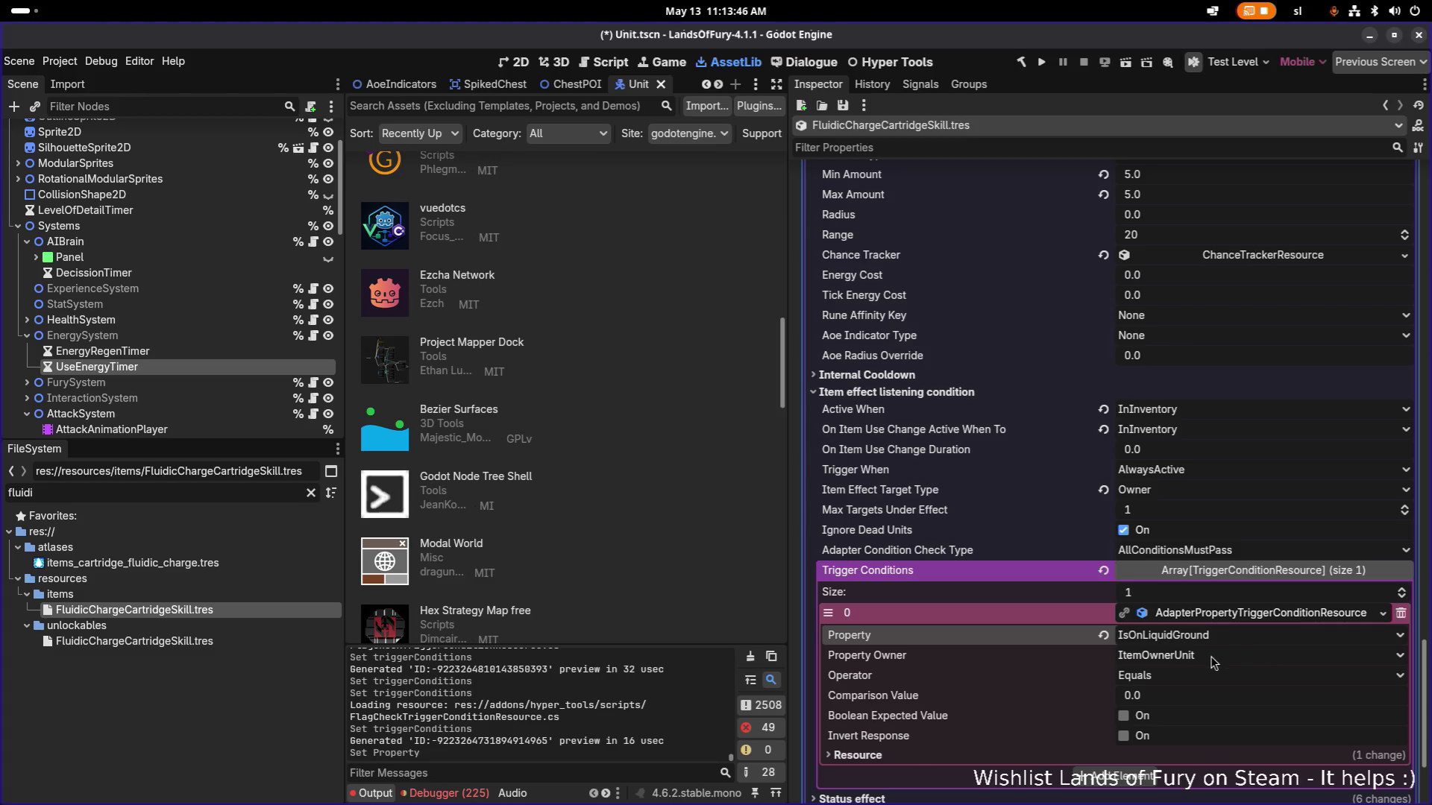
{"action": "left_click", "coordinate": [1142, 716]}
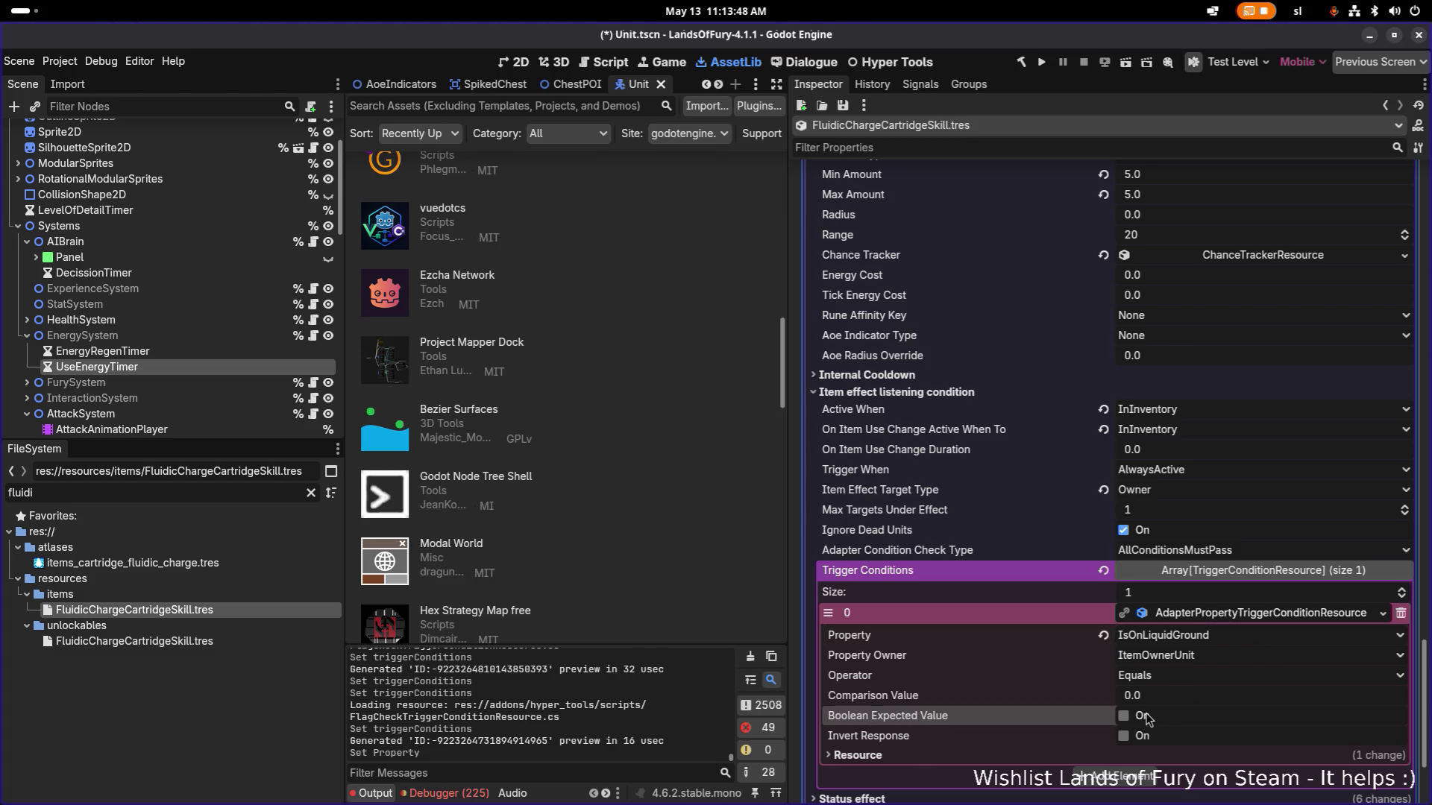
{"action": "left_click", "coordinate": [1226, 616]}
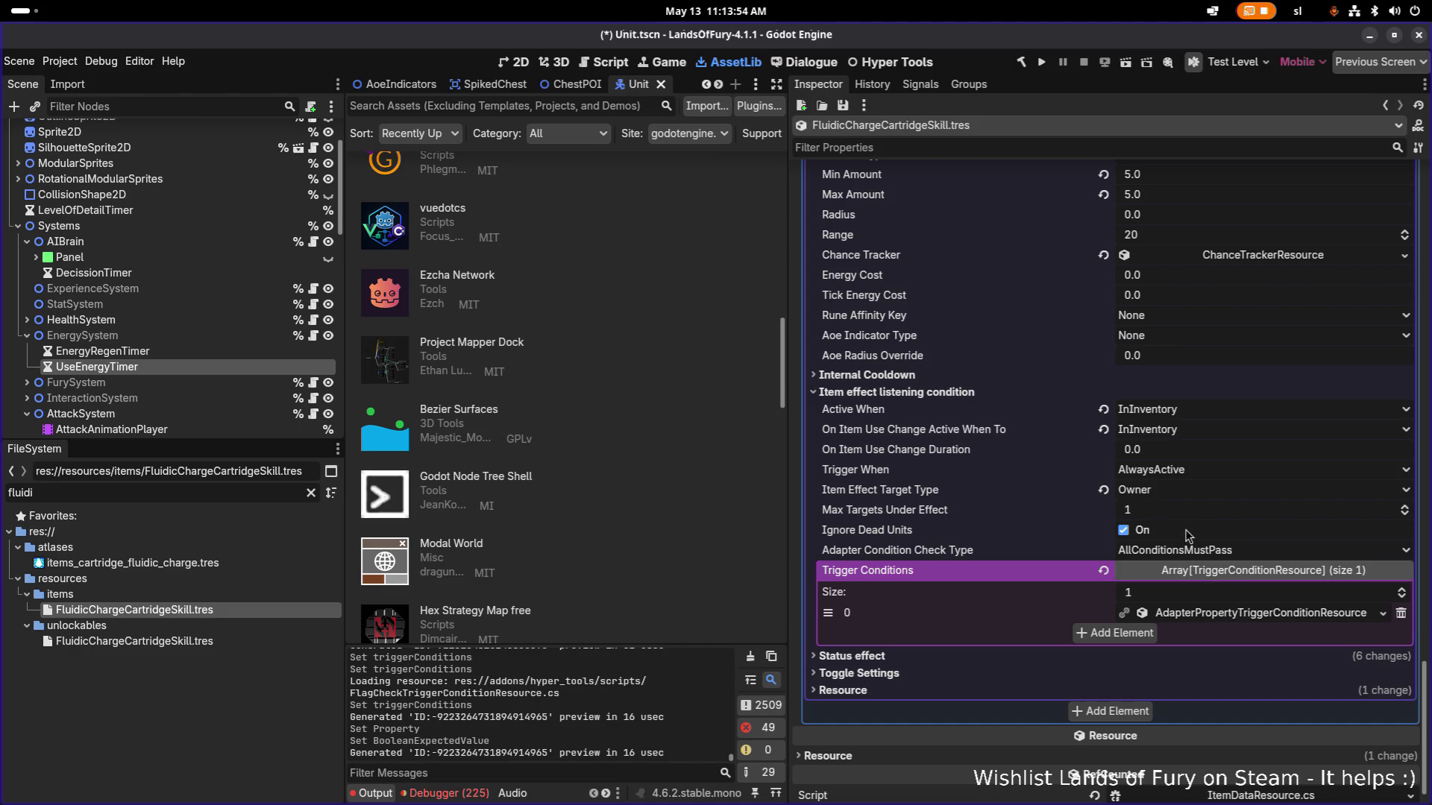
Make the Energy effect trigger OnTick and save the scene.
{"action": "left_click", "coordinate": [1193, 475]}
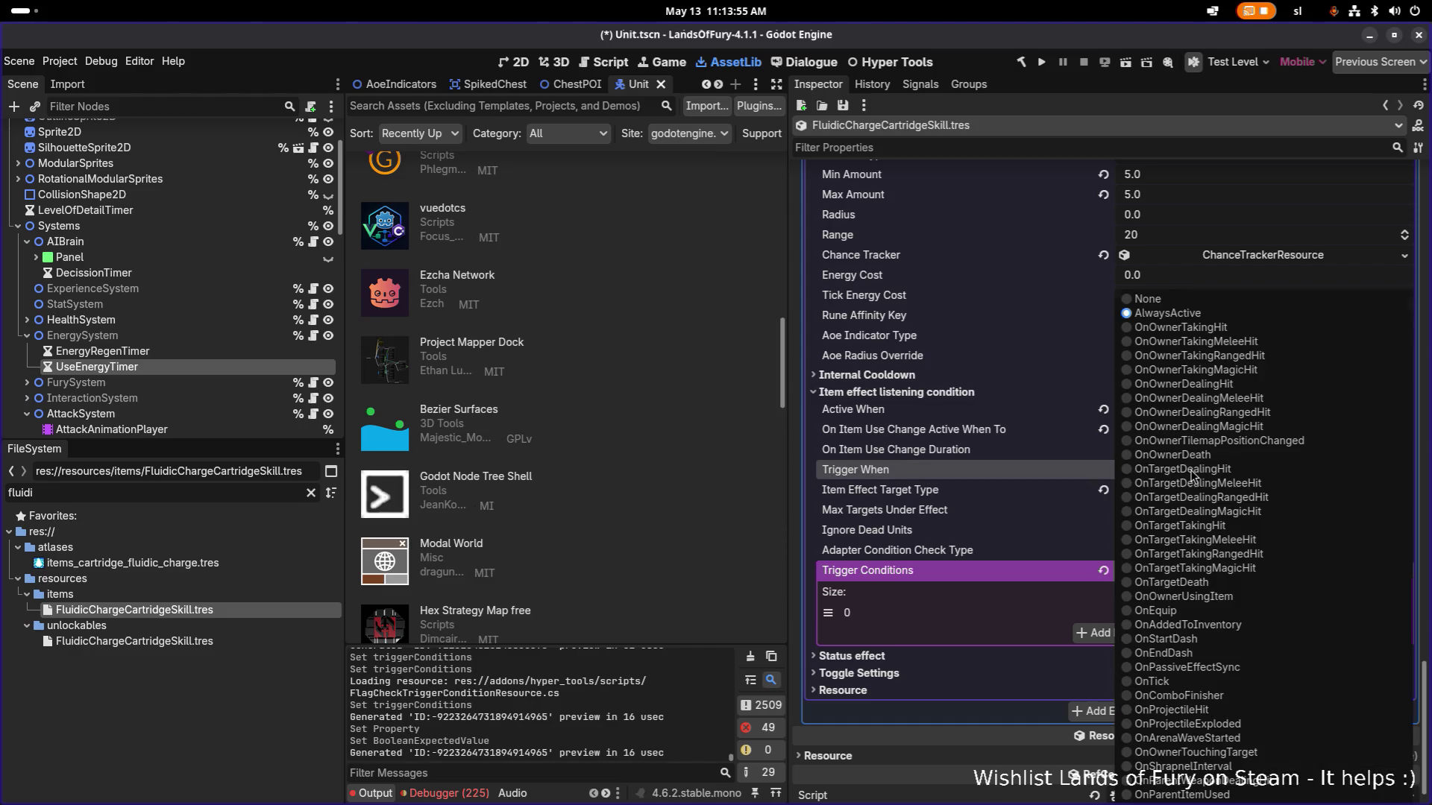
{"action": "left_click", "coordinate": [1193, 524]}
{"action": "key", "text": "ctrl+s"}
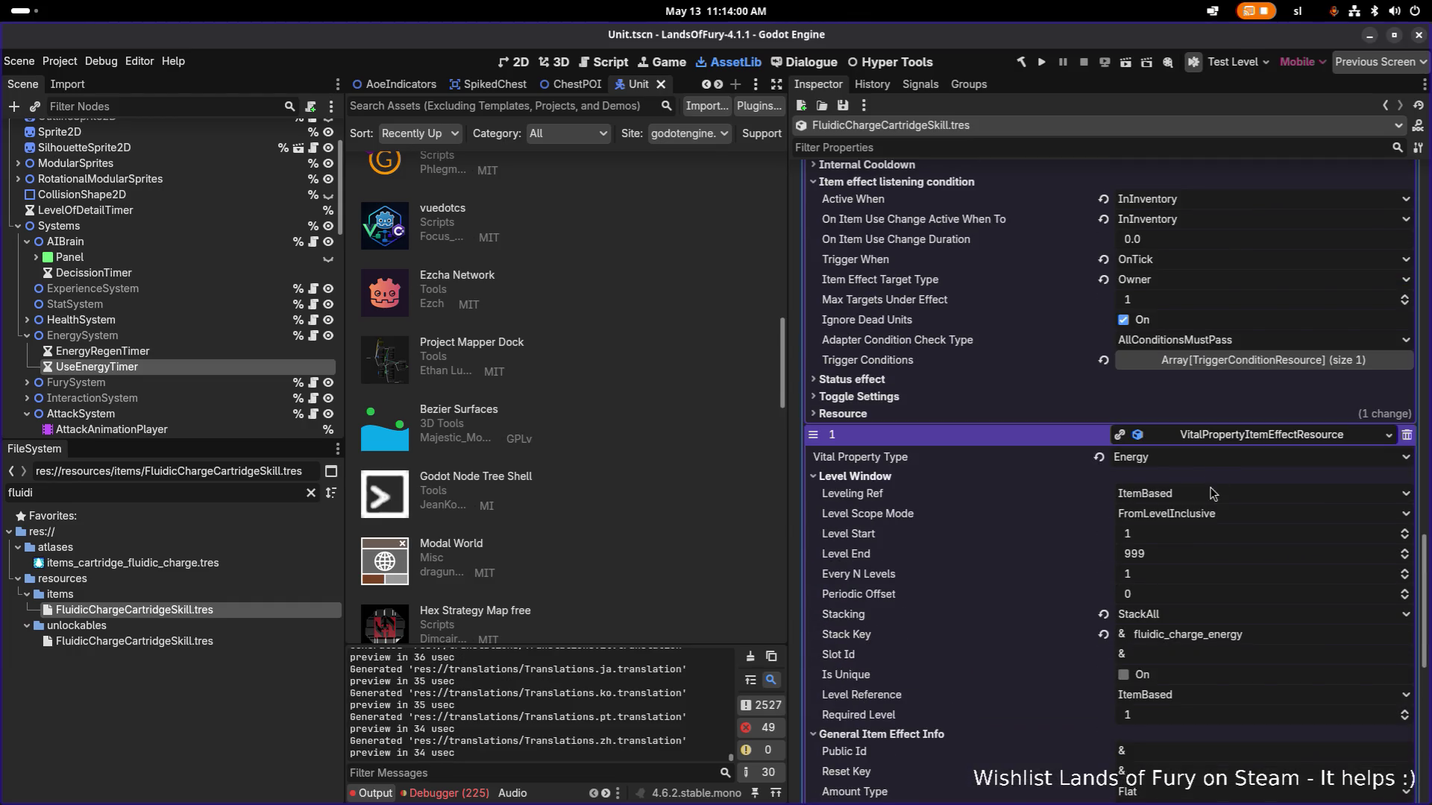
Delete the EnergyRegen UnitStatModifierItemEffectResource from Item Effects and save again.
{"action": "scroll", "coordinate": [1204, 488], "scroll_direction": "up", "scroll_amount": 10}
{"action": "scroll", "coordinate": [1204, 488], "scroll_direction": "up", "scroll_amount": 2}
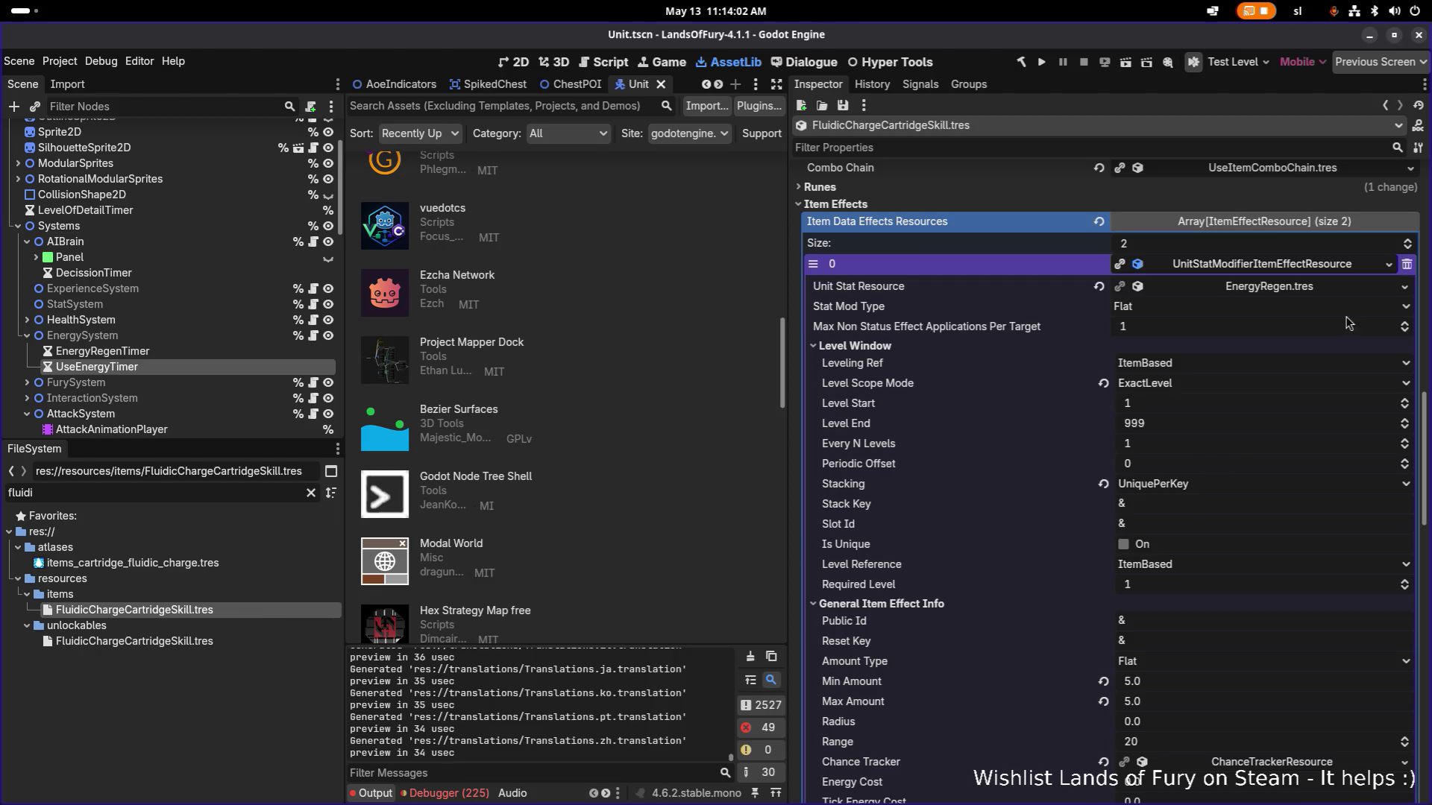
{"action": "left_click", "coordinate": [1407, 265]}
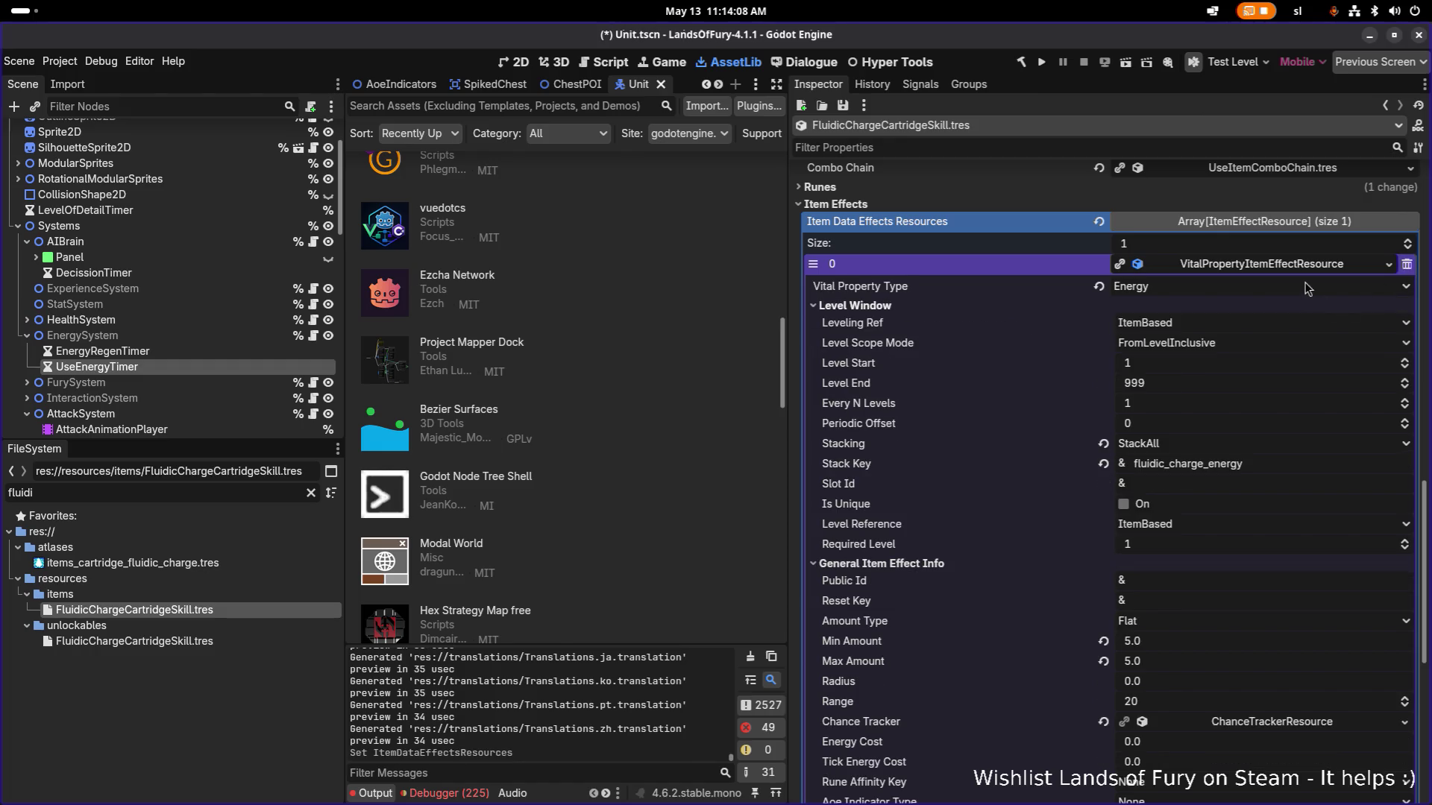
{"action": "key", "text": "ctrl+s"}
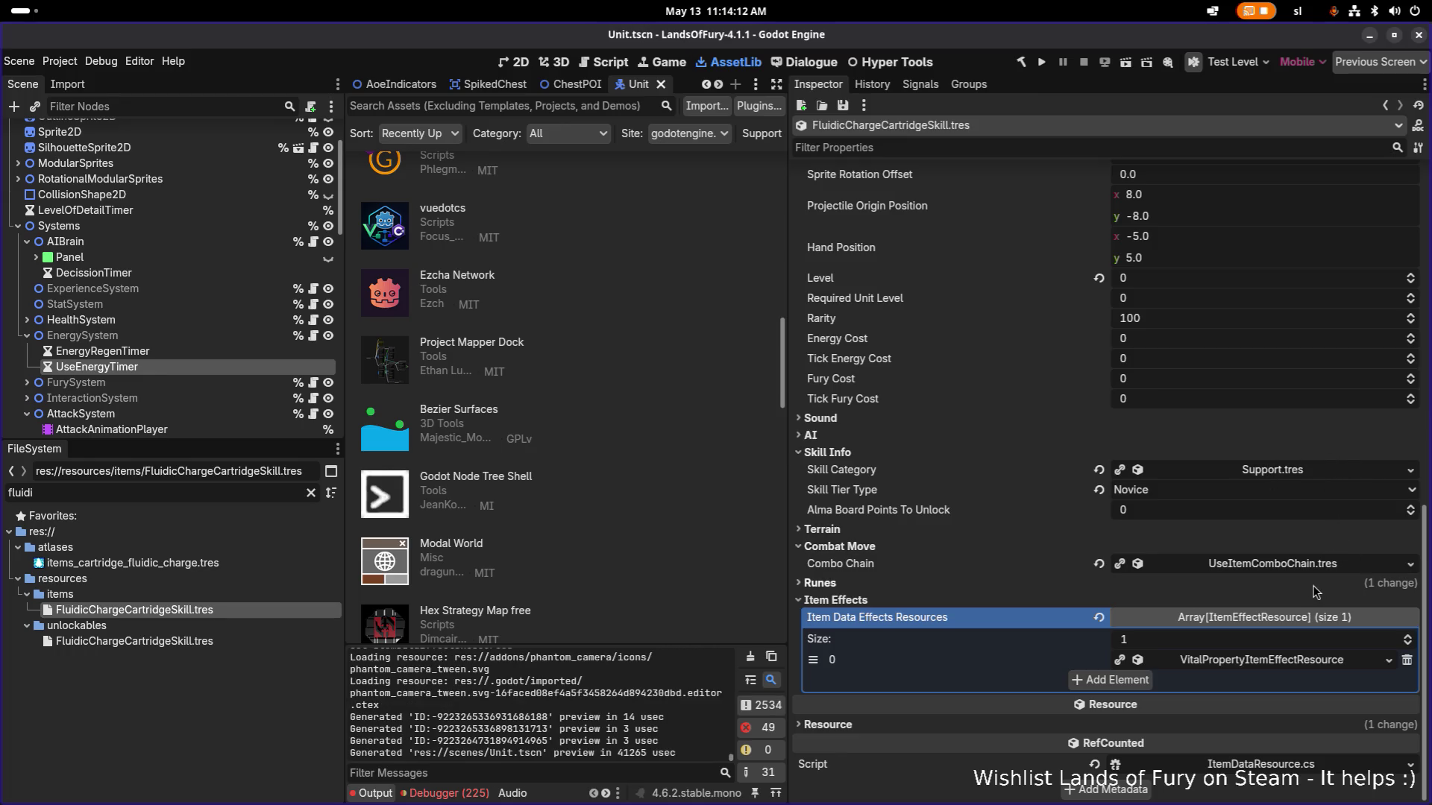
Switch over to the translations spreadsheet in LibreOffice Calc.
{"action": "scroll", "coordinate": [1218, 278], "scroll_direction": "up", "scroll_amount": 5}
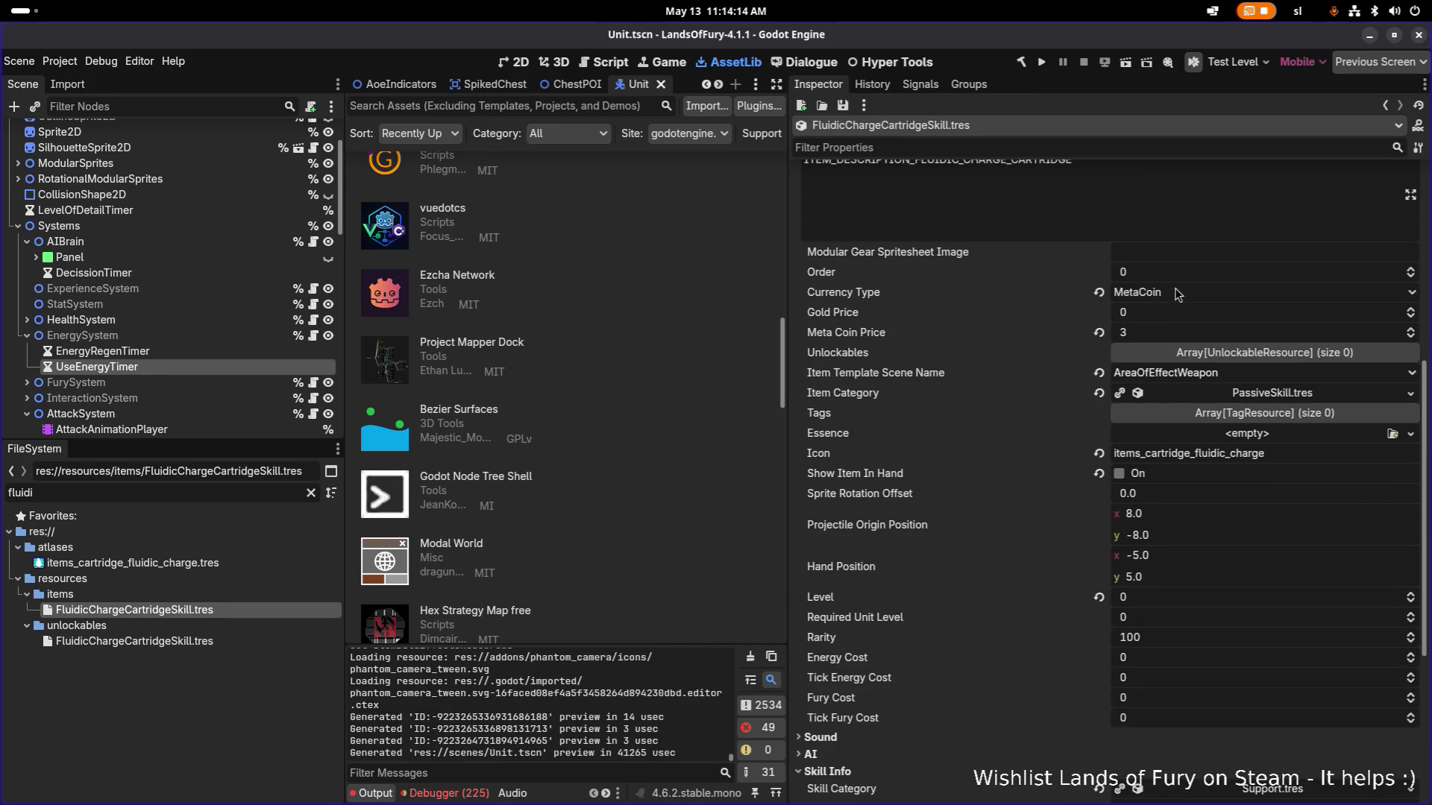
{"action": "key", "text": "alt+Tab"}
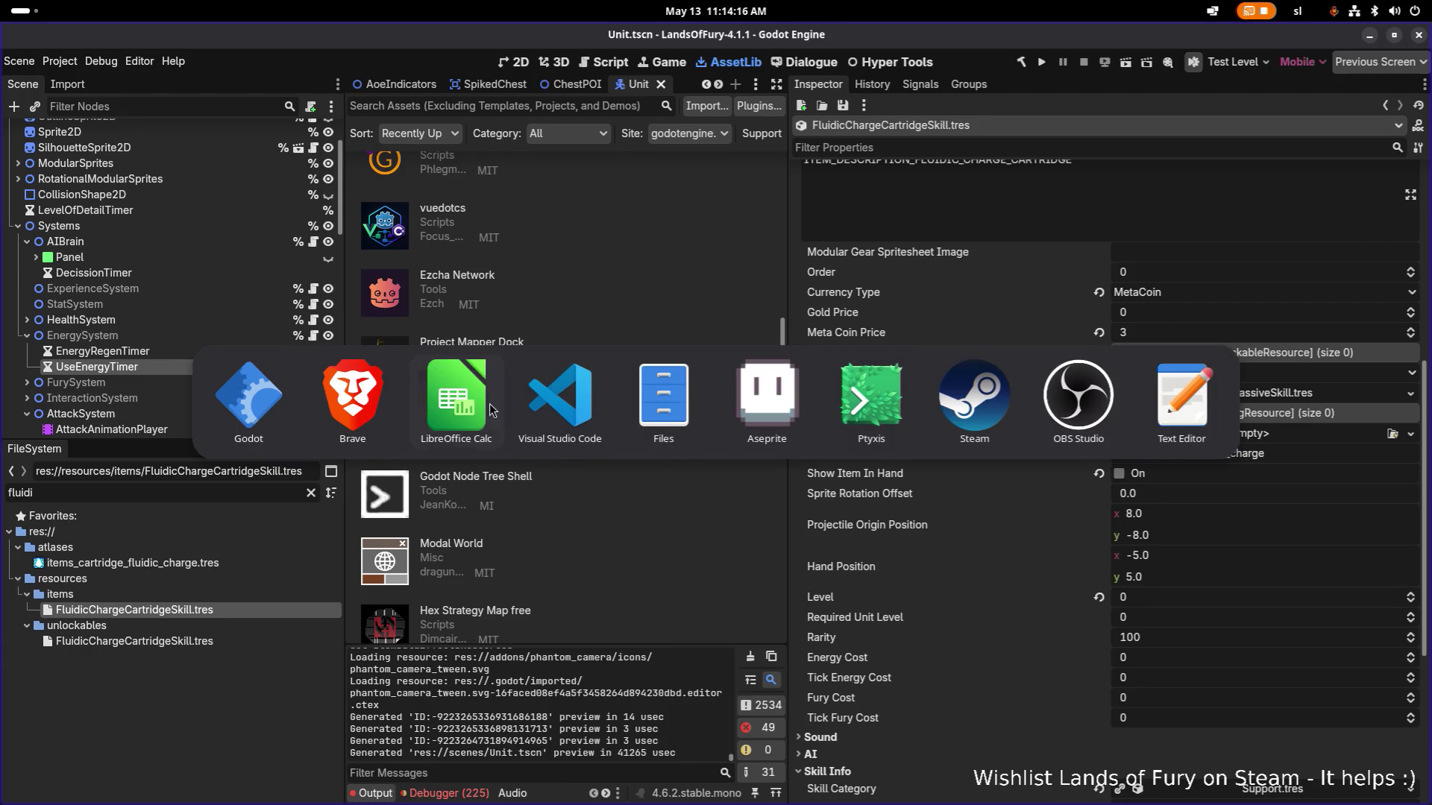
{"action": "left_click", "coordinate": [478, 411]}
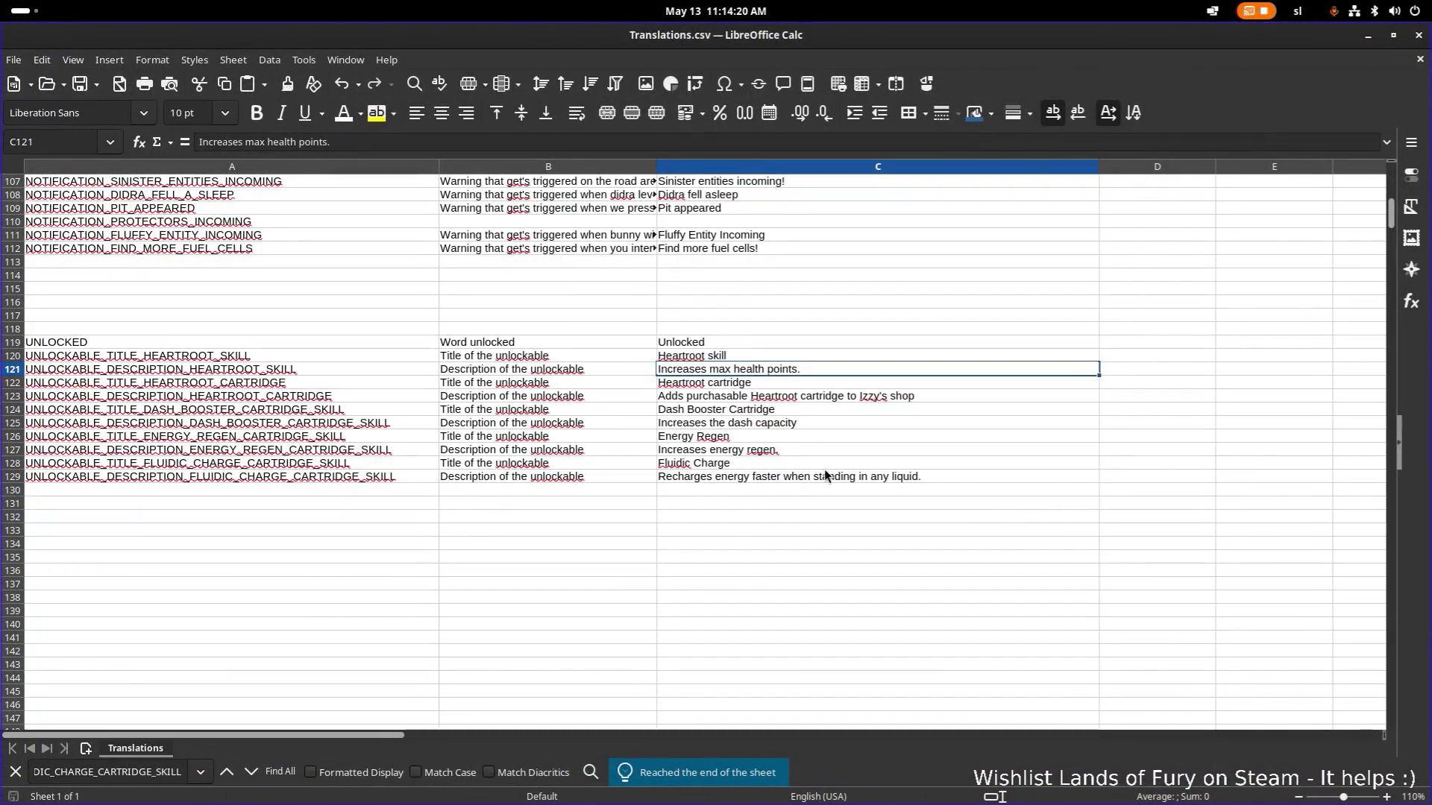
Change 'liquid' to 'fluid' in the Fluidic Charge description in cell C129.
{"action": "double_click", "coordinate": [902, 475]}
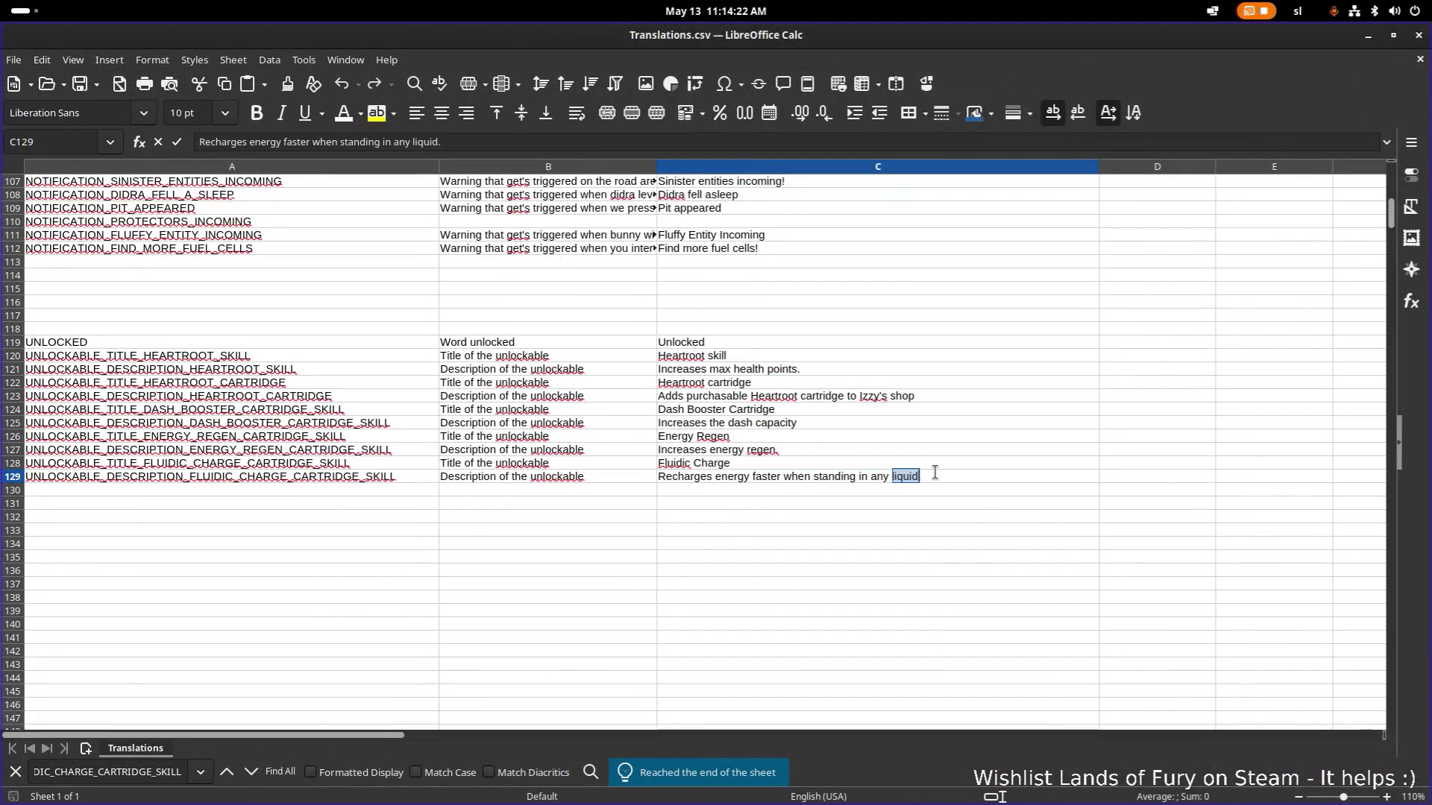
{"action": "type", "text": "fluid"}
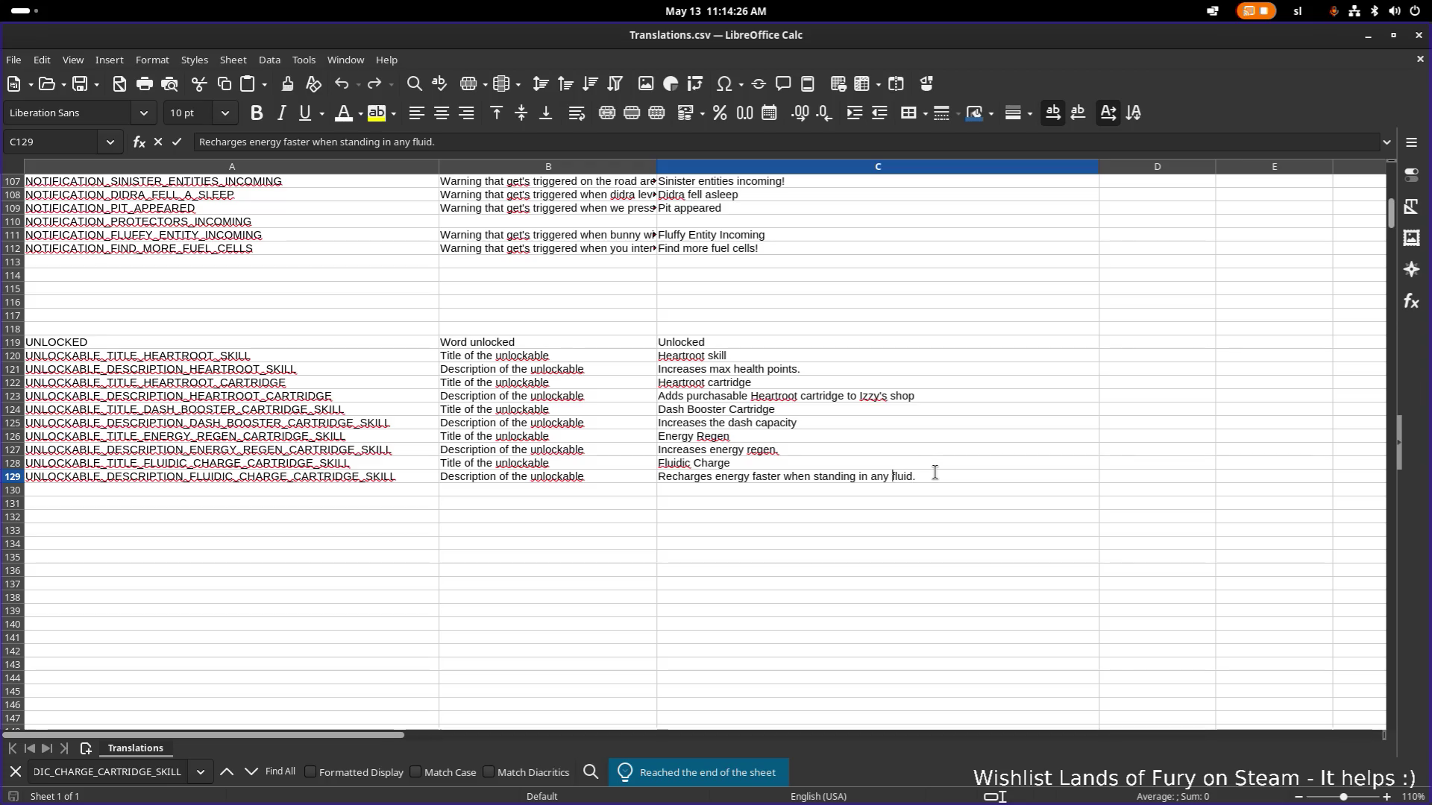
{"action": "key", "text": "Return"}
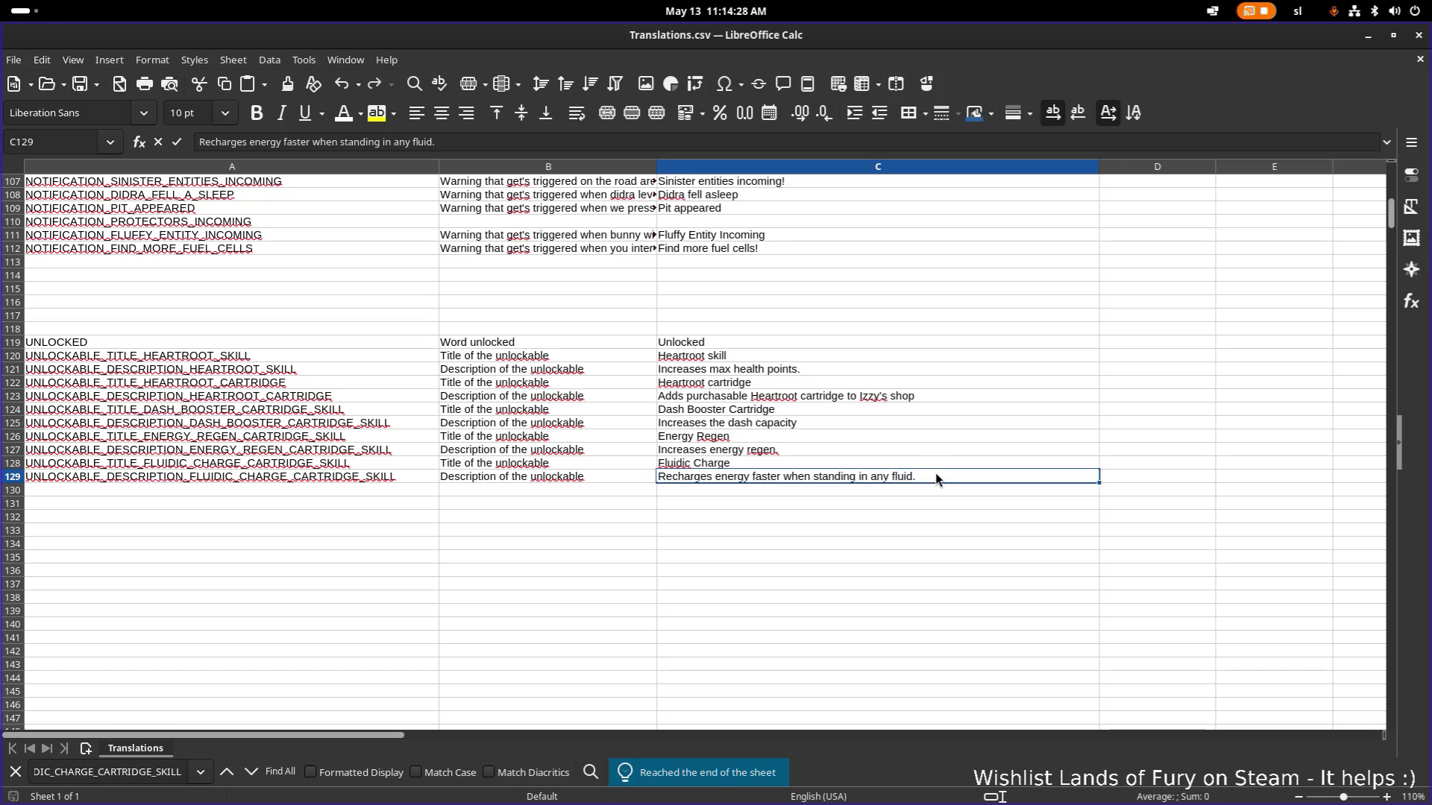
Search for 'liquid', reword cell C1013 to 'fluid' as well, and minimize Calc.
{"action": "left_click", "coordinate": [950, 441]}
{"action": "key", "text": "ctrl+f"}
{"action": "type", "text": "lu"}
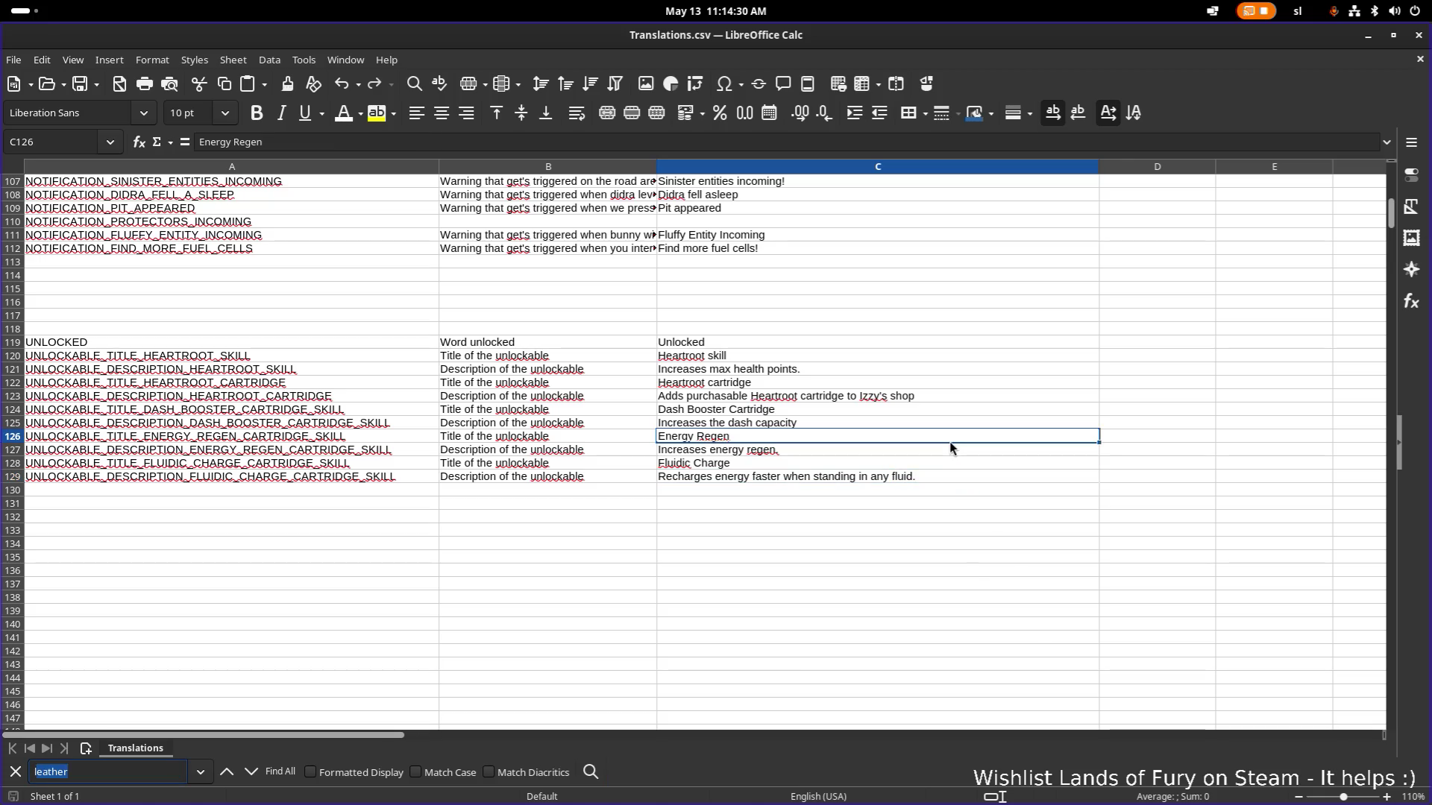
{"action": "key", "text": "BackSpace"}
{"action": "type", "text": "iquid"}
{"action": "key", "text": "Return"}
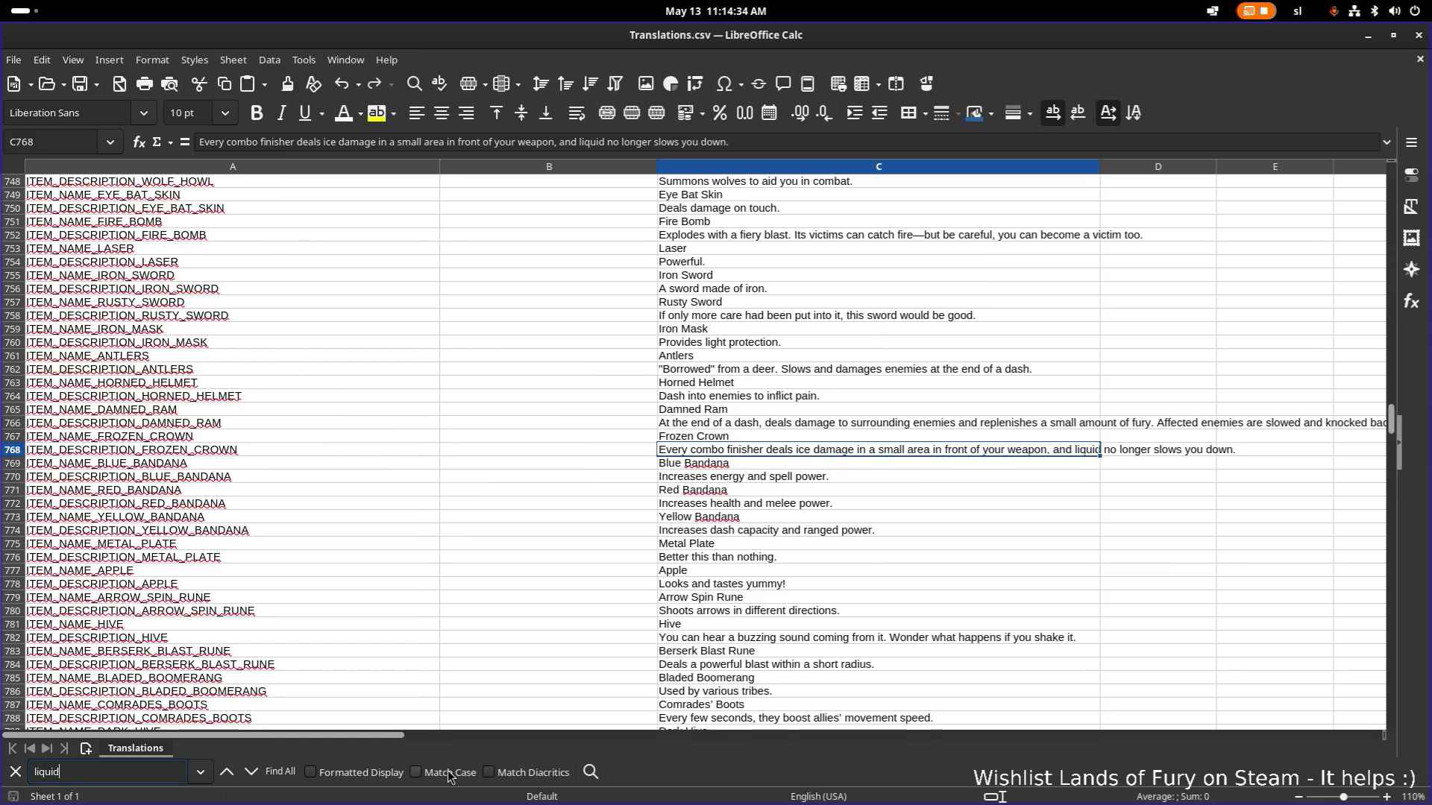
{"action": "left_click", "coordinate": [251, 772]}
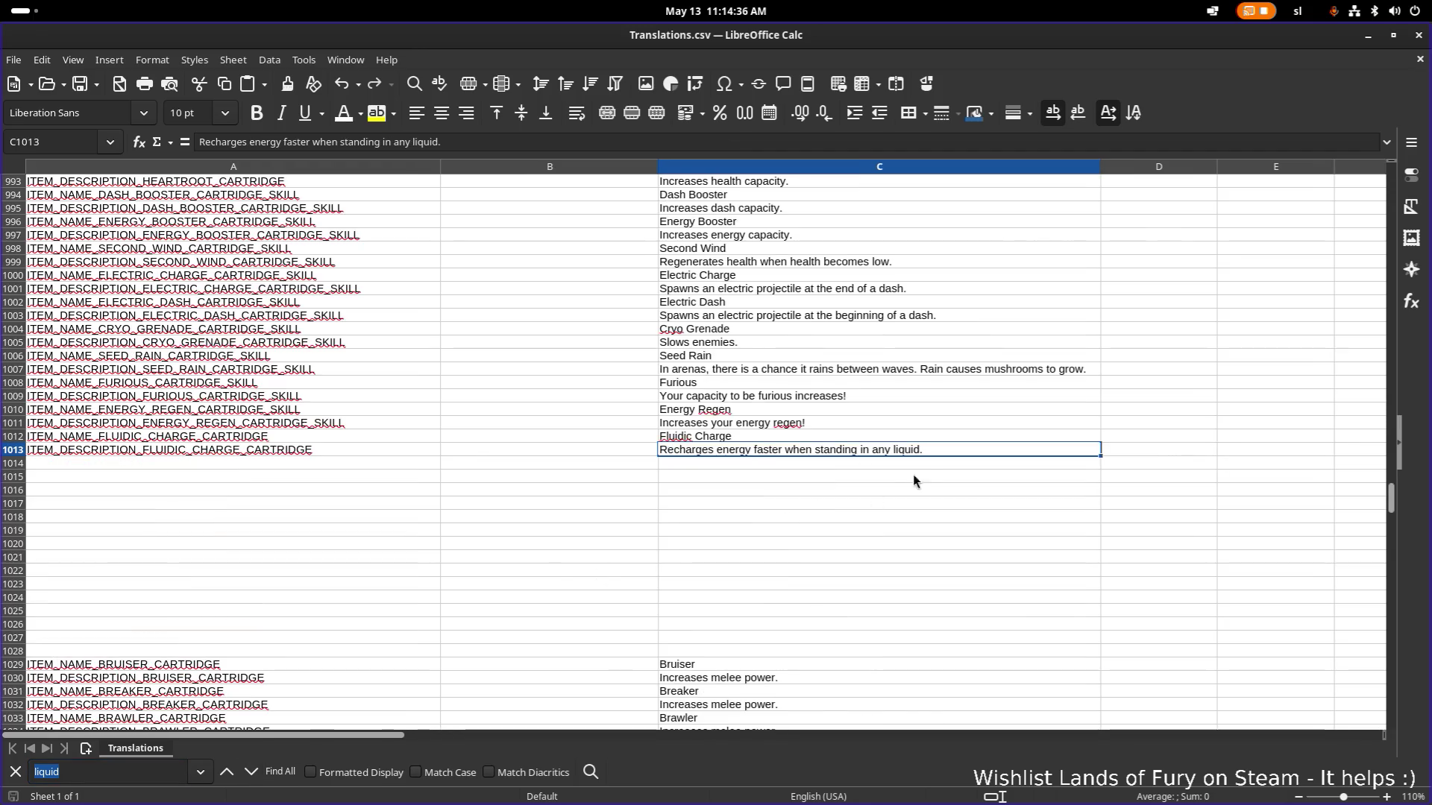
{"action": "double_click", "coordinate": [907, 452]}
{"action": "double_click", "coordinate": [907, 451]}
{"action": "type", "text": "fluid"}
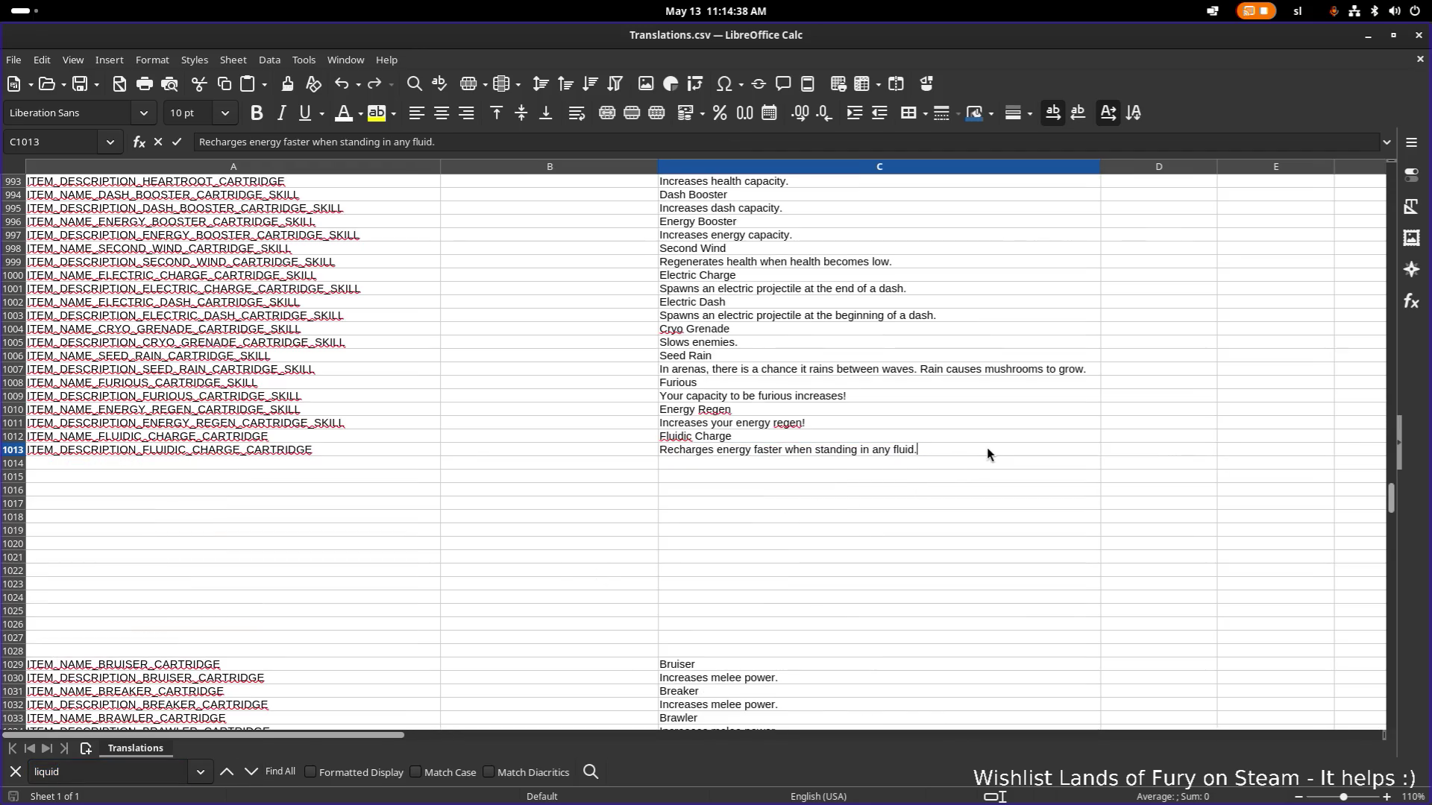
{"action": "left_click", "coordinate": [1134, 532]}
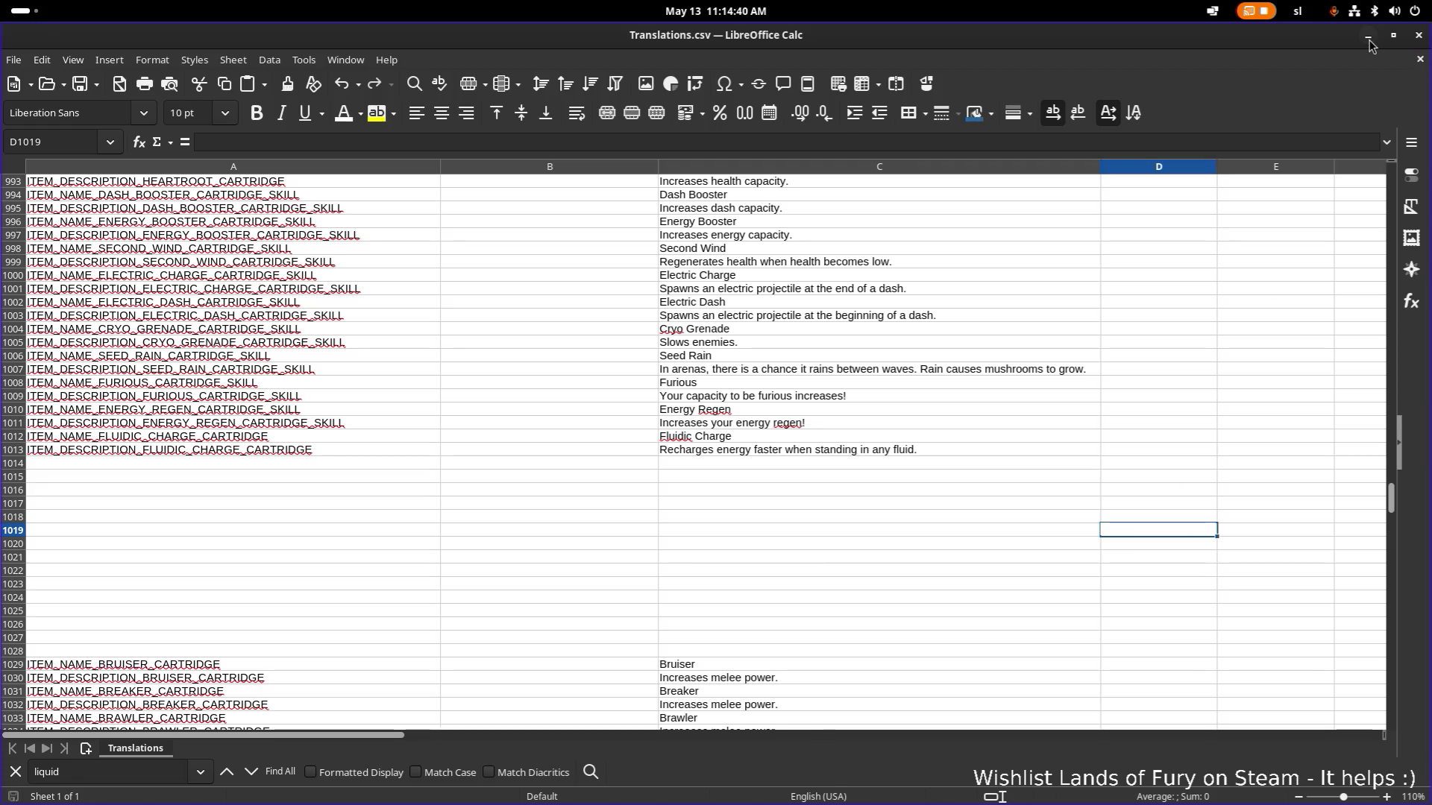
{"action": "left_click", "coordinate": [1368, 35]}
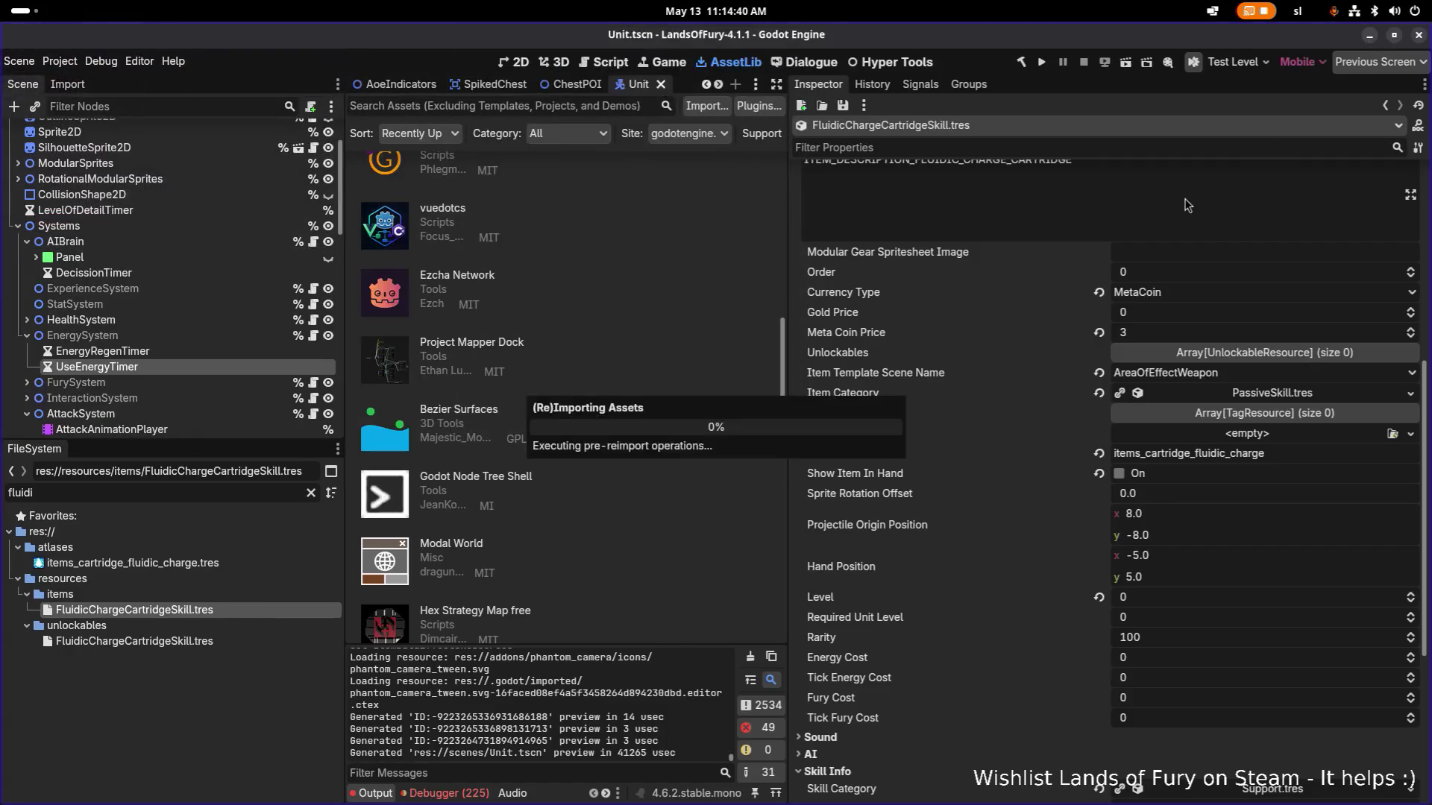
Run the Lands of Fury project and get past the splash to the main menu.
{"action": "left_click", "coordinate": [1042, 62]}
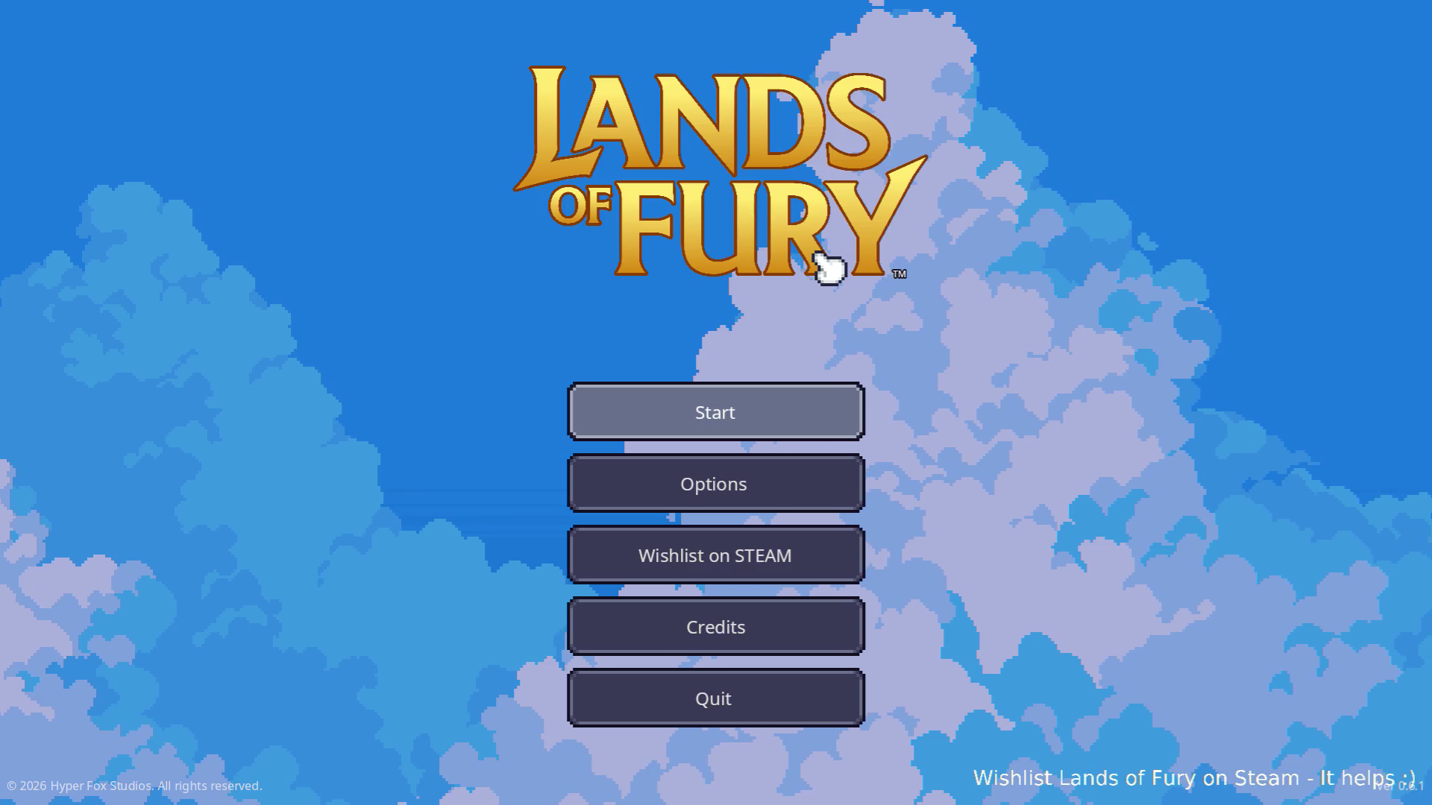
{"action": "key", "text": "Return"}
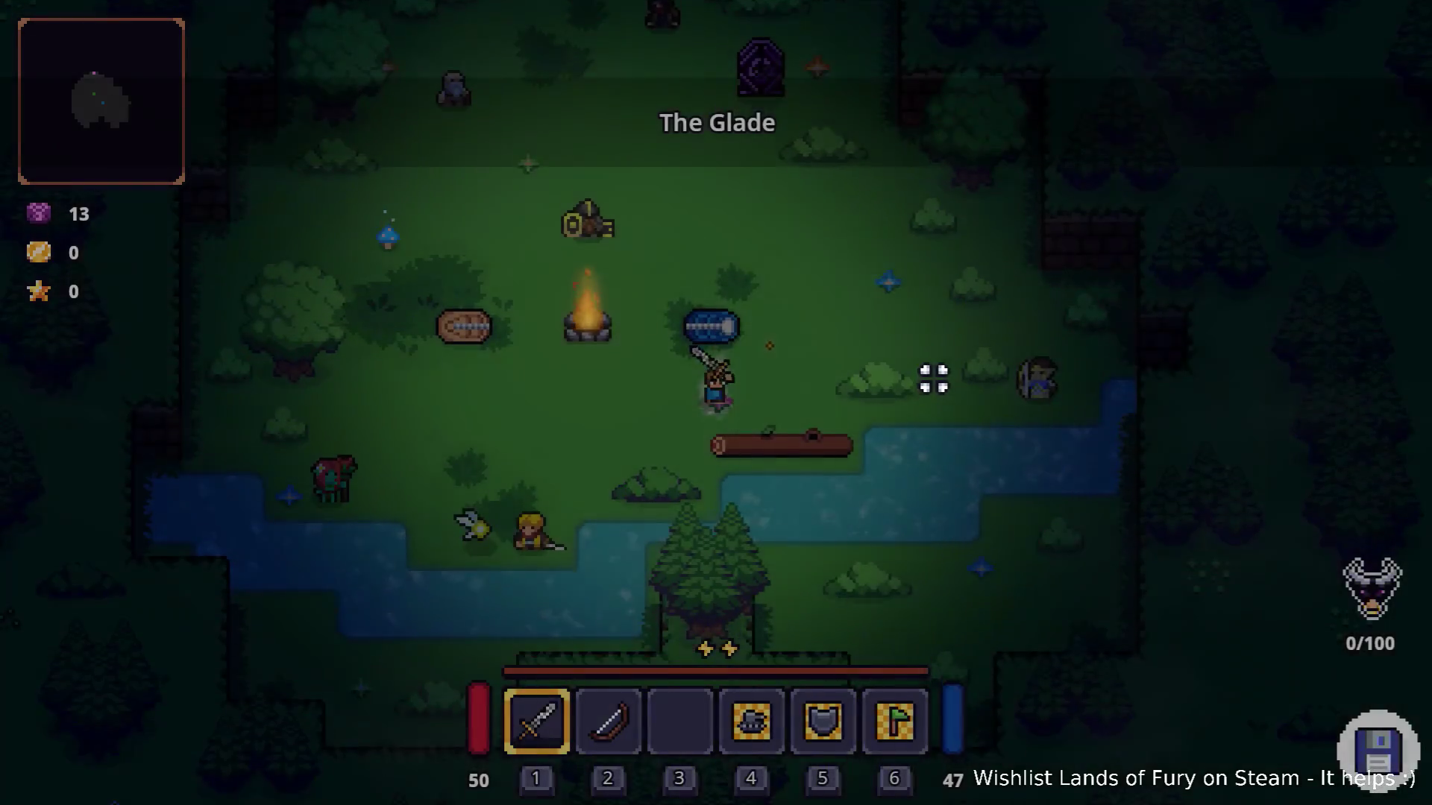
Walk around the Glade and swing the sword repeatedly until energy reaches 0.
{"action": "key", "text": "a"}
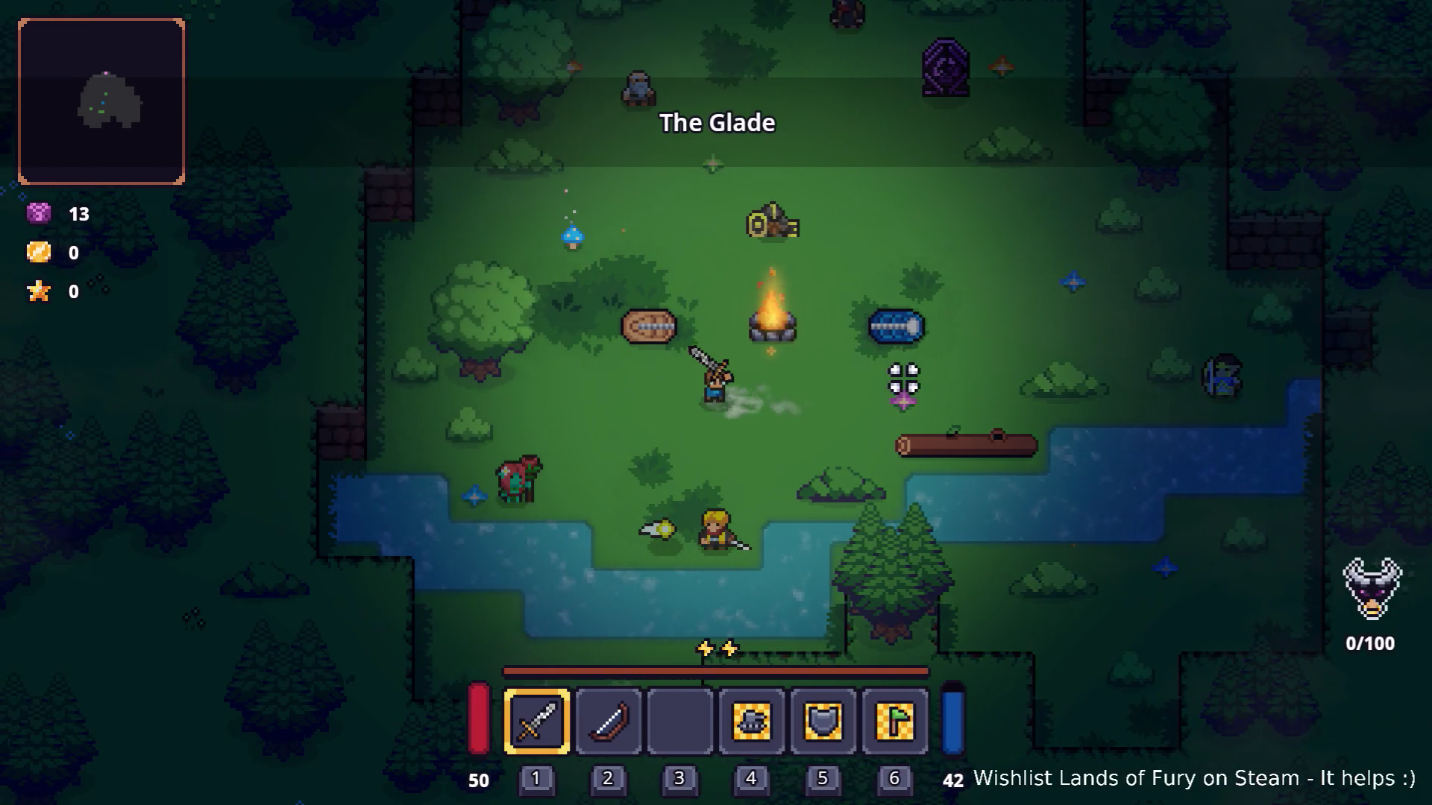
{"action": "key", "text": "d"}
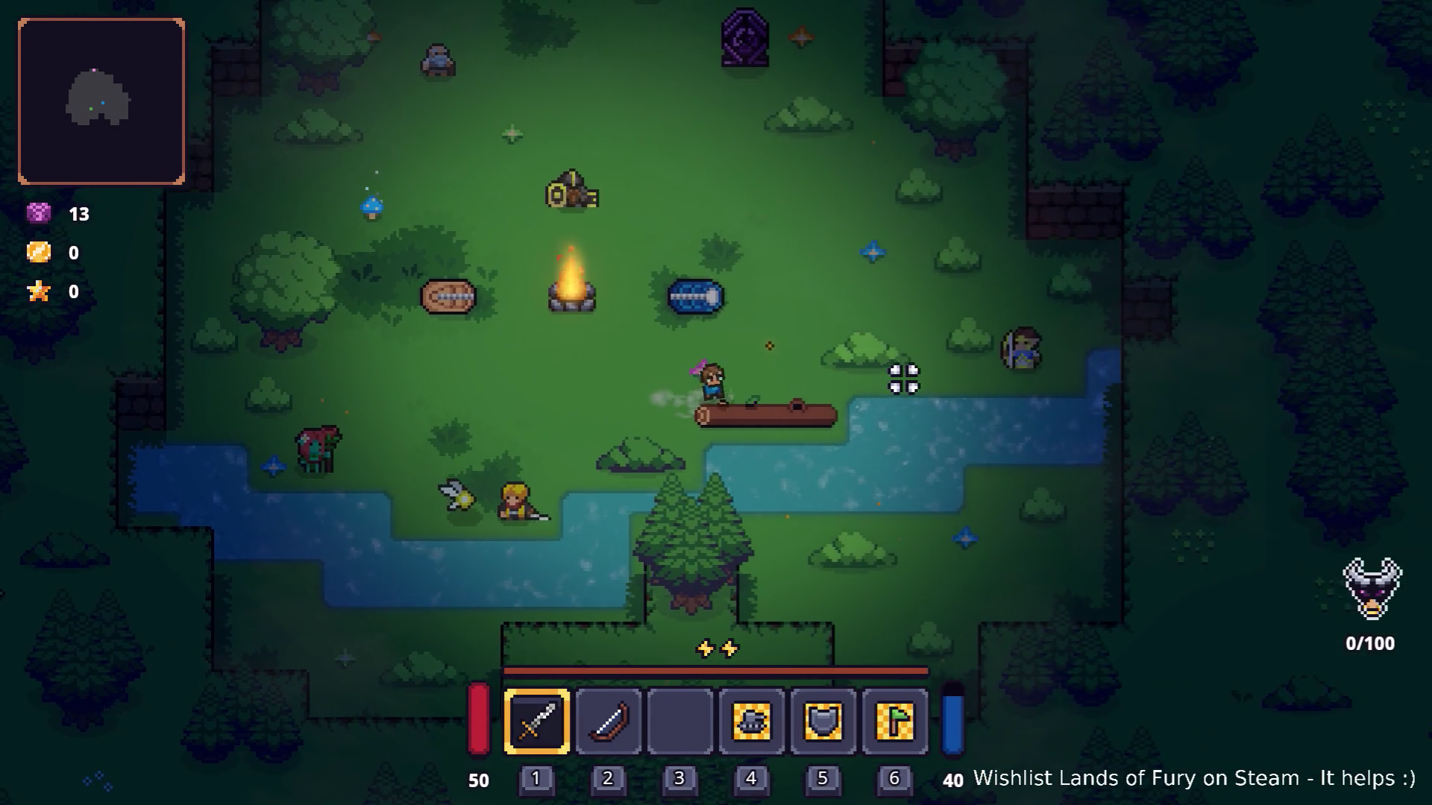
{"action": "key", "text": "w"}
{"action": "key", "text": "d"}
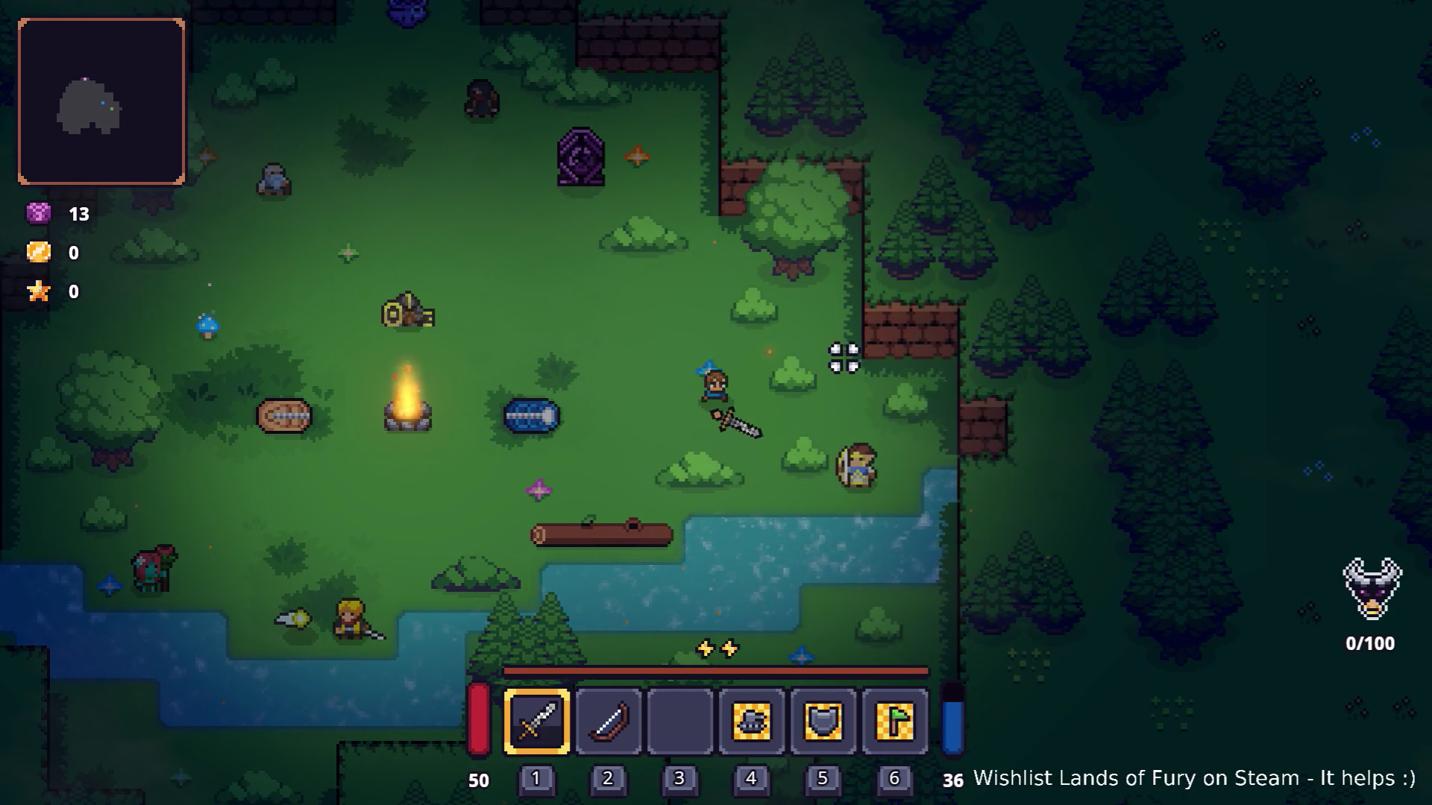
{"action": "left_click", "coordinate": [840, 365]}
{"action": "left_click", "coordinate": [829, 414]}
{"action": "left_click", "coordinate": [829, 416]}
{"action": "key", "text": "d"}
{"action": "left_click", "coordinate": [826, 416]}
{"action": "key", "text": "a"}
{"action": "left_click", "coordinate": [825, 415]}
{"action": "left_click", "coordinate": [819, 415]}
{"action": "left_click", "coordinate": [820, 418]}
{"action": "left_click", "coordinate": [820, 417]}
{"action": "left_click", "coordinate": [821, 418]}
{"action": "left_click", "coordinate": [820, 418]}
Walk left off the bedroll, open the developer console and type 'Player.AddLevels(1)'.
{"action": "key", "text": "a"}
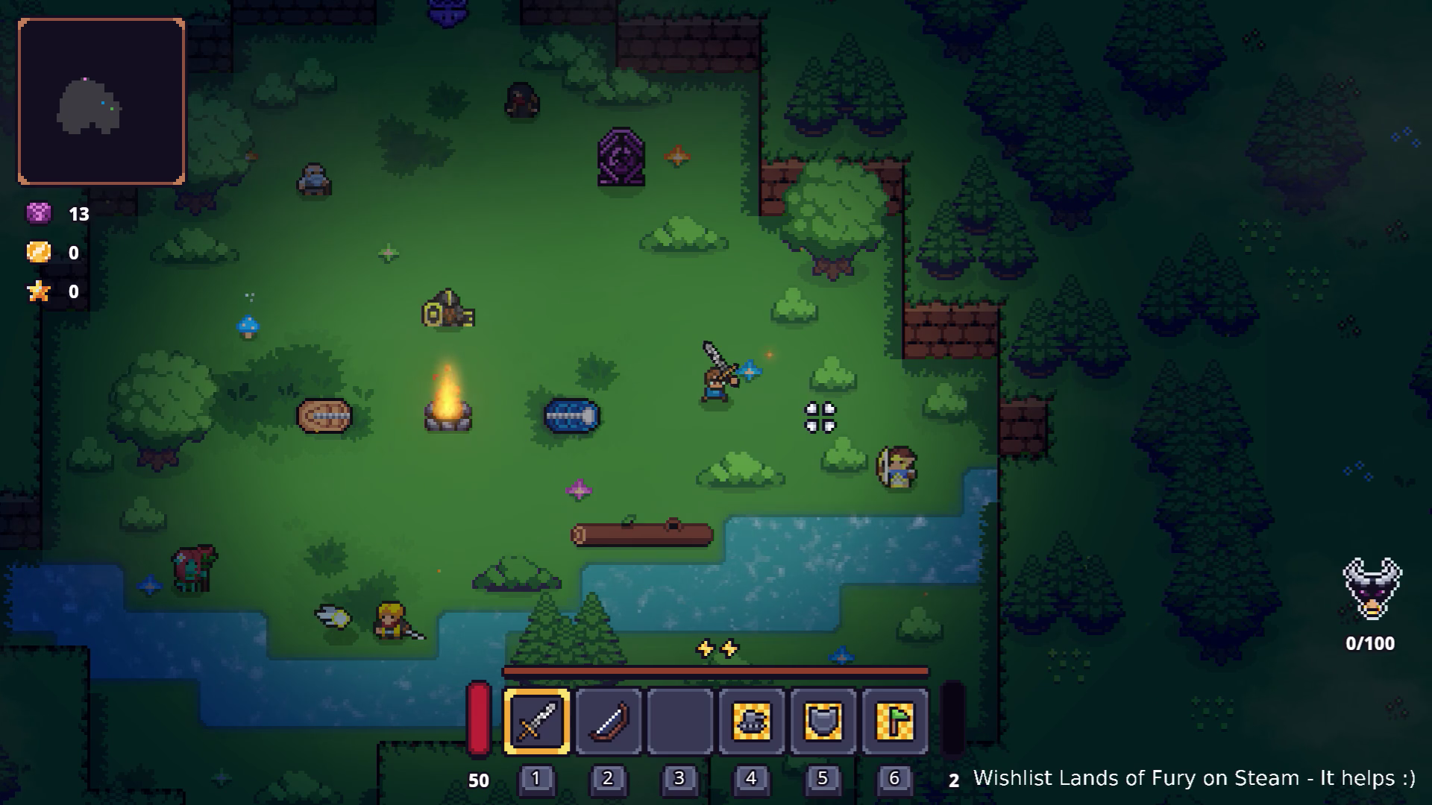
{"action": "key", "text": "a"}
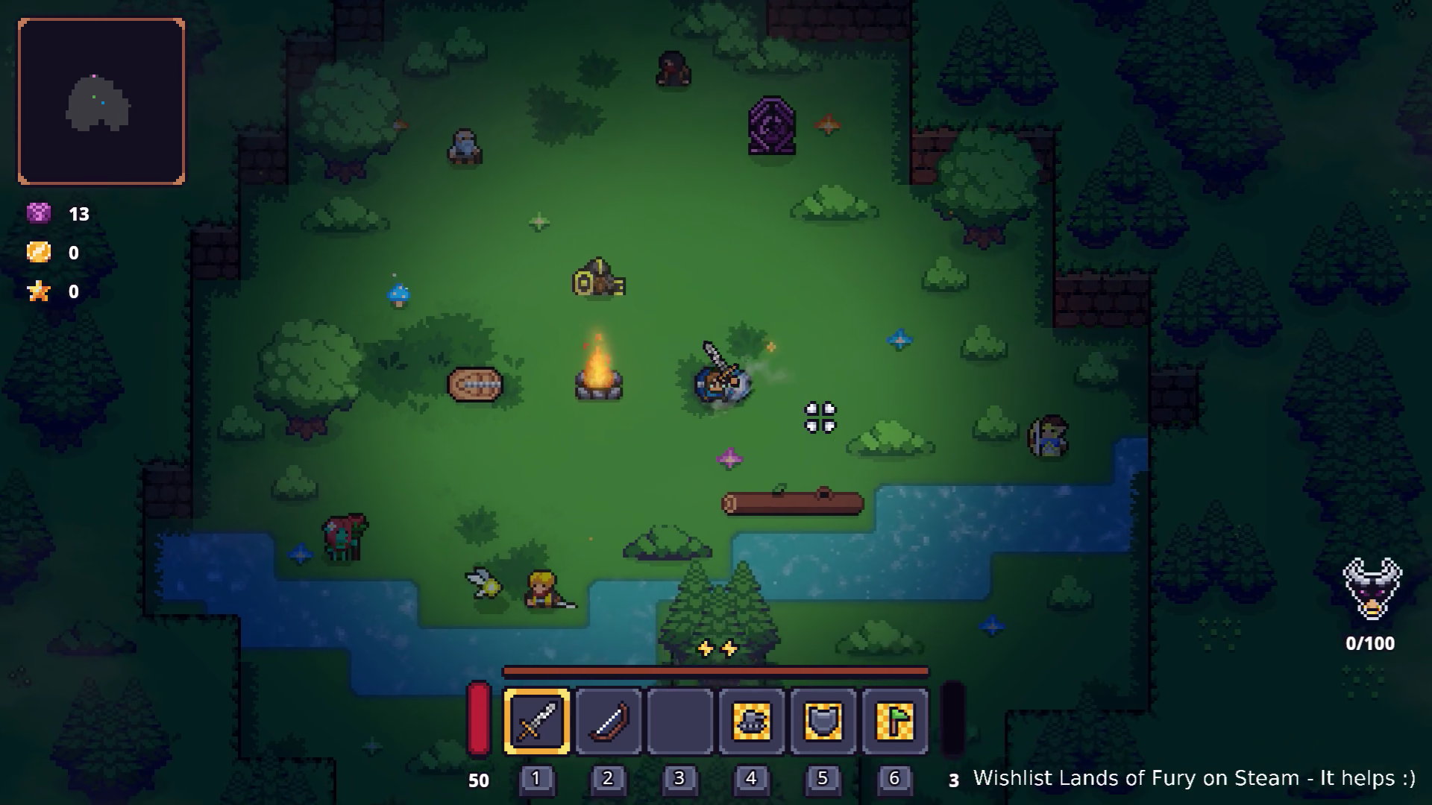
{"action": "key", "text": "a"}
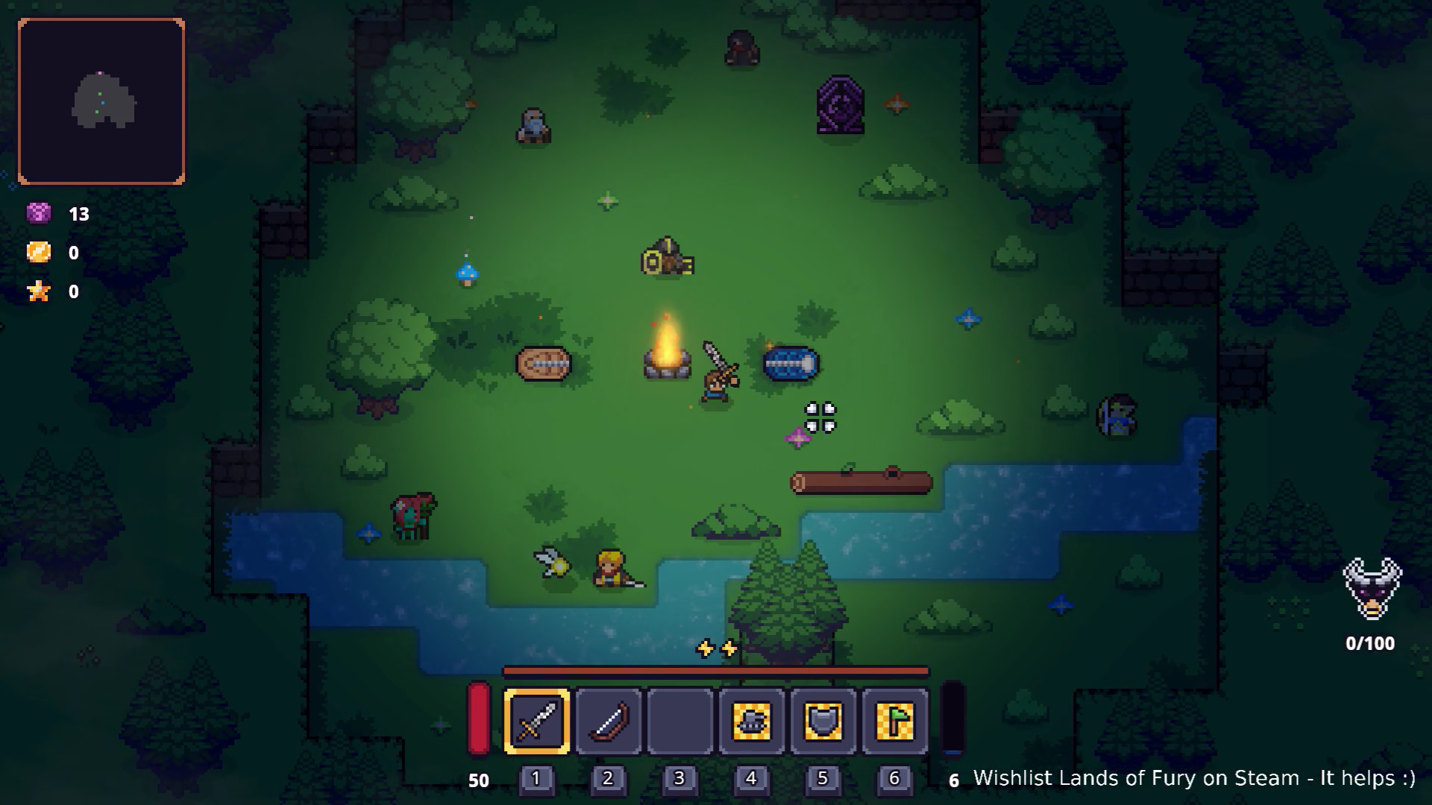
{"action": "key", "text": "a"}
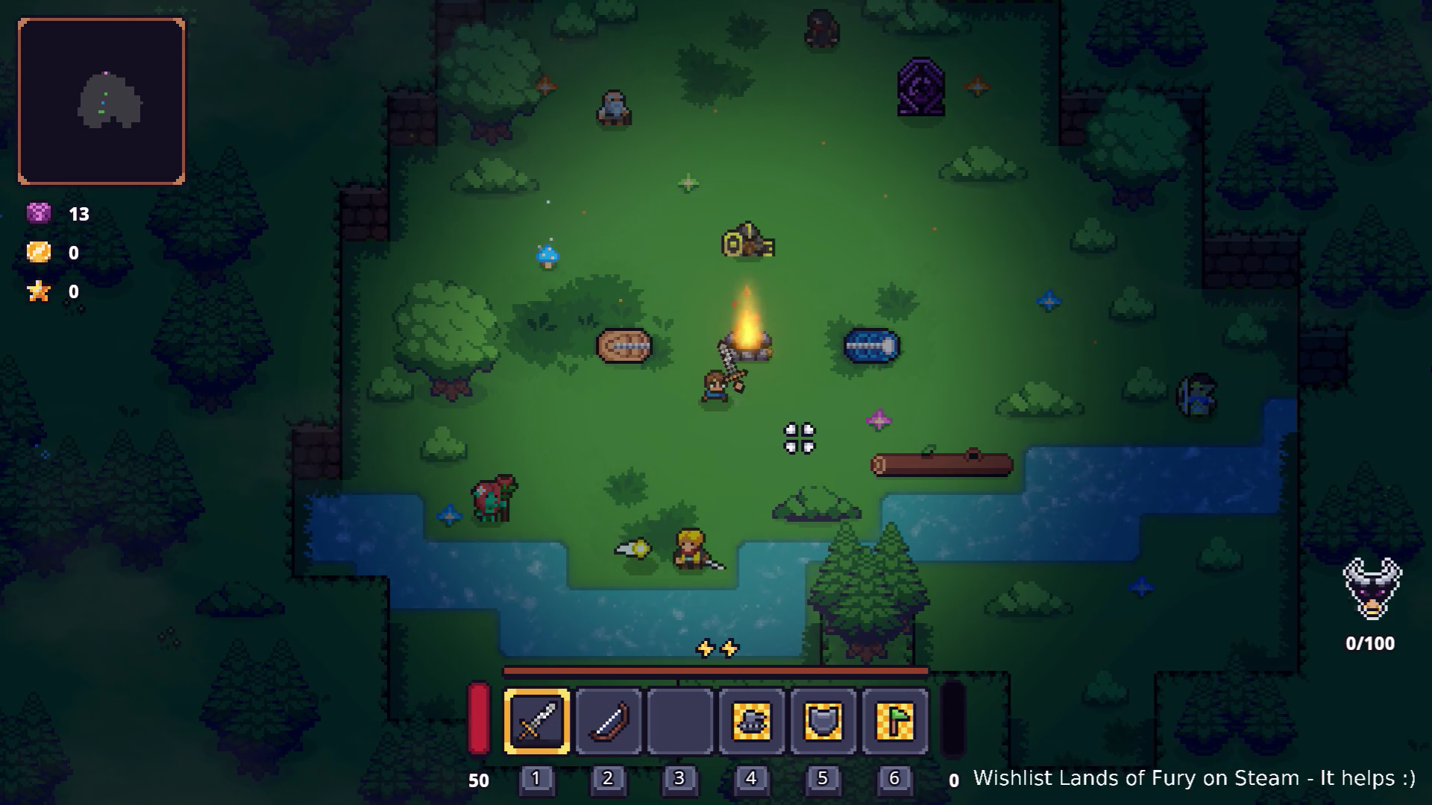
{"action": "key", "text": "grave"}
{"action": "type", "text": "Play"}
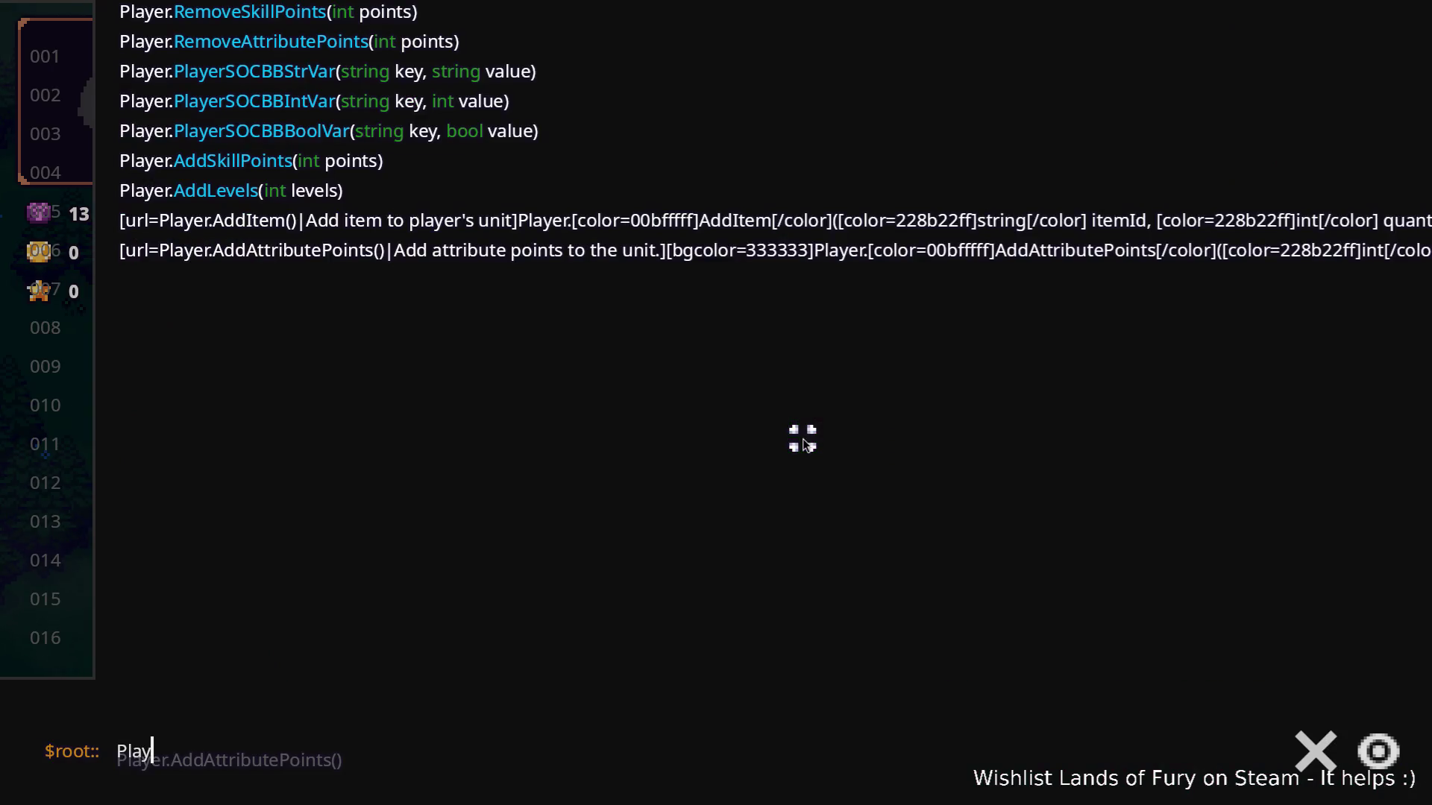
{"action": "type", "text": "er.AddLevels(1"}
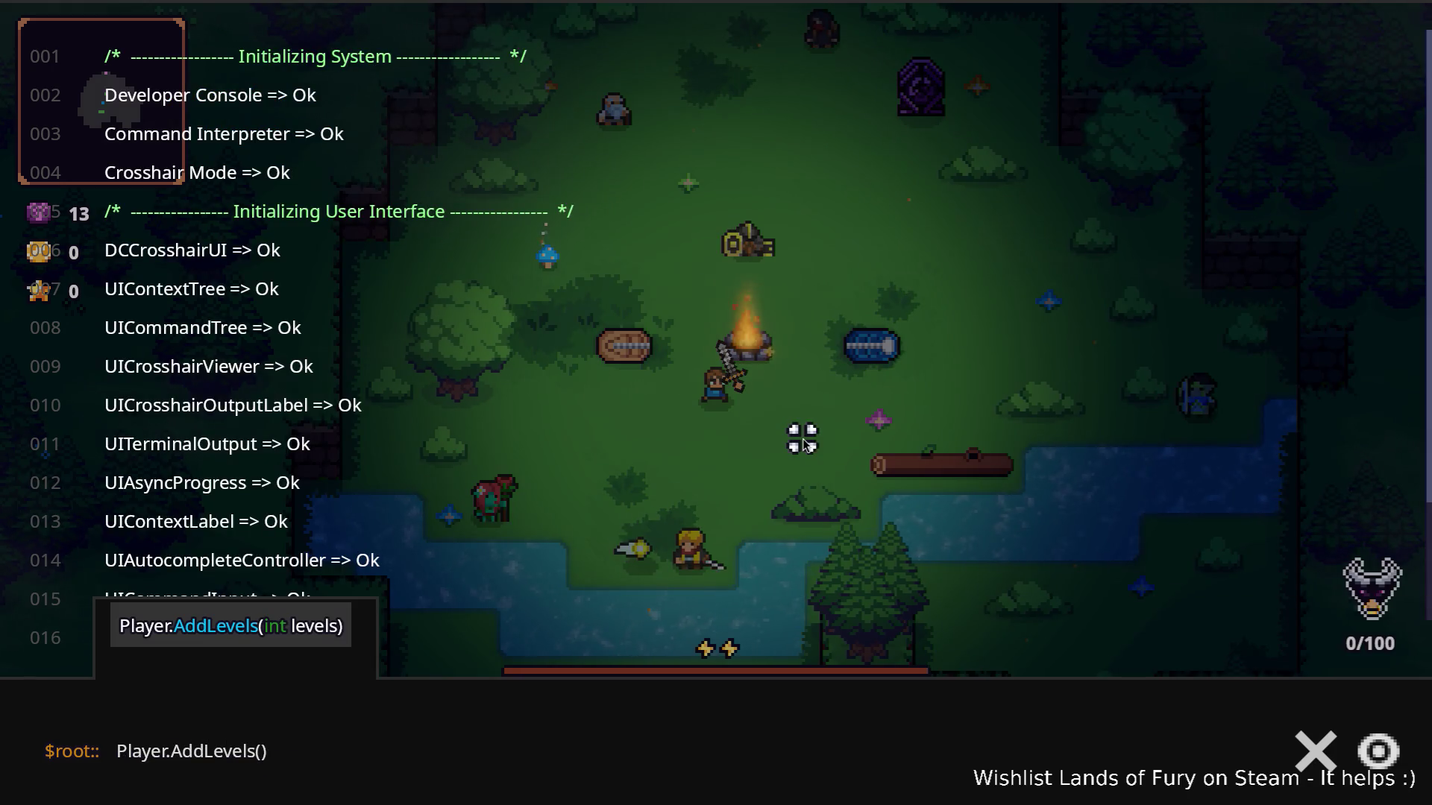
{"action": "type", "text": ")"}
Run the command to add one level, close the console, and swing the sword a few times.
{"action": "key", "text": "Return"}
{"action": "key", "text": "grave"}
{"action": "left_click", "coordinate": [804, 439]}
{"action": "left_click", "coordinate": [847, 425]}
{"action": "left_click", "coordinate": [843, 418]}
{"action": "left_click", "coordinate": [860, 409]}
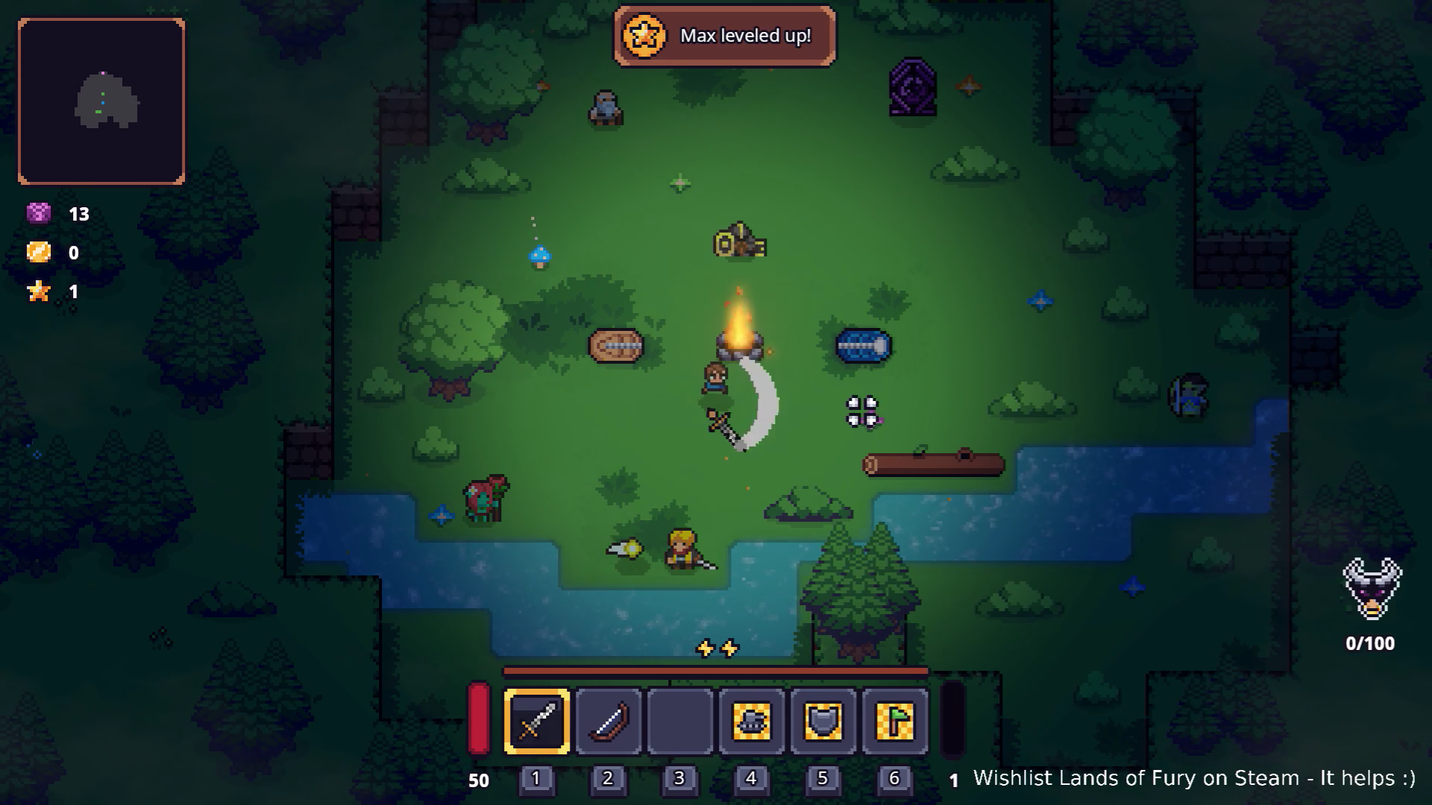
Slot Fluidic Charge into ALMA from the inventory, close the panel, and head north.
{"action": "key", "text": "Tab"}
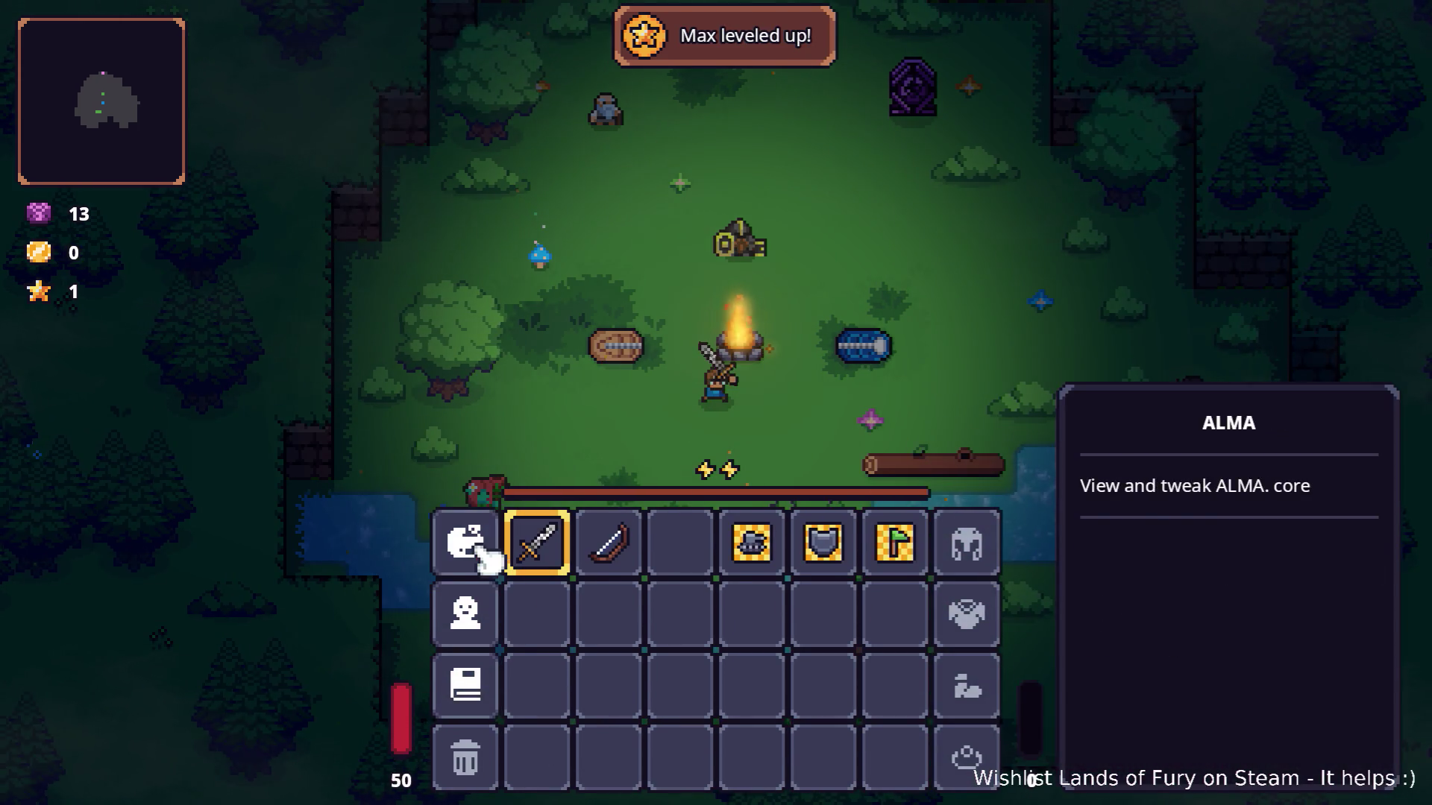
{"action": "left_click", "coordinate": [477, 542]}
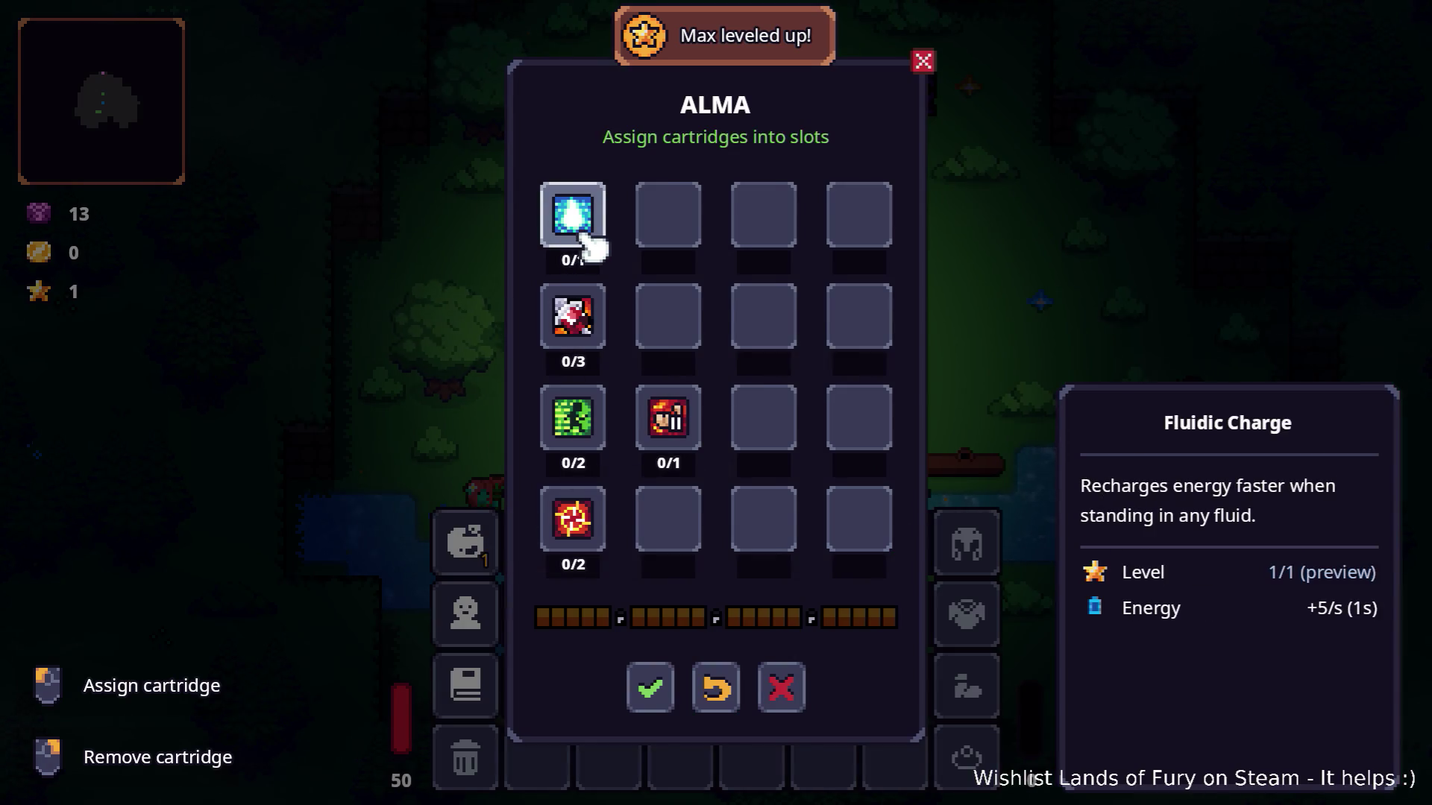
{"action": "left_click", "coordinate": [587, 235]}
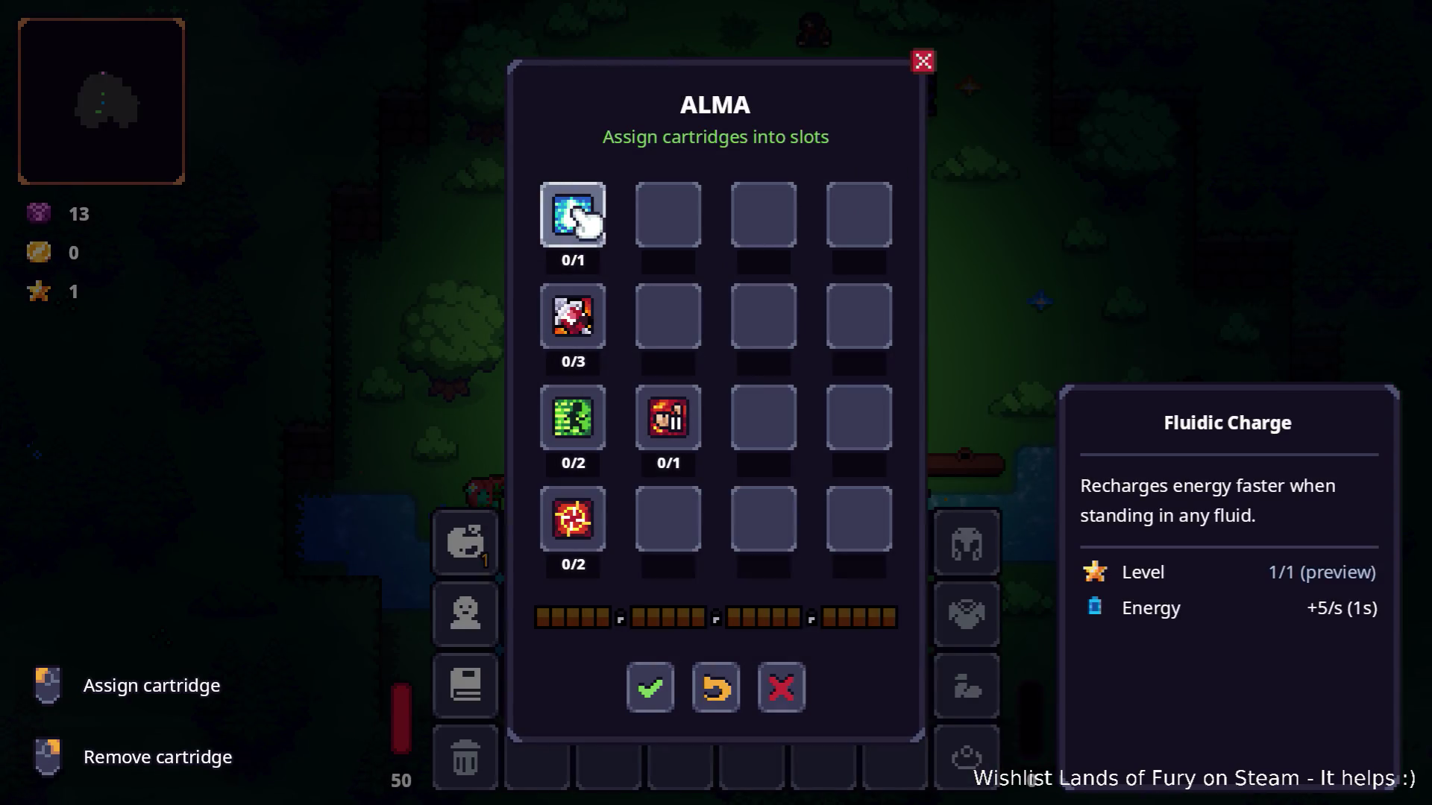
{"action": "left_click", "coordinate": [925, 62]}
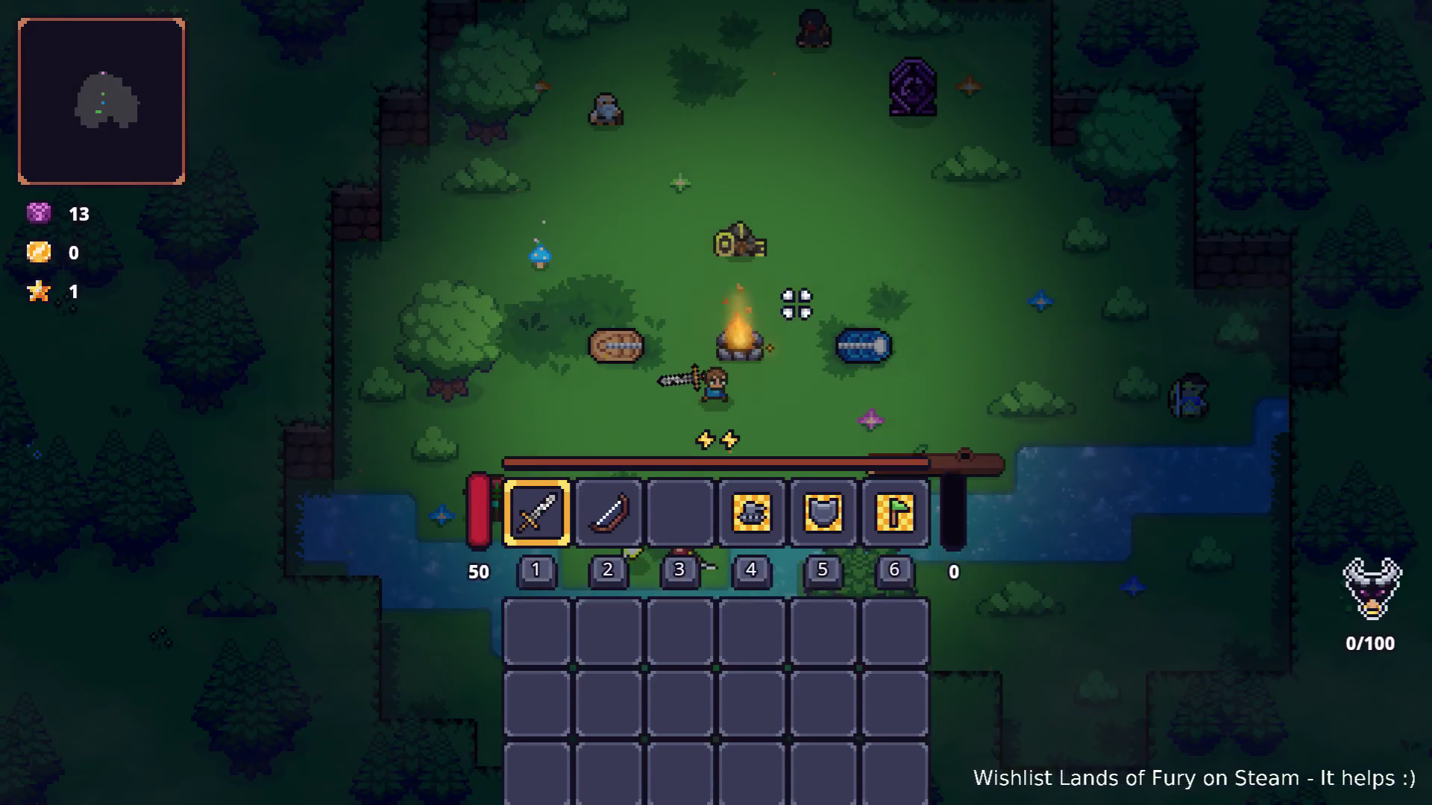
{"action": "key", "text": "w"}
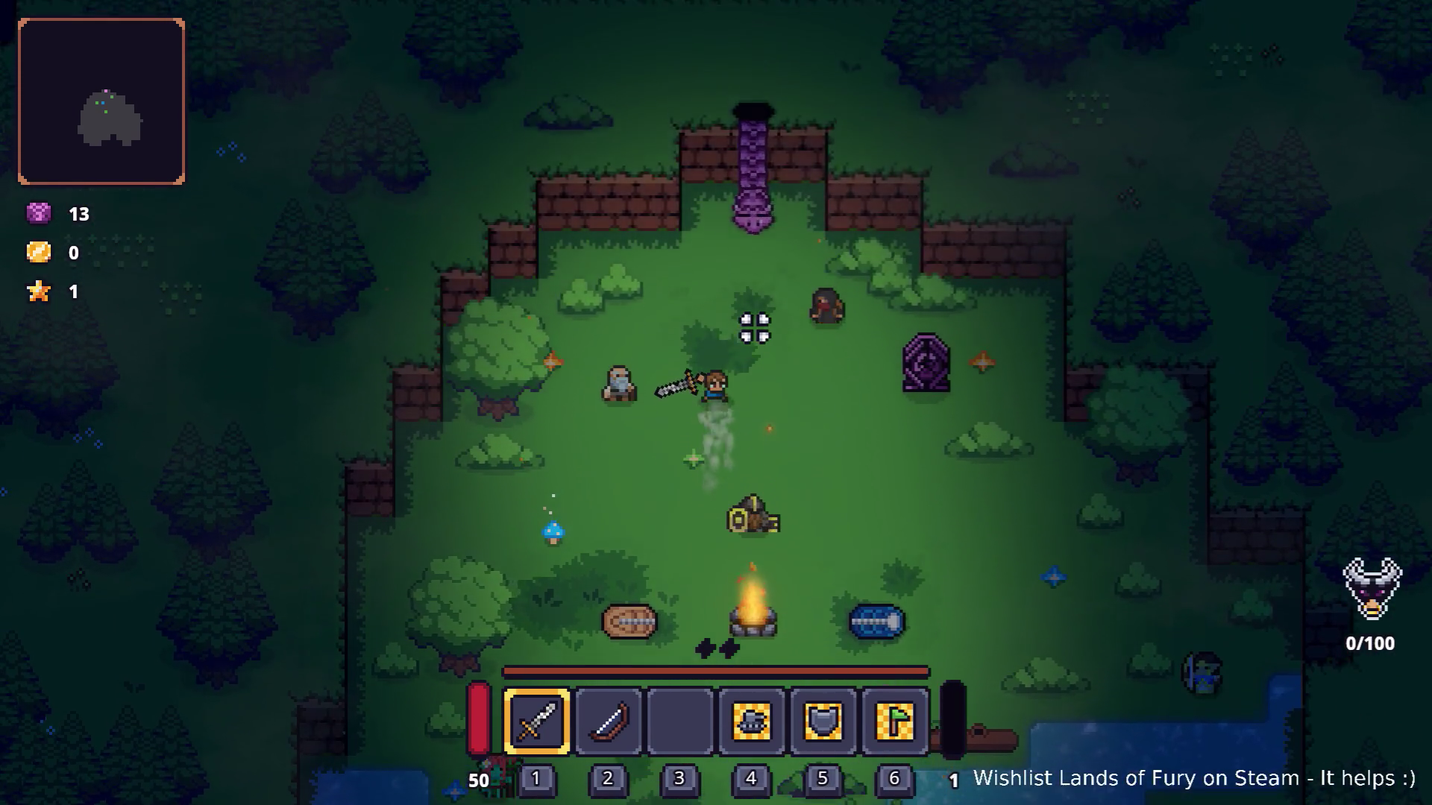
Enter the purple shaft to load Elderglade Forest and attack the first group of enemies.
{"action": "key", "text": "e"}
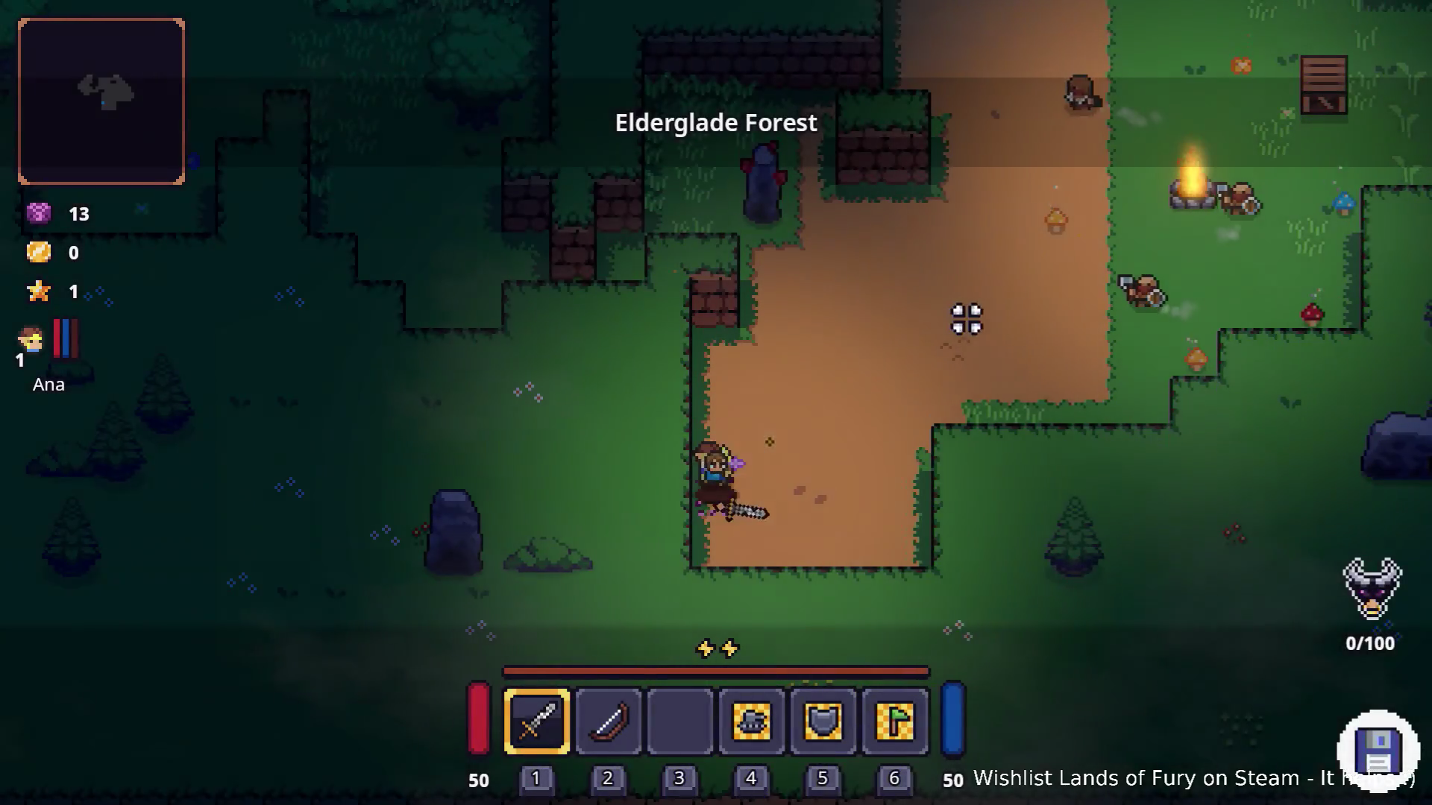
{"action": "left_click", "coordinate": [957, 321]}
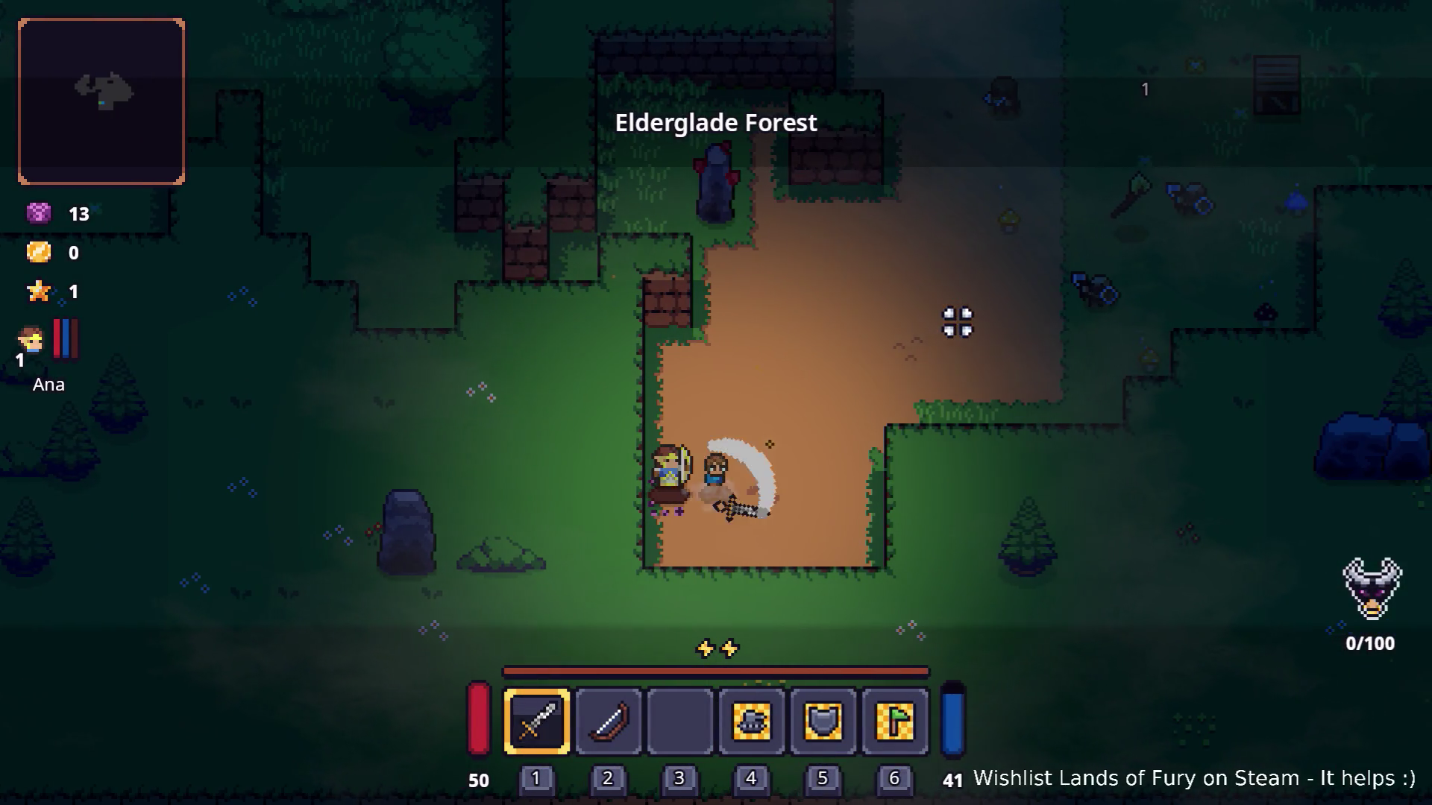
{"action": "key", "text": "d"}
{"action": "key", "text": "w"}
{"action": "left_click", "coordinate": [876, 292]}
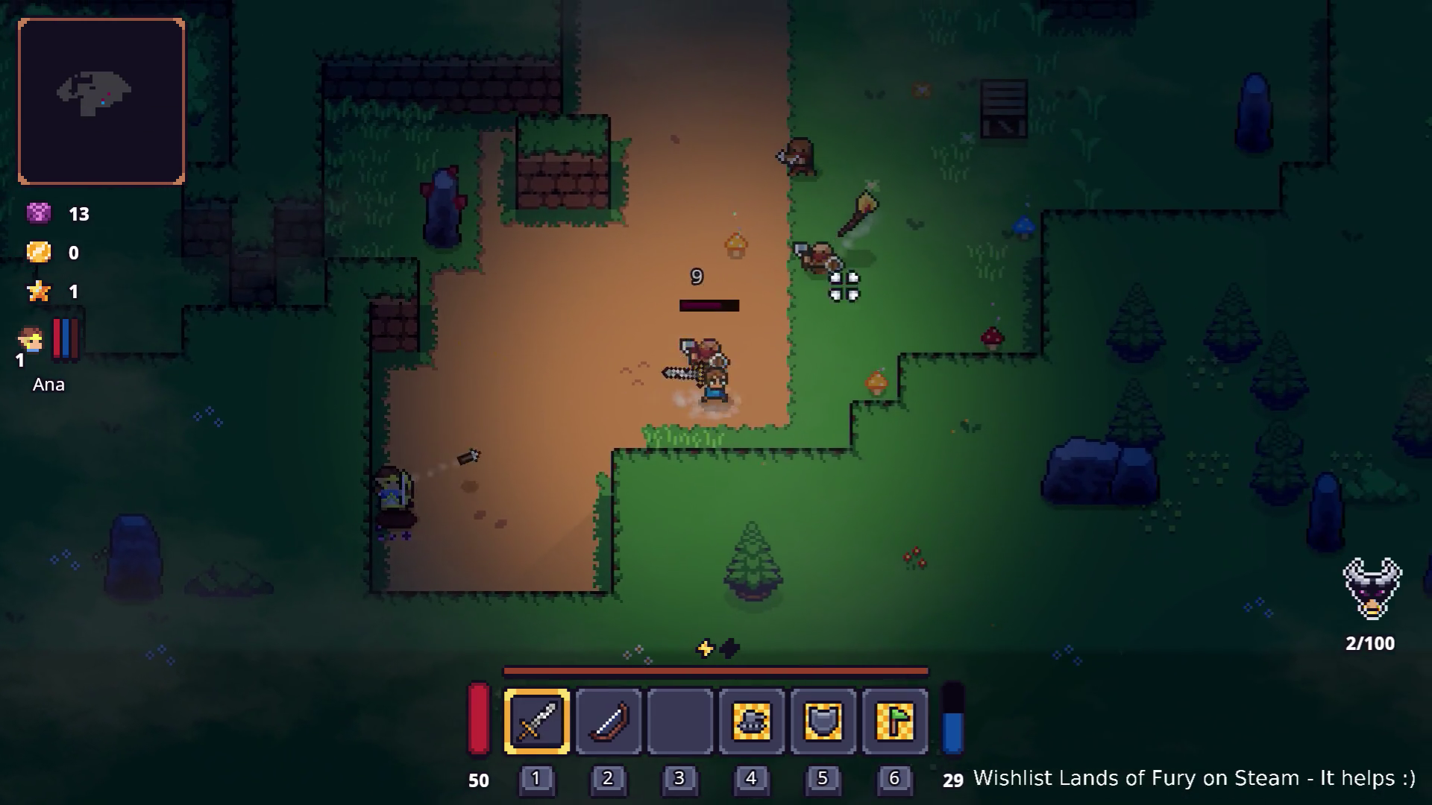
{"action": "left_click", "coordinate": [876, 292]}
{"action": "left_click", "coordinate": [924, 307]}
{"action": "left_click", "coordinate": [885, 364]}
{"action": "left_click", "coordinate": [767, 246]}
{"action": "left_click", "coordinate": [662, 275]}
{"action": "left_click", "coordinate": [760, 262]}
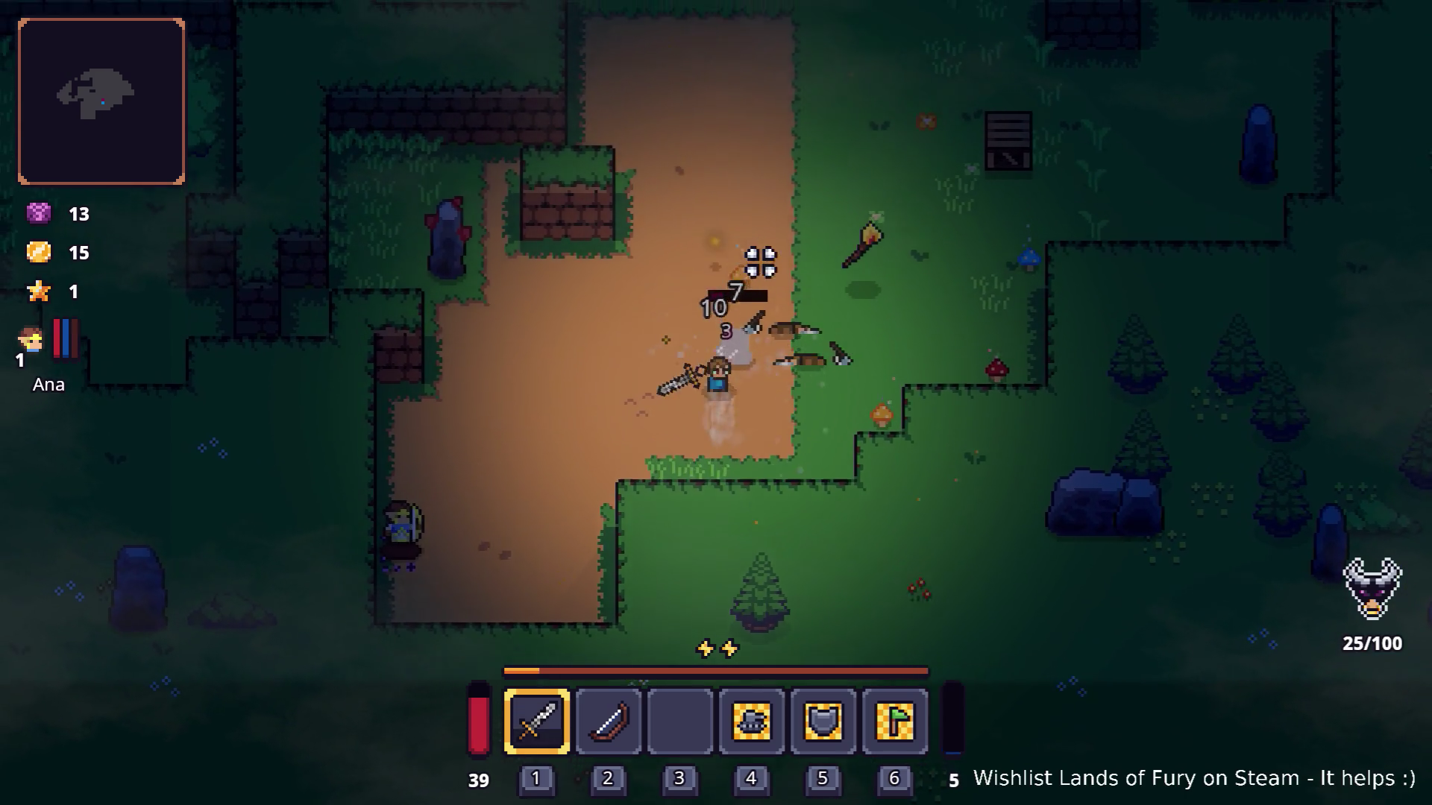
{"action": "left_click", "coordinate": [761, 263]}
Advance up-left through the forest while swinging at the remaining enemies.
{"action": "key", "text": "d"}
{"action": "left_click", "coordinate": [827, 276]}
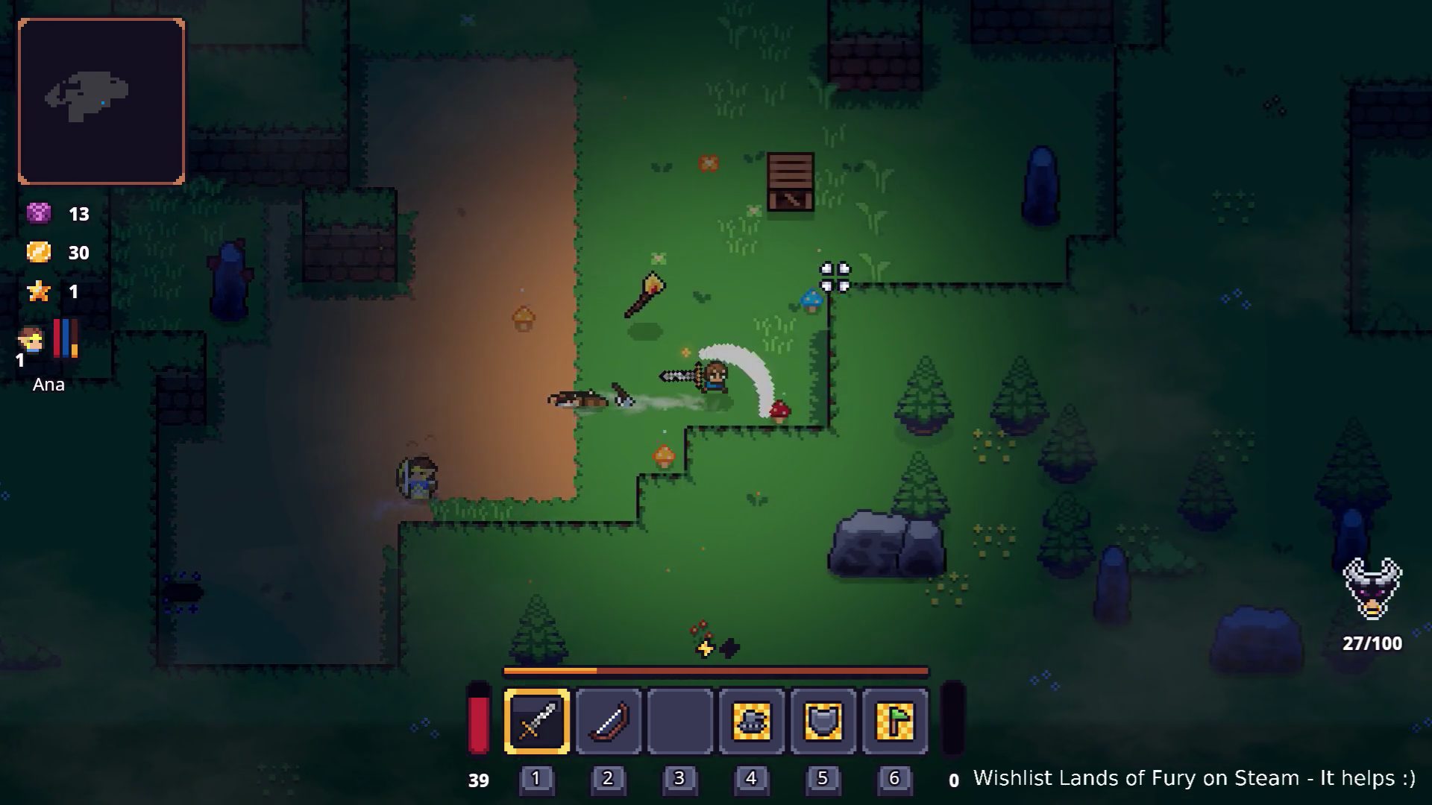
{"action": "left_click", "coordinate": [834, 278]}
{"action": "key", "text": "w"}
{"action": "left_click", "coordinate": [834, 278]}
{"action": "left_click", "coordinate": [674, 293]}
{"action": "left_click", "coordinate": [633, 286]}
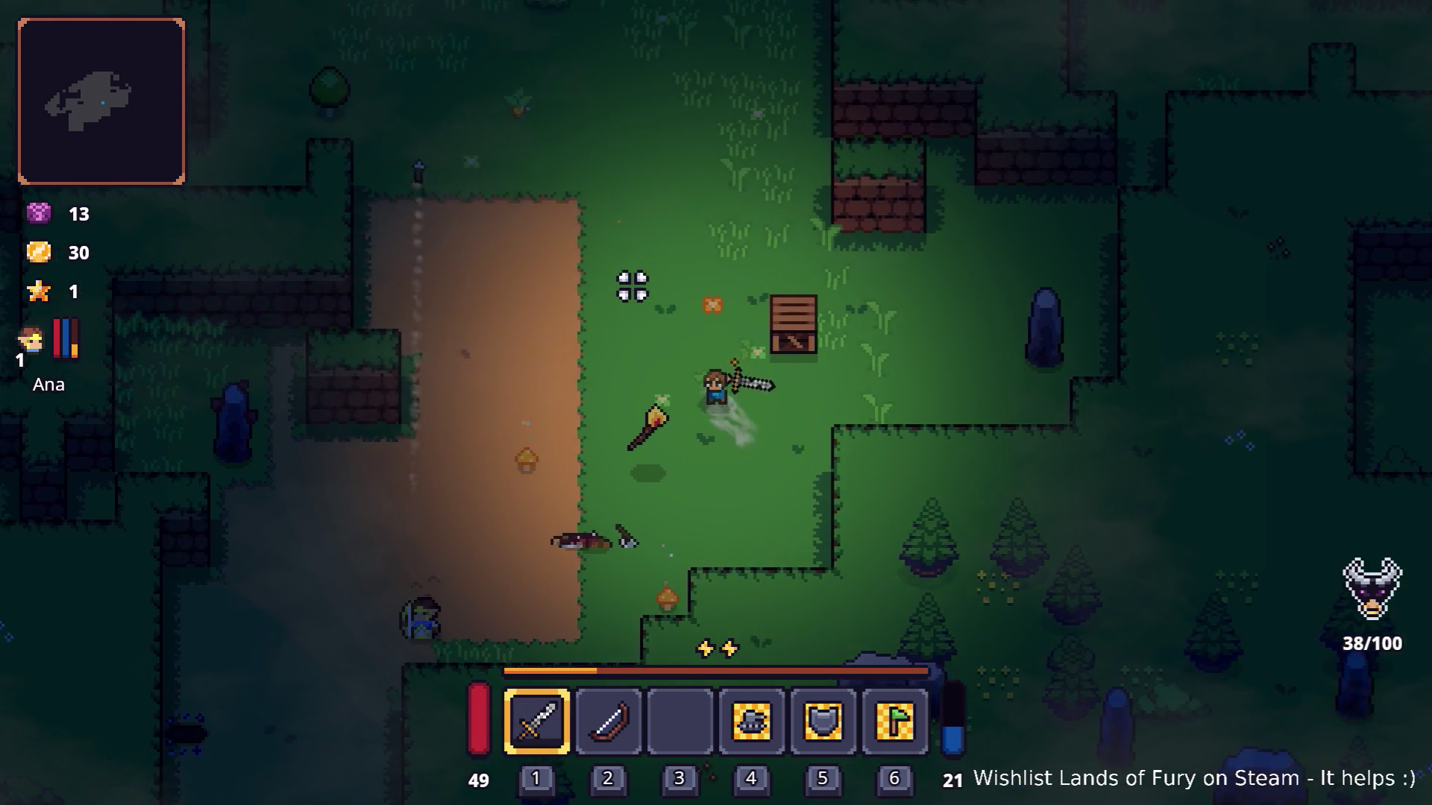
{"action": "key", "text": "w"}
{"action": "key", "text": "a"}
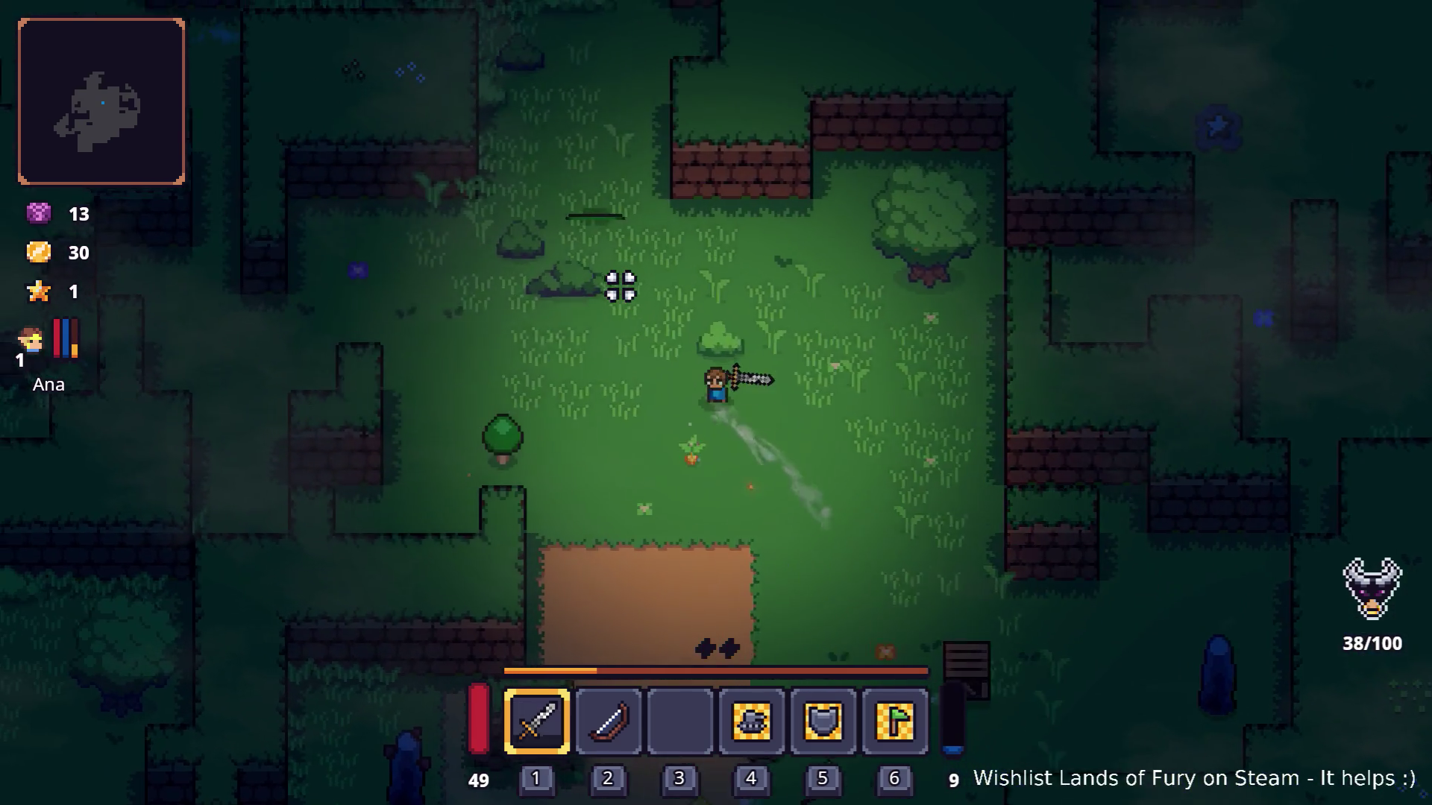
{"action": "key", "text": "a"}
{"action": "left_click", "coordinate": [597, 281]}
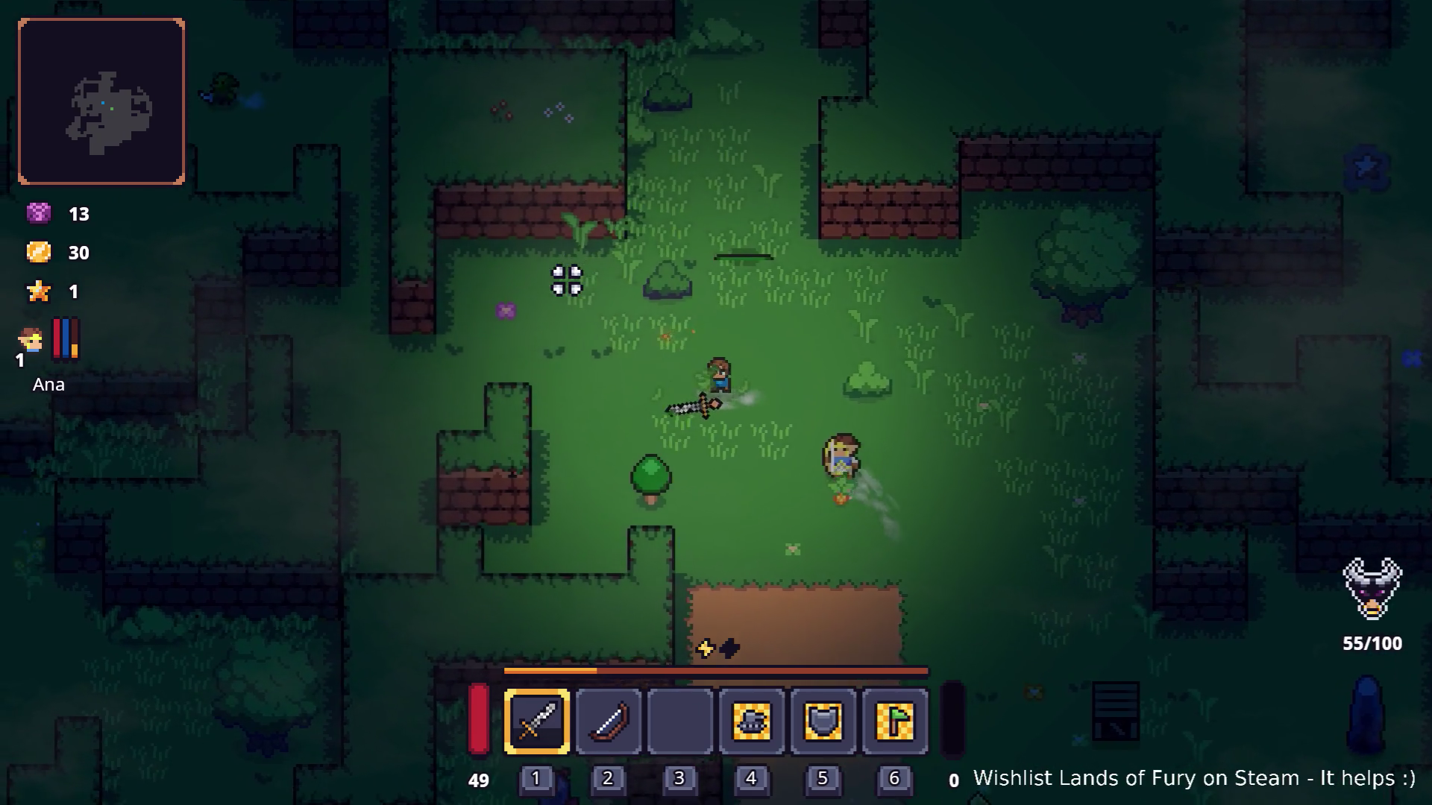
Walk past the anvil altar and down the dirt path, then spend the star in the ALMA core panel.
{"action": "key", "text": "a"}
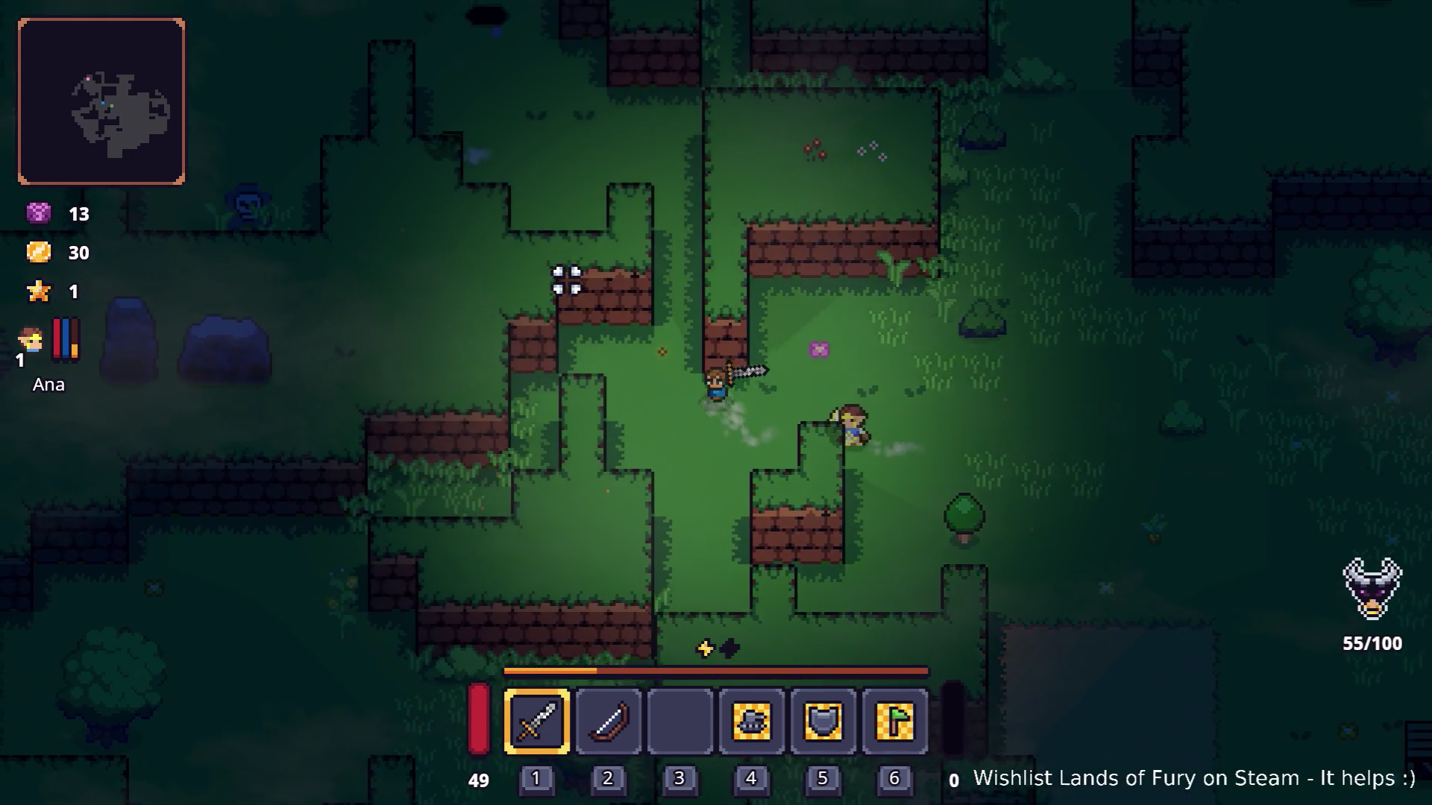
{"action": "key", "text": "w"}
{"action": "key", "text": "a"}
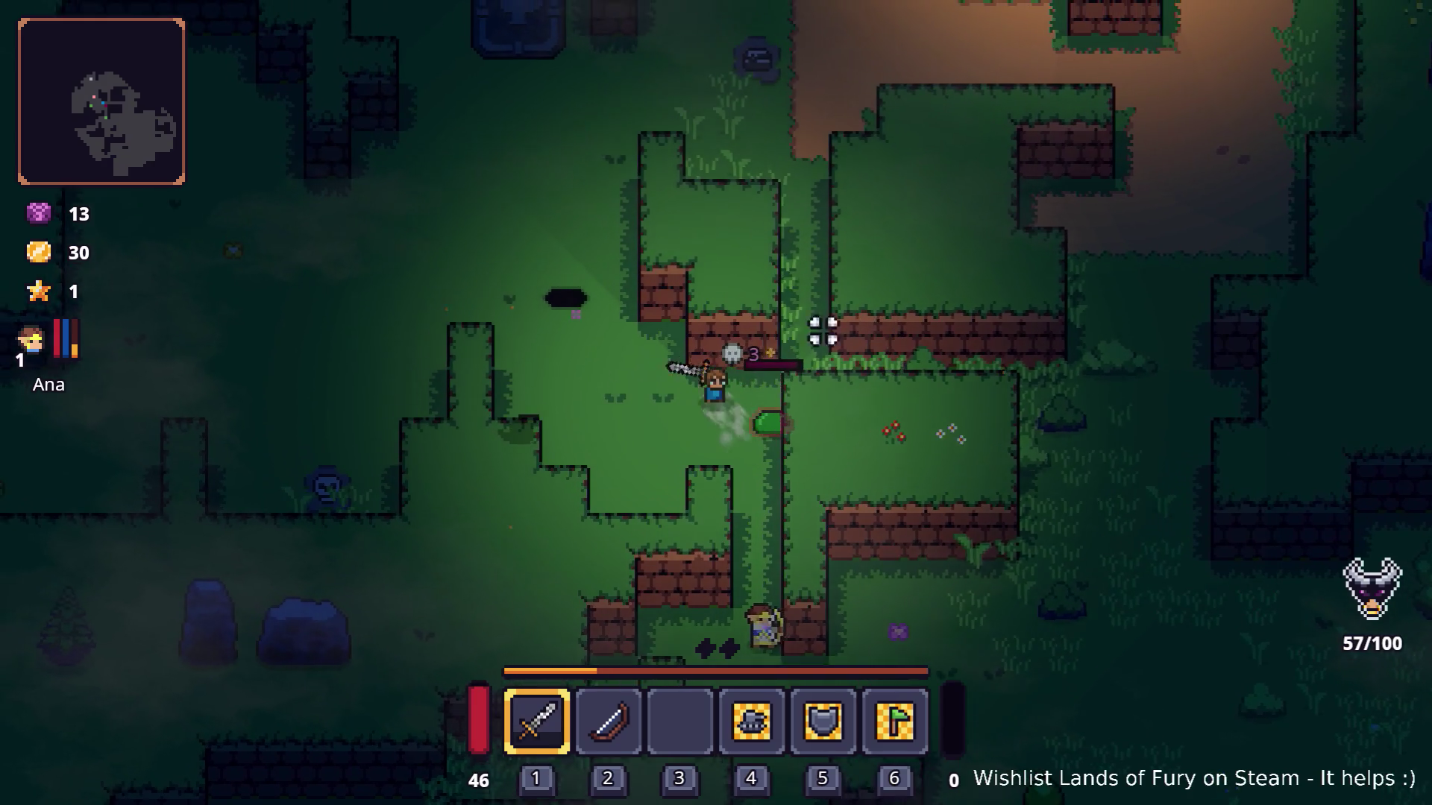
{"action": "key", "text": "a"}
{"action": "key", "text": "w"}
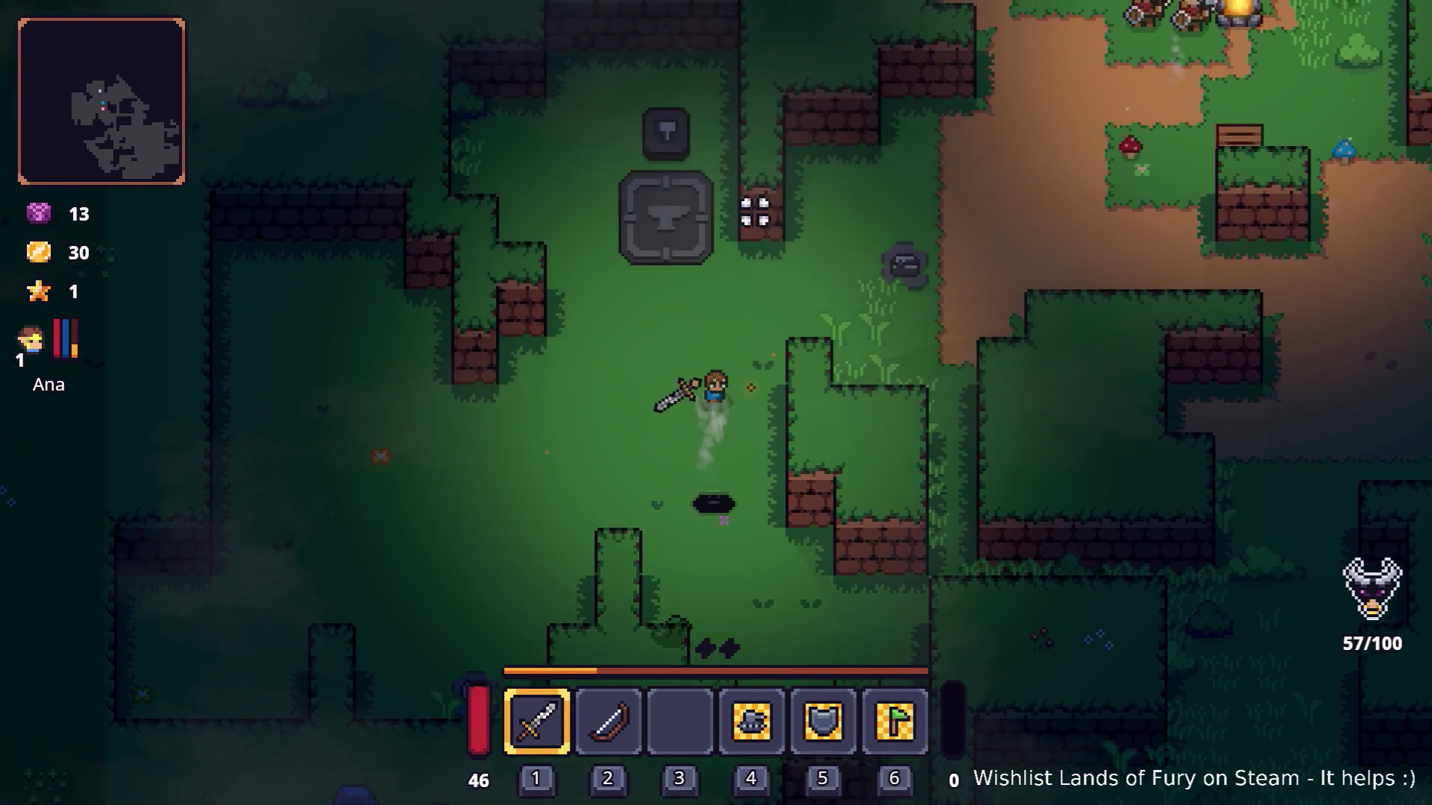
{"action": "key", "text": "w"}
{"action": "key", "text": "d"}
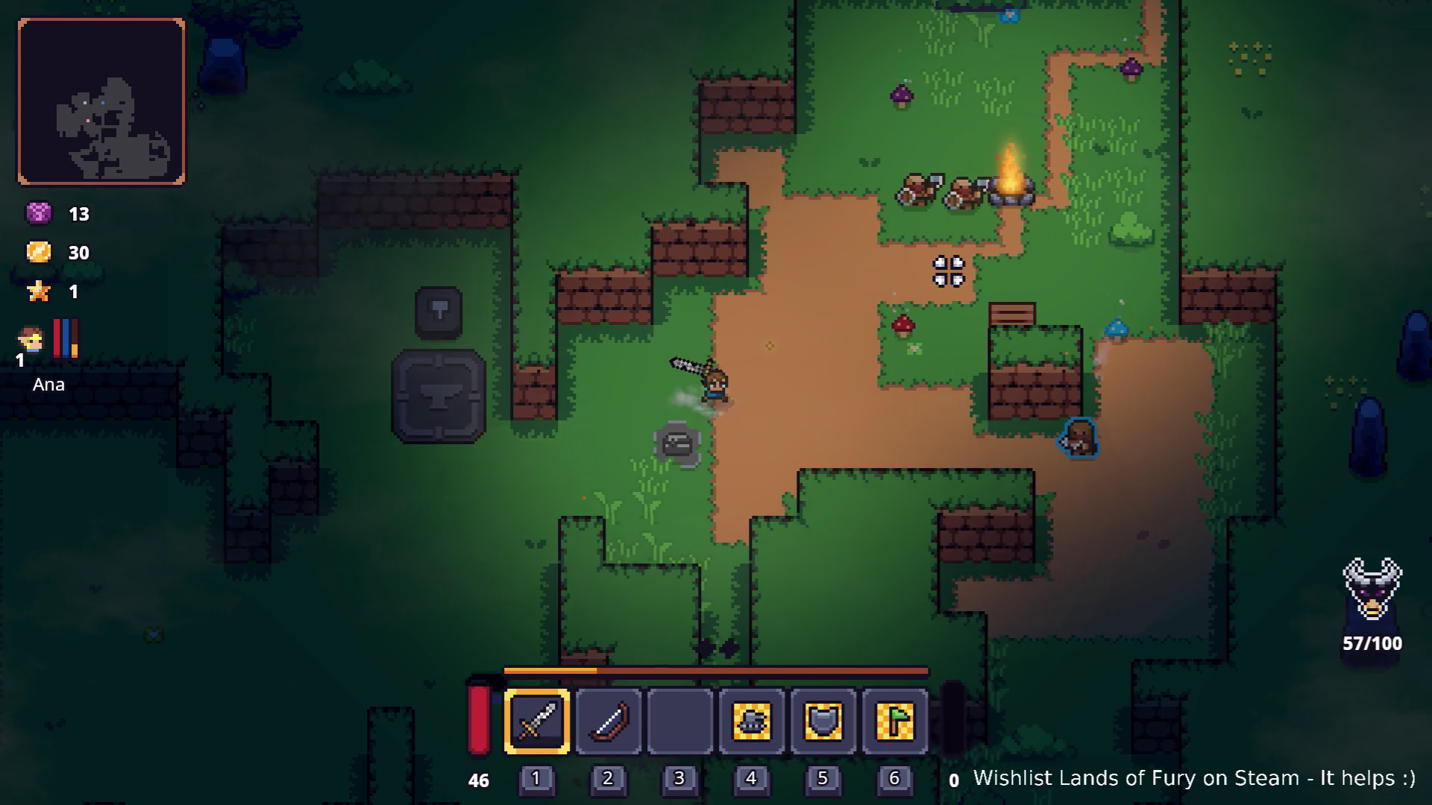
{"action": "key", "text": "d"}
{"action": "key", "text": "s"}
{"action": "left_click", "coordinate": [945, 272]}
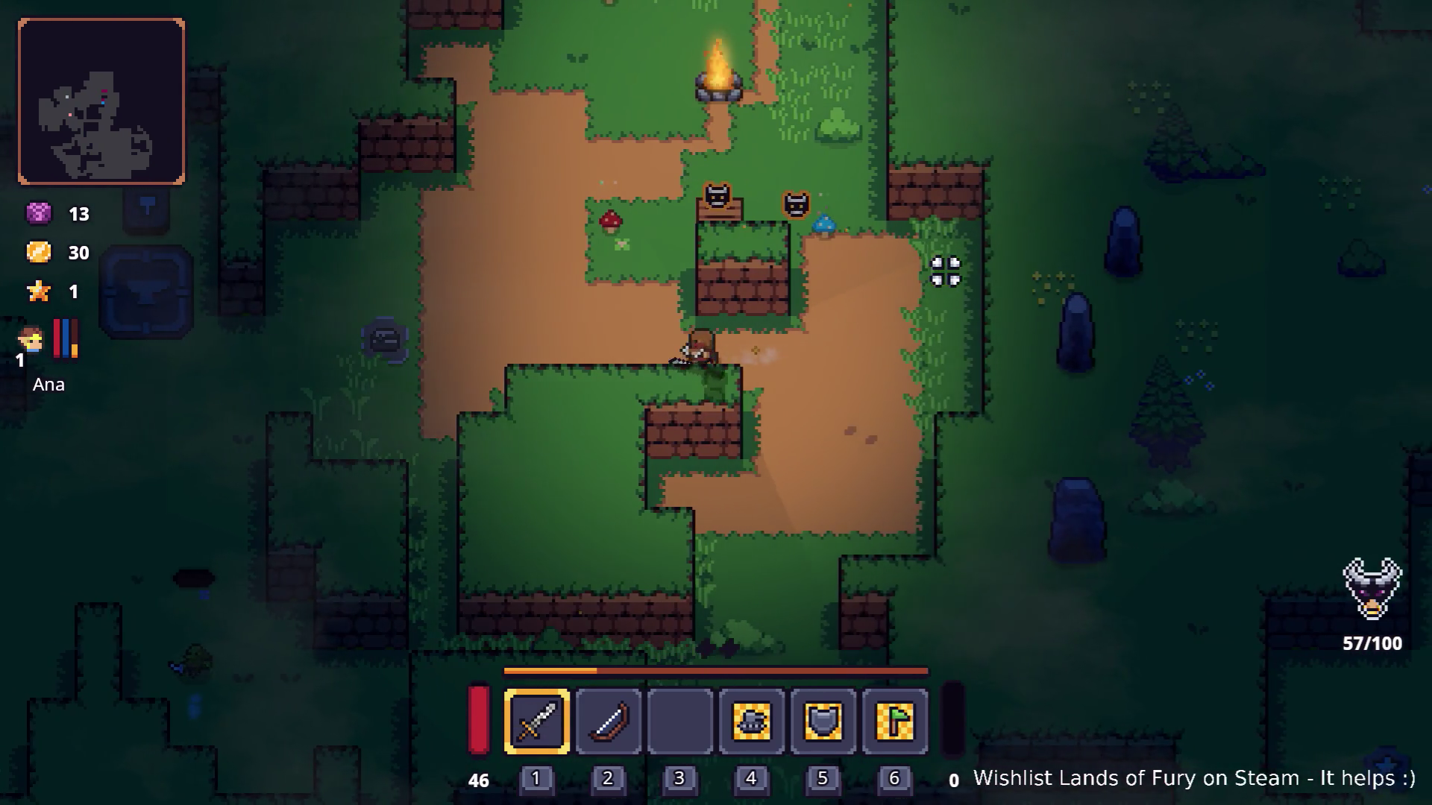
{"action": "key", "text": "s"}
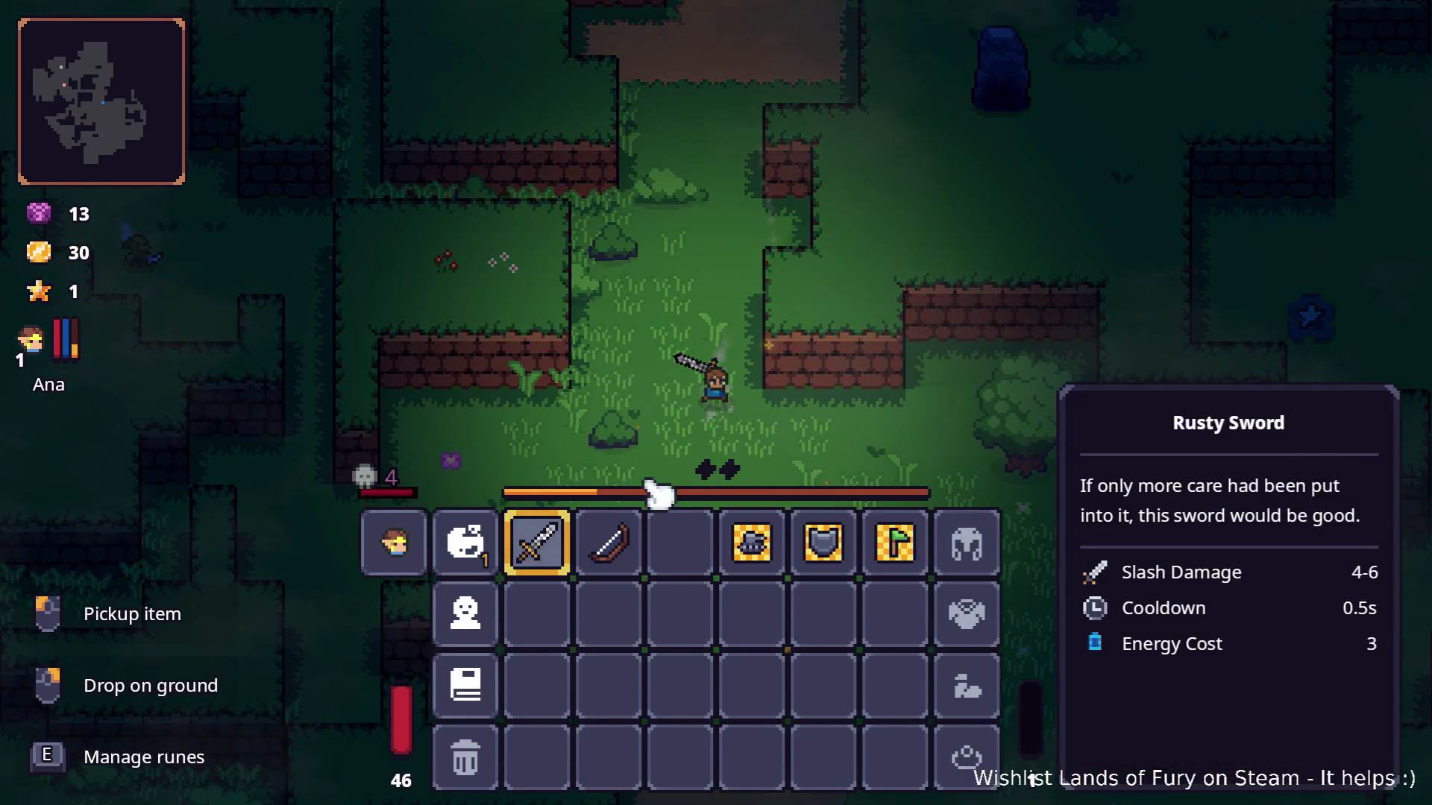
{"action": "key", "text": "i"}
{"action": "key", "text": "d"}
{"action": "key", "text": "s"}
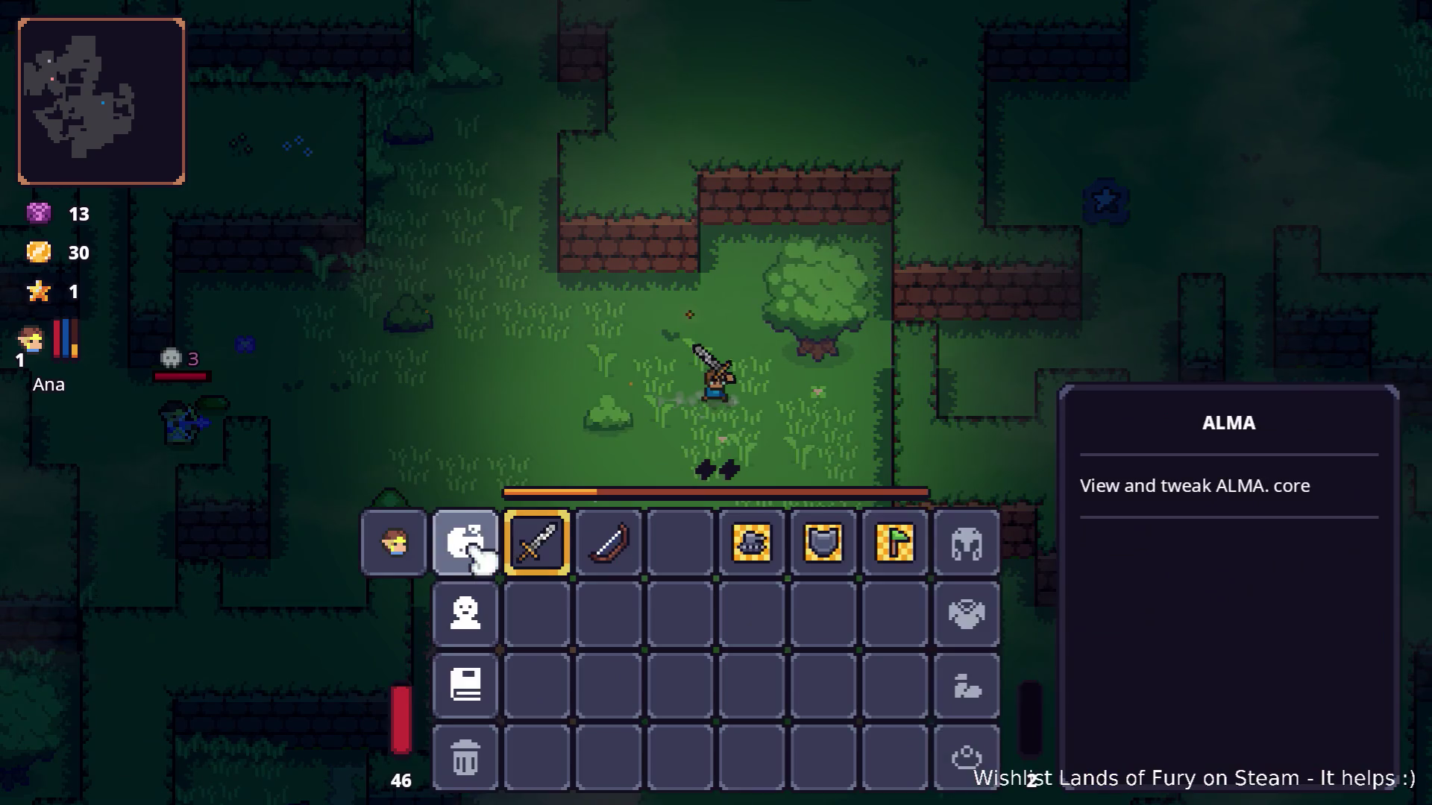
{"action": "left_click", "coordinate": [466, 544]}
{"action": "left_click", "coordinate": [658, 686]}
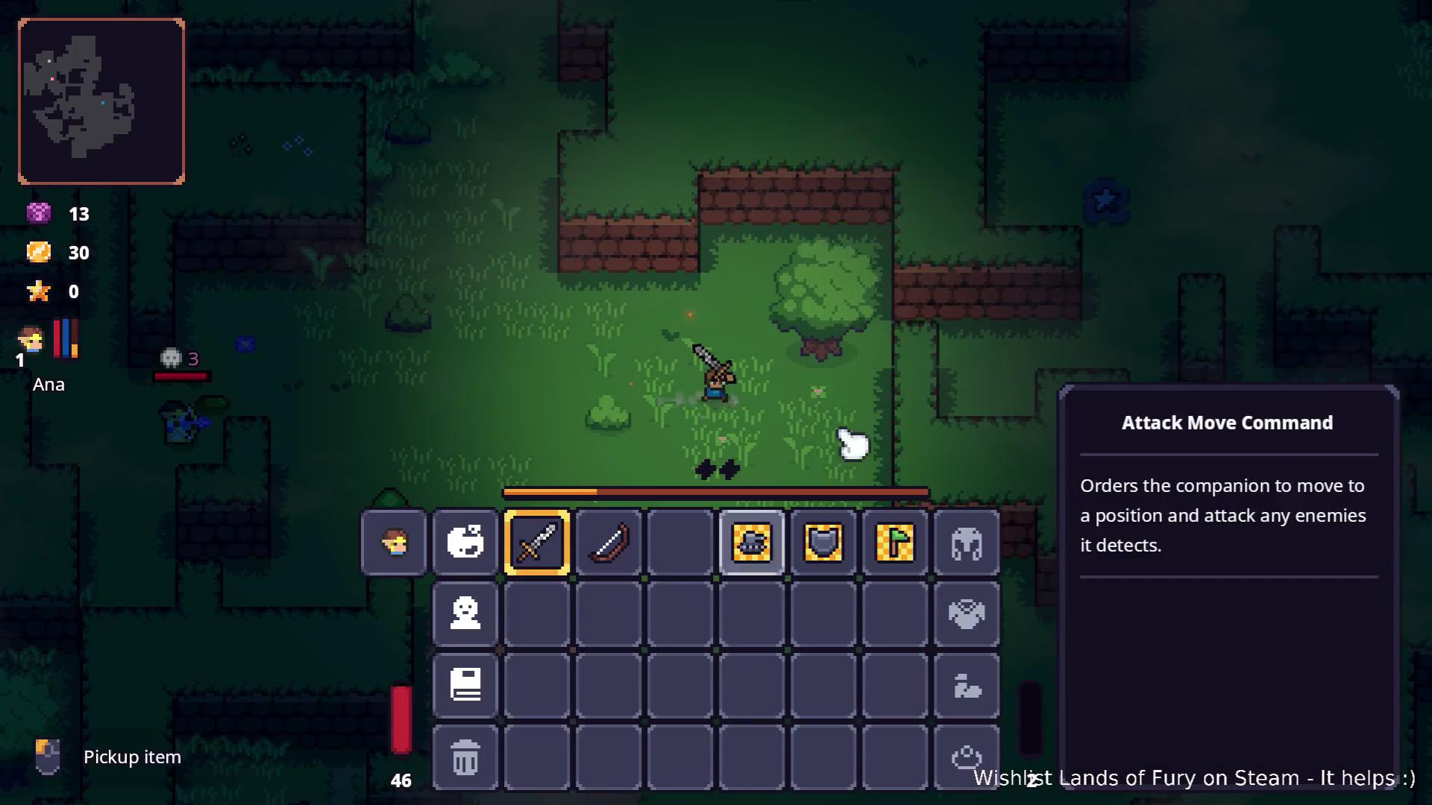
Walk the hero through the forest maze corridors, right, down and back up-left.
{"action": "key", "text": "d"}
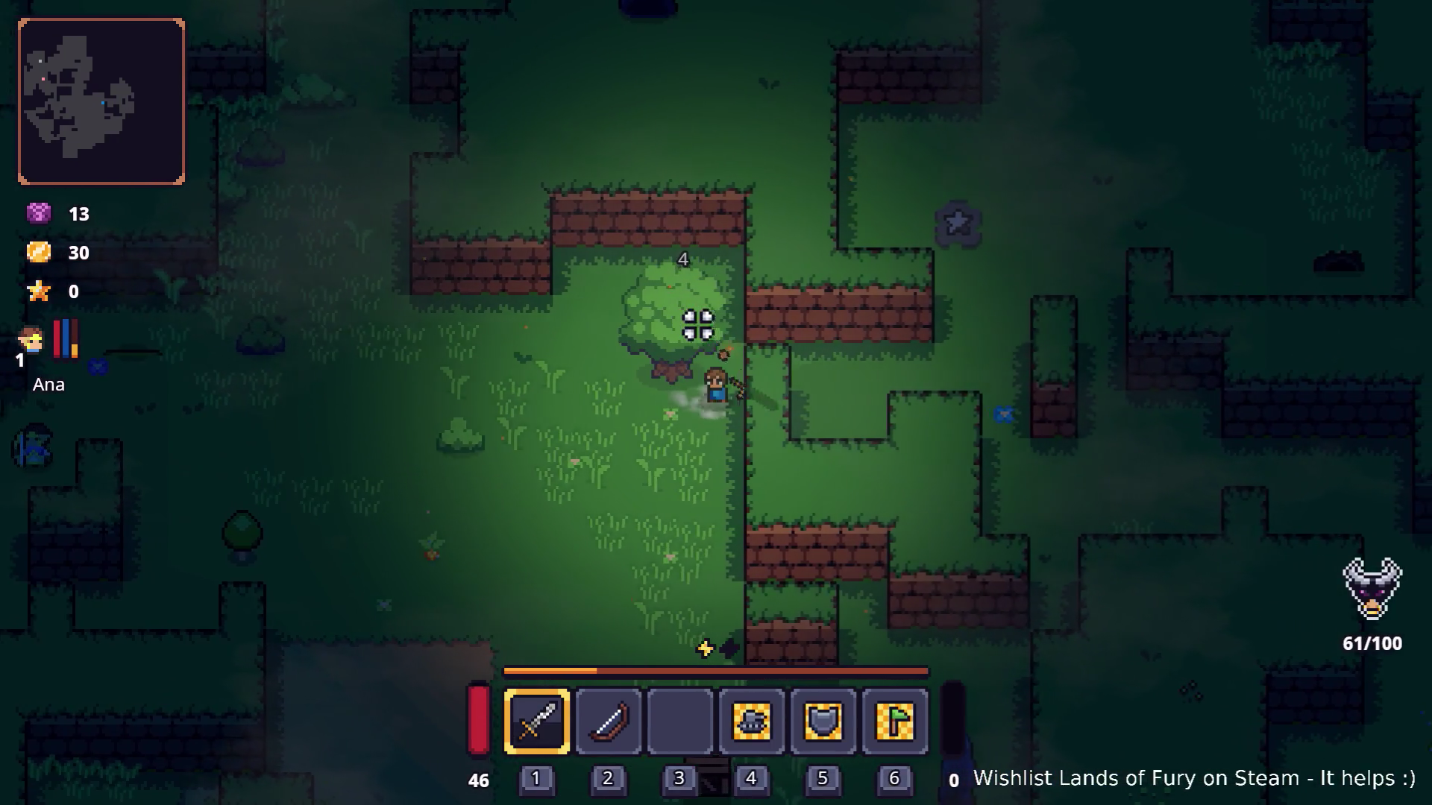
{"action": "key", "text": "s"}
{"action": "key", "text": "d"}
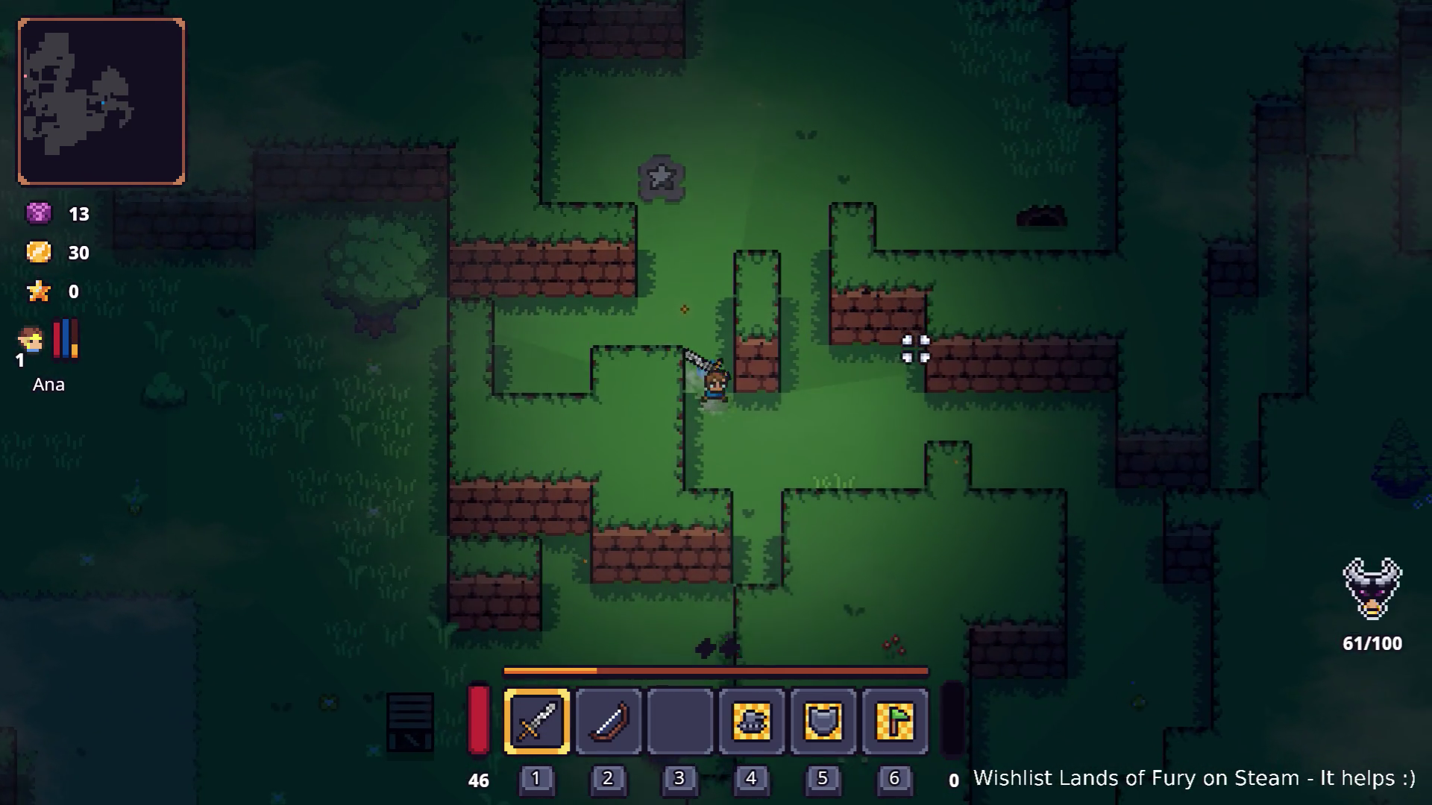
{"action": "key", "text": "s"}
{"action": "key", "text": "d"}
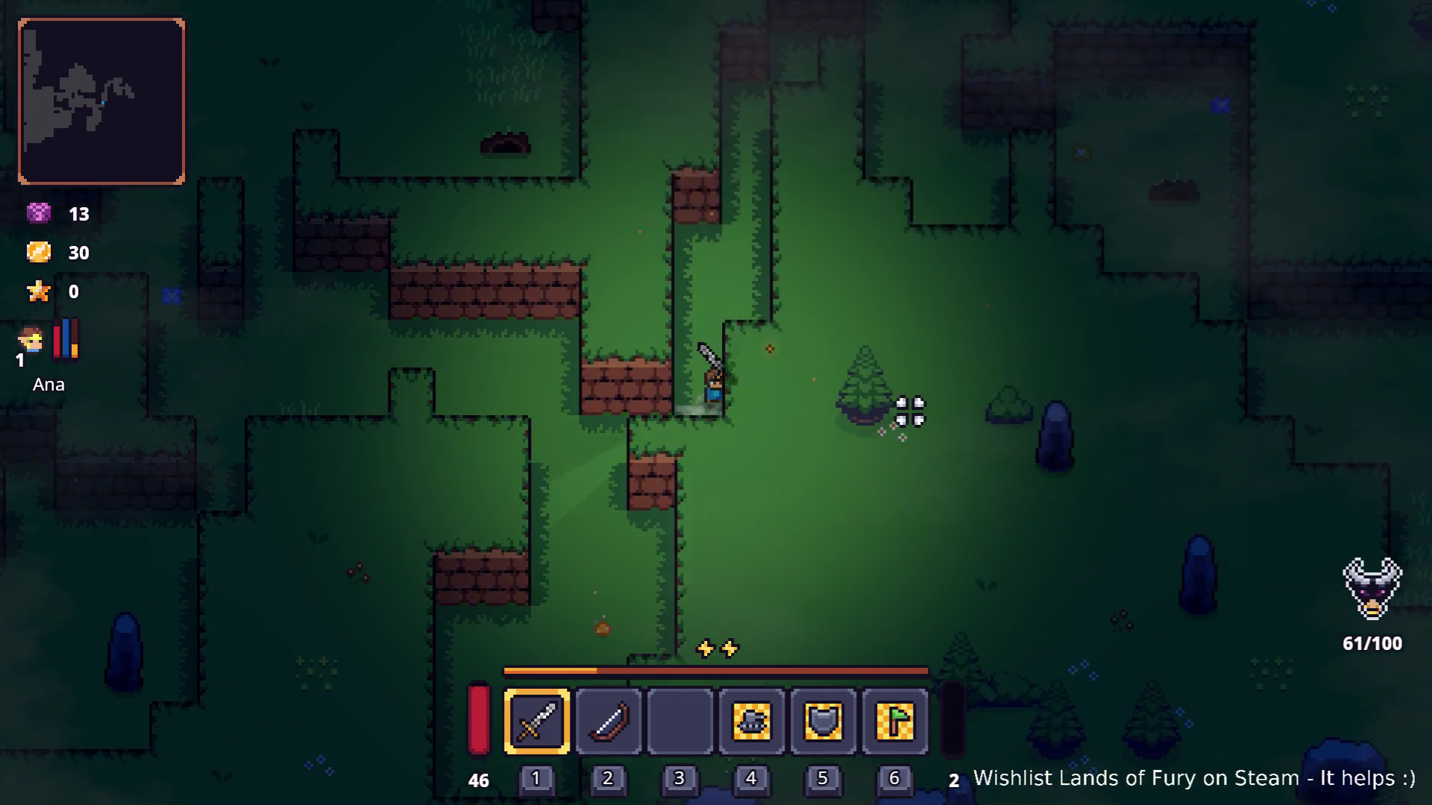
{"action": "key", "text": "w"}
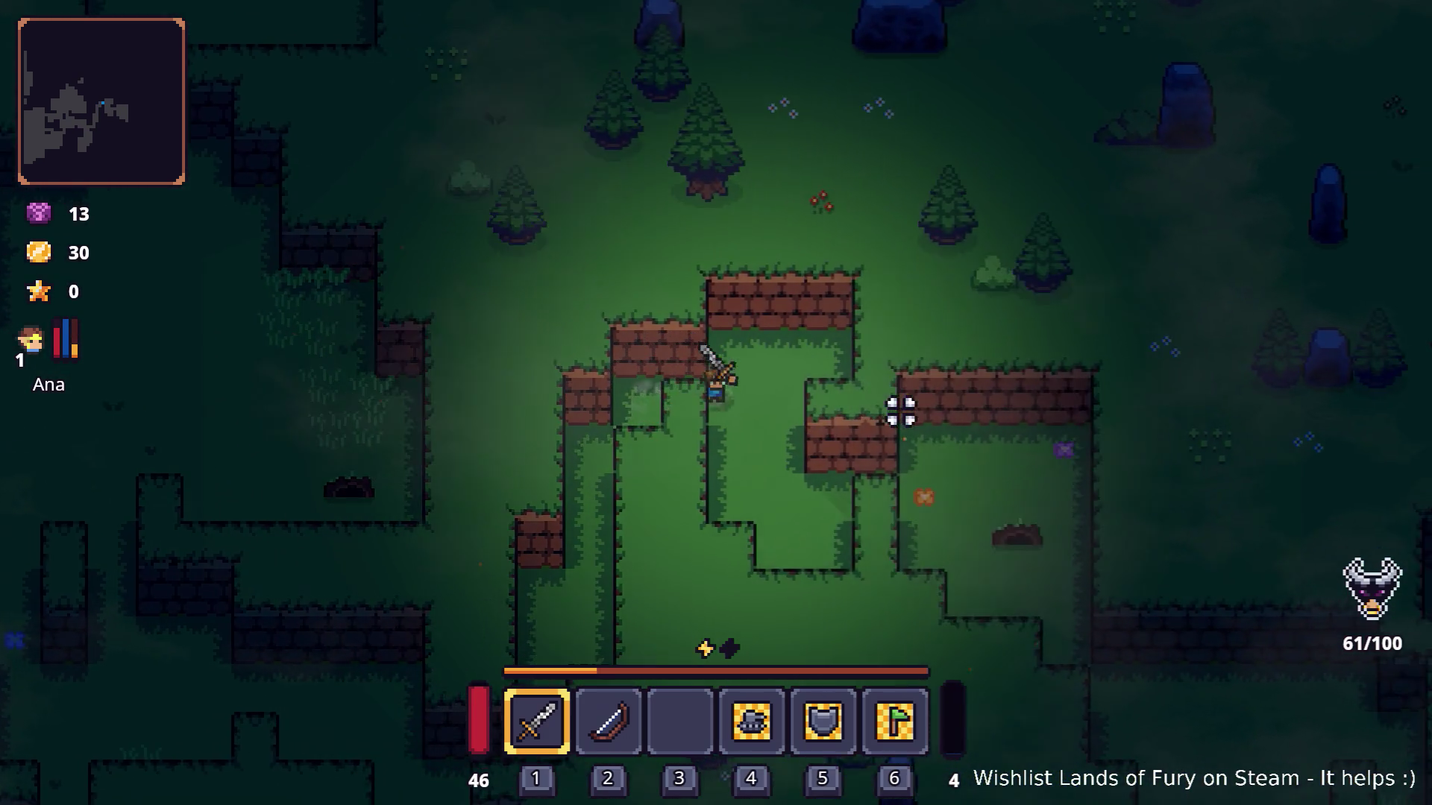
{"action": "key", "text": "s"}
{"action": "key", "text": "d"}
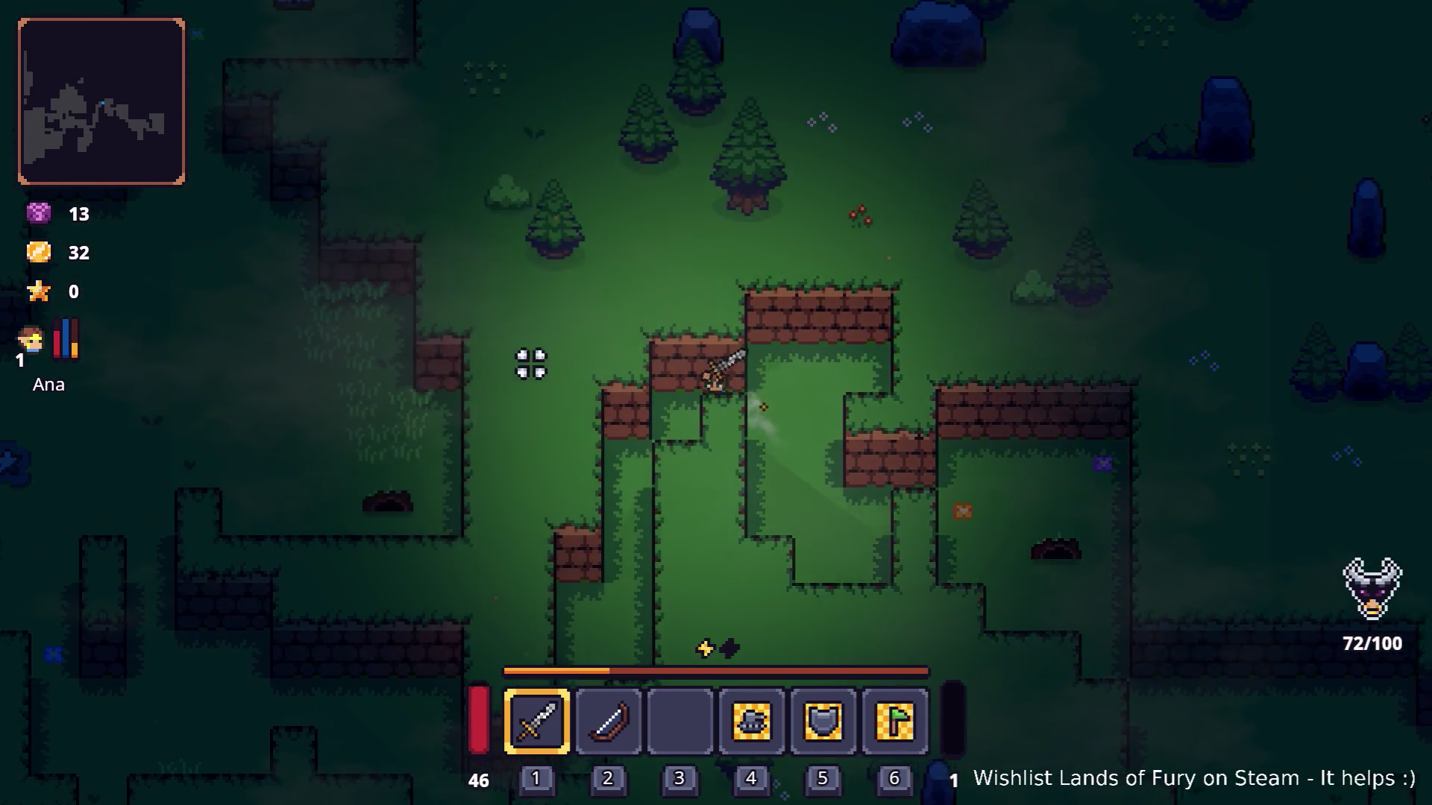
{"action": "key", "text": "s"}
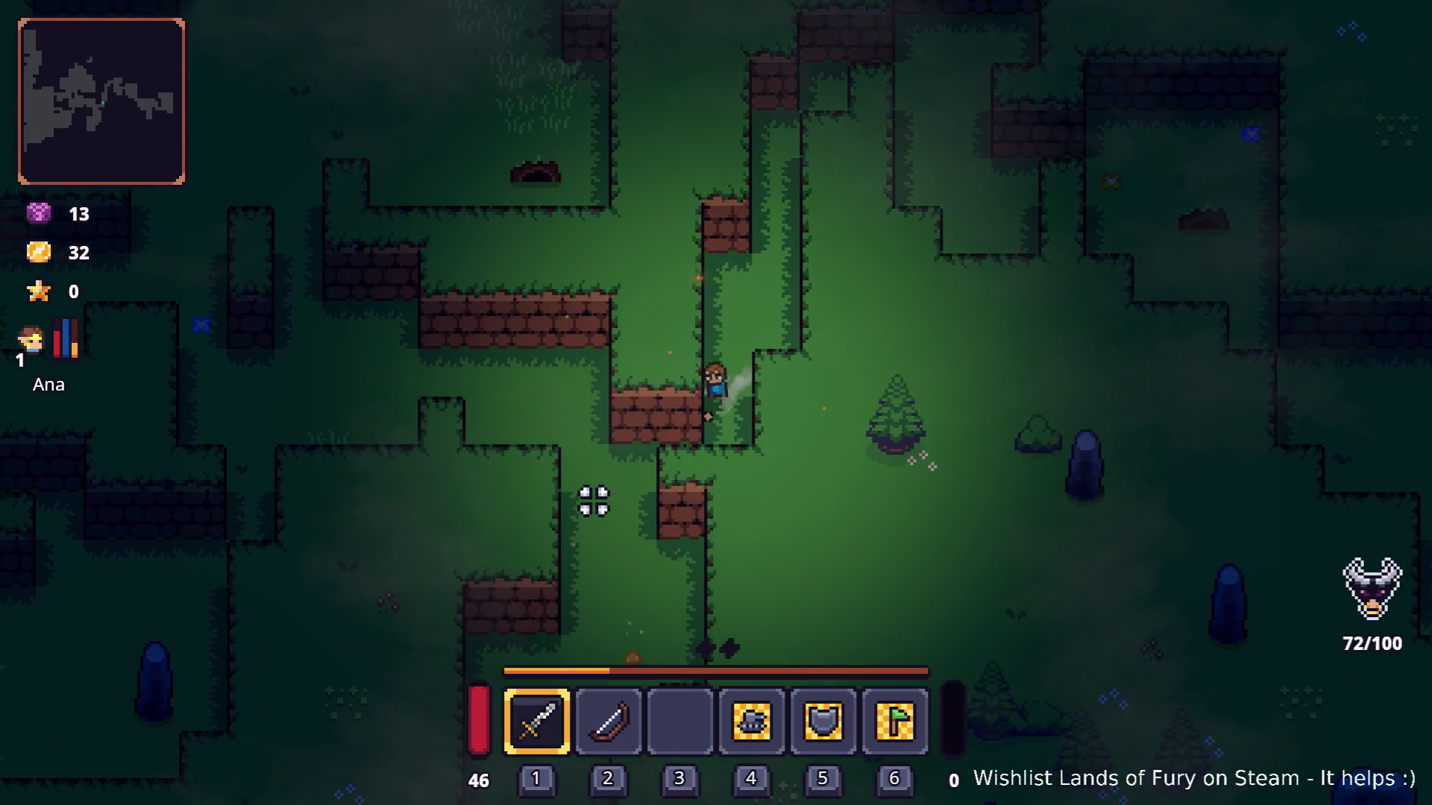
{"action": "key", "text": "w"}
{"action": "key", "text": "a"}
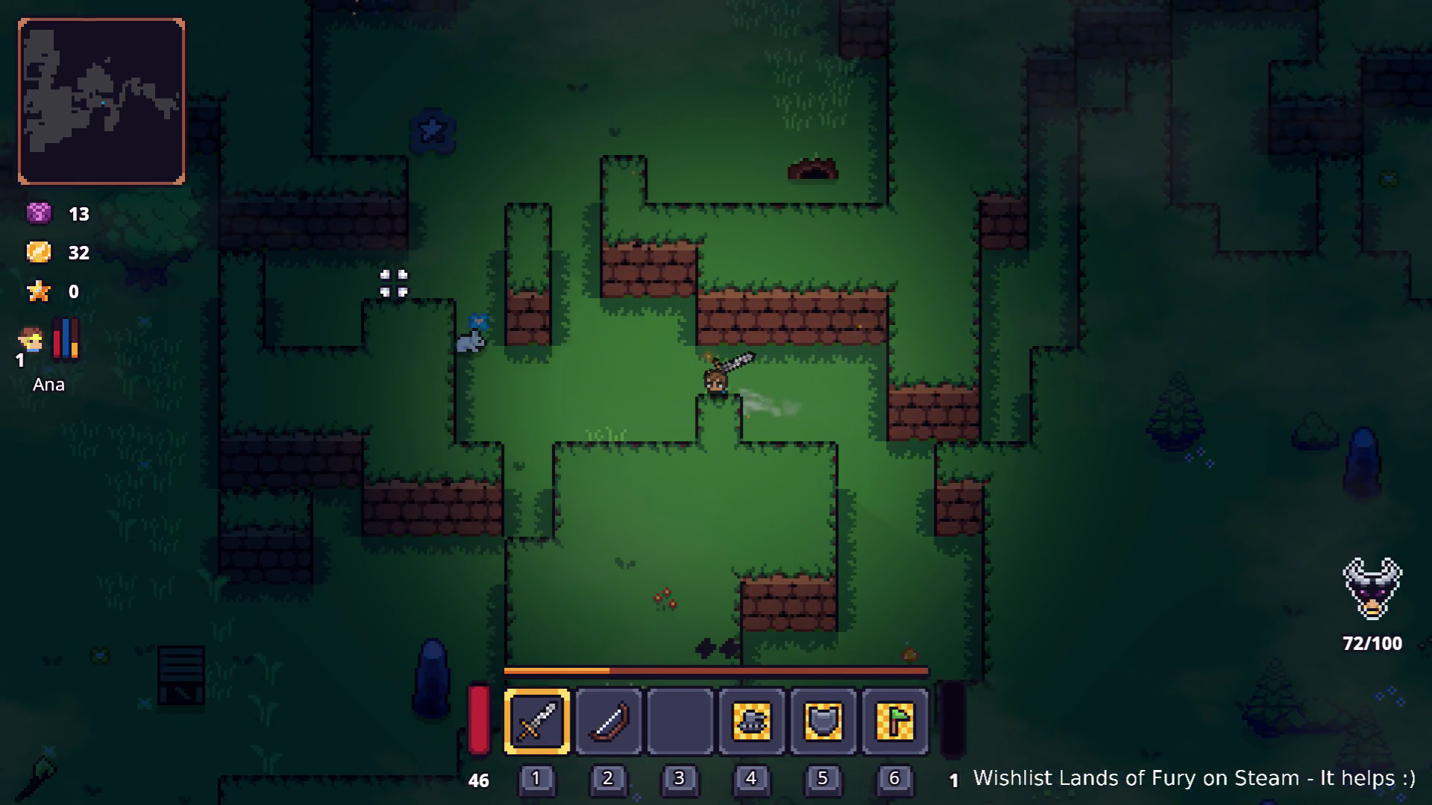
{"action": "key", "text": "w"}
{"action": "key", "text": "a"}
{"action": "key", "text": "w"}
Fight past the enemies near the chests and continue north, then left.
{"action": "left_click", "coordinate": [636, 224]}
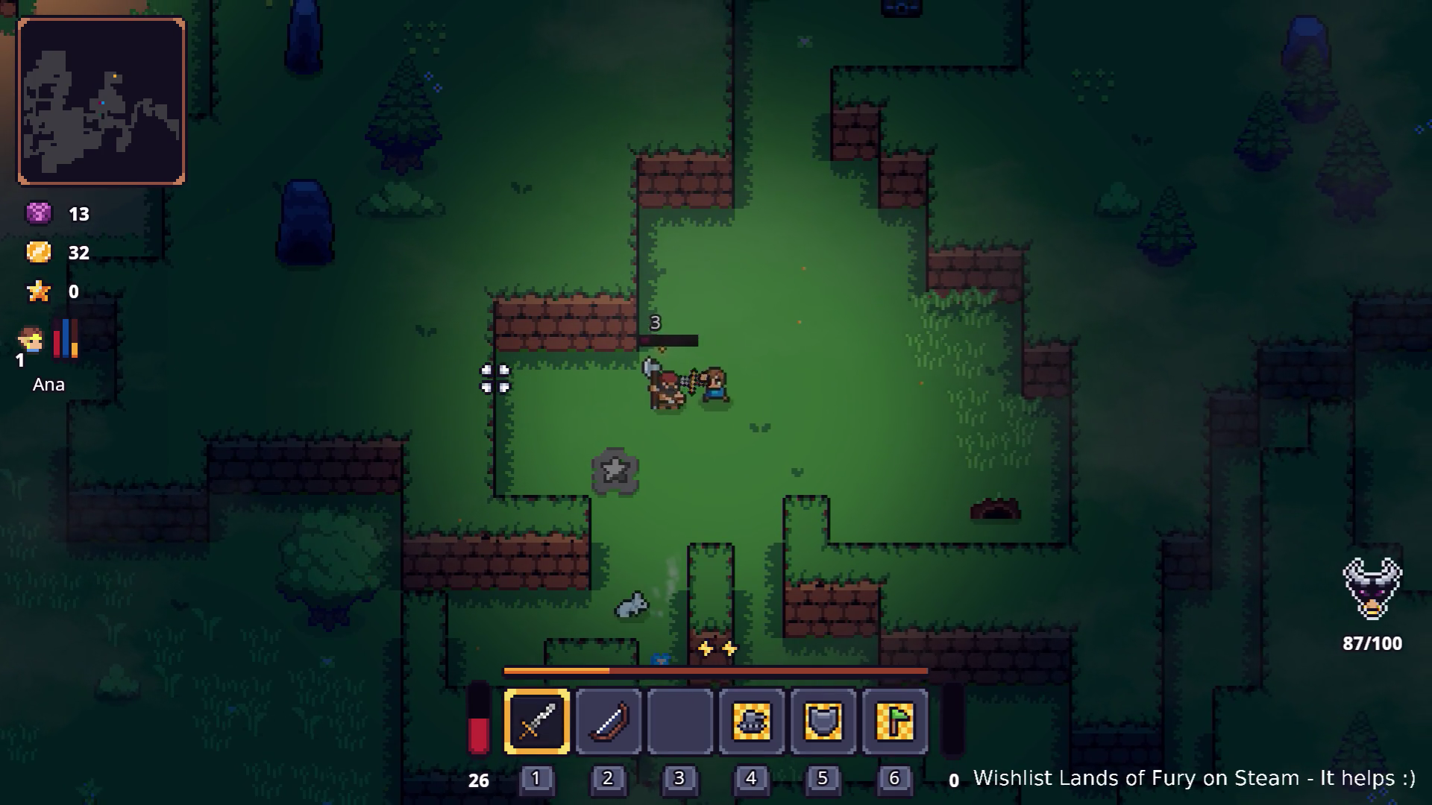
{"action": "key", "text": "w"}
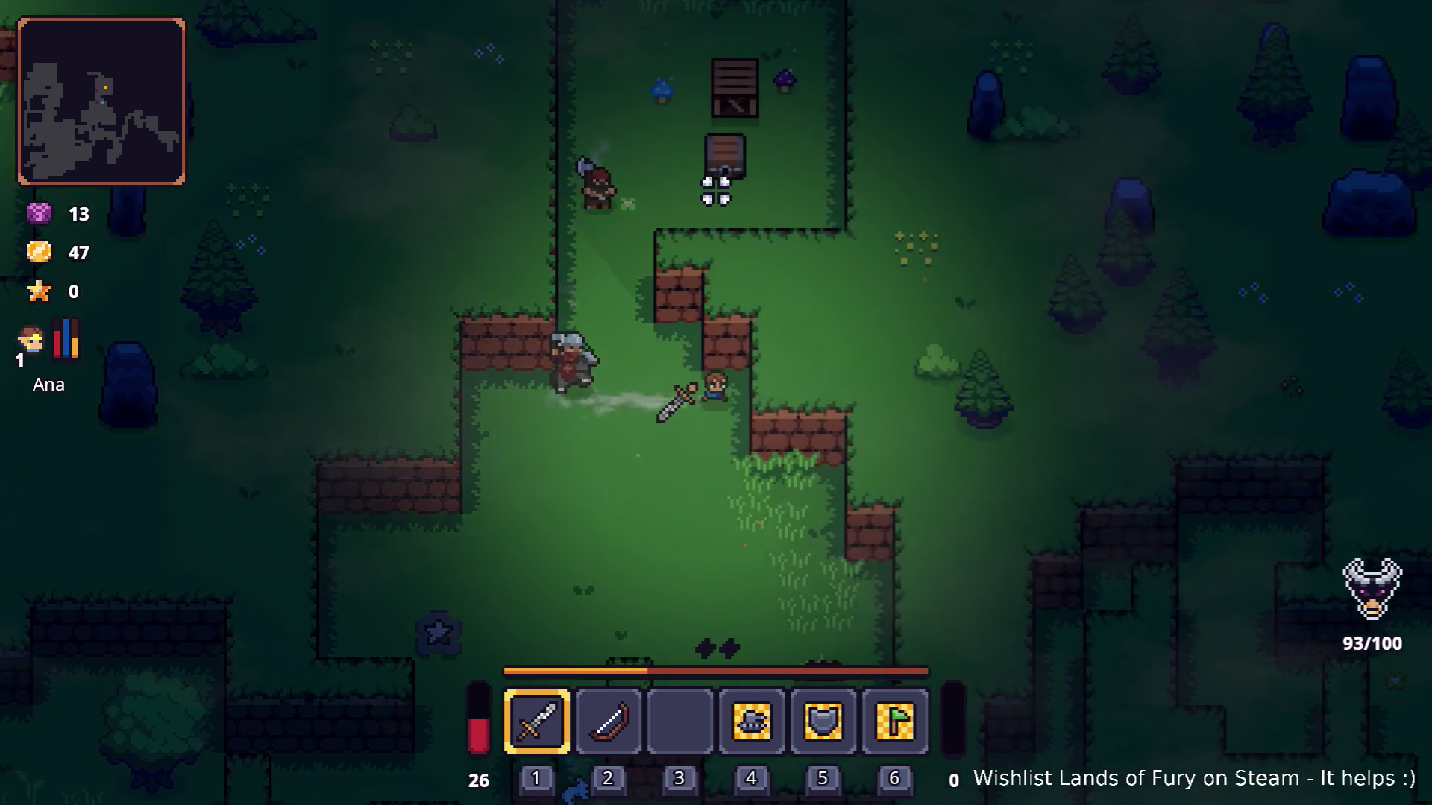
{"action": "key", "text": "w"}
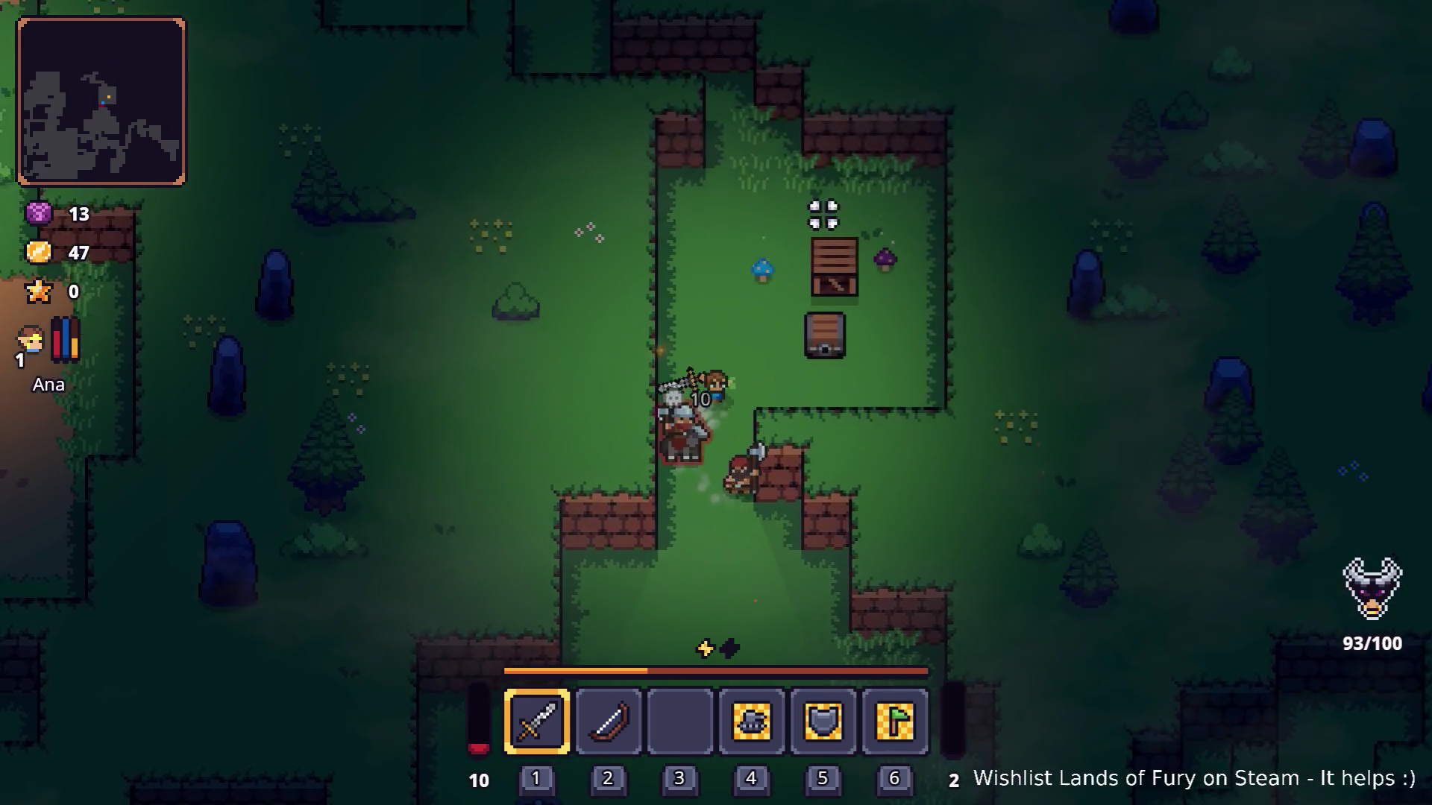
{"action": "left_click", "coordinate": [830, 263]}
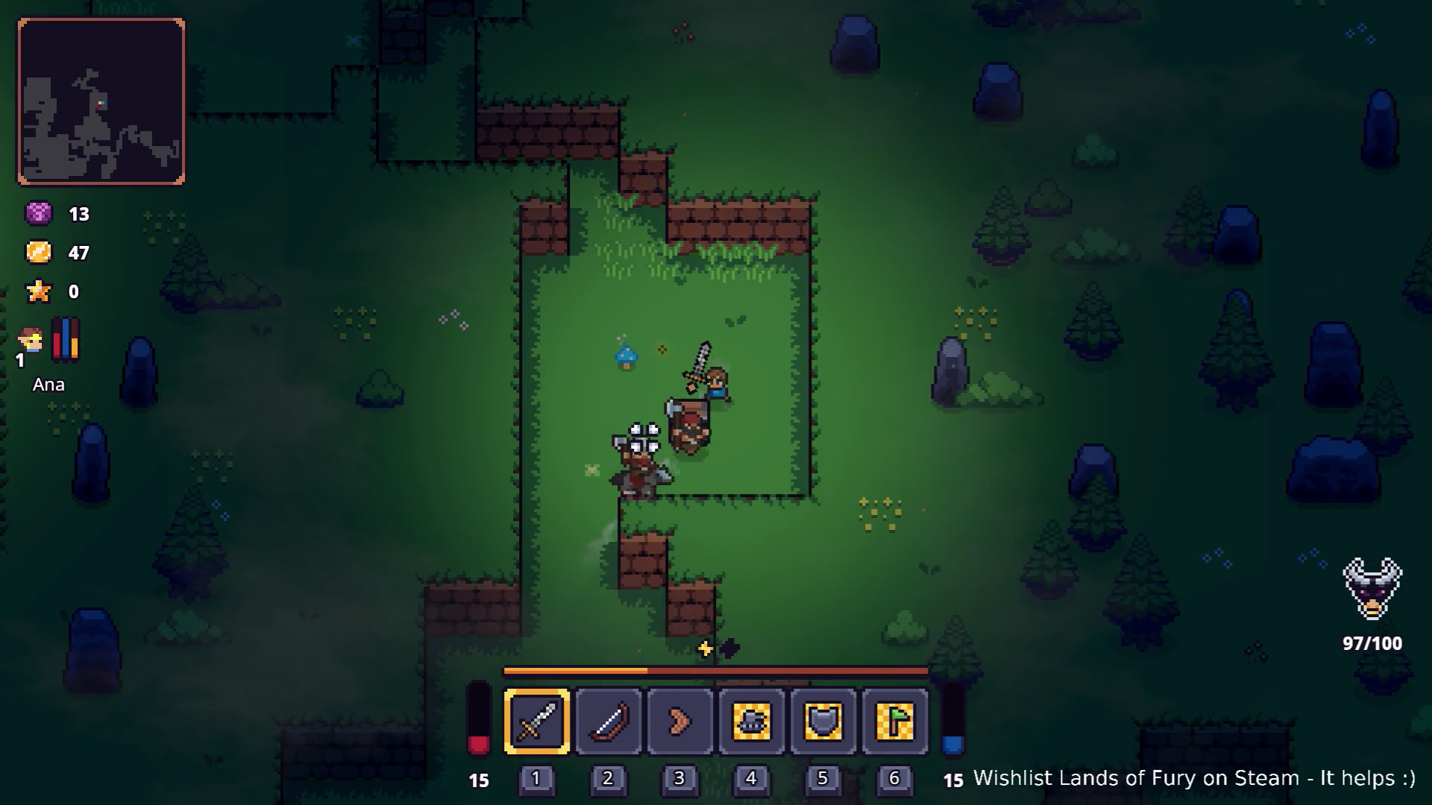
{"action": "key", "text": "w"}
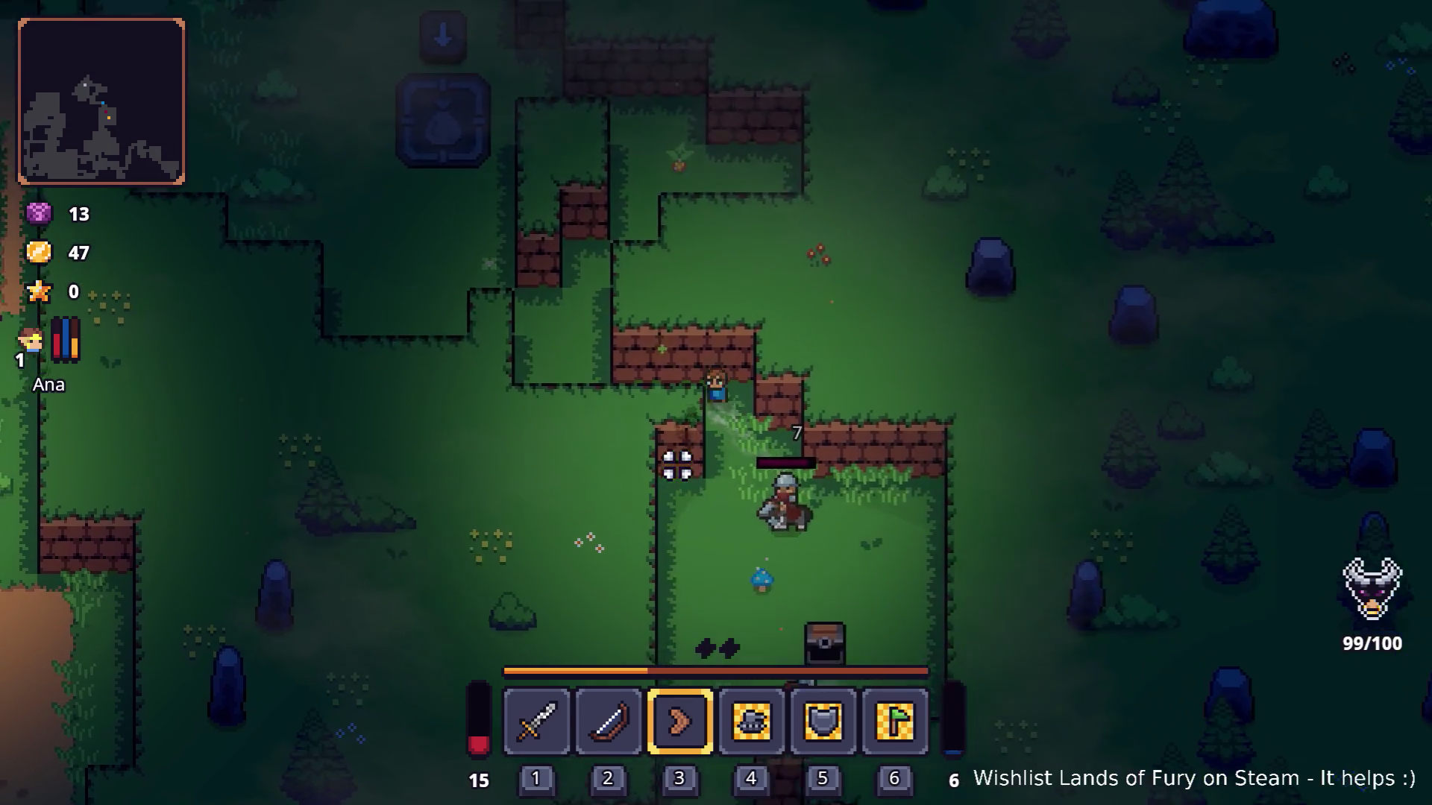
{"action": "key", "text": "a"}
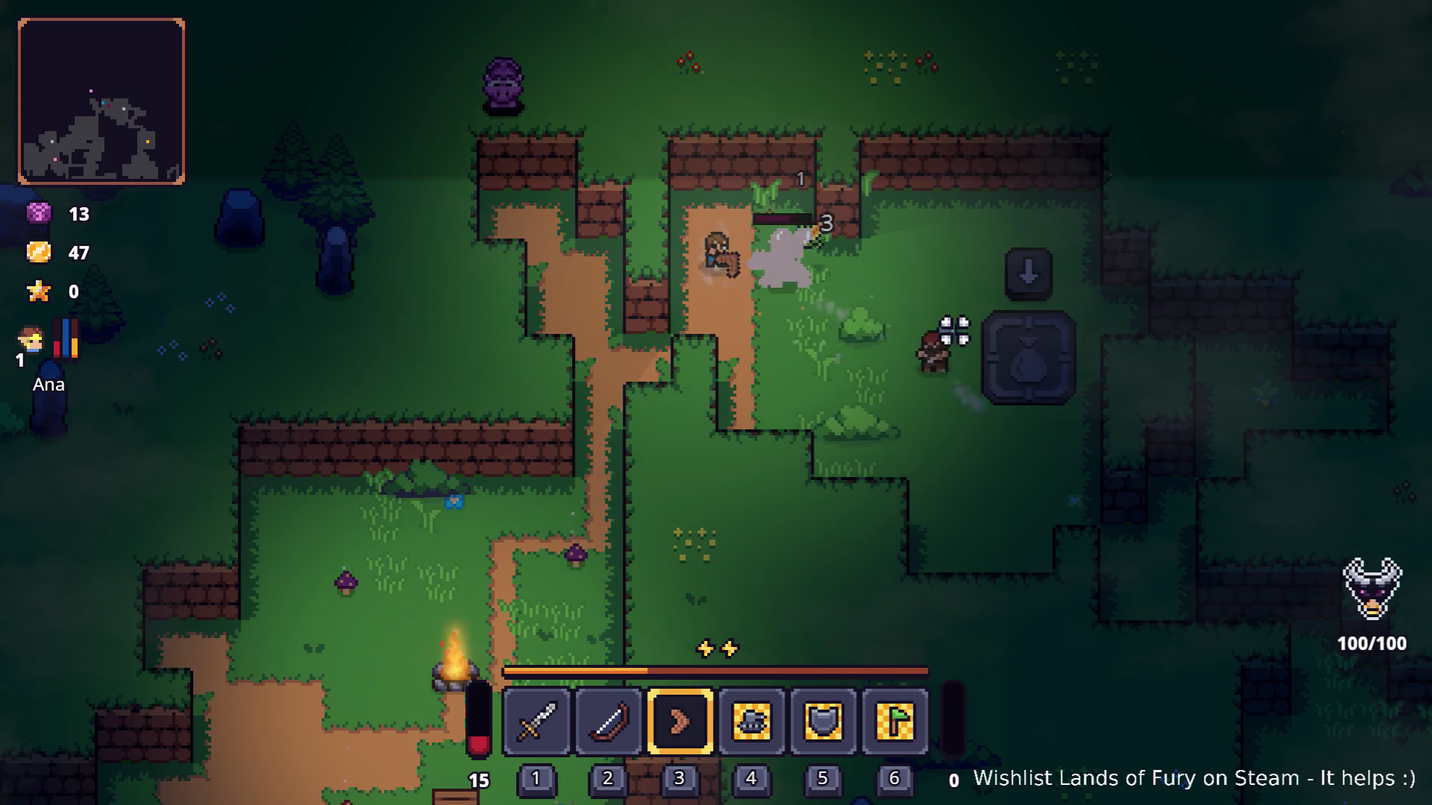
Equip the sword, dash into Lesser Didra Cavern, then restart the run from the Pause menu.
{"action": "key", "text": "s"}
{"action": "key", "text": "1"}
{"action": "key", "text": "a"}
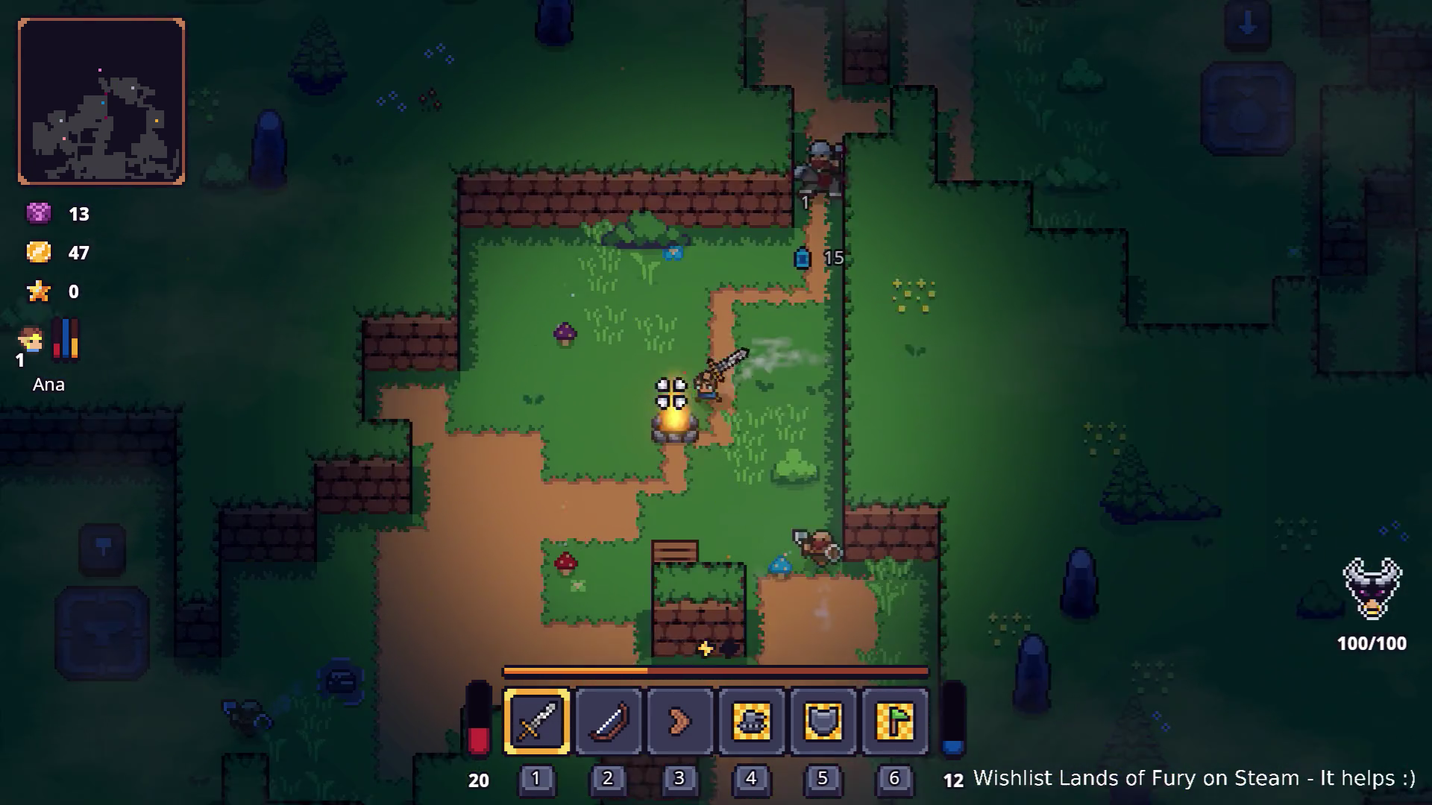
{"action": "left_click", "coordinate": [690, 399]}
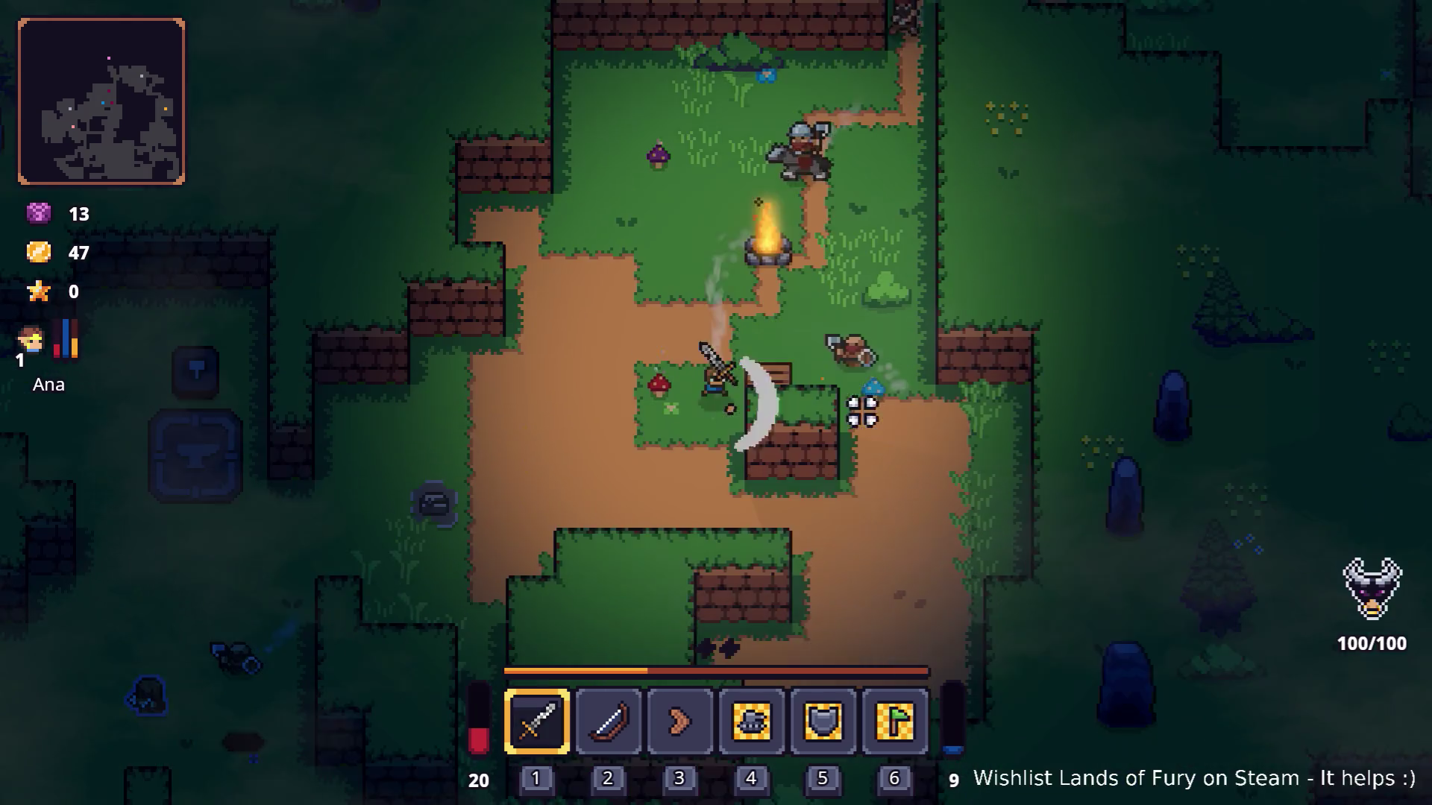
{"action": "key", "text": "a"}
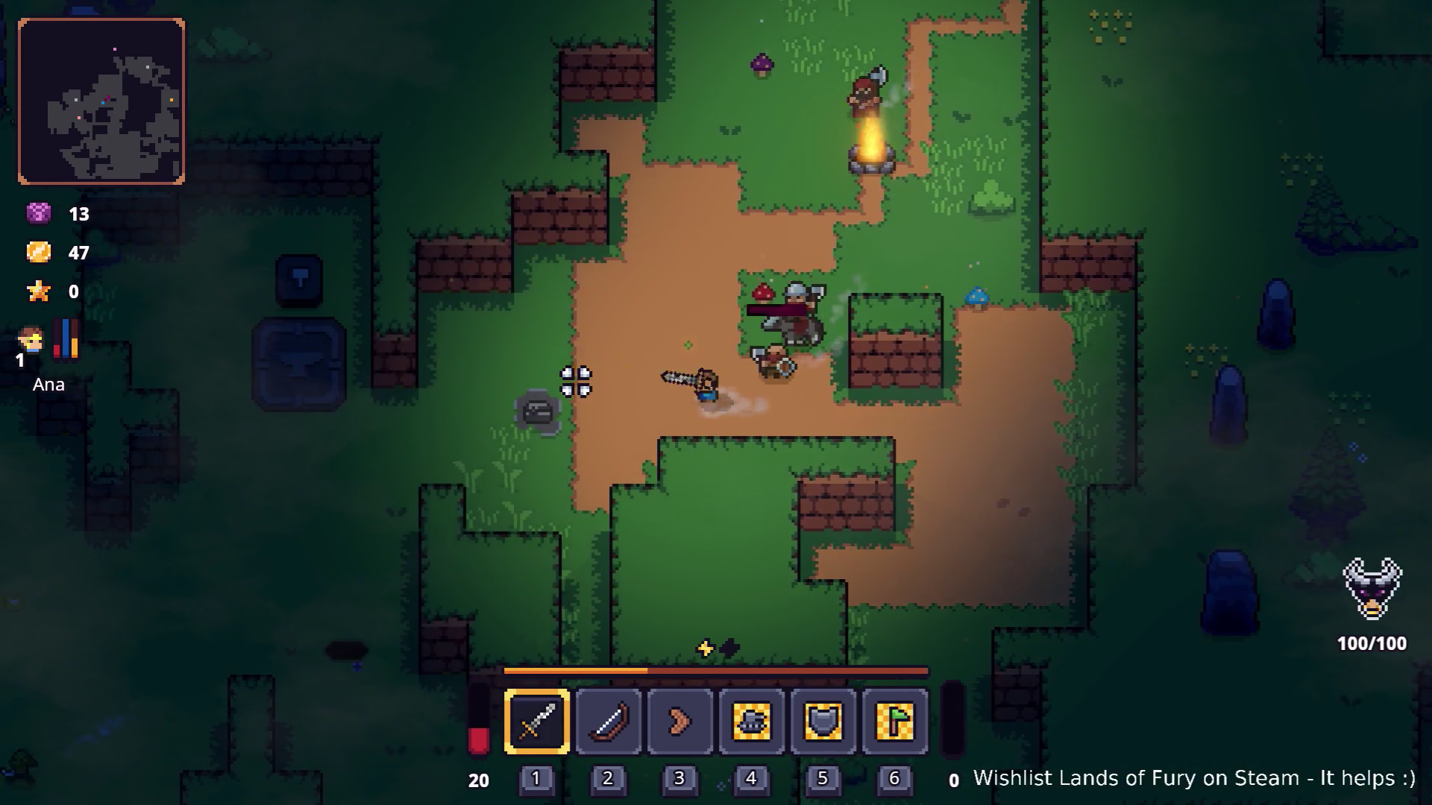
{"action": "key", "text": "space"}
{"action": "key", "text": "s"}
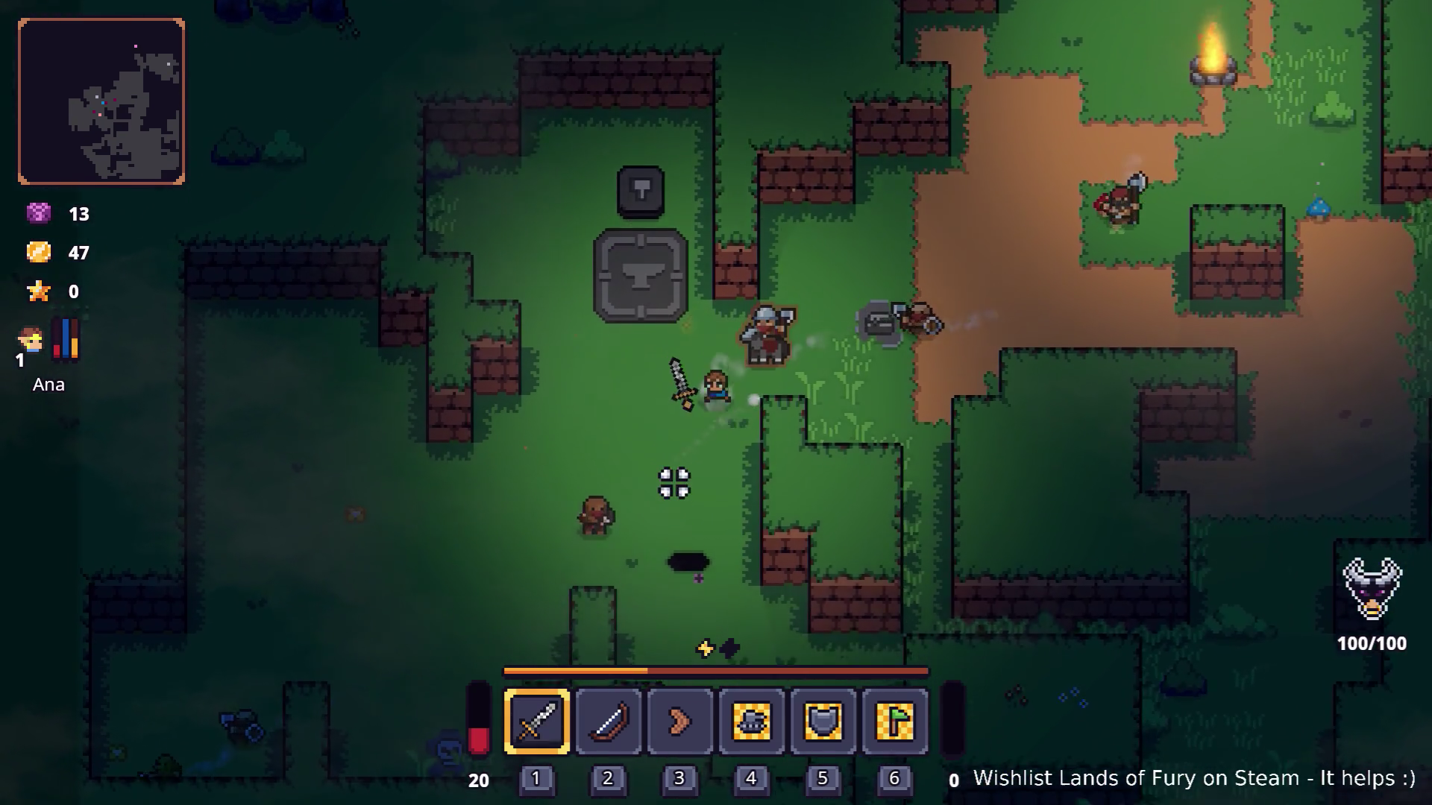
{"action": "key", "text": "space"}
{"action": "key", "text": "e"}
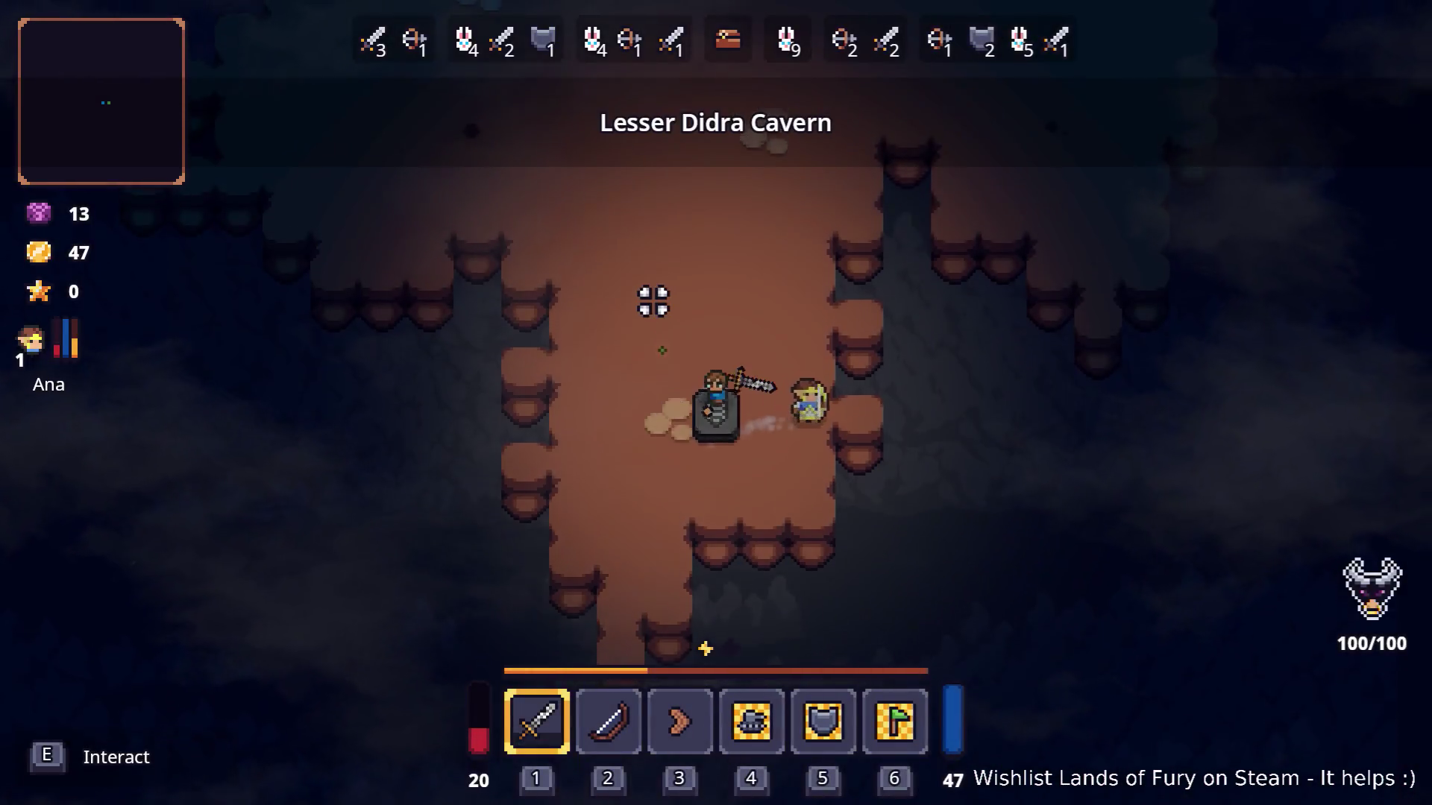
{"action": "key", "text": "Escape"}
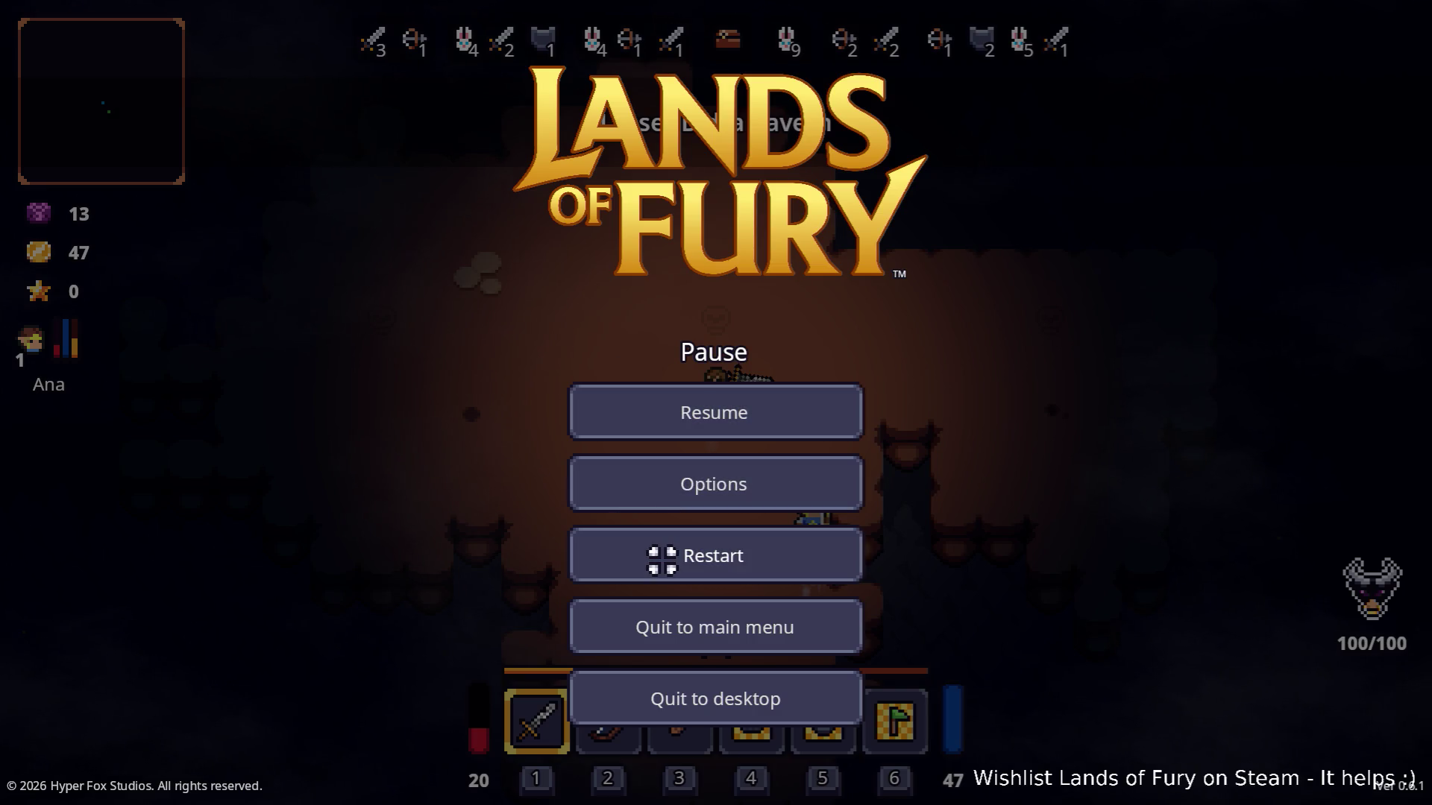
{"action": "left_click", "coordinate": [662, 560]}
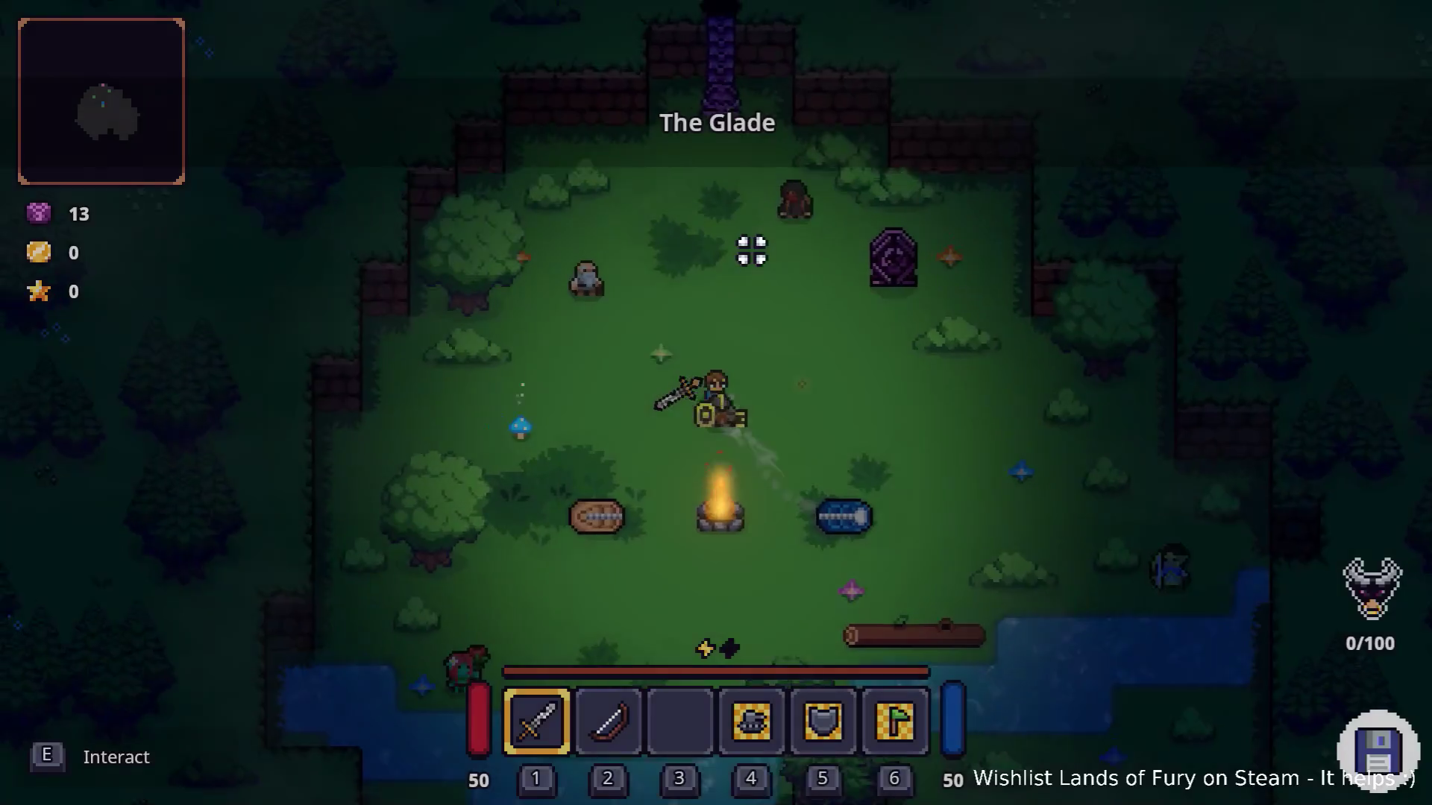
Enter the forest through The Glade's portal and head northeast past the campfire into the grass.
{"action": "key", "text": "w"}
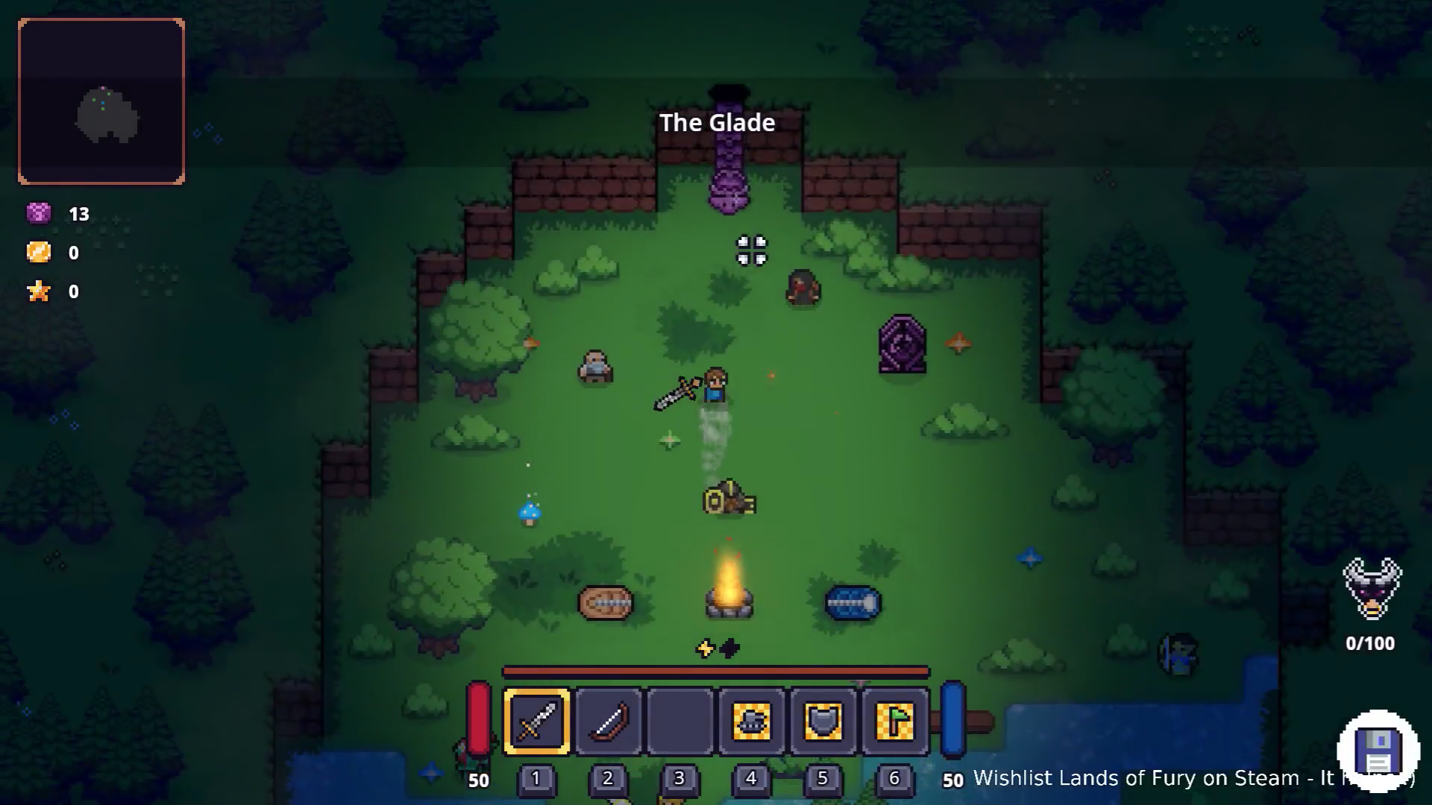
{"action": "key", "text": "e"}
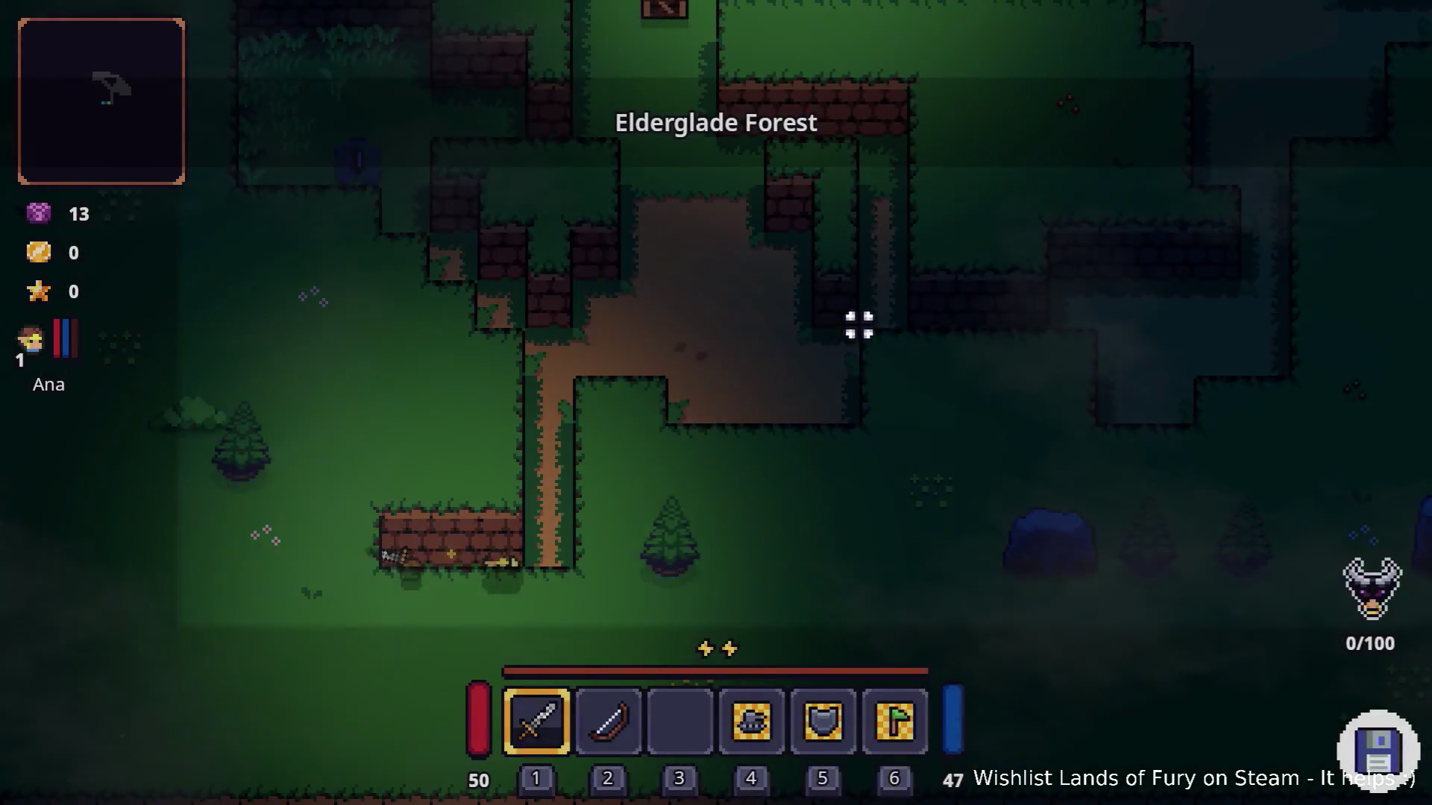
{"action": "key", "text": "w"}
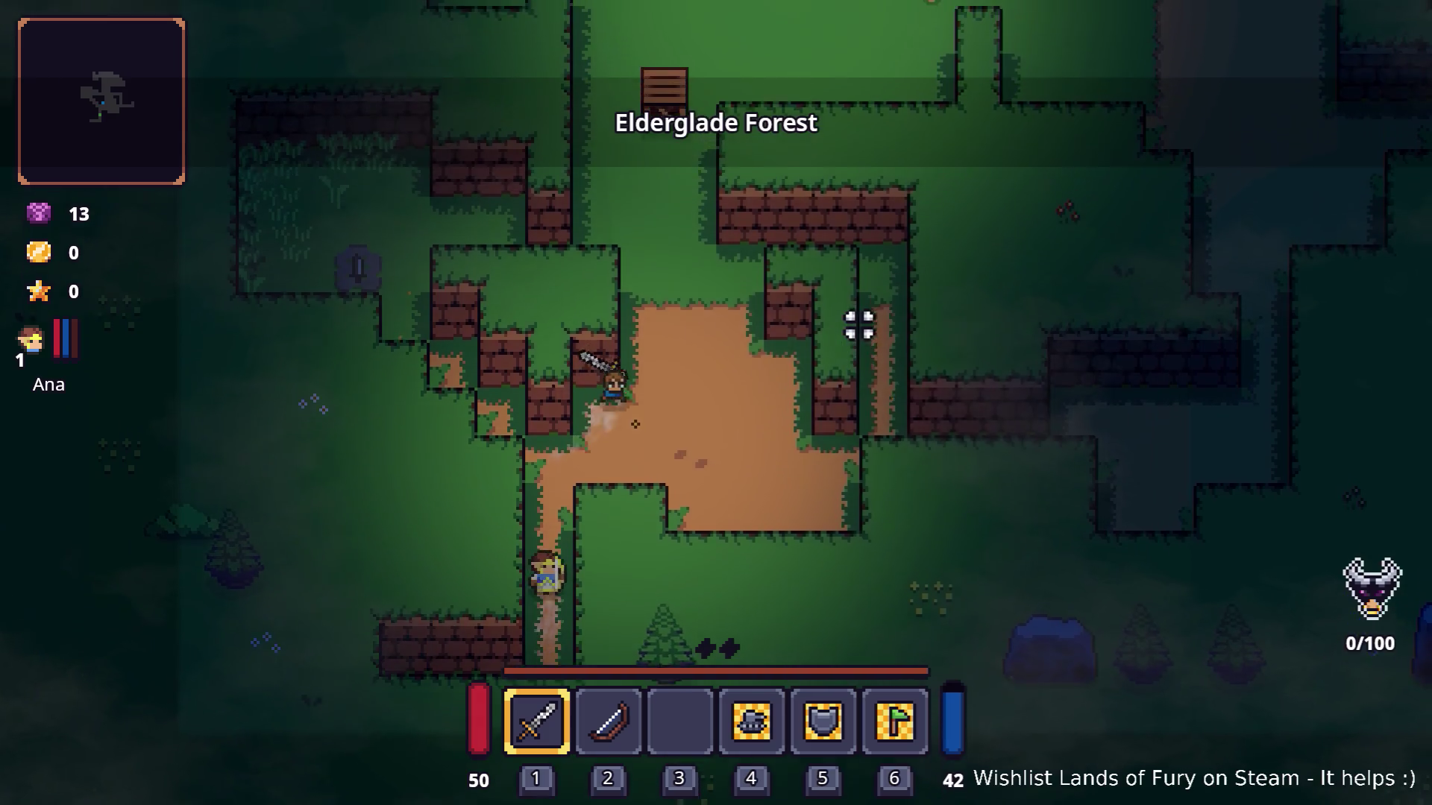
{"action": "key", "text": "d"}
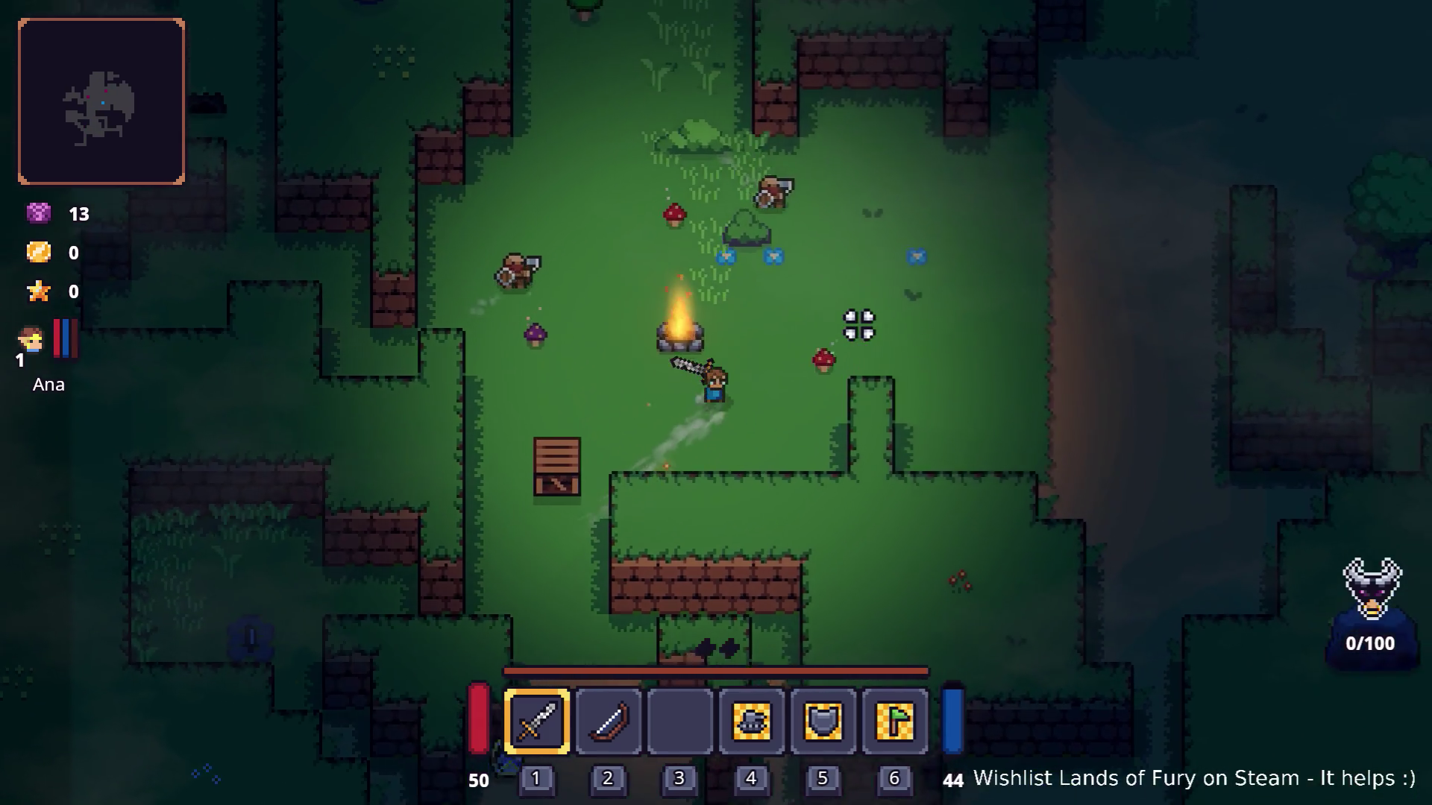
{"action": "key", "text": "w"}
{"action": "key", "text": "d"}
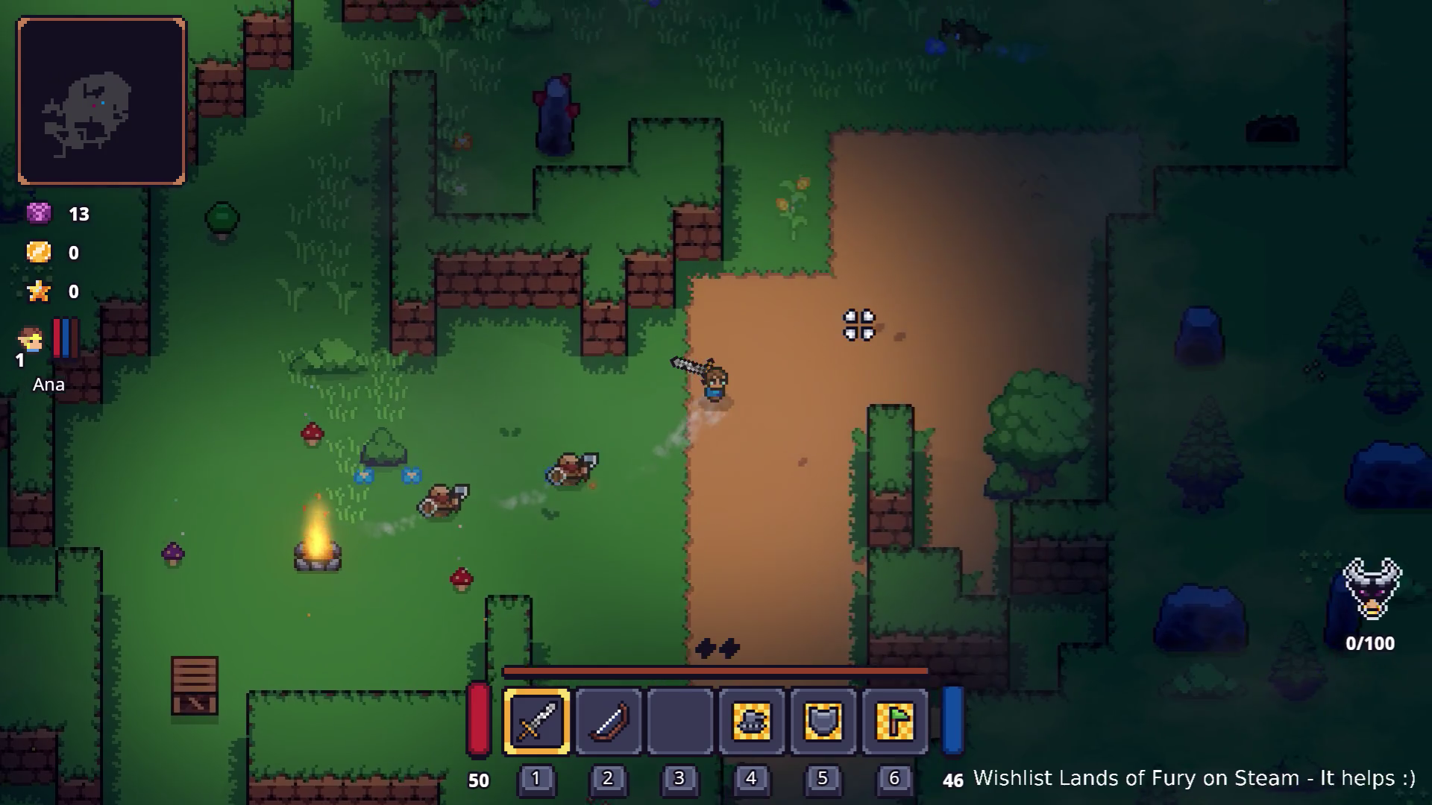
{"action": "key", "text": "w"}
{"action": "key", "text": "d"}
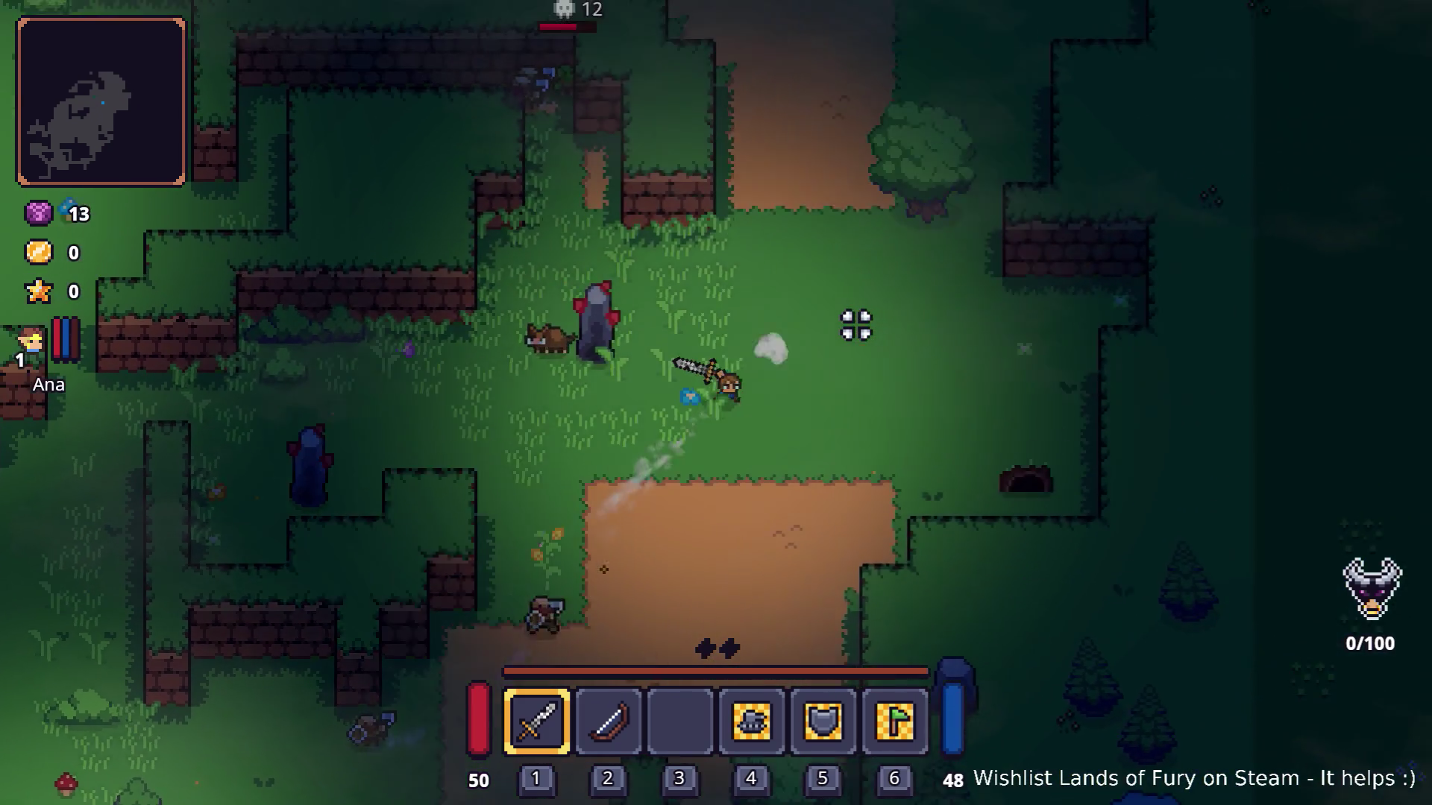
Follow the dirt path north past the anvil and crates, dashing away from enemies.
{"action": "key", "text": "w"}
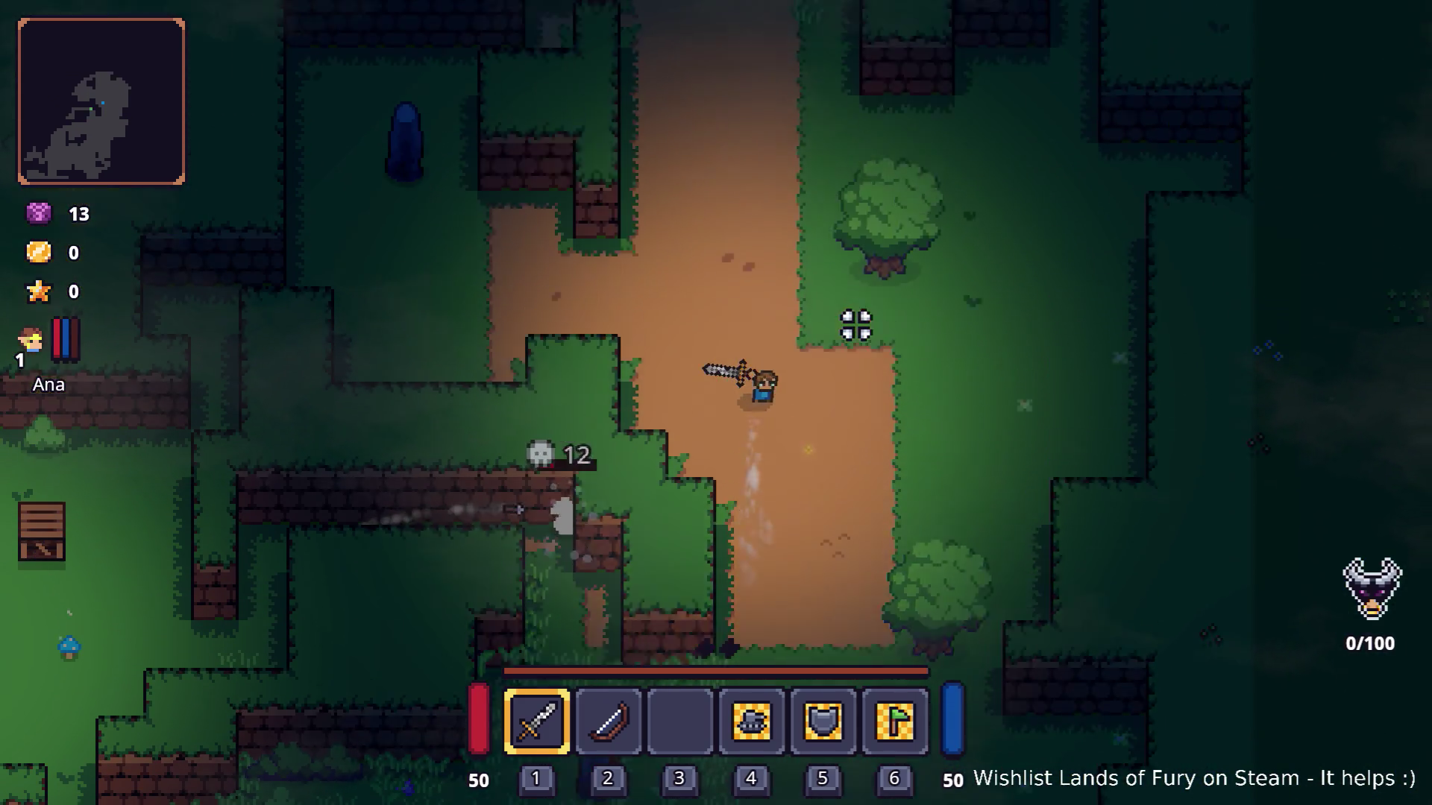
{"action": "key", "text": "w"}
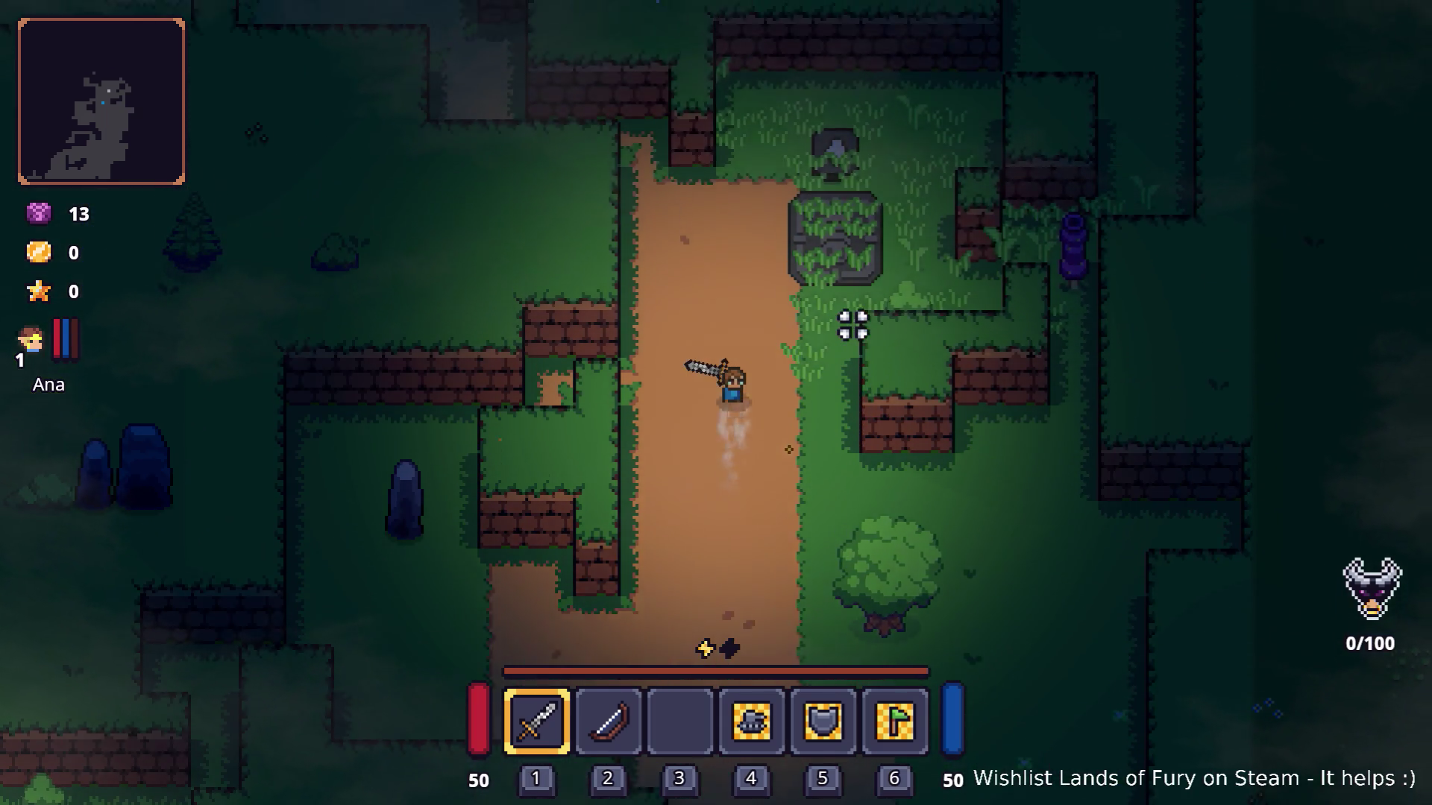
{"action": "key", "text": "w"}
{"action": "key", "text": "a"}
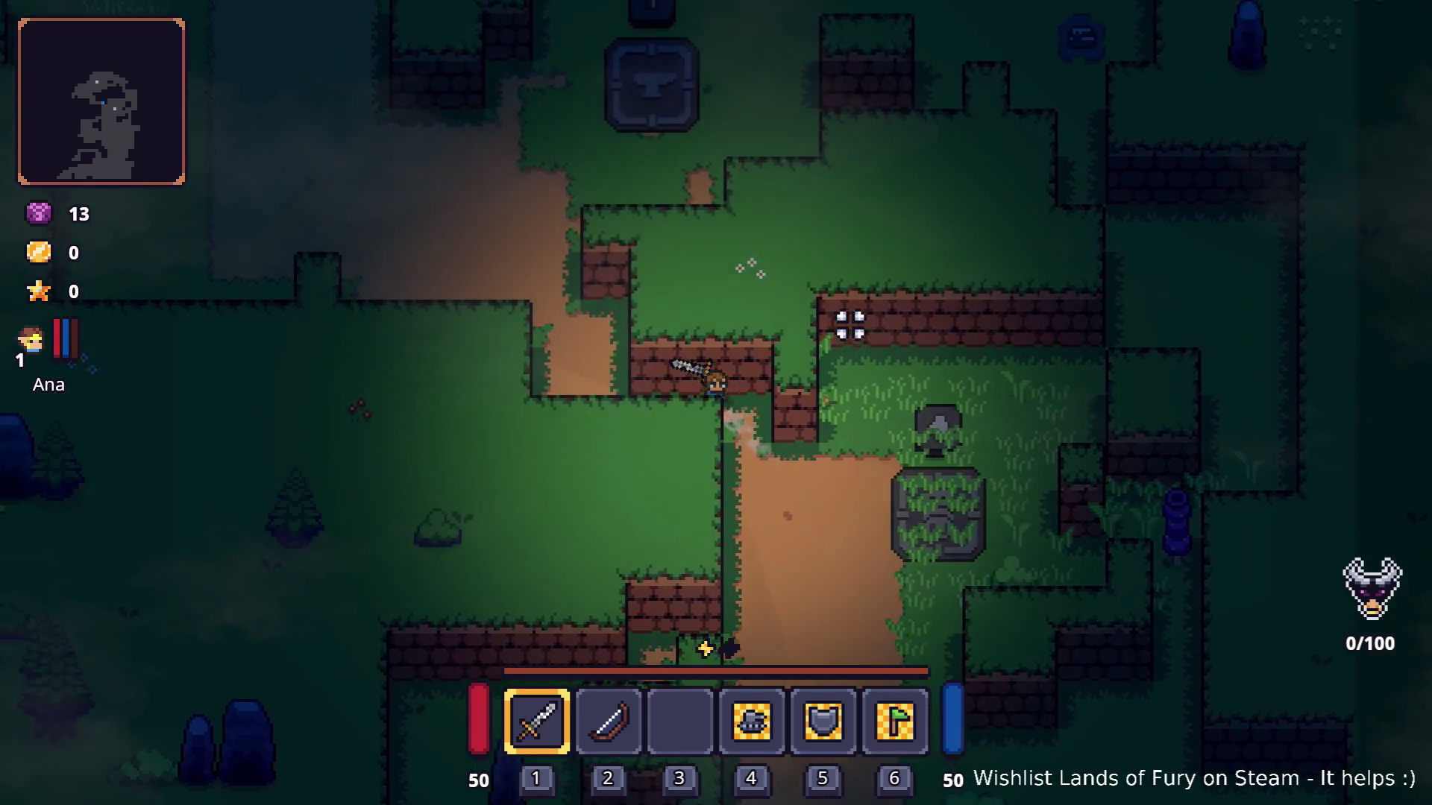
{"action": "key", "text": "w"}
{"action": "key", "text": "d"}
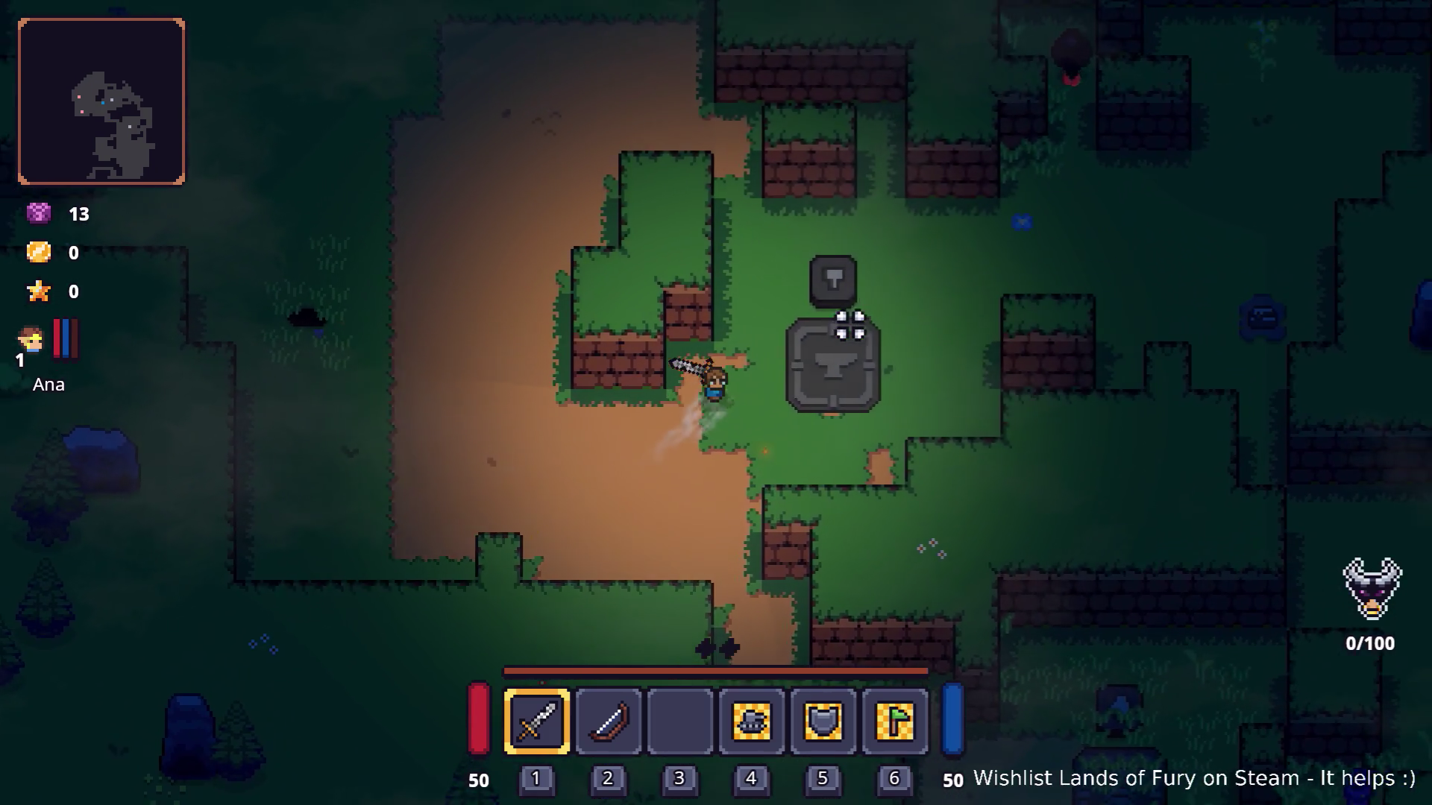
{"action": "key", "text": "w"}
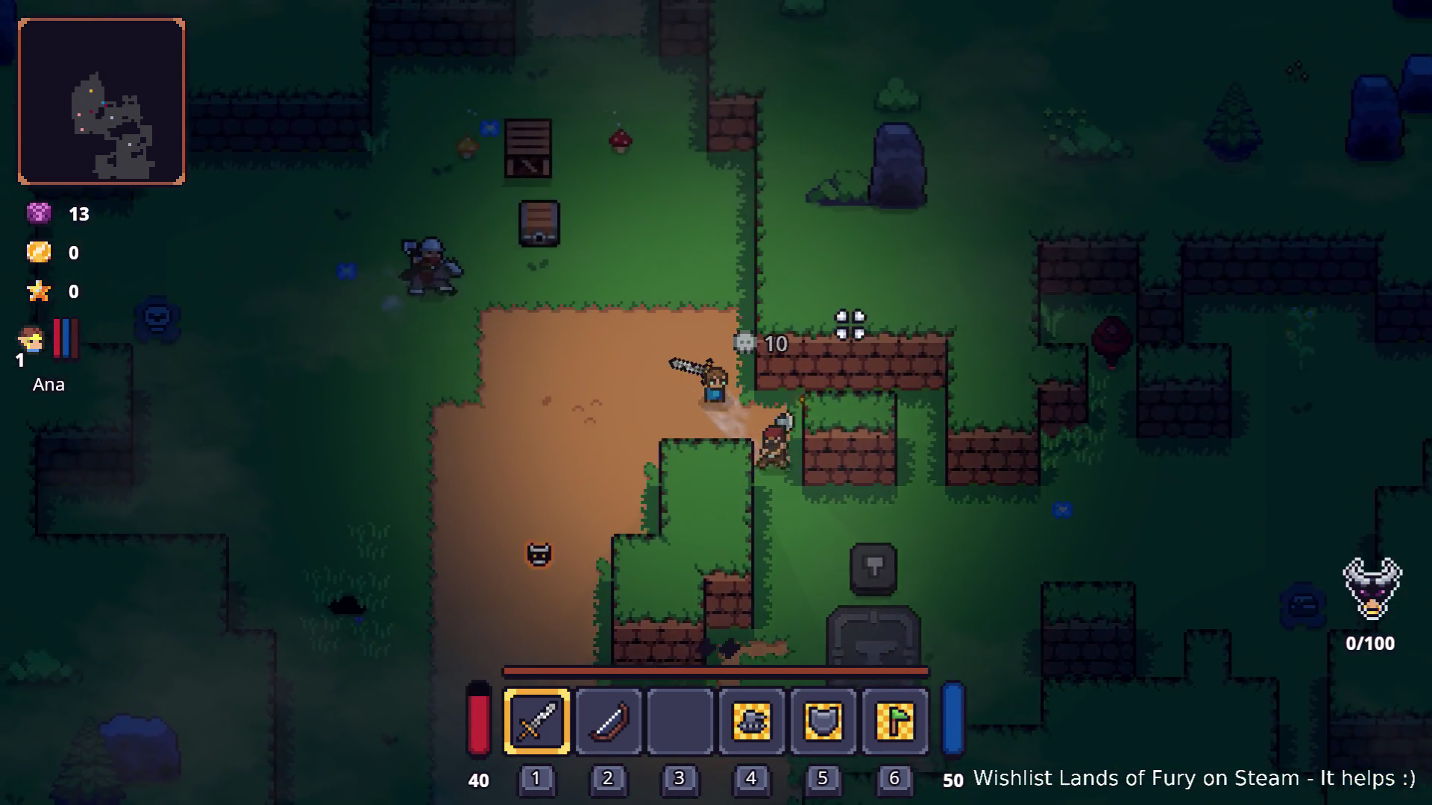
{"action": "key", "text": "w"}
{"action": "key", "text": "d"}
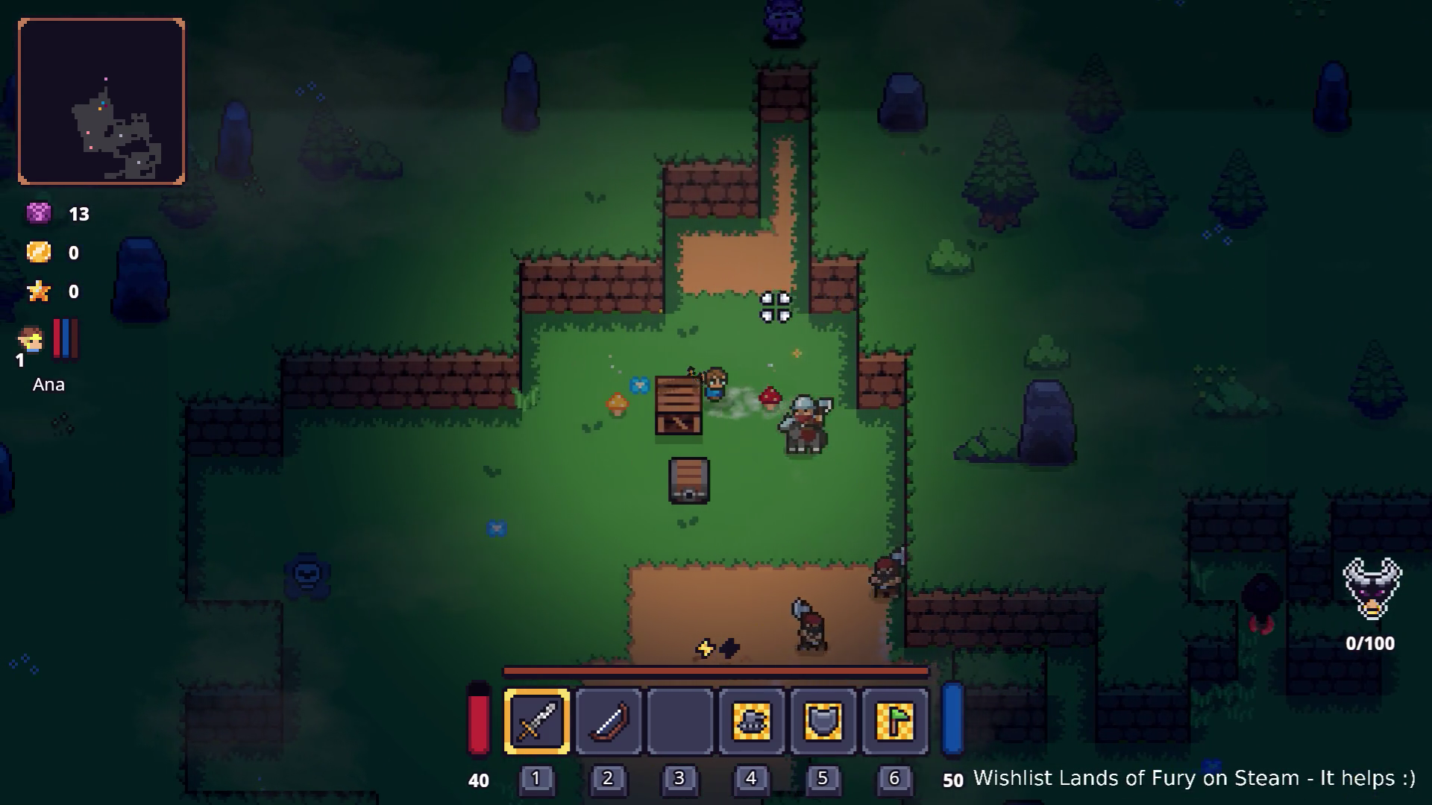
Evade enemies along the dirt path, dashing south then west.
{"action": "key", "text": "s"}
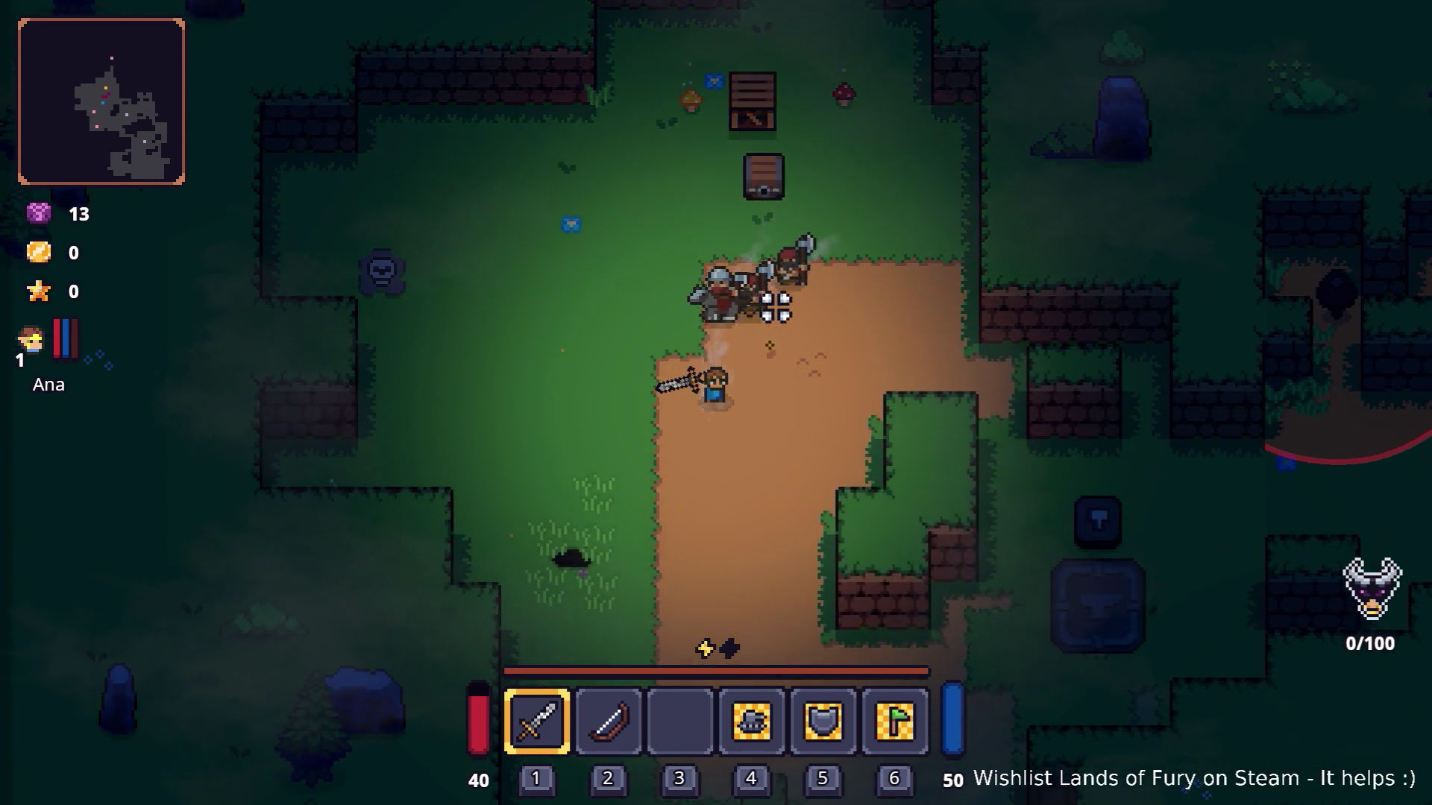
{"action": "key", "text": "s"}
{"action": "key", "text": "d"}
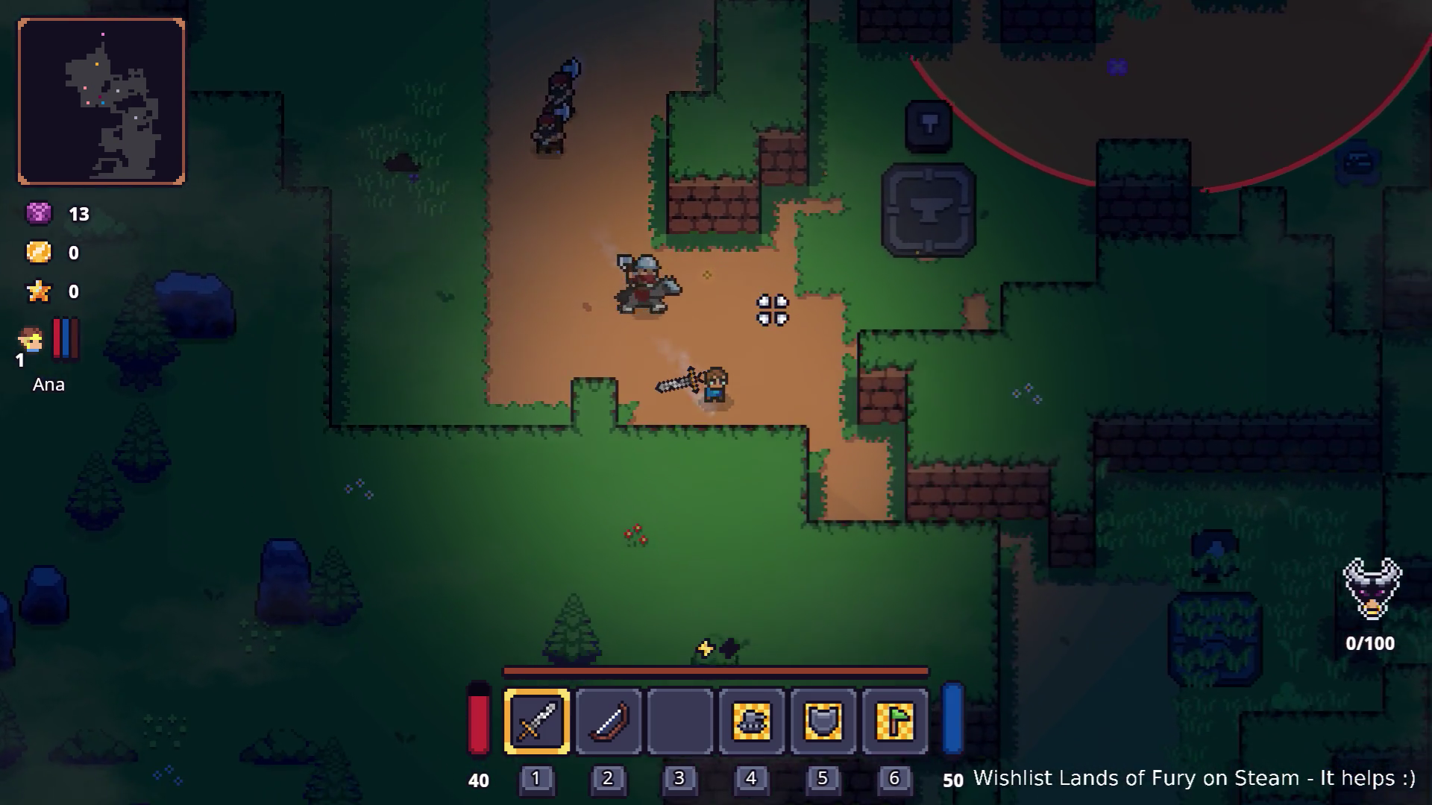
{"action": "key", "text": "w"}
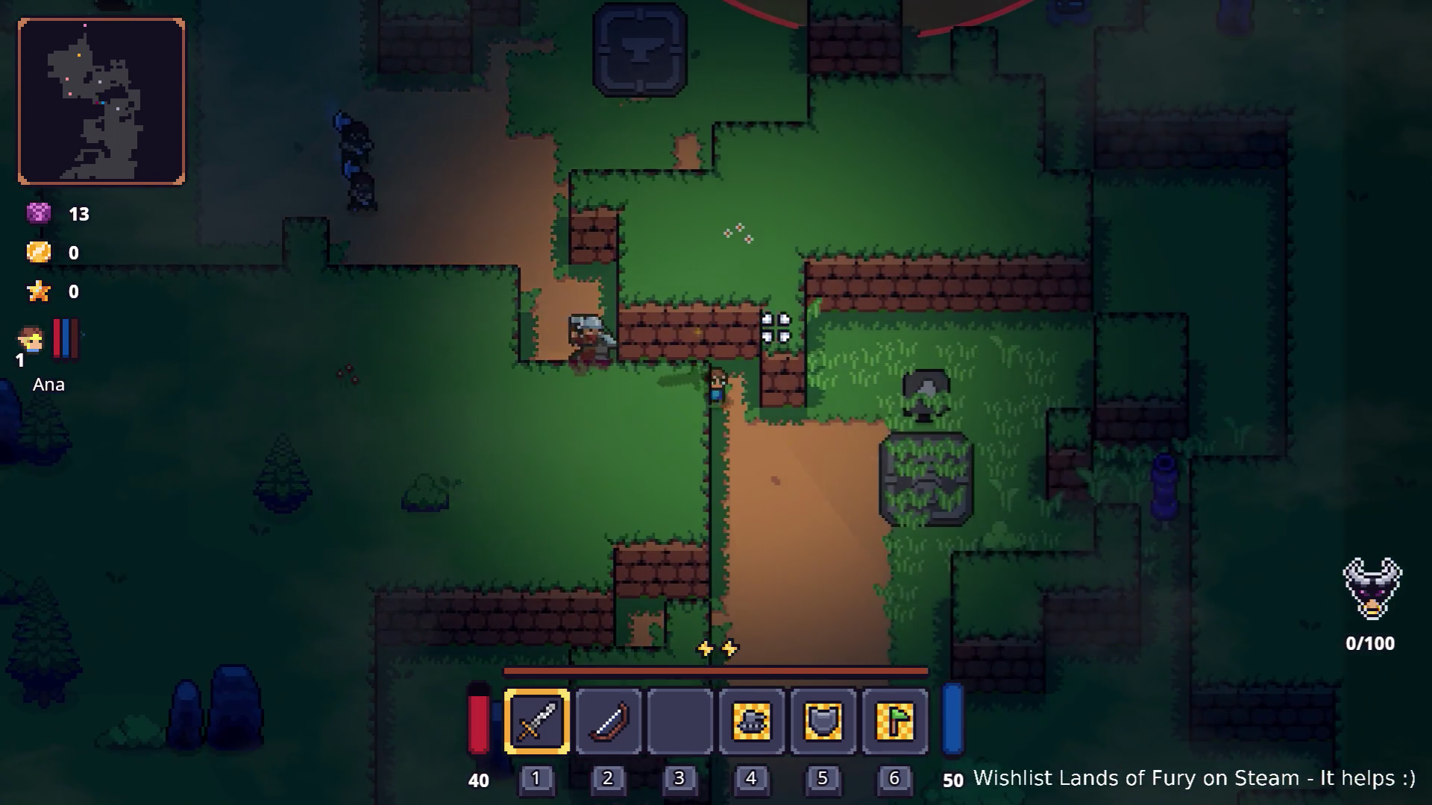
{"action": "key", "text": "s"}
{"action": "key", "text": "space"}
{"action": "key", "text": "a"}
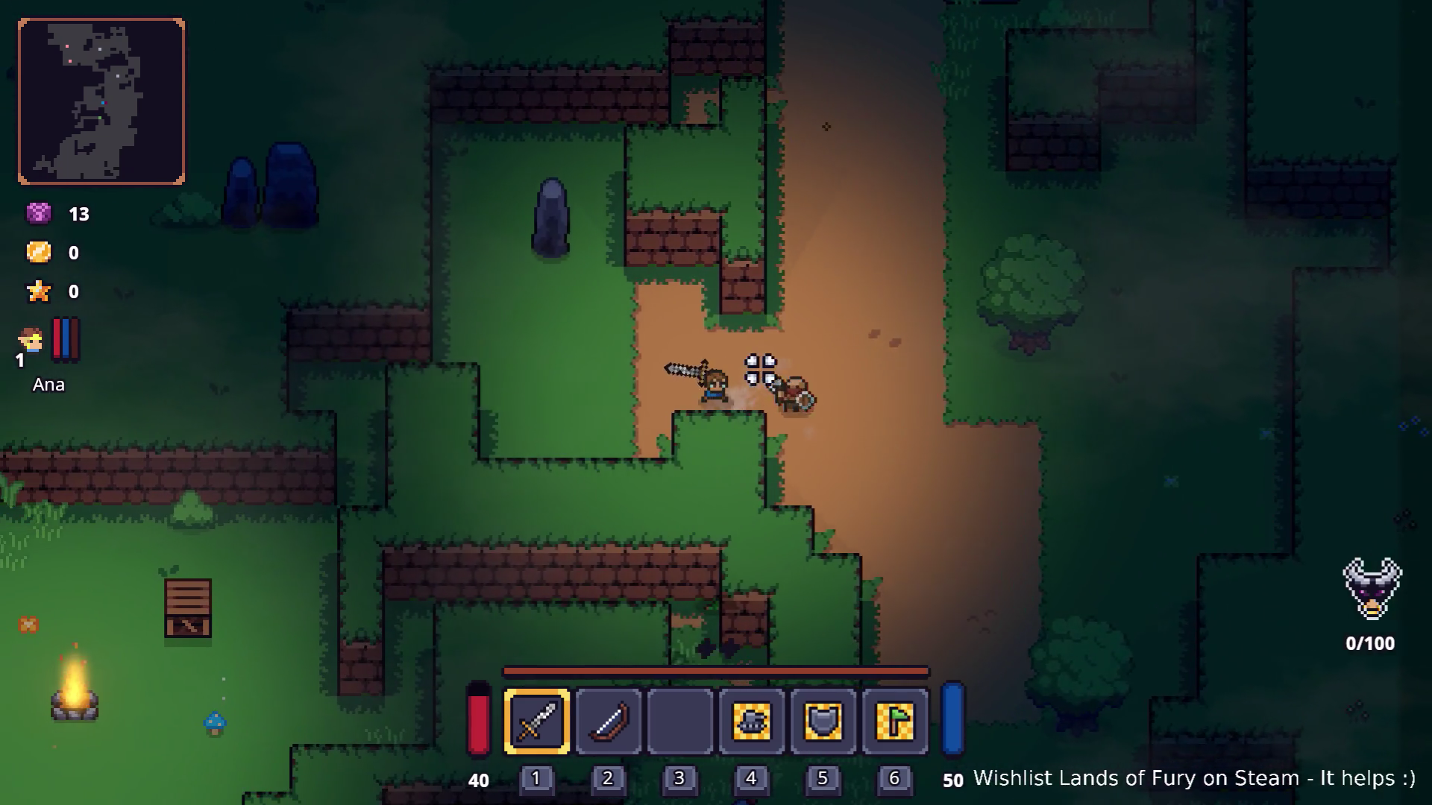
{"action": "key", "text": "a"}
Dash southwest back to the campfire, then pause and restart the run.
{"action": "key", "text": "s"}
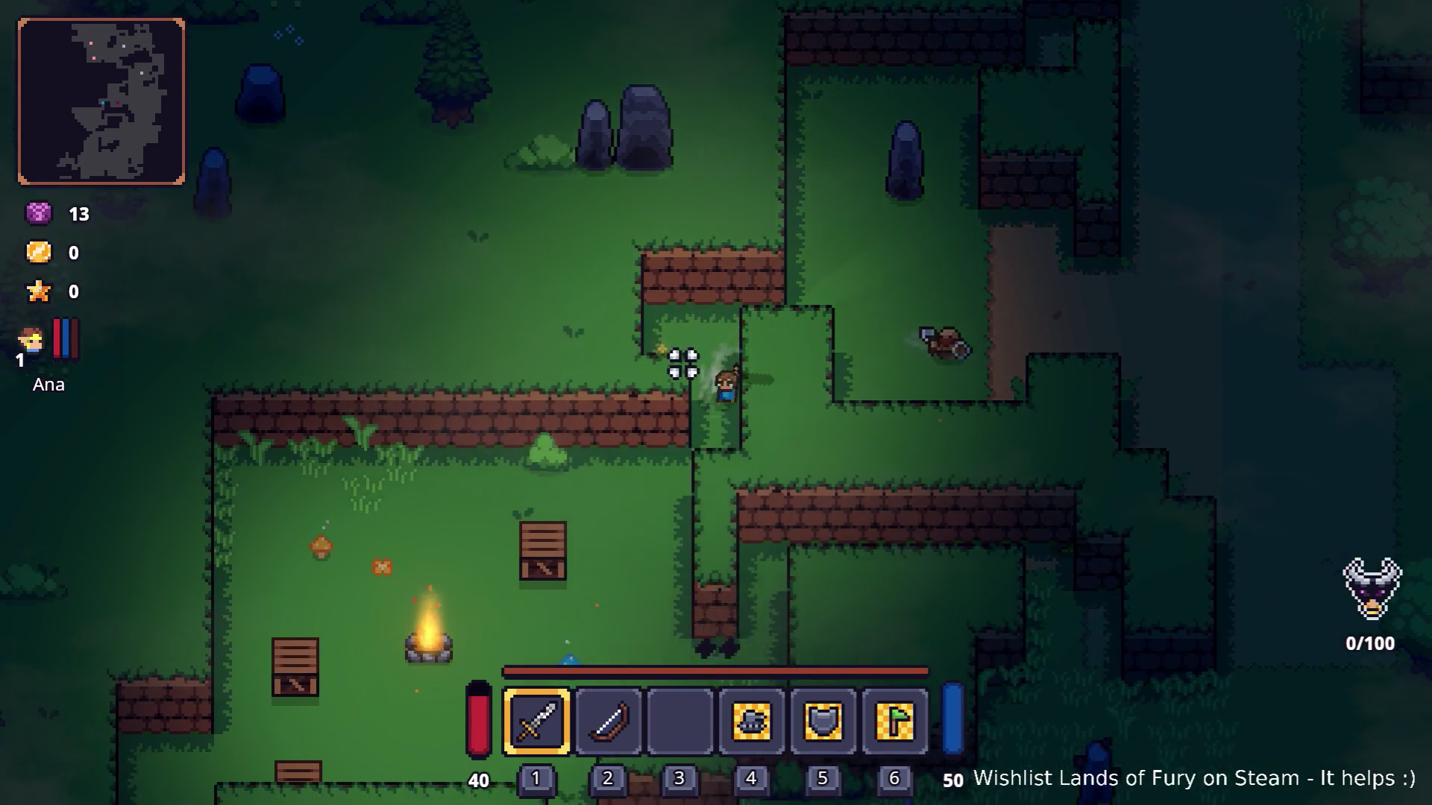
{"action": "key", "text": "space"}
{"action": "key", "text": "s"}
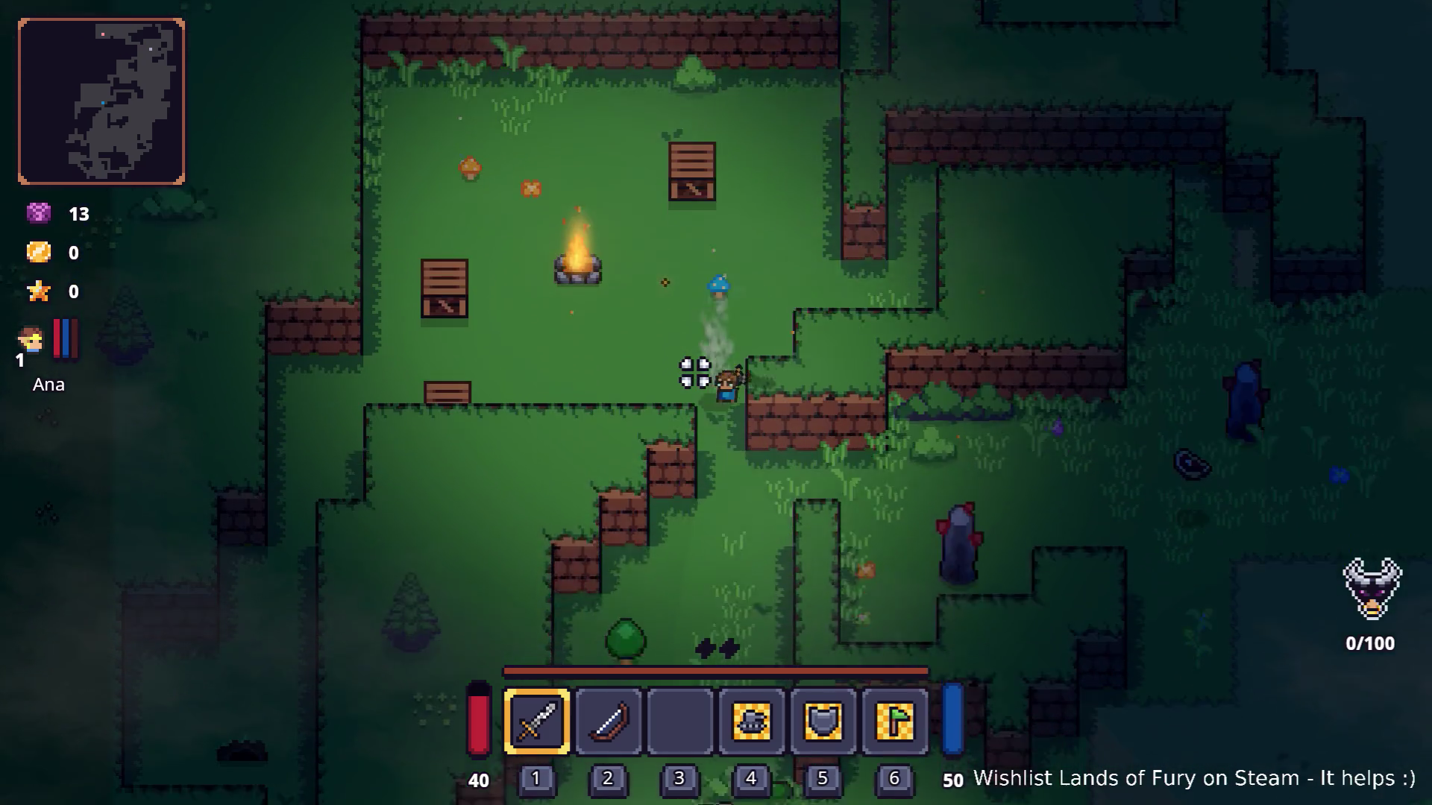
{"action": "key", "text": "s"}
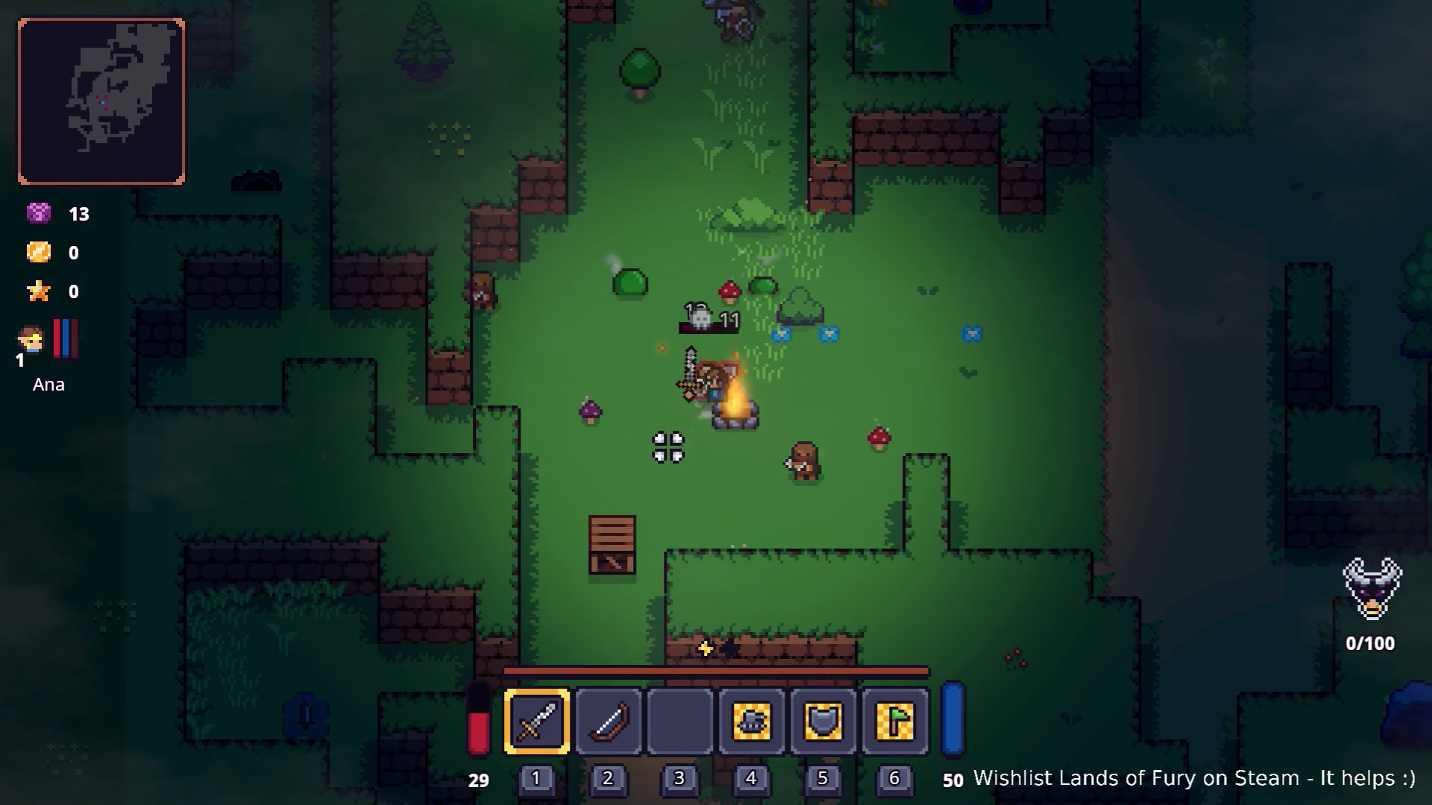
{"action": "key", "text": "Escape"}
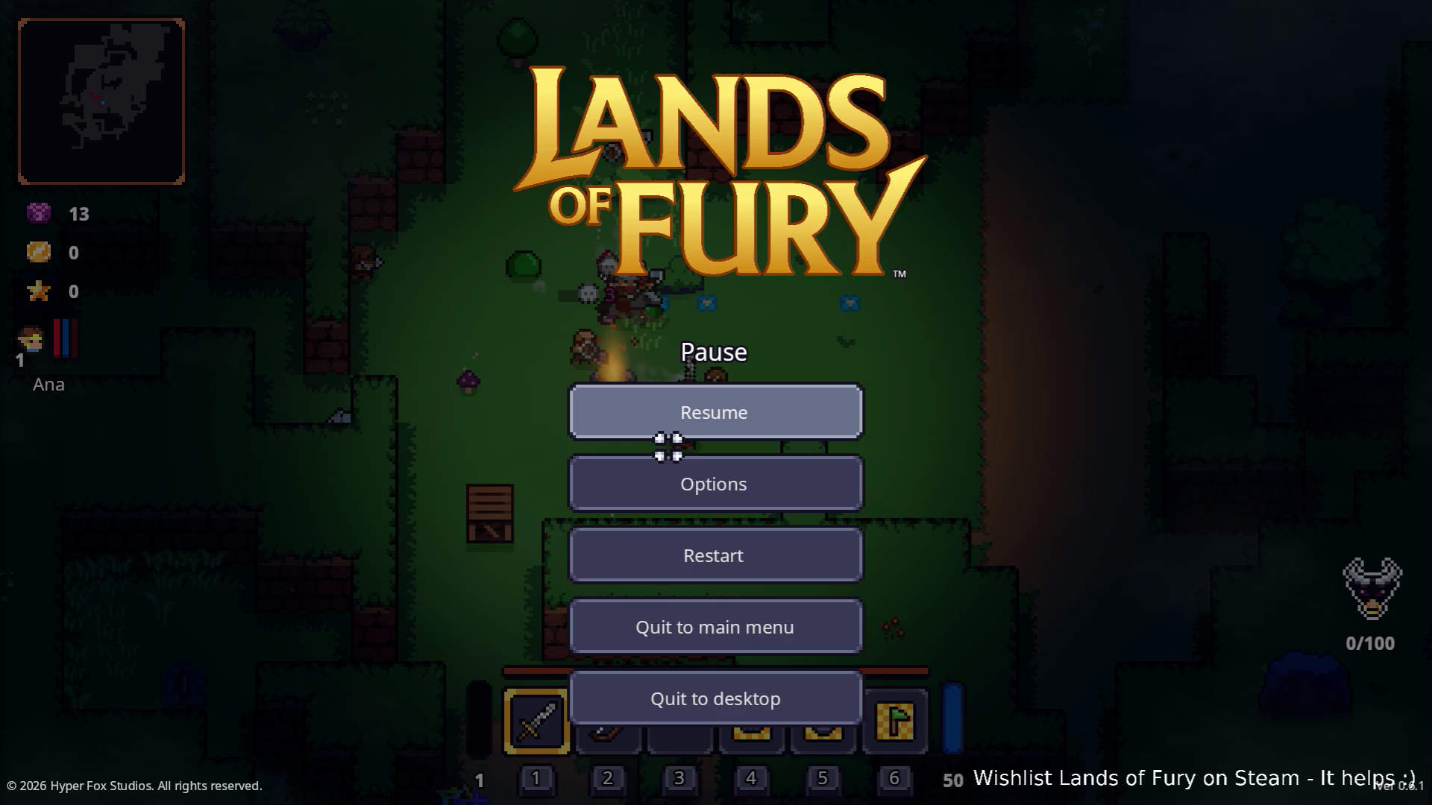
{"action": "left_click", "coordinate": [740, 549]}
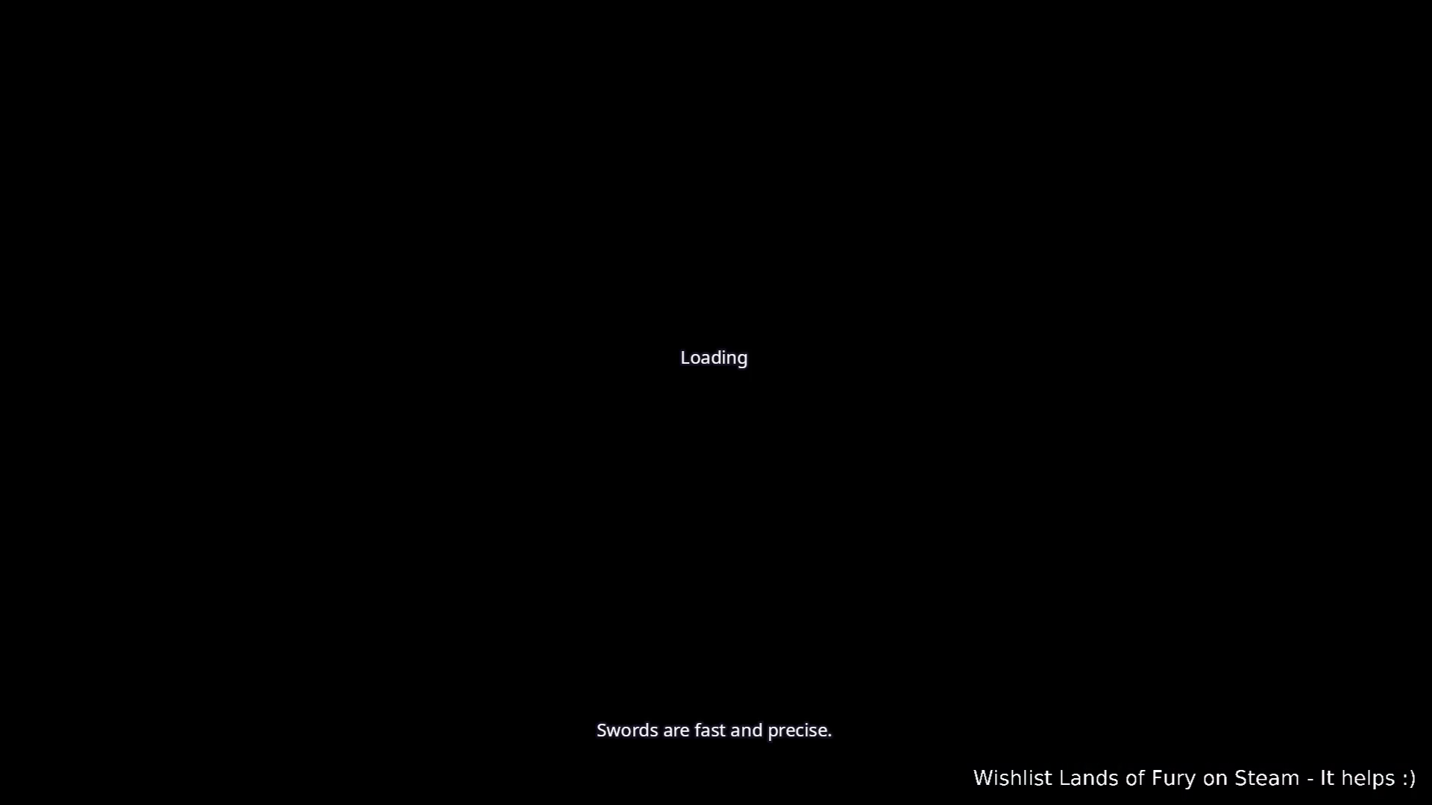
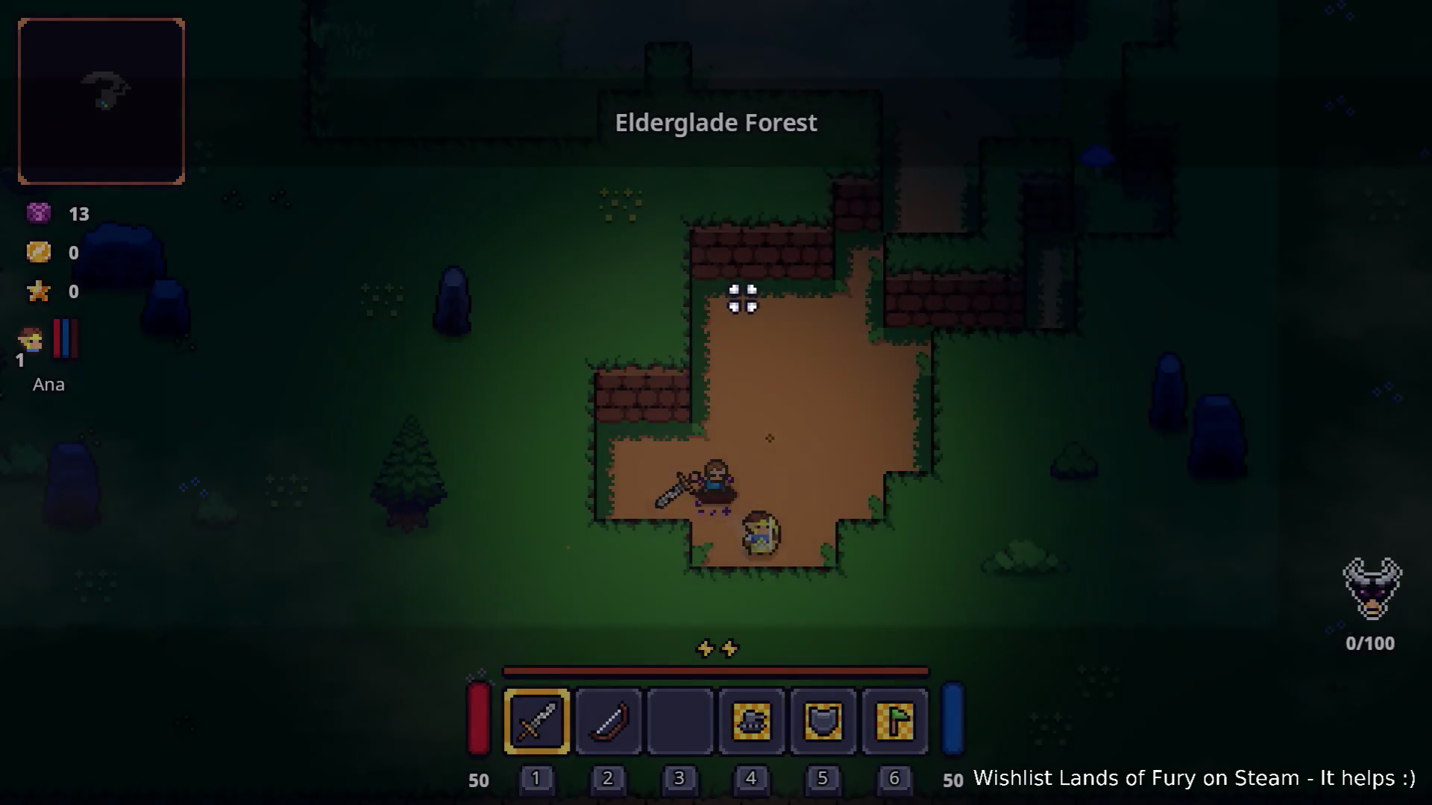
Walk the hero north along the Elderglade Forest path into the clearing with crates.
{"action": "key", "text": "w"}
{"action": "key", "text": "w"}
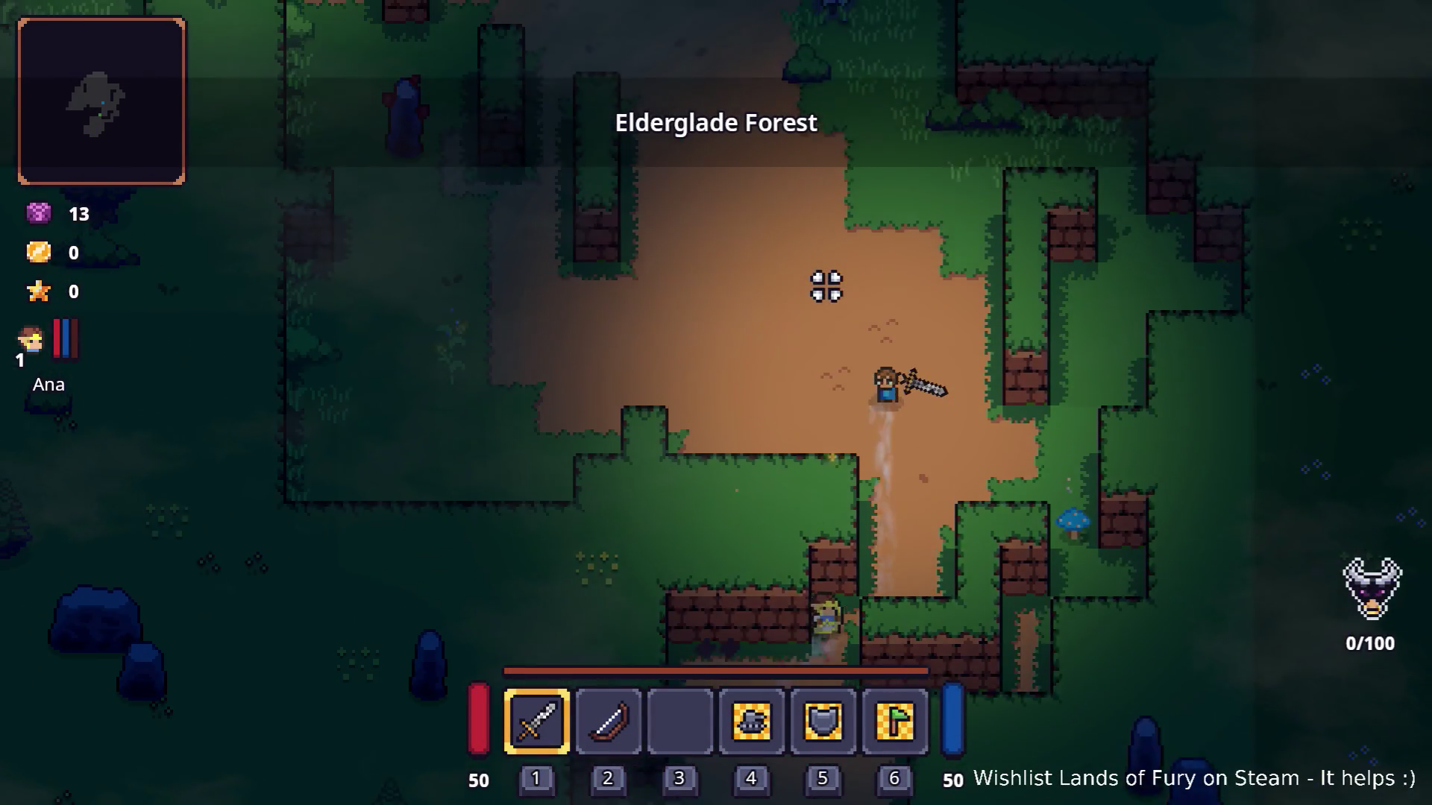
{"action": "key", "text": "w"}
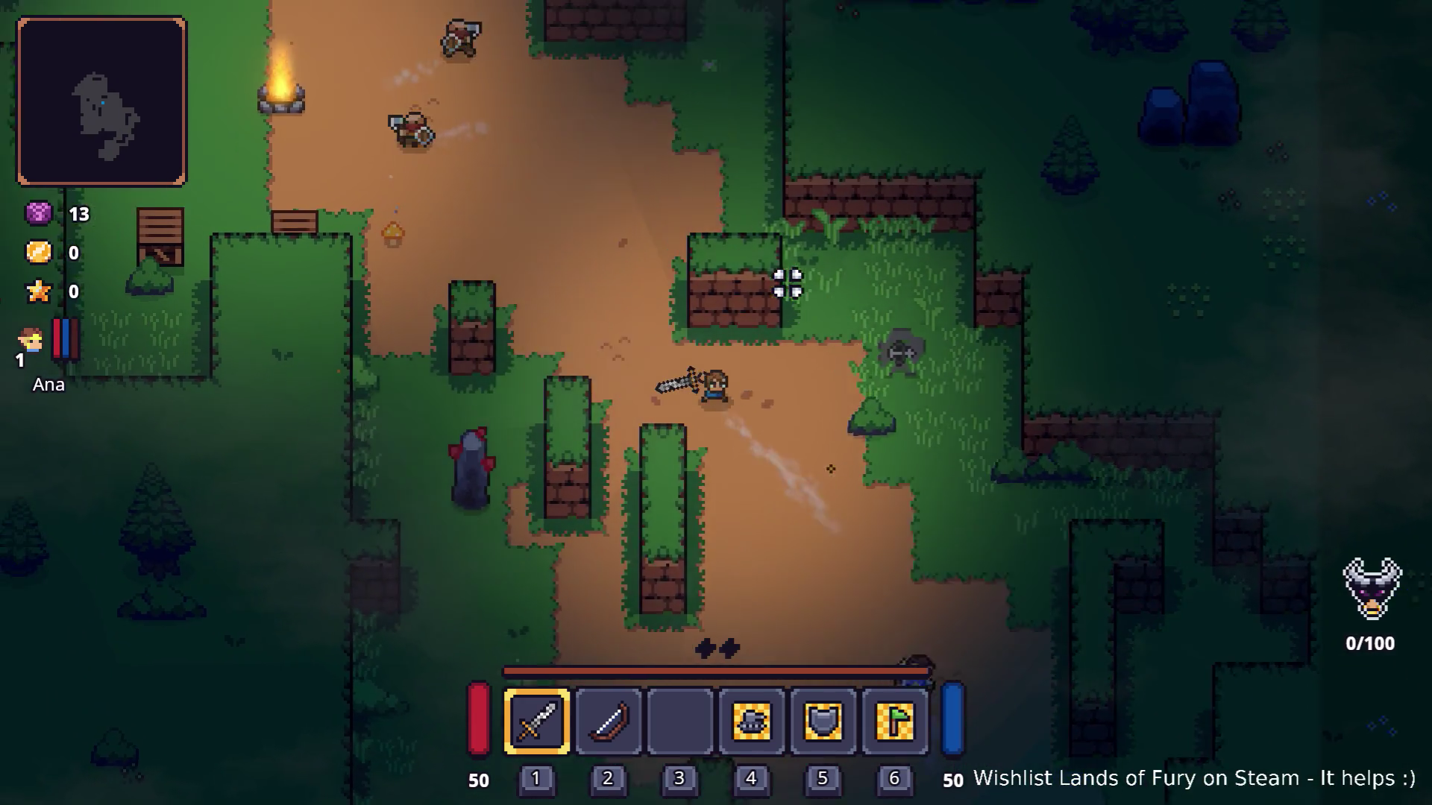
{"action": "key", "text": "w"}
{"action": "key", "text": "a"}
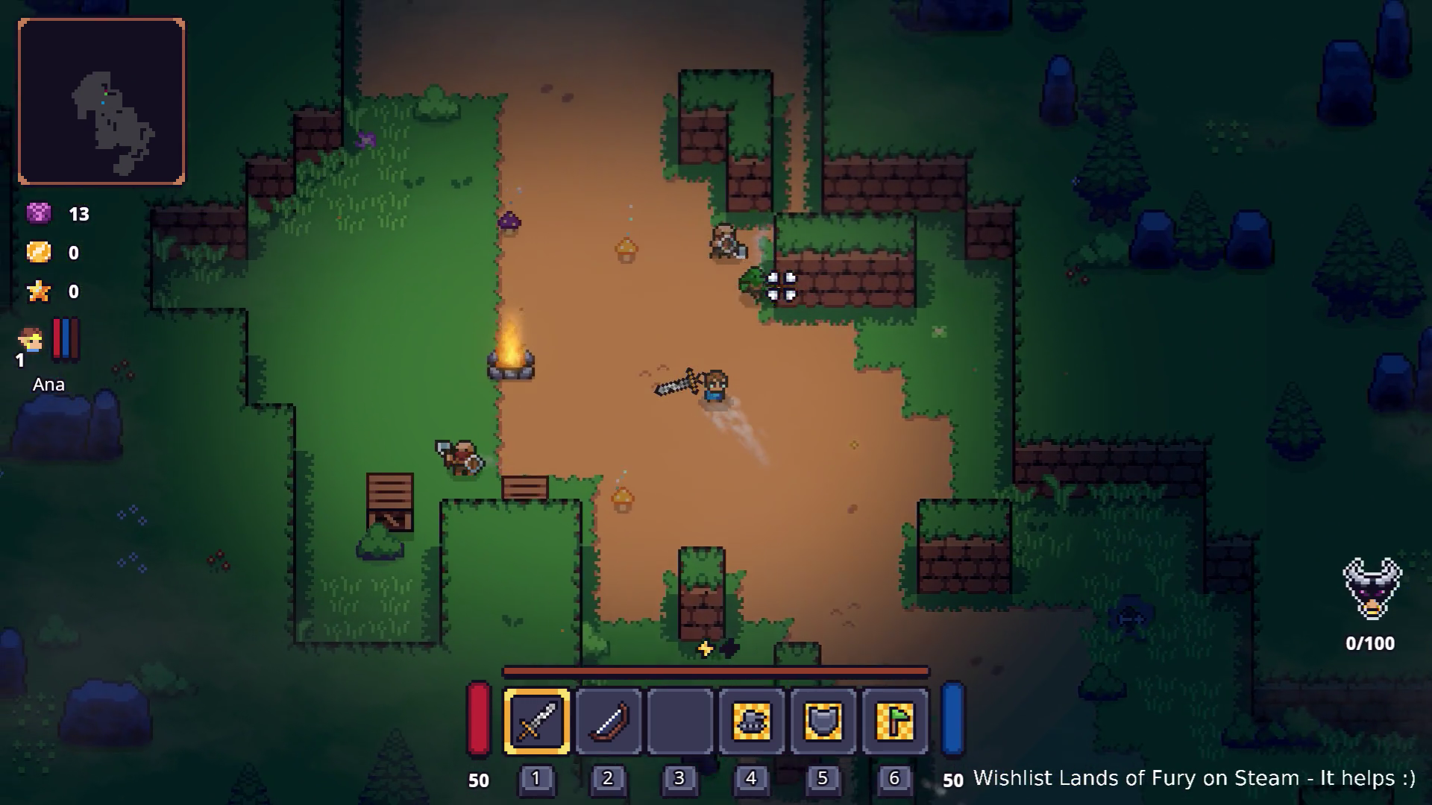
{"action": "key", "text": "w"}
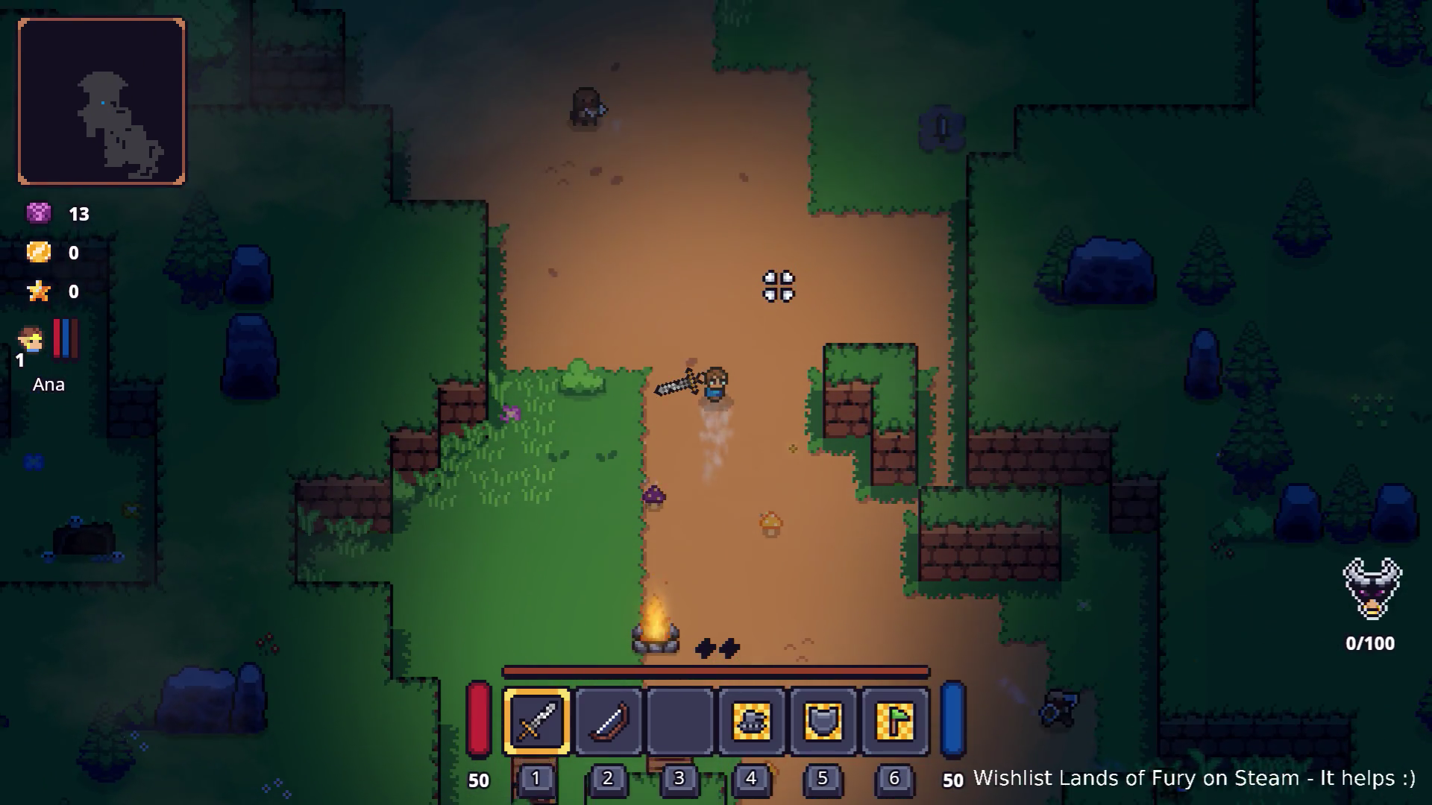
{"action": "key", "text": "w"}
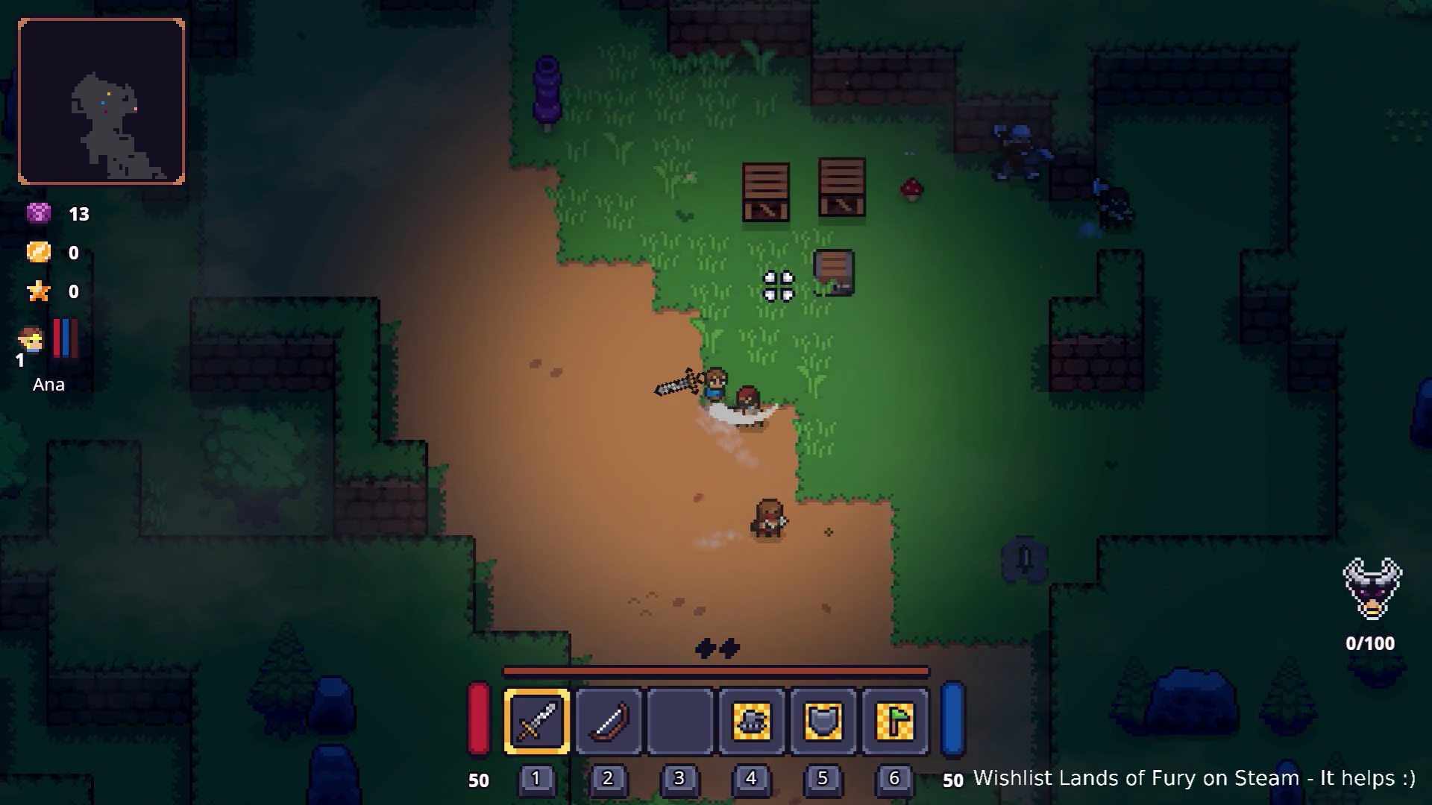
{"action": "key", "text": "a"}
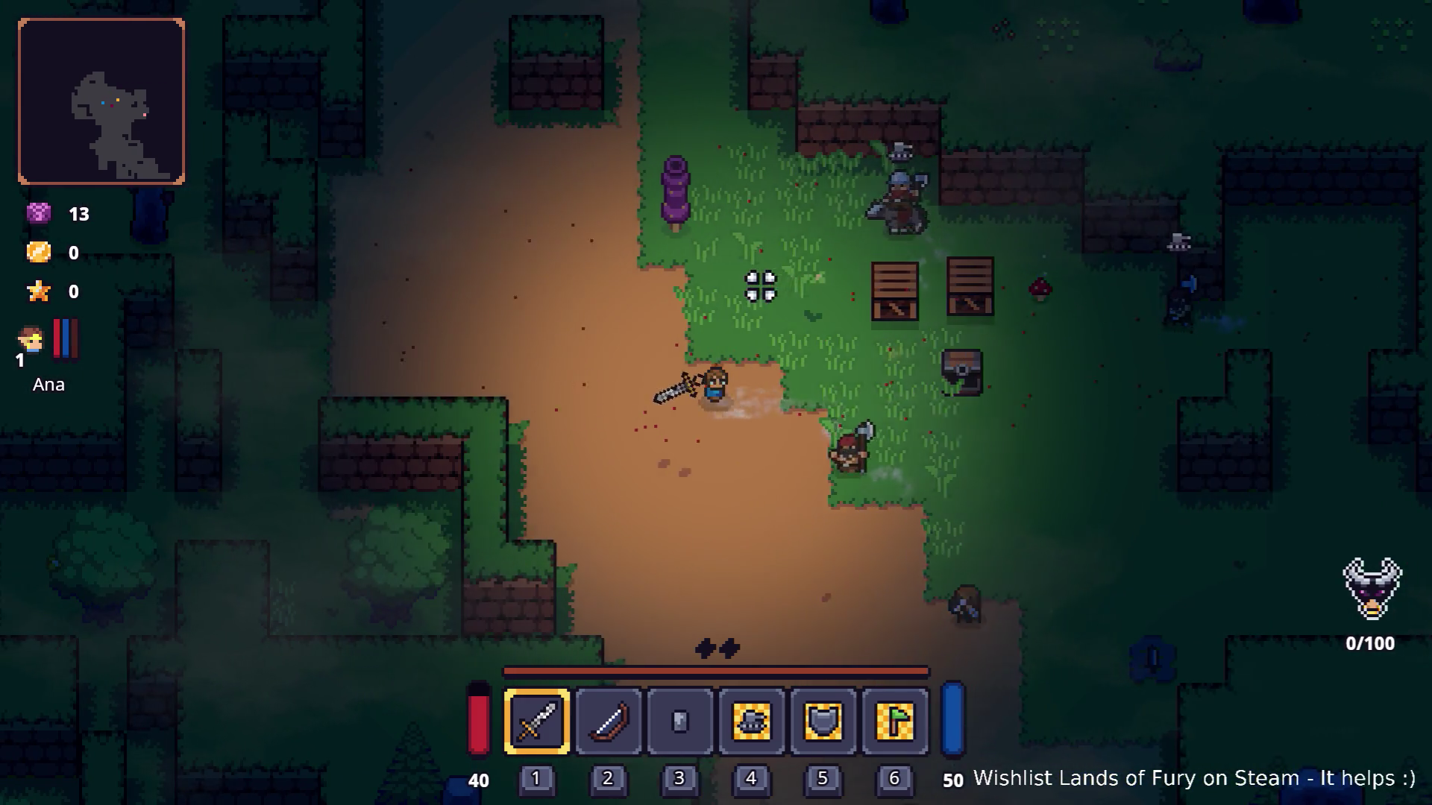
{"action": "key", "text": "w"}
Continue north past the campfire and standing stone, then pause the game.
{"action": "key", "text": "w"}
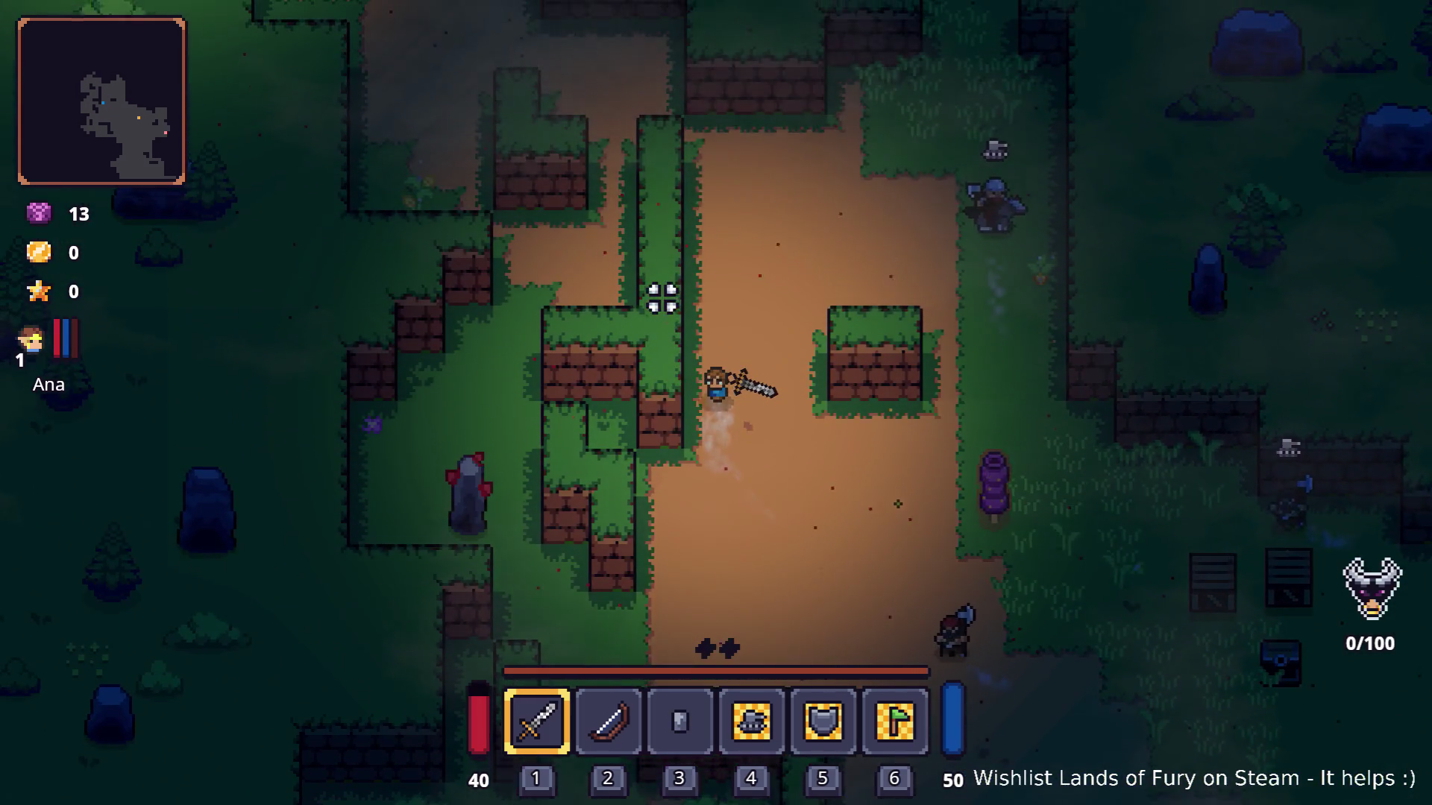
{"action": "key", "text": "w"}
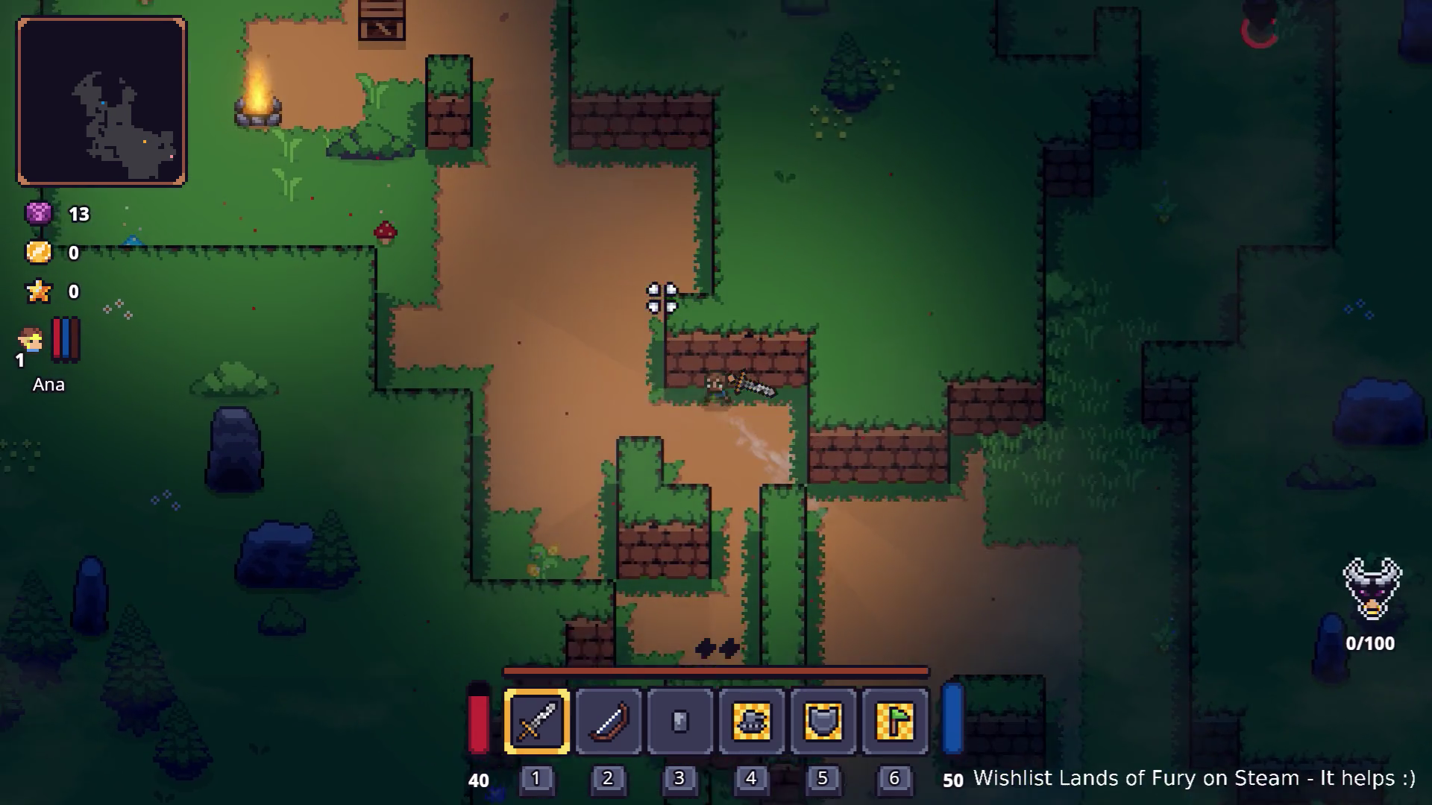
{"action": "key", "text": "a"}
{"action": "key", "text": "w"}
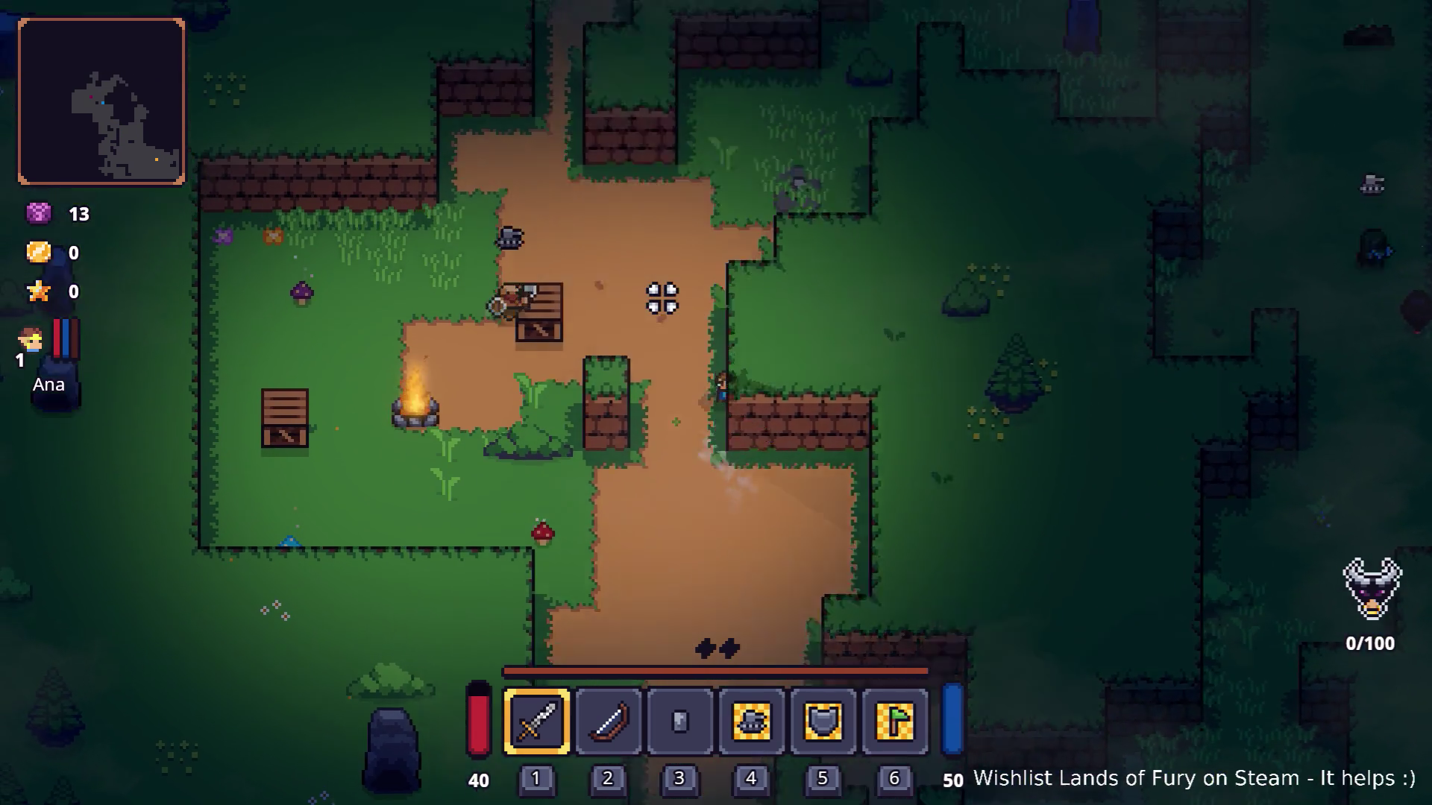
{"action": "key", "text": "d"}
{"action": "key", "text": "d"}
{"action": "key", "text": "w"}
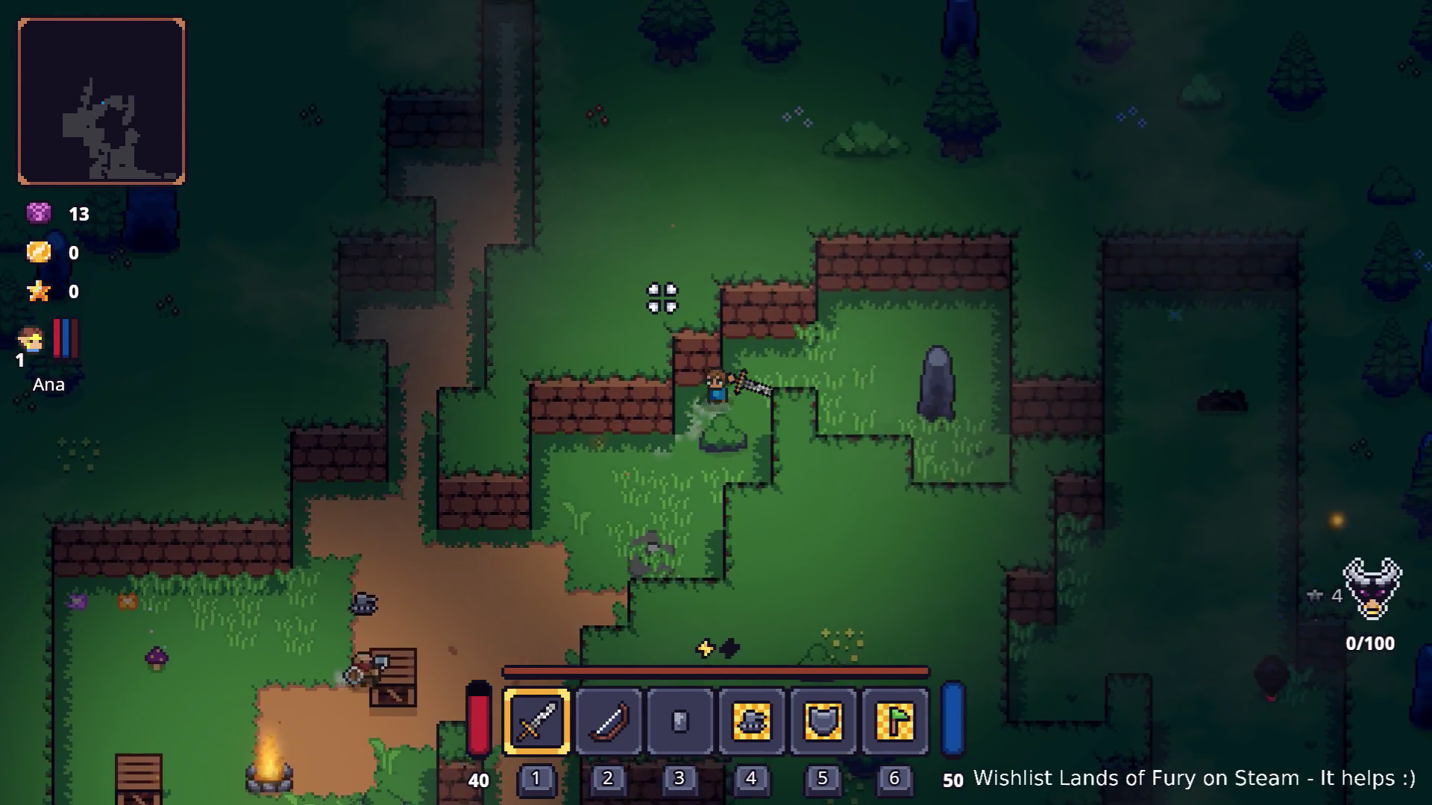
{"action": "key", "text": "s"}
{"action": "key", "text": "Escape"}
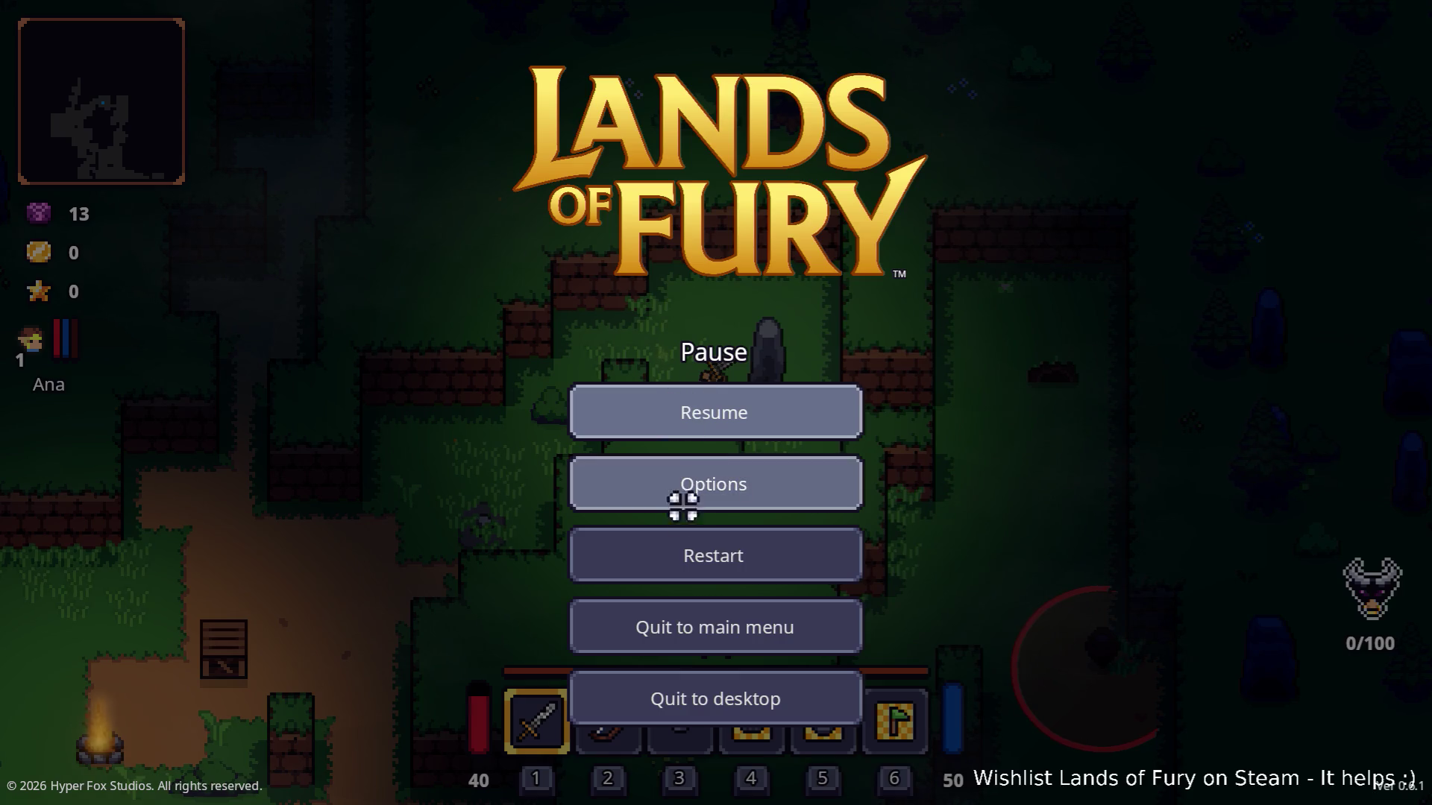
Restart the run from the Pause menu and start walking north in the fresh level.
{"action": "left_click", "coordinate": [686, 554]}
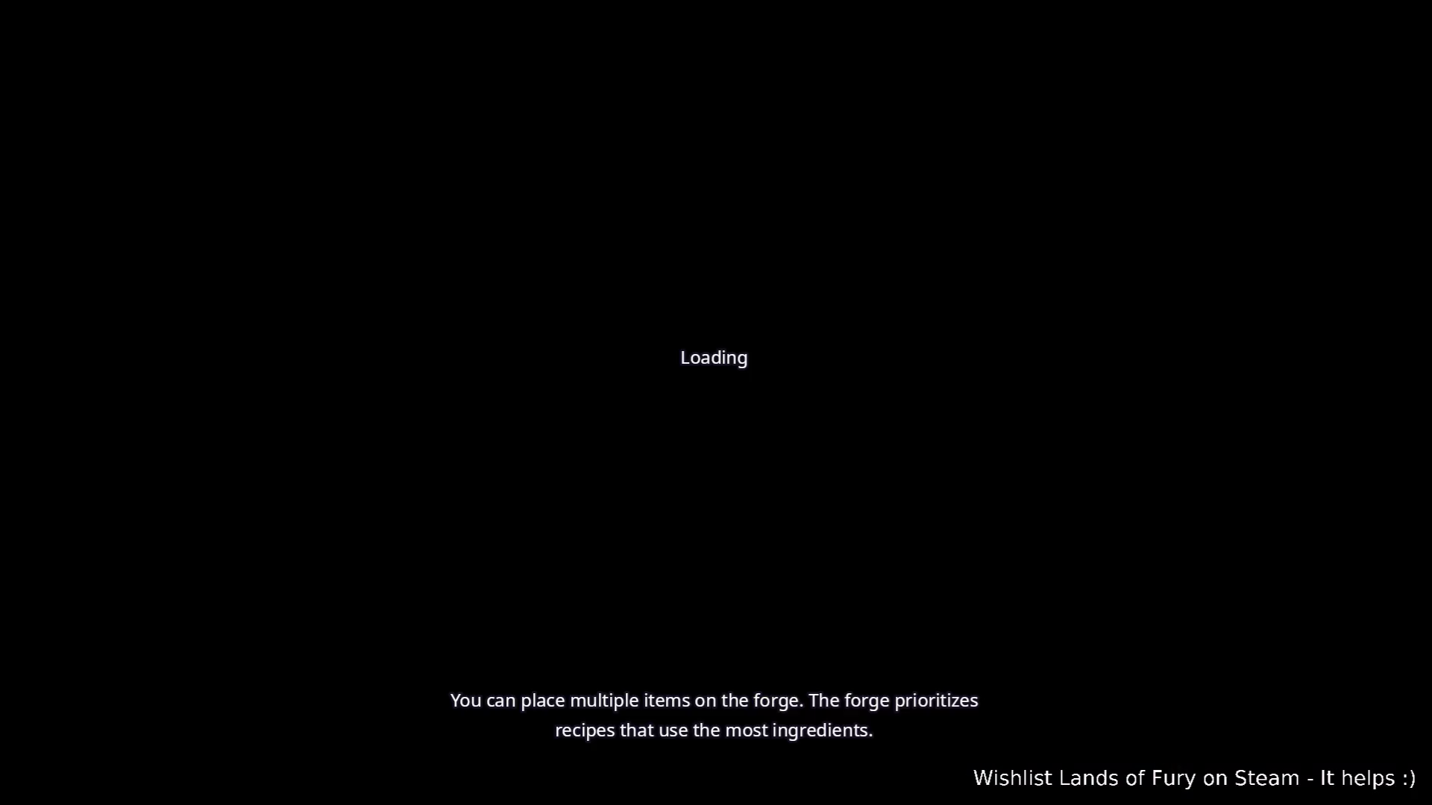
{"action": "key", "text": "w"}
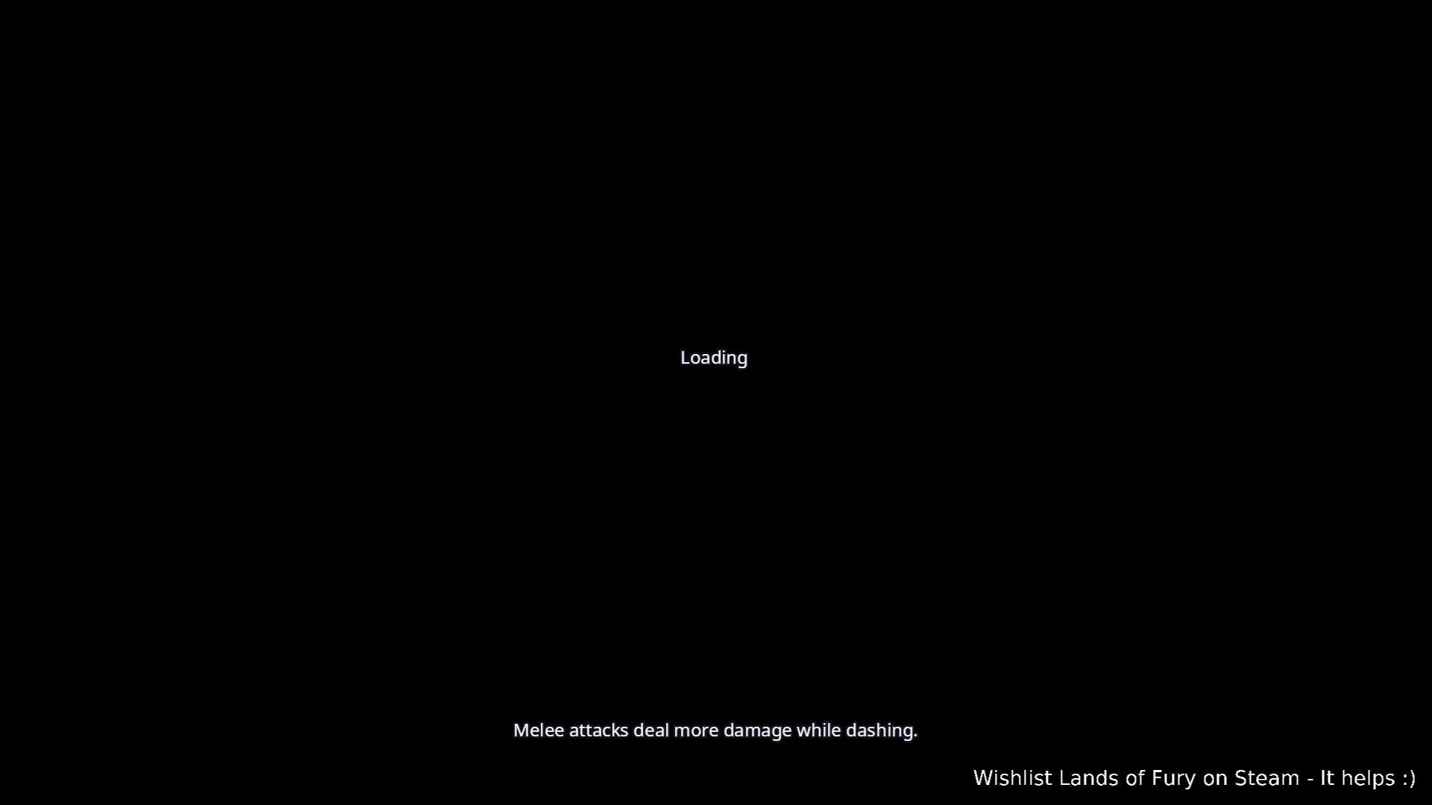
Head into the open grass and attack the first bandits near the dirt path.
{"action": "key", "text": "a"}
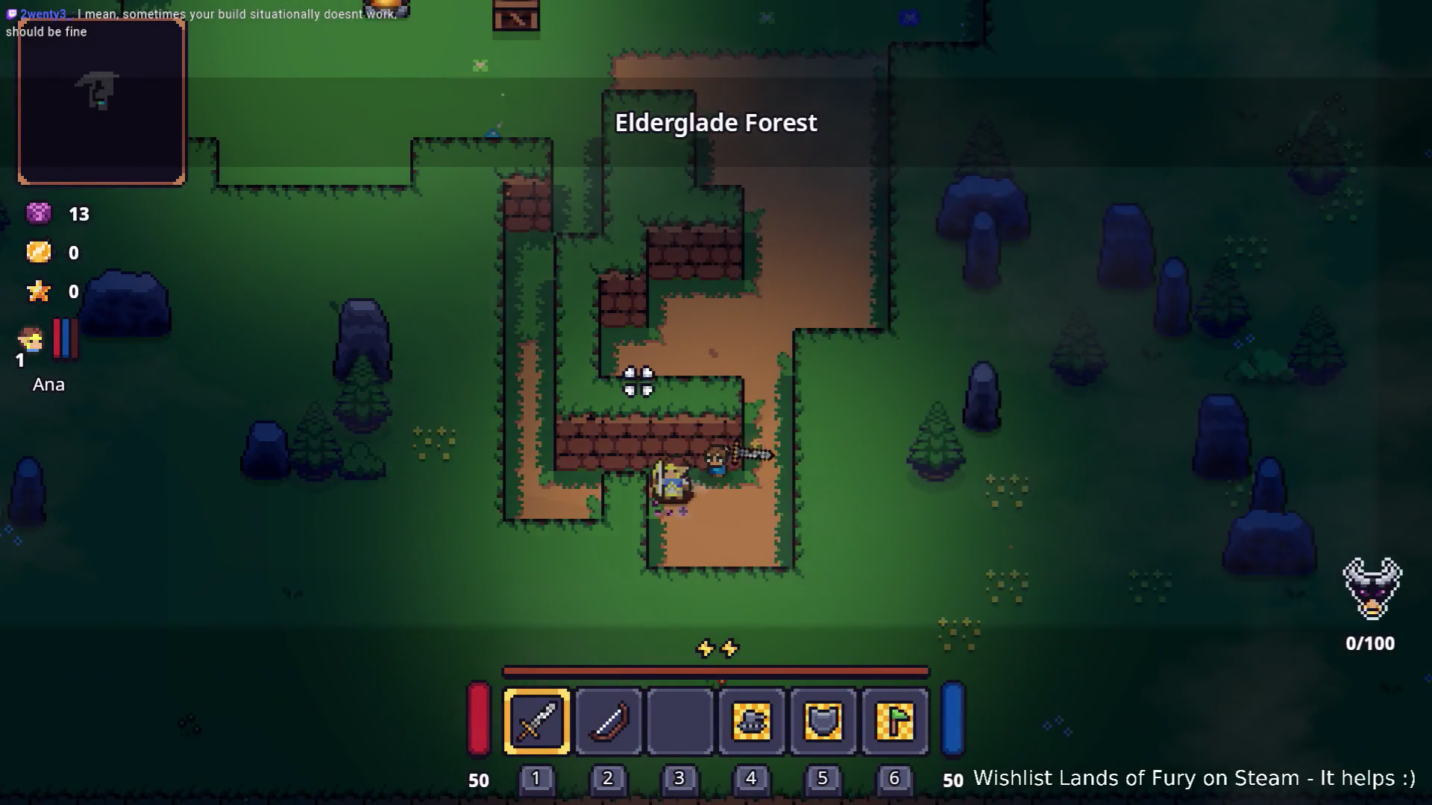
{"action": "key", "text": "w"}
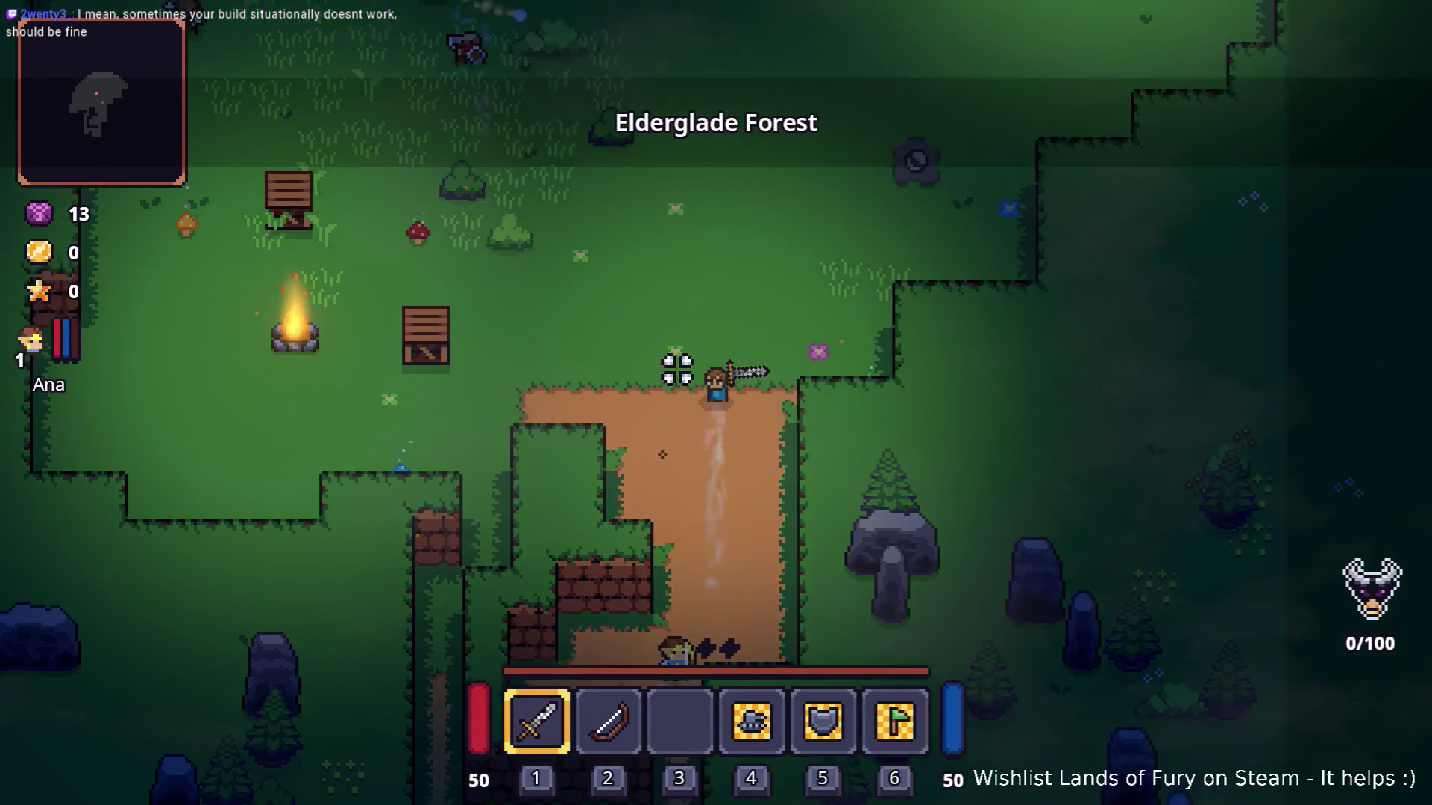
{"action": "key", "text": "a"}
{"action": "key", "text": "d"}
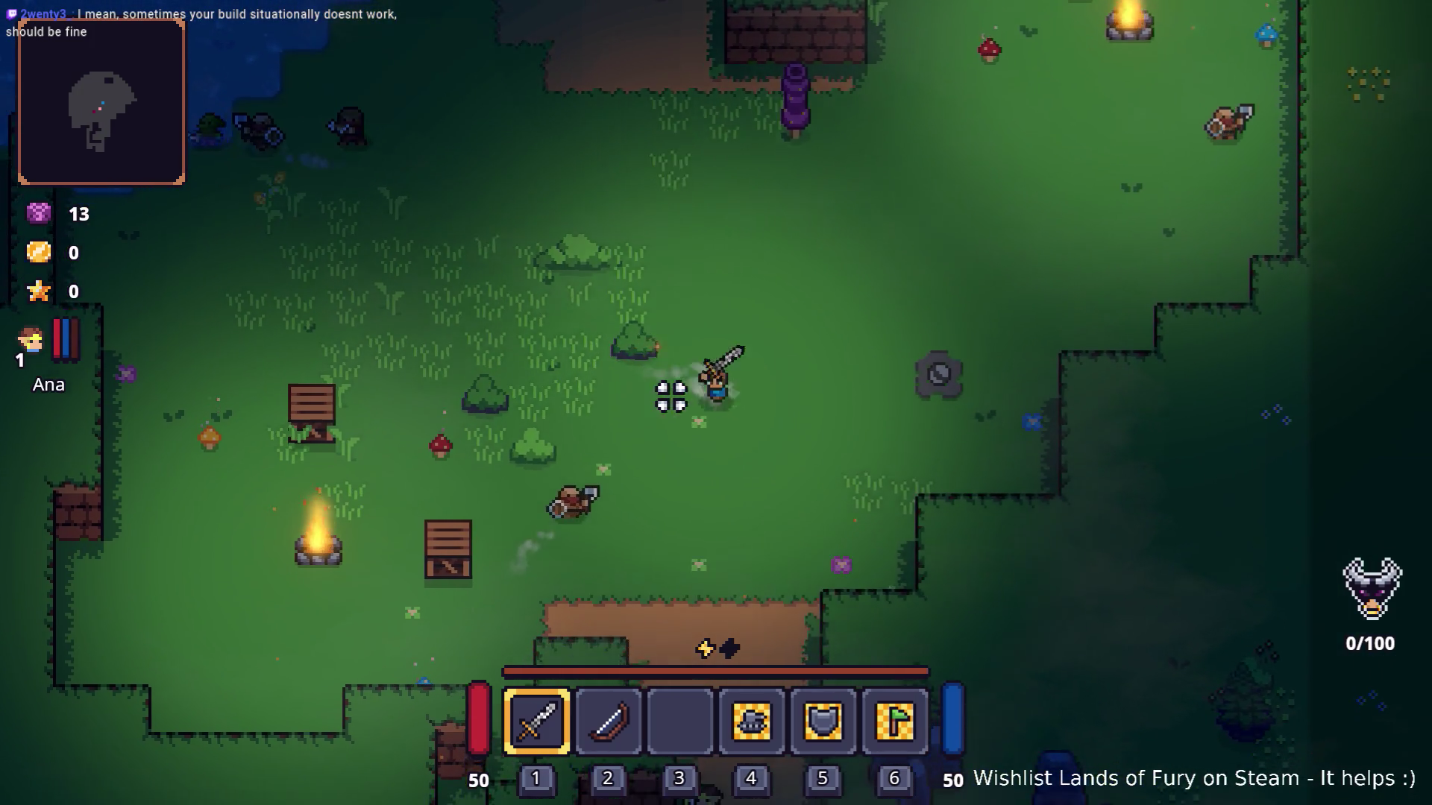
{"action": "left_click", "coordinate": [641, 457]}
{"action": "left_click", "coordinate": [629, 387]}
{"action": "key", "text": "s"}
{"action": "left_click", "coordinate": [735, 361]}
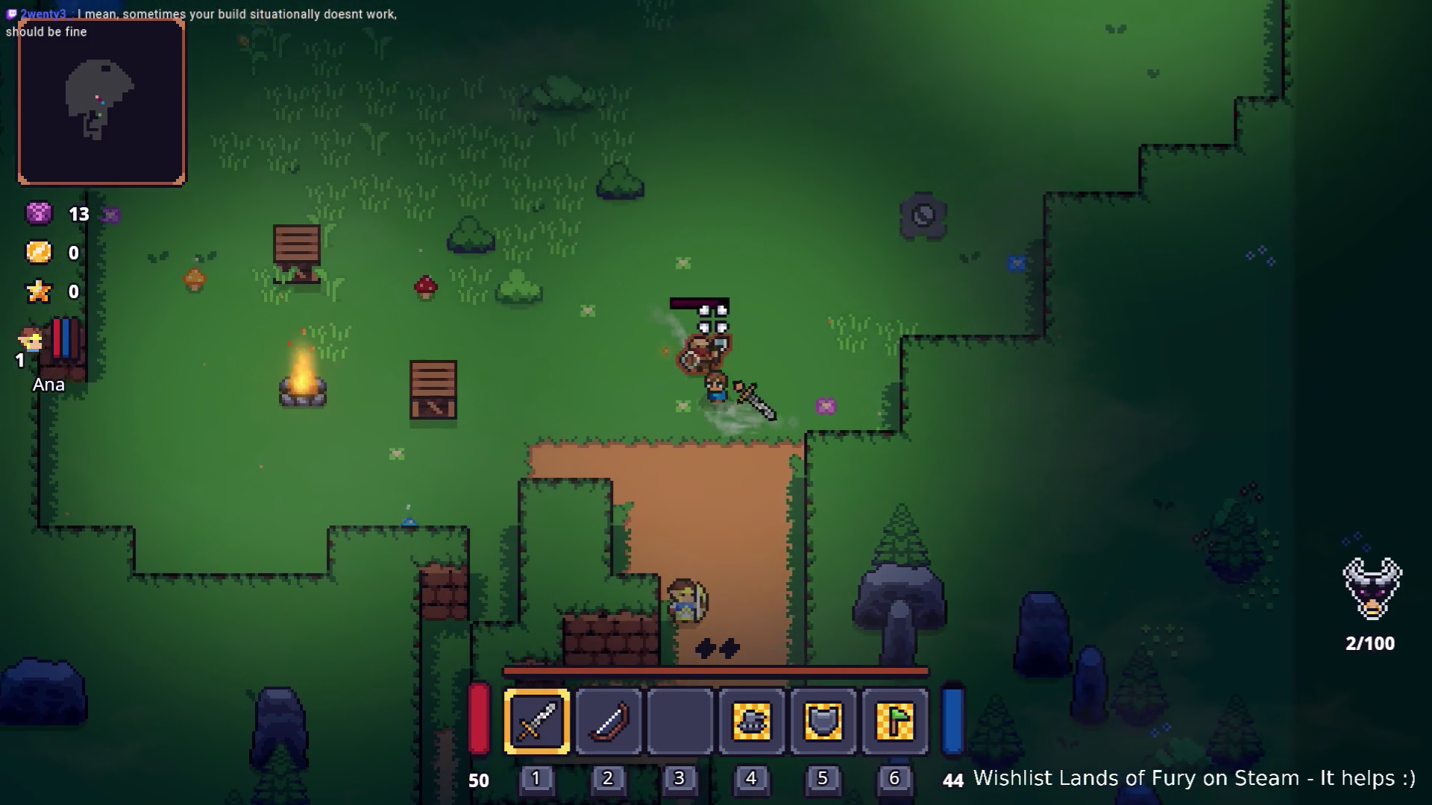
{"action": "key", "text": "s"}
{"action": "left_click", "coordinate": [713, 319]}
{"action": "left_click", "coordinate": [680, 320]}
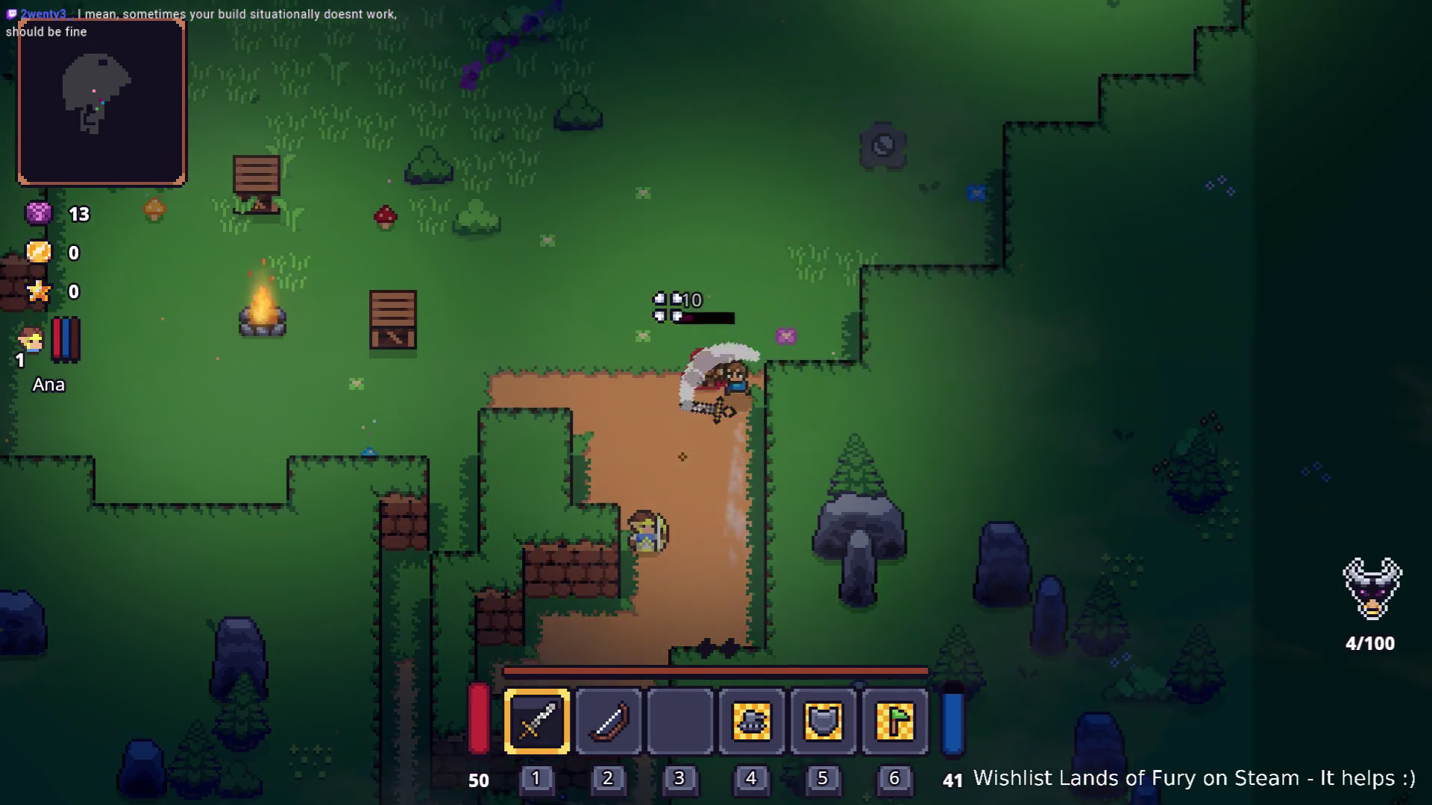
{"action": "key", "text": "w"}
{"action": "left_click", "coordinate": [642, 357]}
Fight the bandits by the campfire, slashing left and then dashing right.
{"action": "key", "text": "a"}
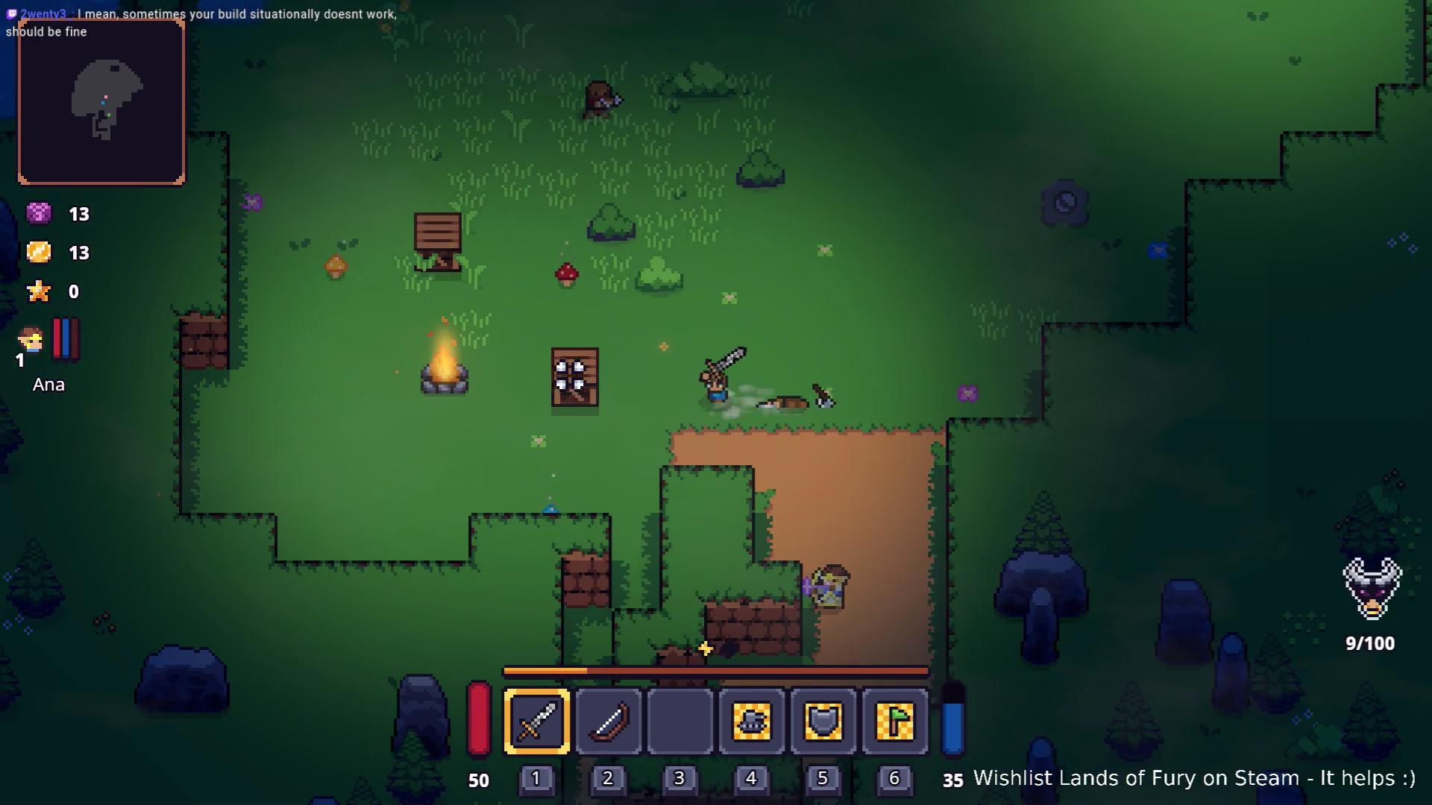
{"action": "left_click", "coordinate": [559, 375]}
{"action": "key", "text": "d"}
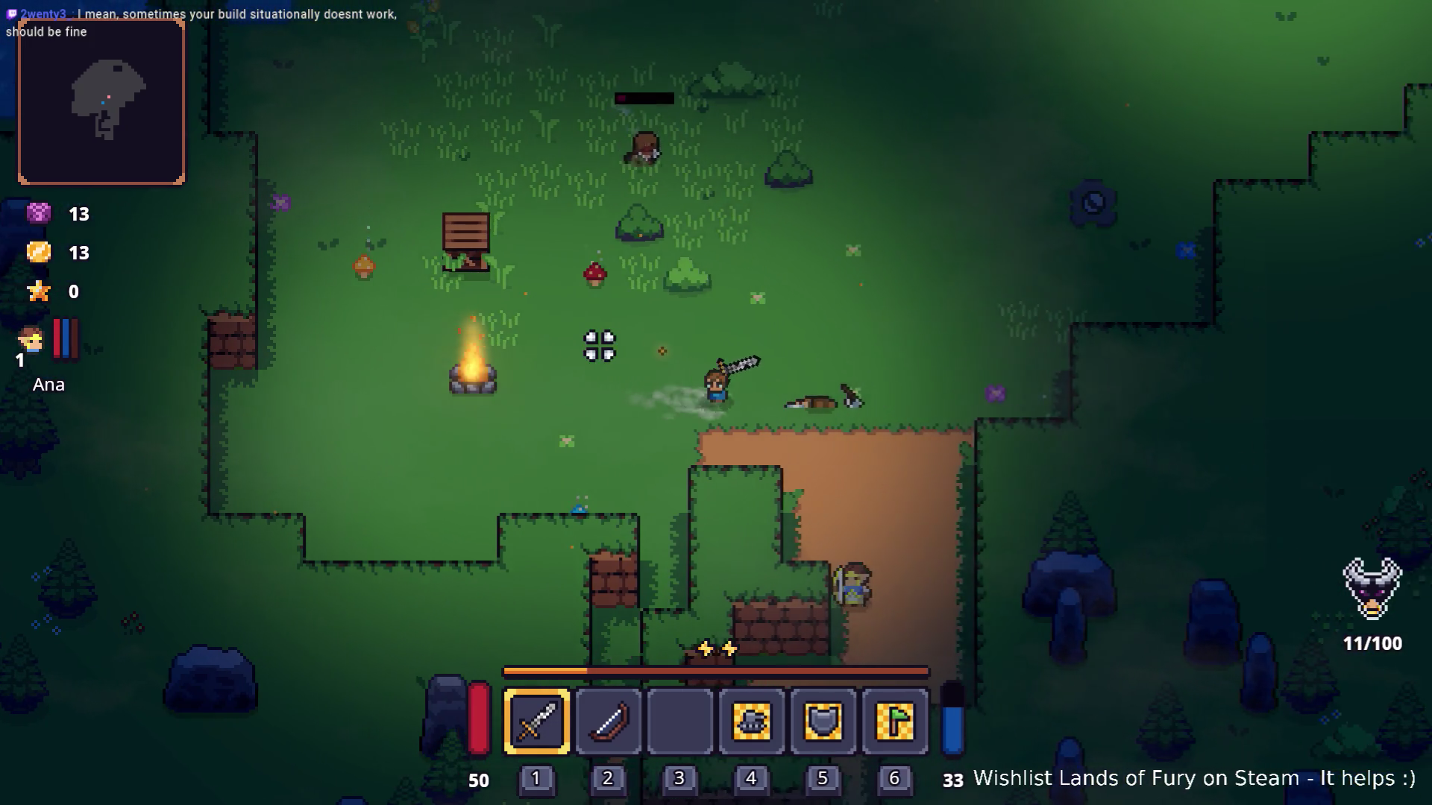
{"action": "key", "text": "w"}
{"action": "left_click", "coordinate": [549, 323]}
{"action": "key", "text": "a"}
{"action": "left_click", "coordinate": [530, 441]}
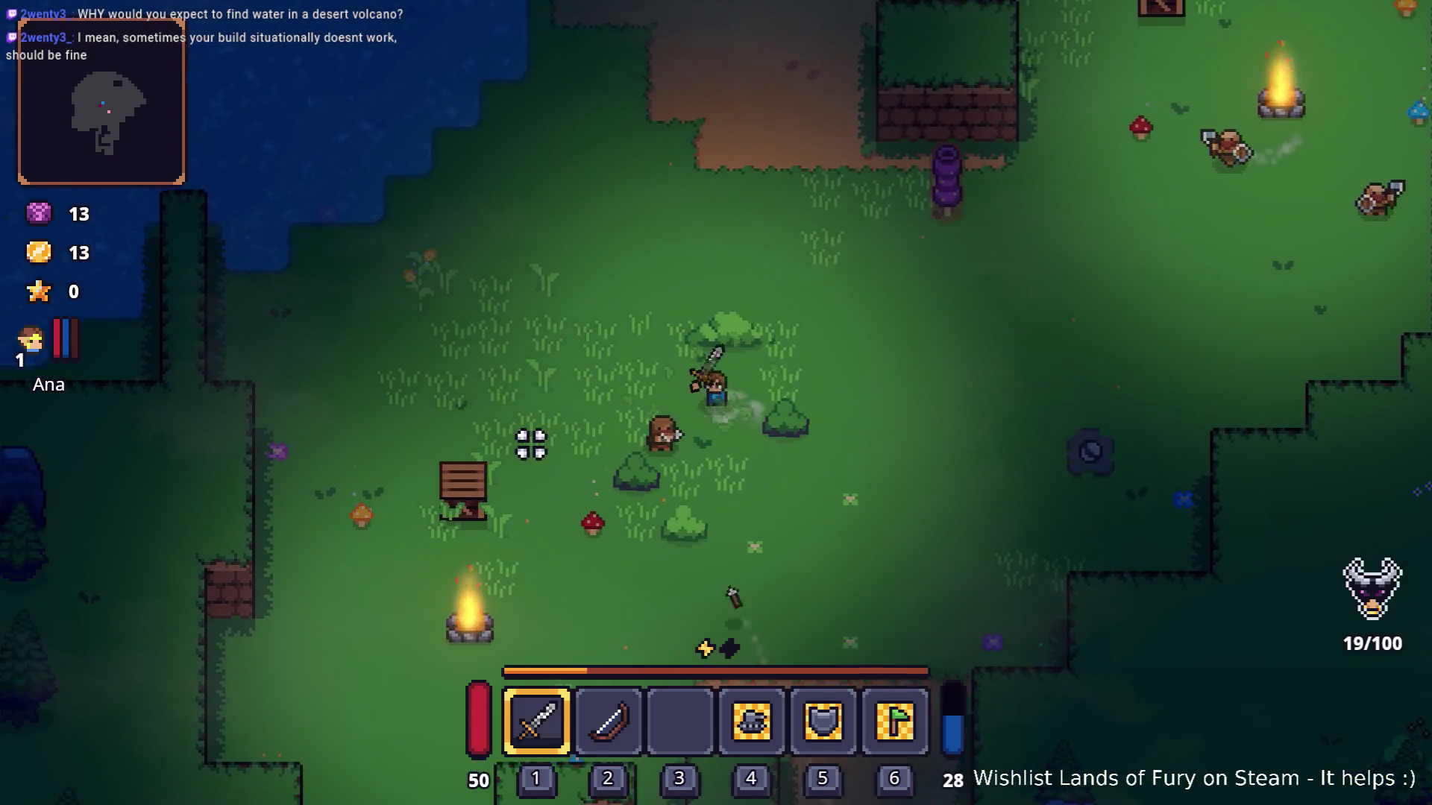
{"action": "left_click", "coordinate": [559, 486]}
{"action": "left_click", "coordinate": [543, 492]}
{"action": "left_click", "coordinate": [553, 492]}
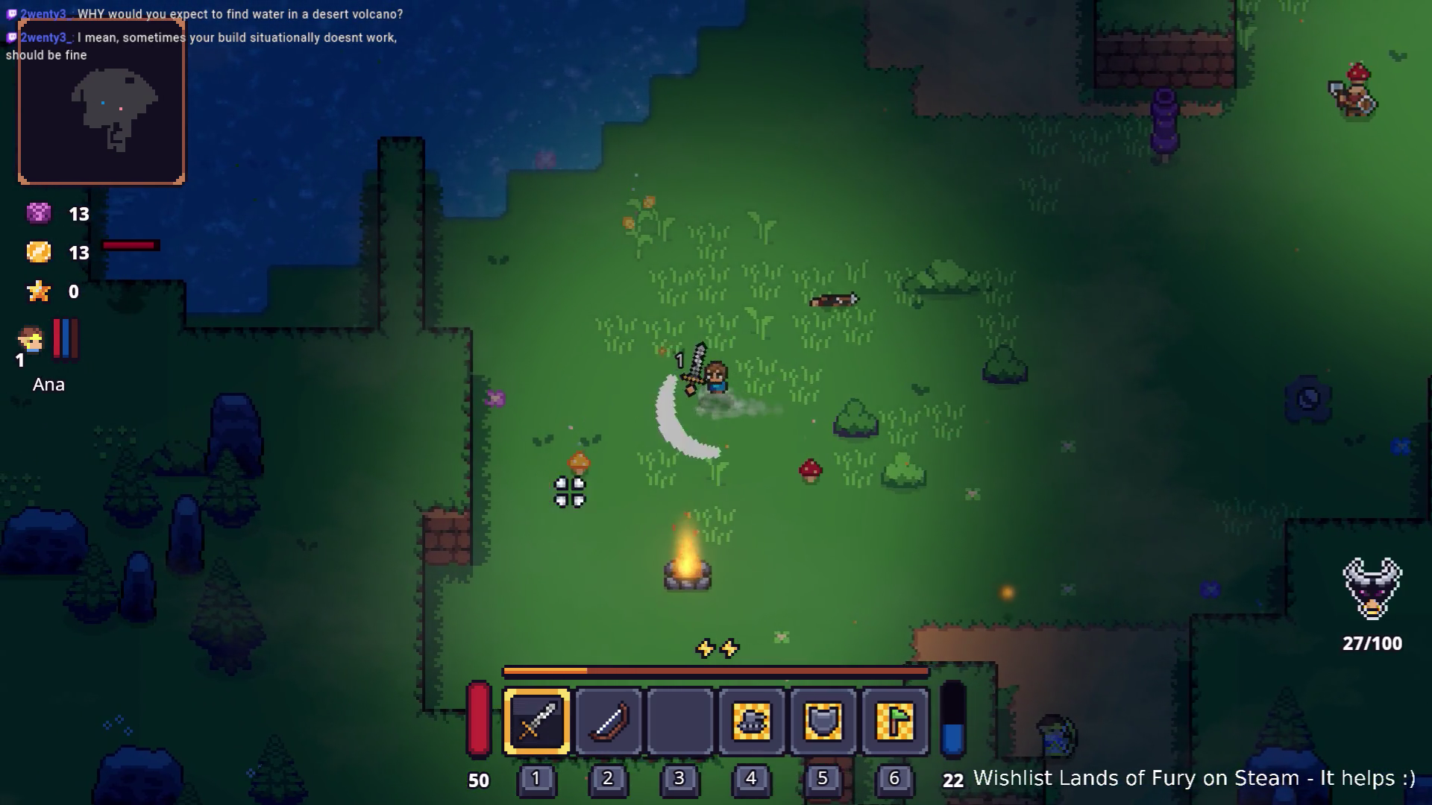
{"action": "key", "text": "d"}
{"action": "left_click", "coordinate": [825, 377]}
{"action": "key", "text": "space"}
Push past the wall block toward the campfire, grabbing the Burning Stick mid-fight.
{"action": "key", "text": "w"}
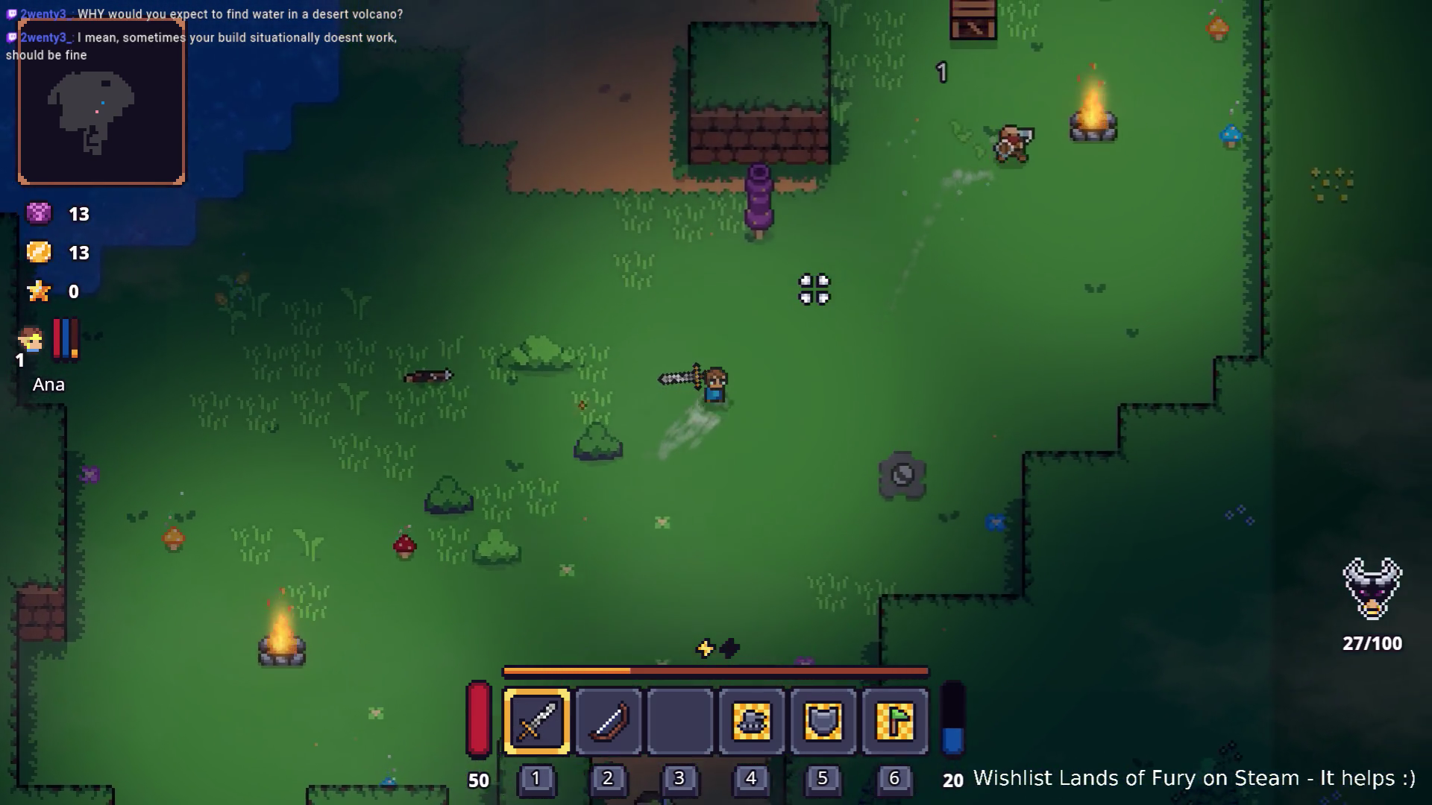
{"action": "left_click", "coordinate": [706, 262]}
{"action": "left_click", "coordinate": [874, 357]}
{"action": "key", "text": "d"}
{"action": "left_click", "coordinate": [774, 390]}
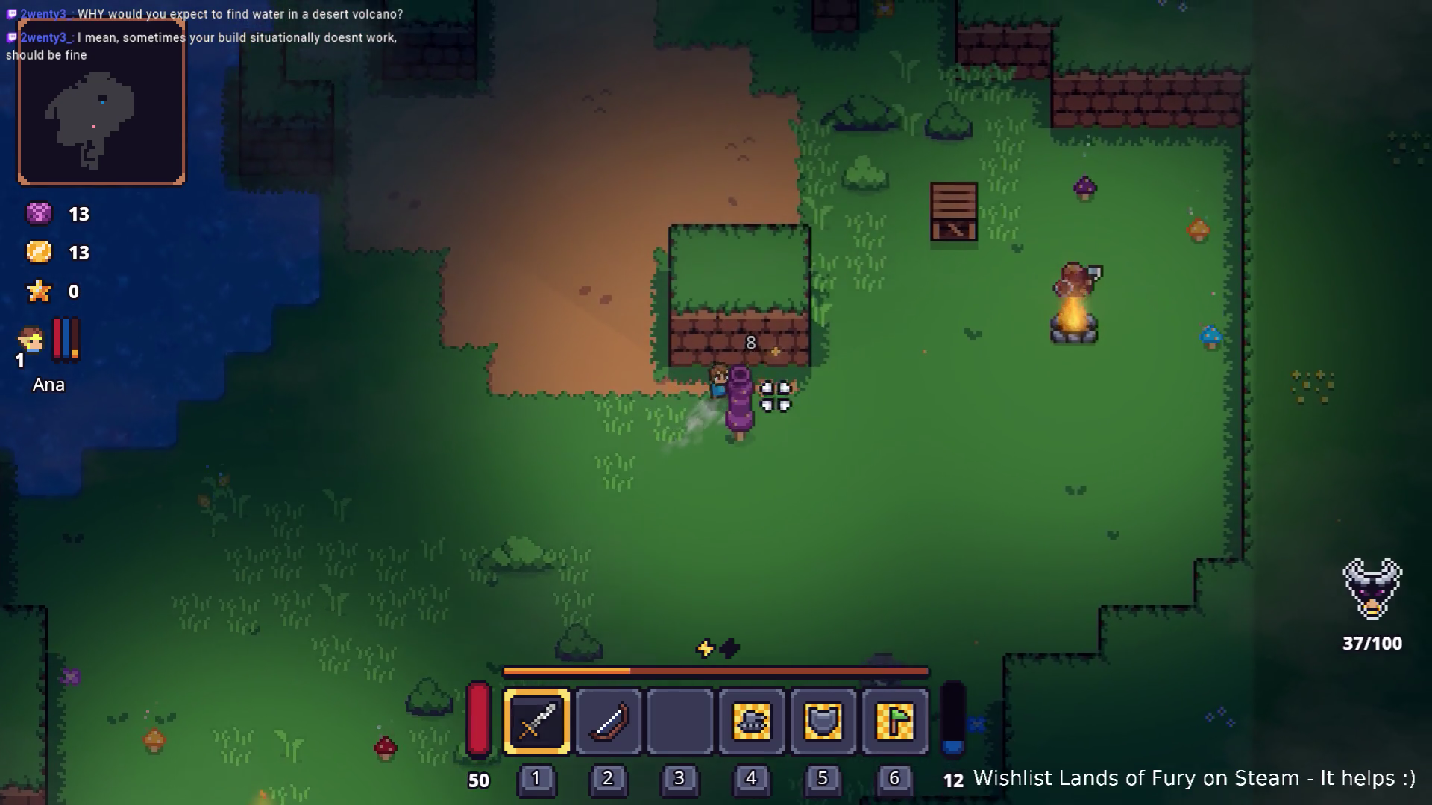
{"action": "left_click", "coordinate": [710, 425]}
{"action": "key", "text": "w"}
{"action": "left_click", "coordinate": [1030, 323]}
{"action": "key", "text": "d"}
{"action": "left_click", "coordinate": [1188, 300]}
{"action": "key", "text": "e"}
{"action": "left_click", "coordinate": [1134, 319]}
{"action": "left_click", "coordinate": [1145, 288]}
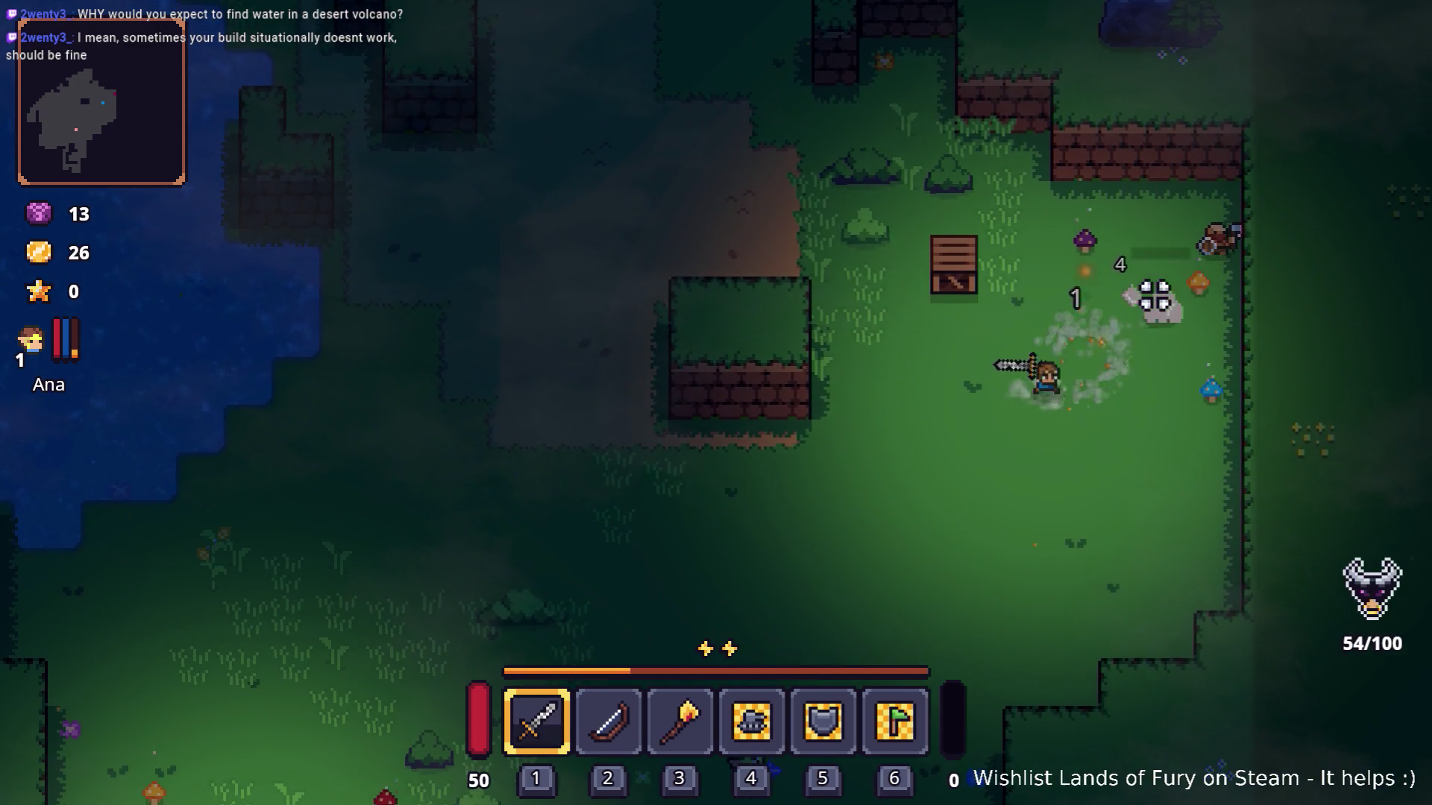
Close in on the bandit to the upper right and kill it.
{"action": "key", "text": "d"}
{"action": "left_click", "coordinate": [1207, 329]}
{"action": "key", "text": "w"}
{"action": "left_click", "coordinate": [1225, 298]}
{"action": "key", "text": "a"}
{"action": "key", "text": "w"}
{"action": "left_click", "coordinate": [1188, 288]}
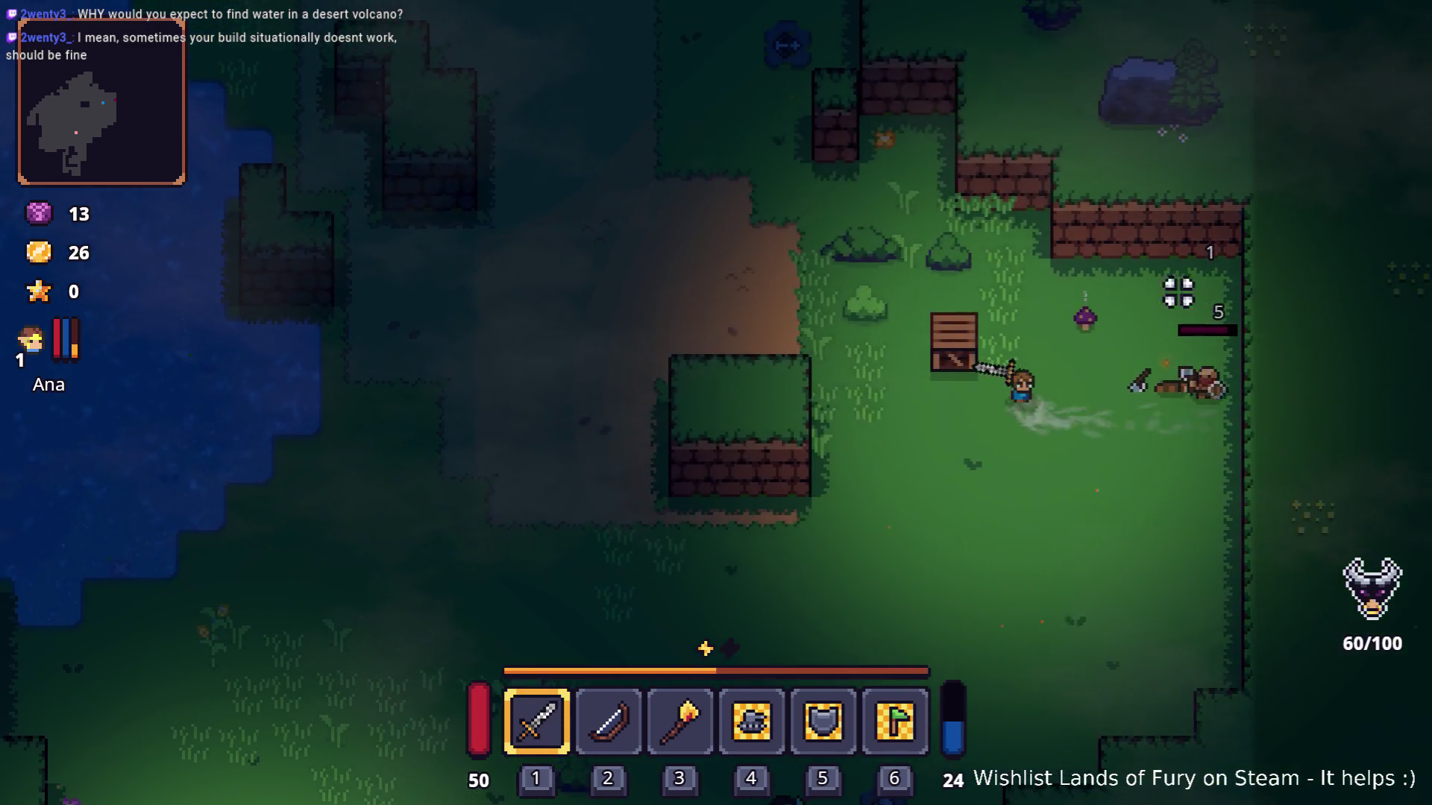
{"action": "left_click", "coordinate": [885, 303]}
{"action": "left_click", "coordinate": [1133, 354]}
{"action": "key", "text": "w"}
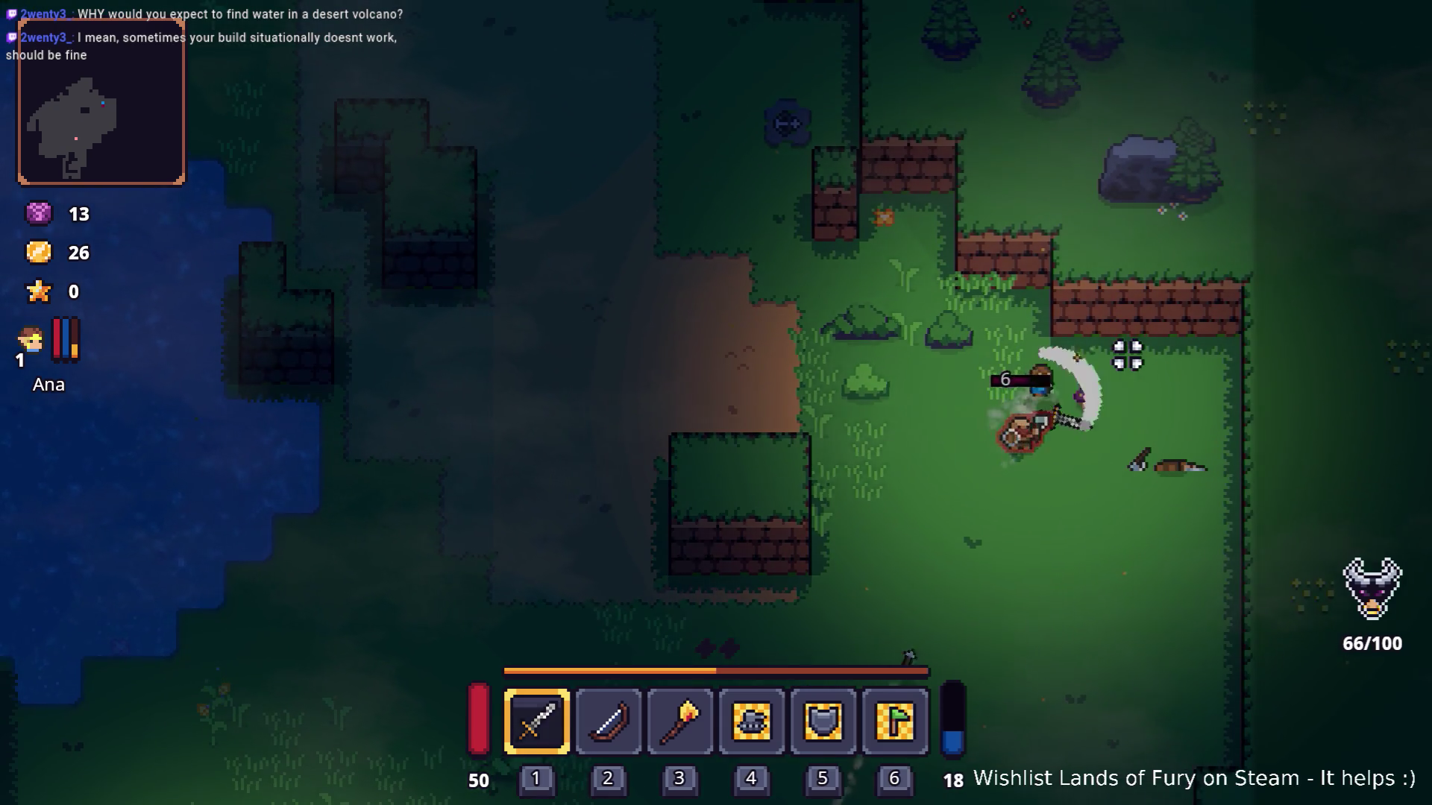
{"action": "key", "text": "d"}
{"action": "left_click", "coordinate": [962, 377]}
{"action": "left_click", "coordinate": [930, 345]}
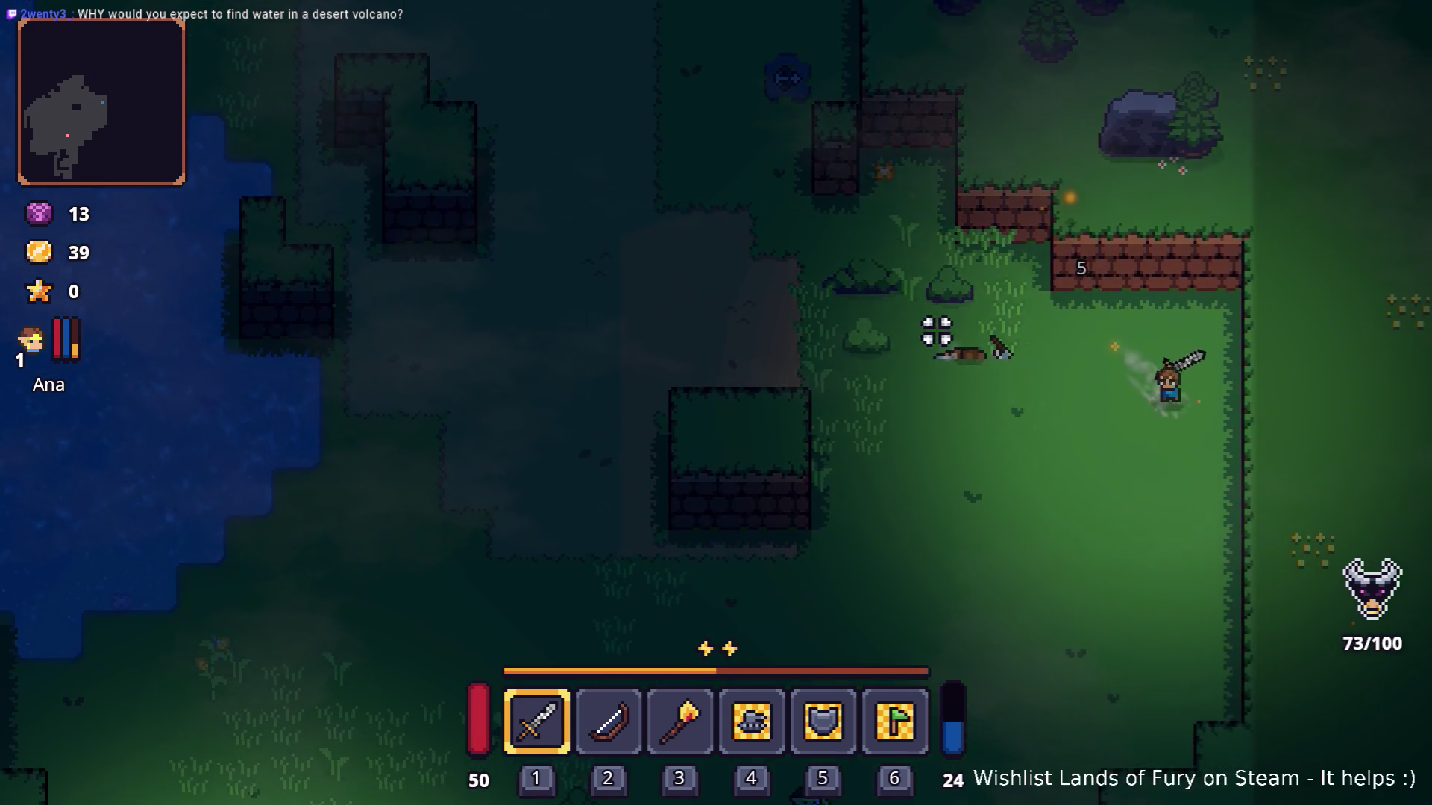
Kill the next bandit, then strike the knight with the sword.
{"action": "key", "text": "a"}
{"action": "key", "text": "w"}
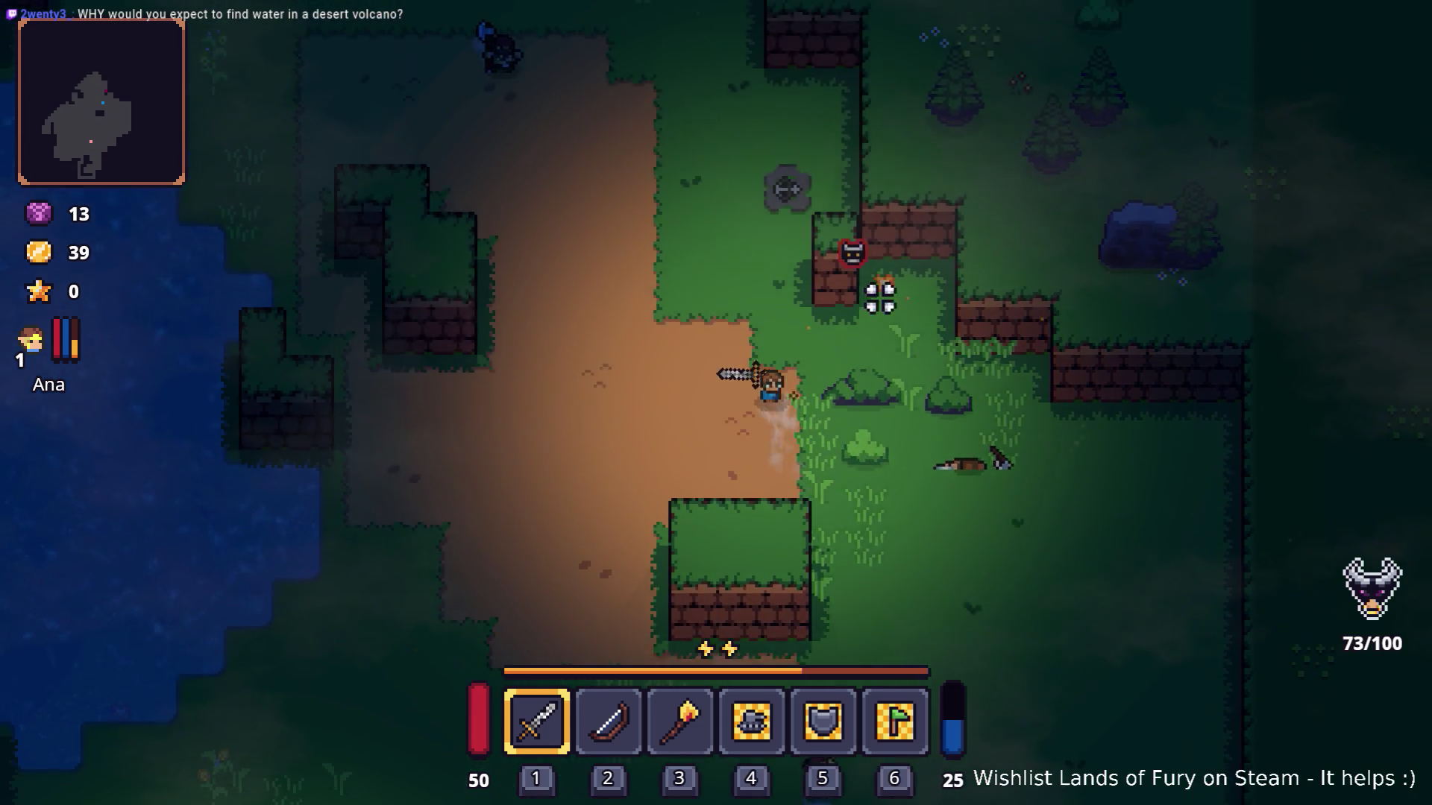
{"action": "left_click", "coordinate": [914, 373]}
{"action": "left_click", "coordinate": [967, 419]}
{"action": "left_click", "coordinate": [967, 419]}
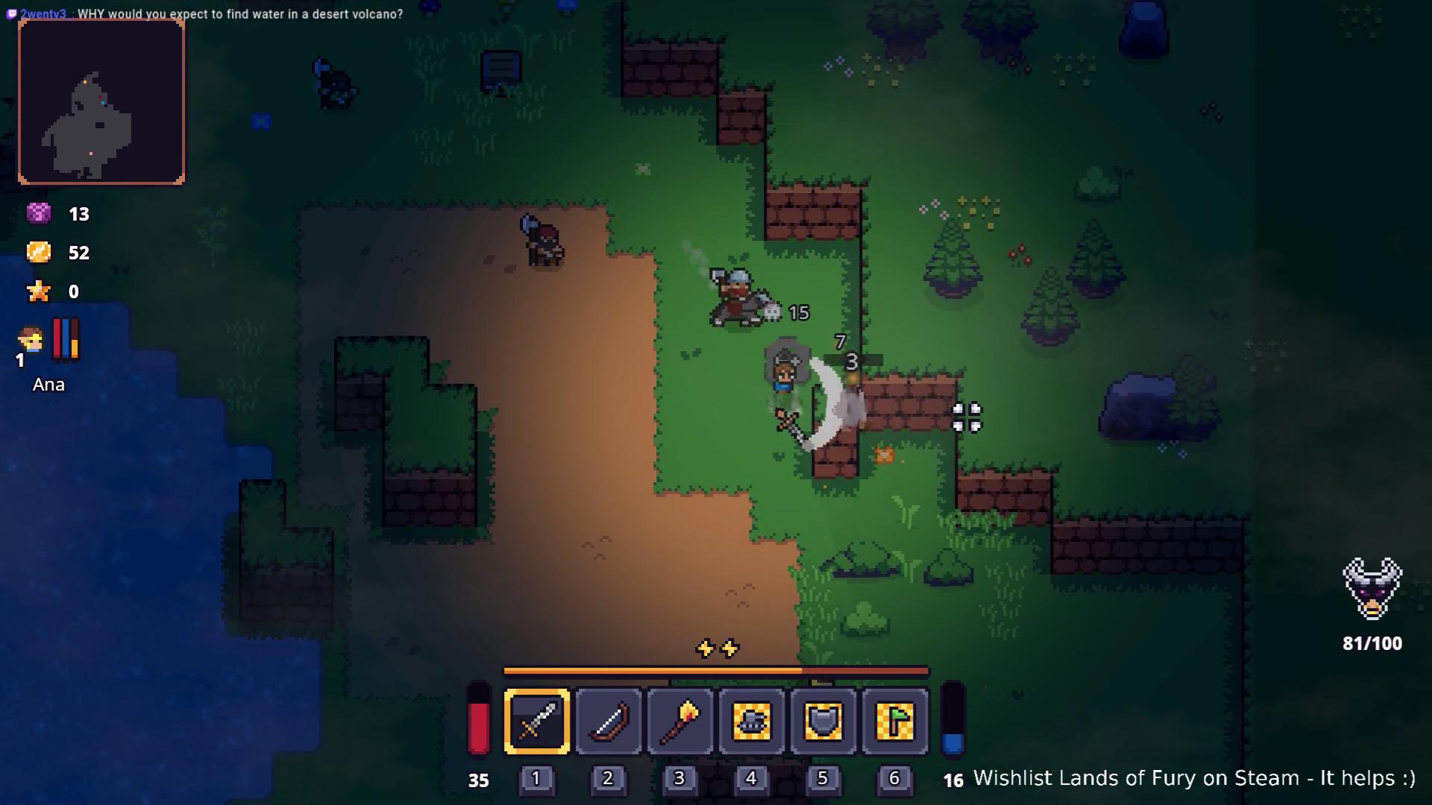
{"action": "key", "text": "s"}
{"action": "key", "text": "a"}
{"action": "left_click", "coordinate": [856, 312]}
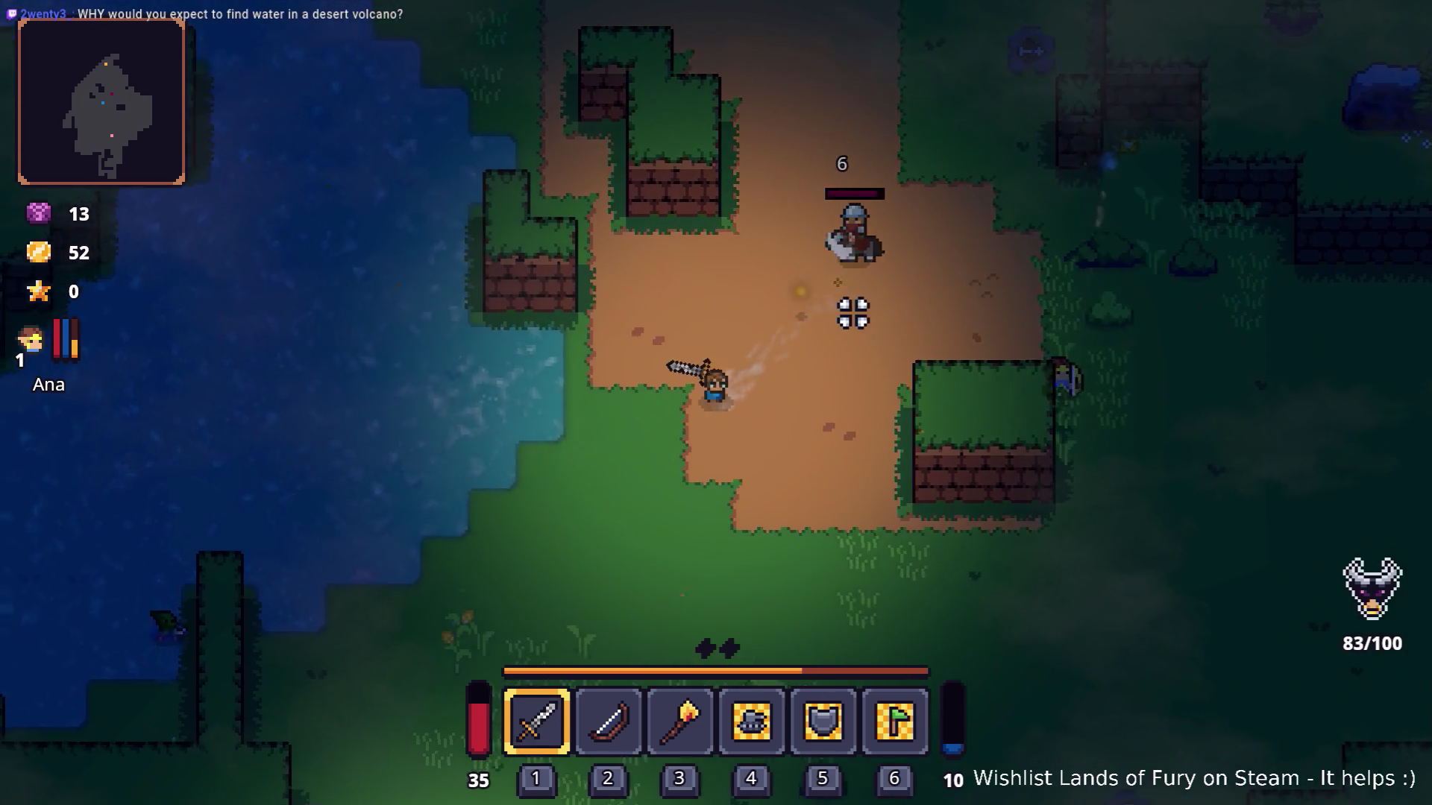
{"action": "left_click", "coordinate": [835, 294]}
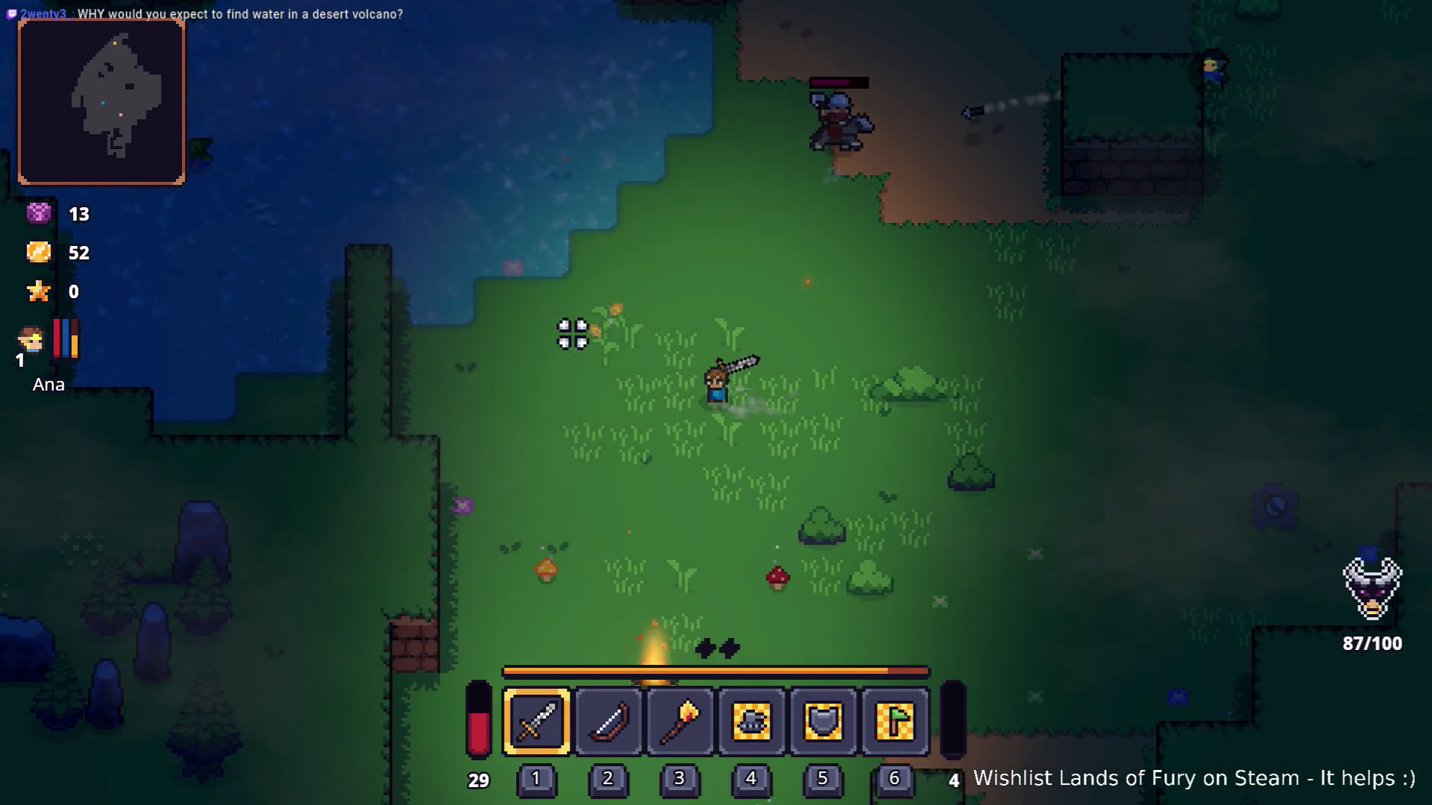
Keep fighting with the sword, killing the helmeted enemy near the stone block.
{"action": "left_click", "coordinate": [579, 325]}
{"action": "key", "text": "w"}
{"action": "key", "text": "d"}
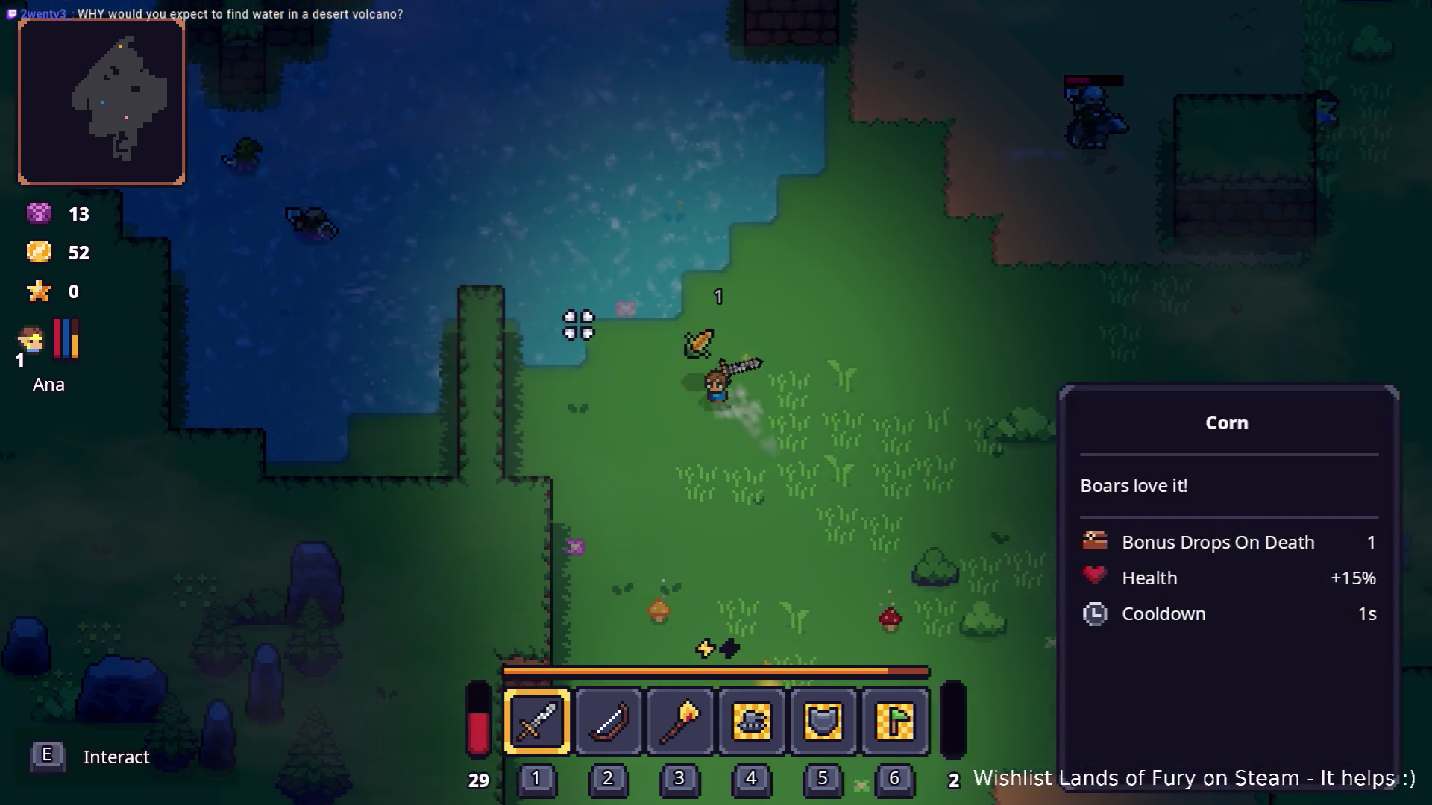
{"action": "key", "text": "w"}
{"action": "key", "text": "d"}
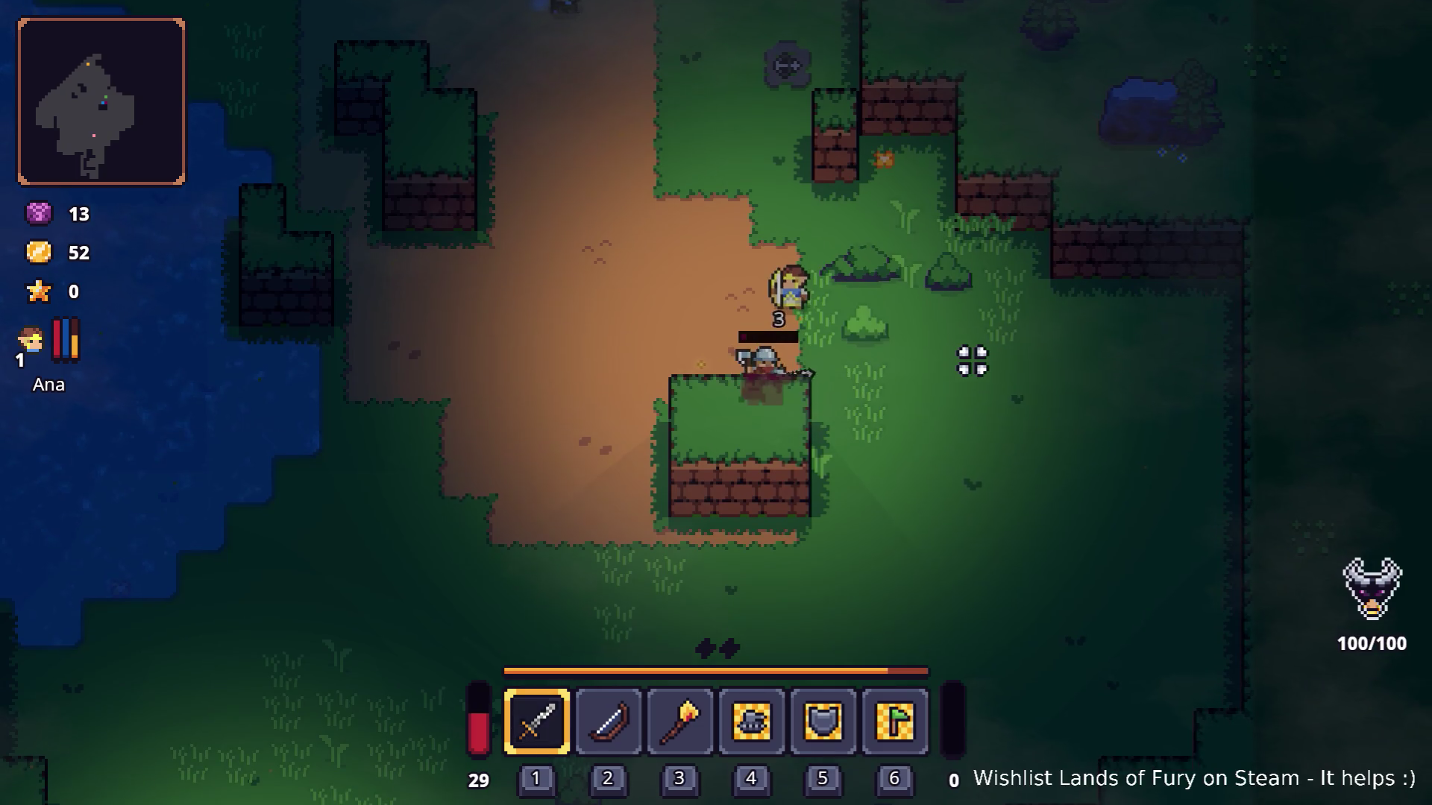
{"action": "left_click", "coordinate": [997, 361]}
{"action": "key", "text": "w"}
{"action": "key", "text": "w"}
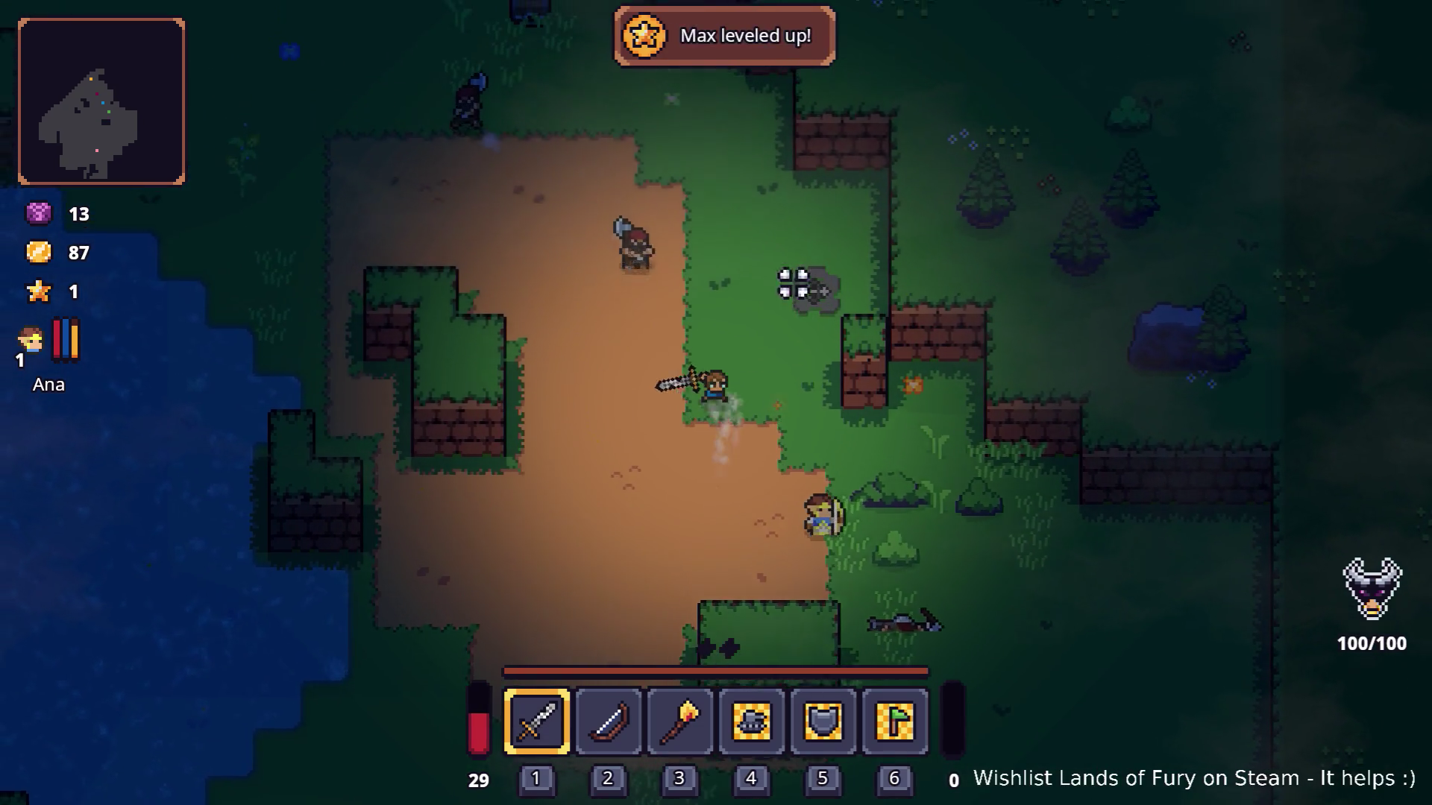
{"action": "key", "text": "a"}
{"action": "key", "text": "s"}
{"action": "key", "text": "w"}
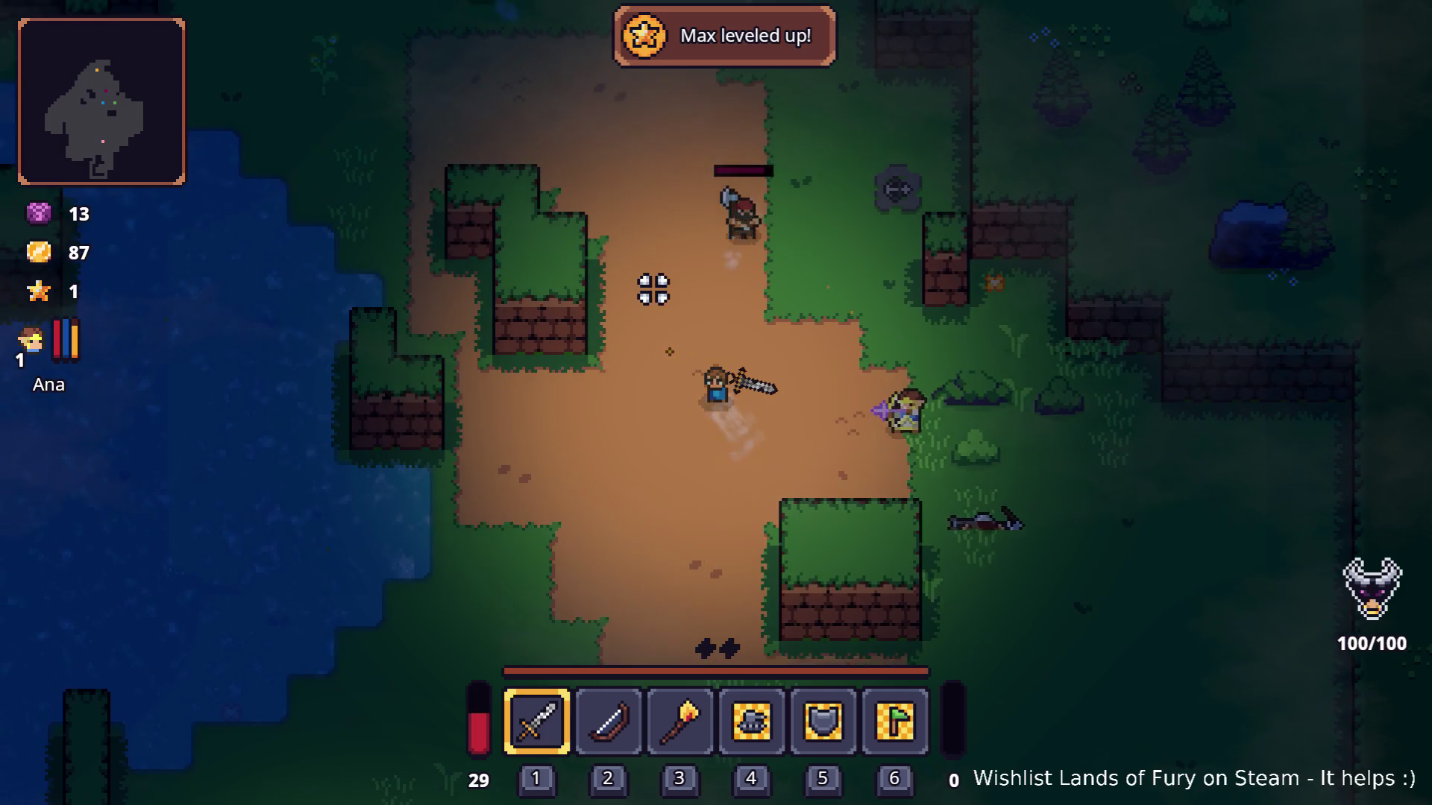
{"action": "key", "text": "w"}
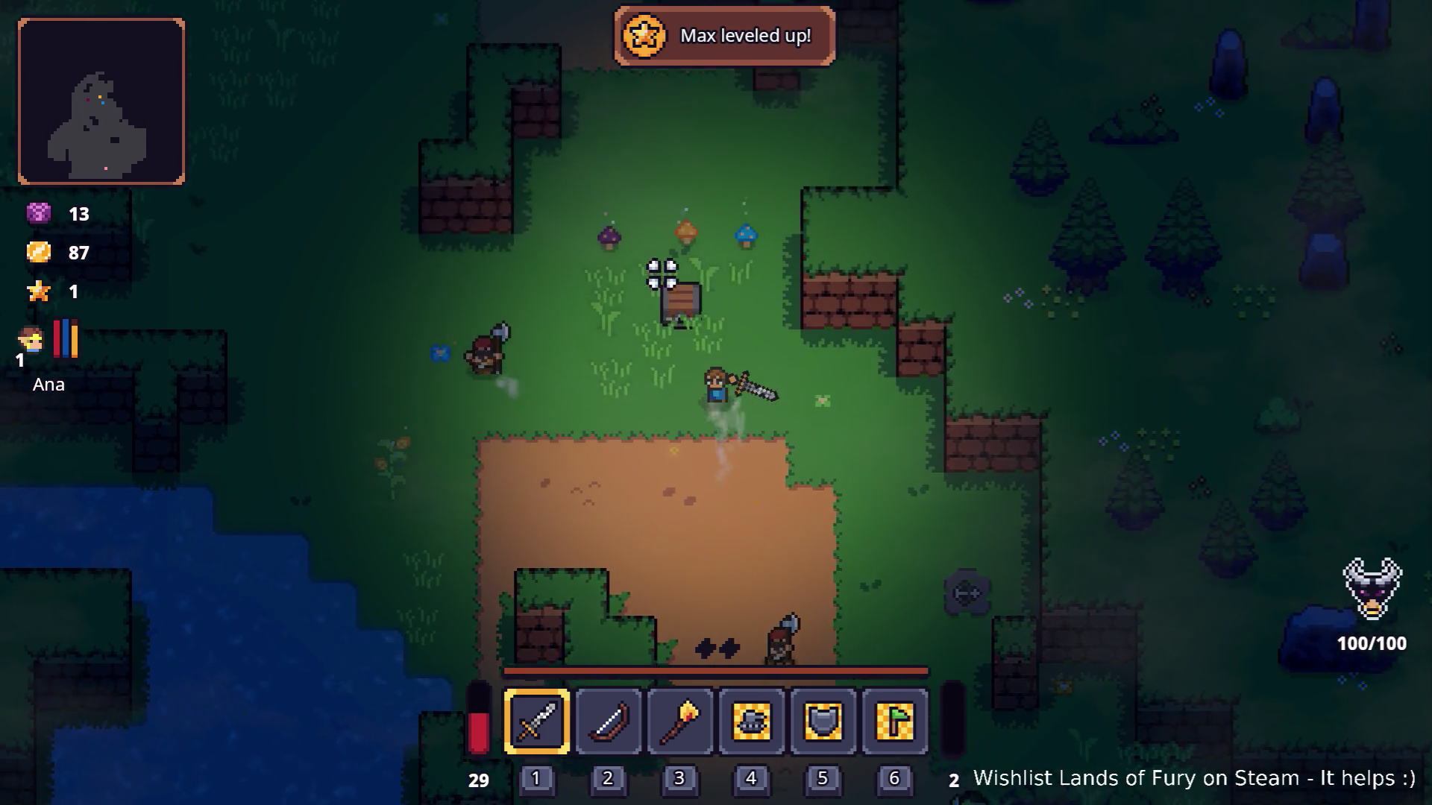
{"action": "key", "text": "d"}
{"action": "key", "text": "s"}
Switch to the hammer and beat the next enemy to death.
{"action": "key", "text": "i"}
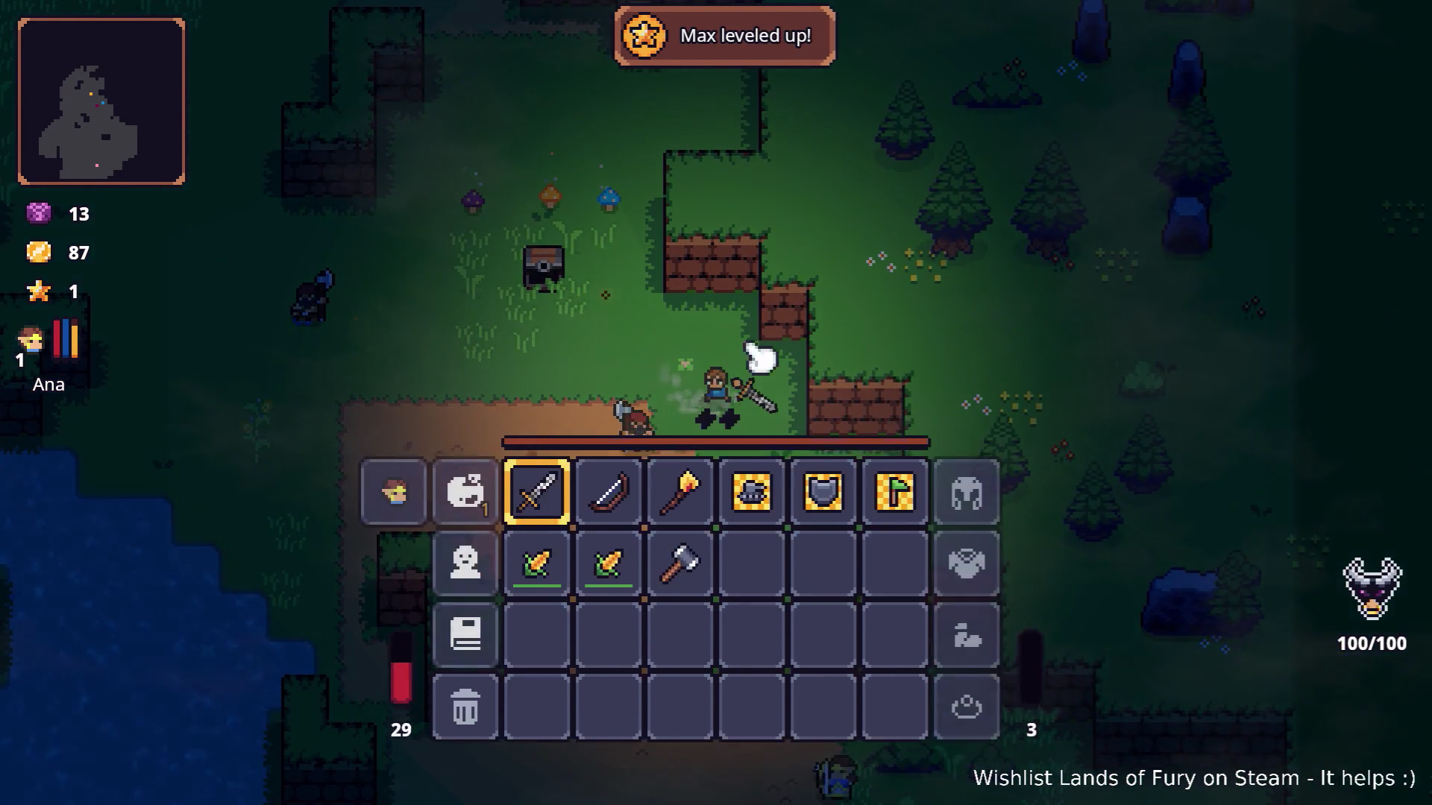
{"action": "key", "text": "i"}
{"action": "key", "text": "2"}
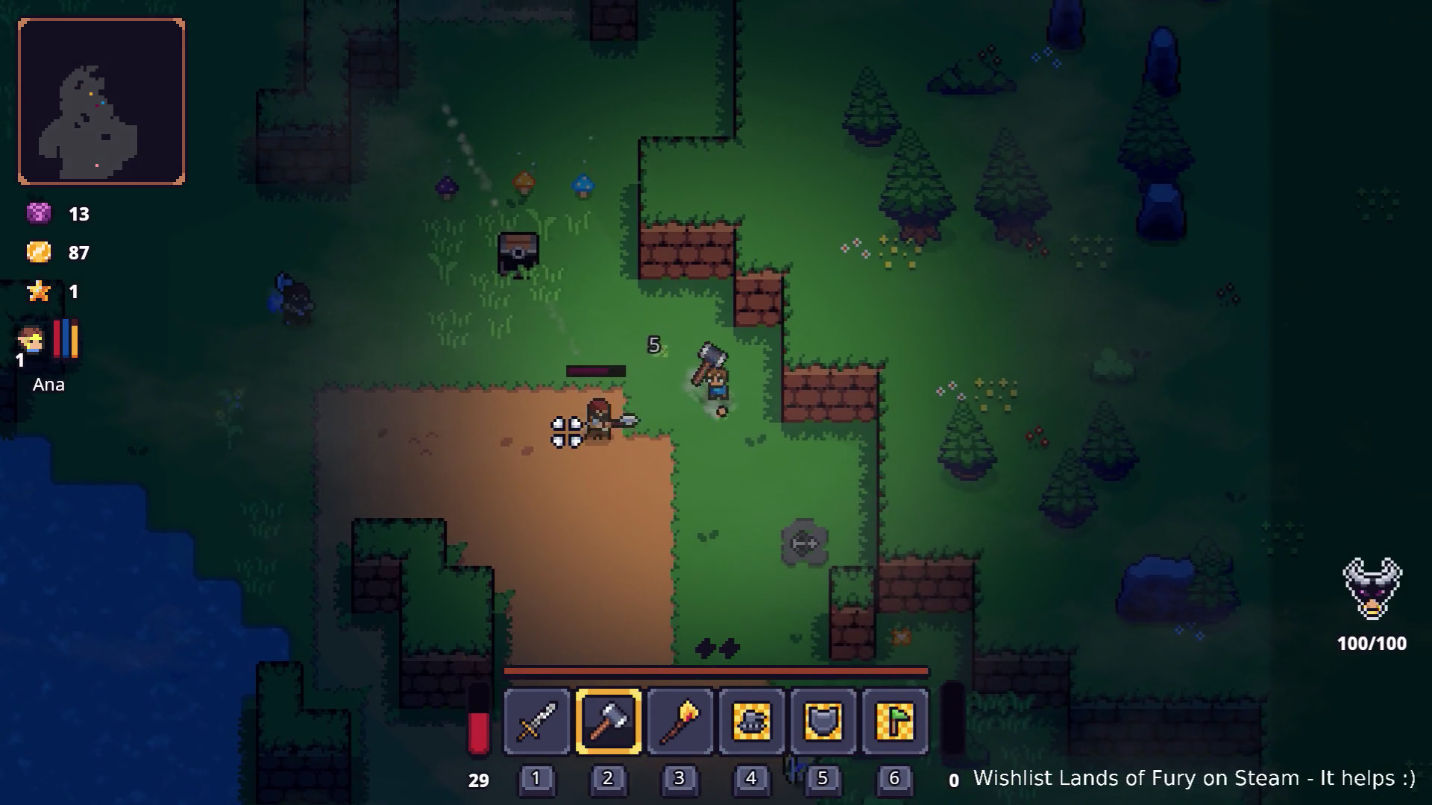
{"action": "left_click", "coordinate": [590, 426]}
{"action": "left_click", "coordinate": [588, 418]}
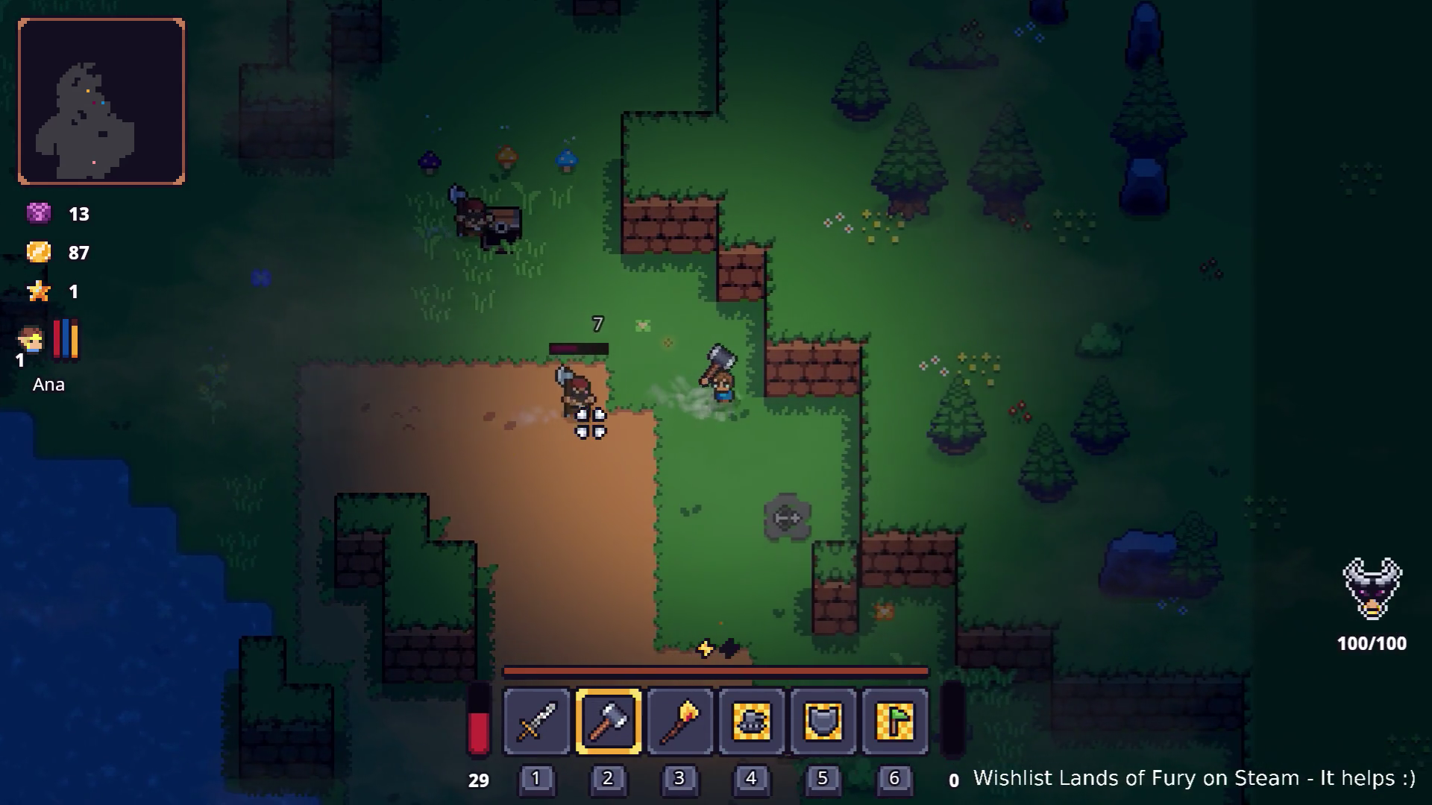
{"action": "left_click", "coordinate": [588, 415]}
{"action": "key", "text": "d"}
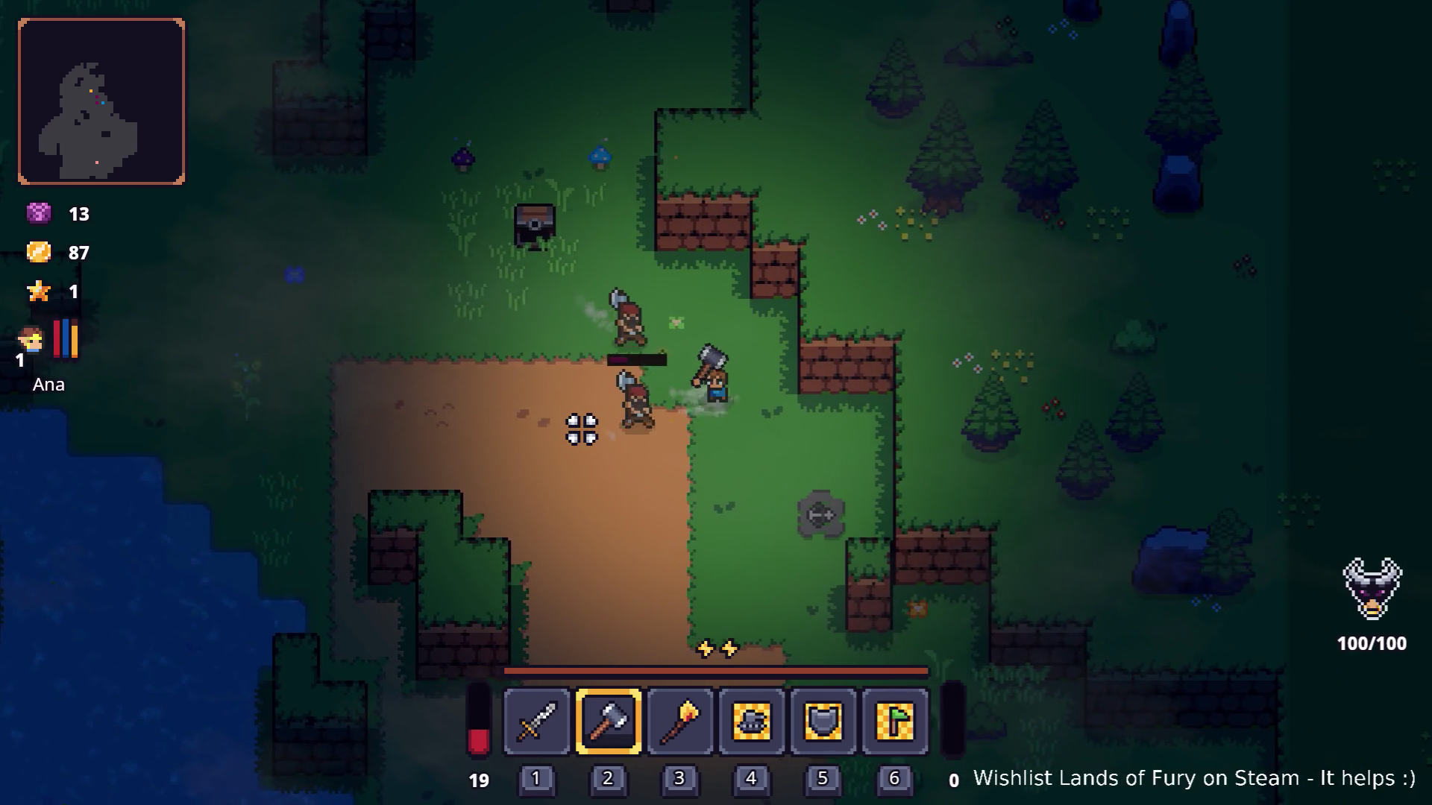
{"action": "key", "text": "a"}
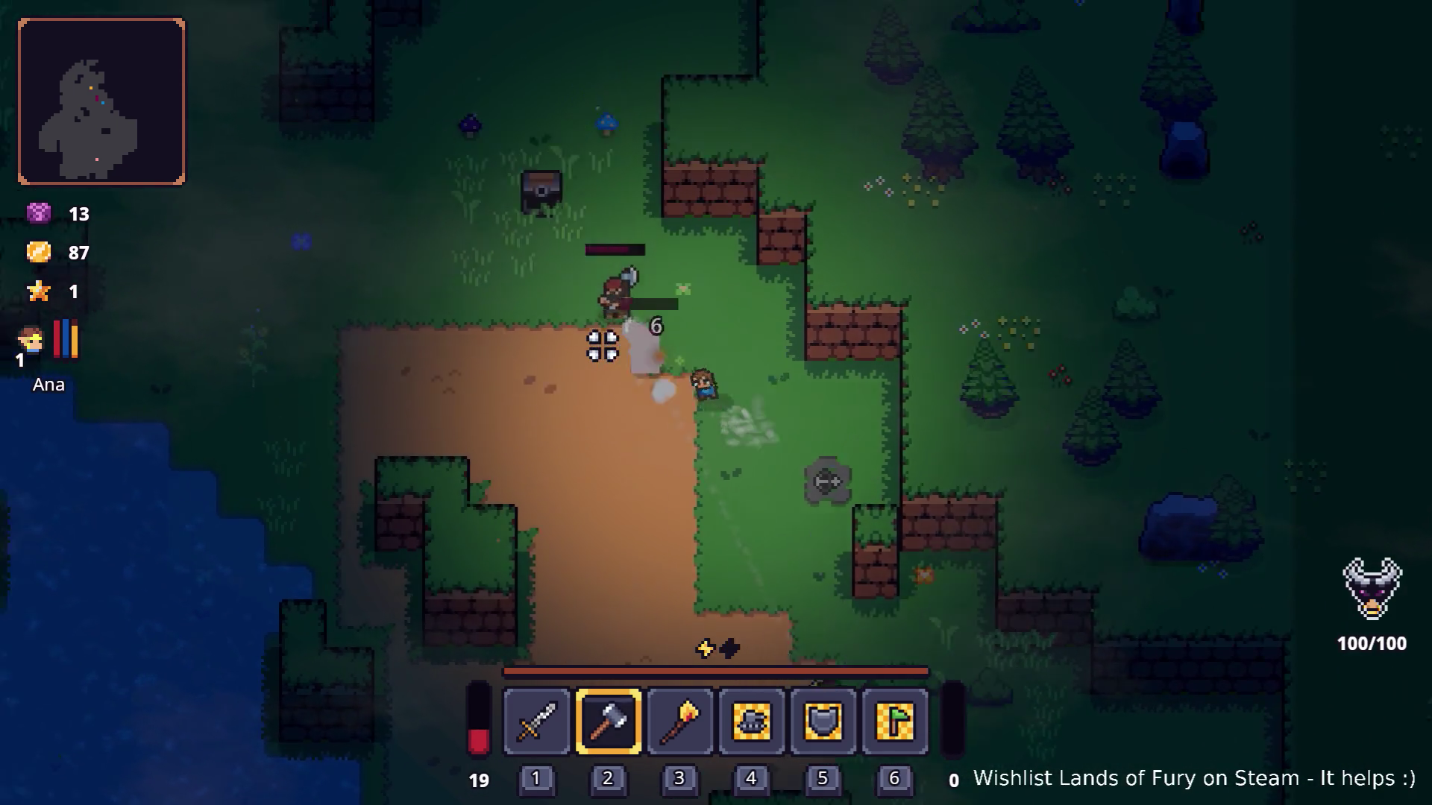
{"action": "left_click", "coordinate": [602, 345]}
{"action": "key", "text": "s"}
{"action": "key", "text": "a"}
{"action": "left_click", "coordinate": [745, 239]}
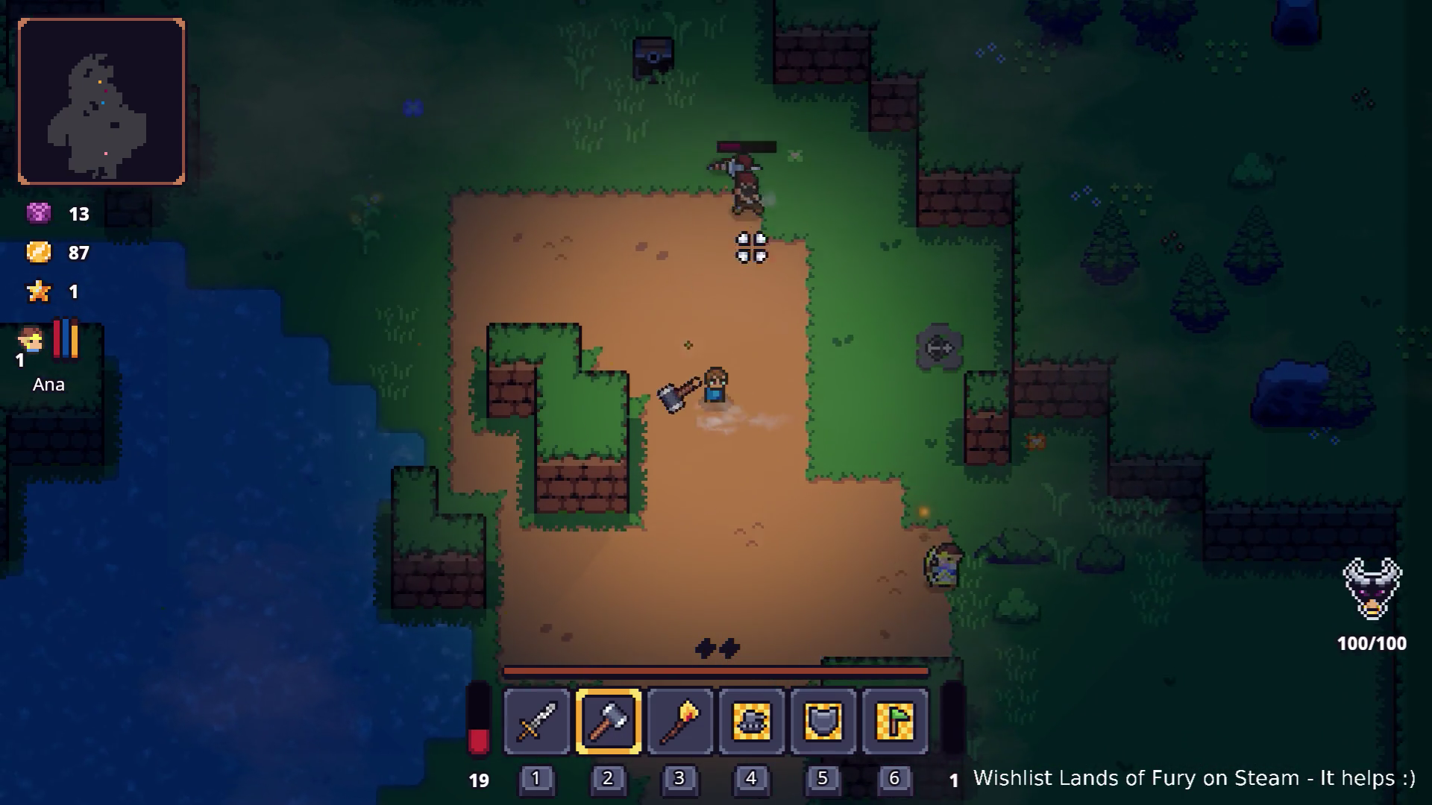
{"action": "key", "text": "w"}
{"action": "key", "text": "w"}
Collect the coins, then learn Fluidic Charge on the ALMA skill board.
{"action": "key", "text": "a"}
{"action": "key", "text": "a"}
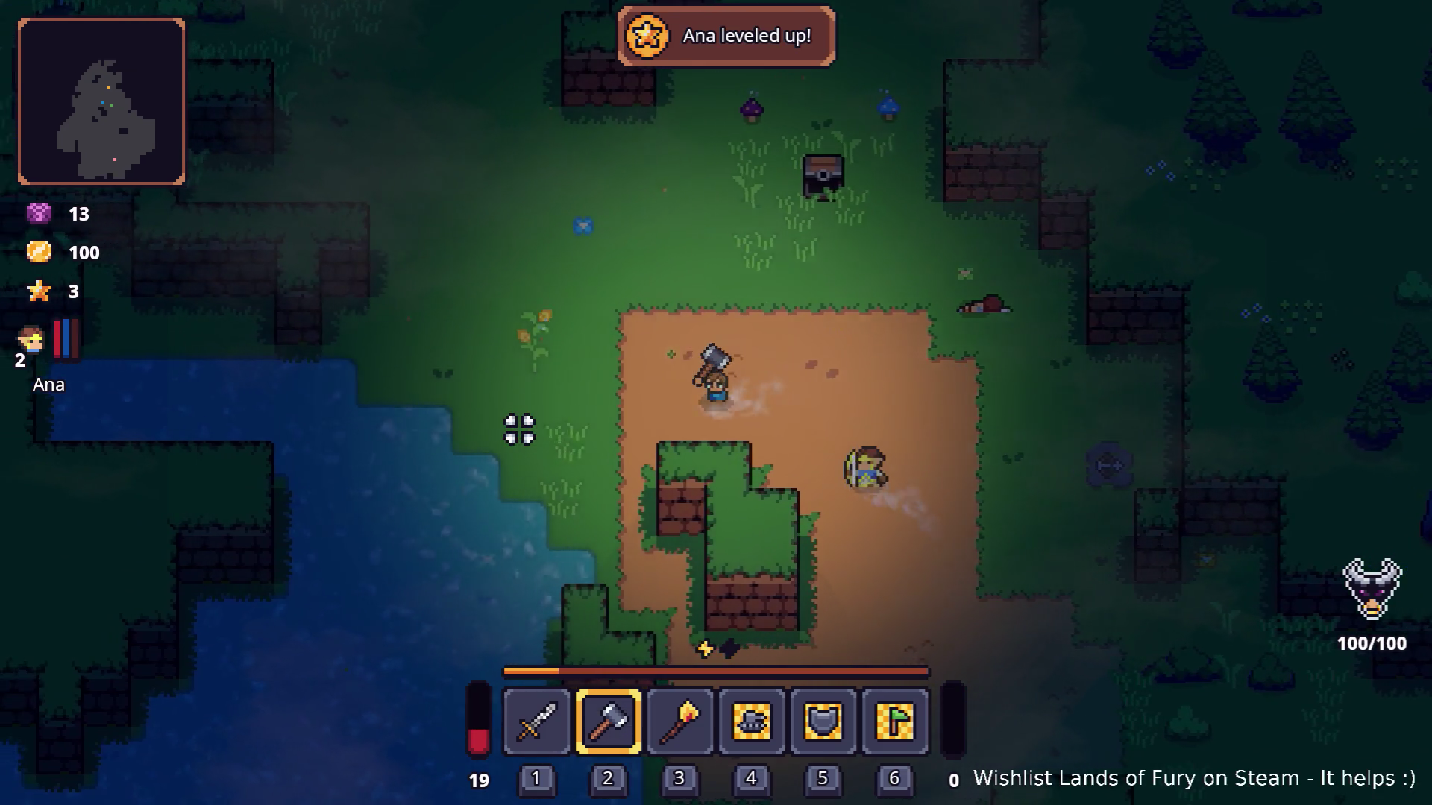
{"action": "key", "text": "s"}
{"action": "left_click", "coordinate": [510, 462]}
{"action": "key", "text": "w"}
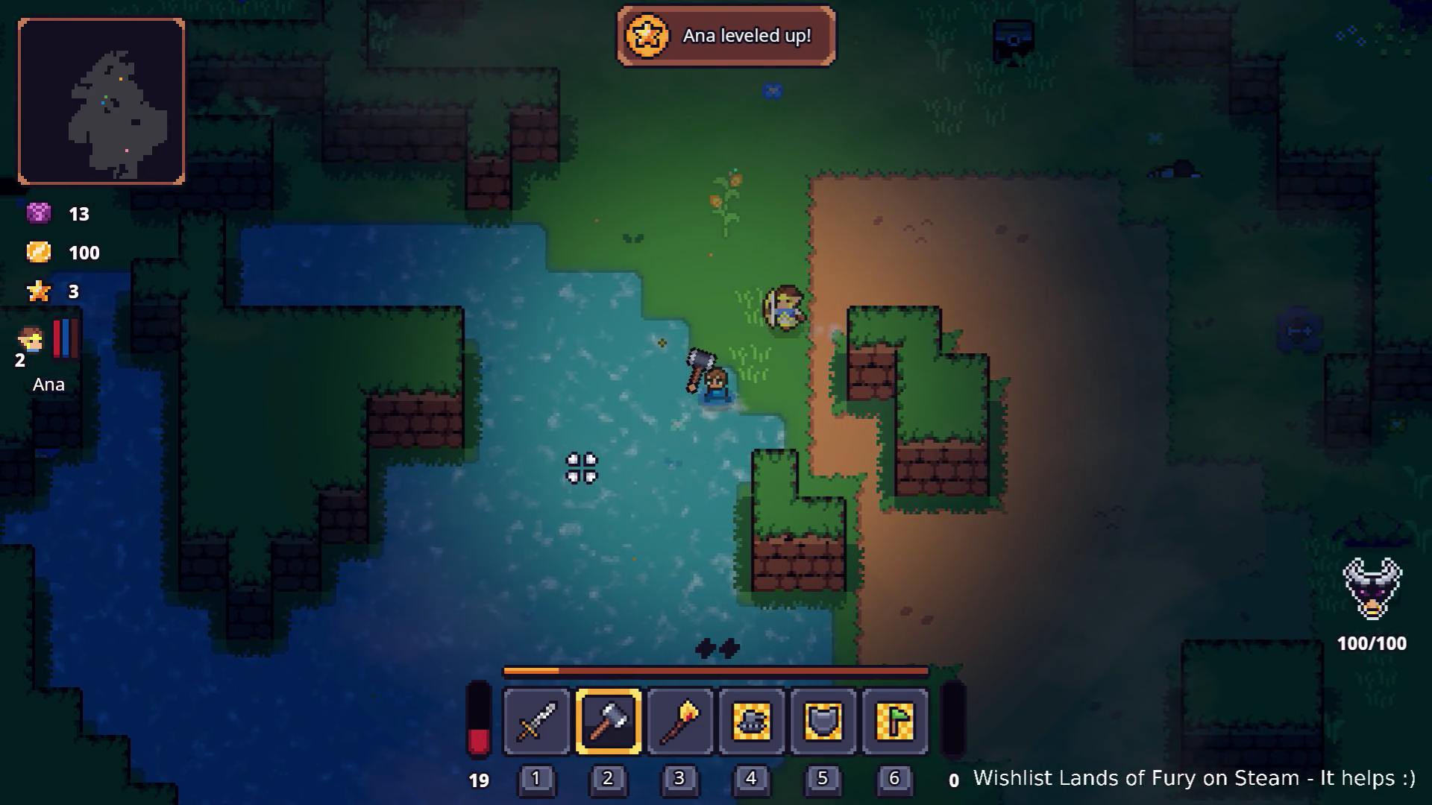
{"action": "key", "text": "i"}
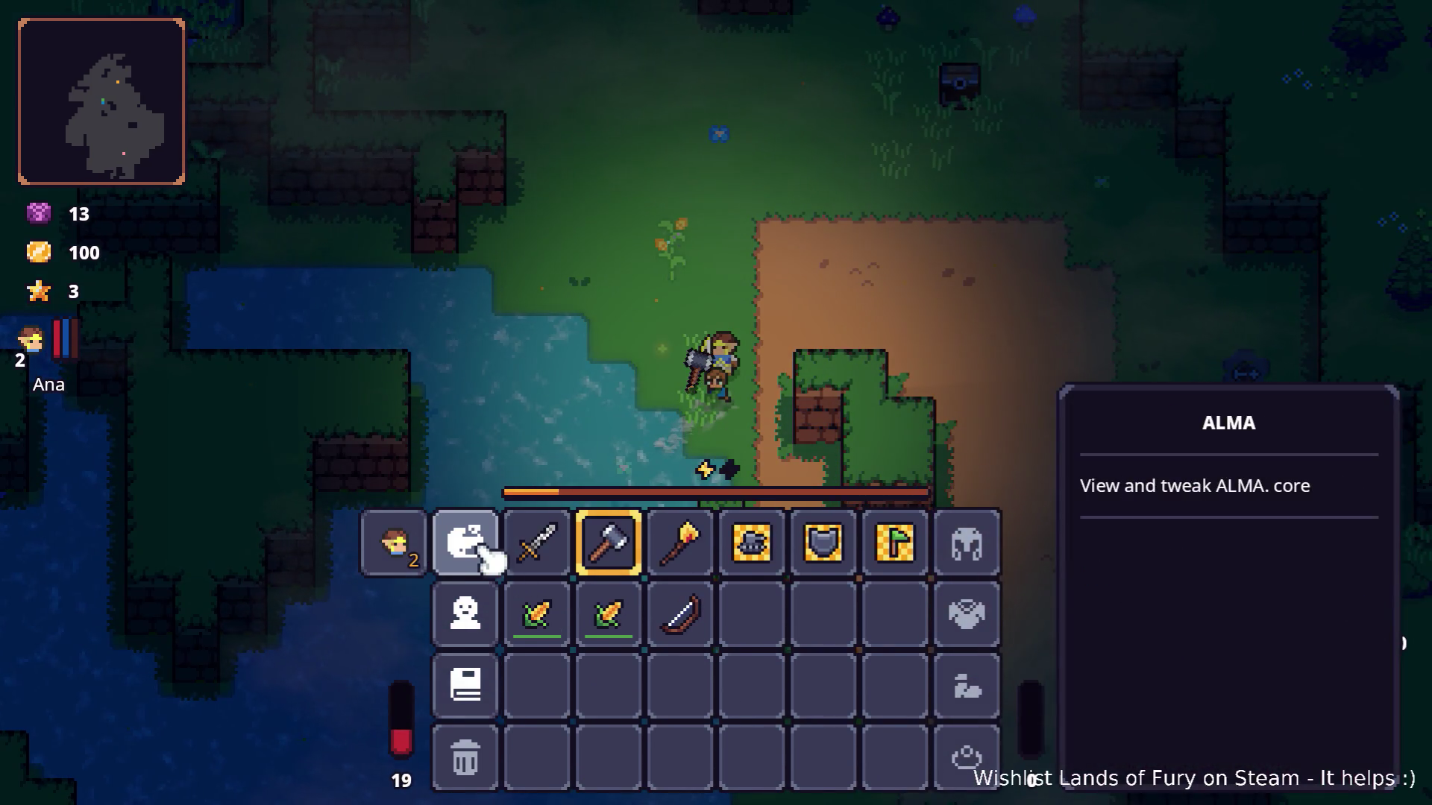
{"action": "left_click", "coordinate": [477, 544]}
{"action": "left_click", "coordinate": [568, 215]}
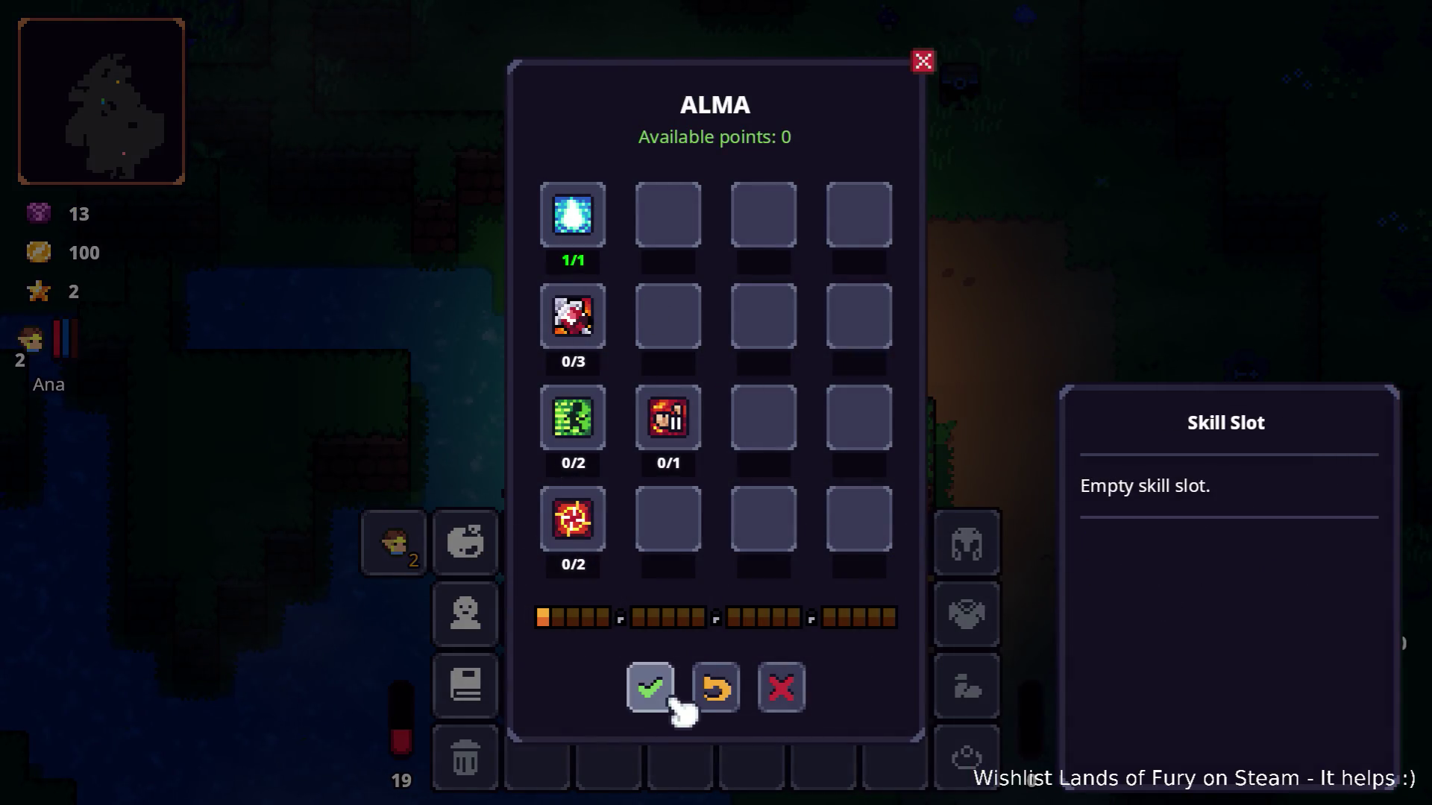
{"action": "left_click", "coordinate": [666, 692]}
{"action": "key", "text": "i"}
Wade through the lake to refill mana, then walk out onto the dirt patch.
{"action": "left_click", "coordinate": [820, 468]}
{"action": "key", "text": "a"}
{"action": "key", "text": "s"}
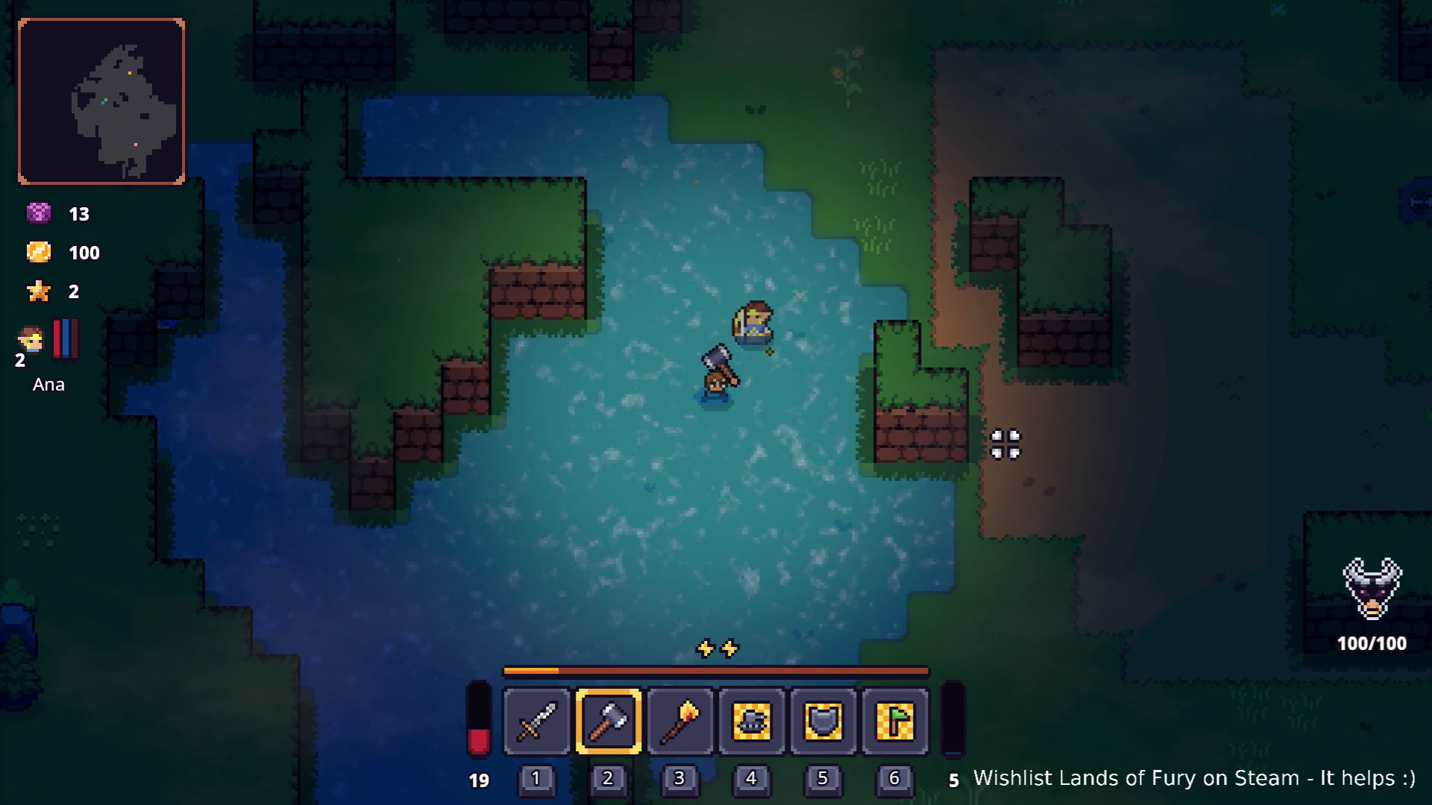
{"action": "key", "text": "d"}
{"action": "key", "text": "w"}
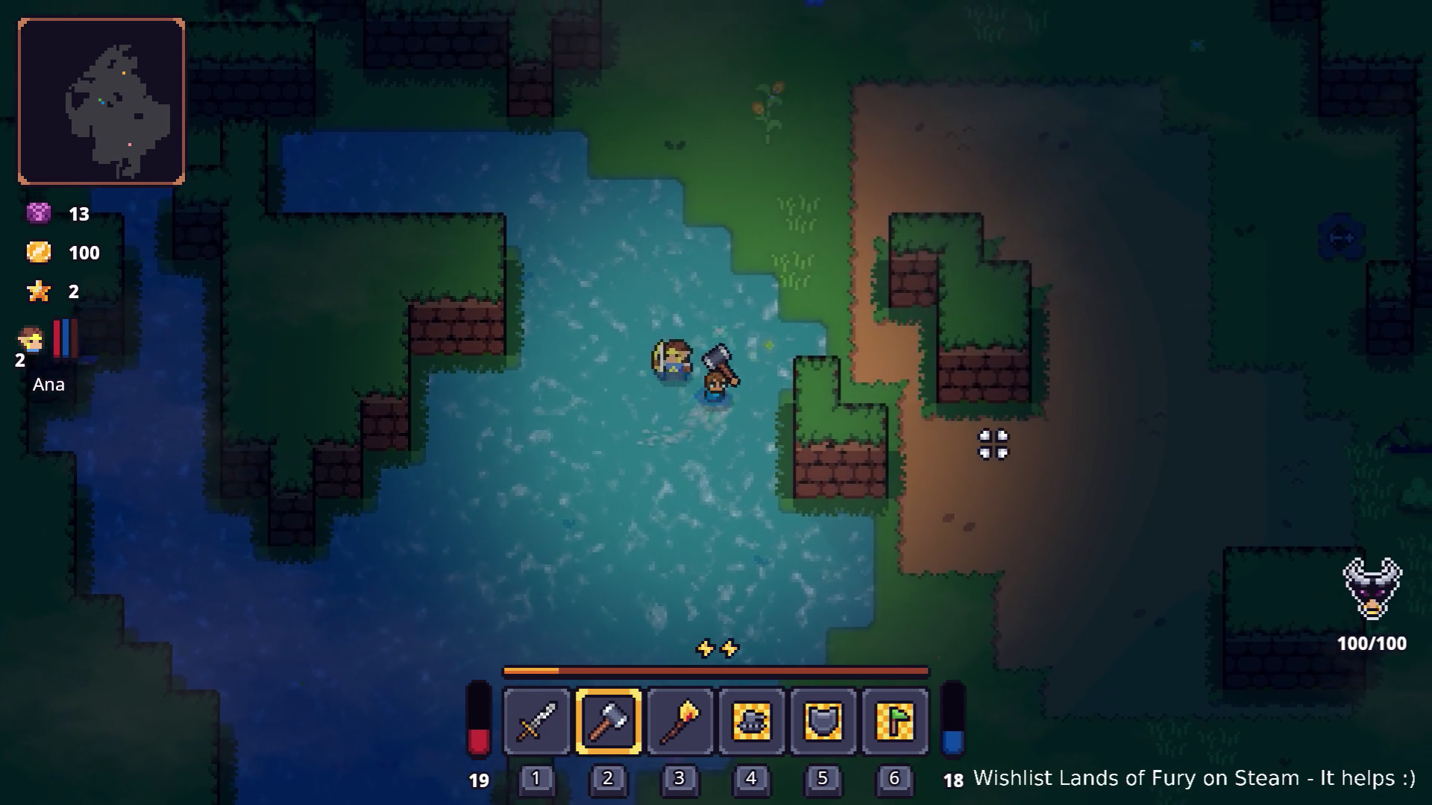
{"action": "key", "text": "w"}
{"action": "key", "text": "d"}
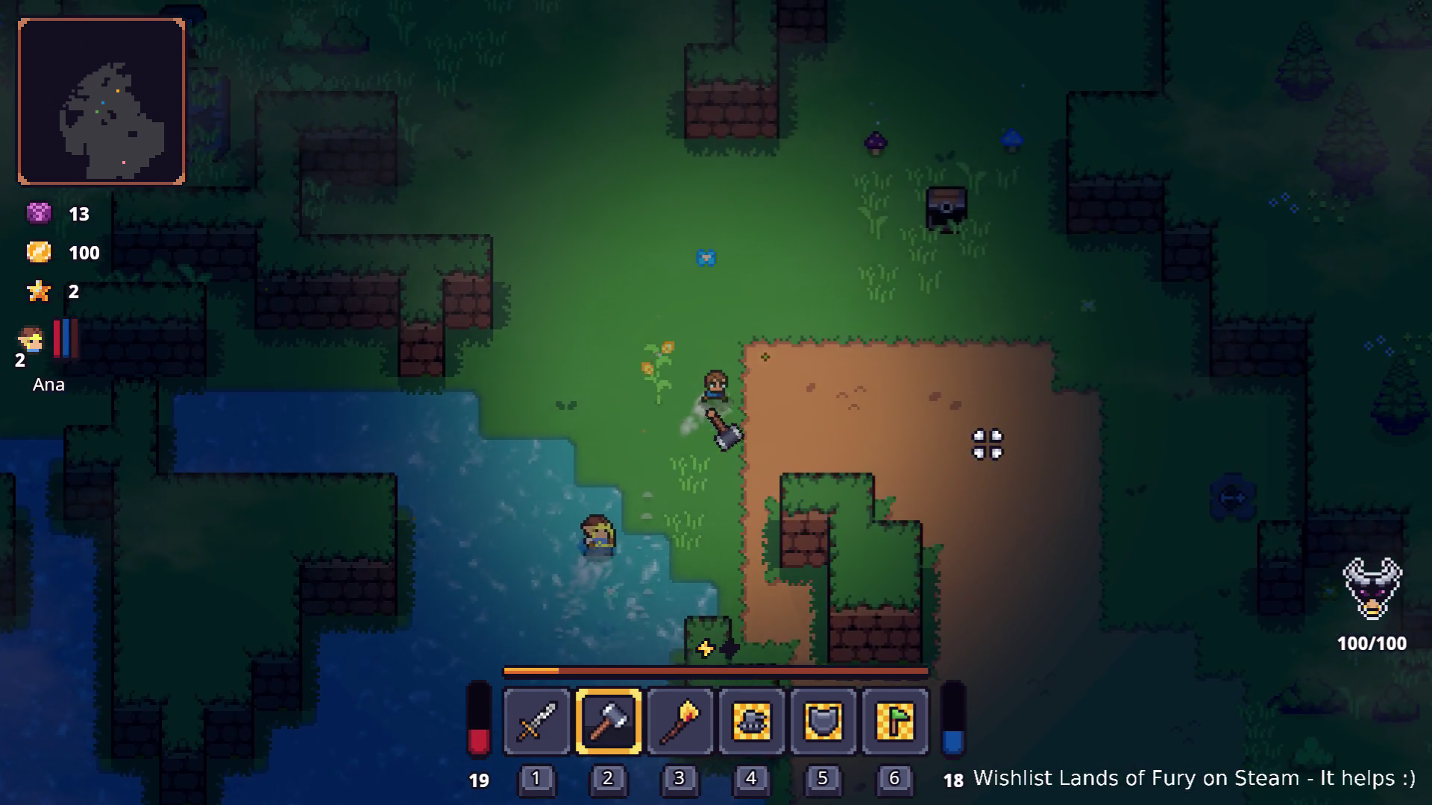
{"action": "key", "text": "d"}
{"action": "key", "text": "s"}
{"action": "key", "text": "a"}
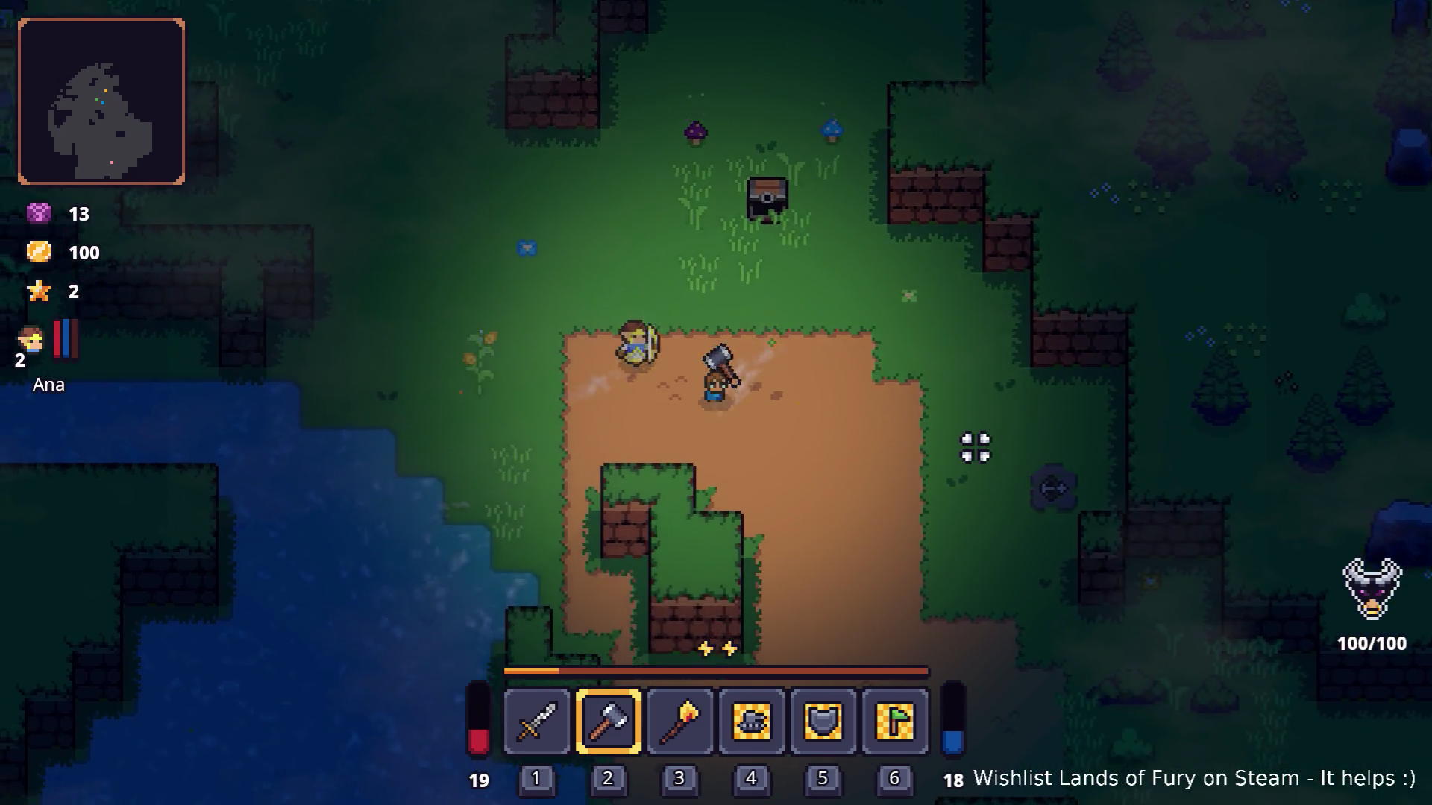
Wade back through the water as mana rises, then quit the game to the editor.
{"action": "key", "text": "a"}
{"action": "key", "text": "s"}
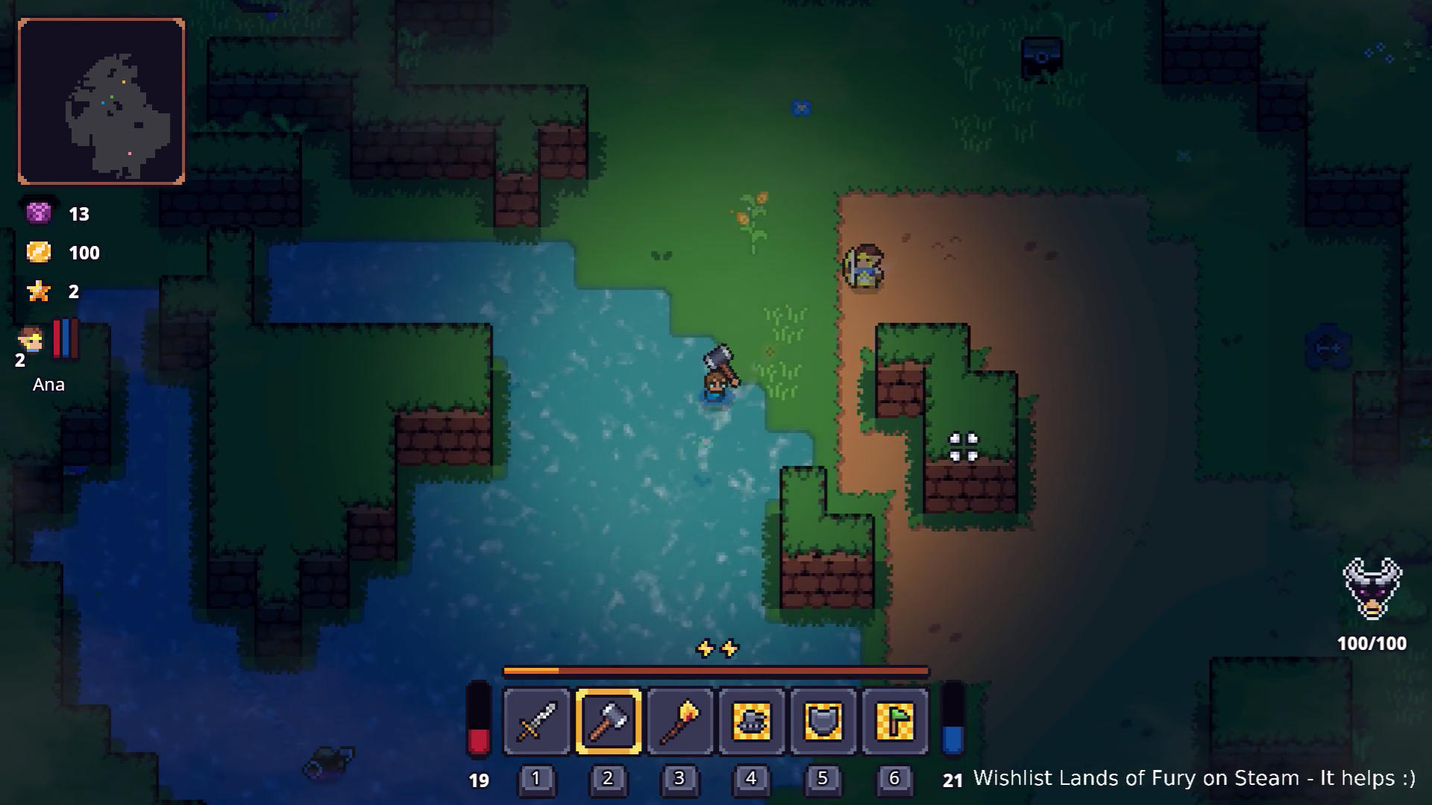
{"action": "key", "text": "s"}
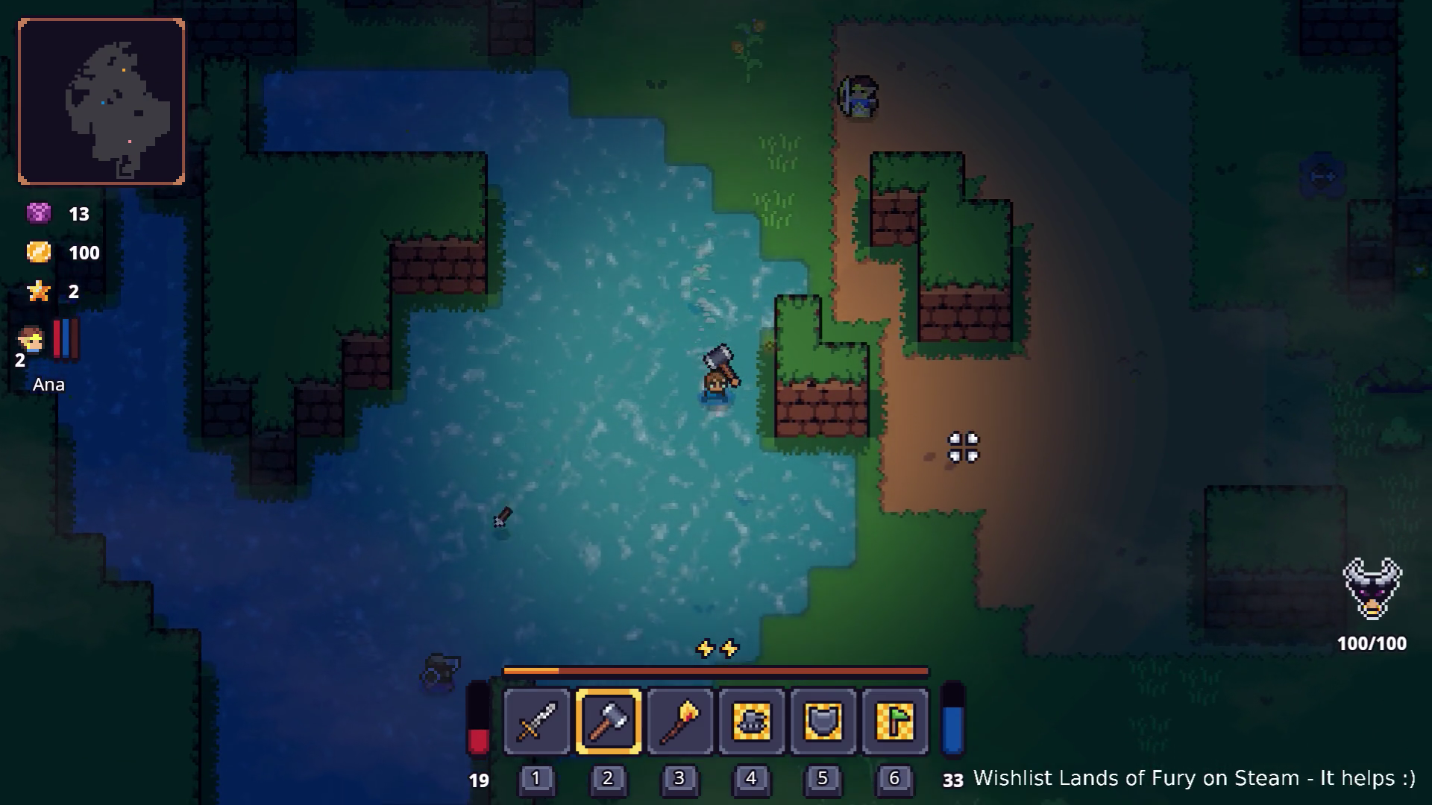
{"action": "key", "text": "d"}
{"action": "key", "text": "d"}
{"action": "key", "text": "s"}
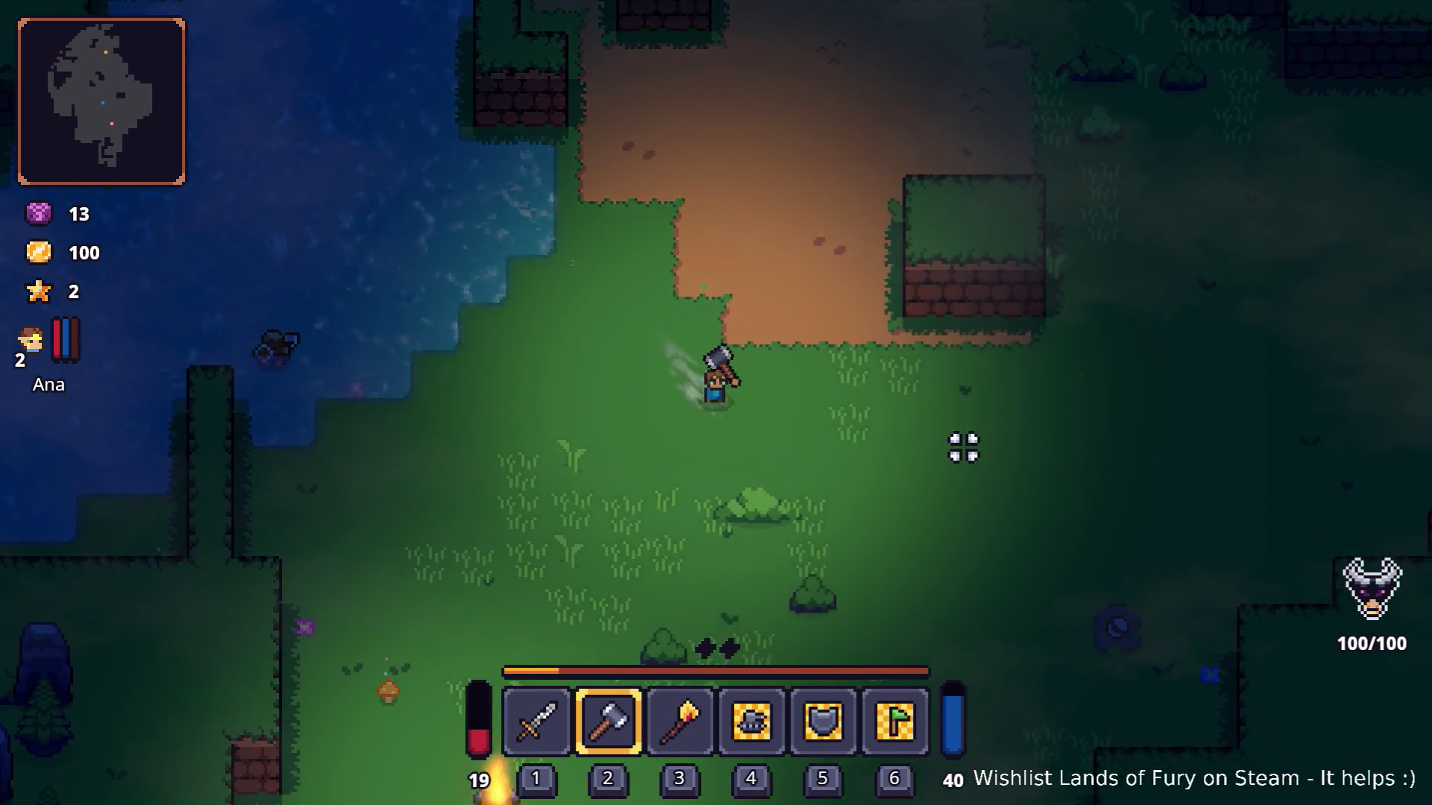
{"action": "key", "text": "d"}
{"action": "key", "text": "a"}
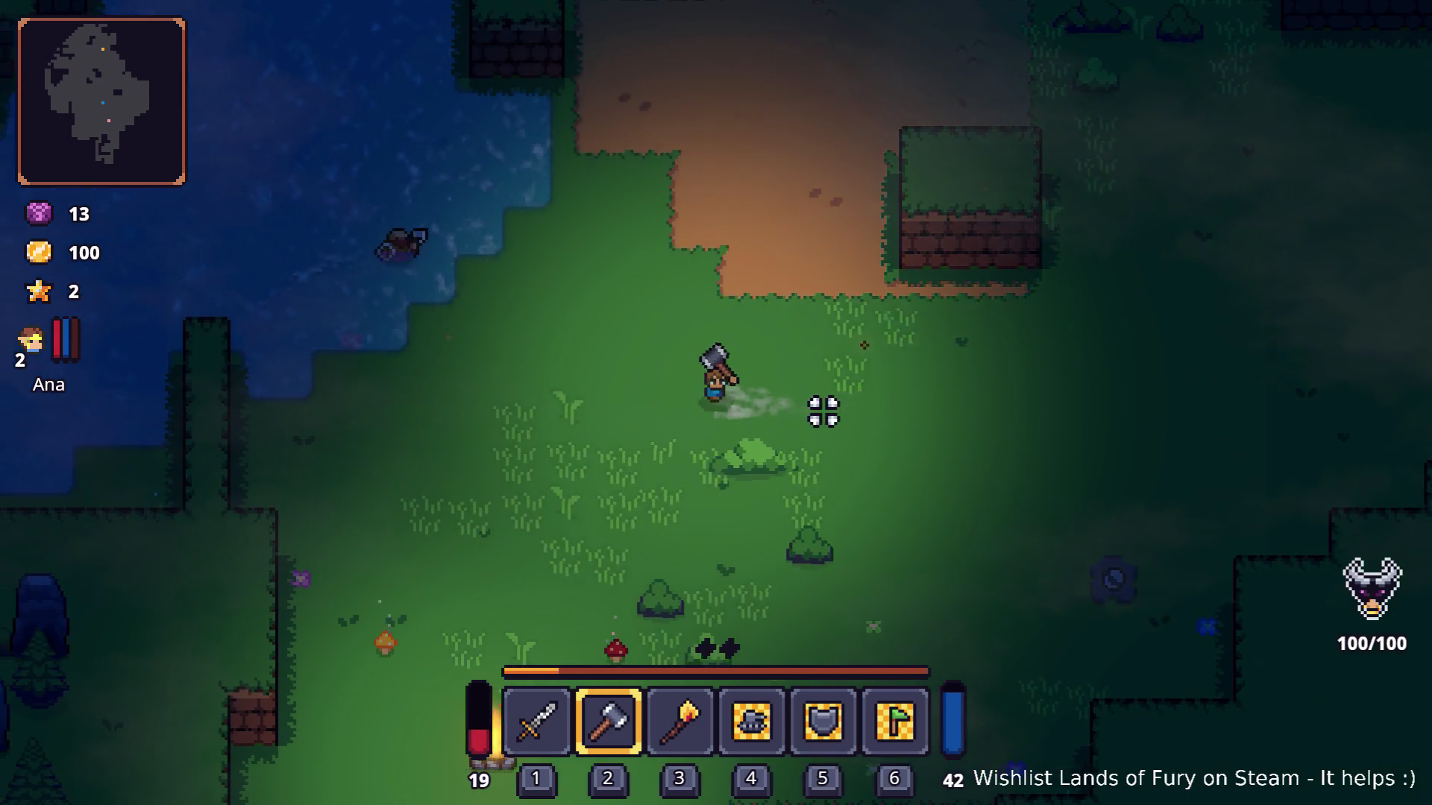
{"action": "key", "text": "Escape"}
{"action": "left_click", "coordinate": [779, 721]}
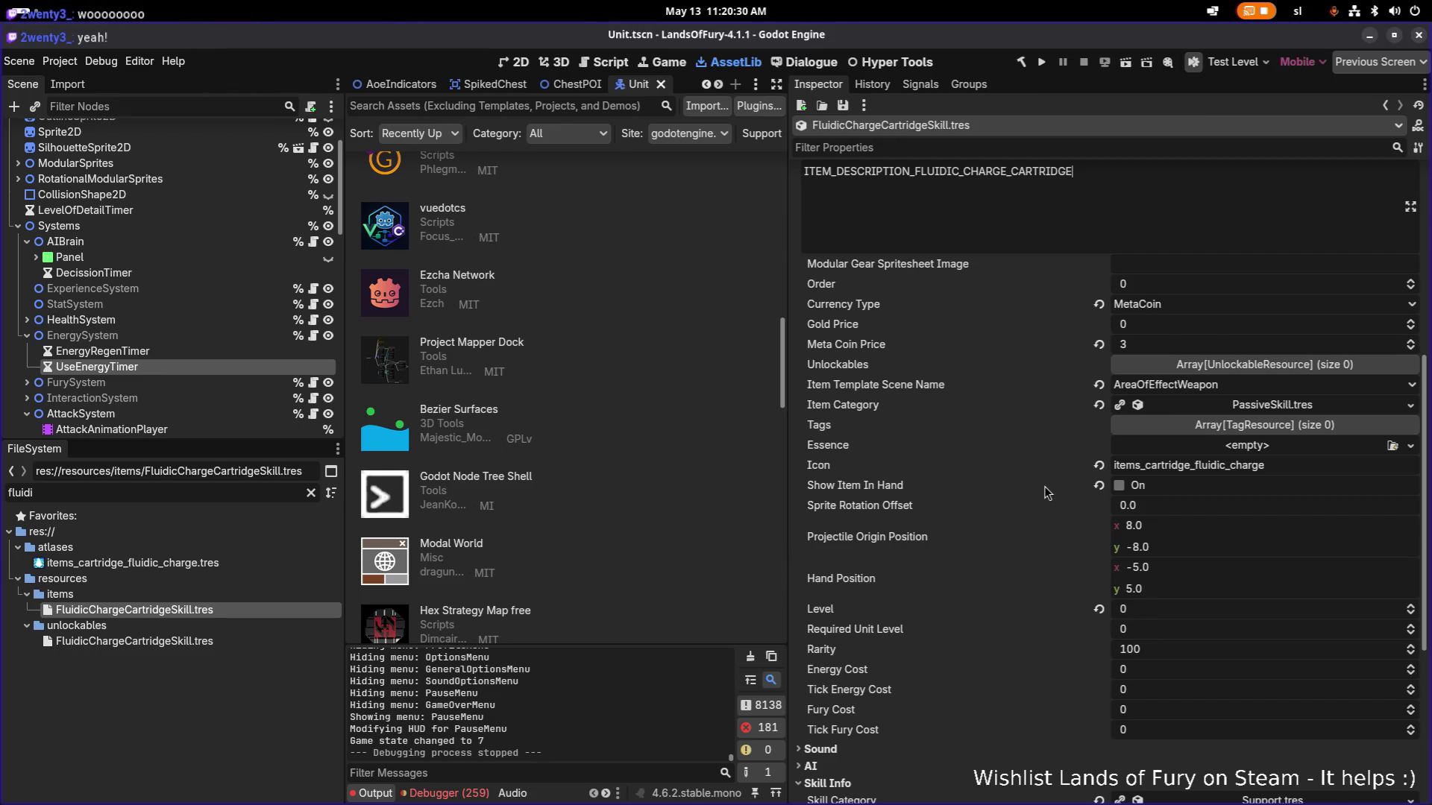
Expand the first item effect's Status effect settings and set Status Effect Glyph Type to Energy.
{"action": "scroll", "coordinate": [984, 508], "scroll_direction": "down", "scroll_amount": 5}
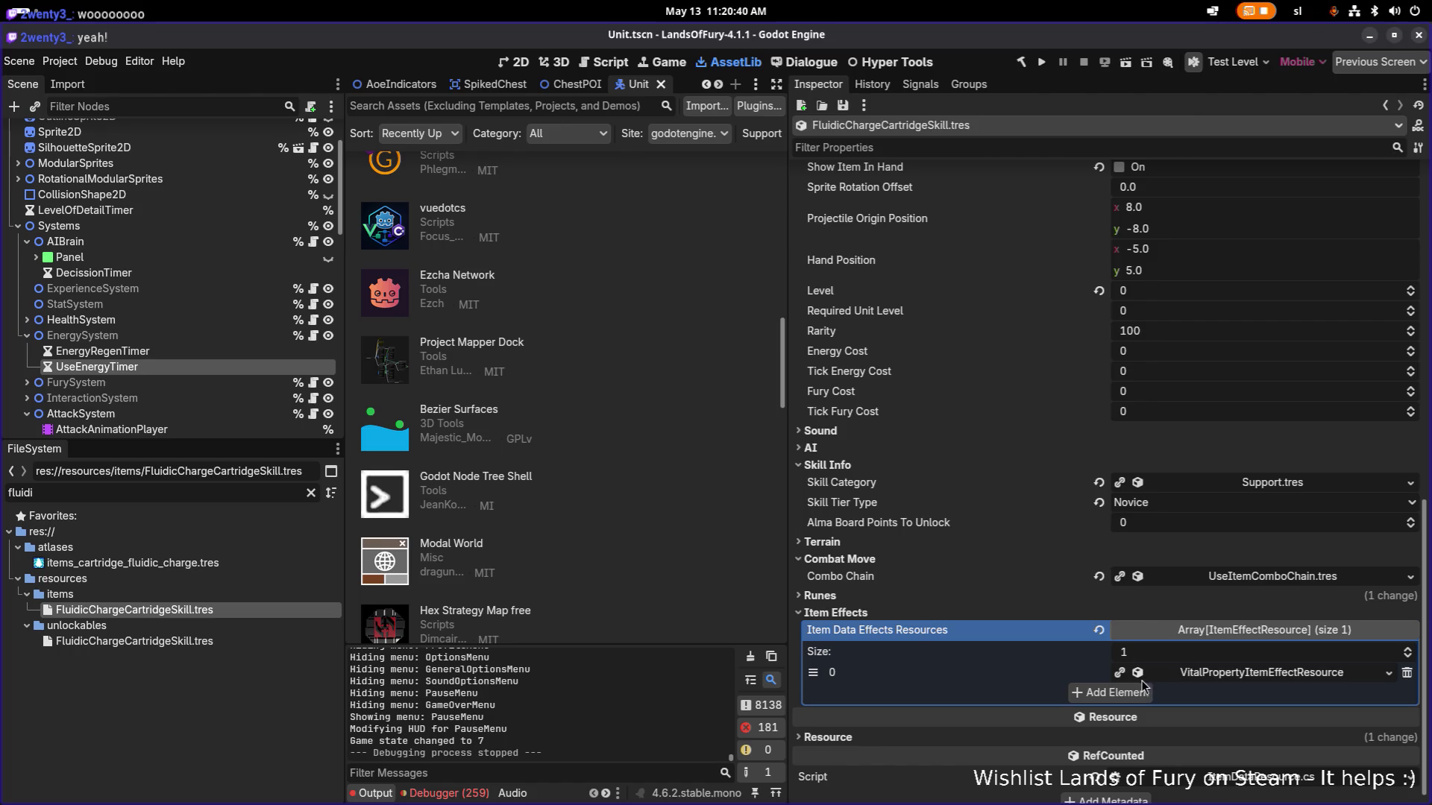
{"action": "left_click", "coordinate": [1201, 676]}
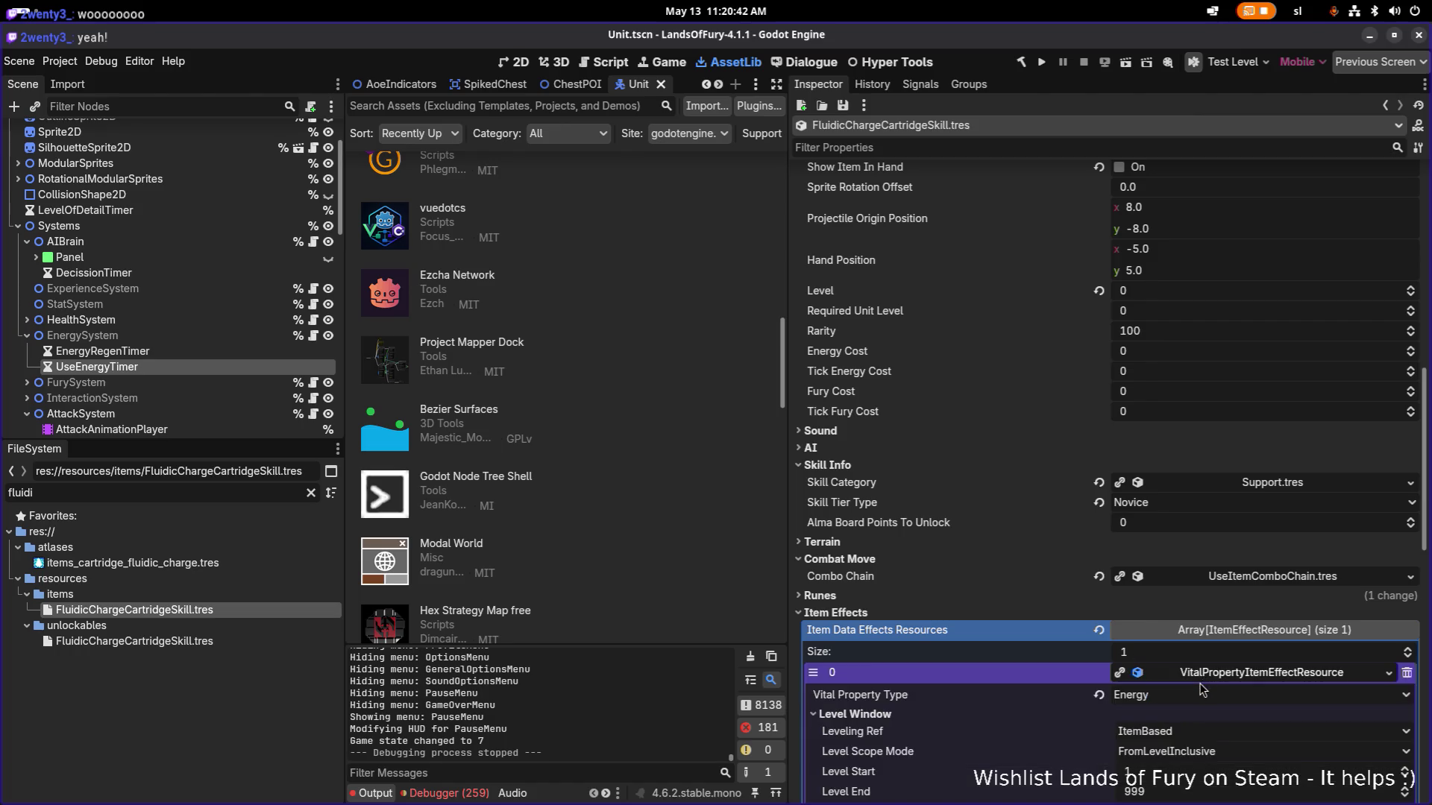
{"action": "scroll", "coordinate": [1179, 684], "scroll_direction": "down", "scroll_amount": 5}
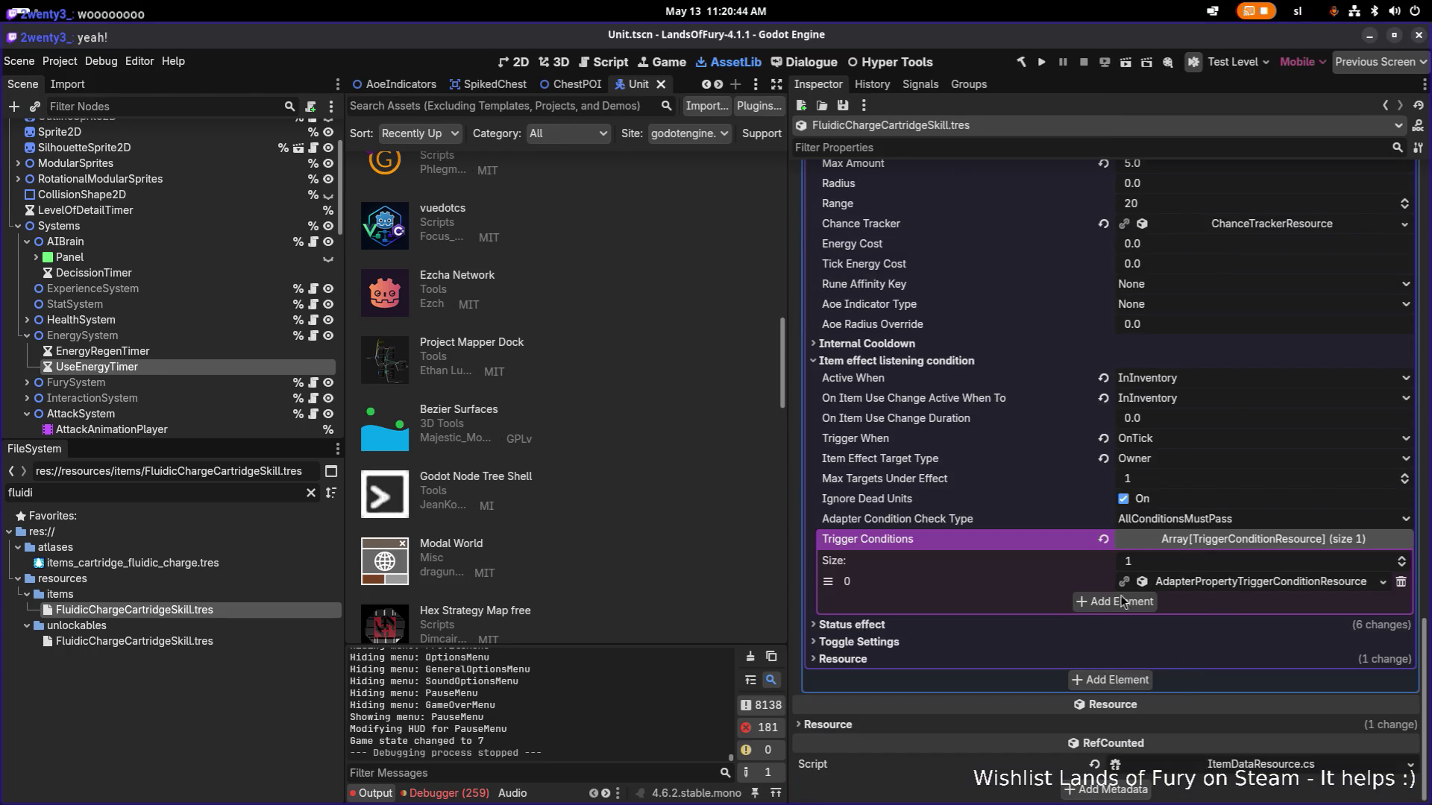
{"action": "left_click", "coordinate": [1041, 625]}
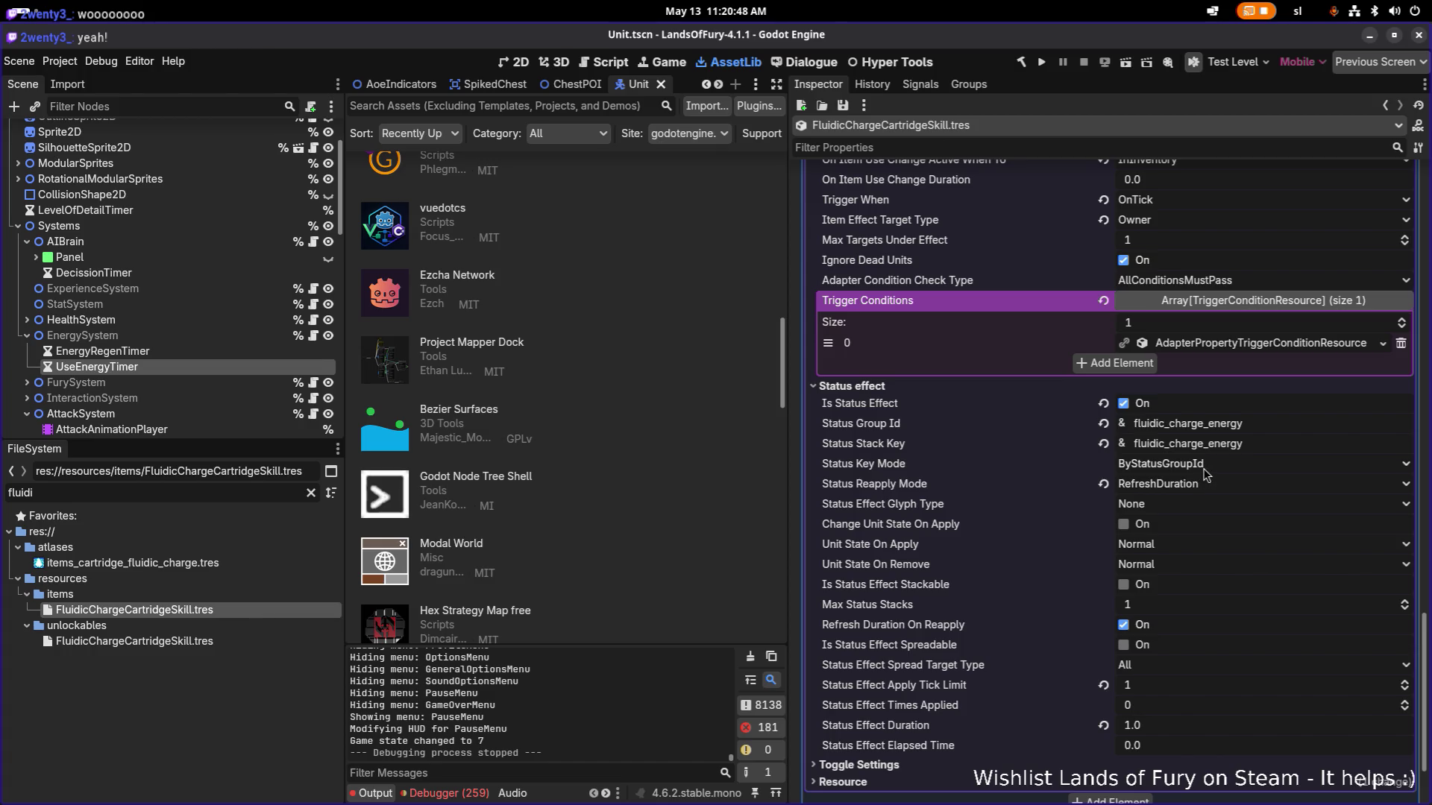
{"action": "left_click", "coordinate": [1208, 513]}
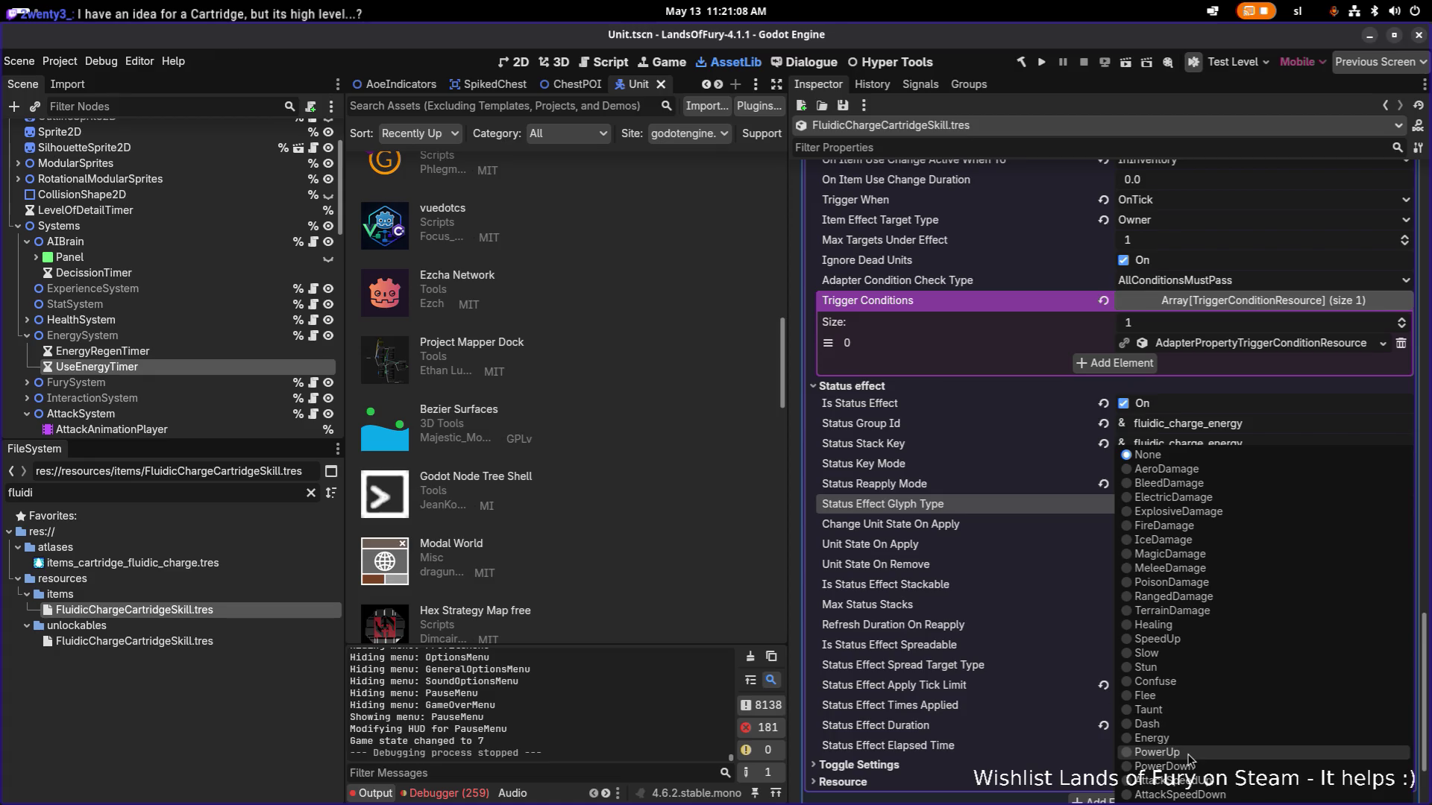
{"action": "left_click", "coordinate": [1212, 738]}
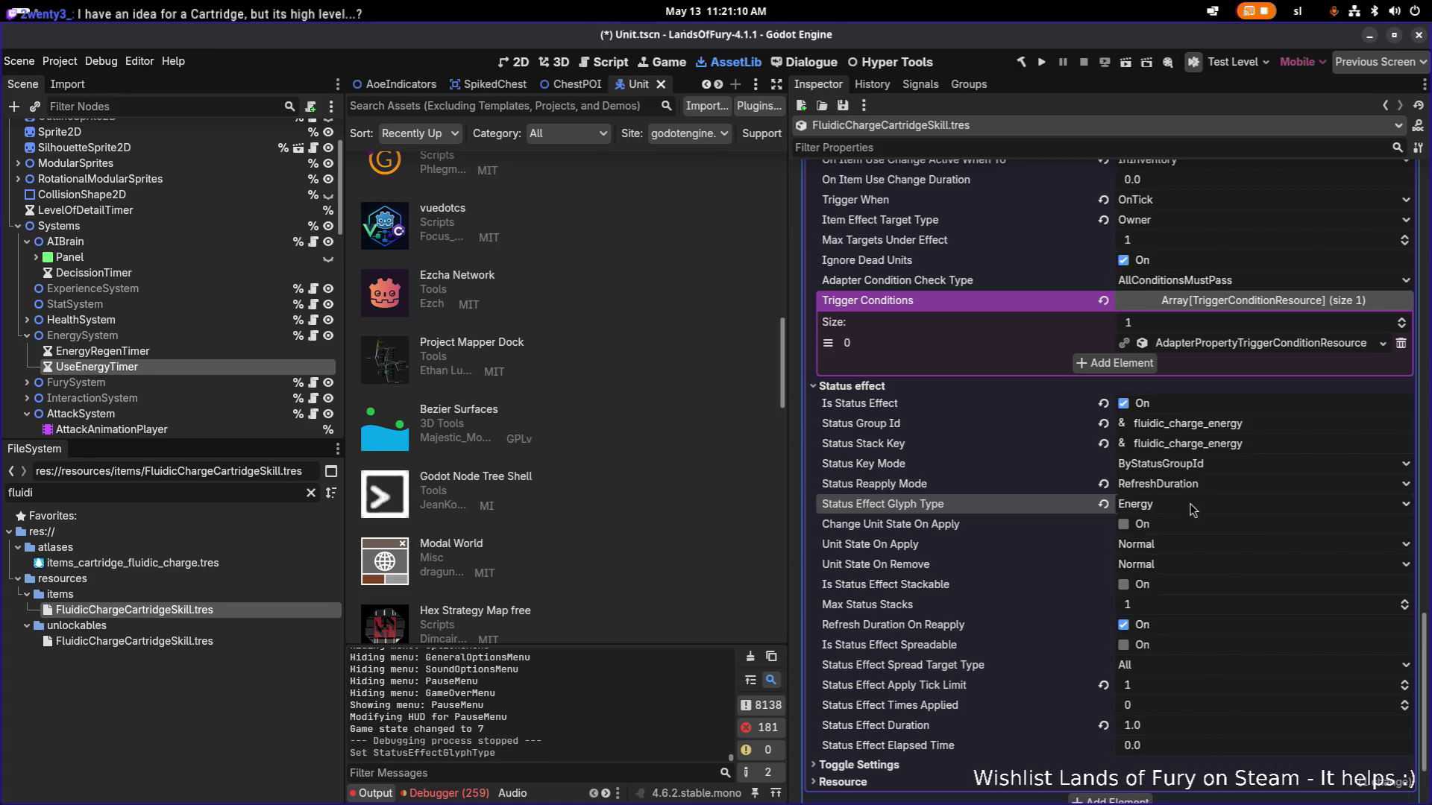
Save the scene with the Energy glyph, then collapse the first item effect's settings.
{"action": "key", "text": "ctrl+s"}
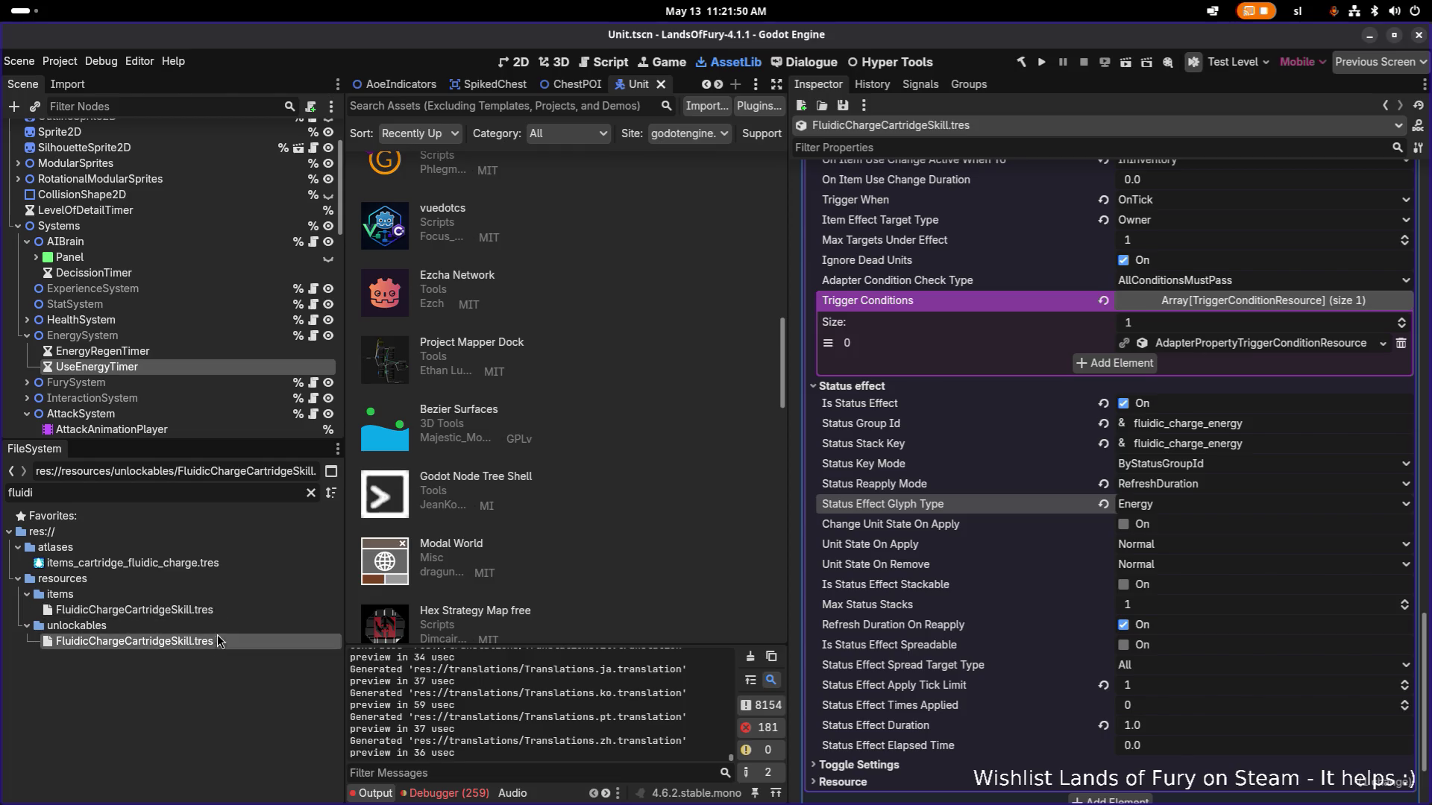
{"action": "scroll", "coordinate": [1121, 576], "scroll_direction": "down", "scroll_amount": 3}
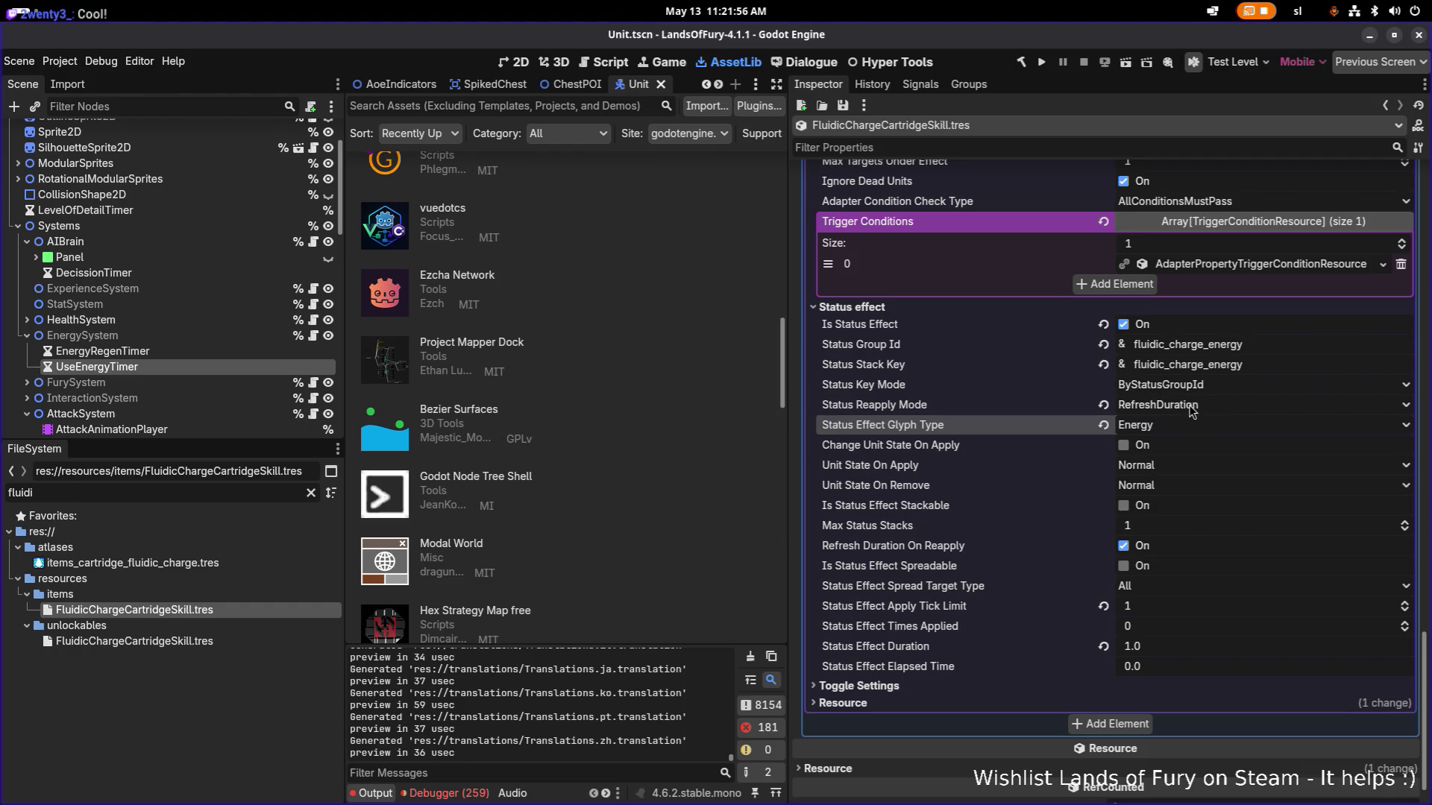
{"action": "scroll", "coordinate": [1086, 454], "scroll_direction": "up", "scroll_amount": 6}
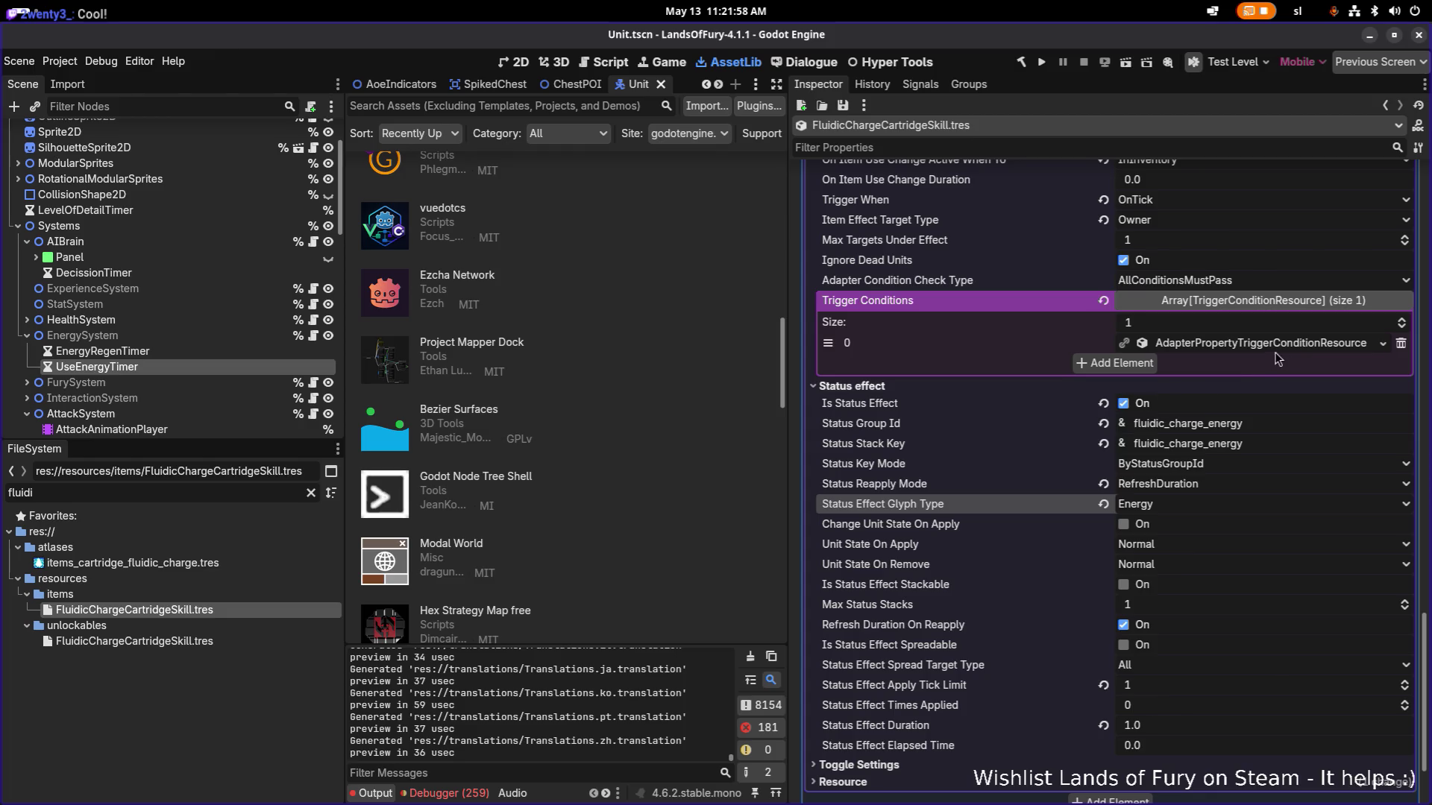
{"action": "scroll", "coordinate": [1255, 383], "scroll_direction": "up", "scroll_amount": 15}
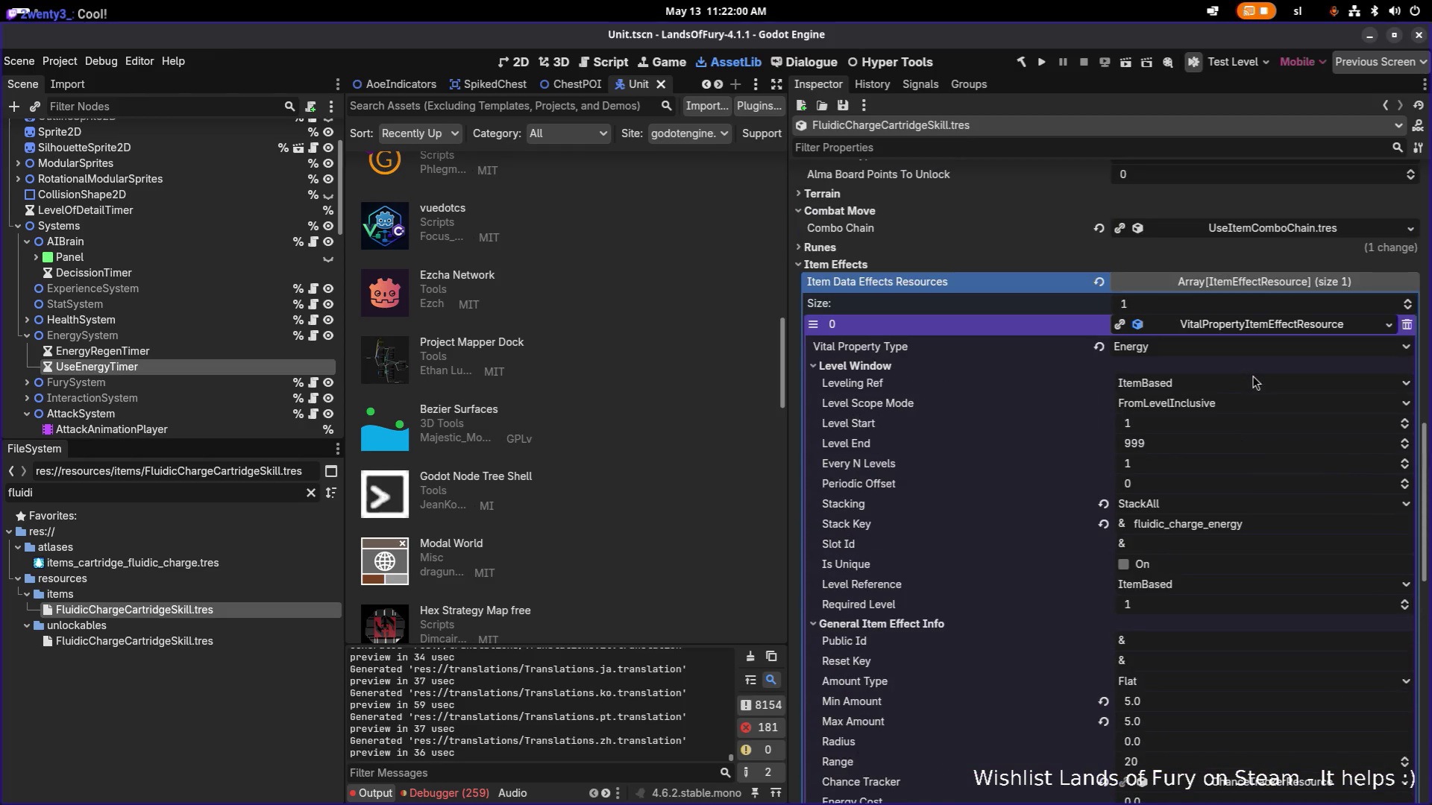
{"action": "left_click", "coordinate": [1280, 330]}
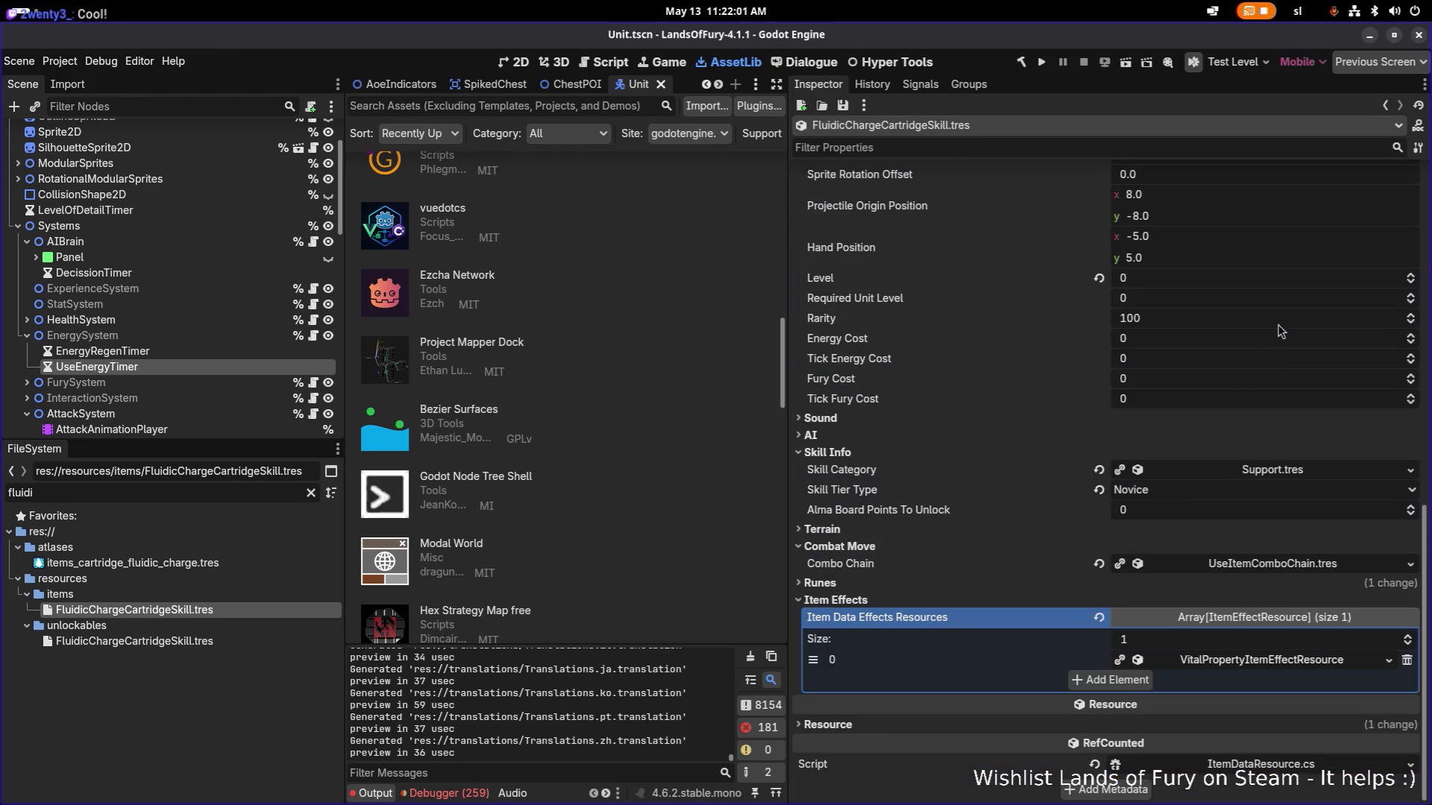
Add element 1 to Item Effects and Paste as Unique a recursive copy of the Energy effect.
{"action": "left_click", "coordinate": [1117, 682]}
{"action": "left_click", "coordinate": [1252, 659]}
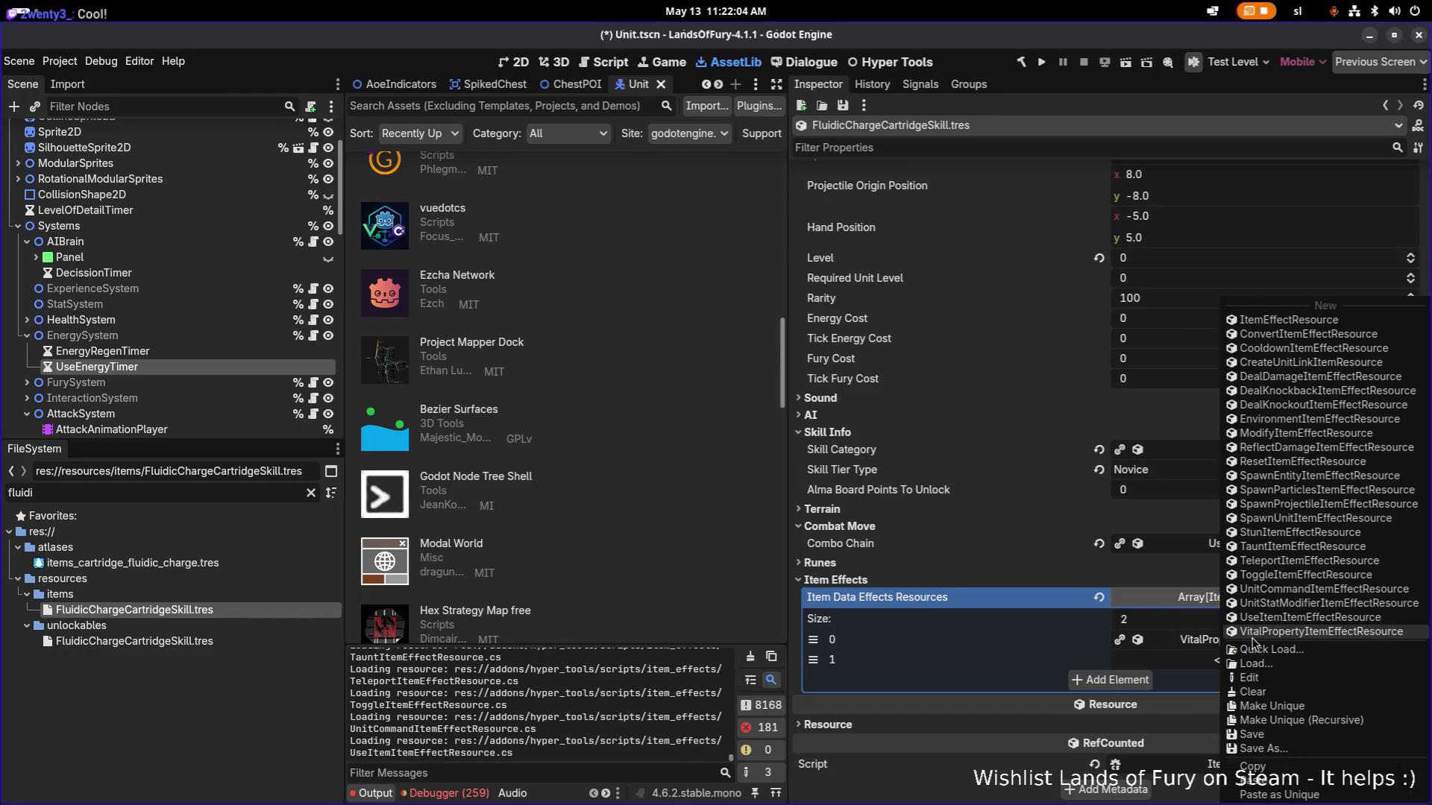
{"action": "left_click", "coordinate": [1294, 744]}
{"action": "left_click", "coordinate": [1265, 669]}
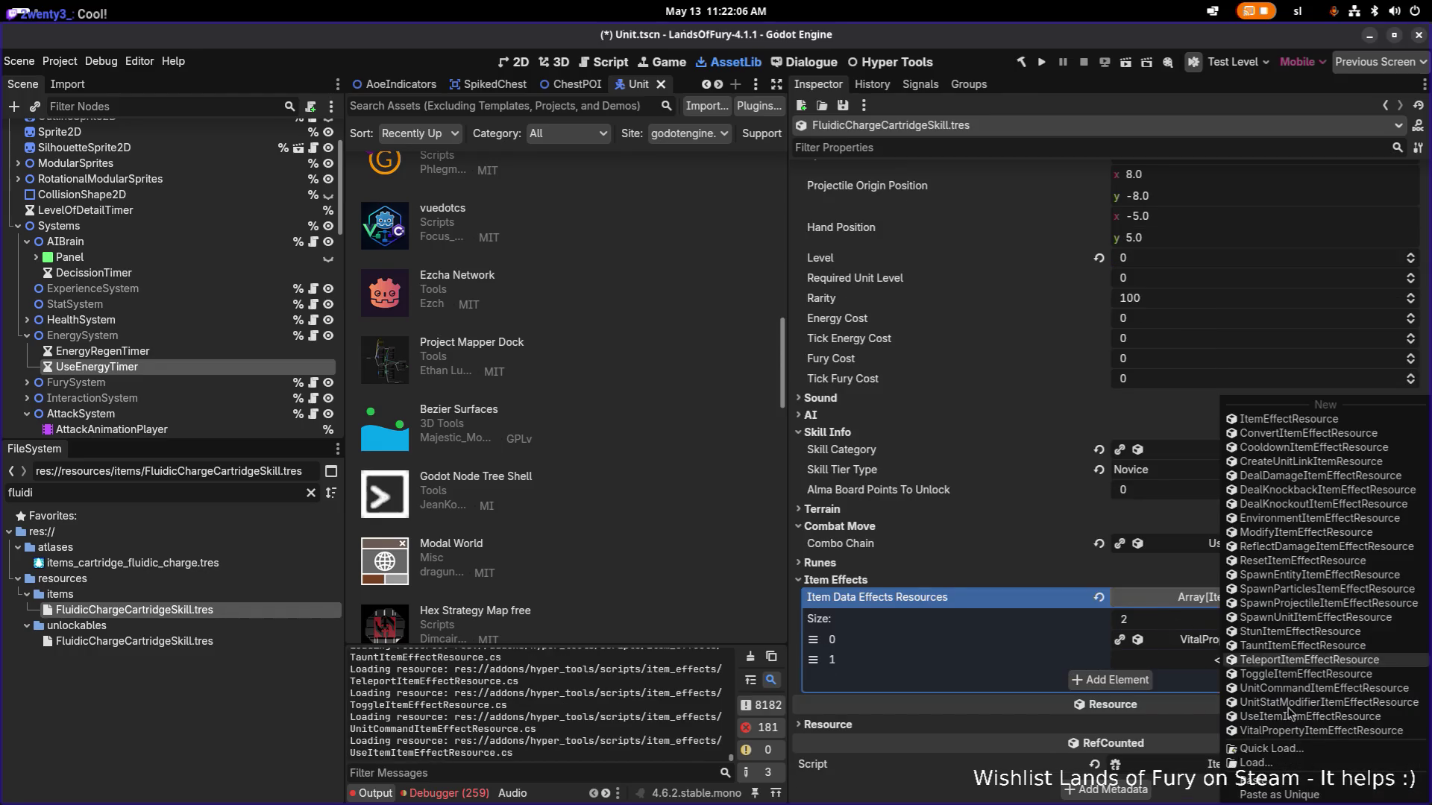
{"action": "left_click", "coordinate": [1313, 797]}
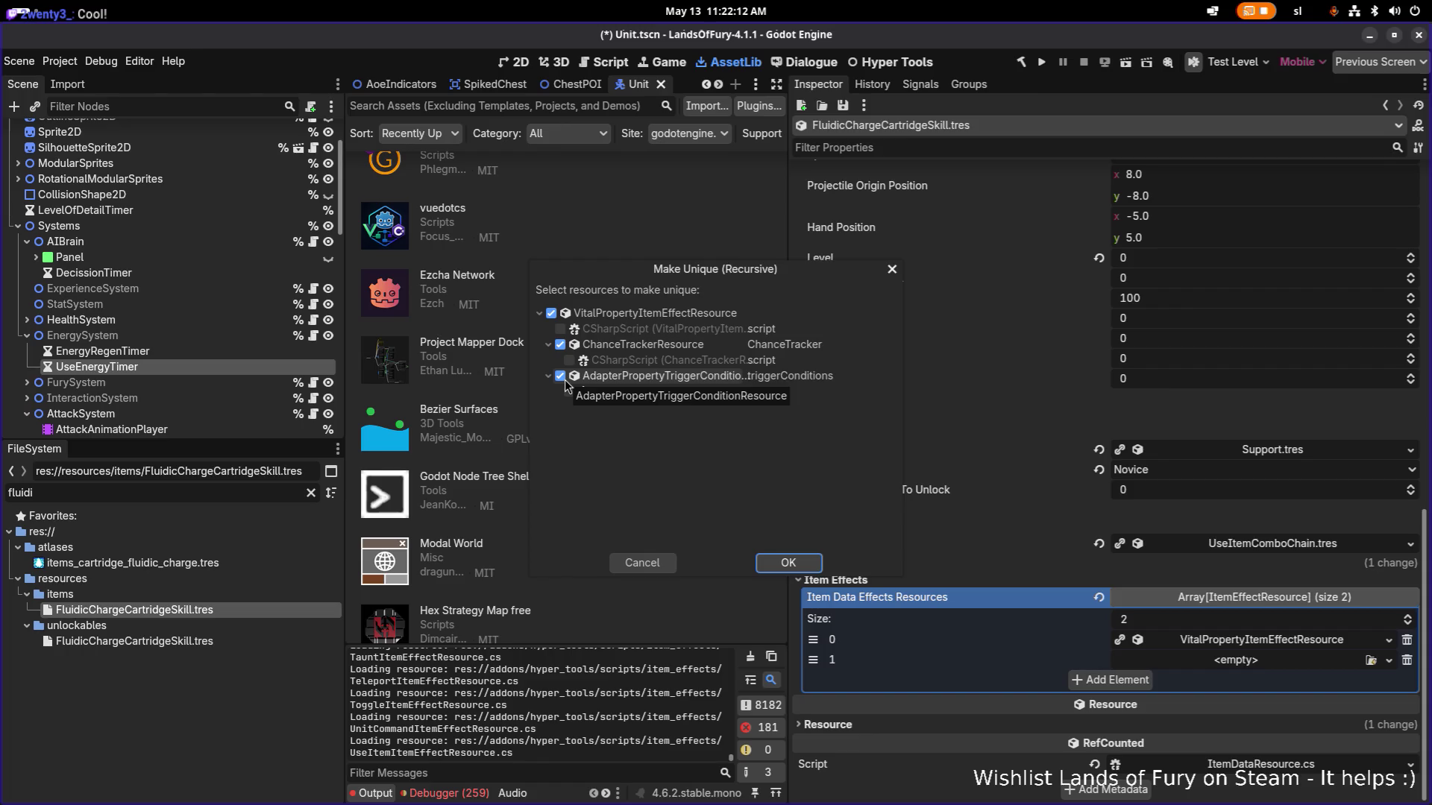
{"action": "left_click", "coordinate": [788, 562]}
{"action": "scroll", "coordinate": [1162, 611], "scroll_direction": "down", "scroll_amount": 3}
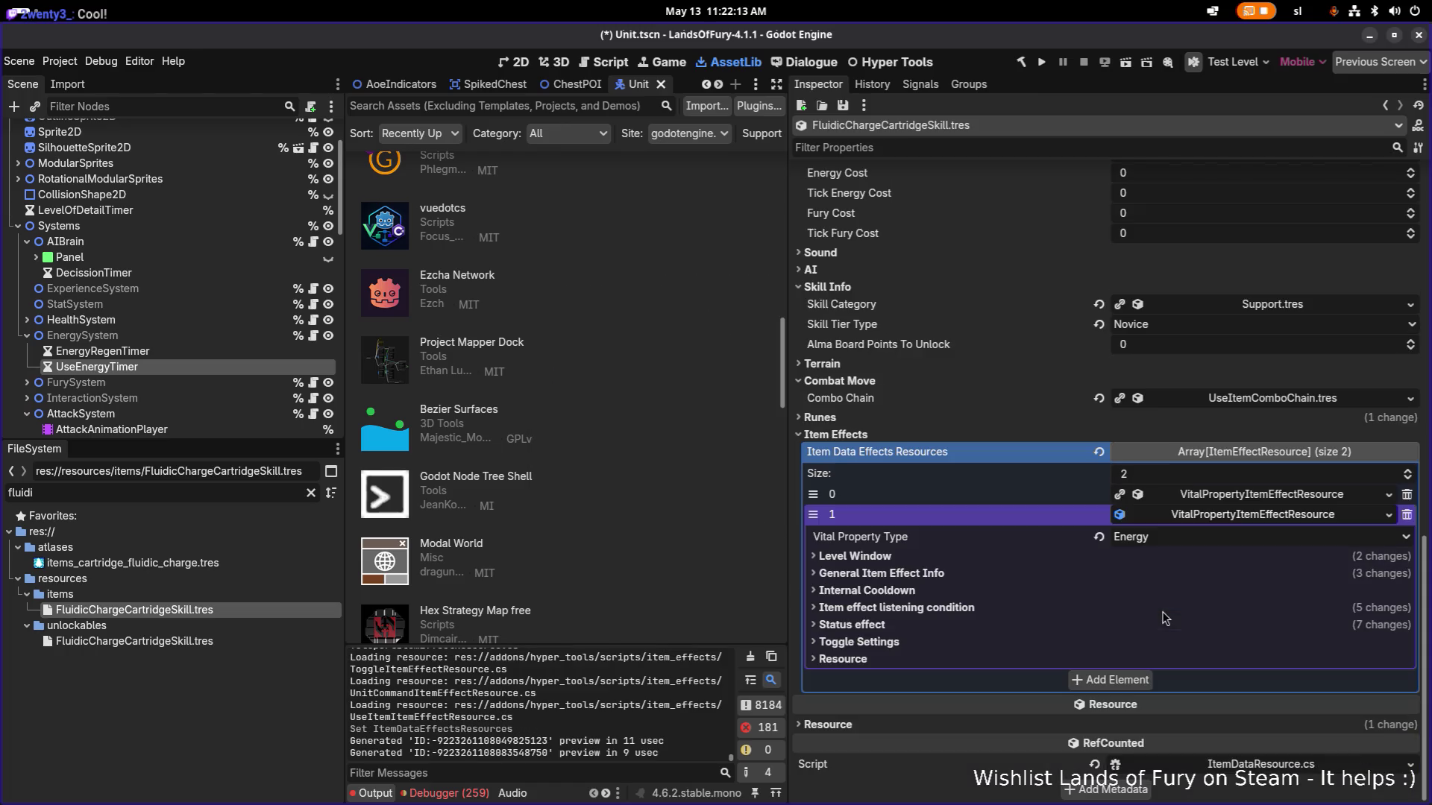
{"action": "left_click", "coordinate": [1182, 544]}
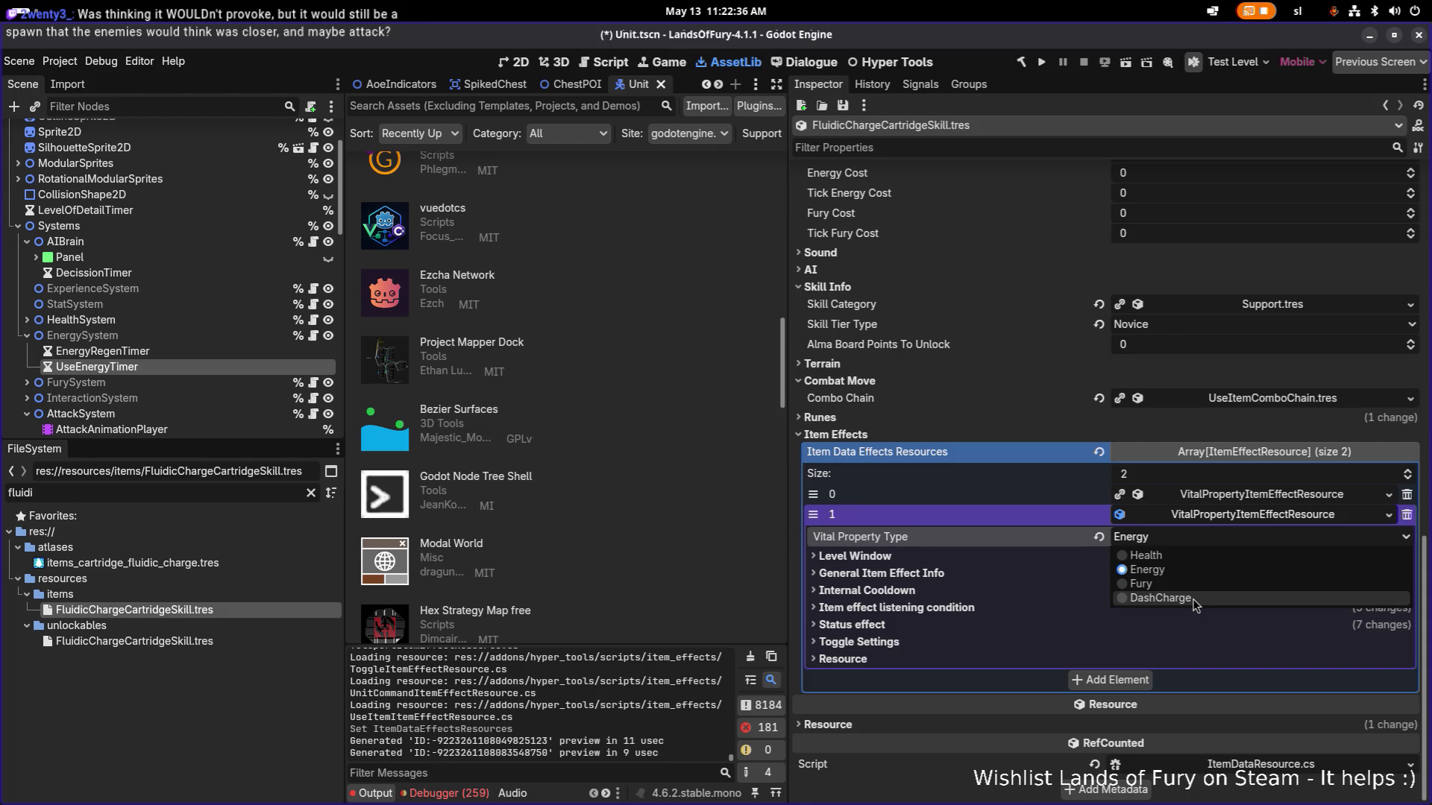
Target DashCharge on the second effect, set the first effect's Min and Max Amount to 3.0, and save.
{"action": "left_click", "coordinate": [1190, 598]}
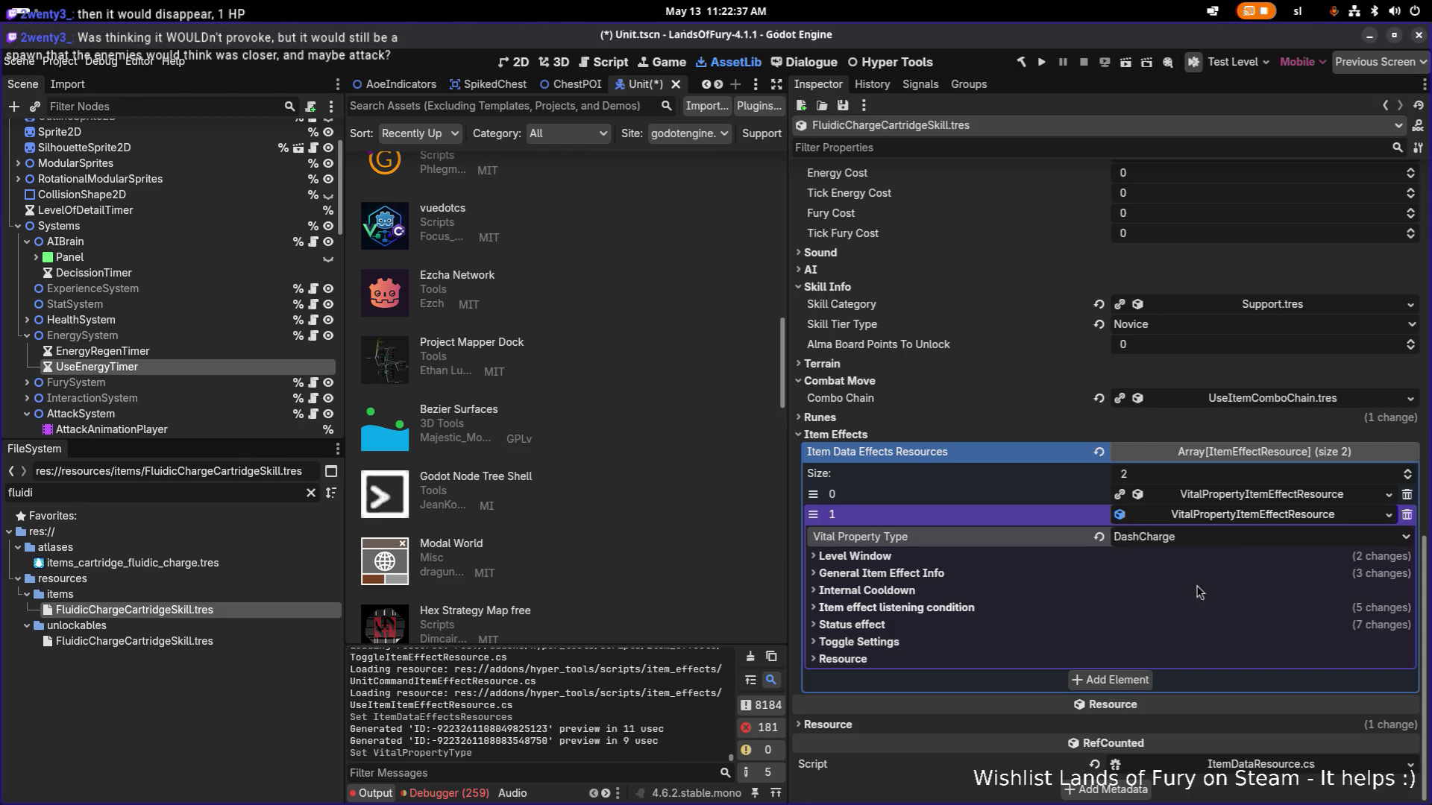
{"action": "left_click", "coordinate": [1228, 522]}
{"action": "left_click", "coordinate": [1228, 648]}
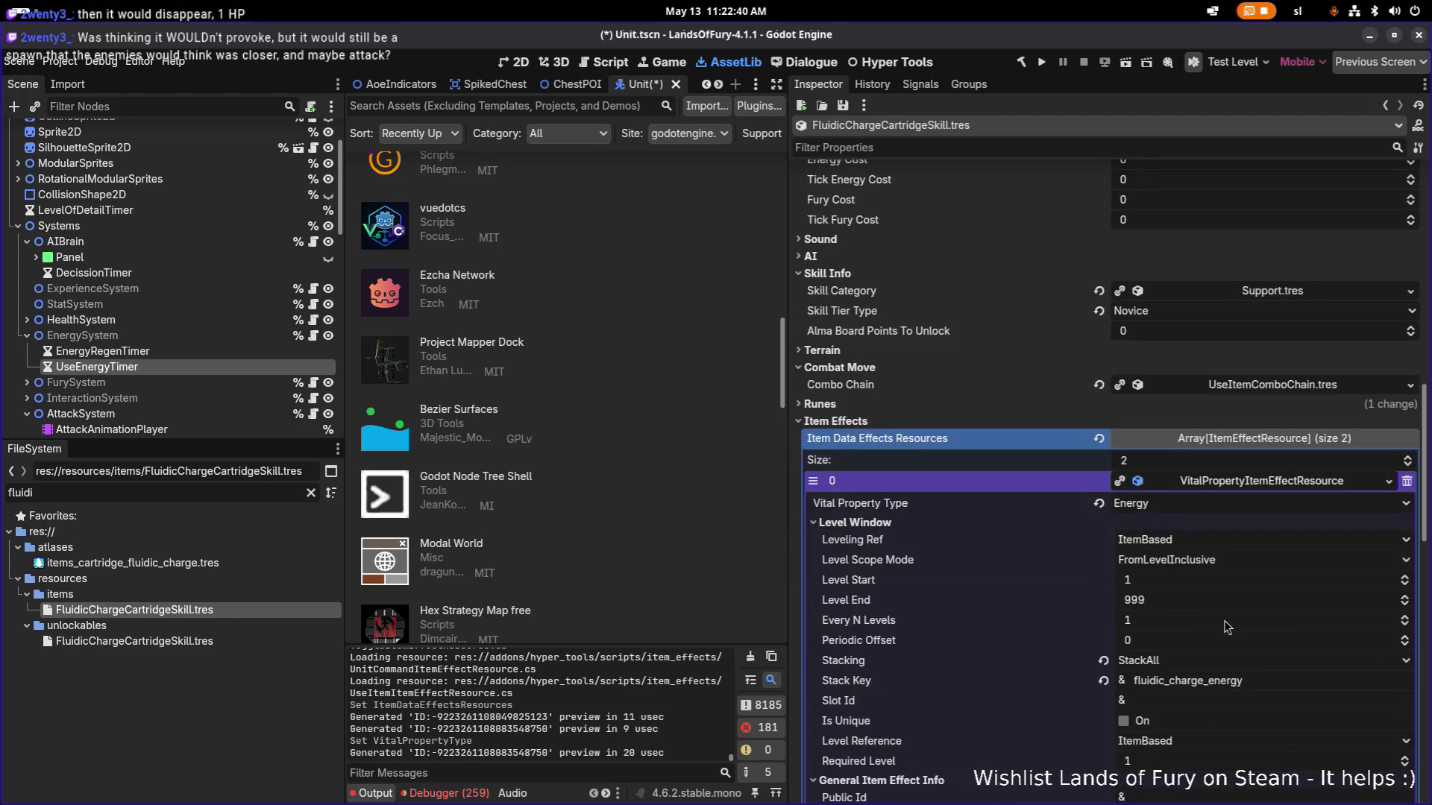
{"action": "scroll", "coordinate": [1216, 595], "scroll_direction": "down", "scroll_amount": 5}
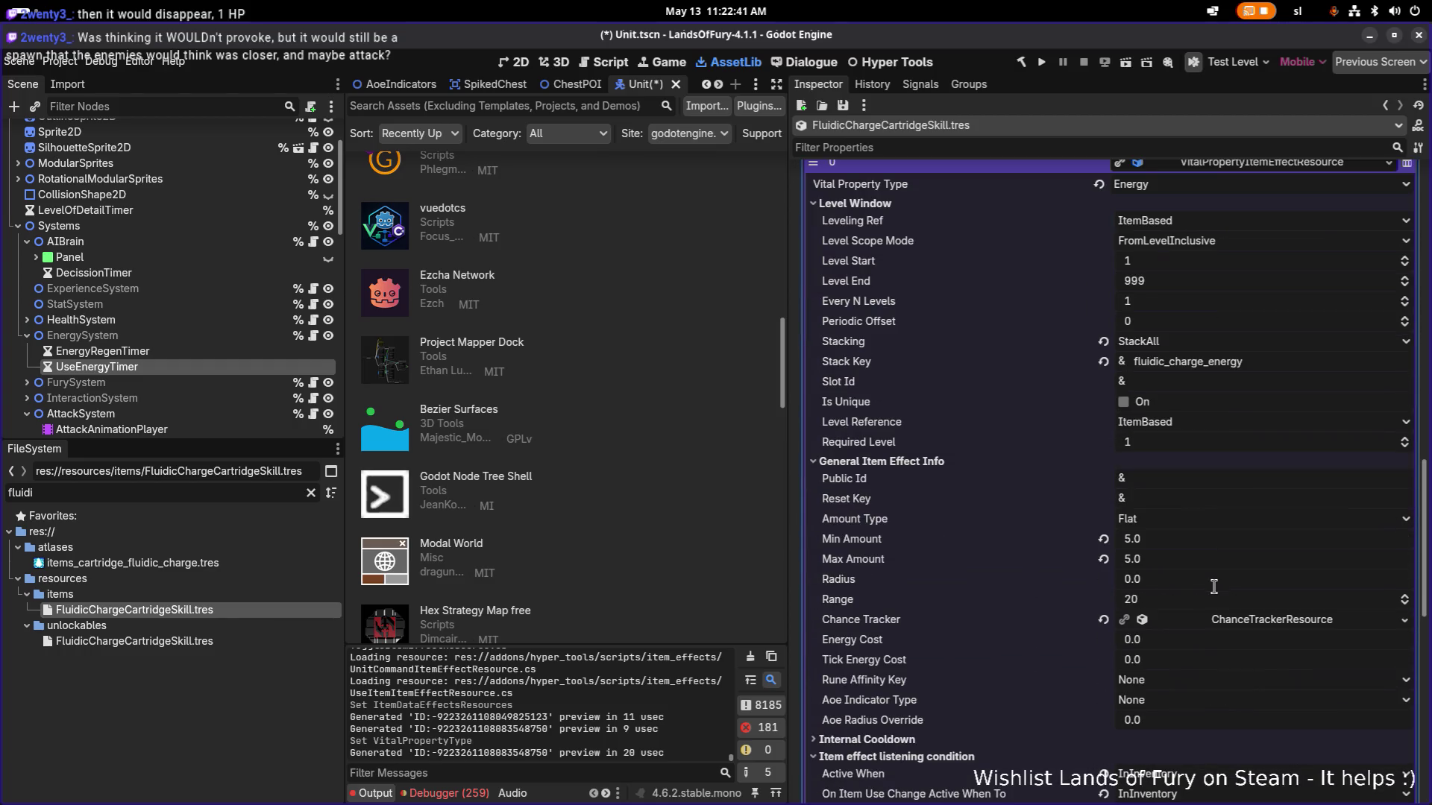
{"action": "left_click", "coordinate": [1174, 540]}
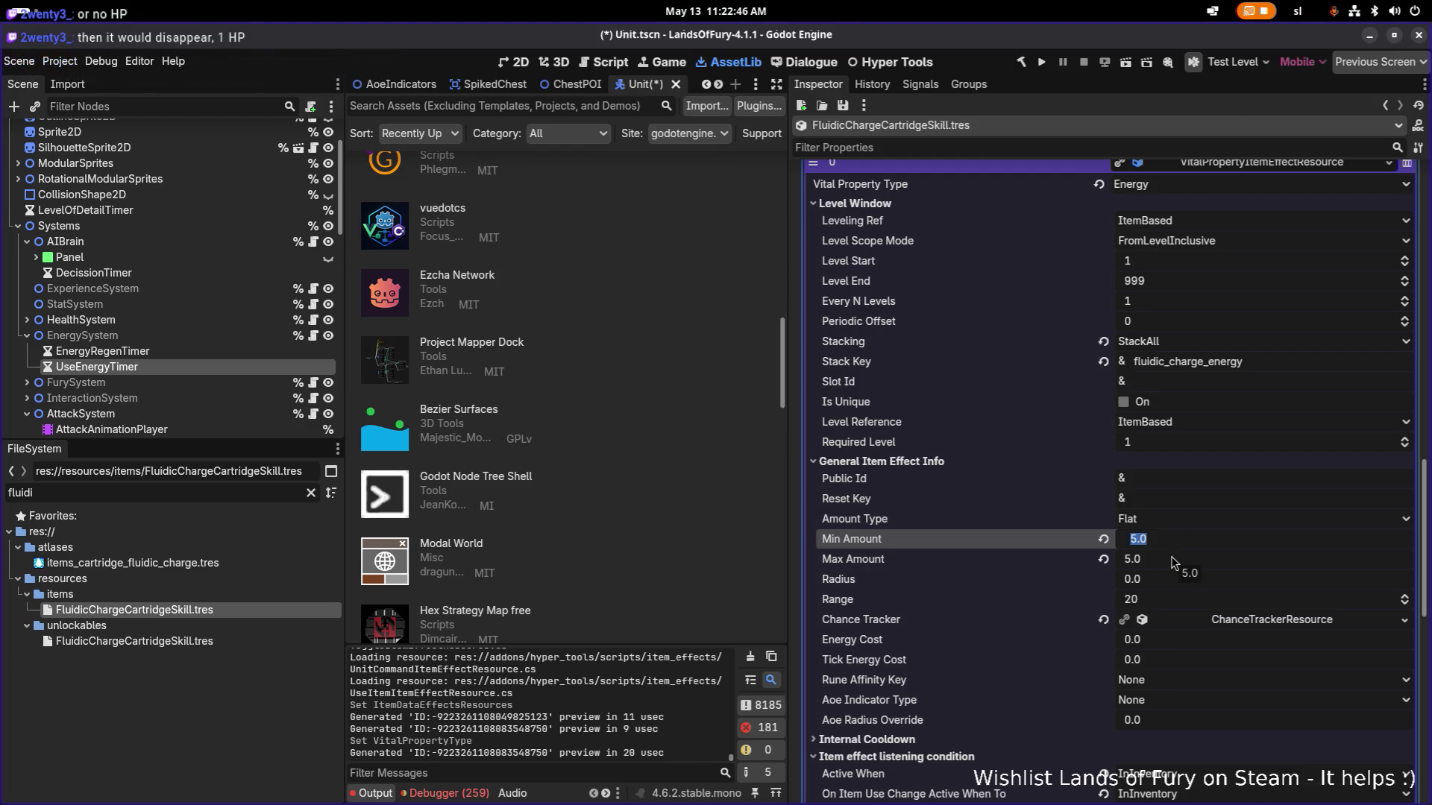
{"action": "type", "text": "3"}
{"action": "key", "text": "Tab"}
{"action": "key", "text": "ctrl+s"}
{"action": "scroll", "coordinate": [1190, 479], "scroll_direction": "up", "scroll_amount": 3}
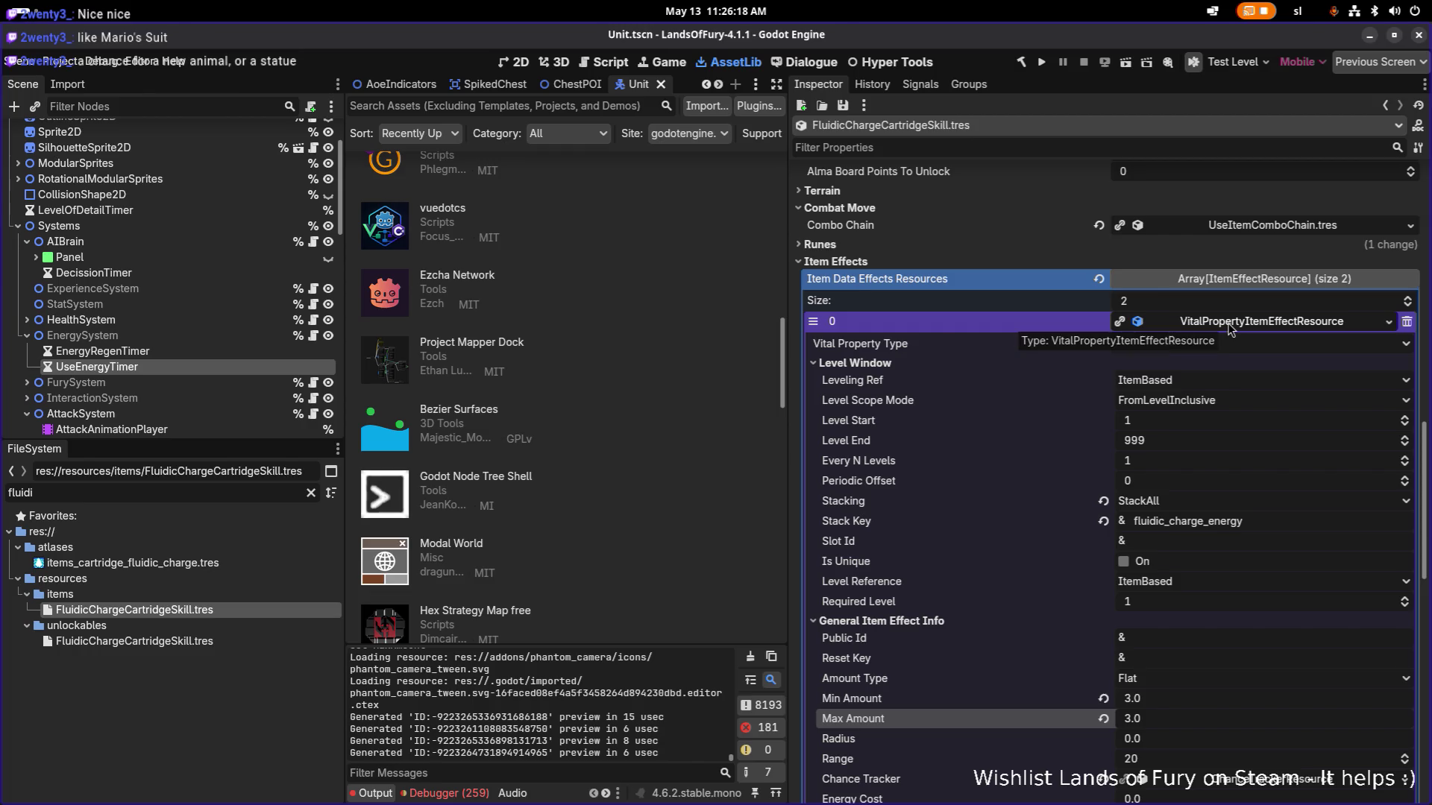
Collapse element 0 so both VitalPropertyItemEffectResource effects are listed together.
{"action": "scroll", "coordinate": [1229, 328], "scroll_direction": "up", "scroll_amount": 5}
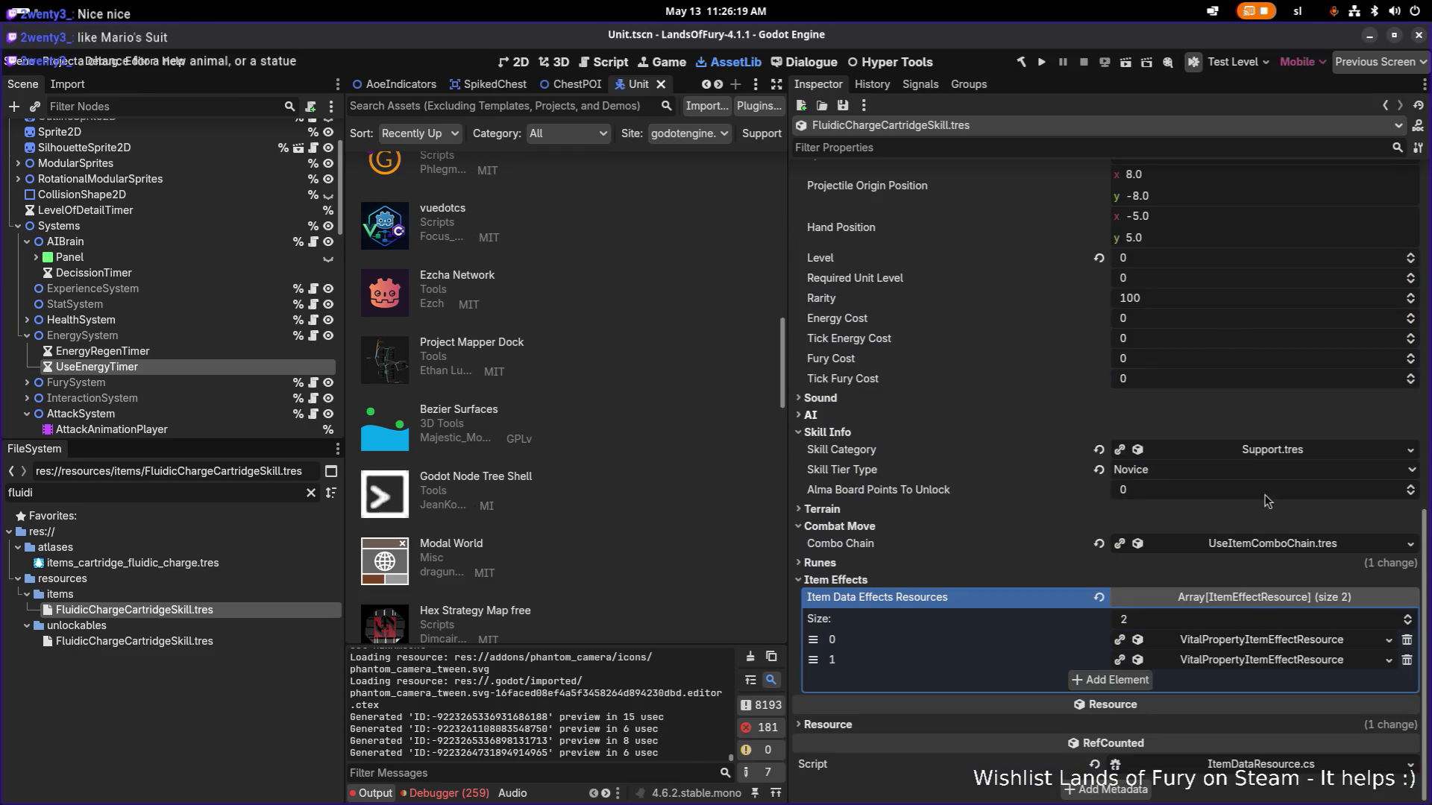
{"action": "left_click", "coordinate": [1249, 643]}
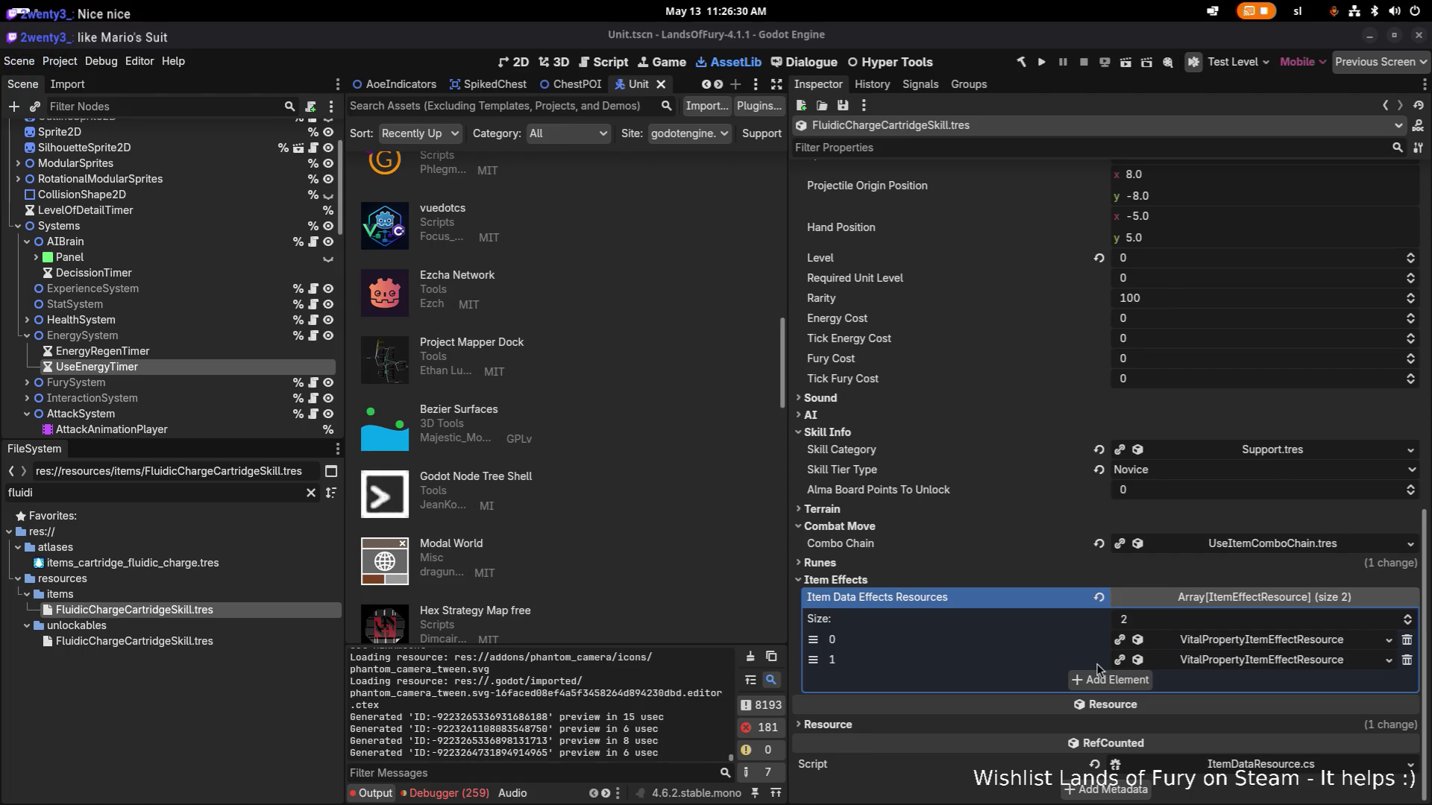
In element 1's Level Window, replace 'energy' in the Stack Key to read fluidic_charge_dash.
{"action": "left_click", "coordinate": [1246, 662]}
{"action": "scroll", "coordinate": [1103, 574], "scroll_direction": "down", "scroll_amount": 2}
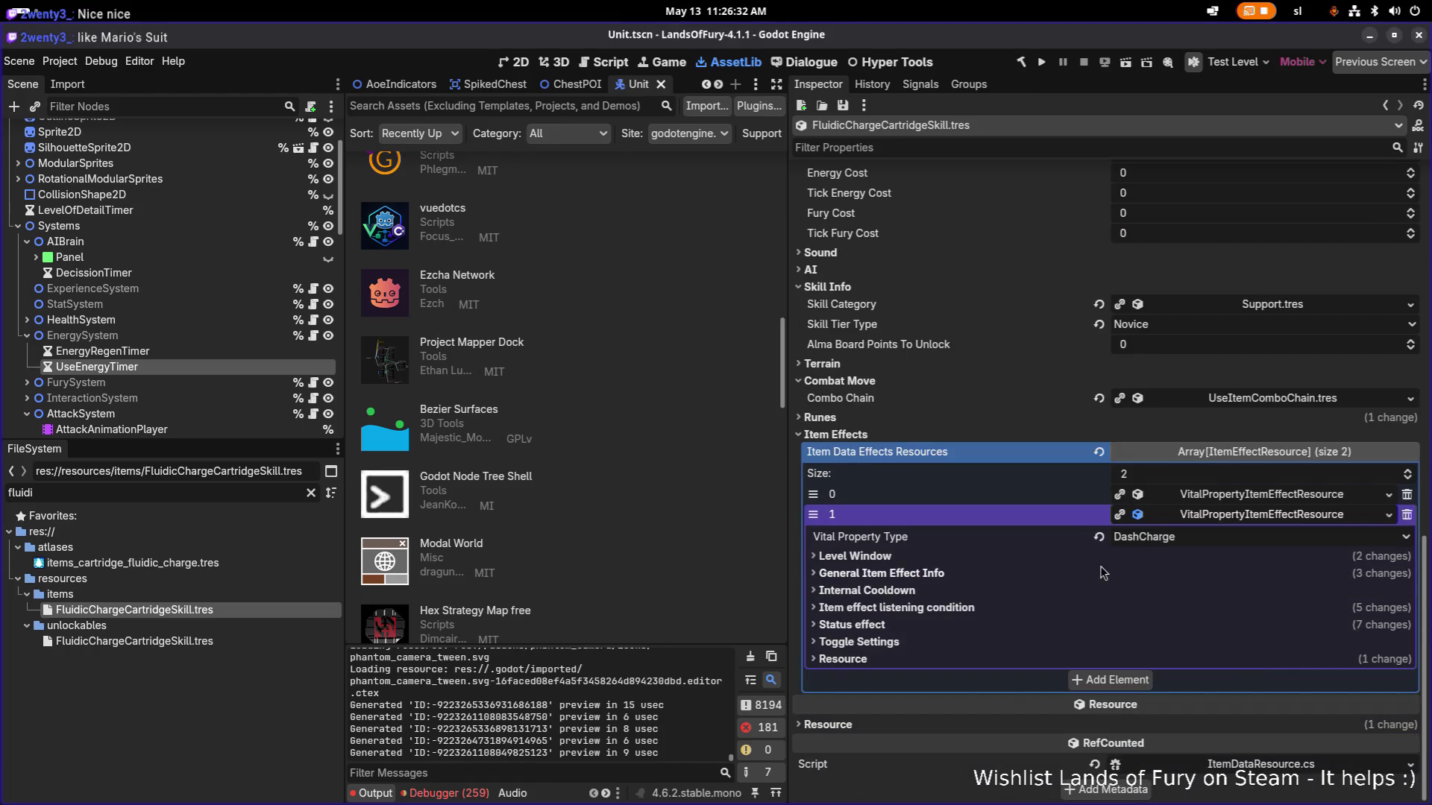
{"action": "left_click", "coordinate": [1085, 573]}
{"action": "scroll", "coordinate": [928, 536], "scroll_direction": "down", "scroll_amount": 1}
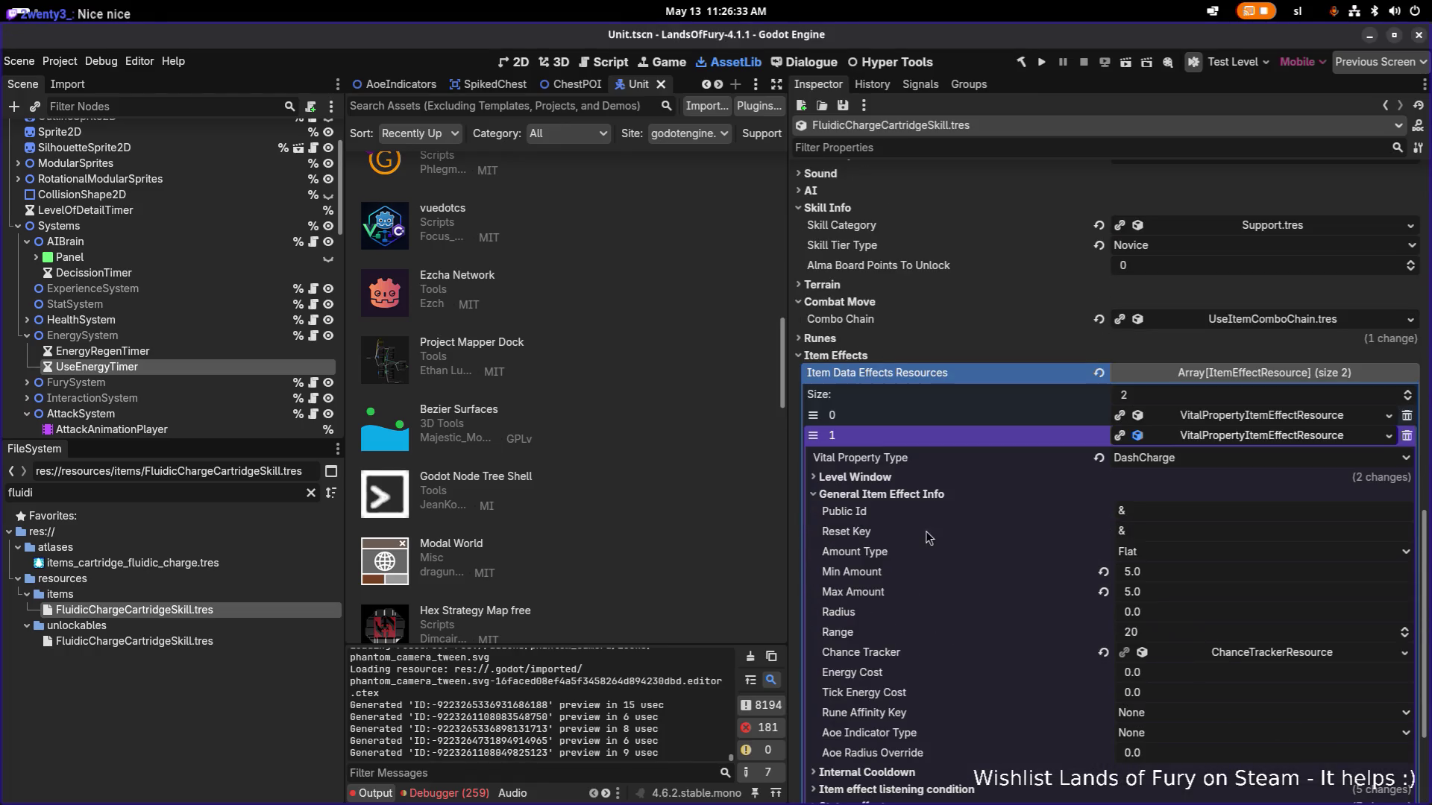
{"action": "left_click", "coordinate": [898, 478]}
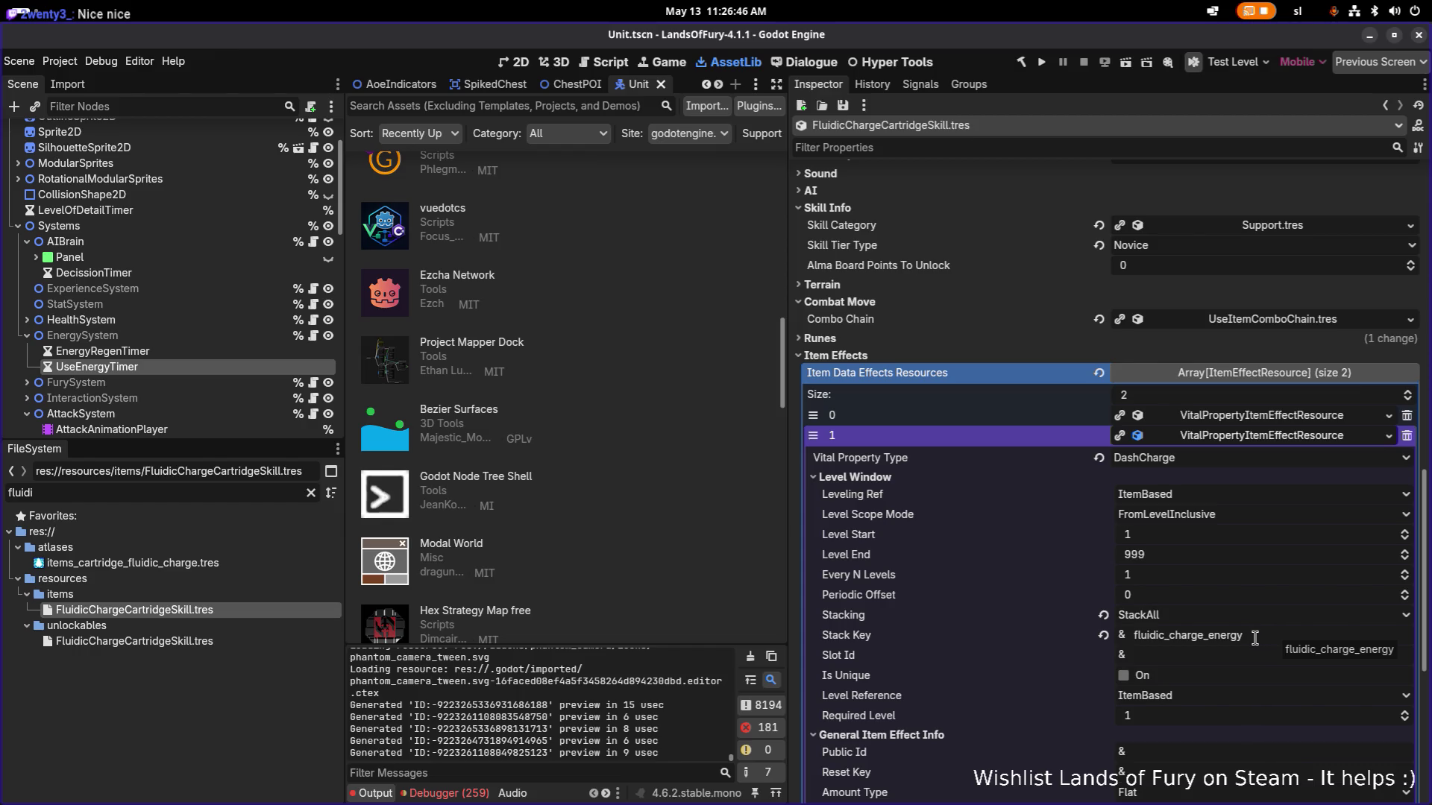
{"action": "left_click", "coordinate": [1259, 638]}
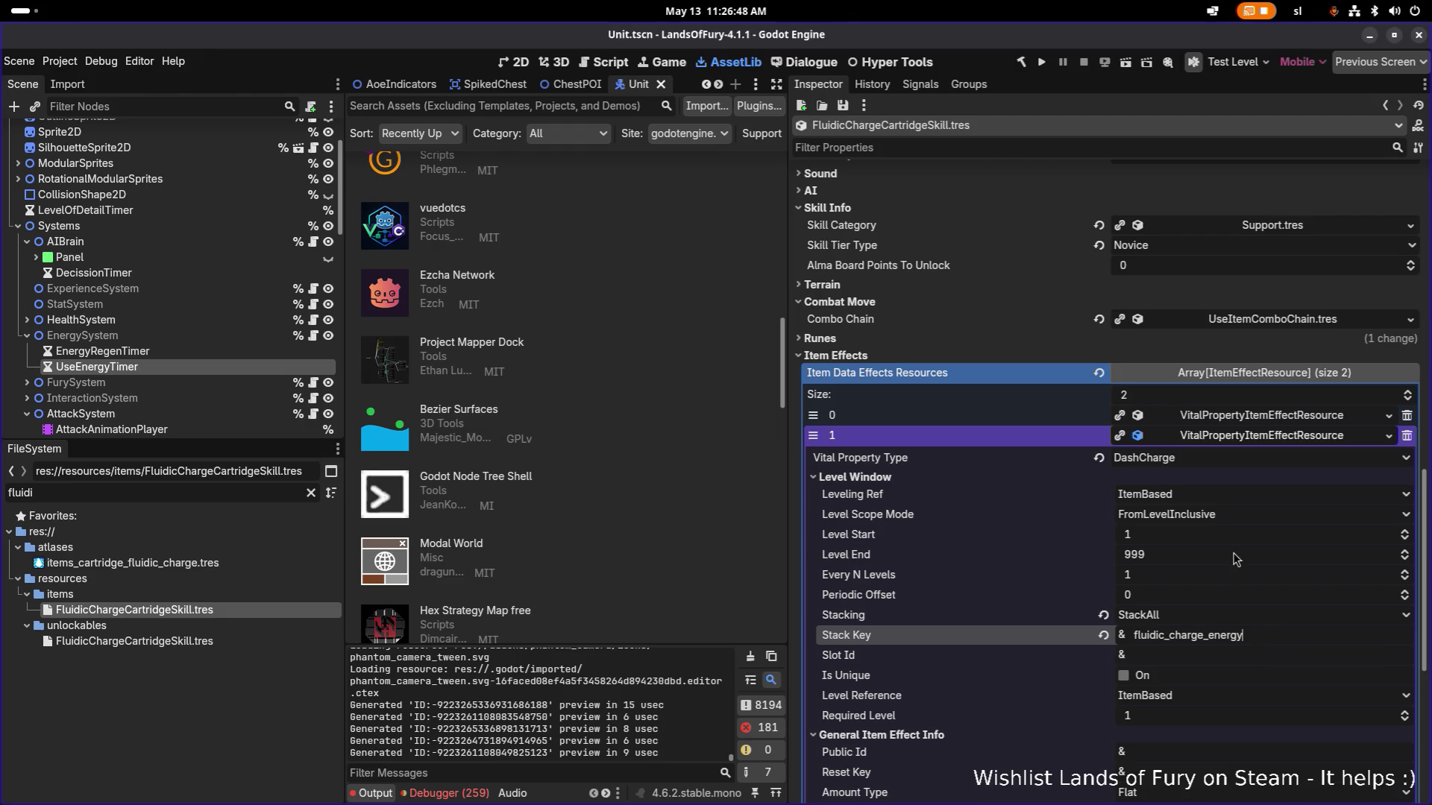
{"action": "left_click_drag", "start_coordinate": [1209, 635], "coordinate": [1312, 638]}
{"action": "left_click", "coordinate": [1315, 638]}
{"action": "key", "text": "shift+End"}
{"action": "type", "text": "da"}
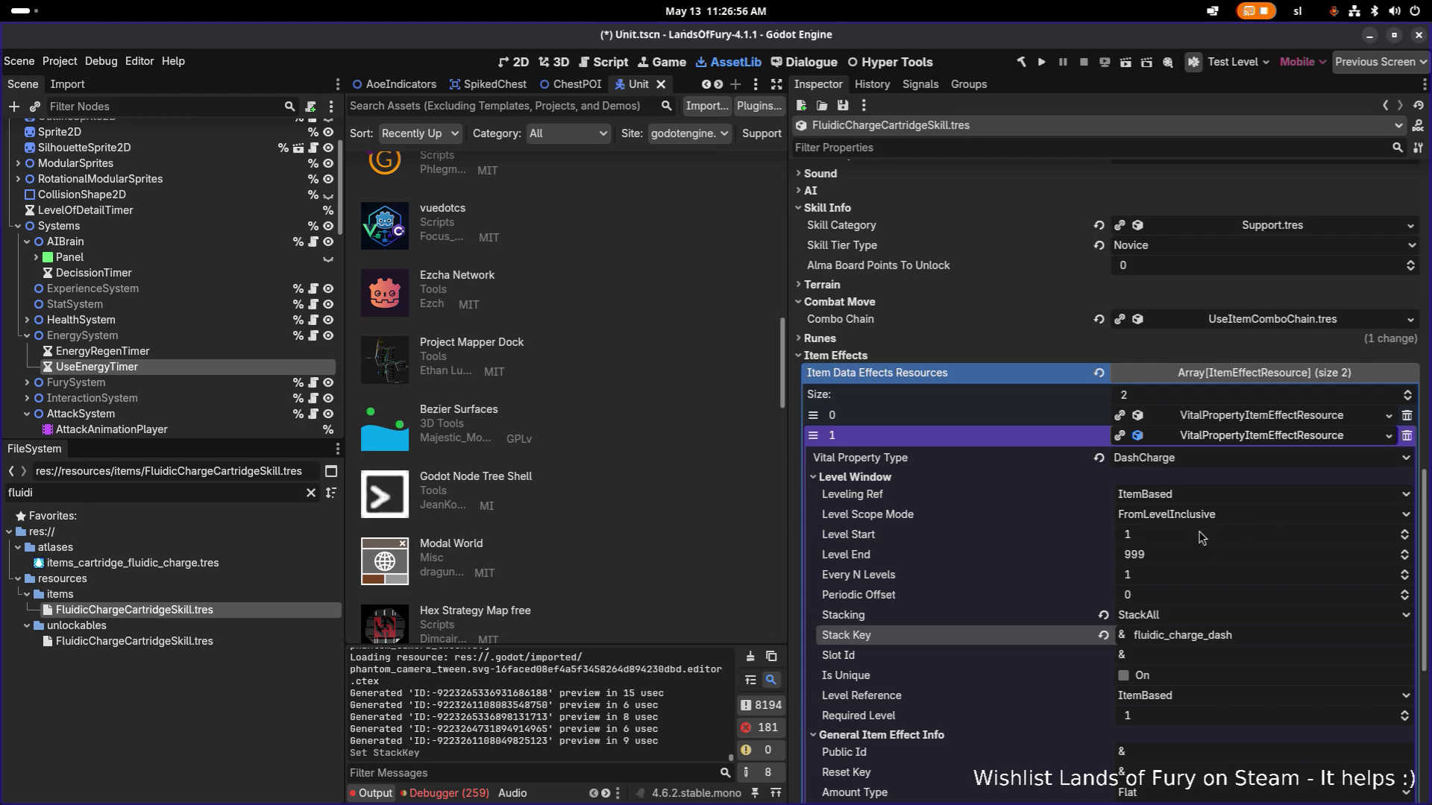
Set the Energy effect's Level Start and Every N Levels to 0.
{"action": "left_click", "coordinate": [1249, 418]}
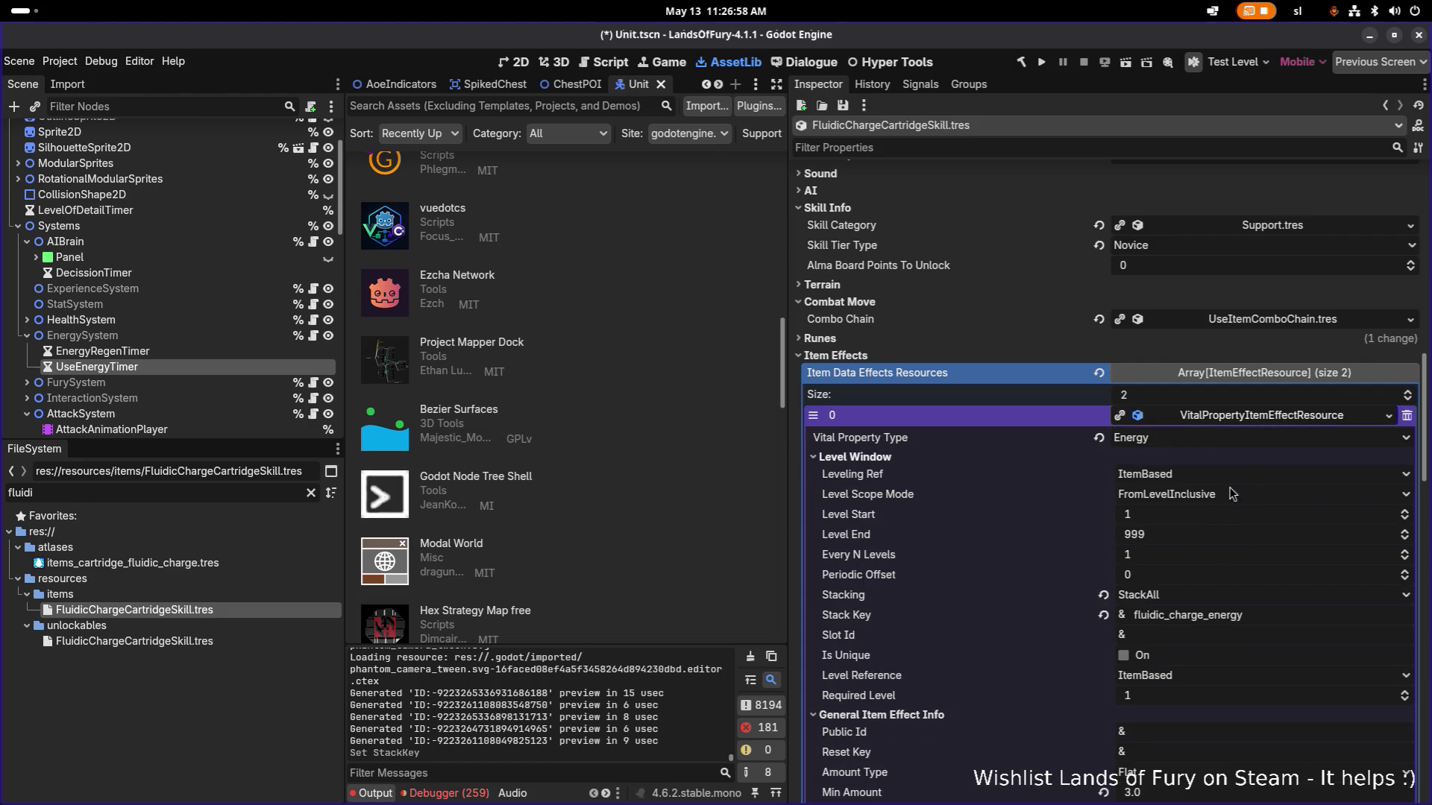
{"action": "left_click", "coordinate": [1201, 516]}
{"action": "key", "text": "Tab"}
{"action": "key", "text": "Tab"}
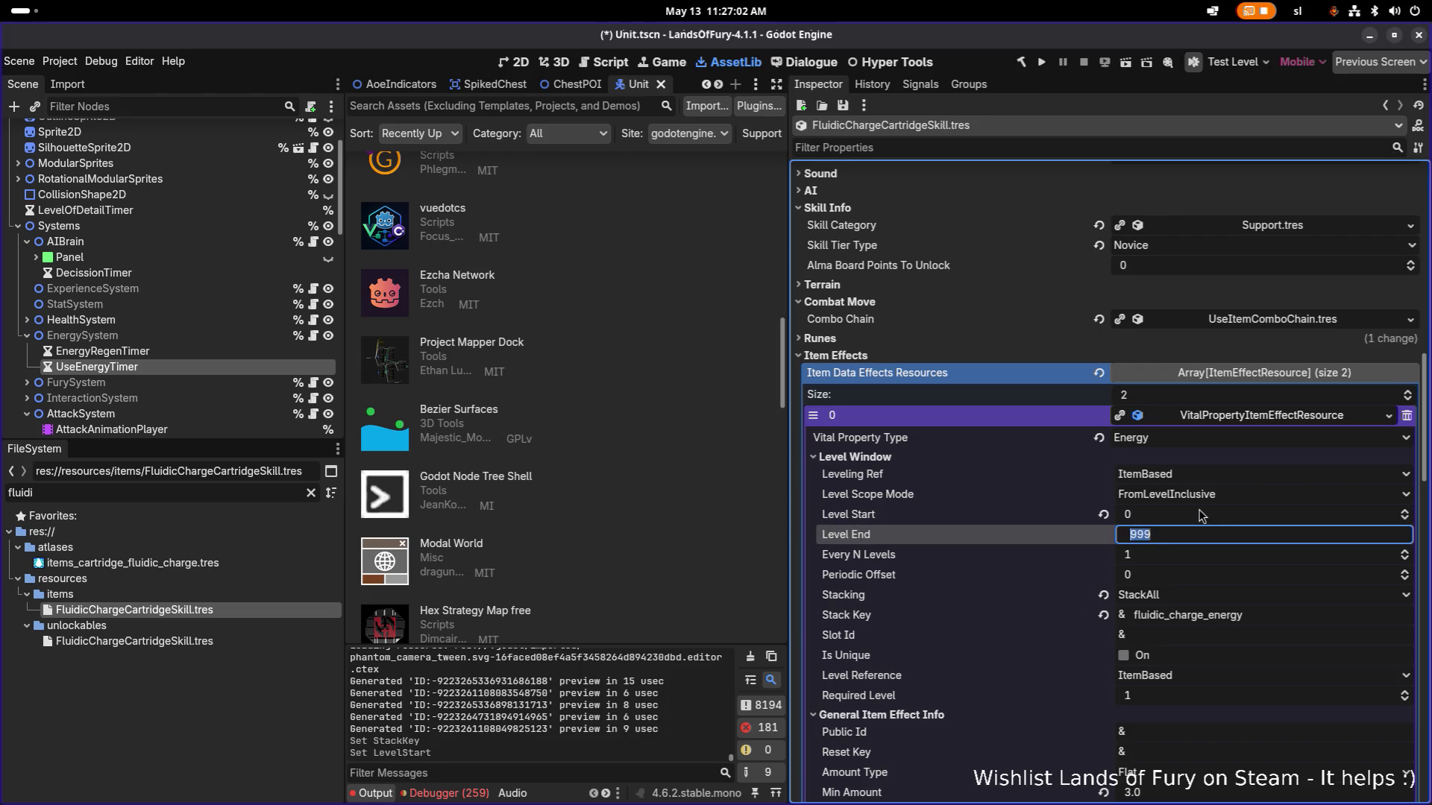
{"action": "type", "text": "0"}
{"action": "key", "text": "Return"}
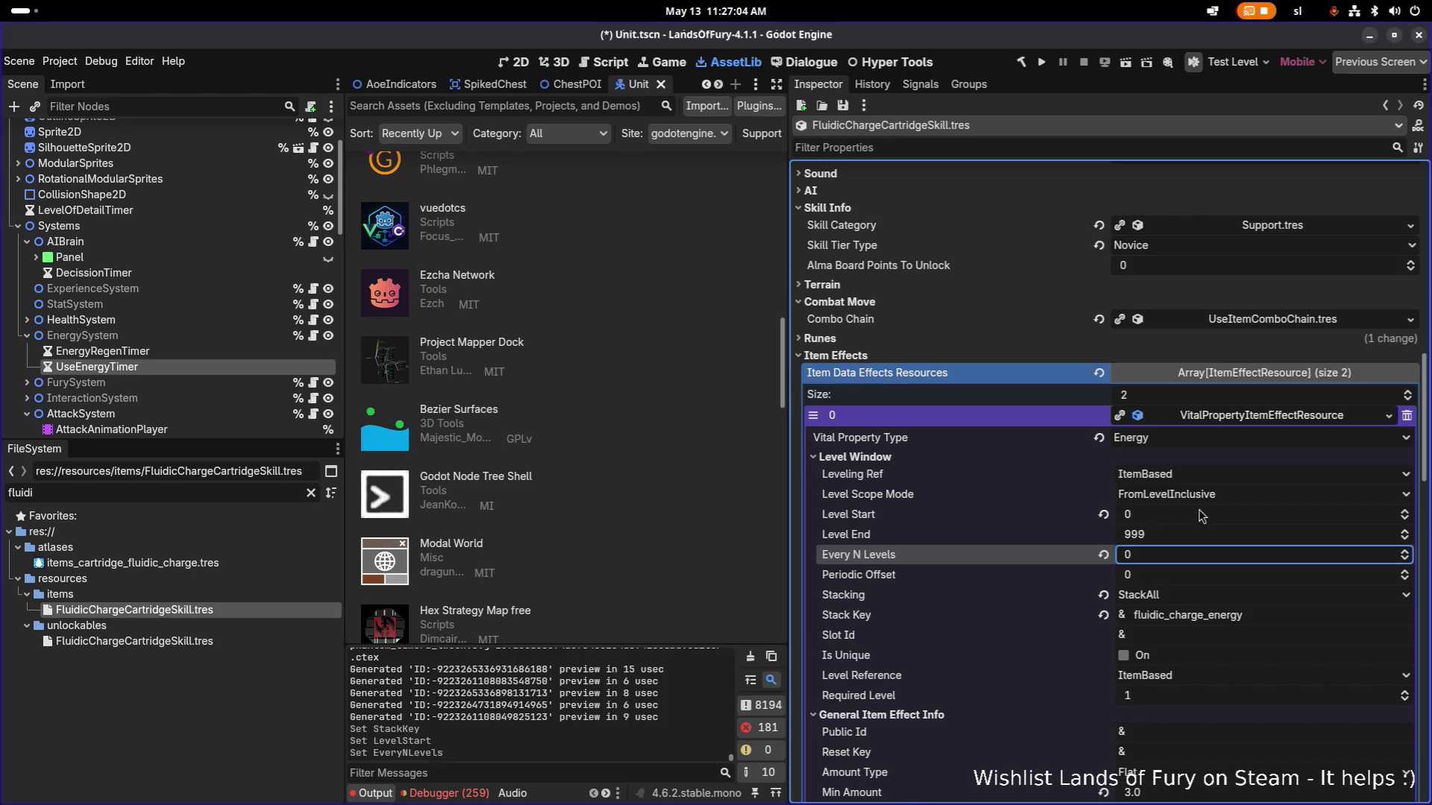
{"action": "scroll", "coordinate": [1200, 516], "scroll_direction": "down", "scroll_amount": 3}
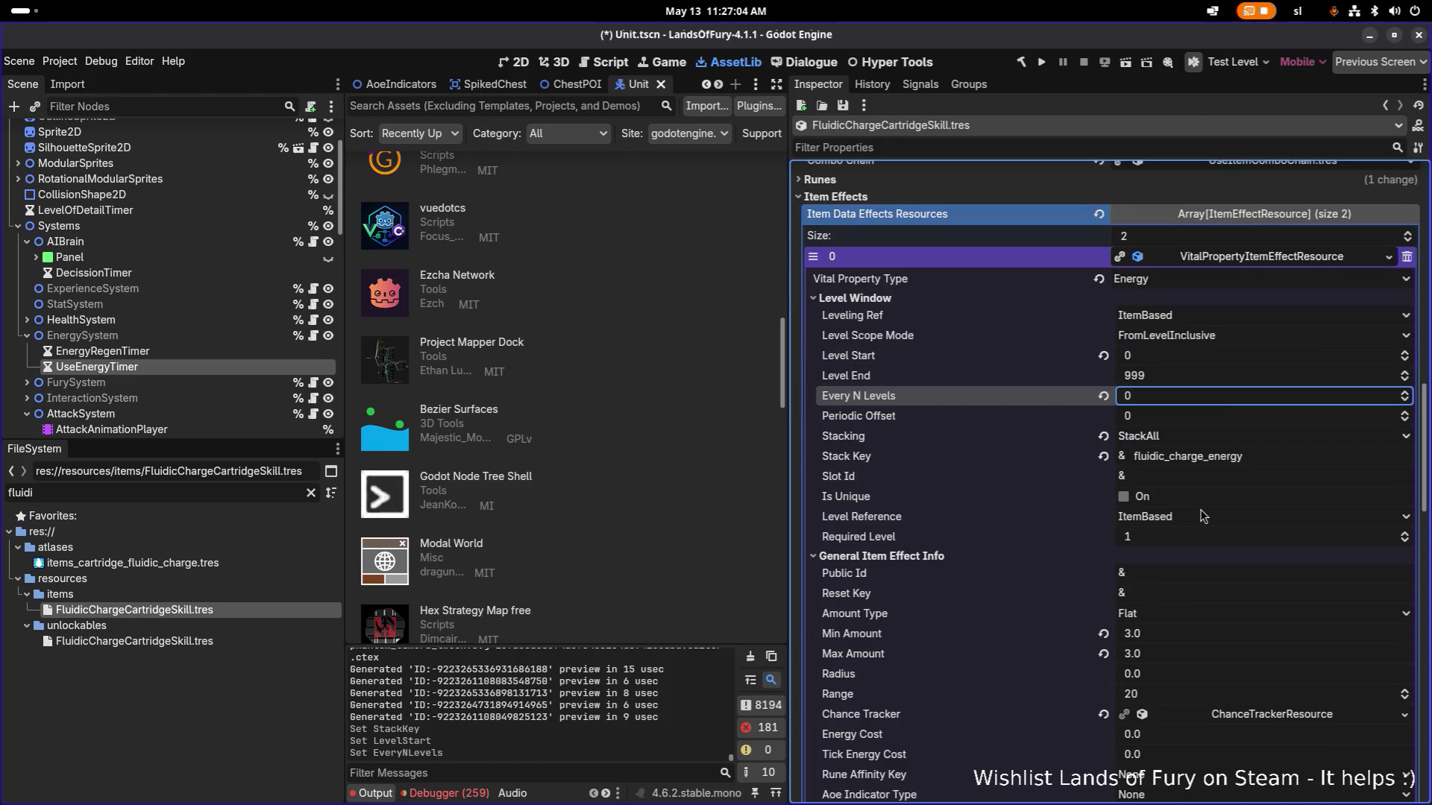
Enter 1.0 for the DashCharge effect's Min Amount and Max Amount.
{"action": "left_click", "coordinate": [1255, 262]}
{"action": "left_click", "coordinate": [1257, 277]}
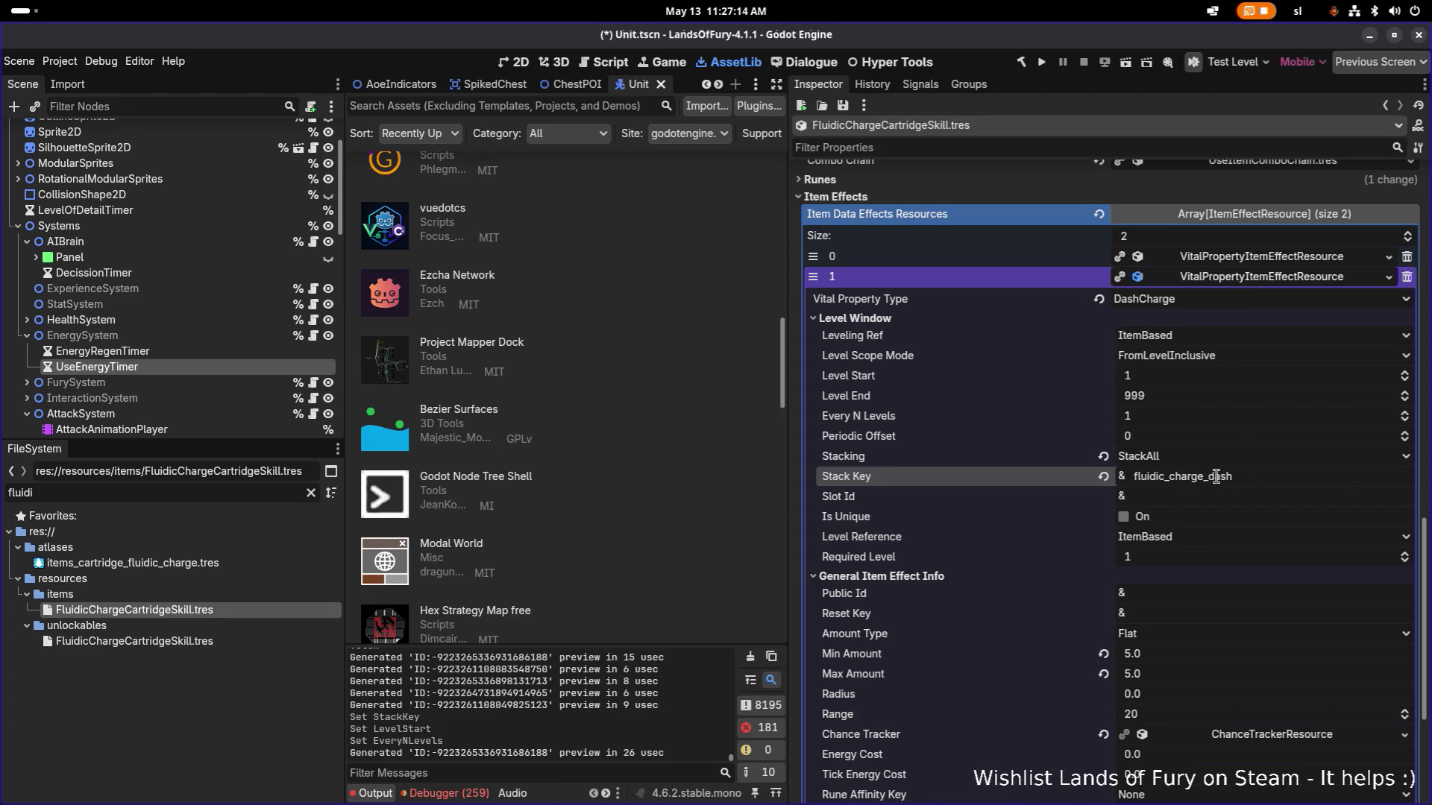
{"action": "left_click", "coordinate": [1247, 478]}
{"action": "scroll", "coordinate": [1247, 477], "scroll_direction": "down", "scroll_amount": 5}
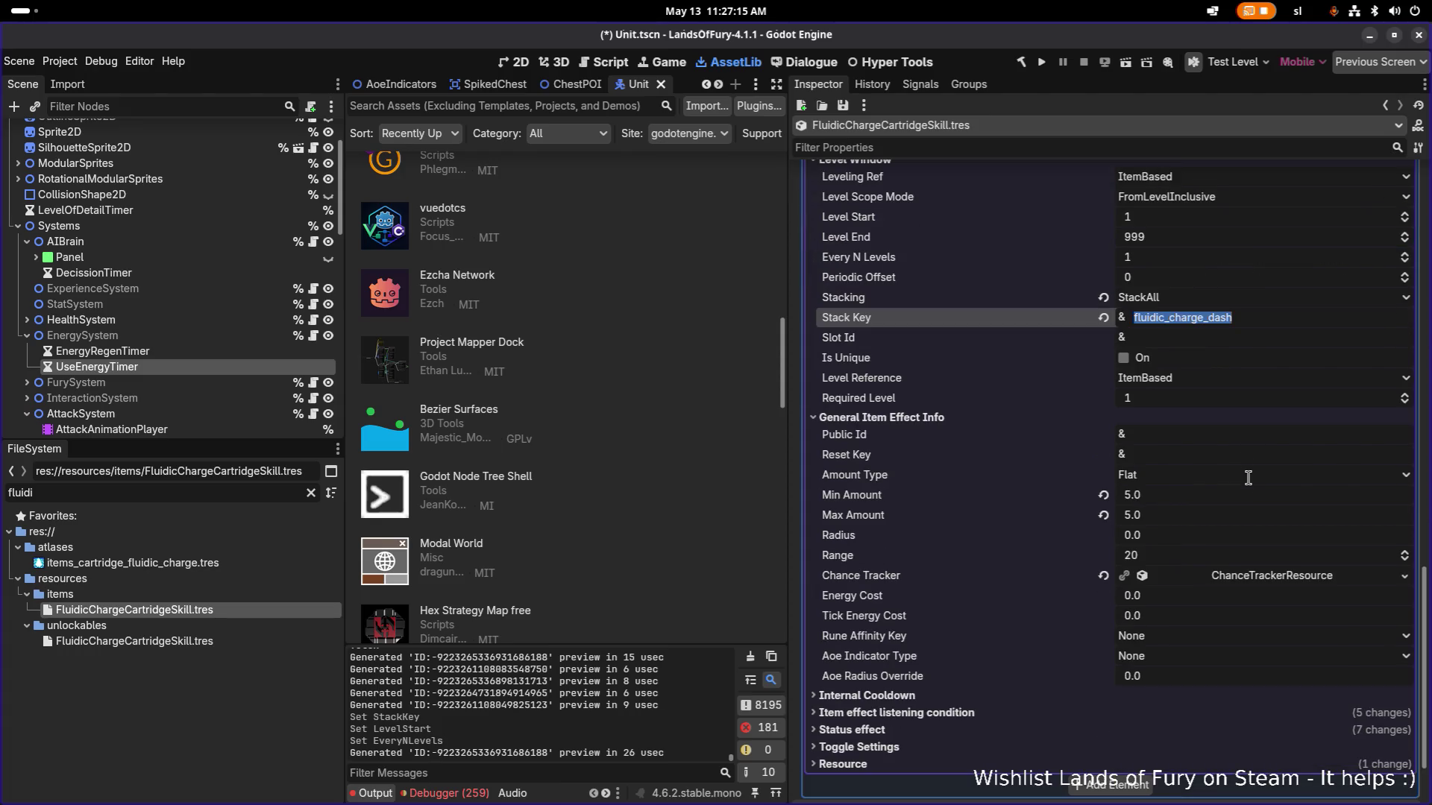
{"action": "left_click", "coordinate": [1185, 497]}
{"action": "type", "text": "1"}
{"action": "key", "text": "Tab"}
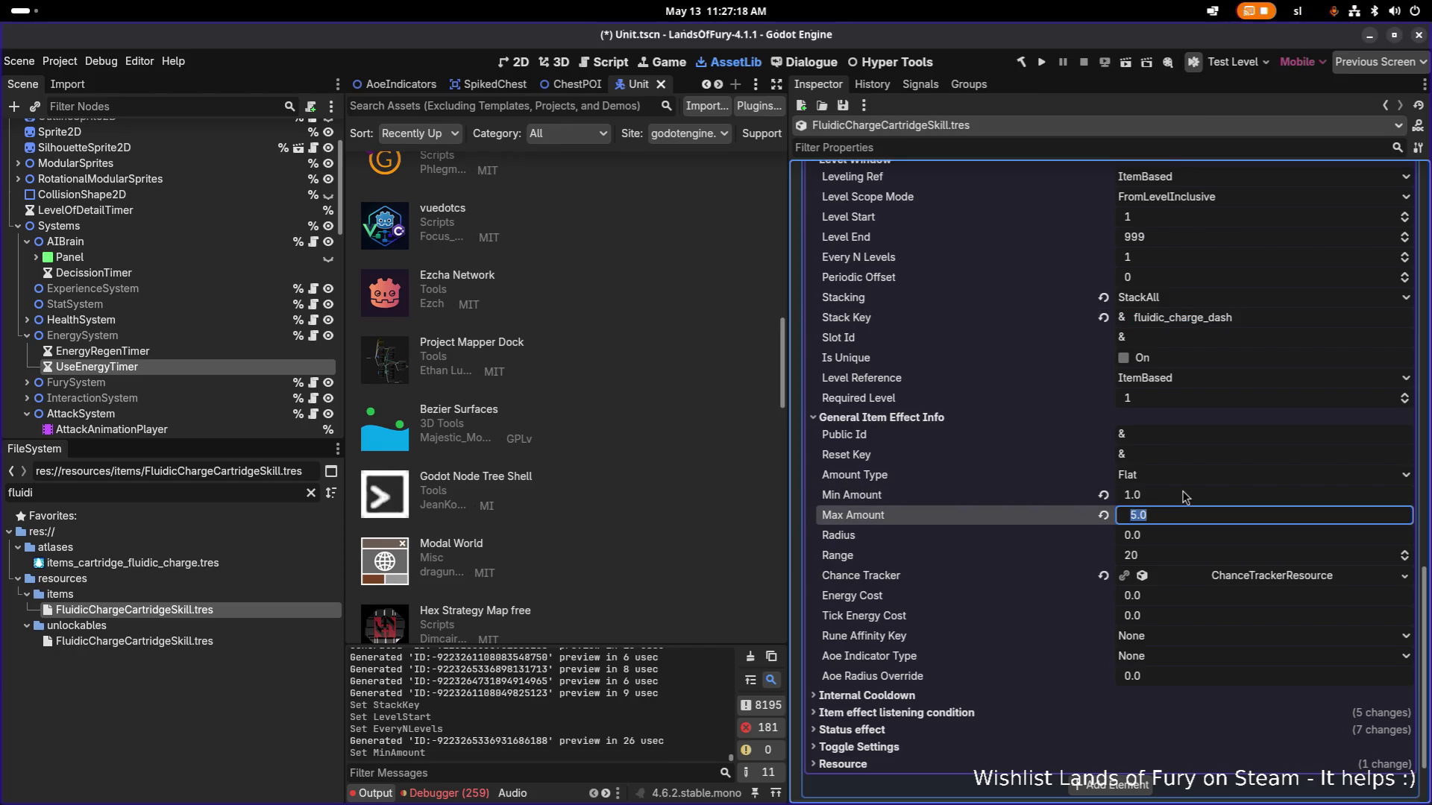
{"action": "type", "text": "1"}
{"action": "key", "text": "Return"}
{"action": "scroll", "coordinate": [1198, 541], "scroll_direction": "down", "scroll_amount": 3}
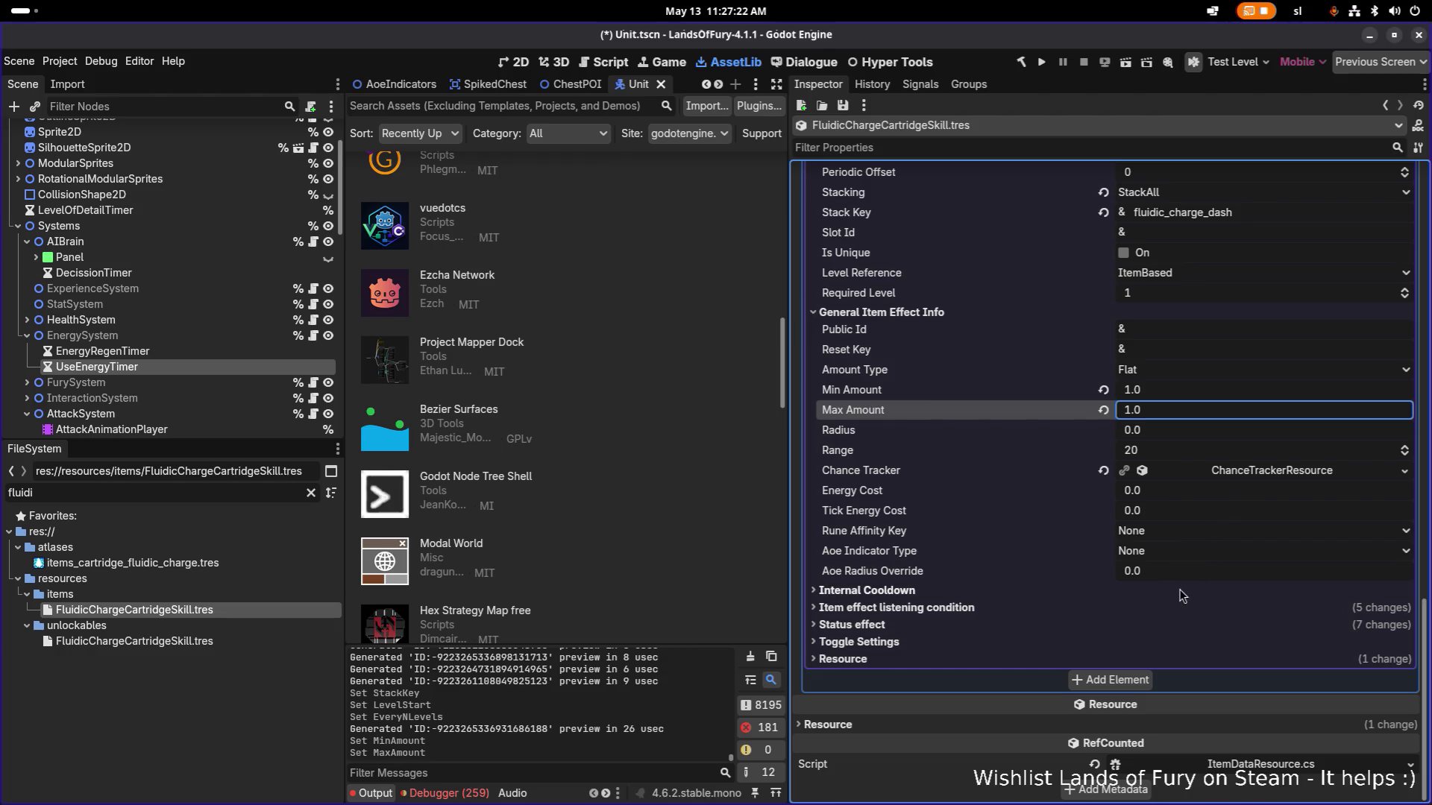
Expand the DashCharge effect's Item effect listening condition and Status effect sections.
{"action": "left_click", "coordinate": [1042, 610]}
{"action": "scroll", "coordinate": [1158, 610], "scroll_direction": "down", "scroll_amount": 4}
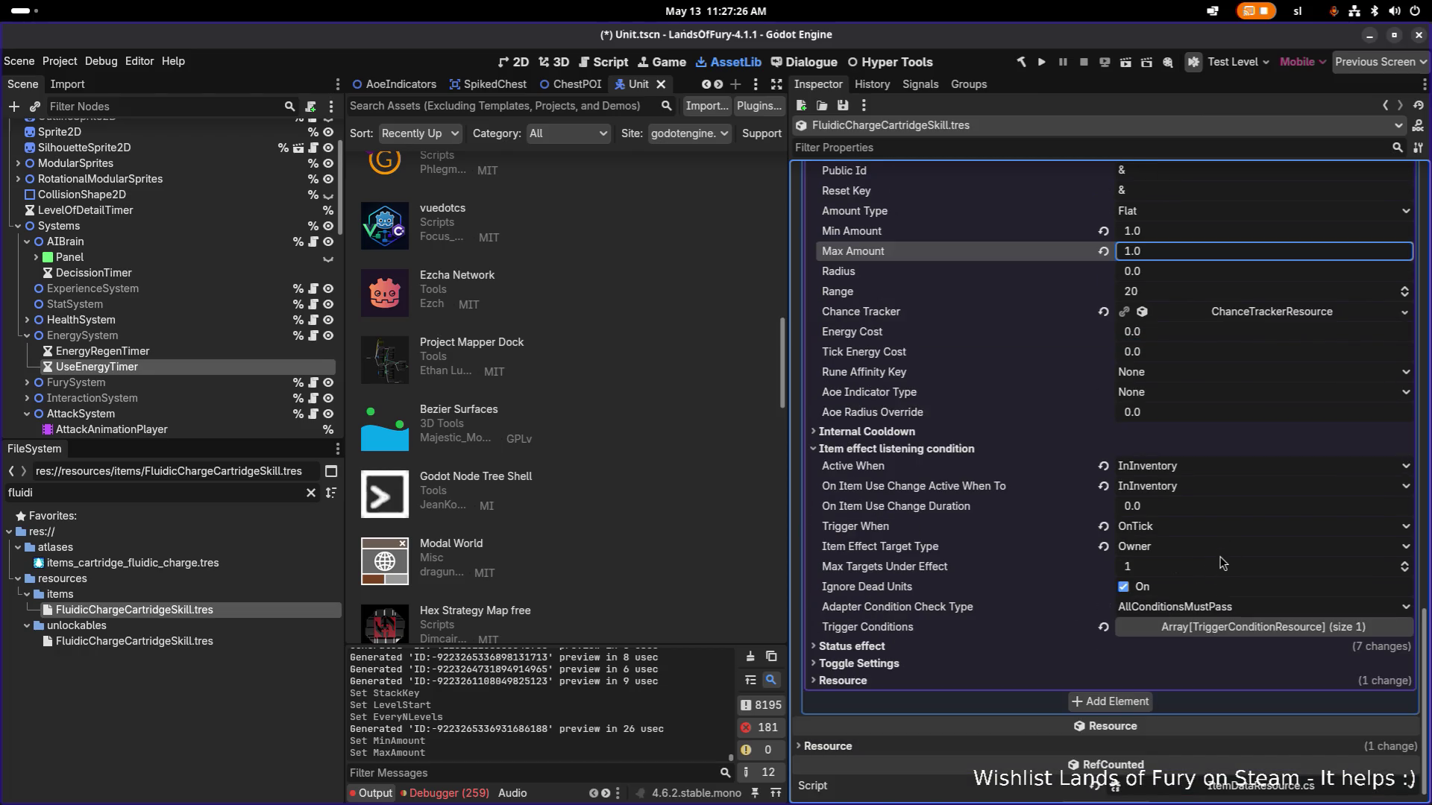
{"action": "left_click", "coordinate": [1059, 643]}
Paste fluidic_charge_dash into both Status Group Id and Status Stack Key.
{"action": "scroll", "coordinate": [1059, 640], "scroll_direction": "down", "scroll_amount": 4}
{"action": "double_click", "coordinate": [1280, 524]}
{"action": "type", "text": "fluidic_charge_dash"}
{"action": "double_click", "coordinate": [1280, 544]}
{"action": "type", "text": "fluidic_charge_dash"}
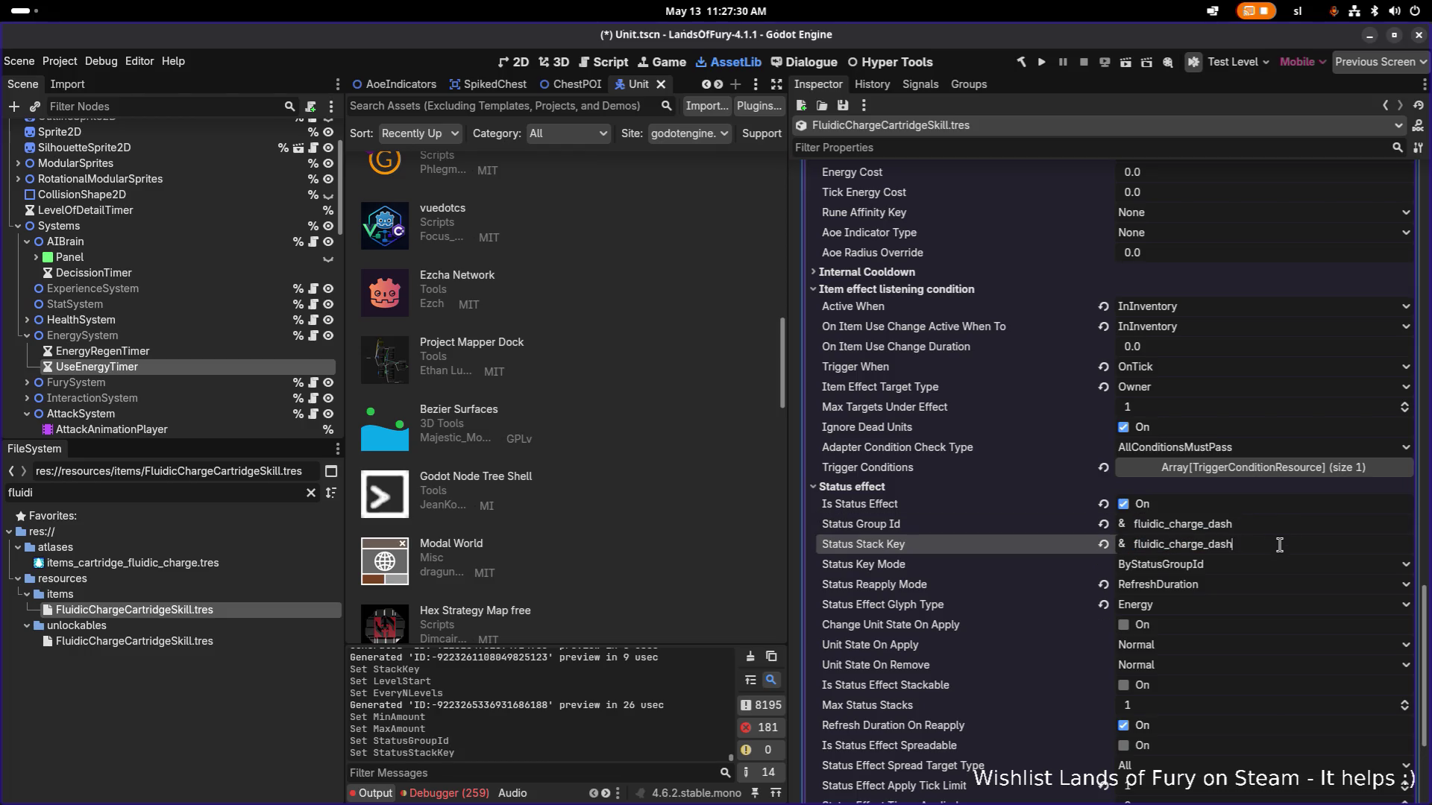
Change the Status Effect Glyph Type to Dash, save, and run the game to test.
{"action": "scroll", "coordinate": [1260, 507], "scroll_direction": "down", "scroll_amount": 5}
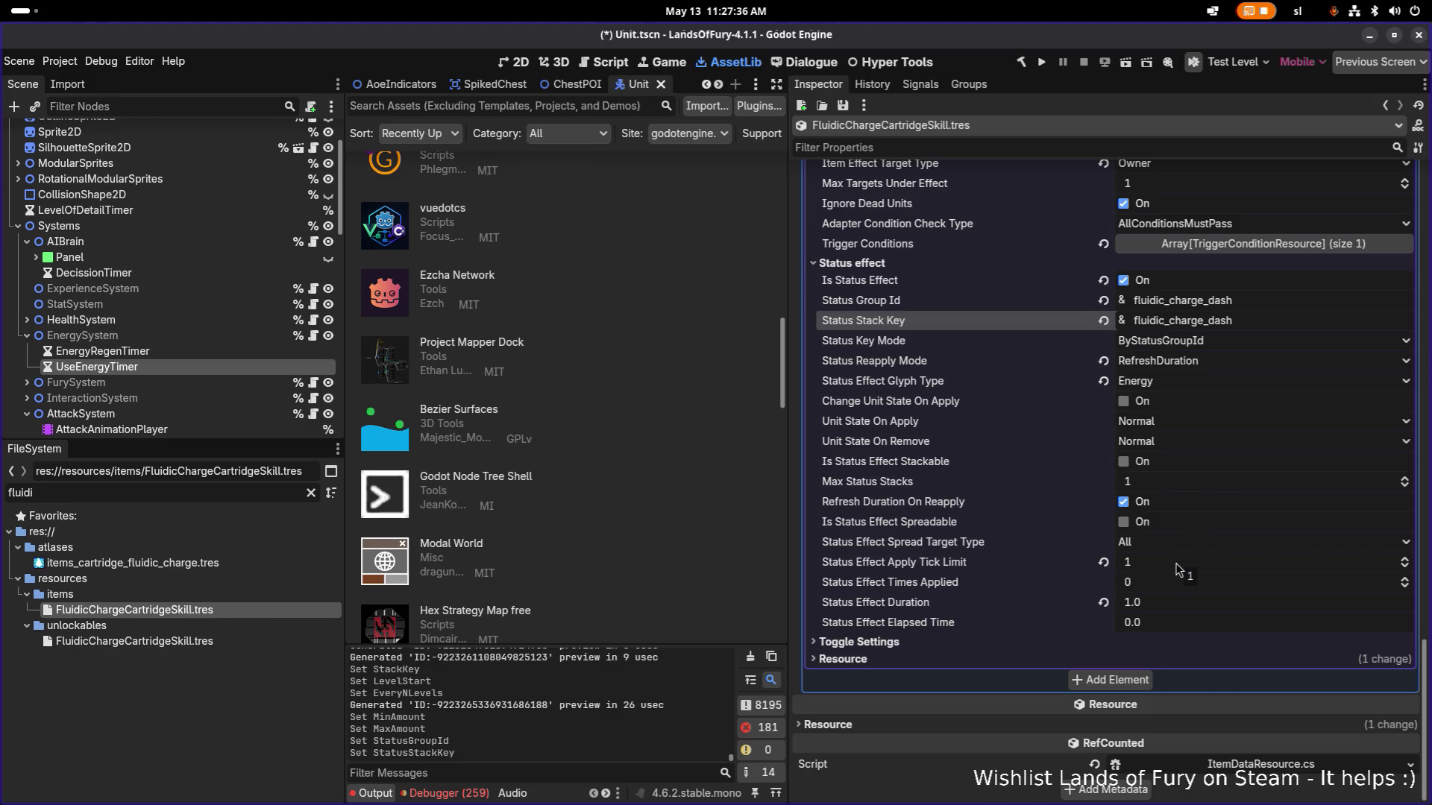
{"action": "left_click", "coordinate": [1199, 382]}
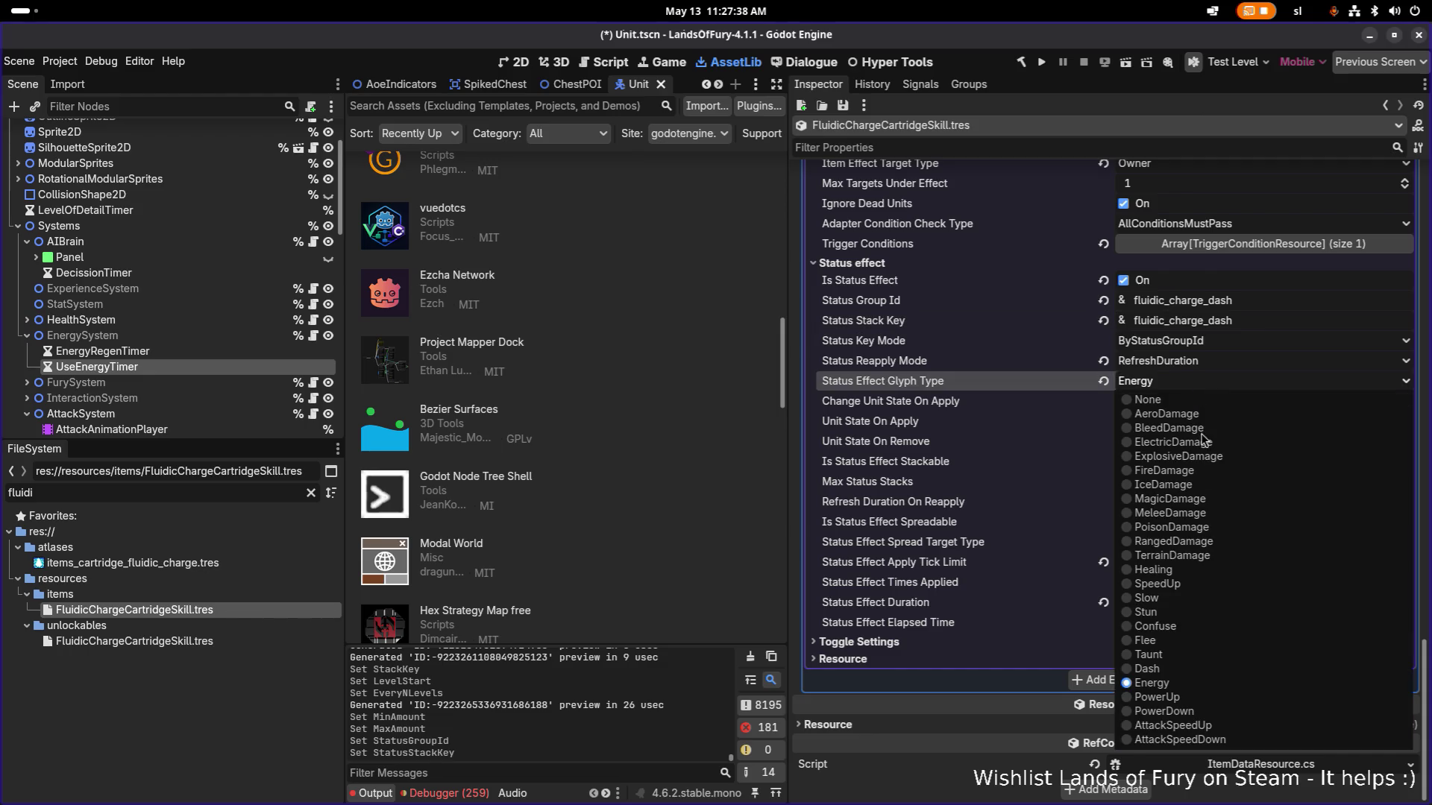
{"action": "left_click", "coordinate": [1184, 669]}
{"action": "key", "text": "ctrl+s"}
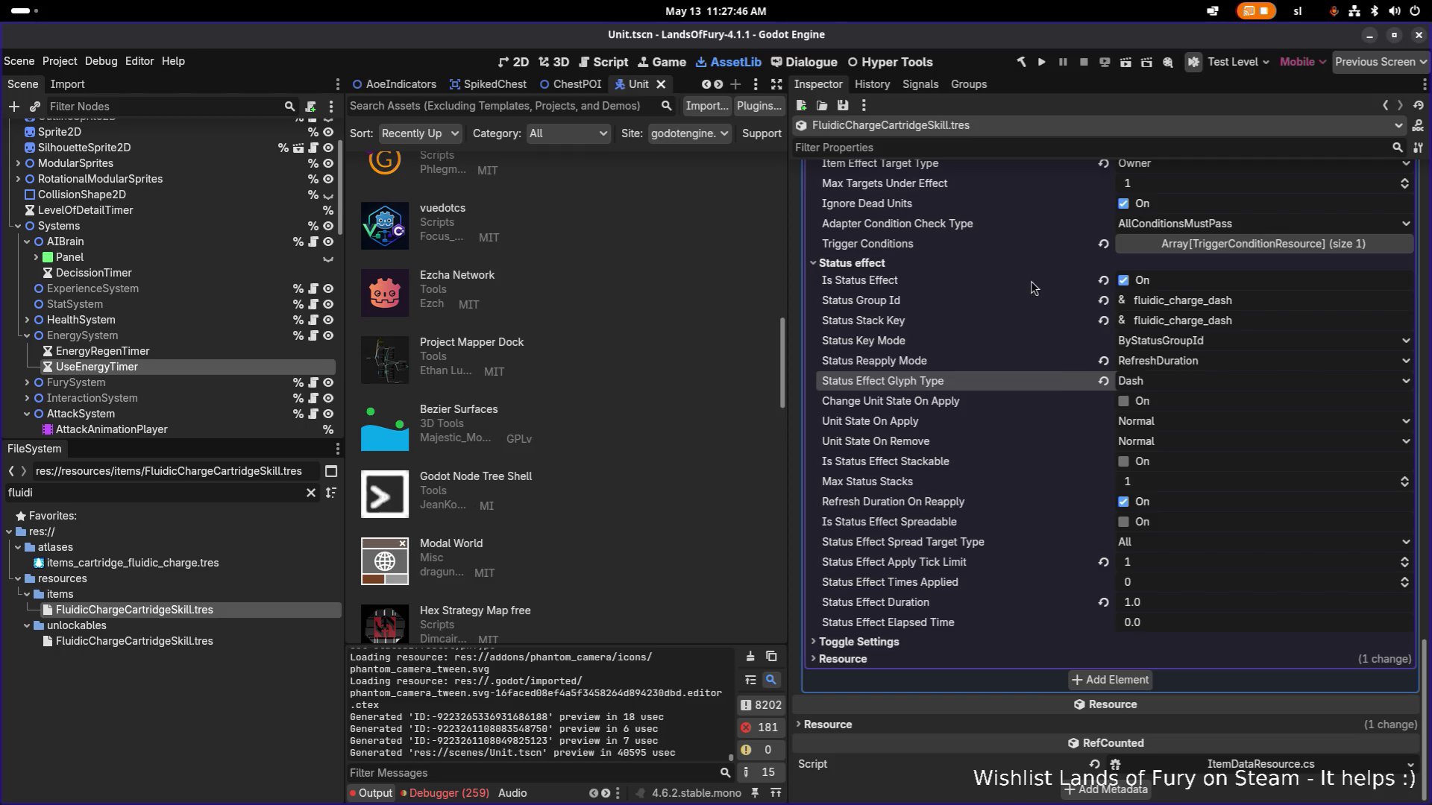
{"action": "scroll", "coordinate": [1033, 283], "scroll_direction": "up", "scroll_amount": 15}
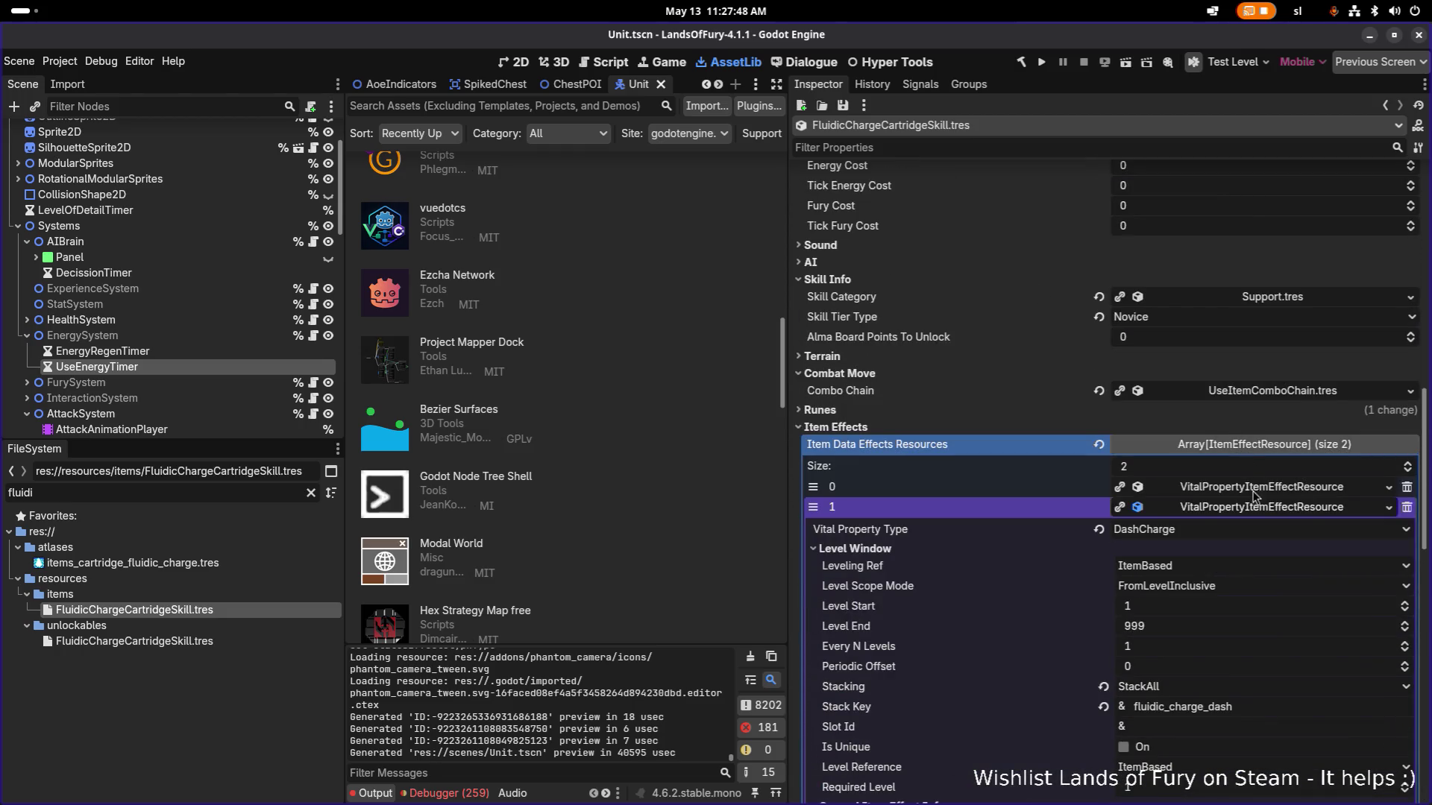
{"action": "left_click", "coordinate": [1254, 508]}
{"action": "key", "text": "ctrl+s"}
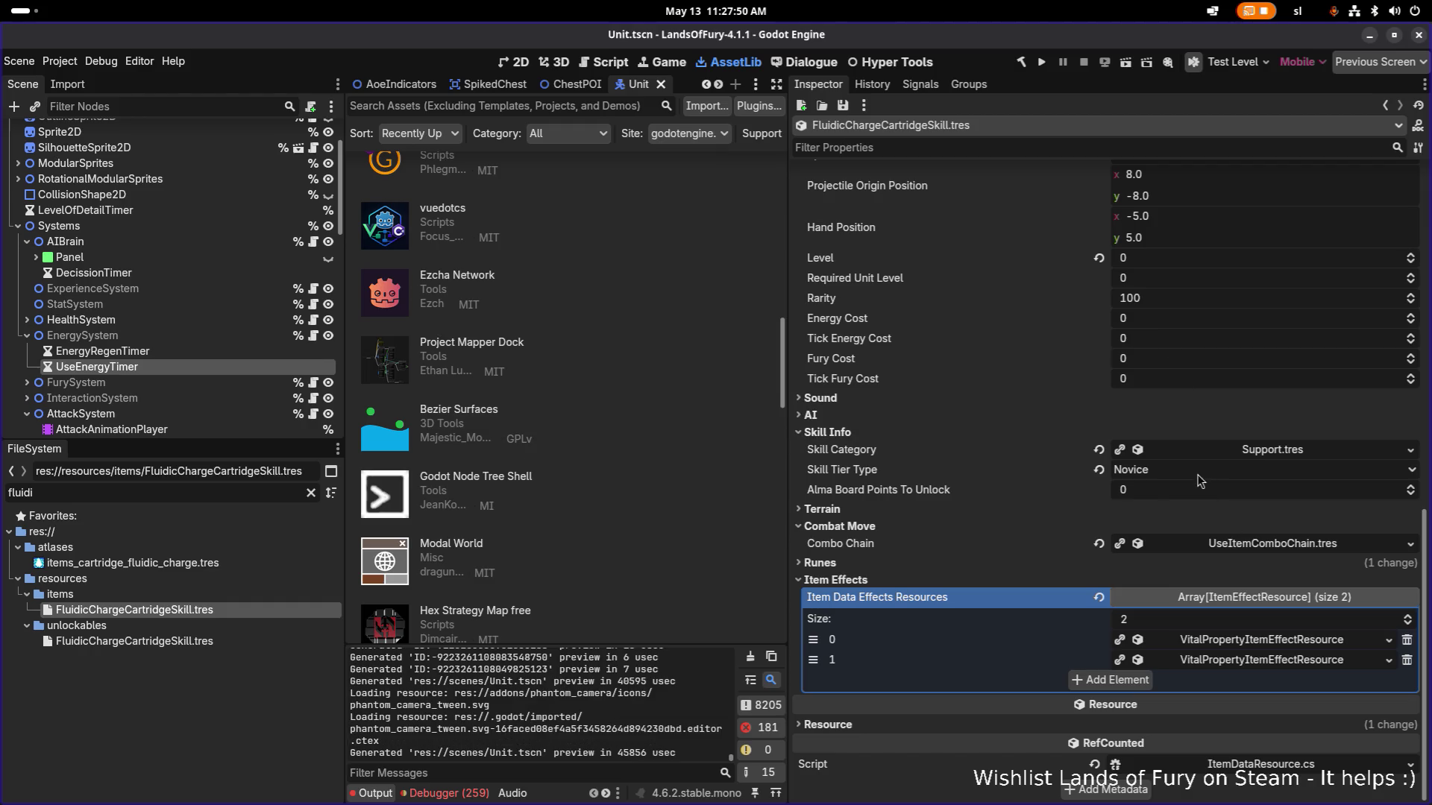
{"action": "left_click", "coordinate": [1043, 62]}
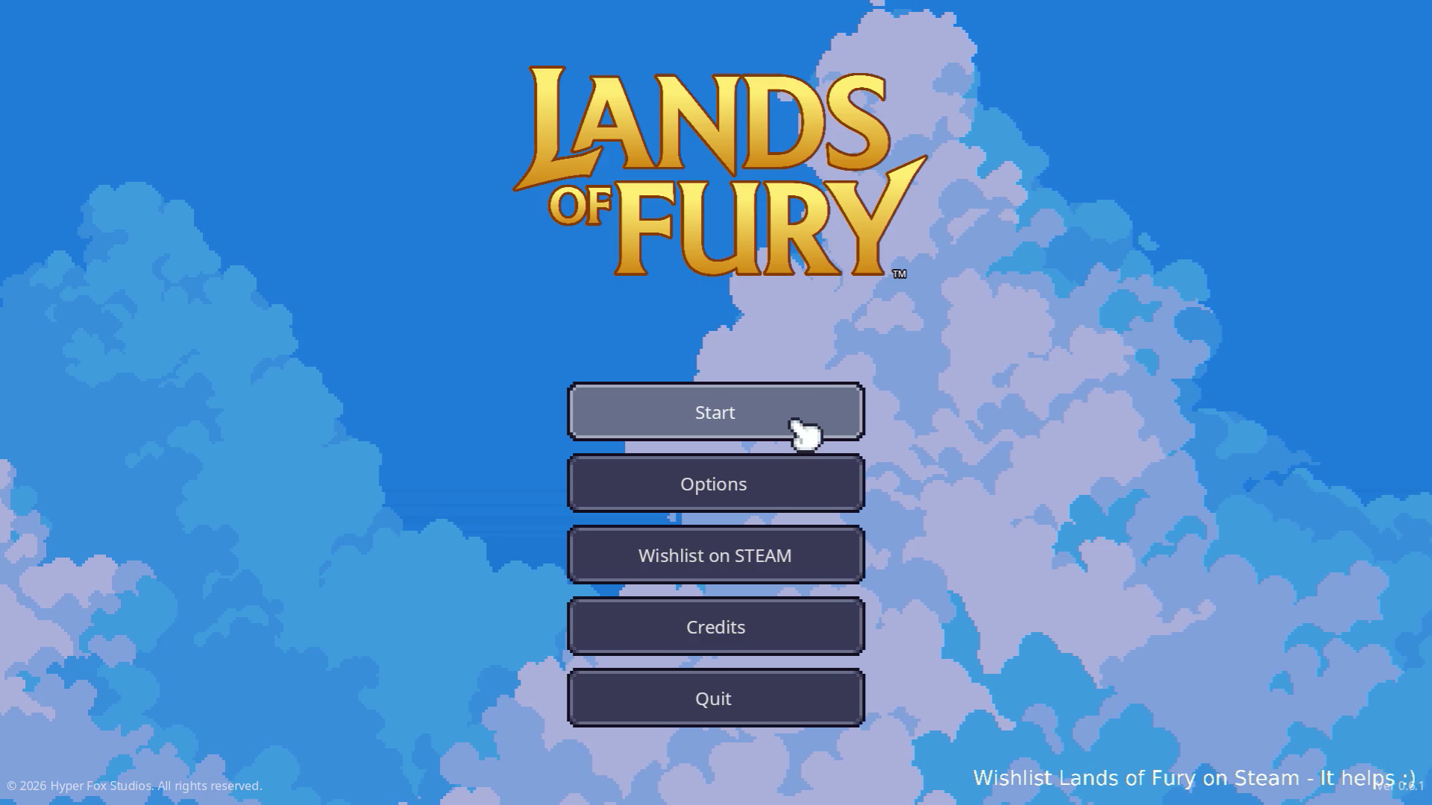
Open the list of save profiles on the Lands of Fury Profiles menu.
{"action": "left_click", "coordinate": [792, 426]}
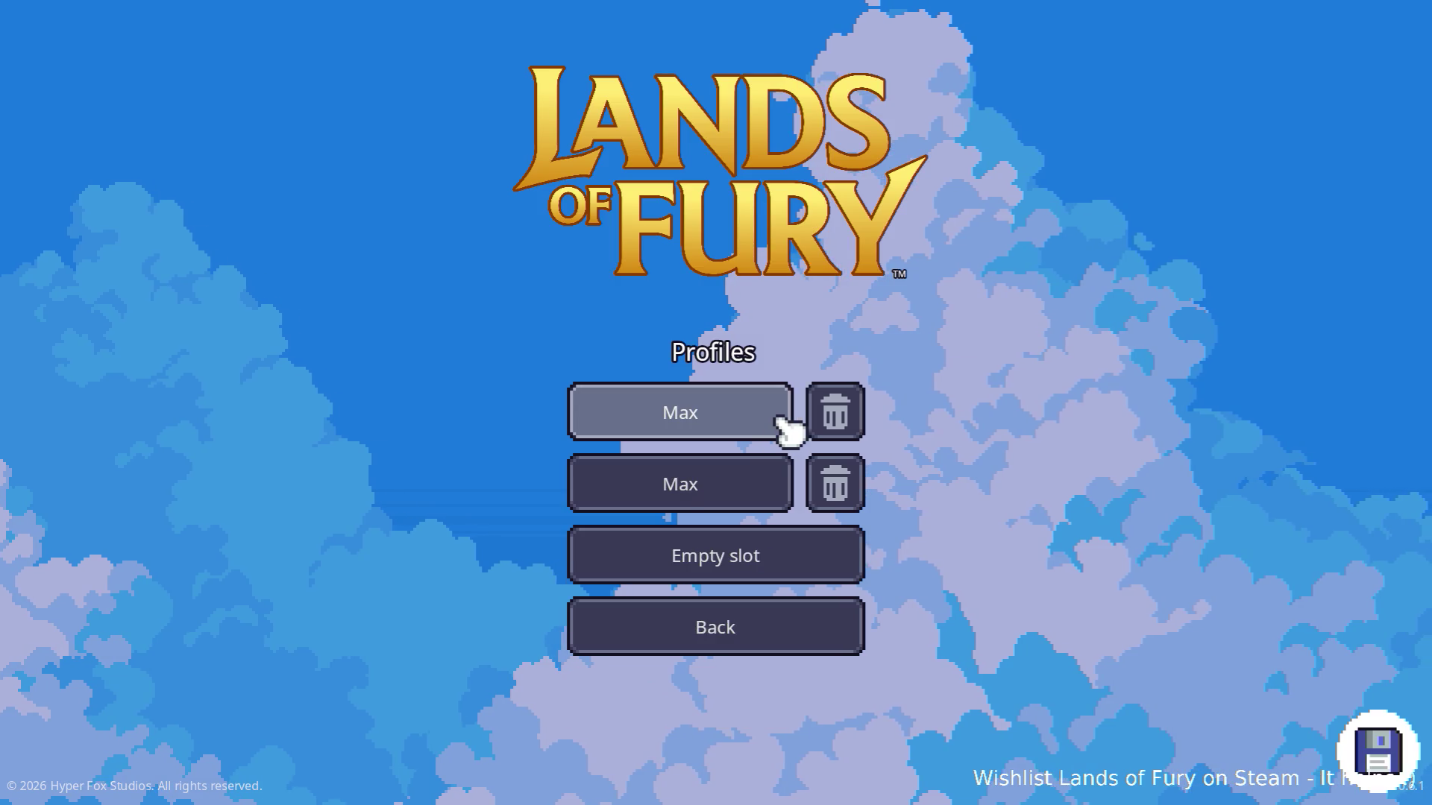
Load the first save profile and walk the hero north into the purple portal.
{"action": "left_click", "coordinate": [742, 427]}
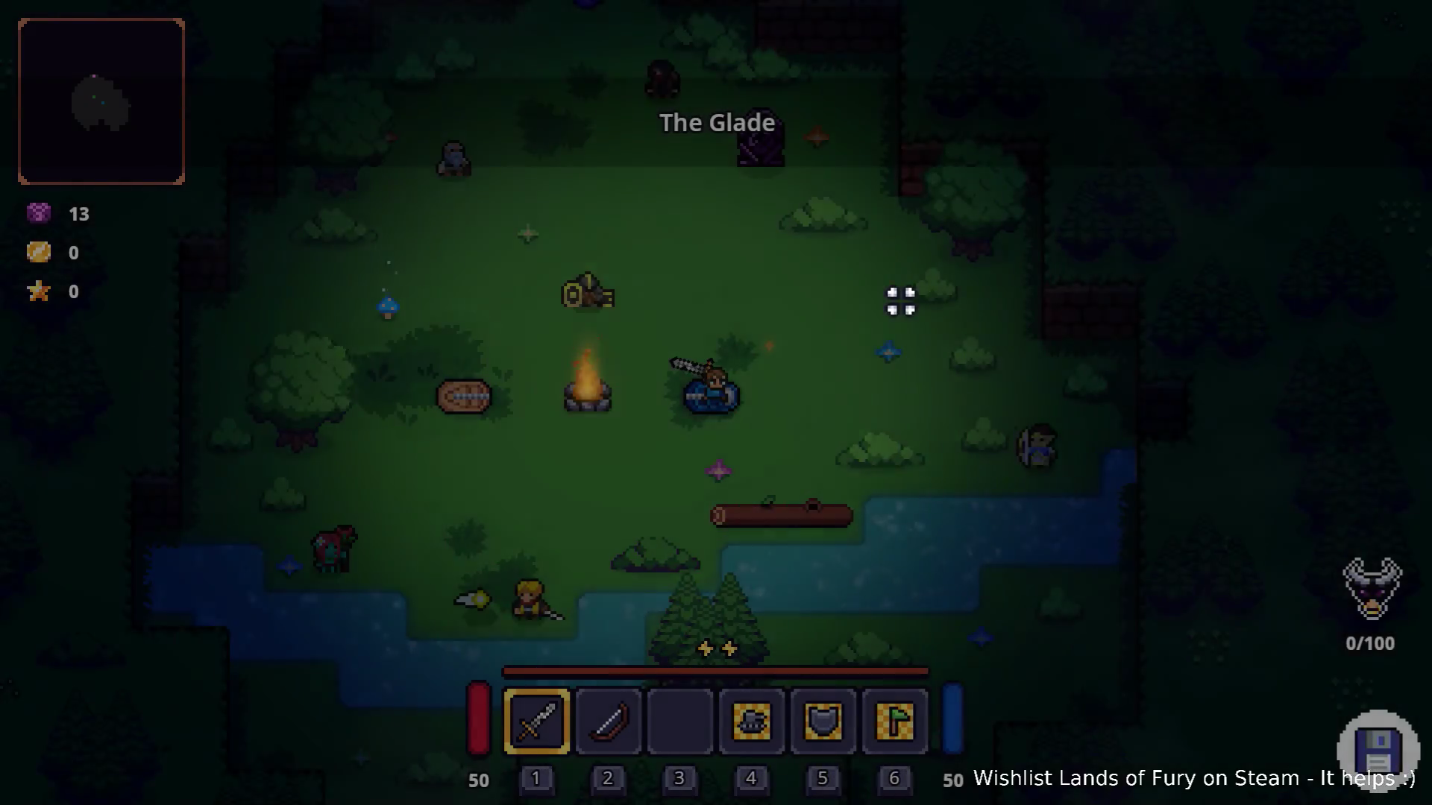
{"action": "key", "text": "i"}
{"action": "key", "text": "i"}
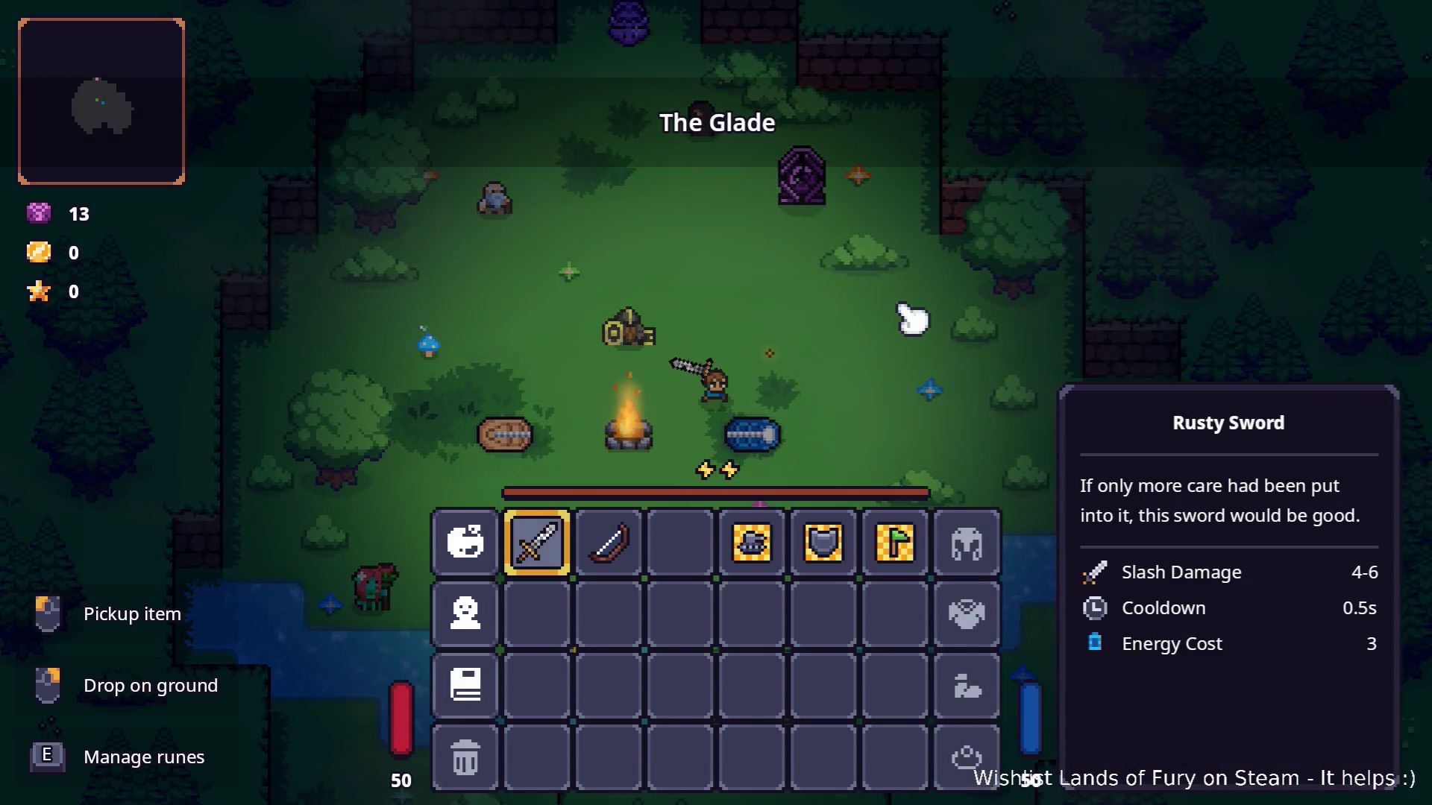
{"action": "key", "text": "w+a"}
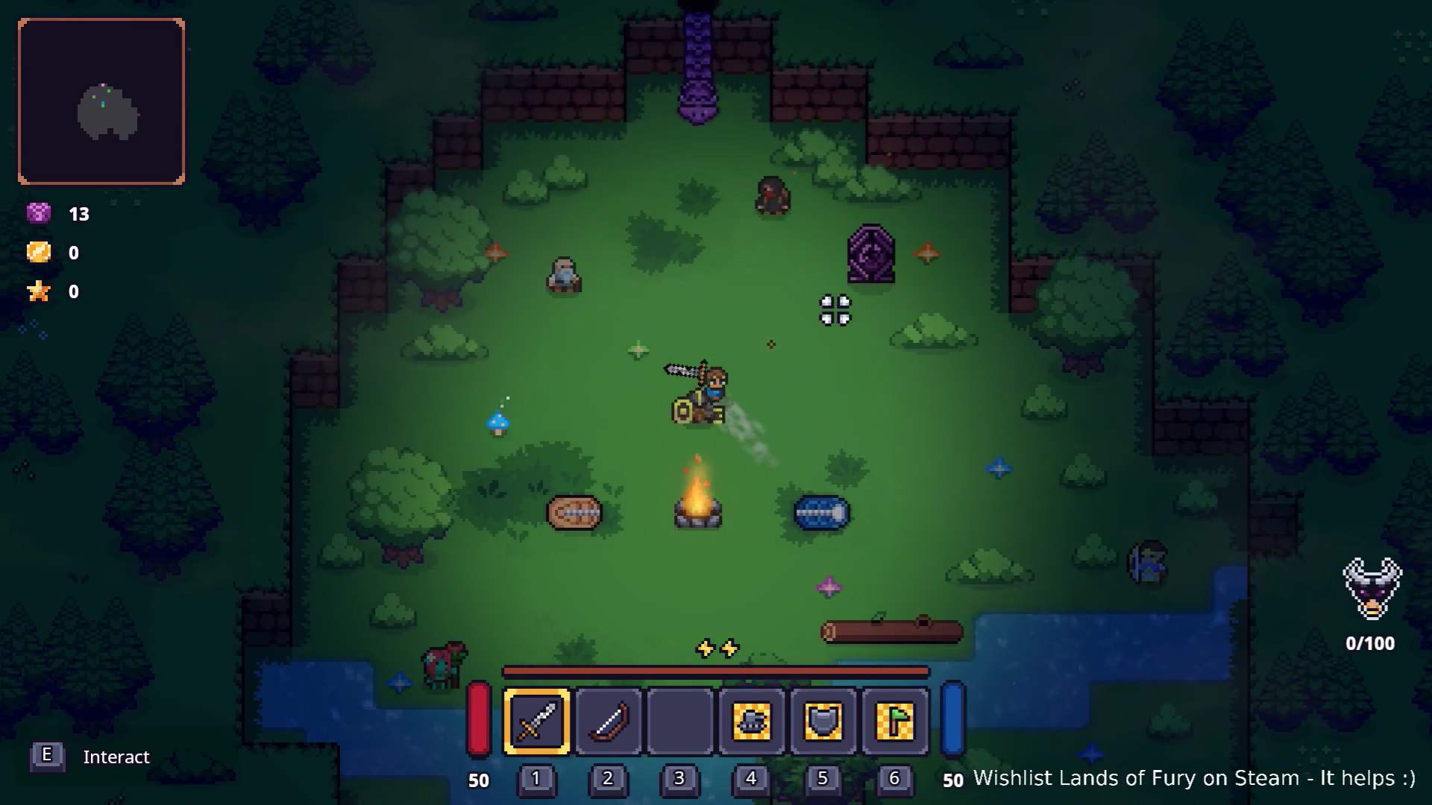
{"action": "key", "text": "w"}
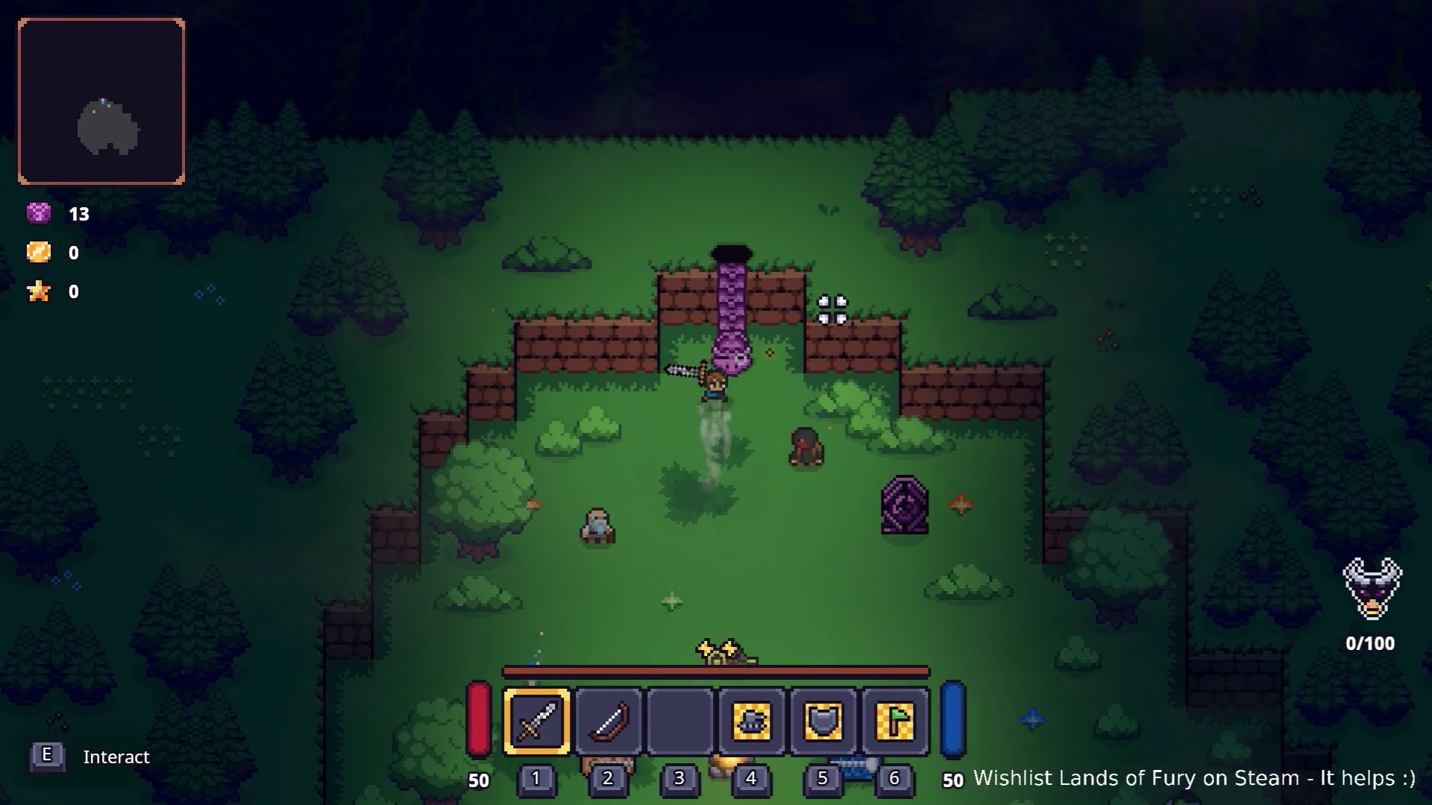
{"action": "key", "text": "e"}
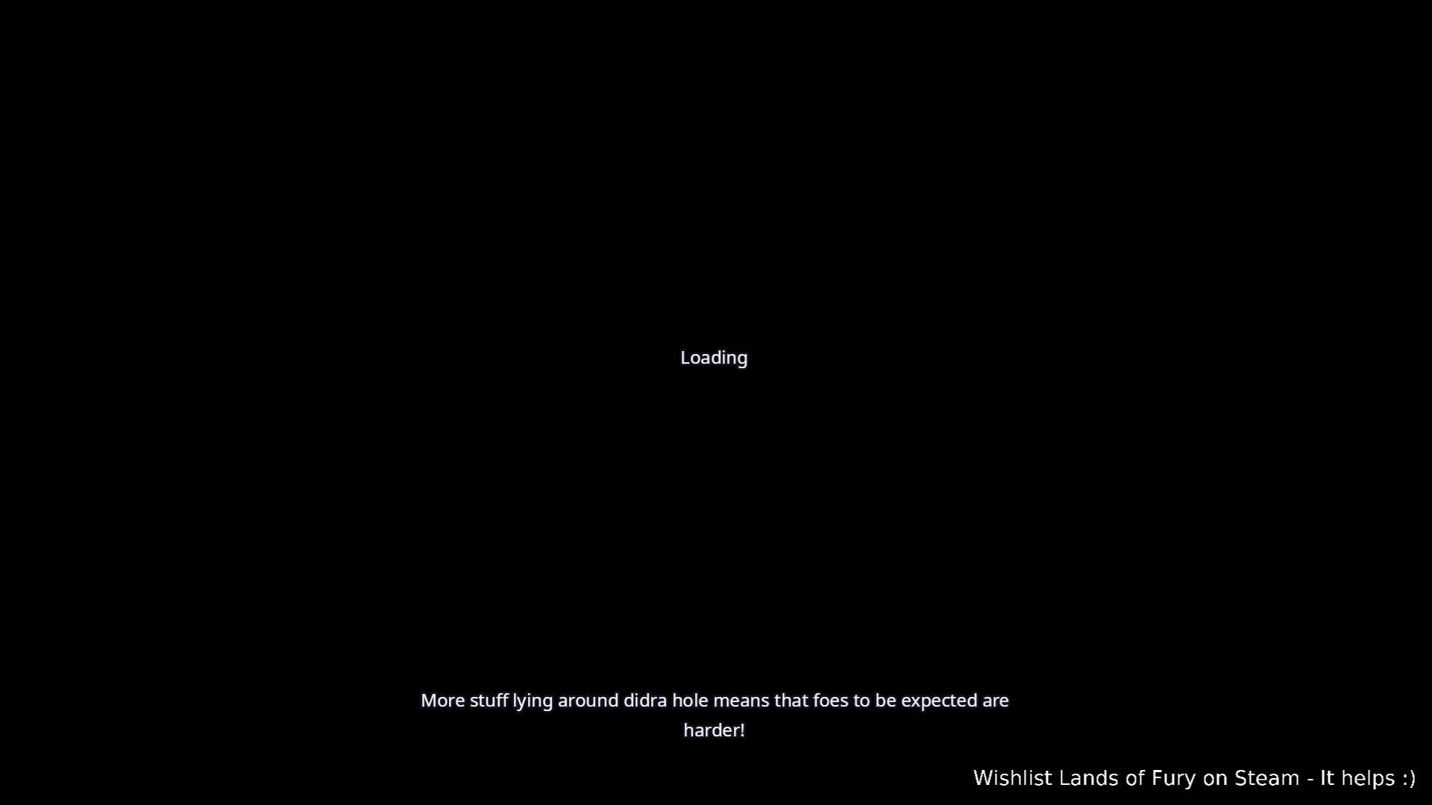
Walk north-west along the dirt path through the forest, past the campfire toward the enemies.
{"action": "key", "text": "w"}
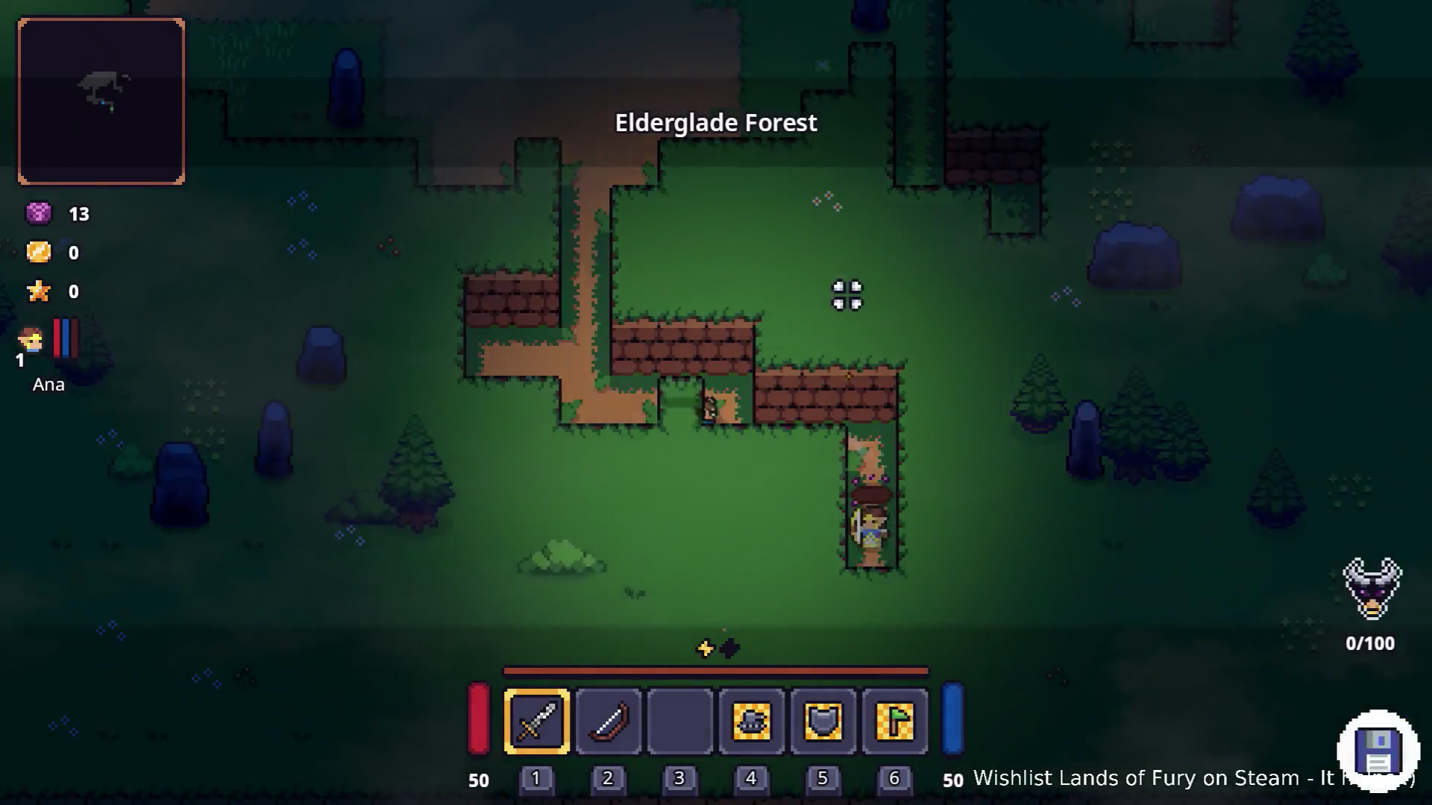
{"action": "key", "text": "w"}
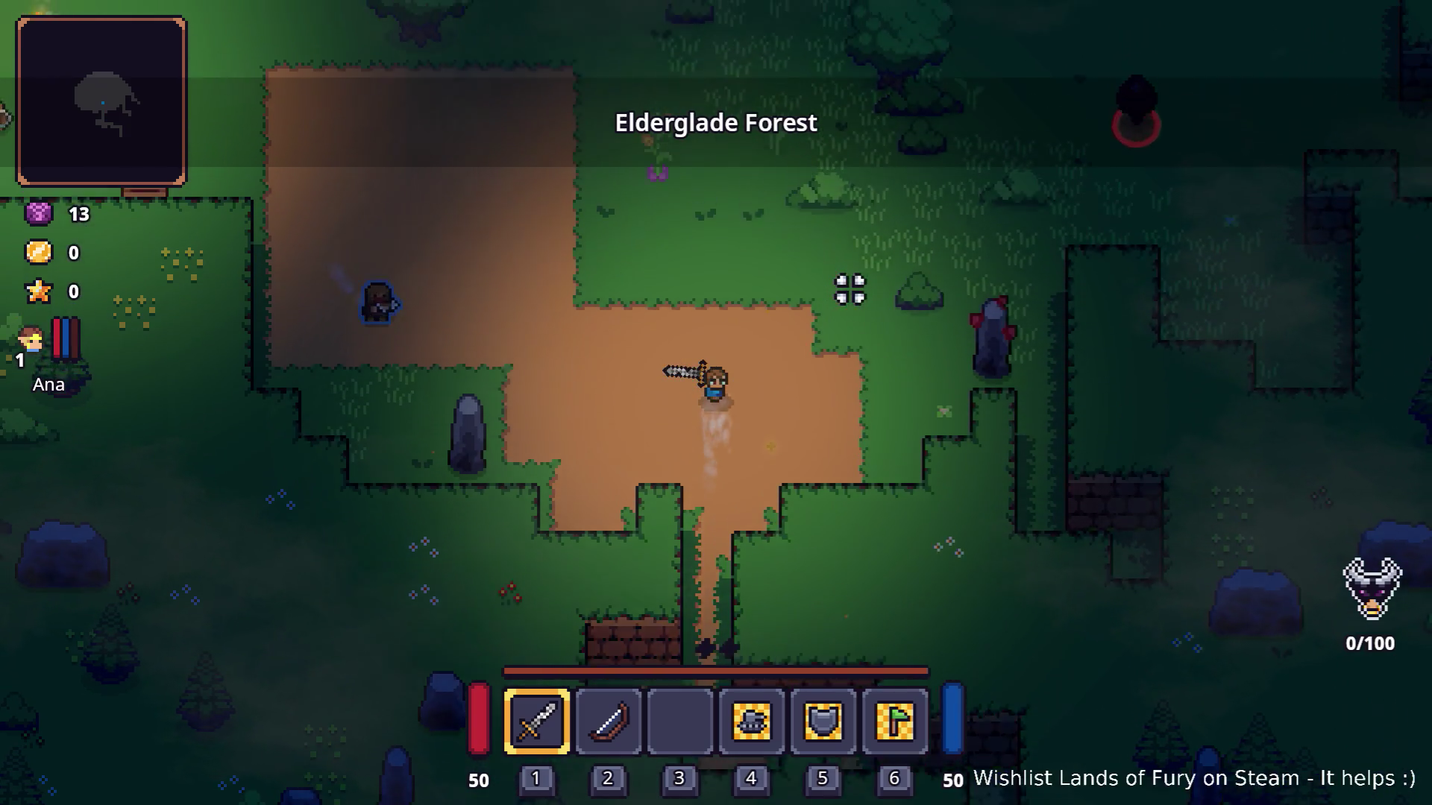
{"action": "key", "text": "w"}
{"action": "key", "text": "a"}
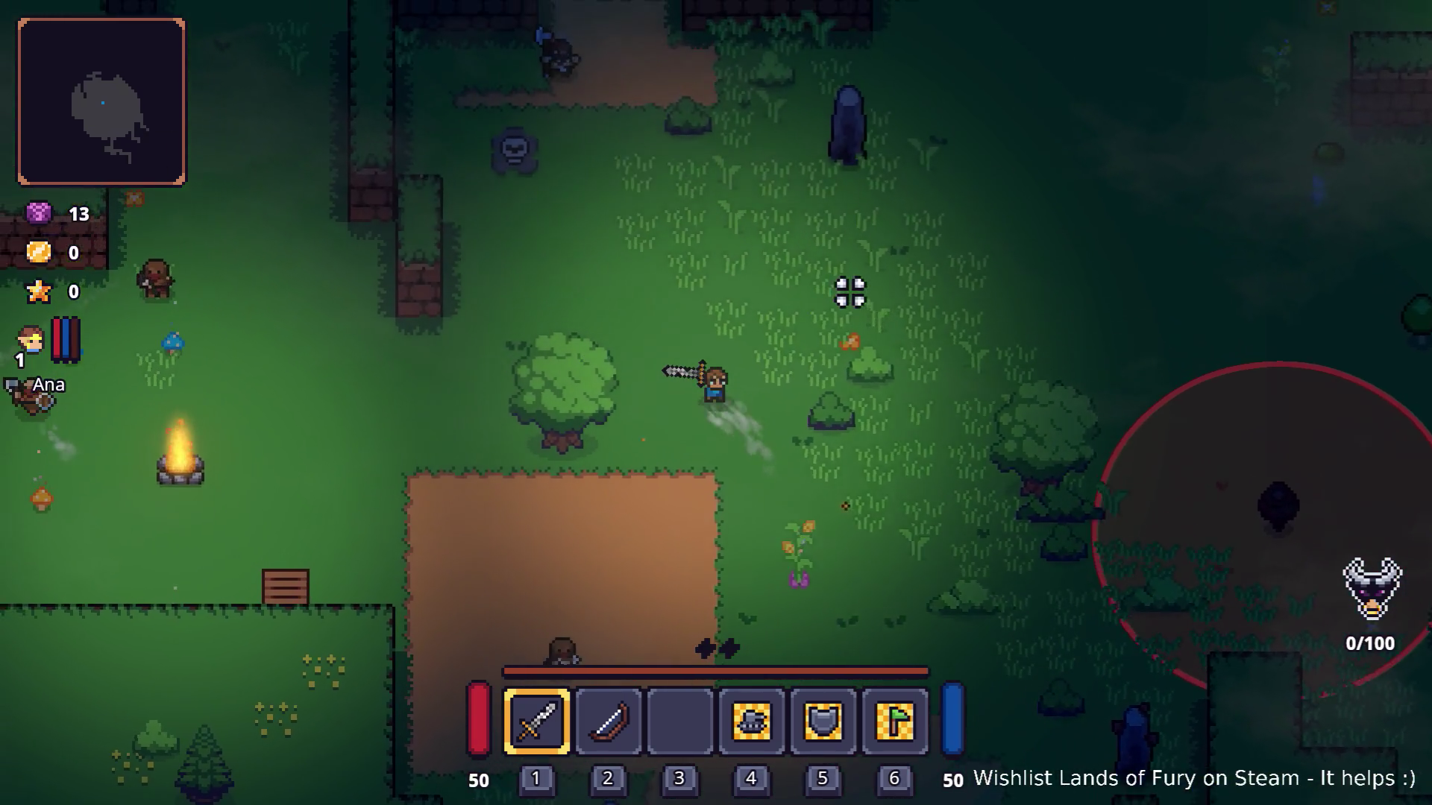
{"action": "key", "text": "a"}
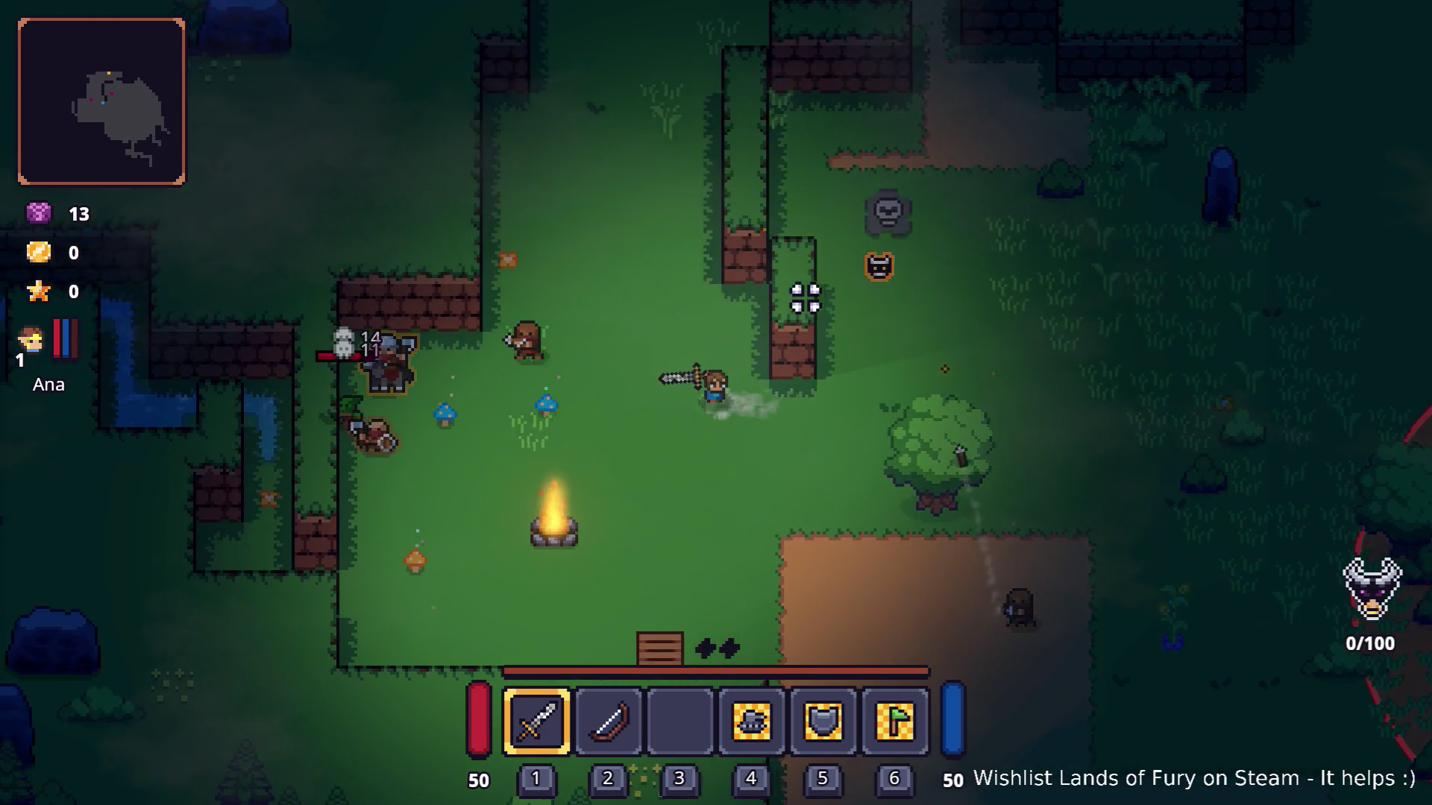
Fight and clear the enemies around the campfire with sword attacks while moving.
{"action": "left_click", "coordinate": [481, 324]}
{"action": "key", "text": "w"}
{"action": "key", "text": "a"}
{"action": "left_click", "coordinate": [572, 243]}
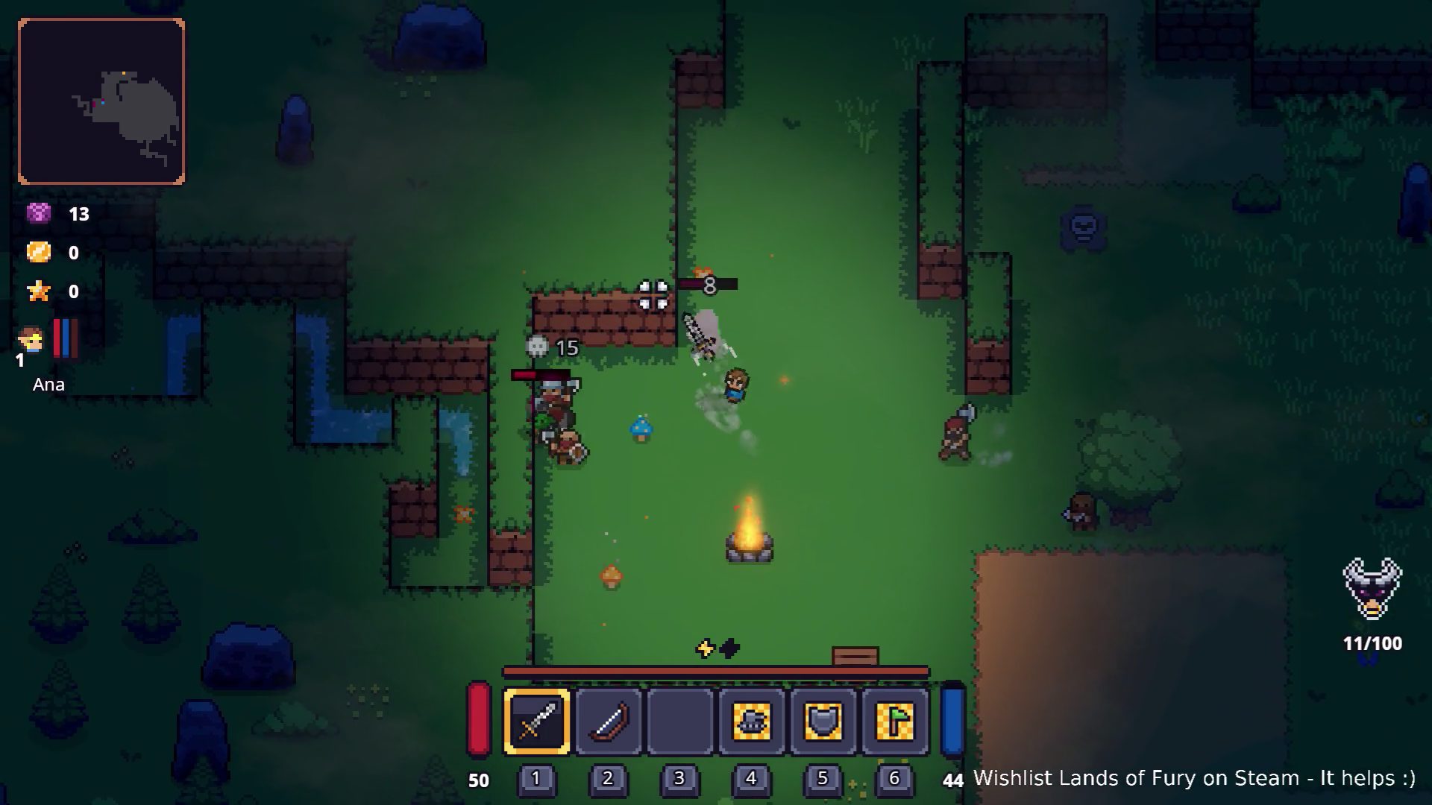
{"action": "left_click", "coordinate": [644, 322]}
{"action": "key", "text": "d"}
{"action": "left_click", "coordinate": [799, 495]}
{"action": "key", "text": "s"}
{"action": "left_click", "coordinate": [514, 415]}
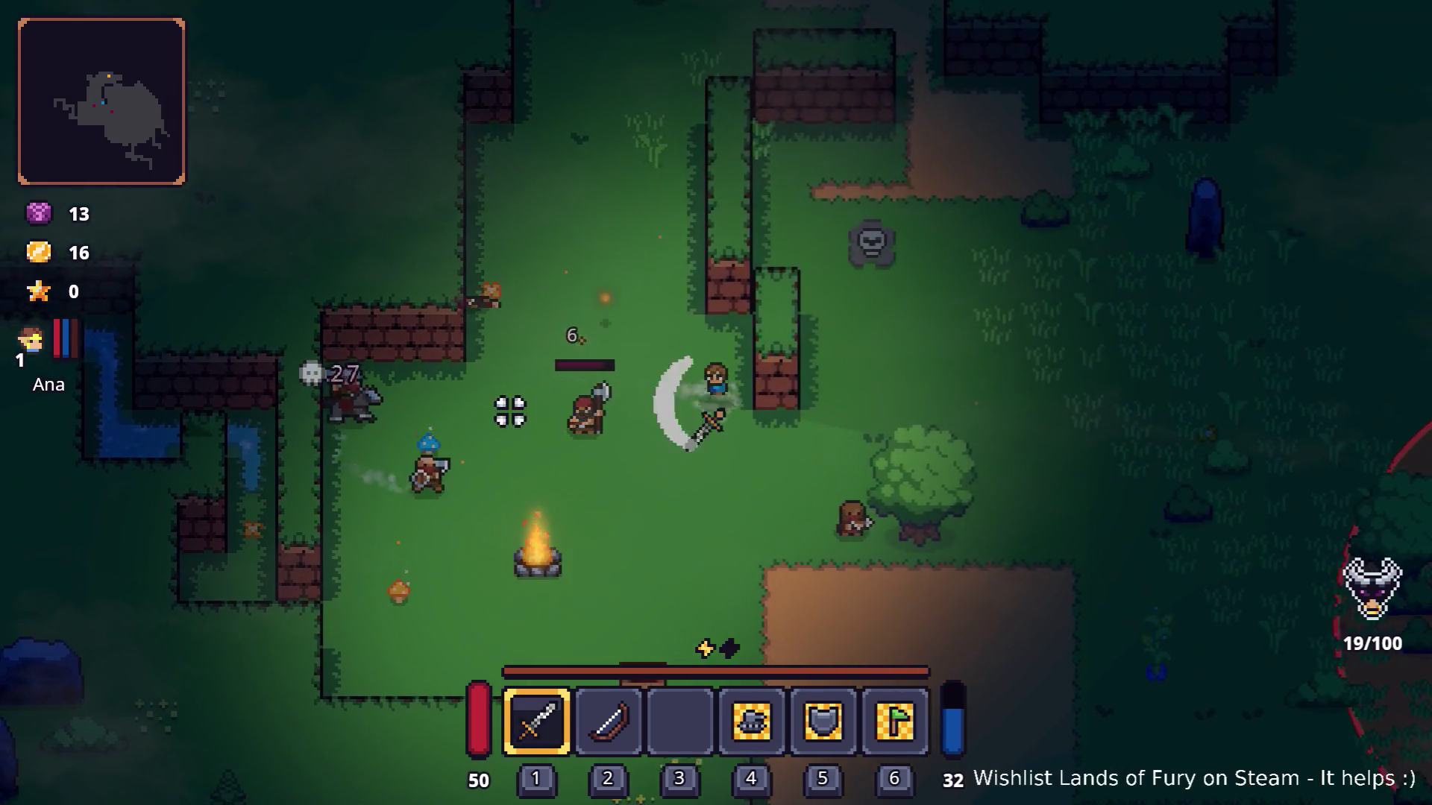
{"action": "key", "text": "a"}
{"action": "left_click", "coordinate": [641, 292]}
{"action": "key", "text": "a"}
{"action": "left_click", "coordinate": [770, 233]}
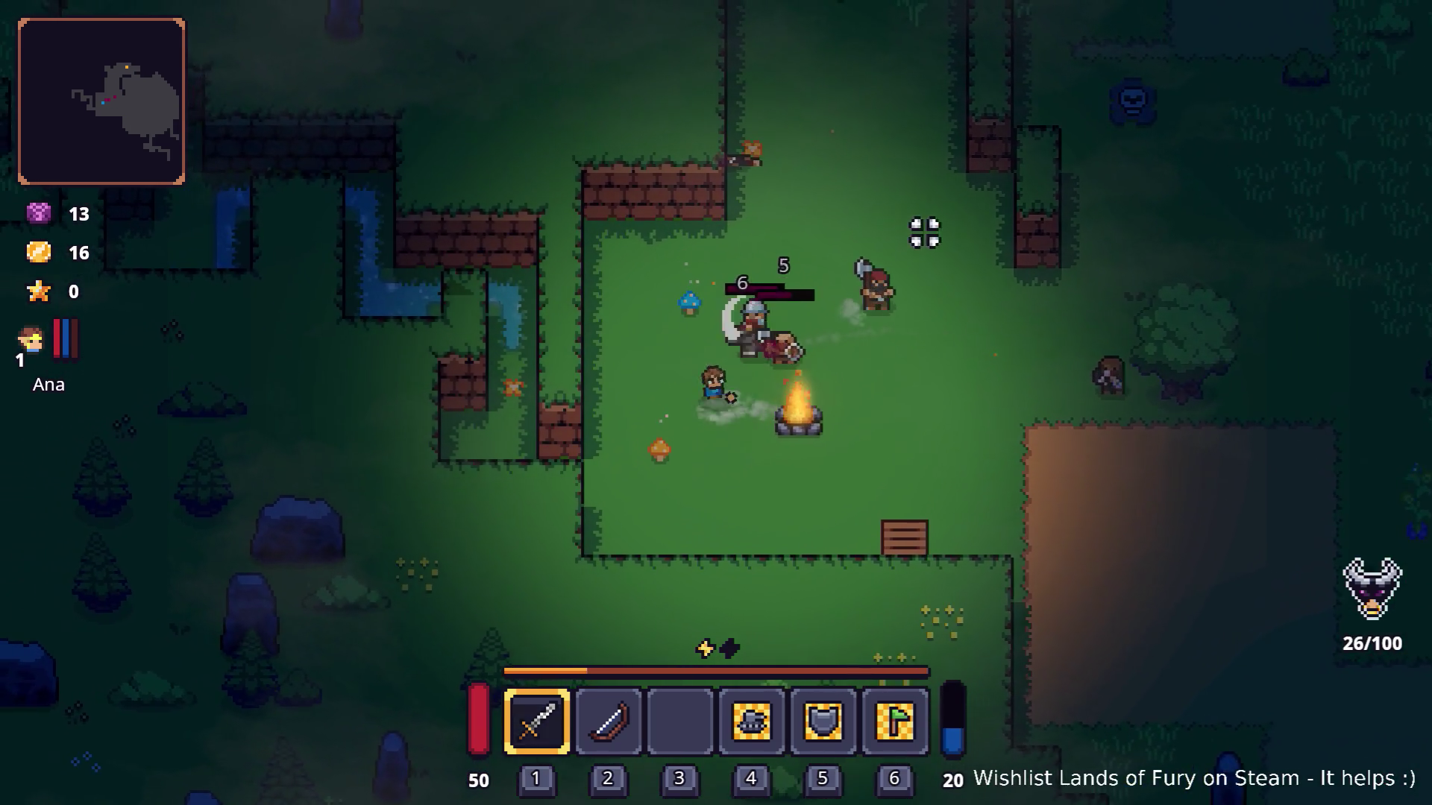
{"action": "key", "text": "w"}
{"action": "left_click", "coordinate": [955, 310]}
{"action": "key", "text": "w"}
{"action": "left_click", "coordinate": [949, 477]}
{"action": "key", "text": "d"}
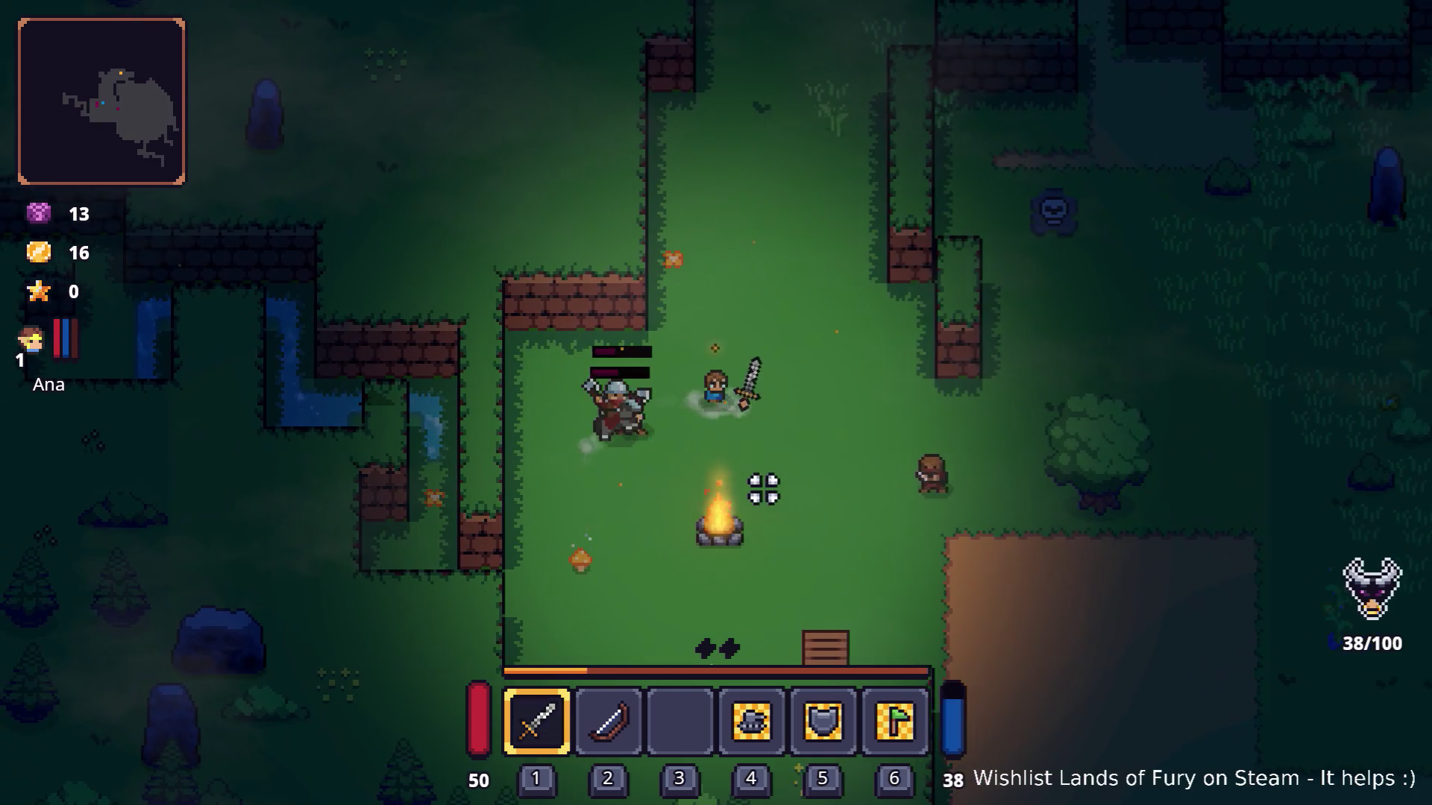
{"action": "key", "text": "s"}
{"action": "left_click", "coordinate": [607, 399]}
{"action": "key", "text": "a"}
{"action": "left_click", "coordinate": [895, 415]}
{"action": "key", "text": "d"}
{"action": "left_click", "coordinate": [818, 418]}
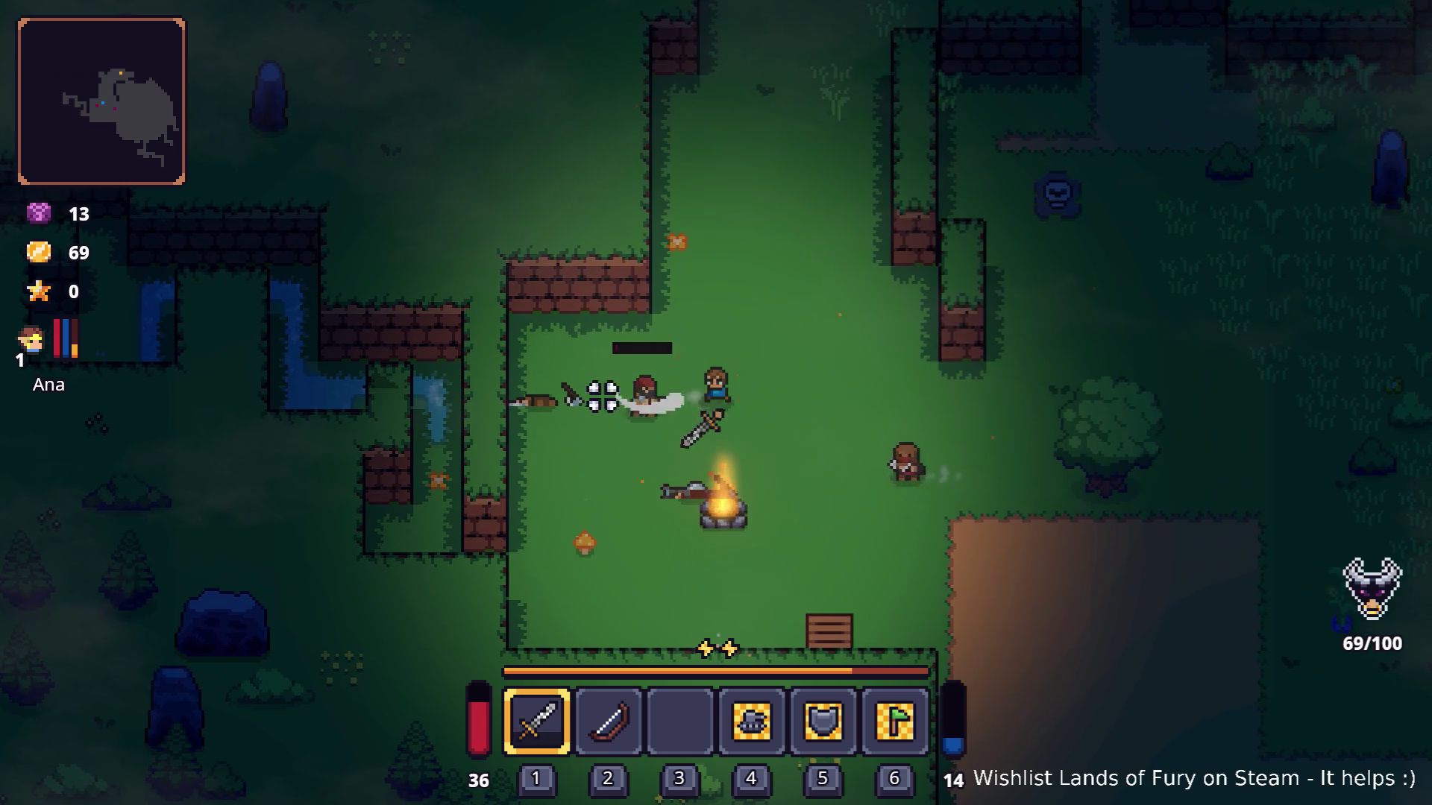
{"action": "left_click", "coordinate": [638, 322]}
{"action": "left_click", "coordinate": [856, 438]}
{"action": "key", "text": "d"}
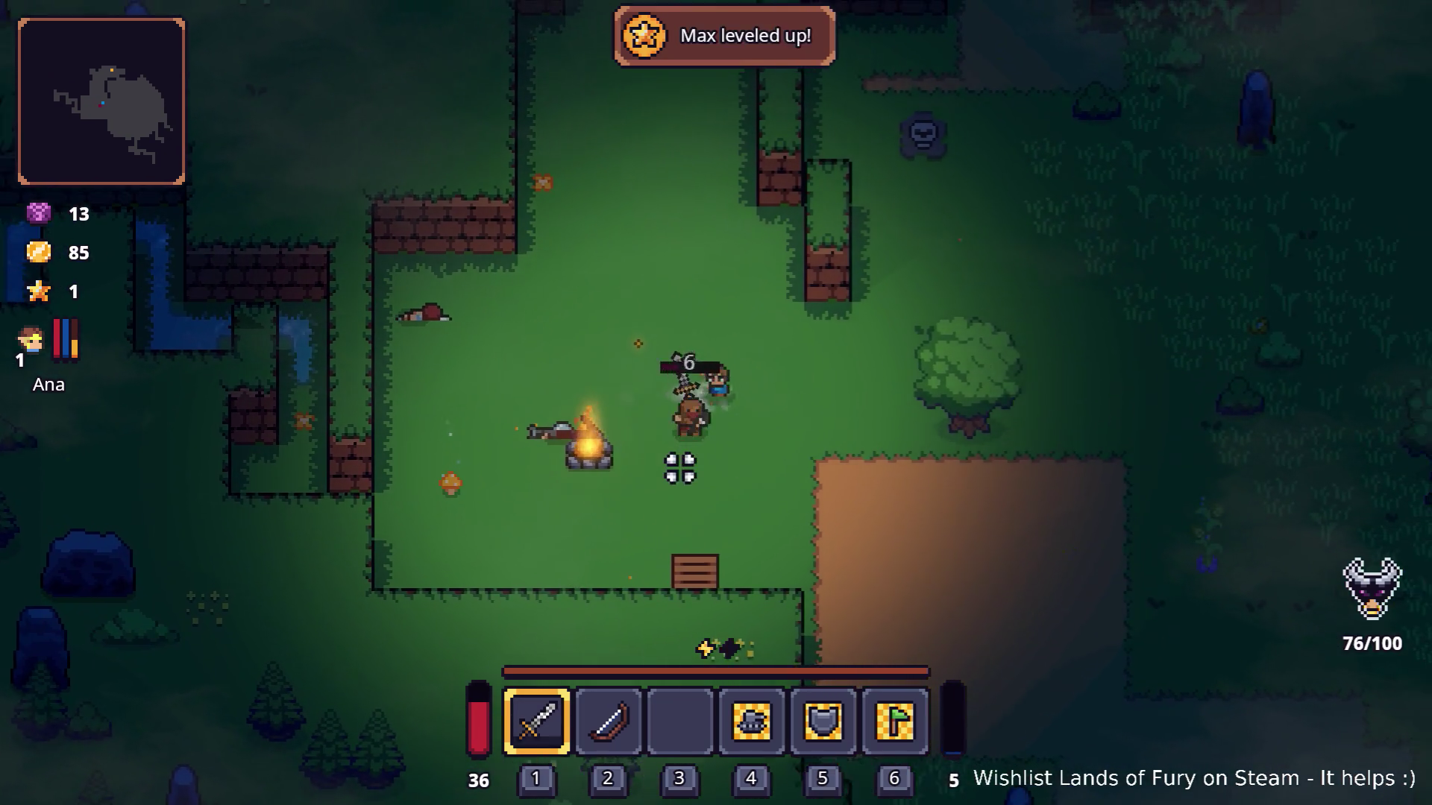
Pick up the Burning Stick and head west through the ruins and water, fending off an attacker.
{"action": "key", "text": "a"}
{"action": "key", "text": "e"}
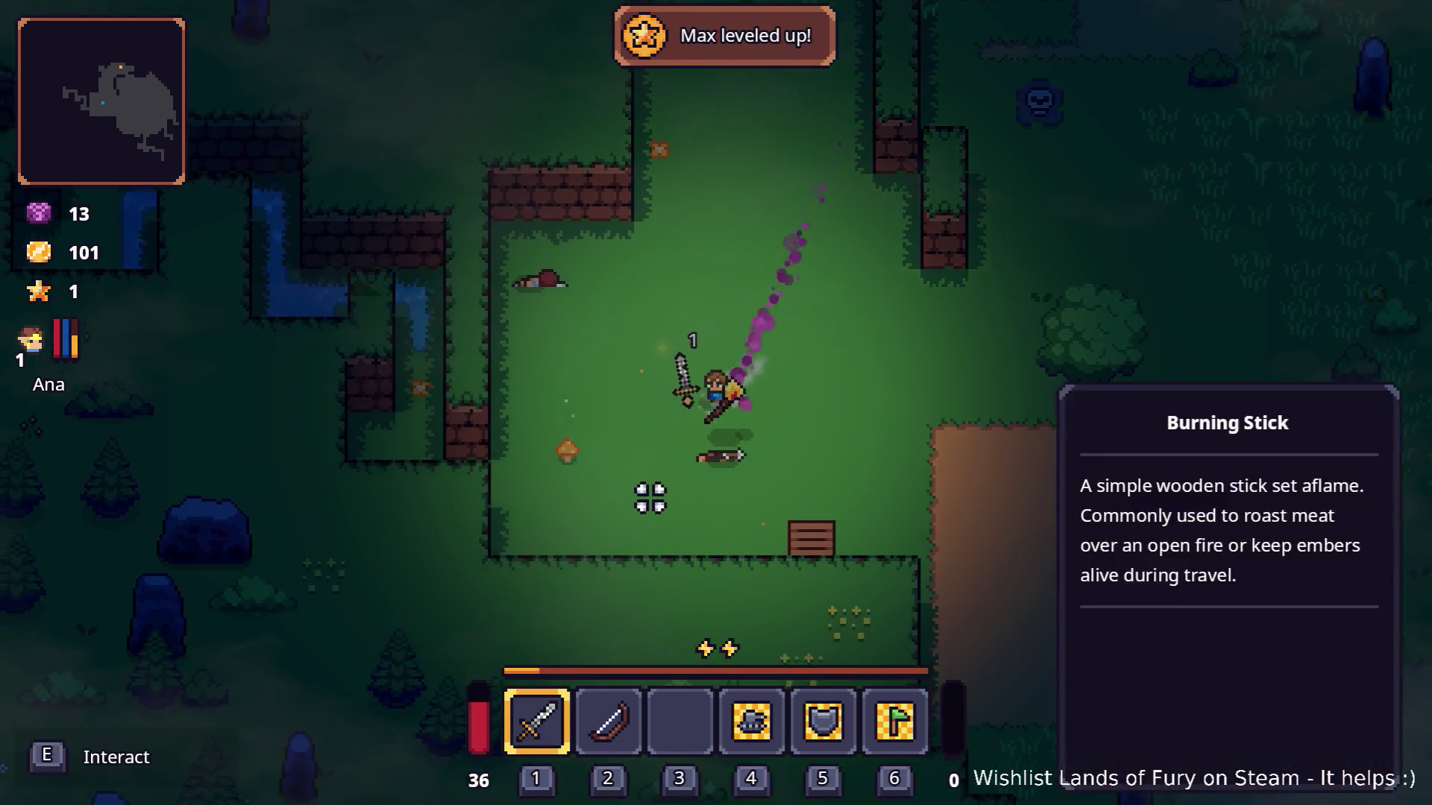
{"action": "key", "text": "a"}
{"action": "key", "text": "s"}
{"action": "key", "text": "w"}
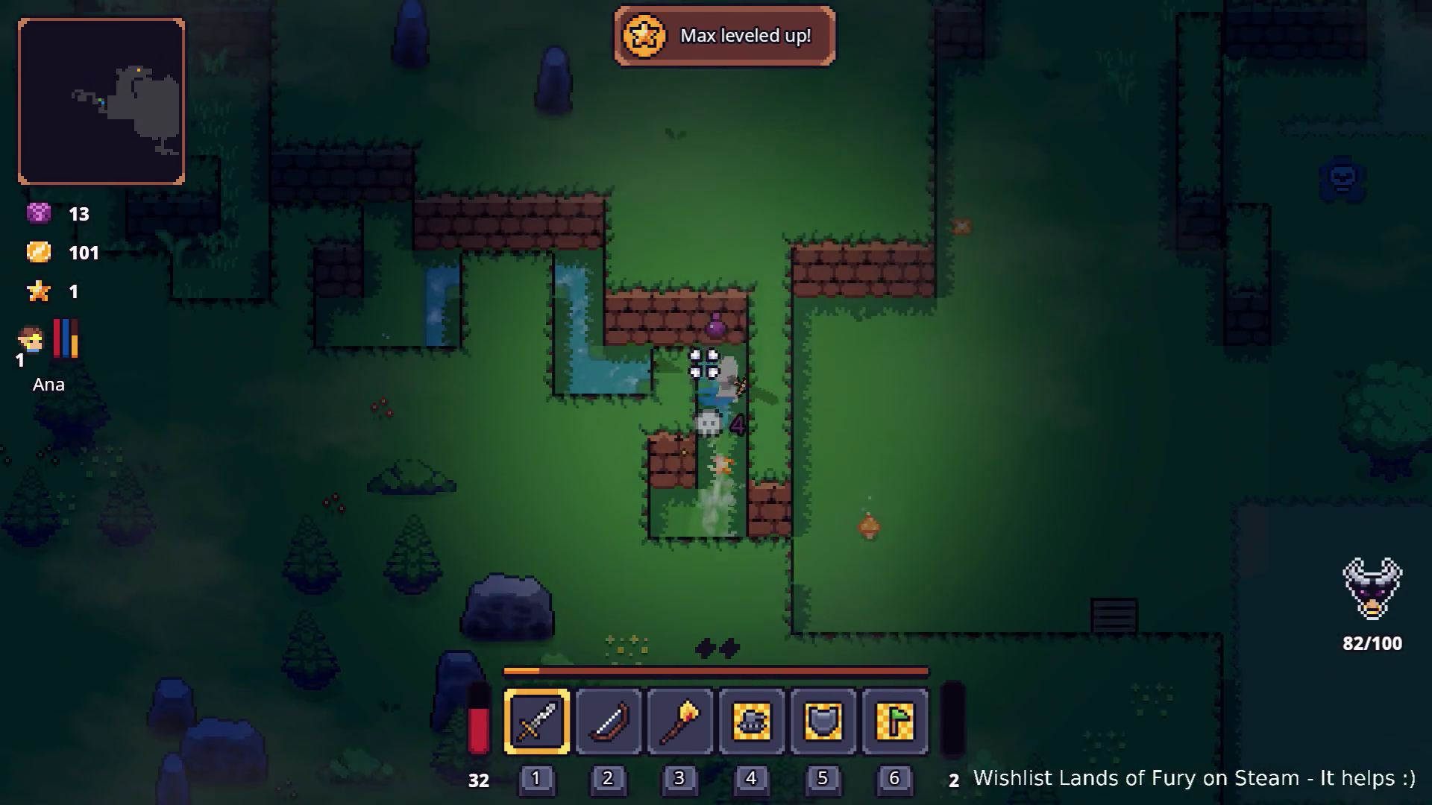
{"action": "key", "text": "a"}
{"action": "left_click", "coordinate": [714, 387]}
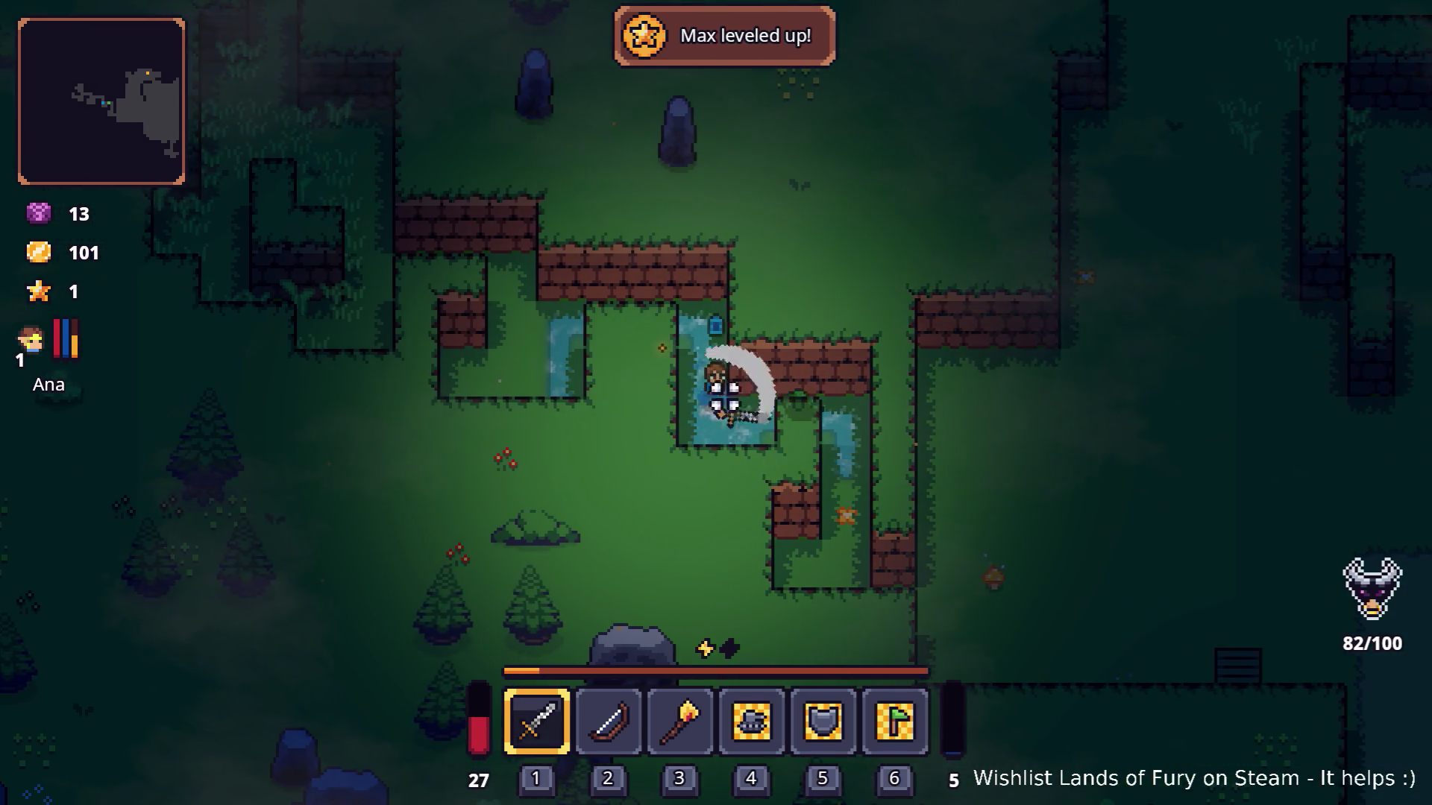
{"action": "key", "text": "a"}
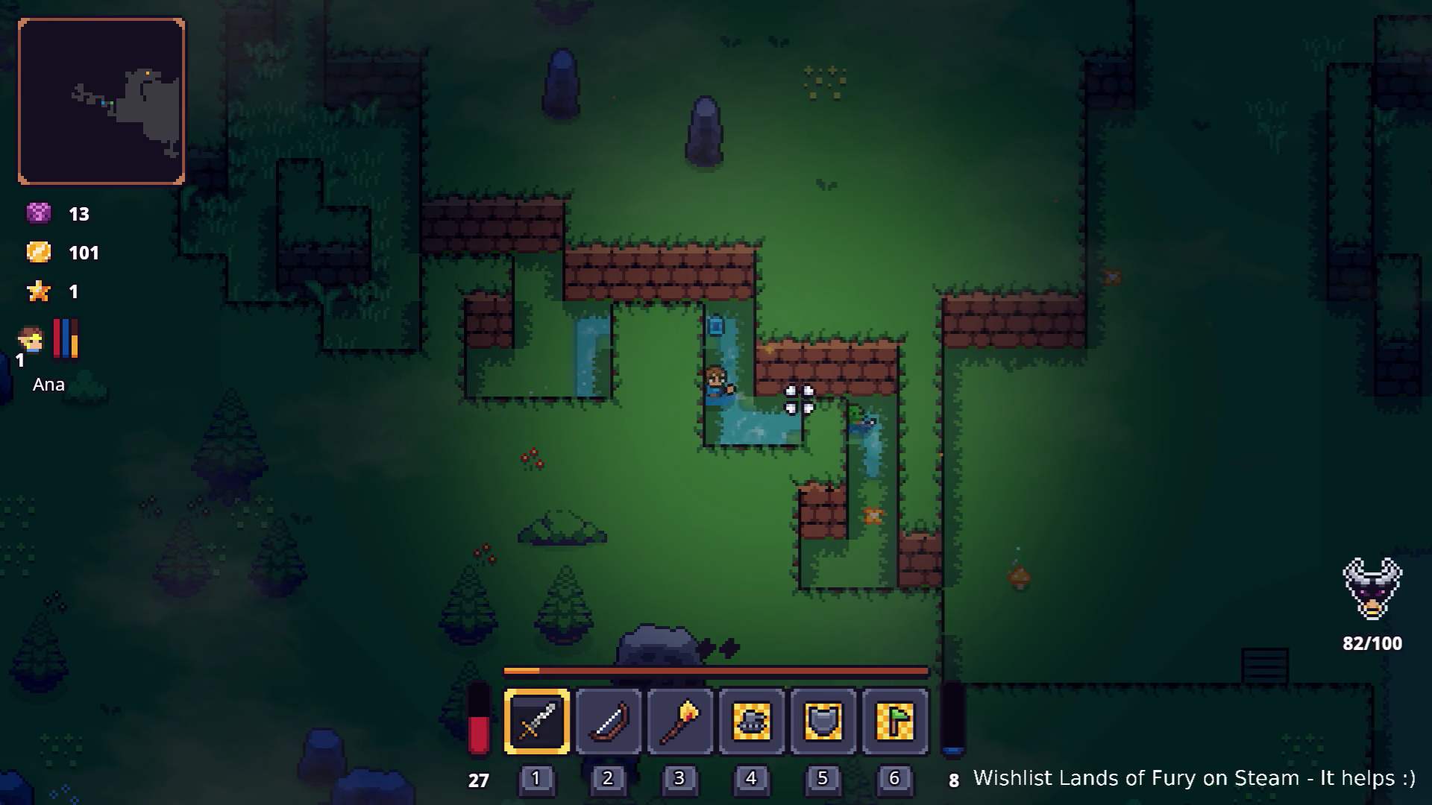
{"action": "key", "text": "d"}
{"action": "left_click", "coordinate": [799, 401]}
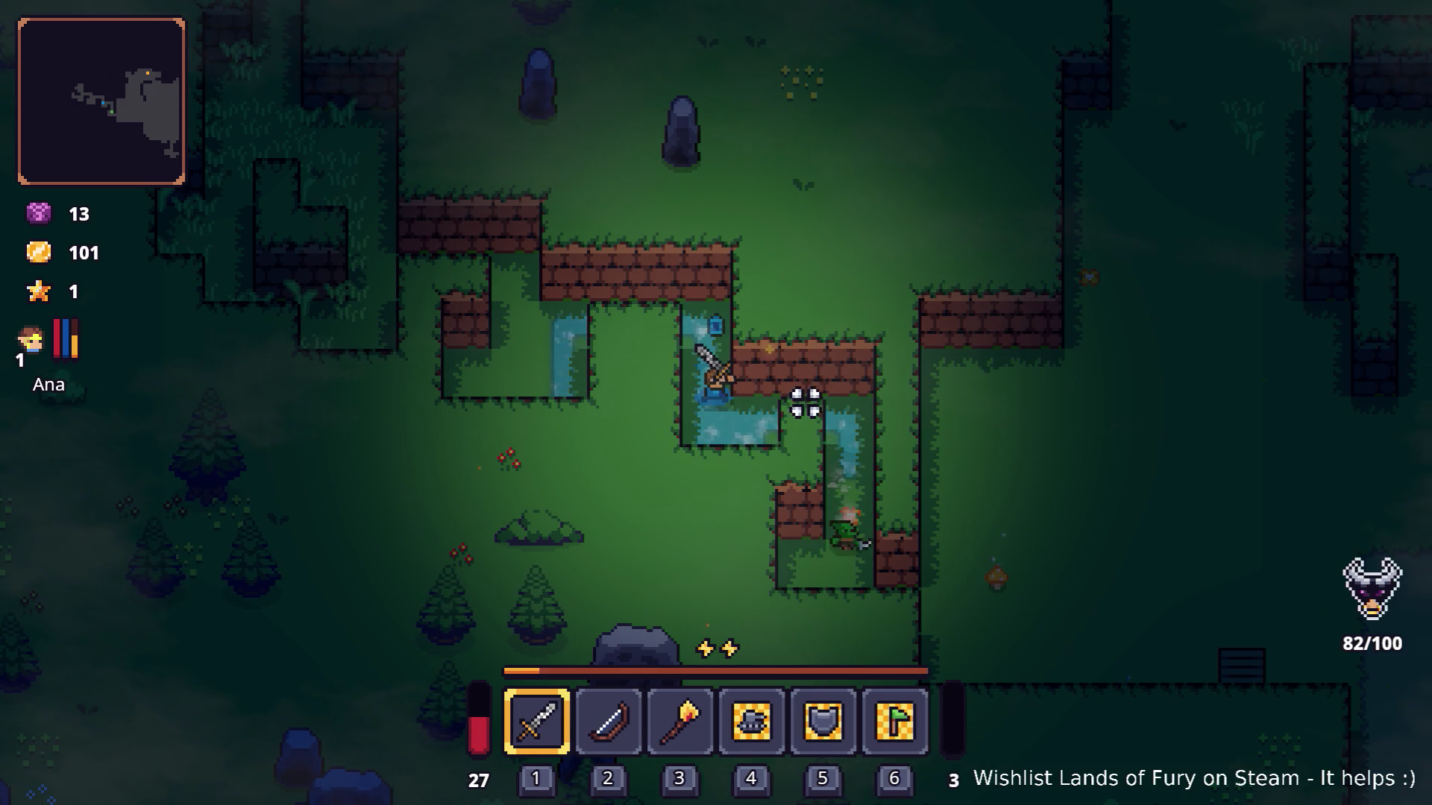
Open the inventory, put the free ALMA point into Fluidic Charge, confirm it, and close the inventory.
{"action": "key", "text": "d"}
{"action": "key", "text": "i"}
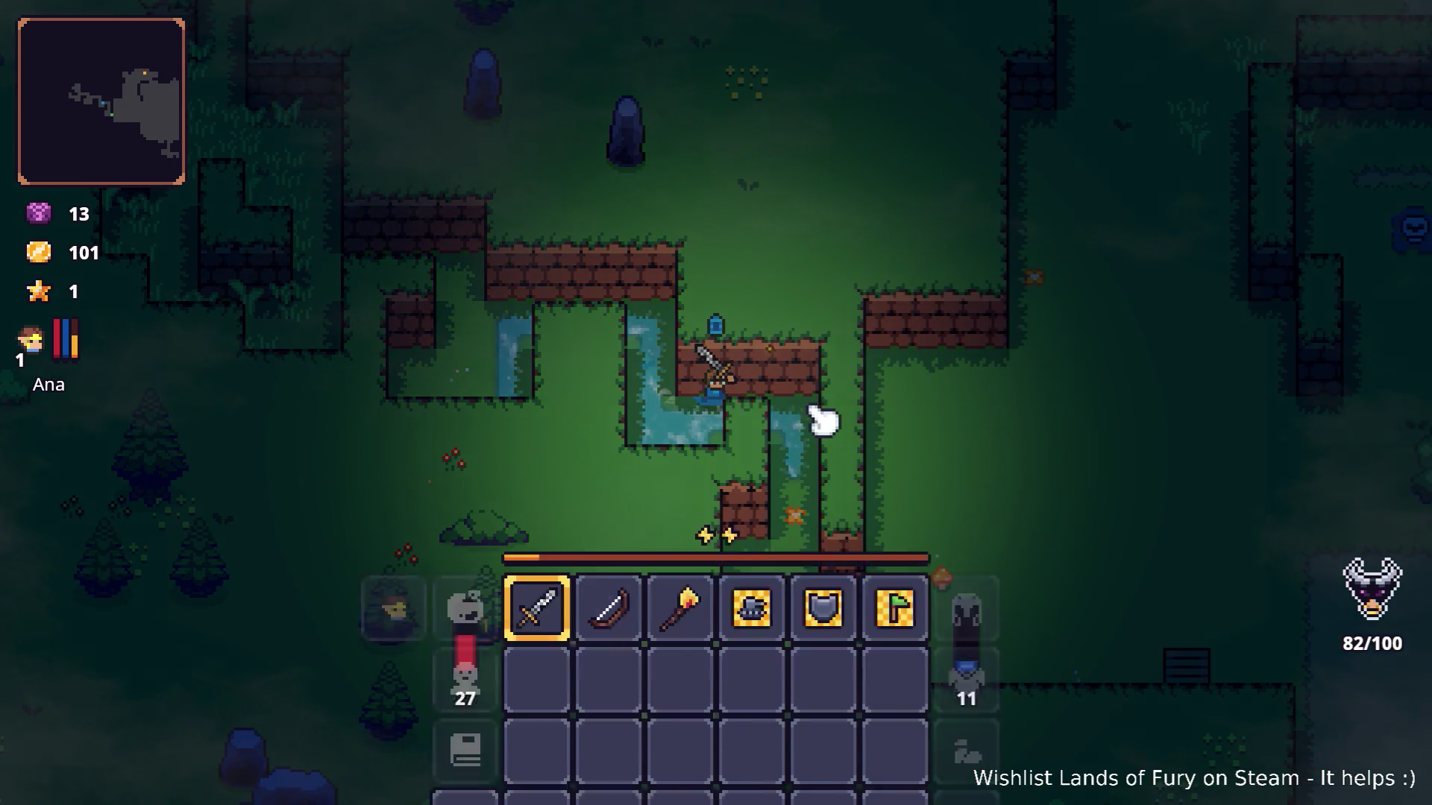
{"action": "left_click", "coordinate": [477, 548]}
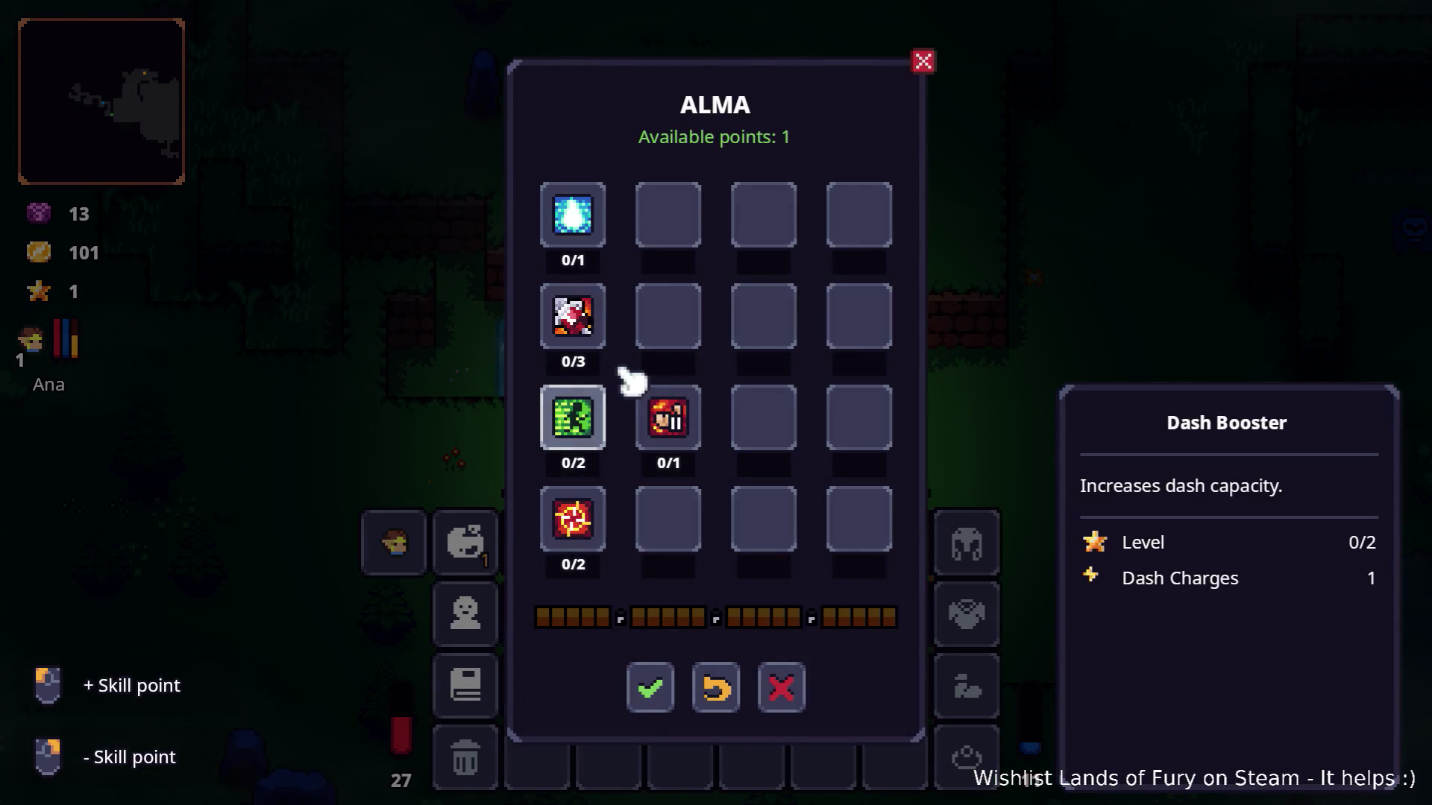
{"action": "left_click", "coordinate": [596, 240]}
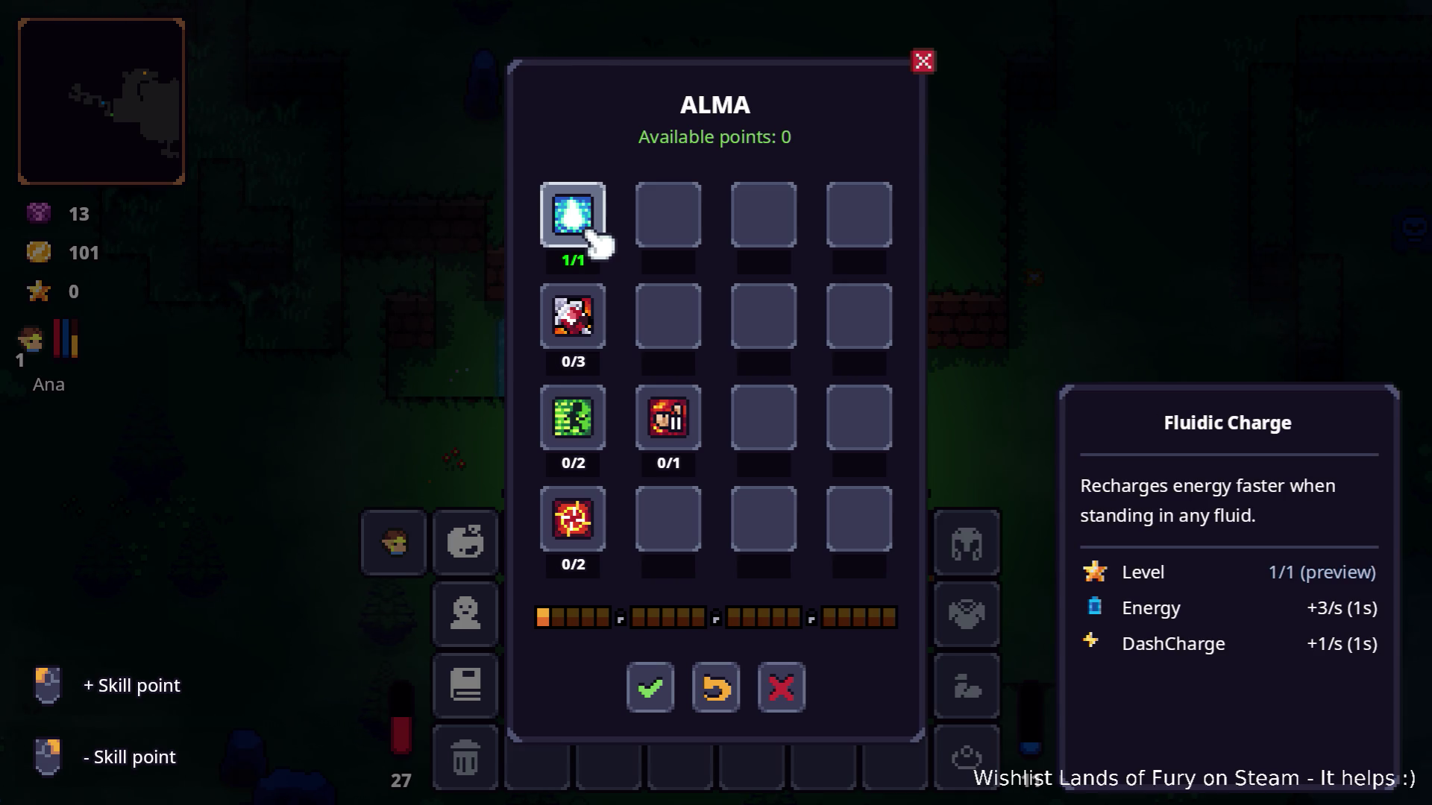
{"action": "left_click", "coordinate": [649, 690]}
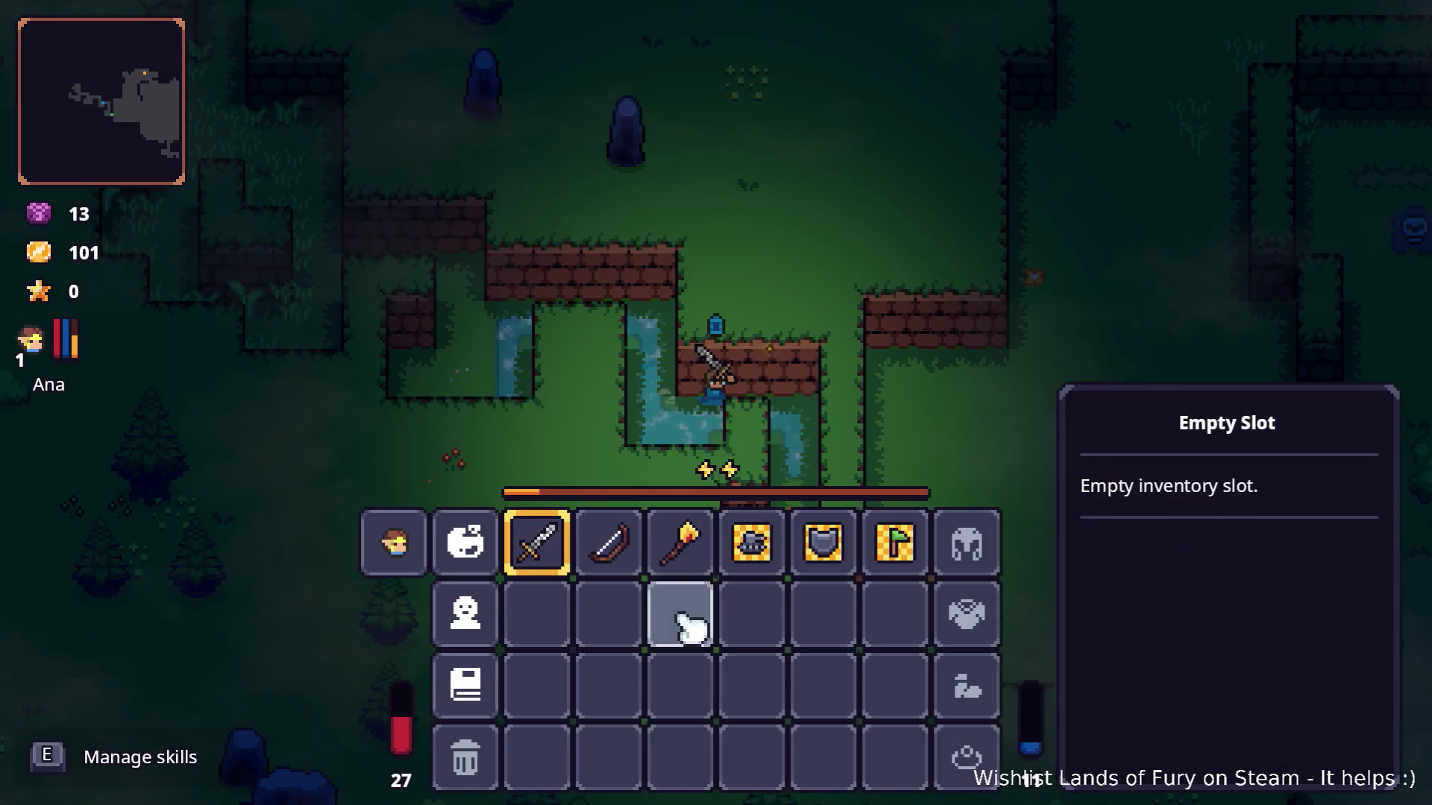
{"action": "key", "text": "Escape"}
{"action": "key", "text": "a"}
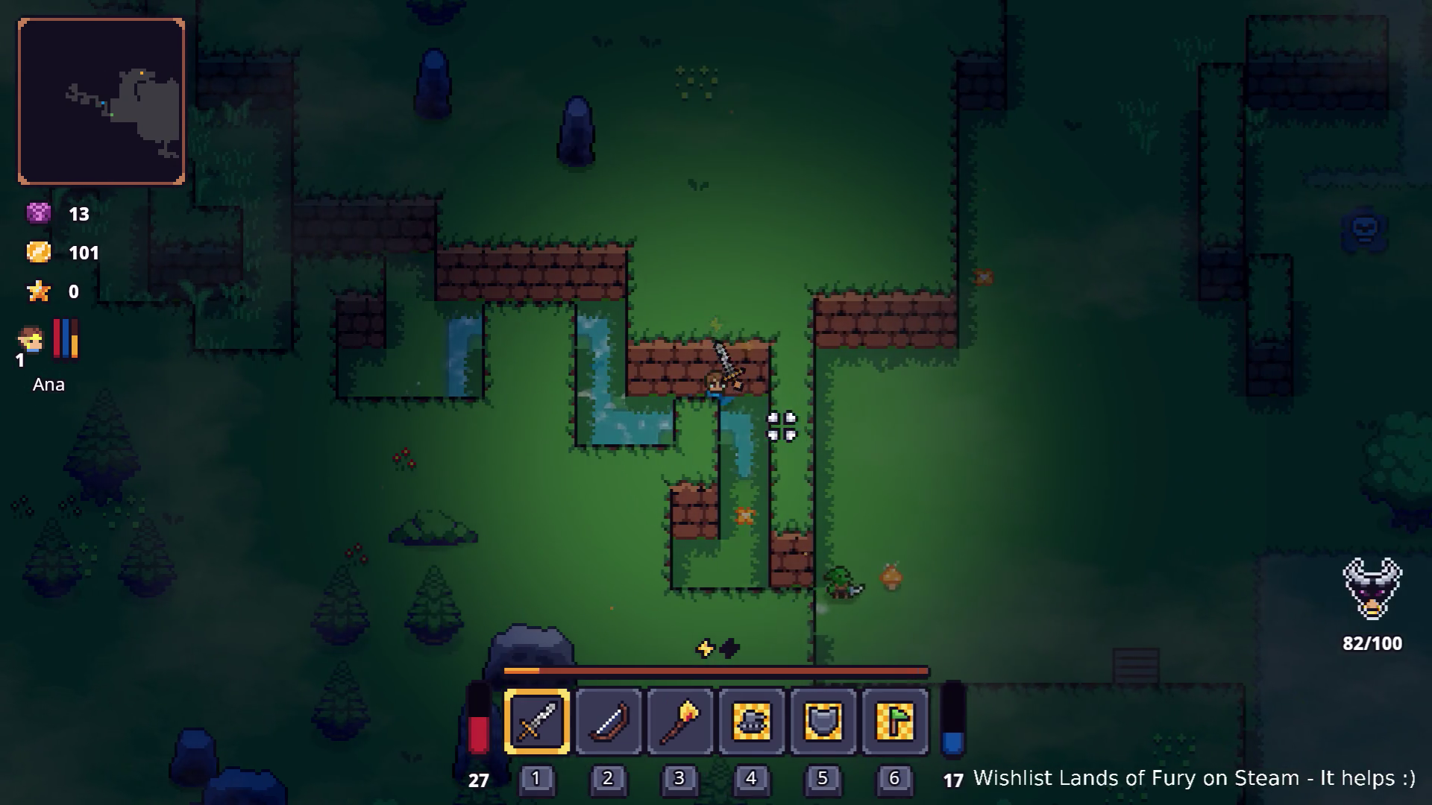
Walk right and dash near the water, heading down-right toward the enemy.
{"action": "key", "text": "d"}
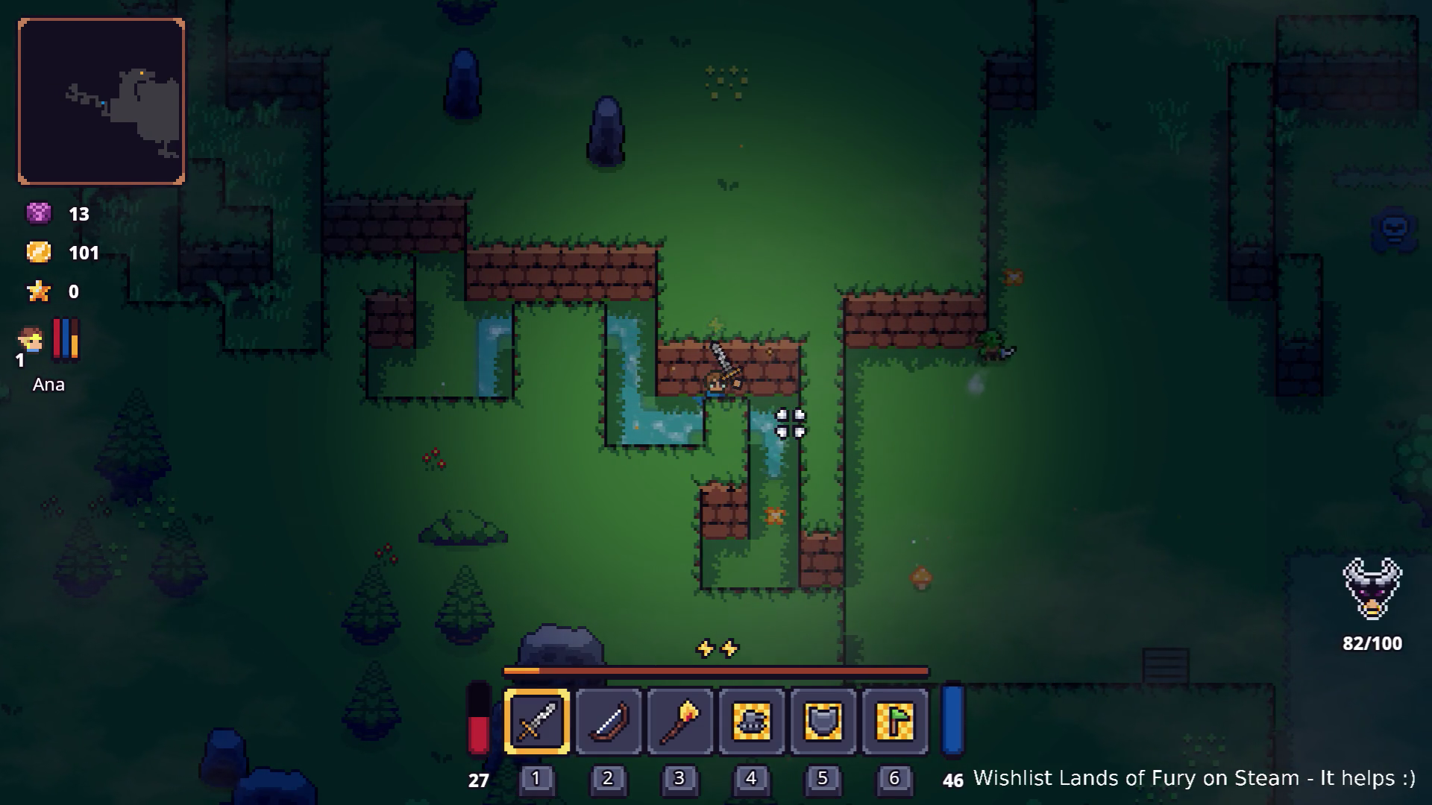
{"action": "key", "text": "space"}
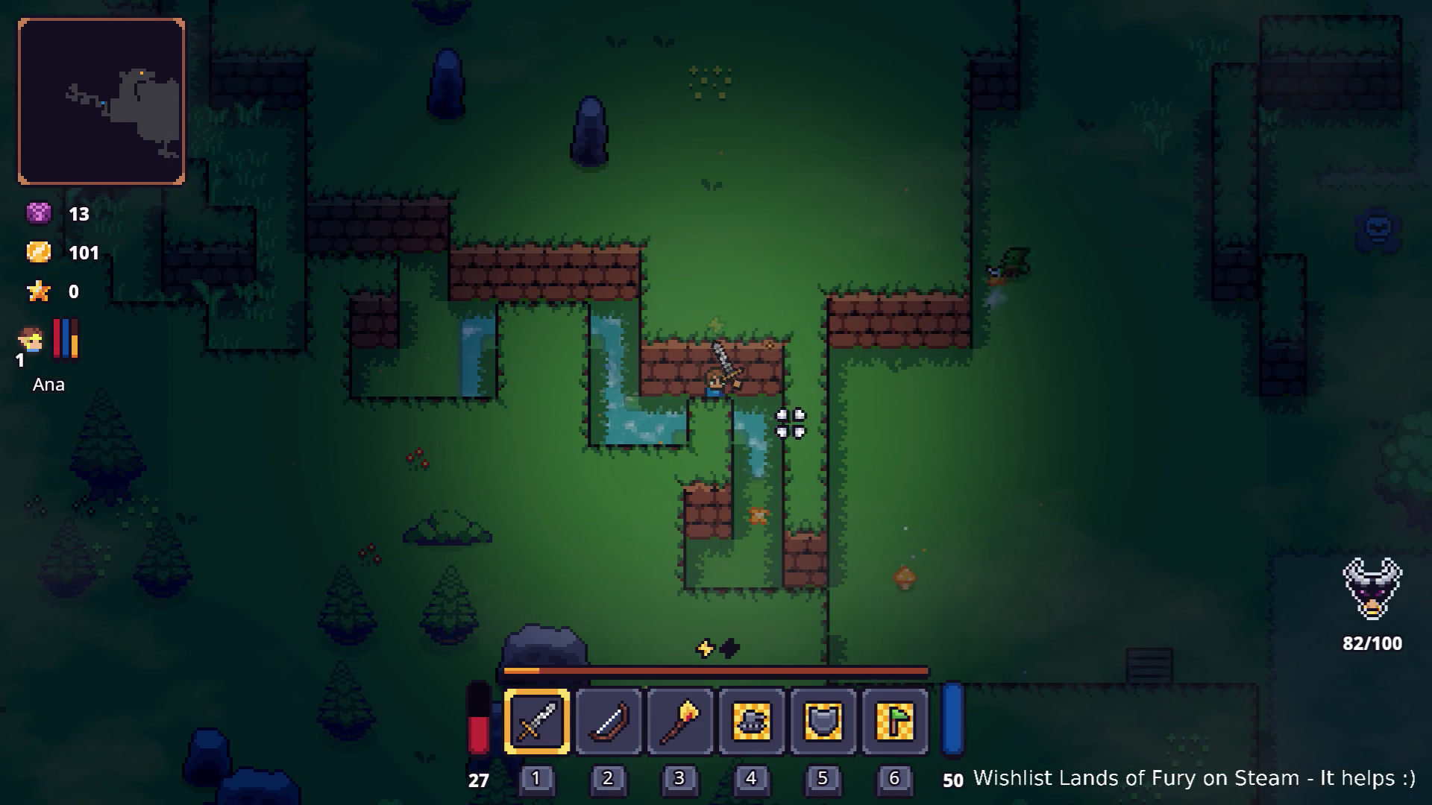
{"action": "key", "text": "s"}
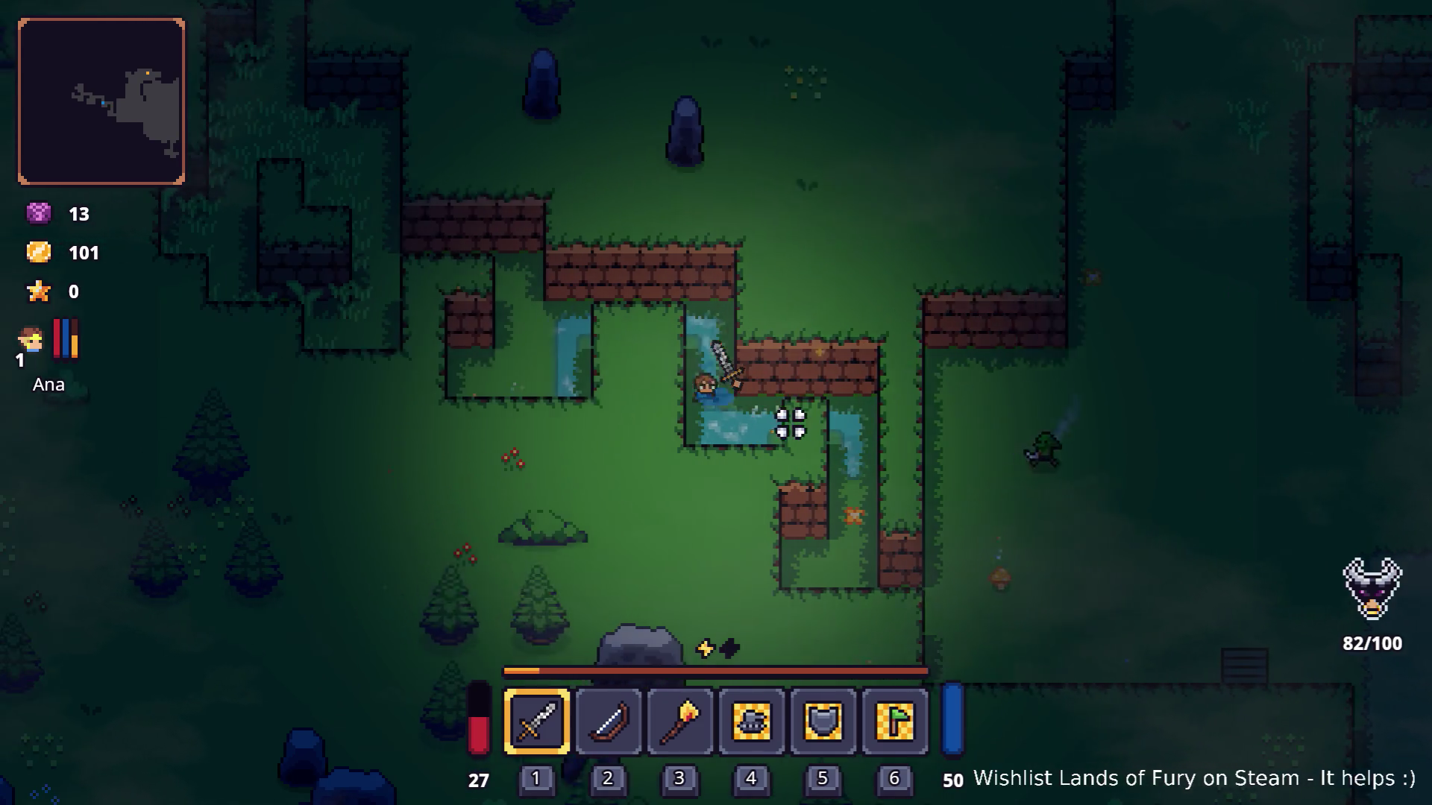
{"action": "key", "text": "space"}
{"action": "key", "text": "s"}
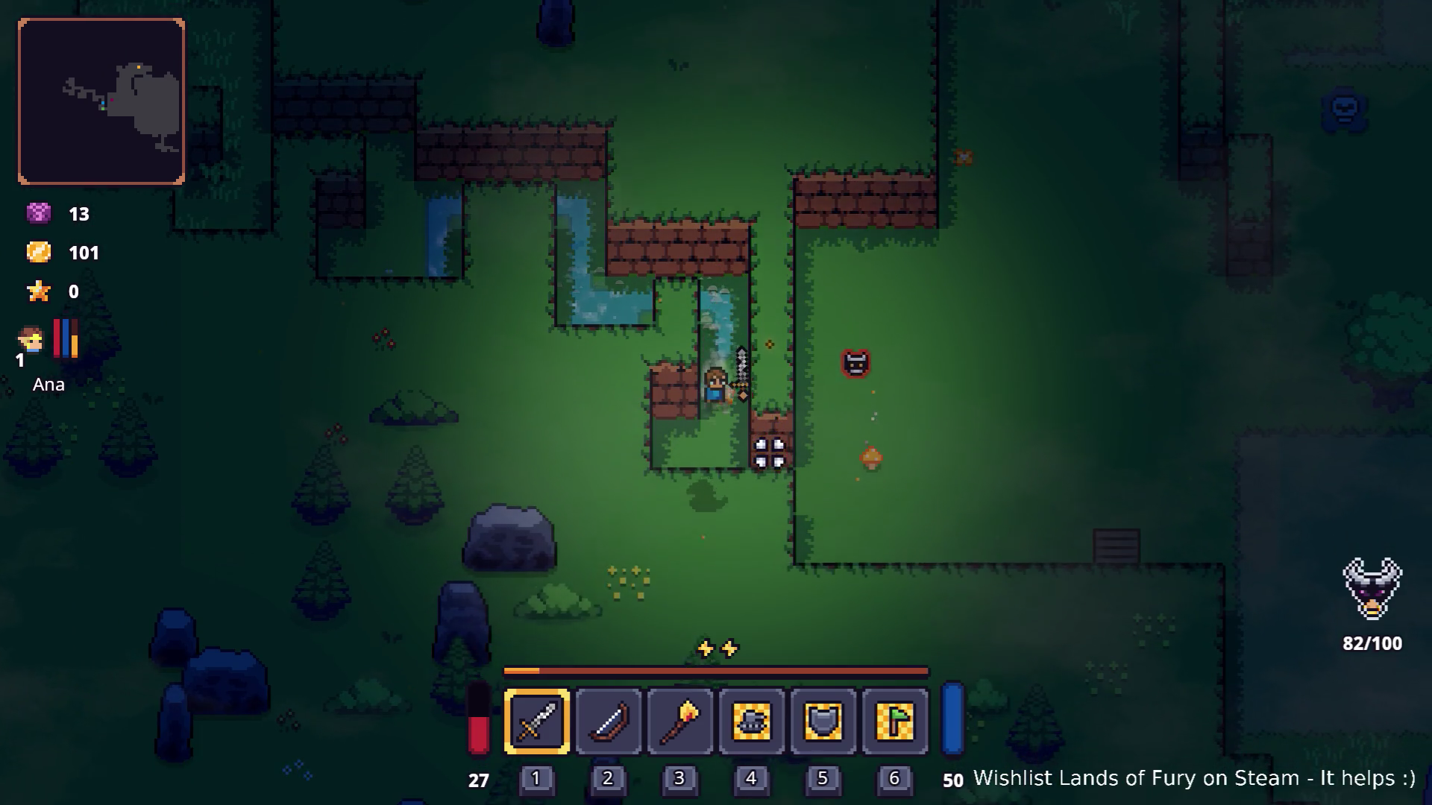
{"action": "key", "text": "d"}
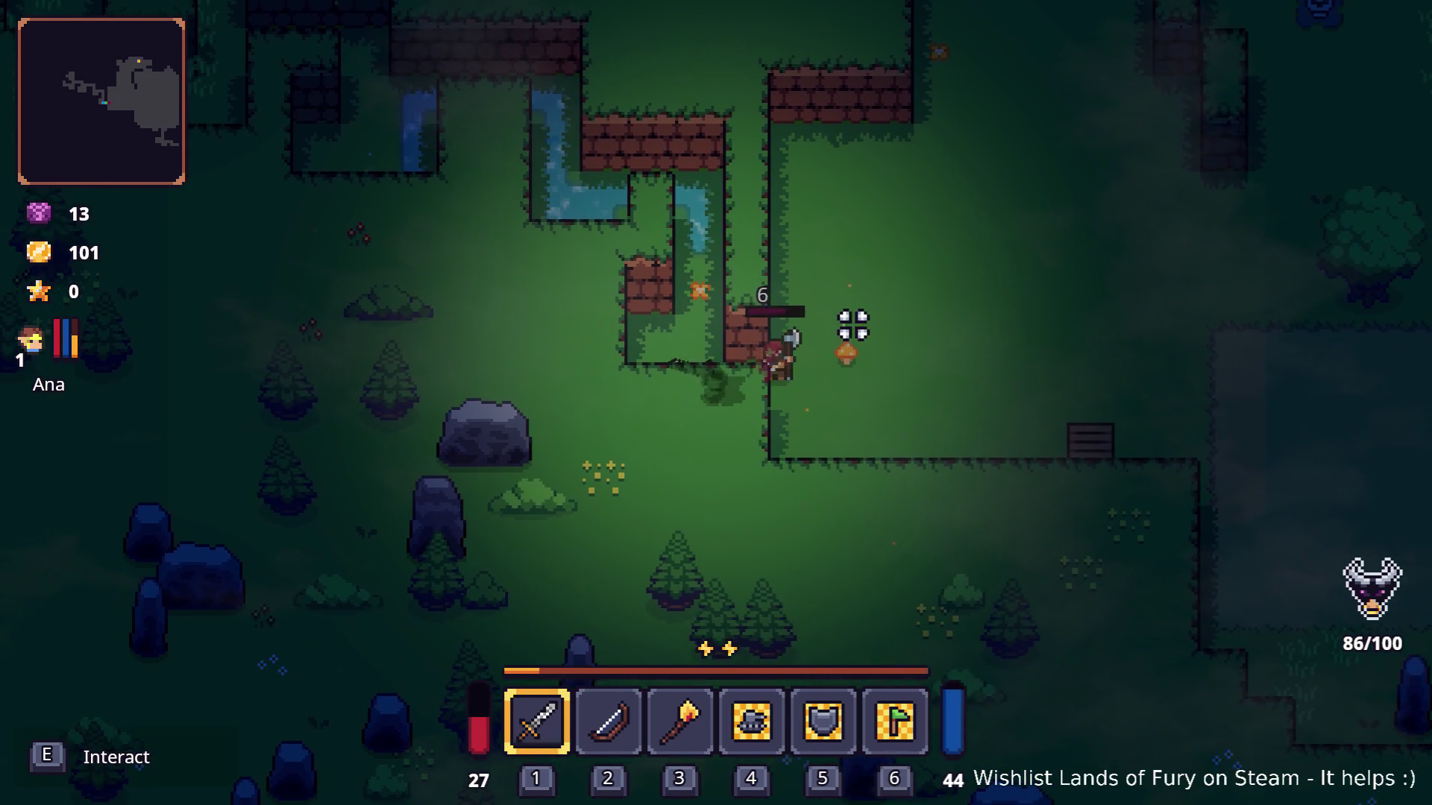
Open the inventory, check the ALMA skill panel, then close both.
{"action": "key", "text": "i"}
{"action": "left_click", "coordinate": [474, 550]}
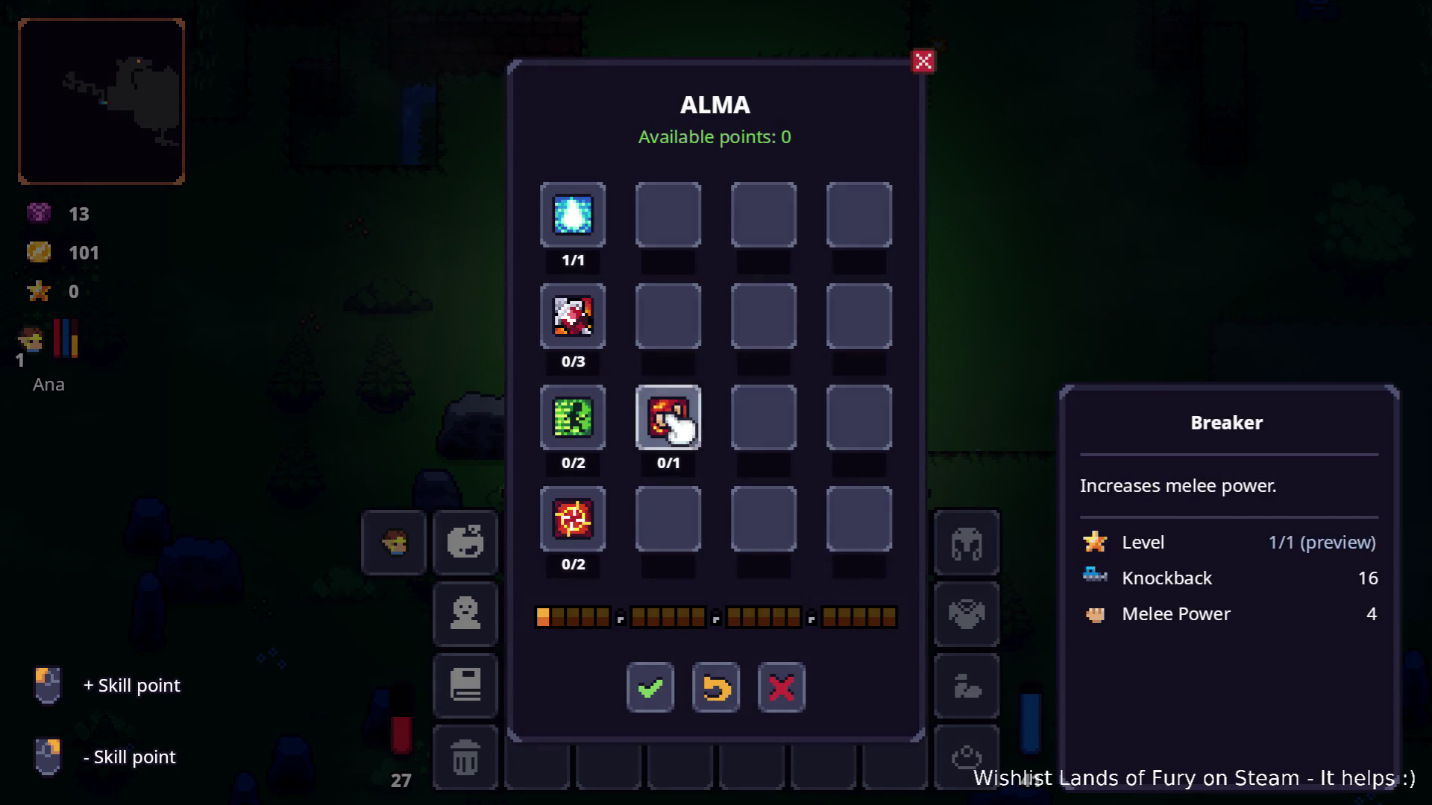
{"action": "key", "text": "Escape"}
{"action": "key", "text": "i"}
Collect the dropped gold up to 117, walk to the chest and open the inventory.
{"action": "key", "text": "d"}
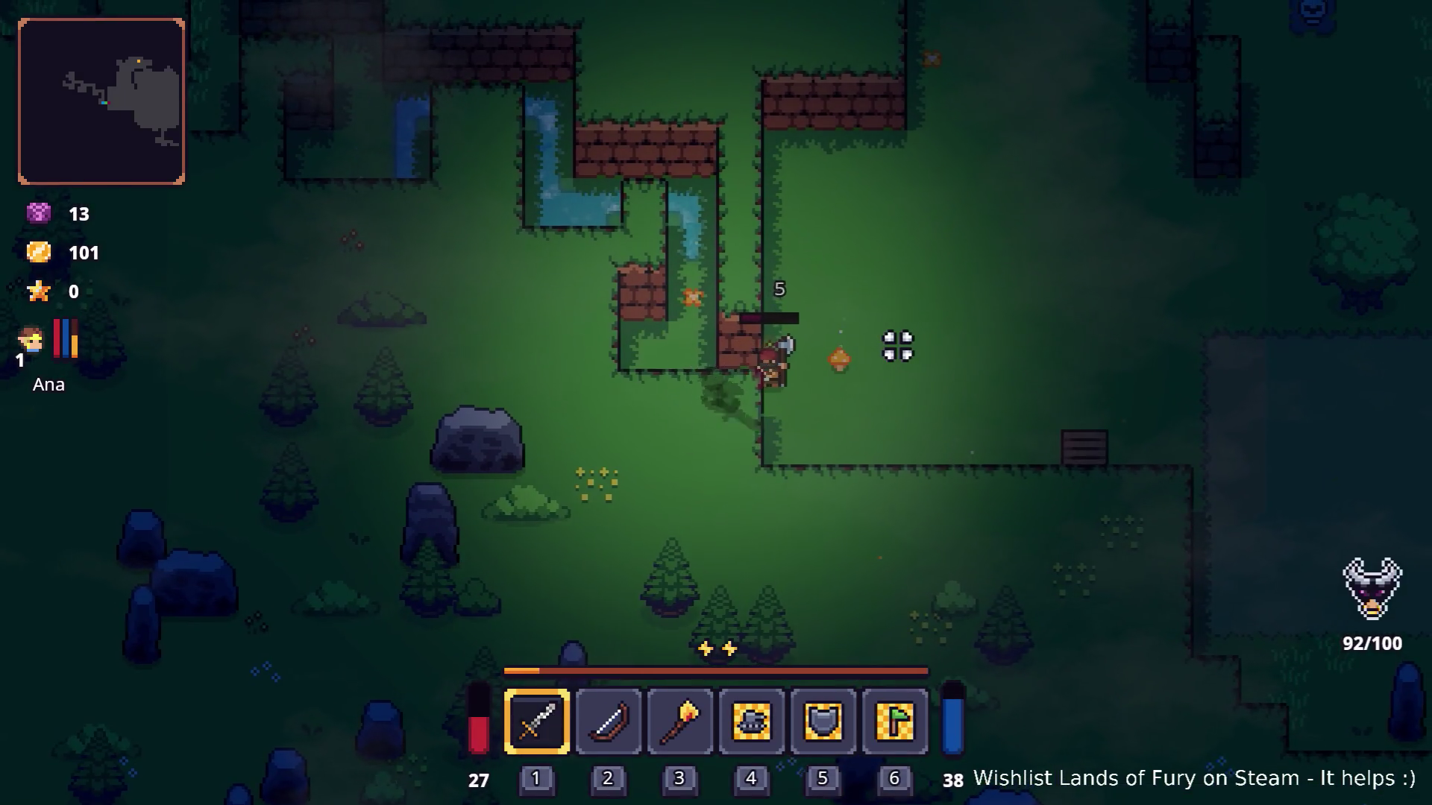
{"action": "key", "text": "d"}
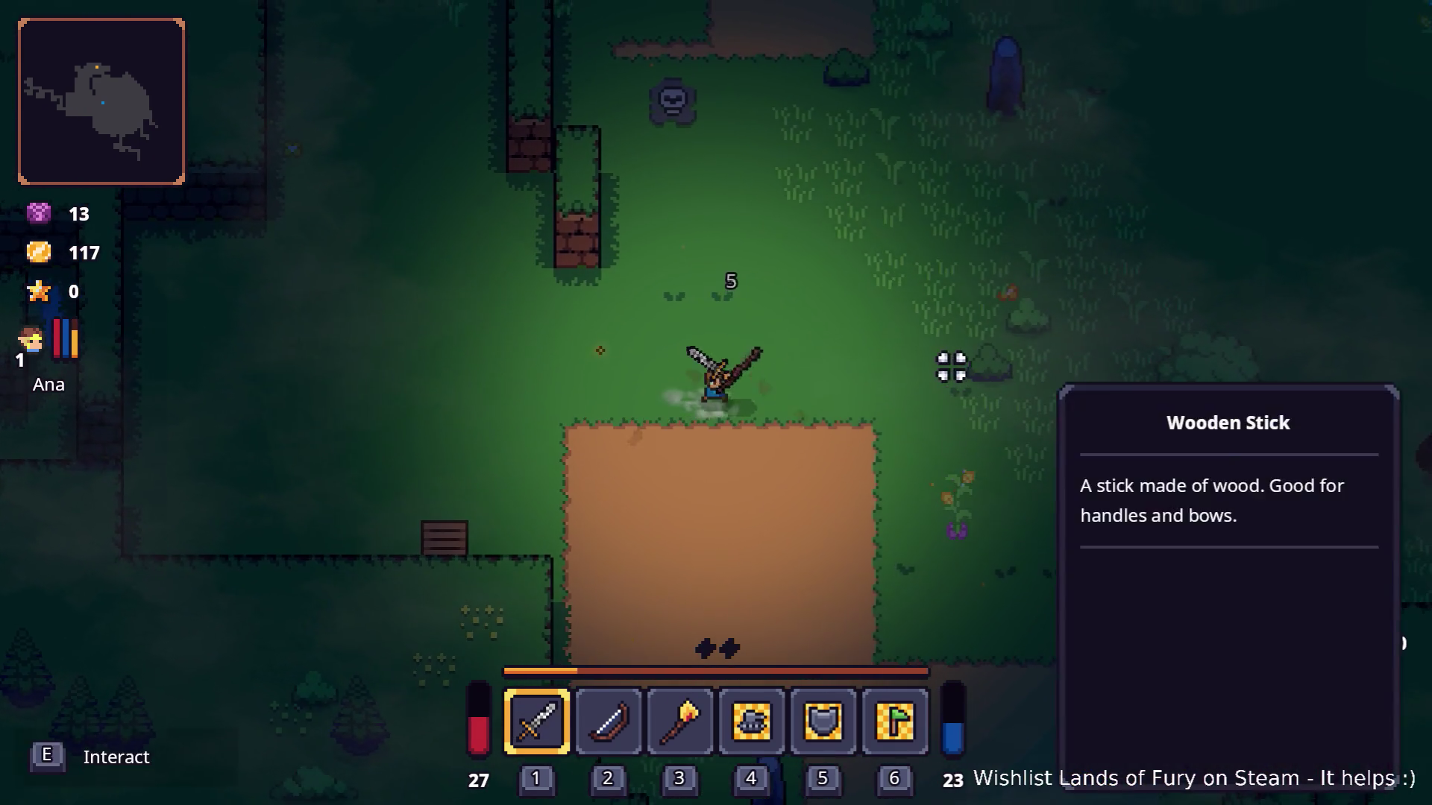
{"action": "key", "text": "w"}
{"action": "key", "text": "w"}
{"action": "key", "text": "a"}
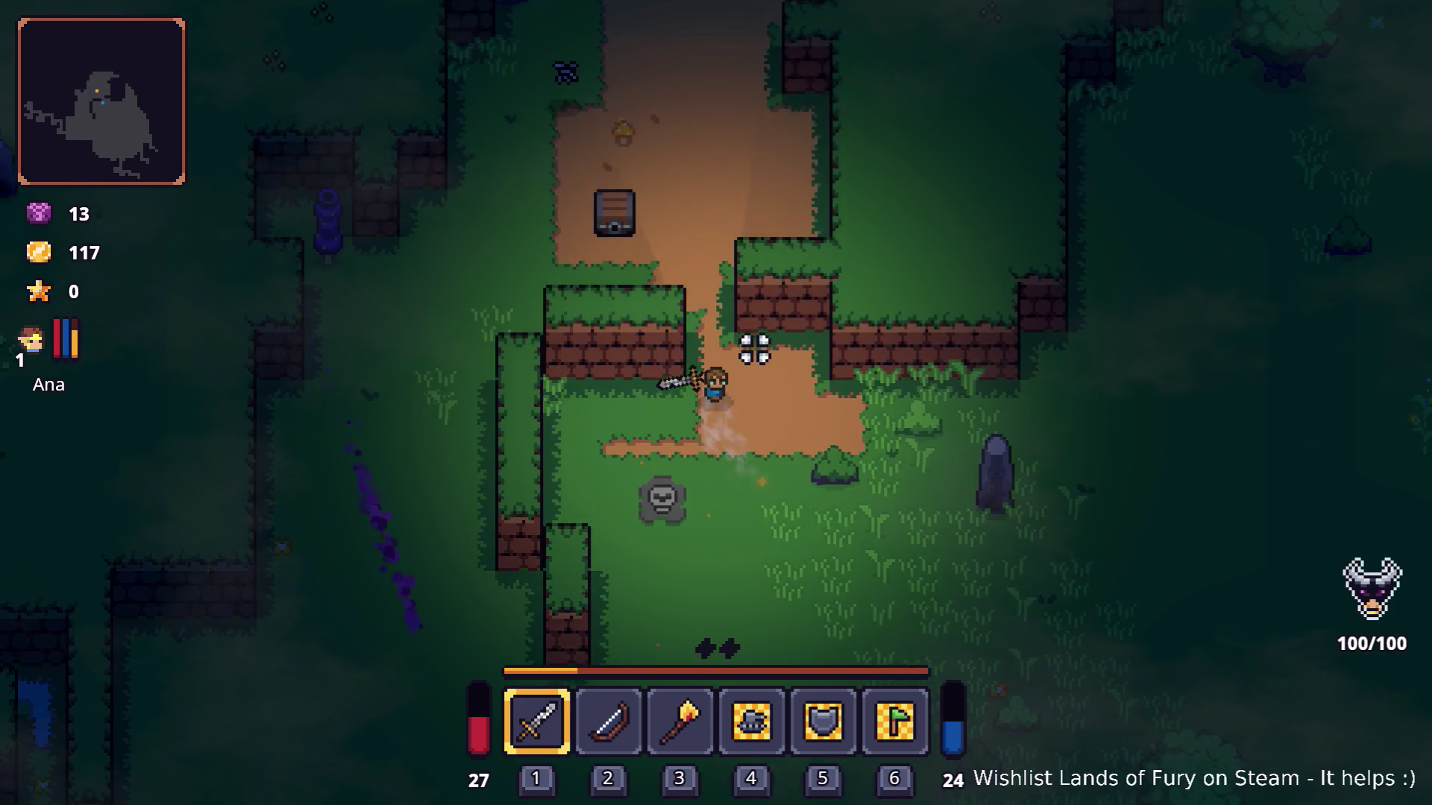
{"action": "key", "text": "s"}
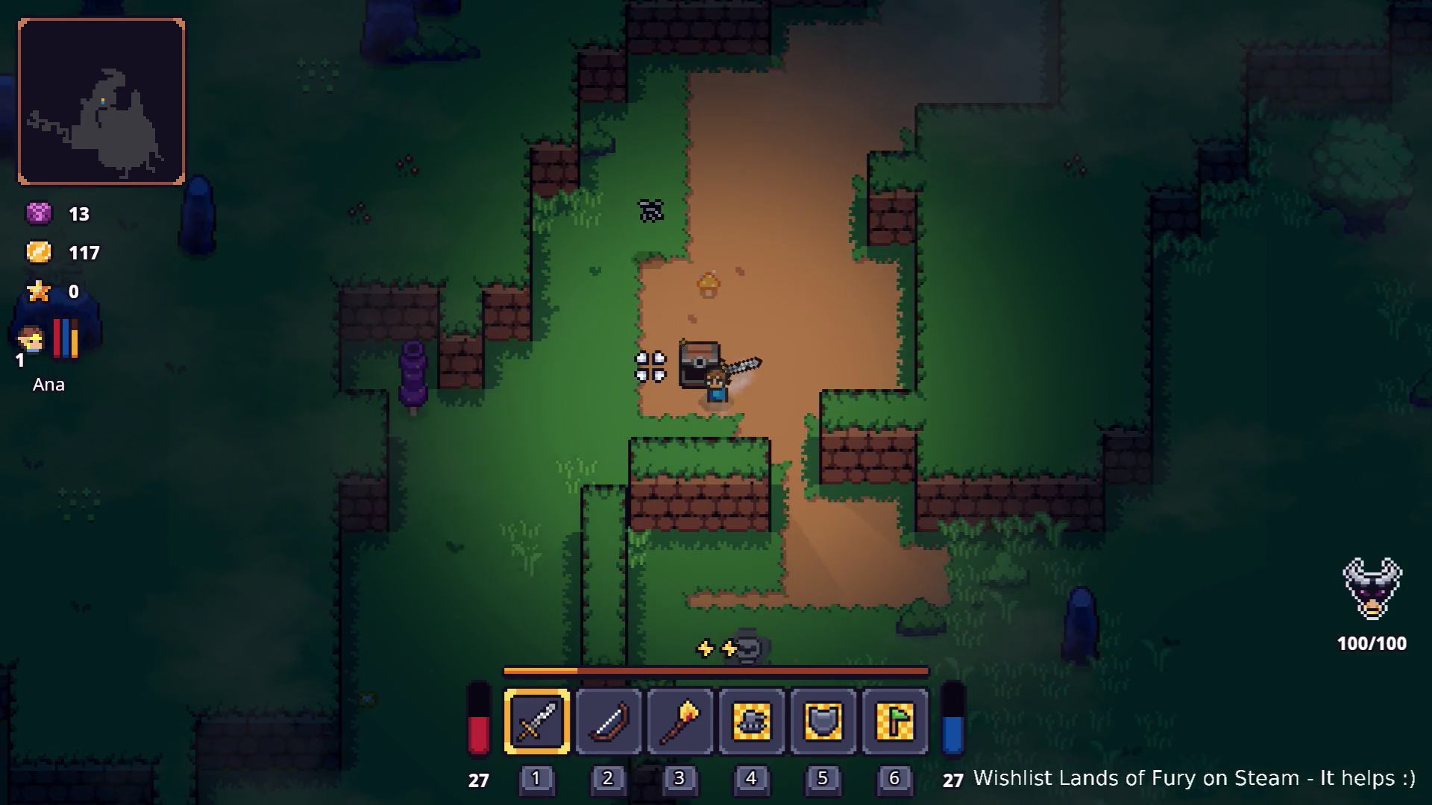
{"action": "key", "text": "i"}
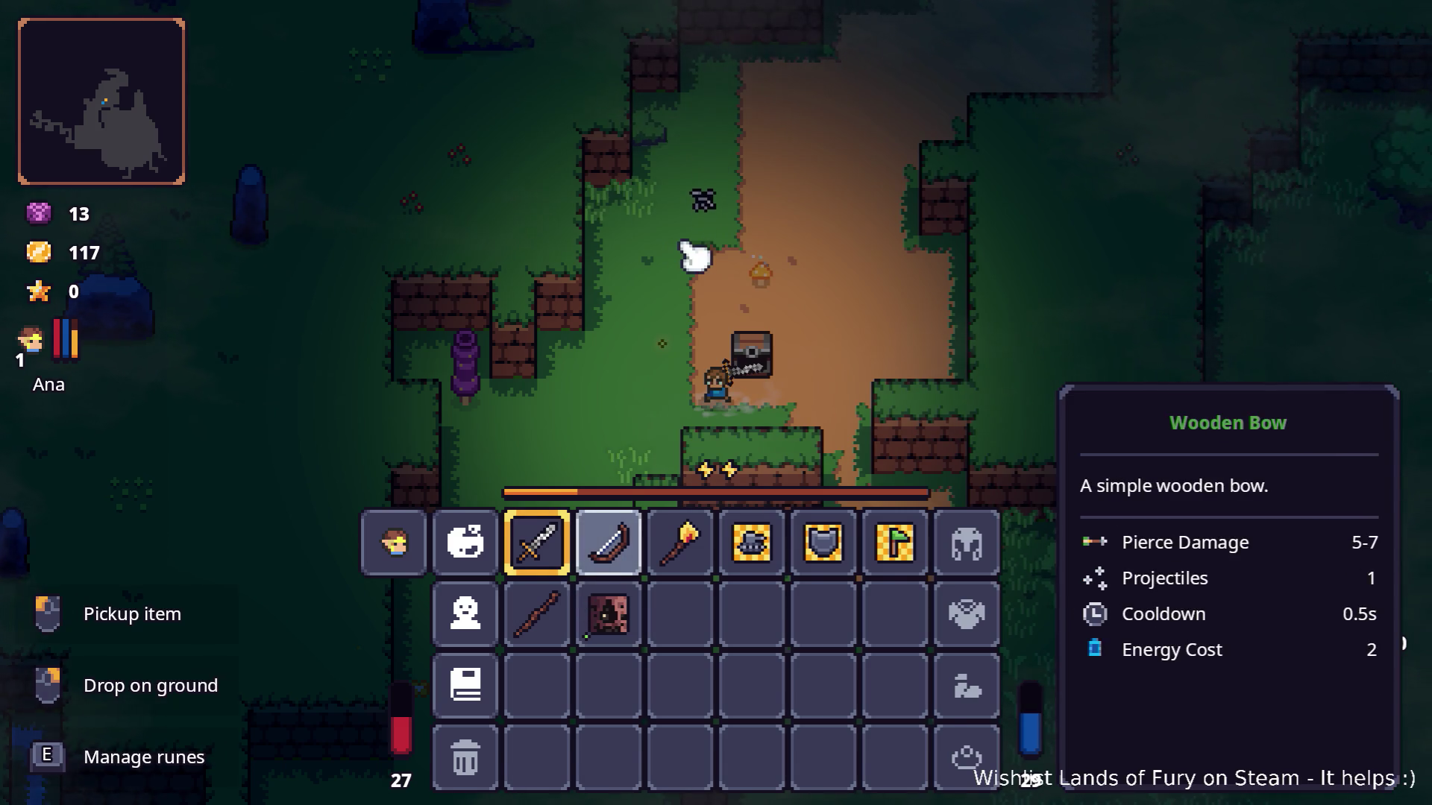
Close the inventory and walk down-right across the meadow toward the enemy group.
{"action": "key", "text": "Tab"}
{"action": "key", "text": "d"}
{"action": "key", "text": "s"}
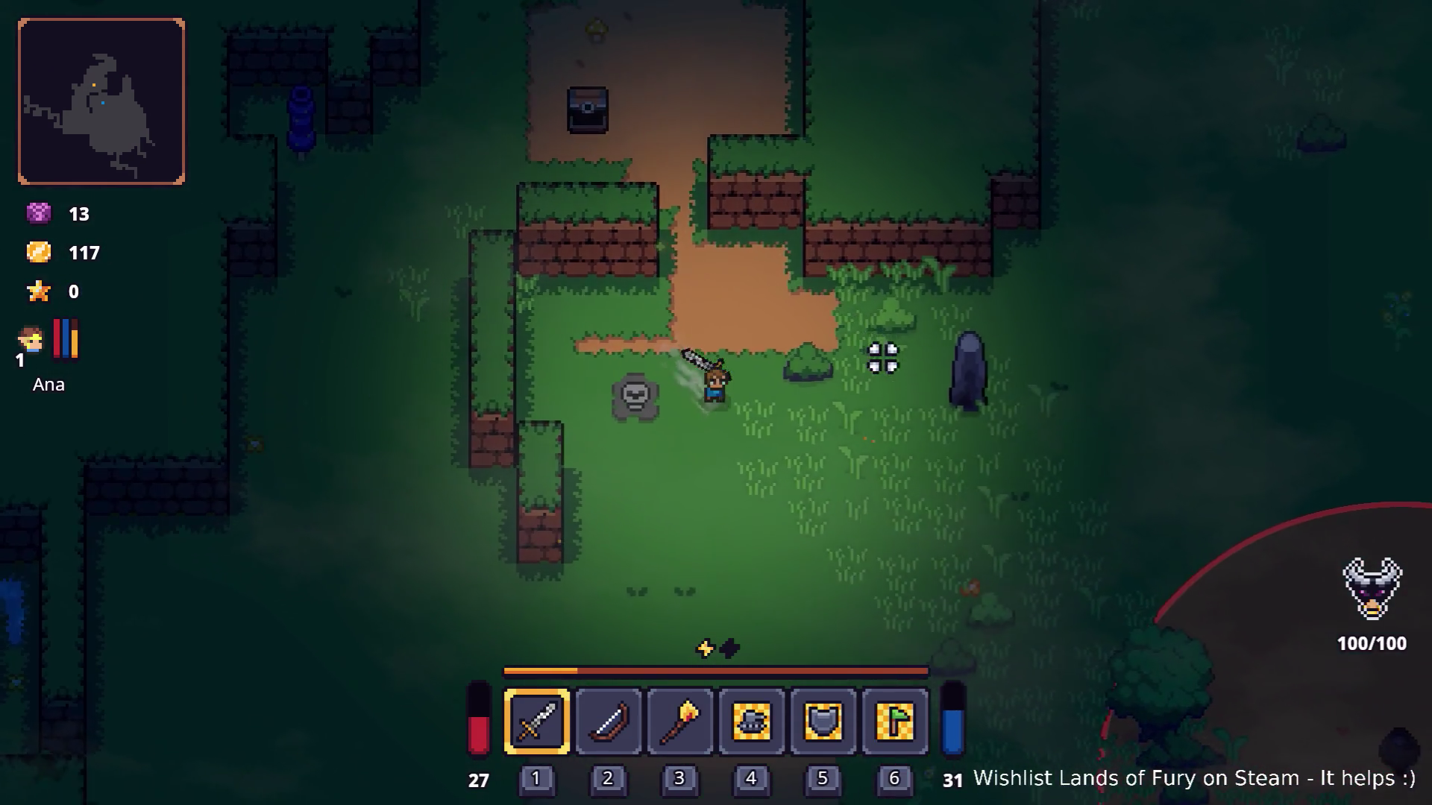
{"action": "key", "text": "d"}
{"action": "key", "text": "s"}
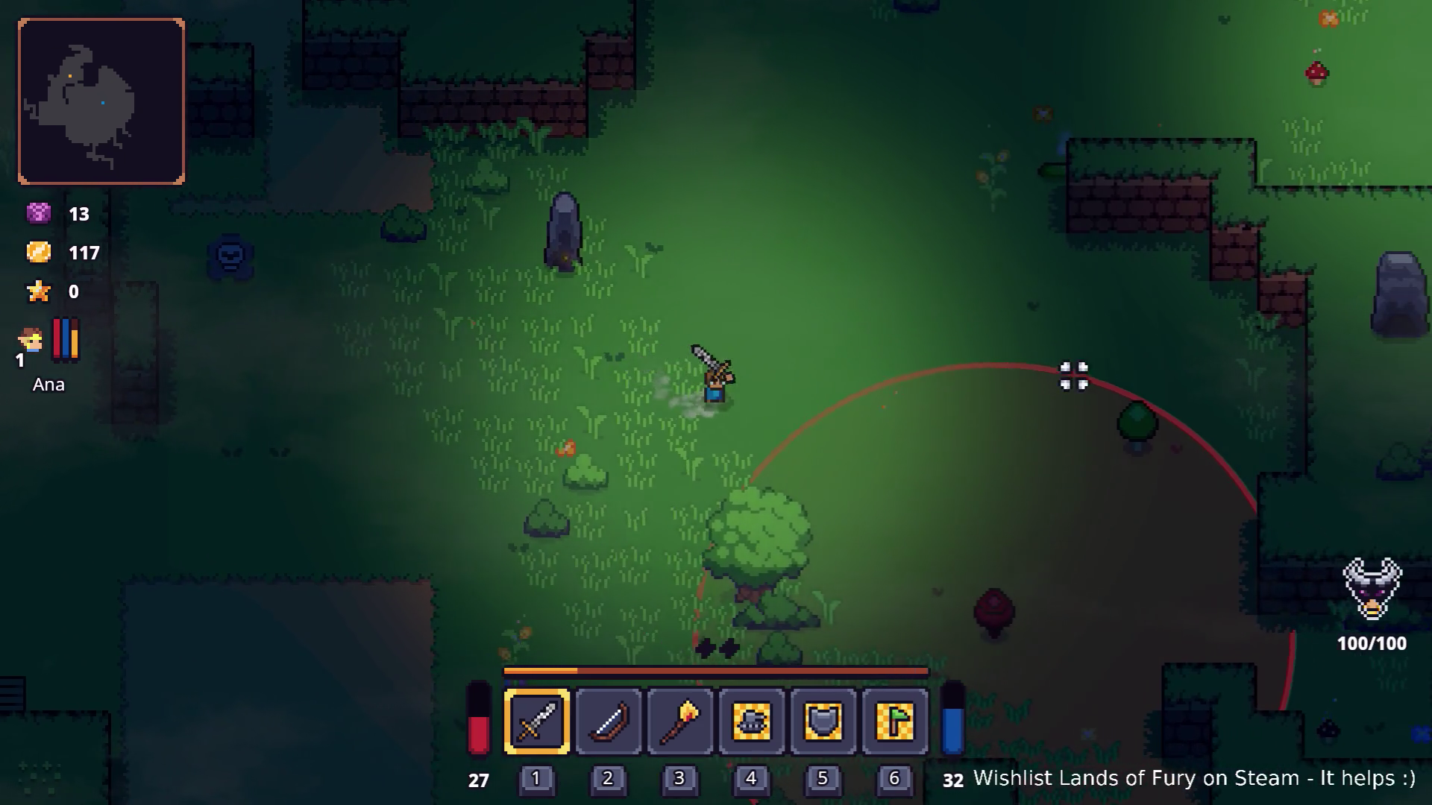
{"action": "key", "text": "d"}
{"action": "key", "text": "s"}
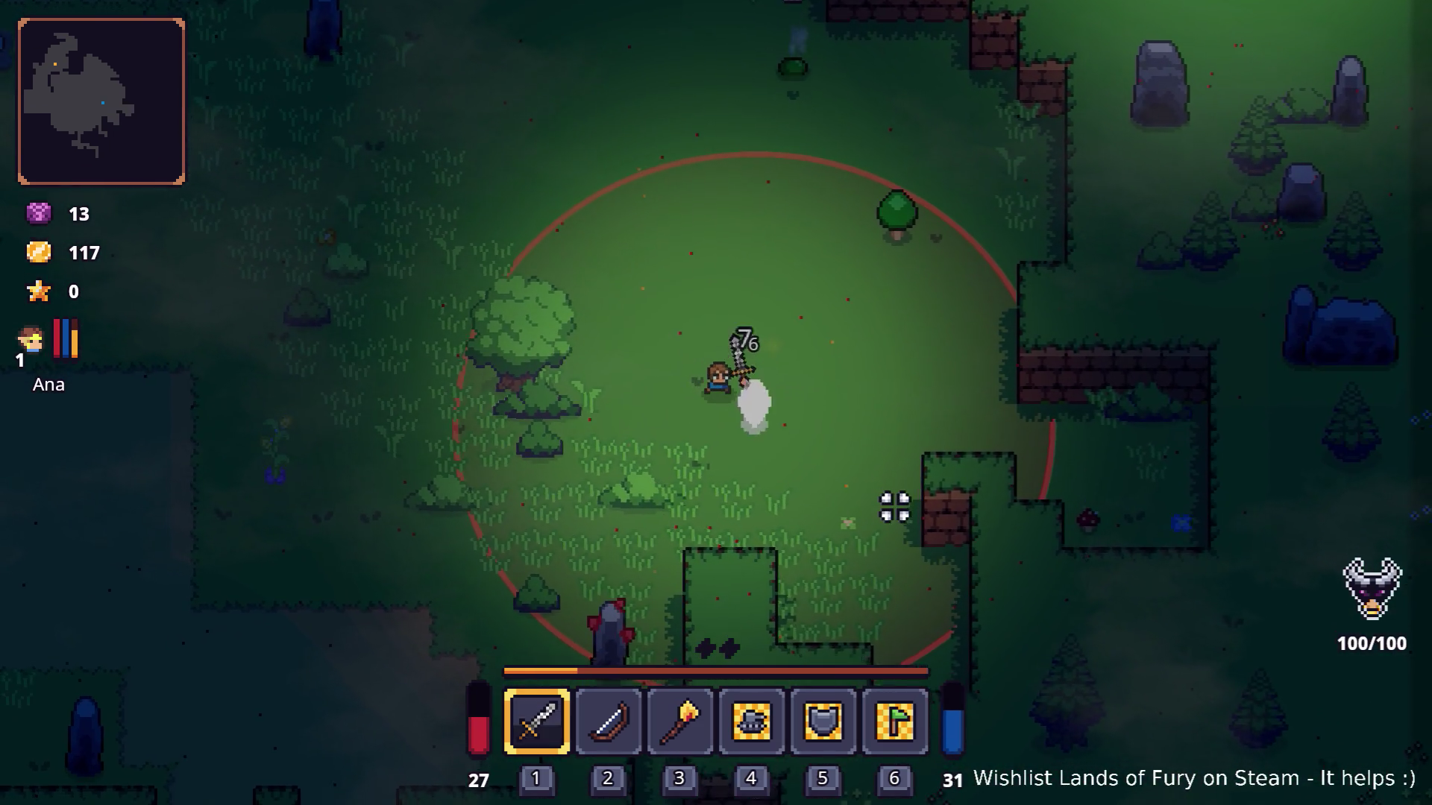
{"action": "key", "text": "w"}
{"action": "key", "text": "d"}
Slash the enemy group until all die, reaching level 2 and 165 gold.
{"action": "left_click", "coordinate": [850, 346]}
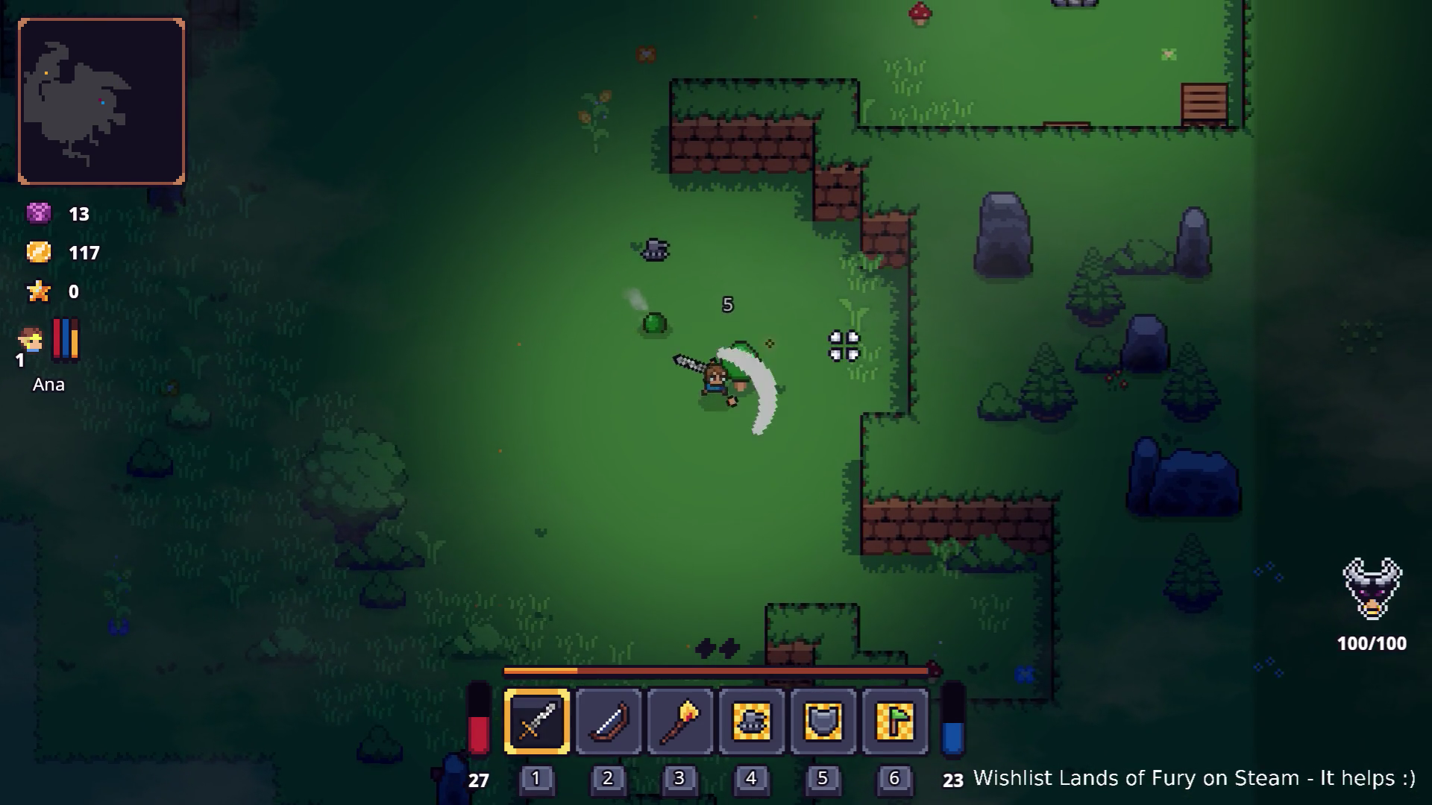
{"action": "key", "text": "w"}
{"action": "left_click", "coordinate": [577, 319]}
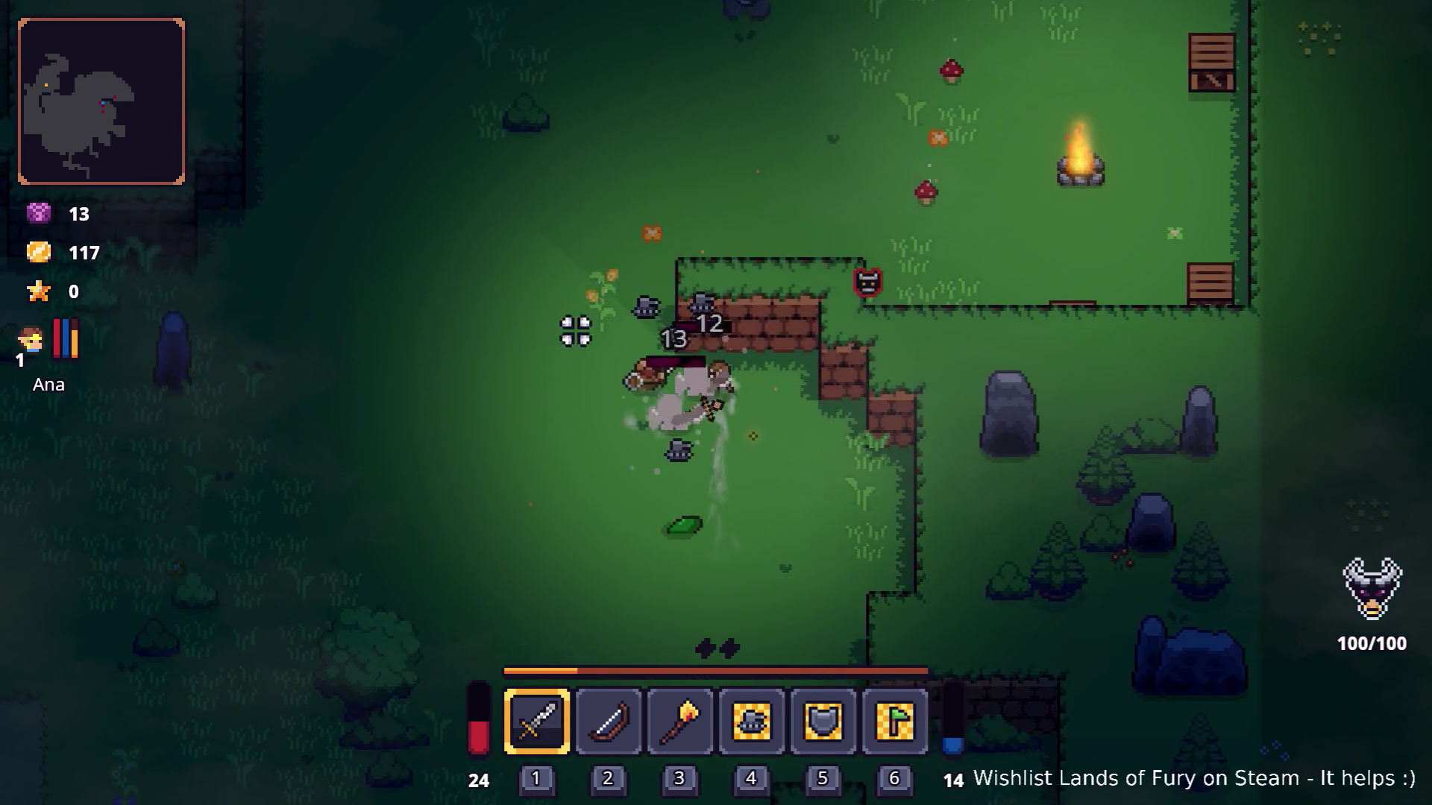
{"action": "key", "text": "a"}
{"action": "left_click", "coordinate": [926, 338]}
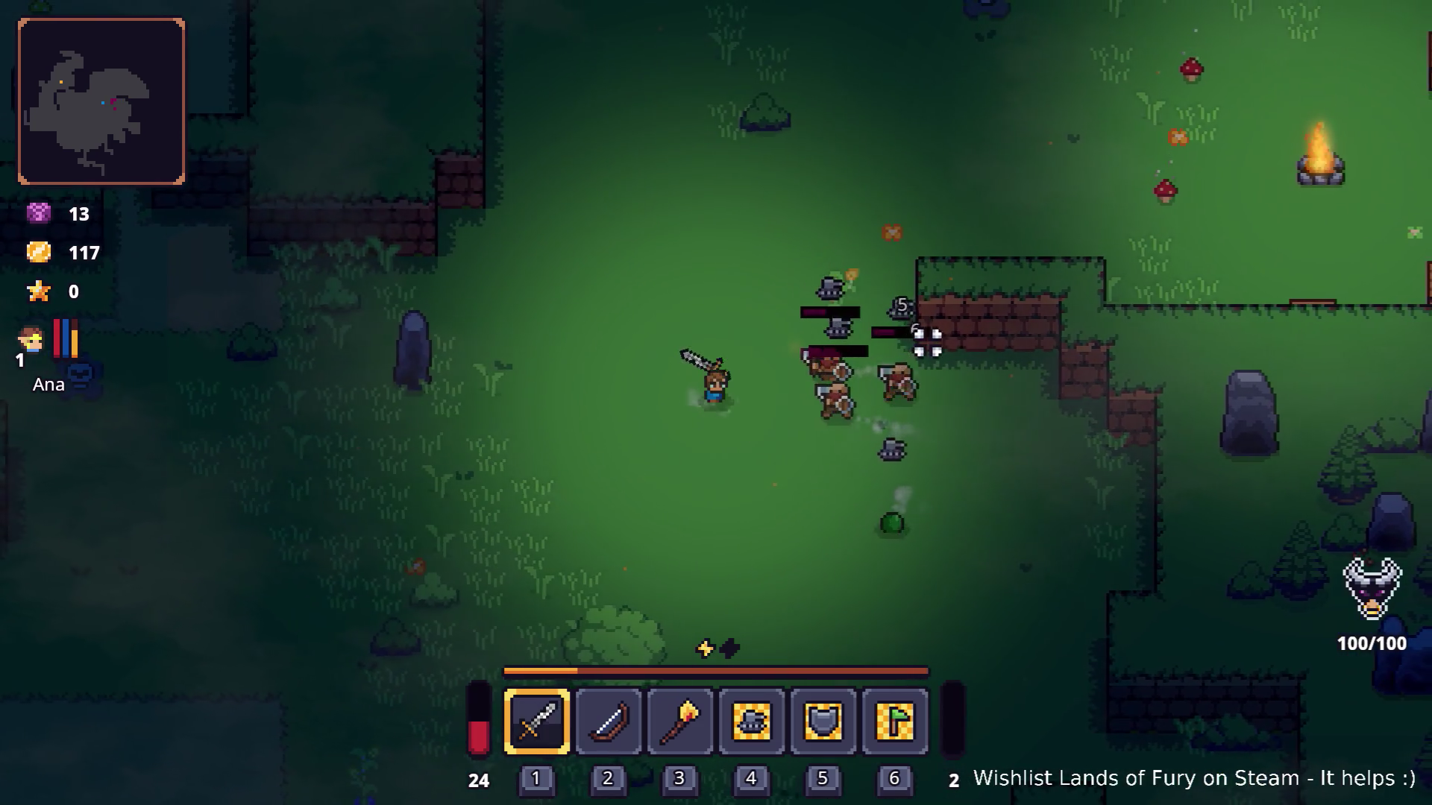
{"action": "key", "text": "a"}
{"action": "left_click", "coordinate": [923, 349]}
{"action": "left_click", "coordinate": [945, 360]}
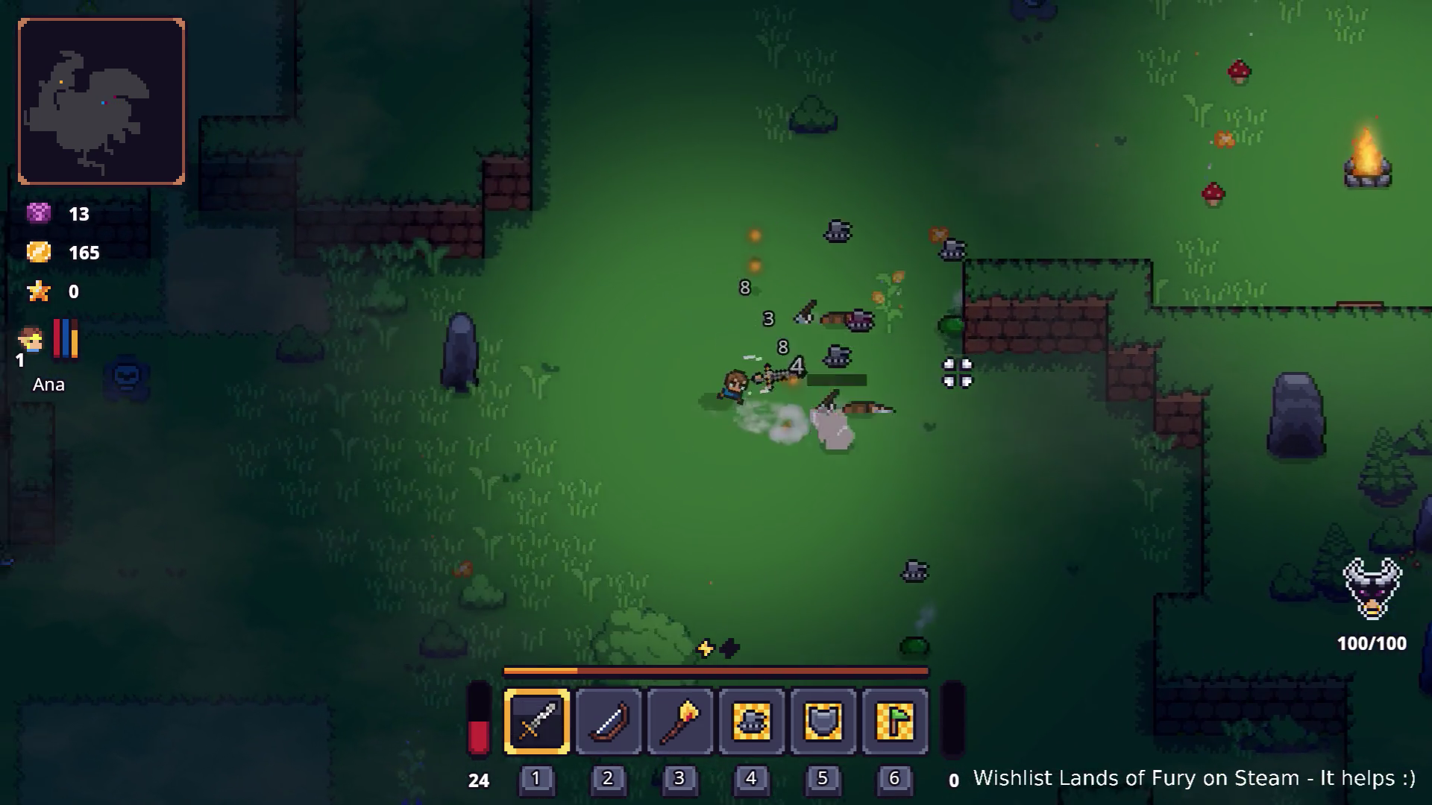
{"action": "left_click", "coordinate": [959, 378]}
{"action": "key", "text": "a"}
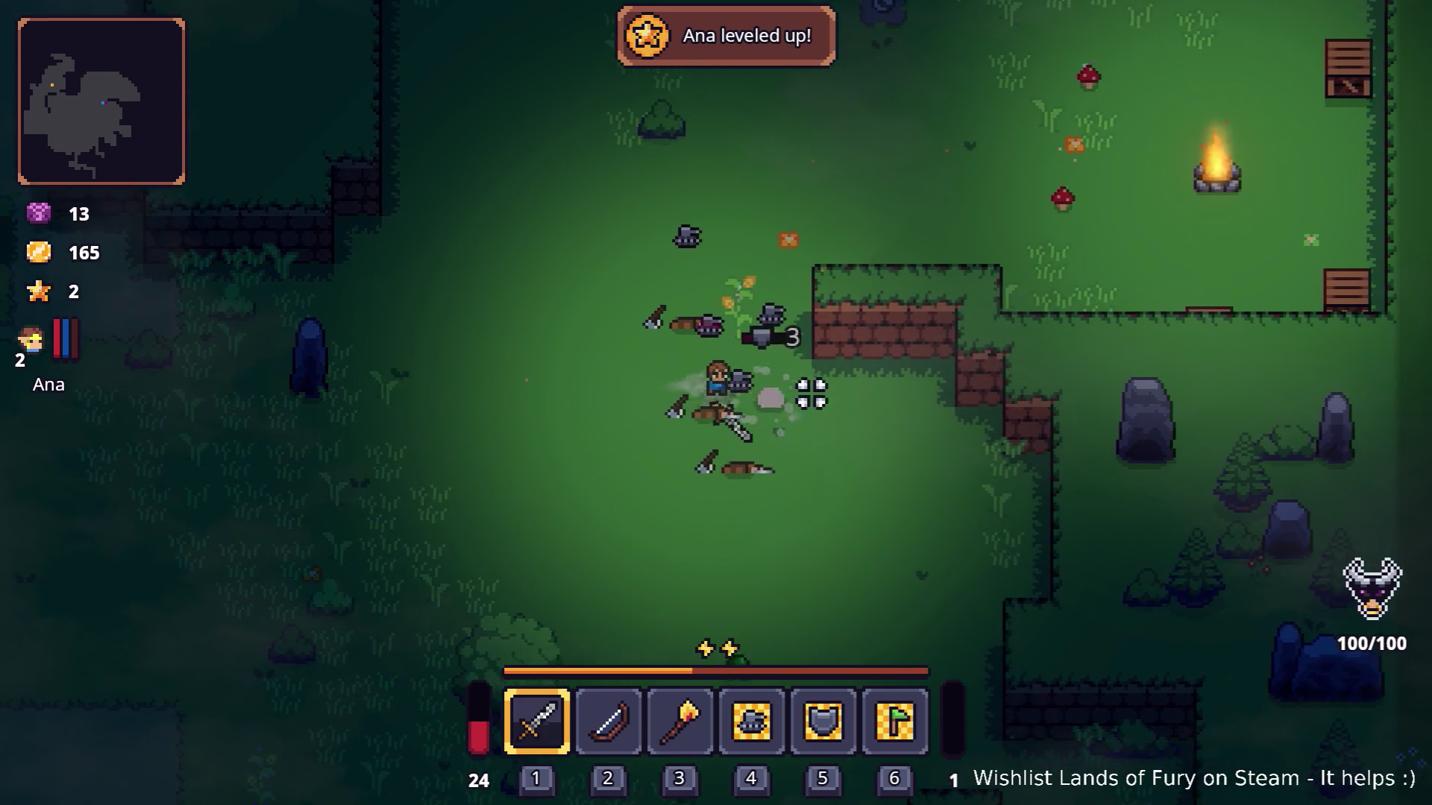
{"action": "key", "text": "s"}
{"action": "left_click", "coordinate": [617, 425]}
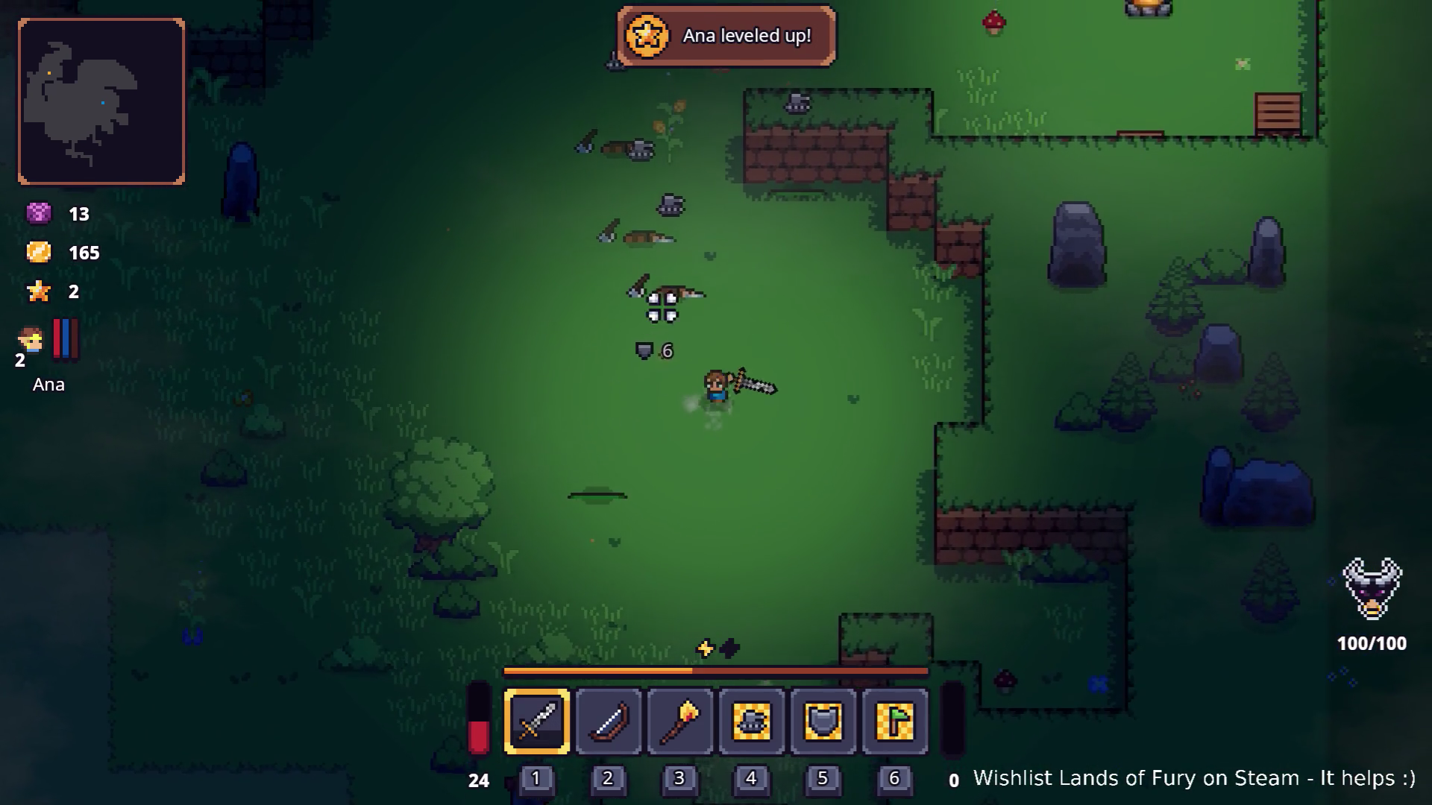
Walk past the campfire, heal on the mushroom, and smash the wooden crates.
{"action": "key", "text": "w"}
{"action": "key", "text": "d"}
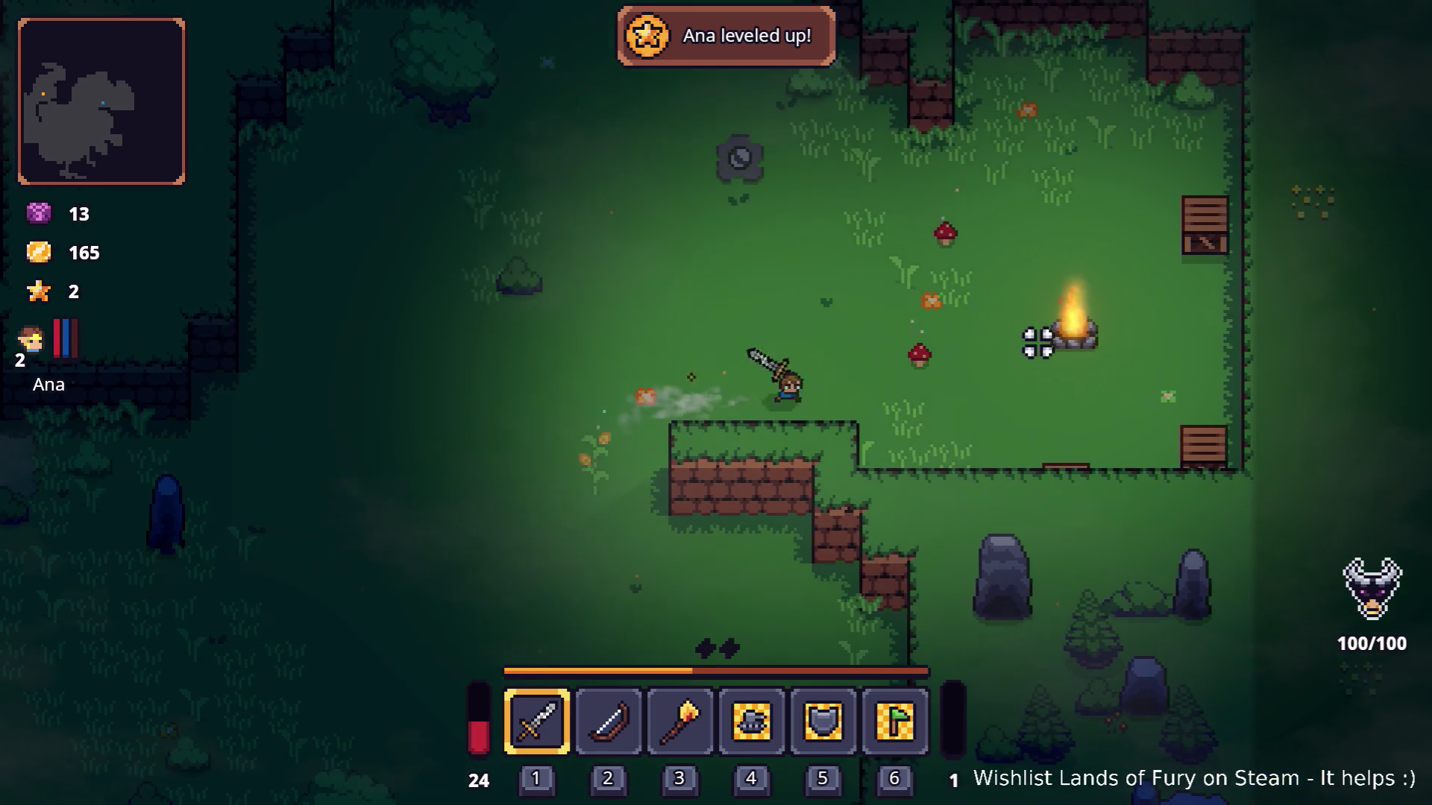
{"action": "key", "text": "d"}
{"action": "key", "text": "d"}
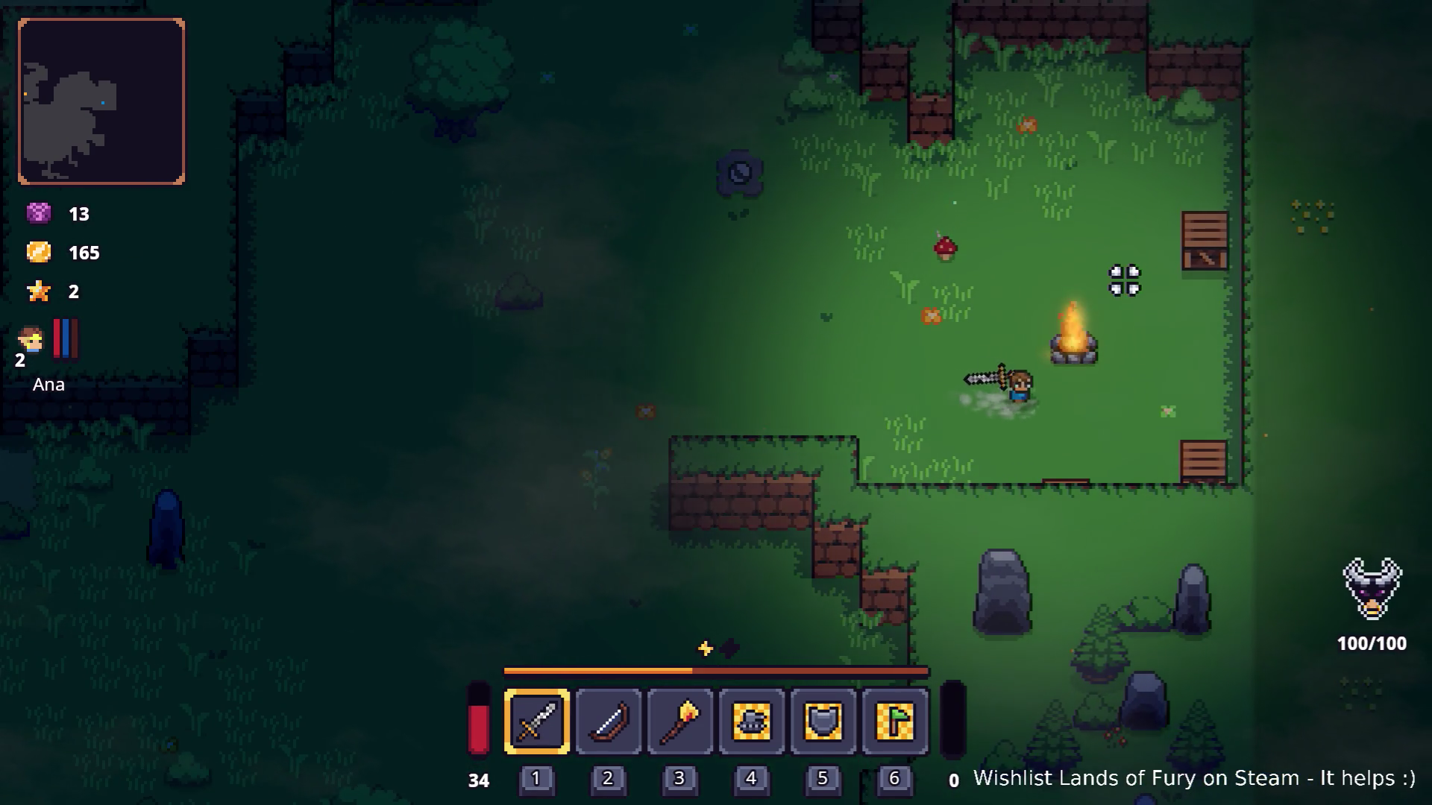
{"action": "key", "text": "e"}
{"action": "key", "text": "s"}
{"action": "left_click", "coordinate": [1298, 417]}
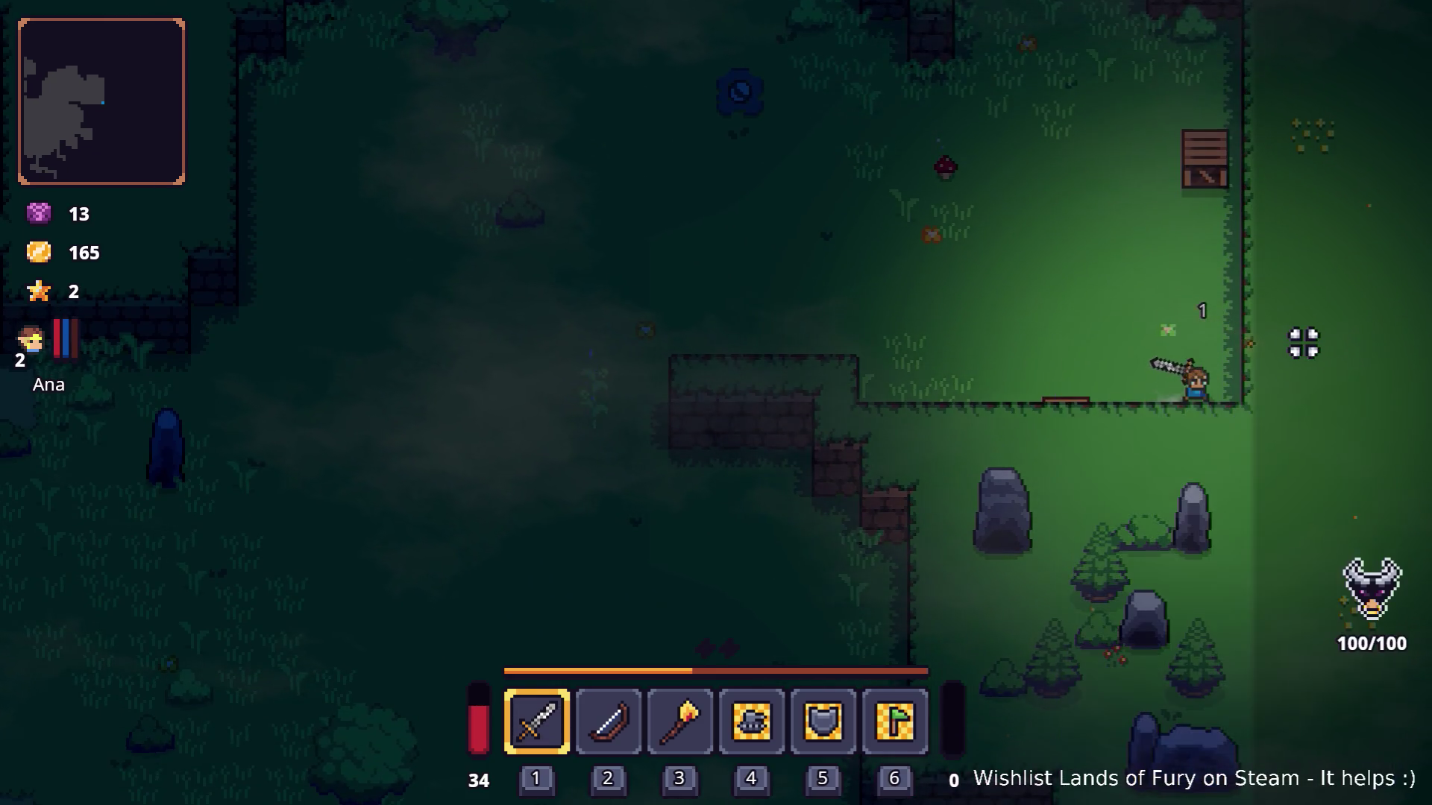
{"action": "key", "text": "w"}
{"action": "left_click", "coordinate": [1217, 278]}
{"action": "left_click", "coordinate": [1176, 274]}
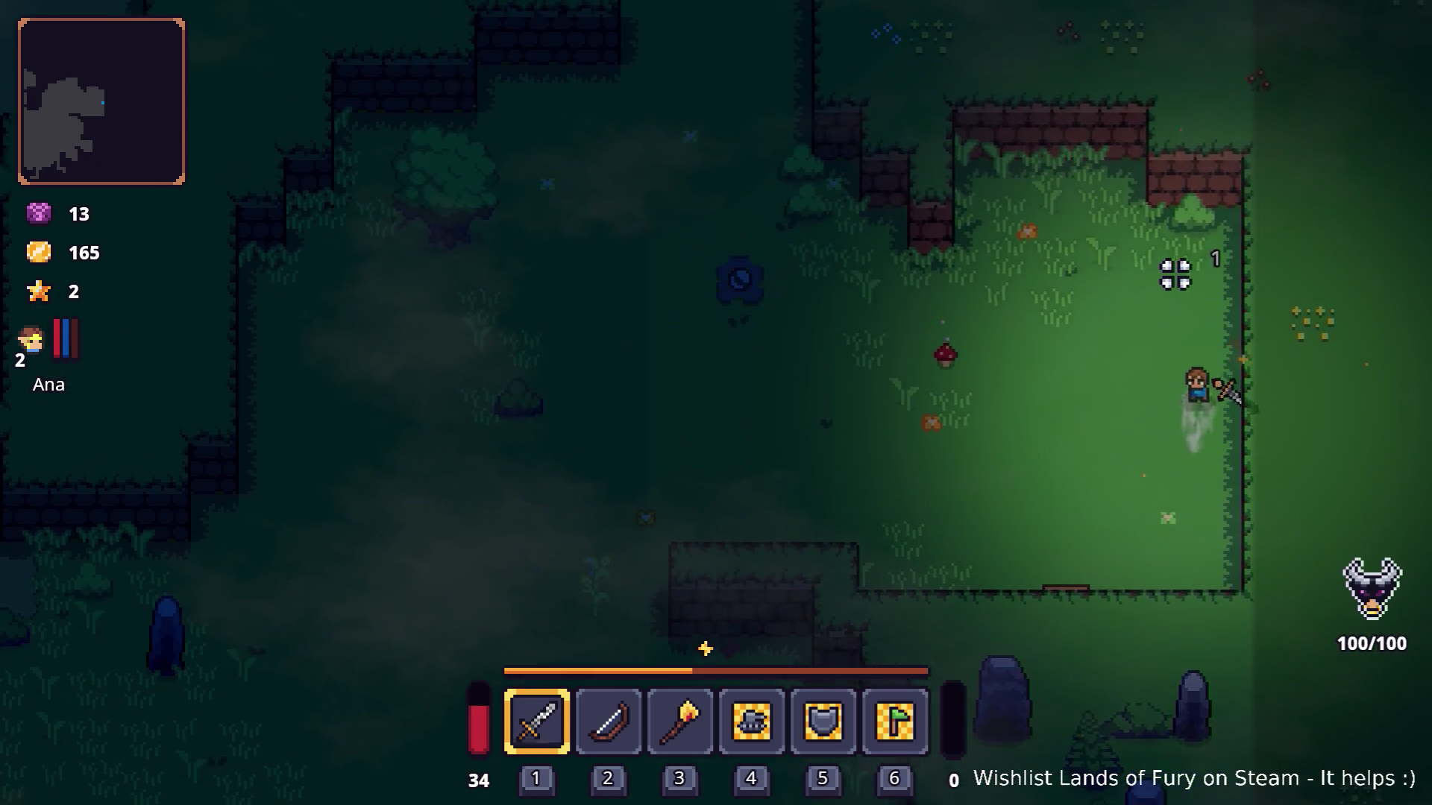
Roam around the crate area, then head west swinging the sword.
{"action": "key", "text": "a"}
{"action": "key", "text": "a"}
{"action": "key", "text": "w"}
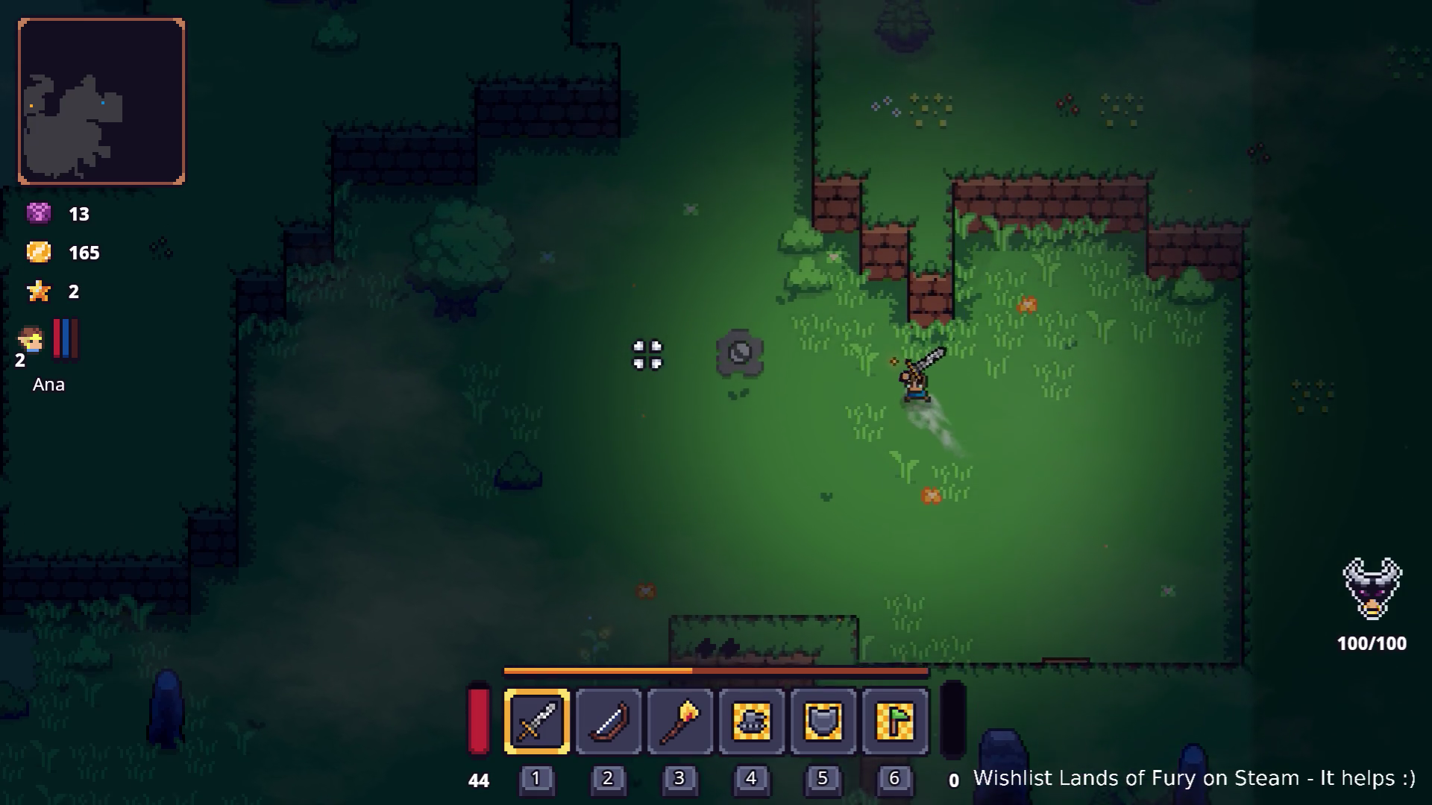
{"action": "key", "text": "s"}
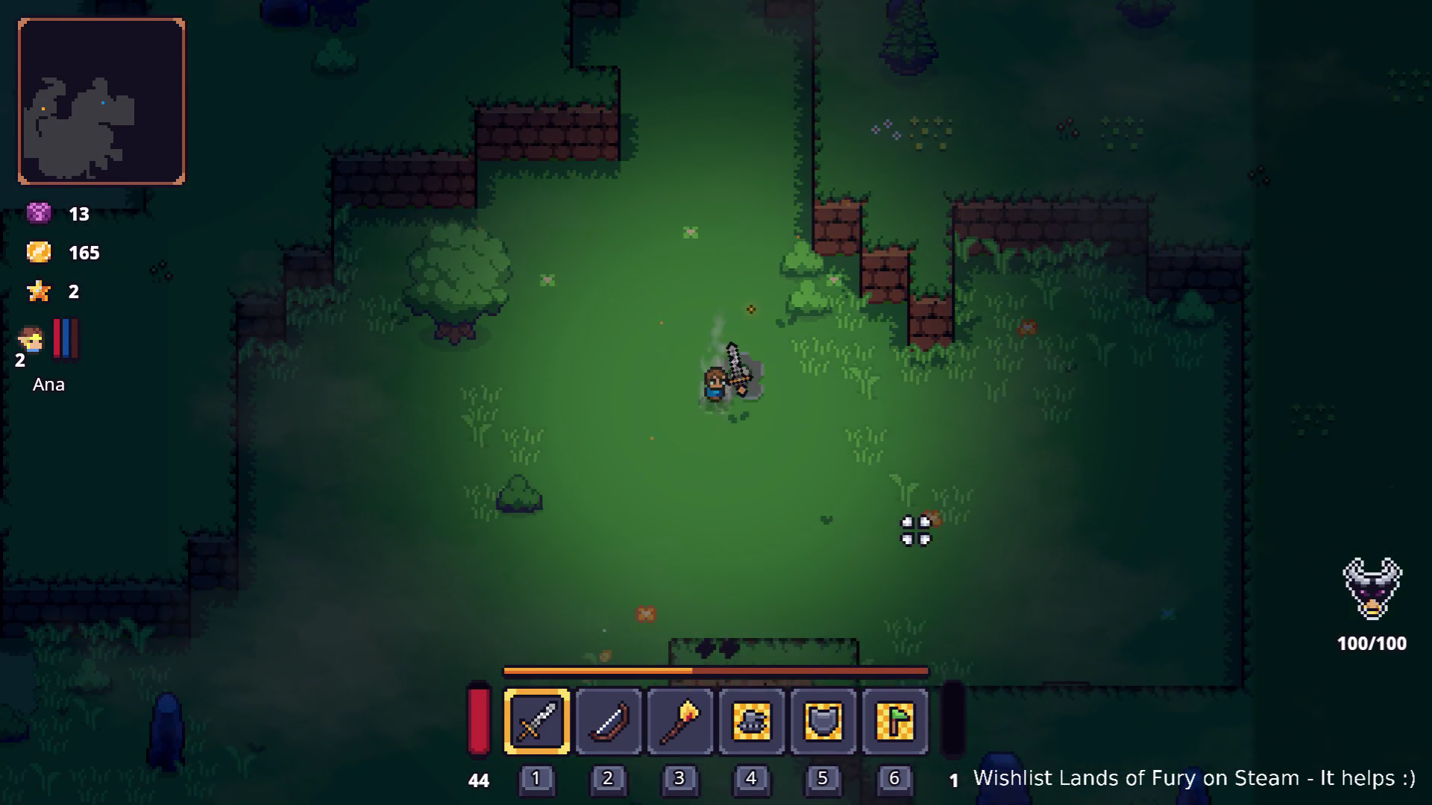
{"action": "key", "text": "d"}
{"action": "key", "text": "s"}
{"action": "key", "text": "d"}
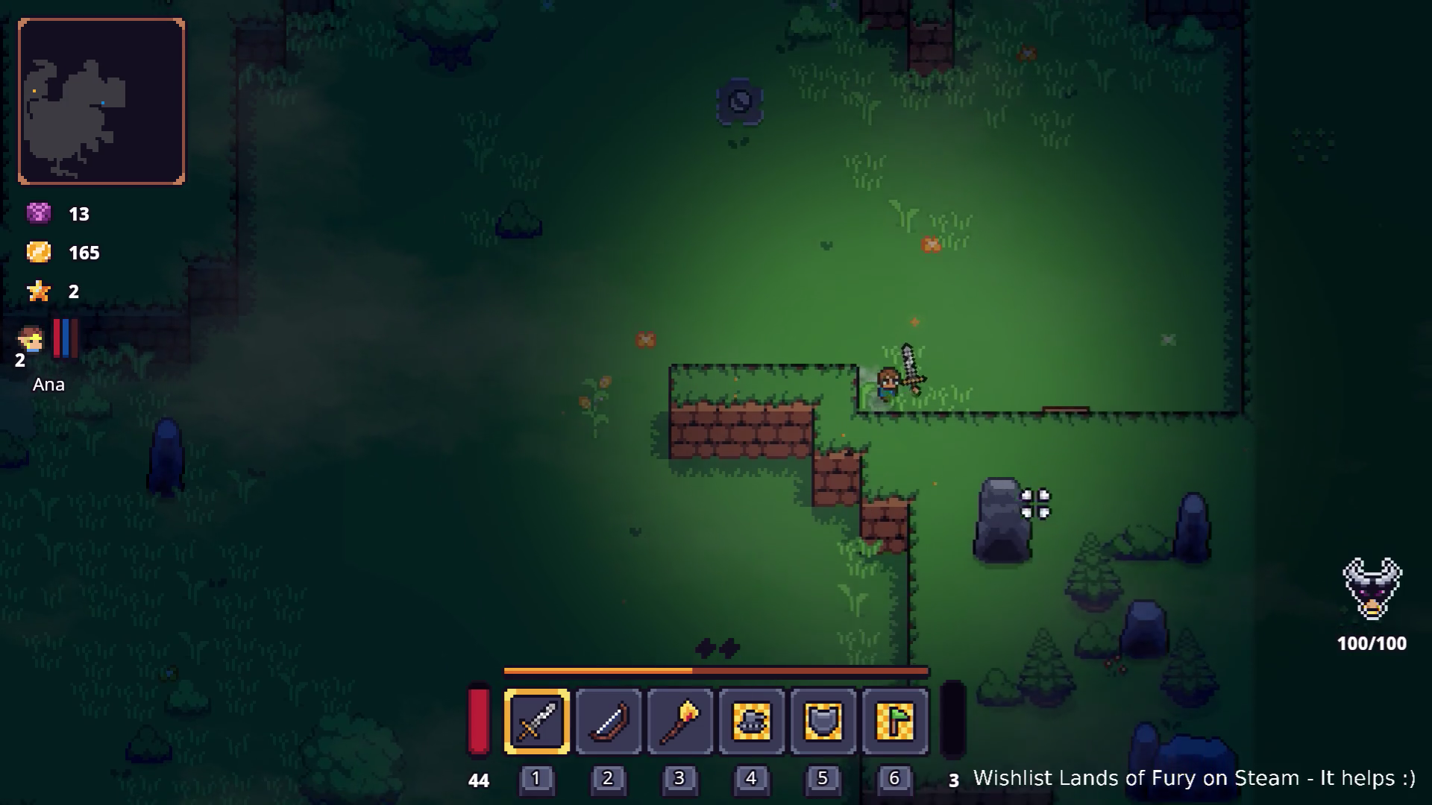
{"action": "key", "text": "a"}
{"action": "key", "text": "w"}
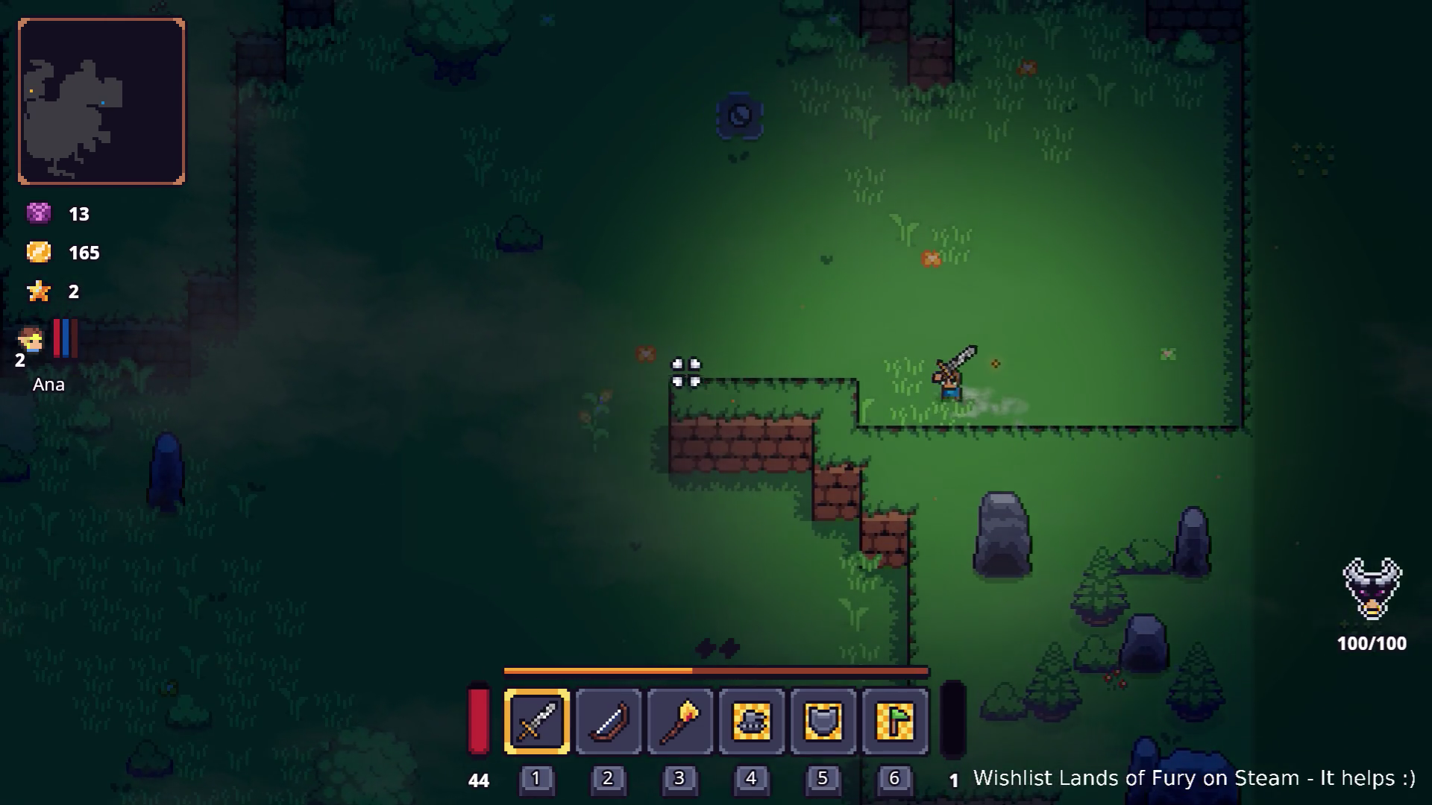
{"action": "key", "text": "a"}
{"action": "left_click", "coordinate": [418, 479]}
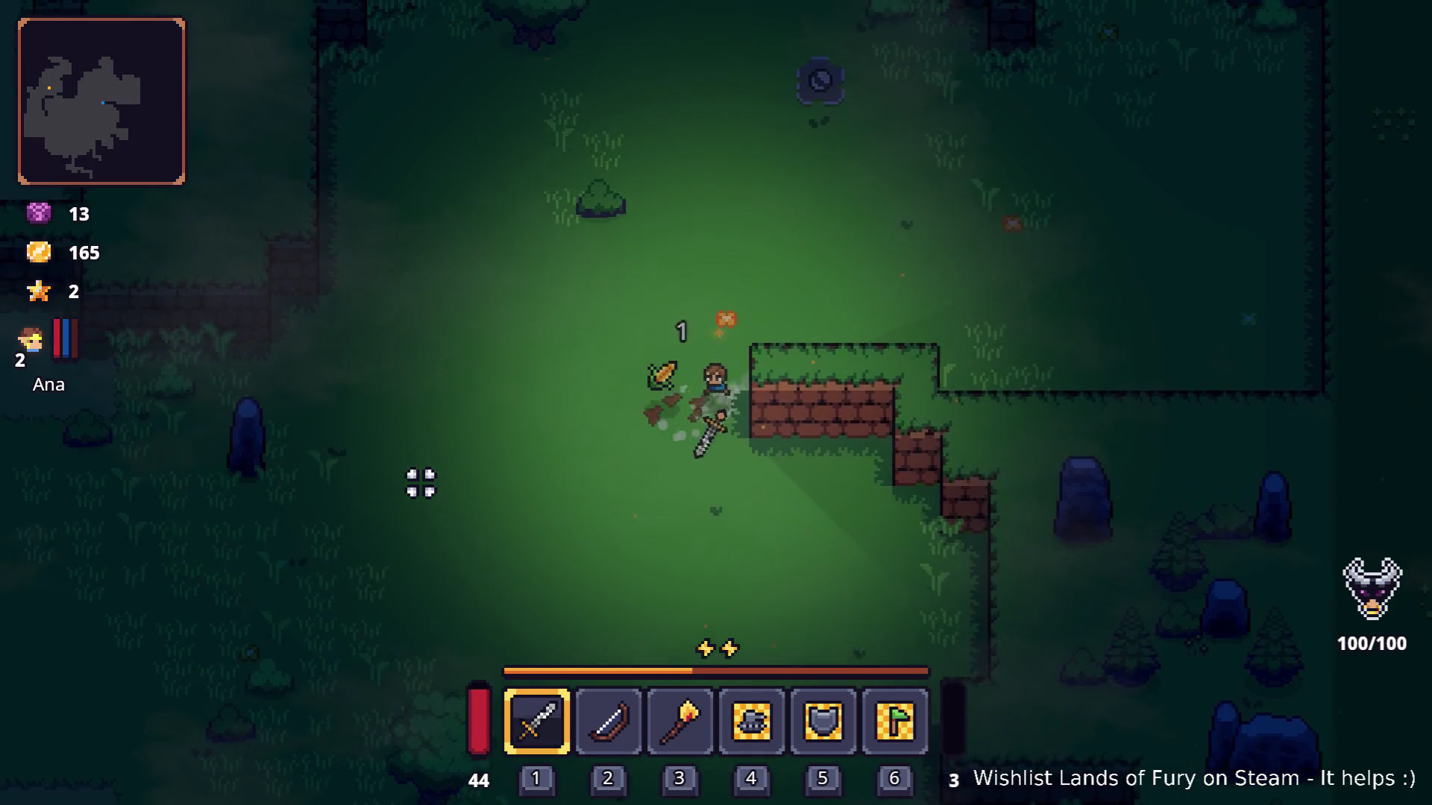
Break the grey stone open into Dyno Ore, then dash west.
{"action": "key", "text": "s"}
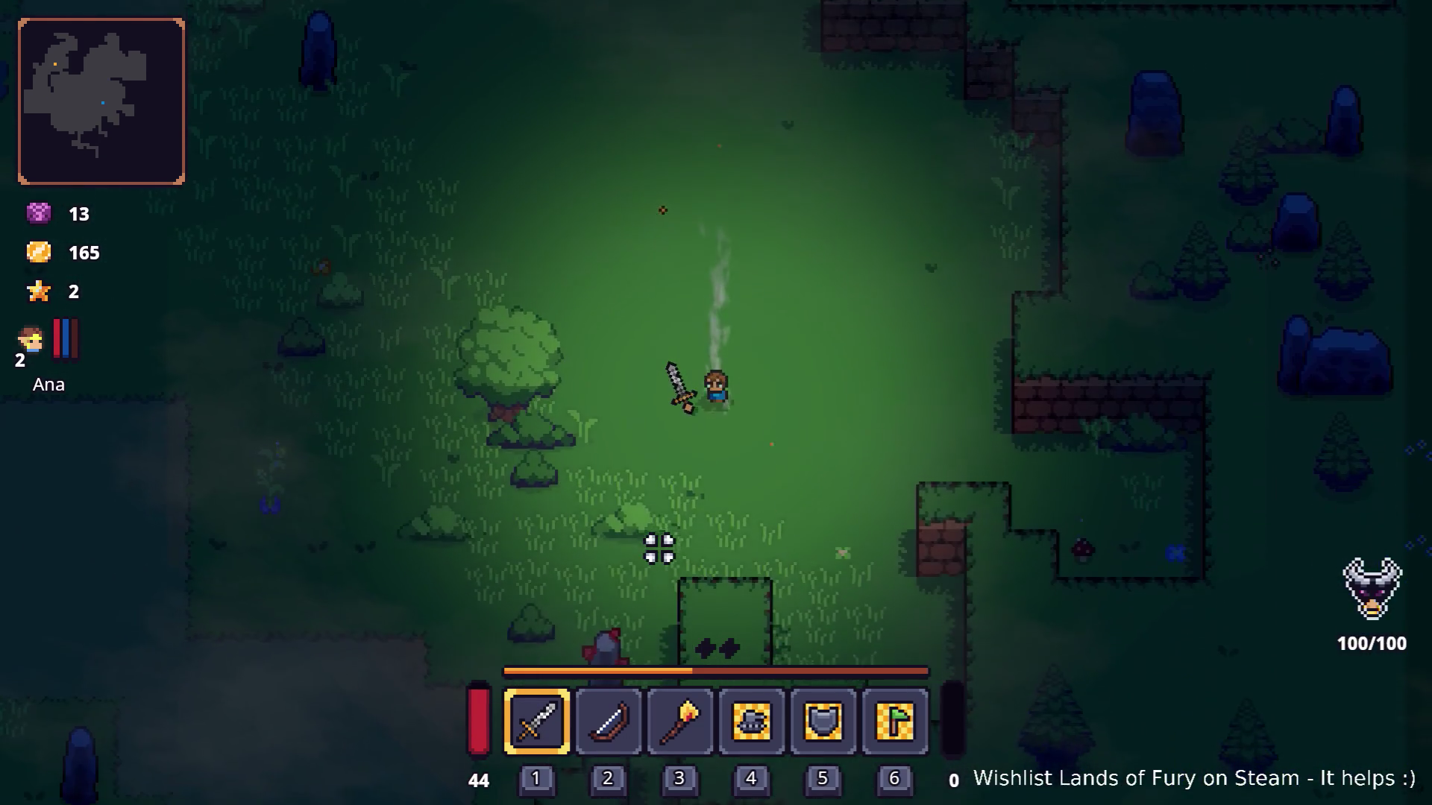
{"action": "key", "text": "s"}
{"action": "key", "text": "a"}
{"action": "left_click", "coordinate": [618, 596]}
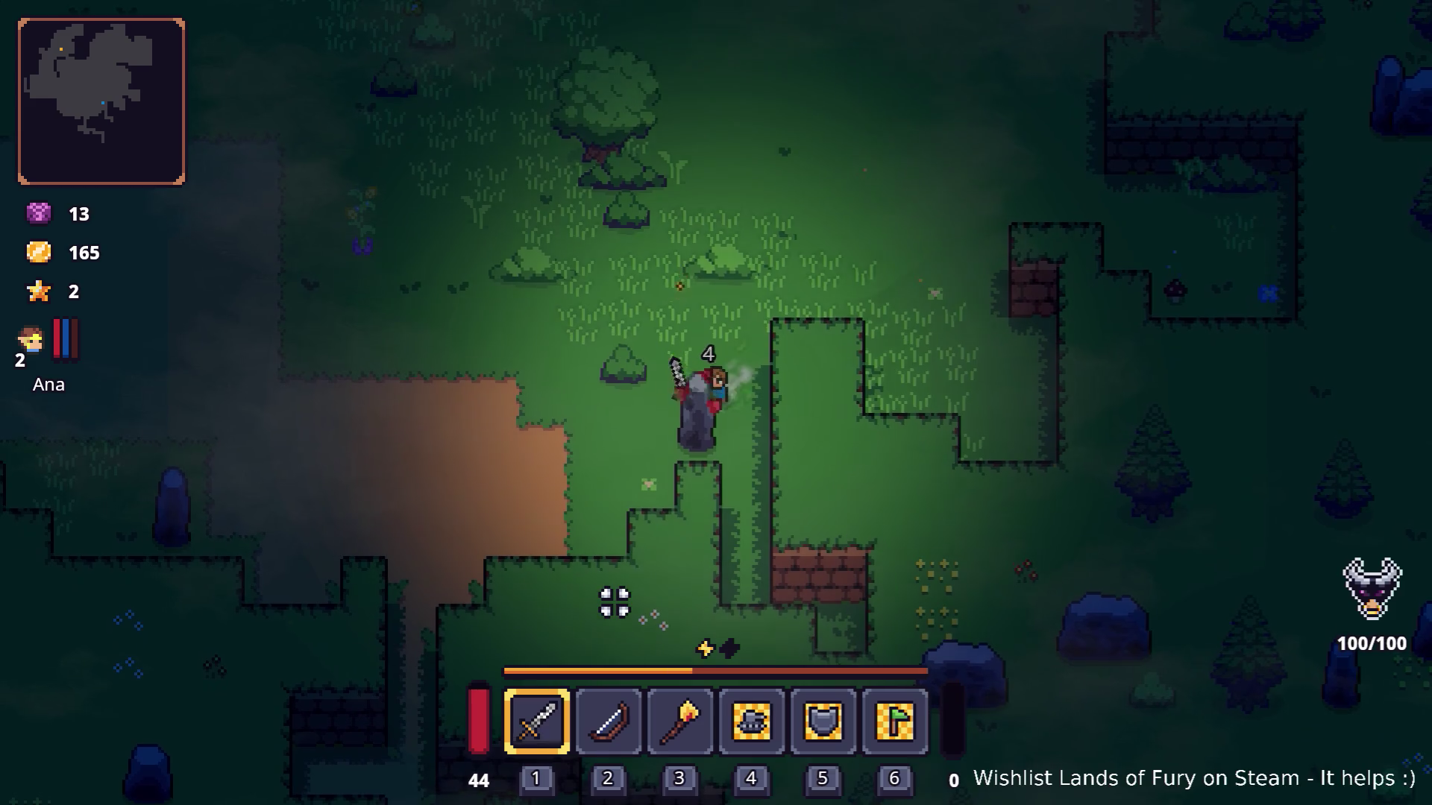
{"action": "left_click", "coordinate": [607, 596]}
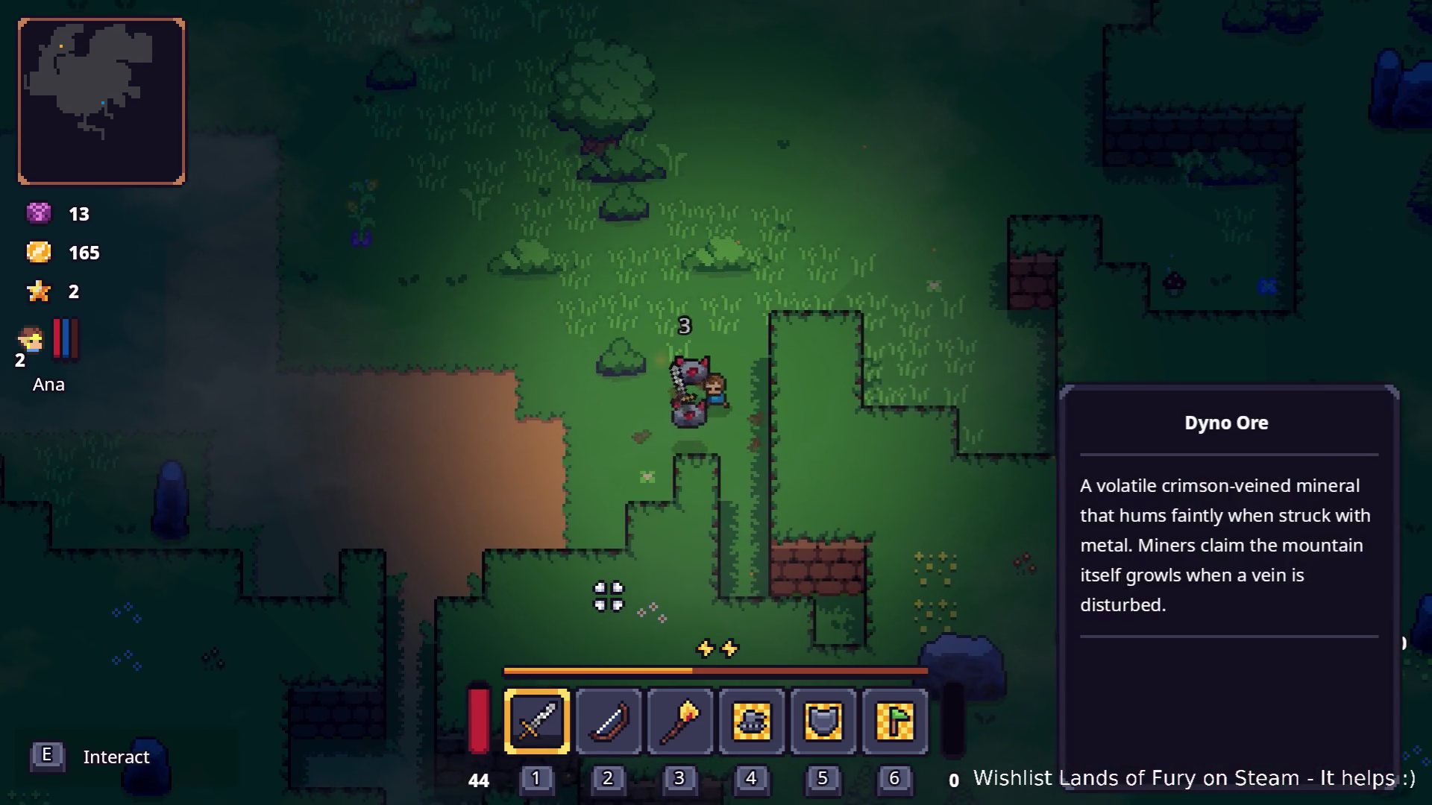
{"action": "key", "text": "a"}
{"action": "key", "text": "space"}
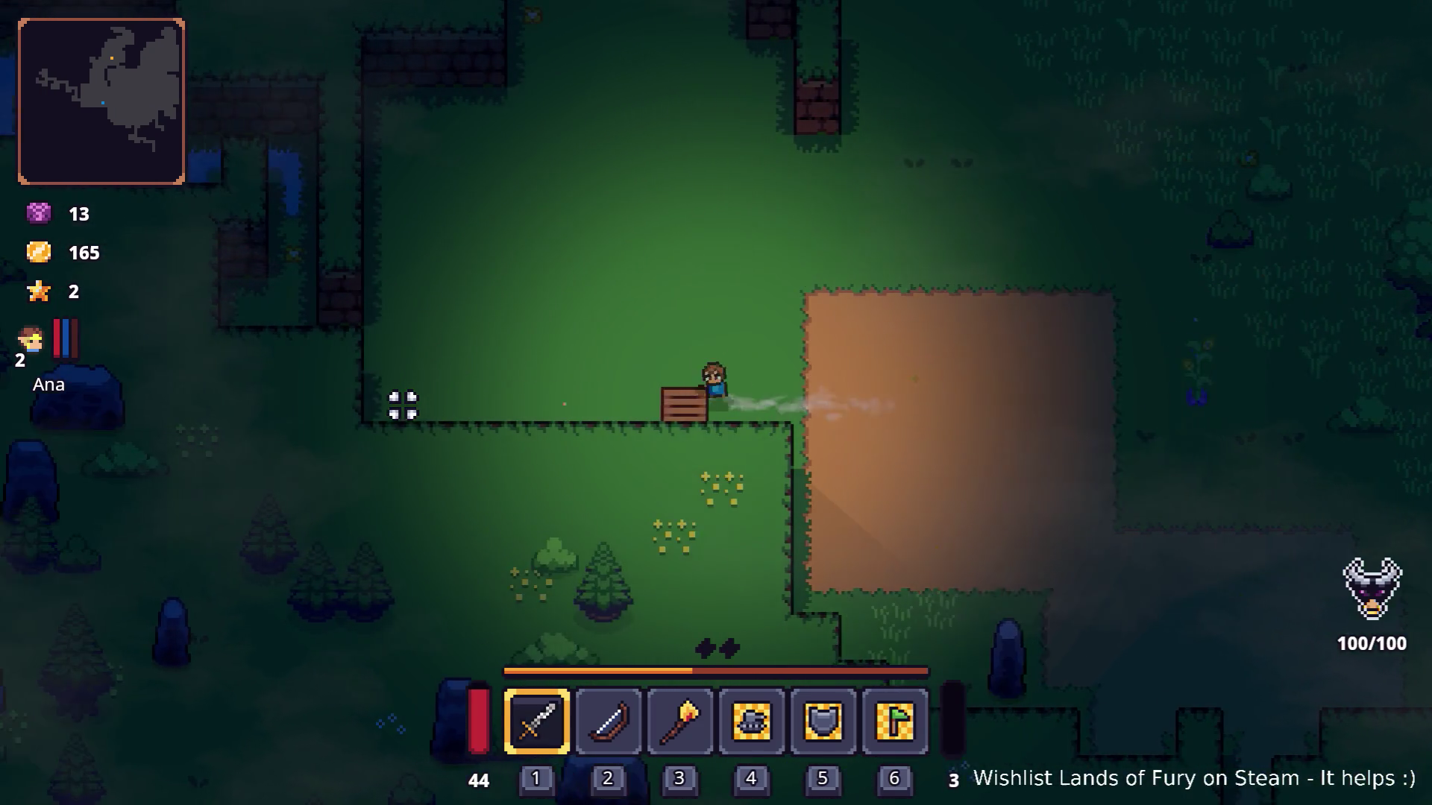
Walk north up the dirt path, then dash west.
{"action": "key", "text": "w"}
{"action": "key", "text": "a"}
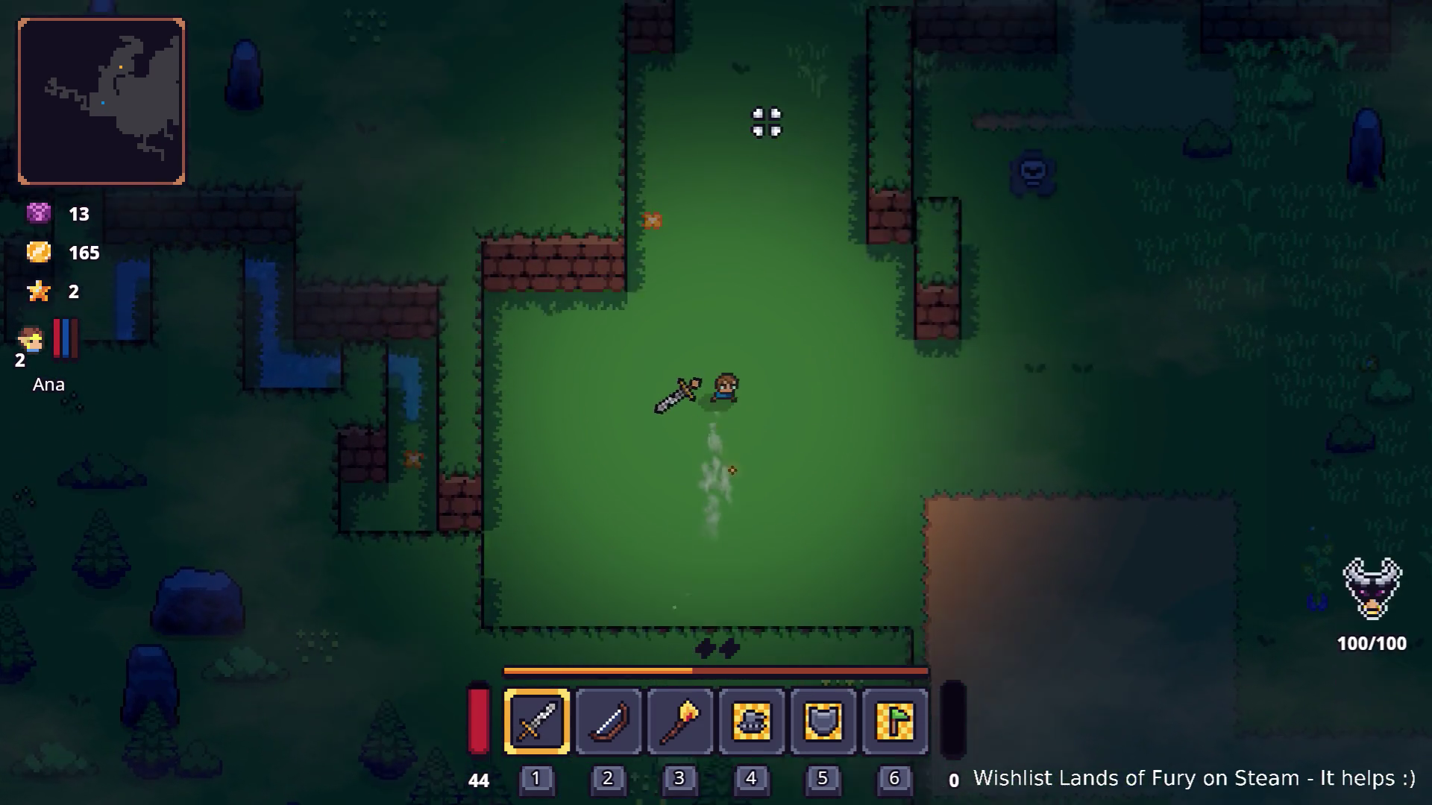
{"action": "key", "text": "w"}
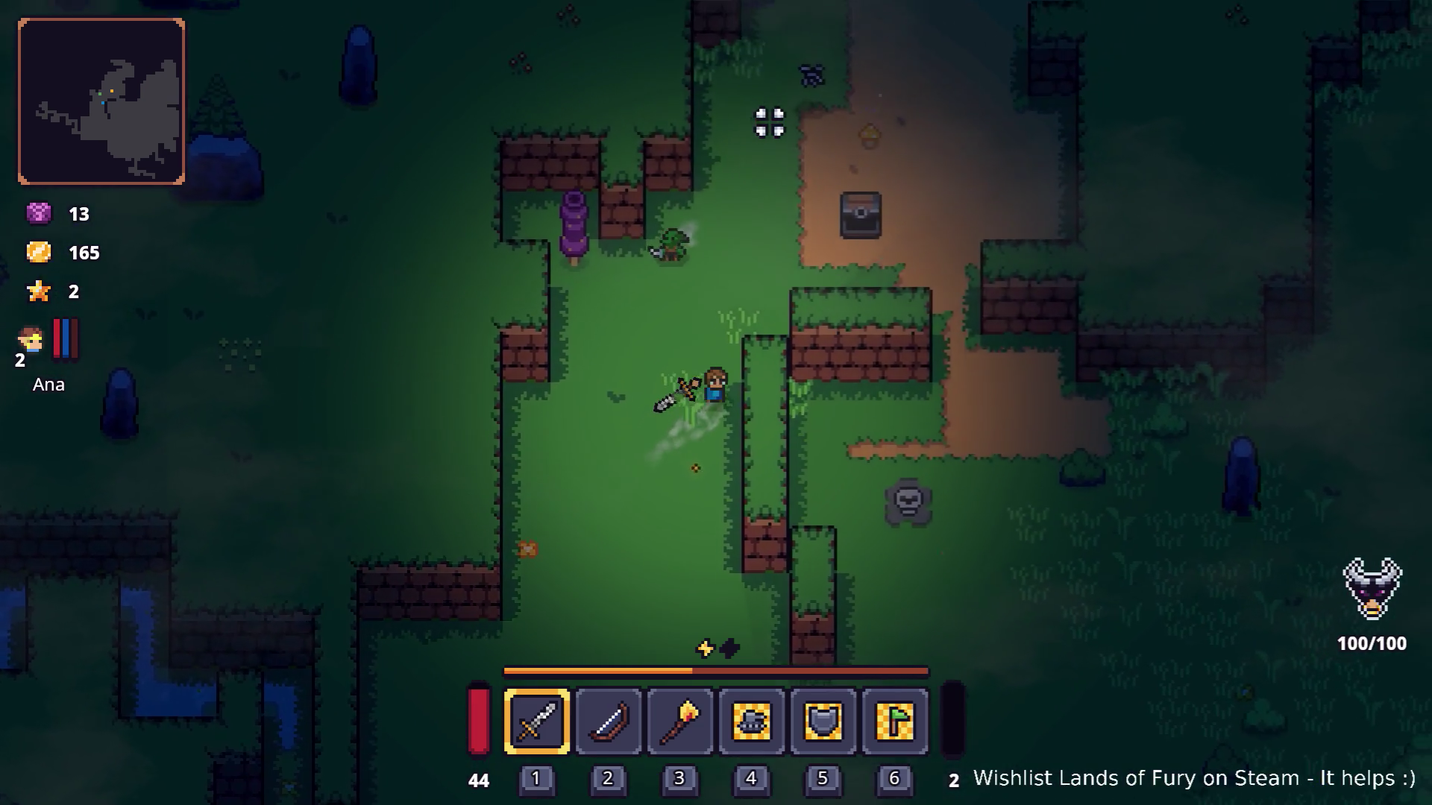
{"action": "key", "text": "w"}
{"action": "key", "text": "d"}
{"action": "key", "text": "w"}
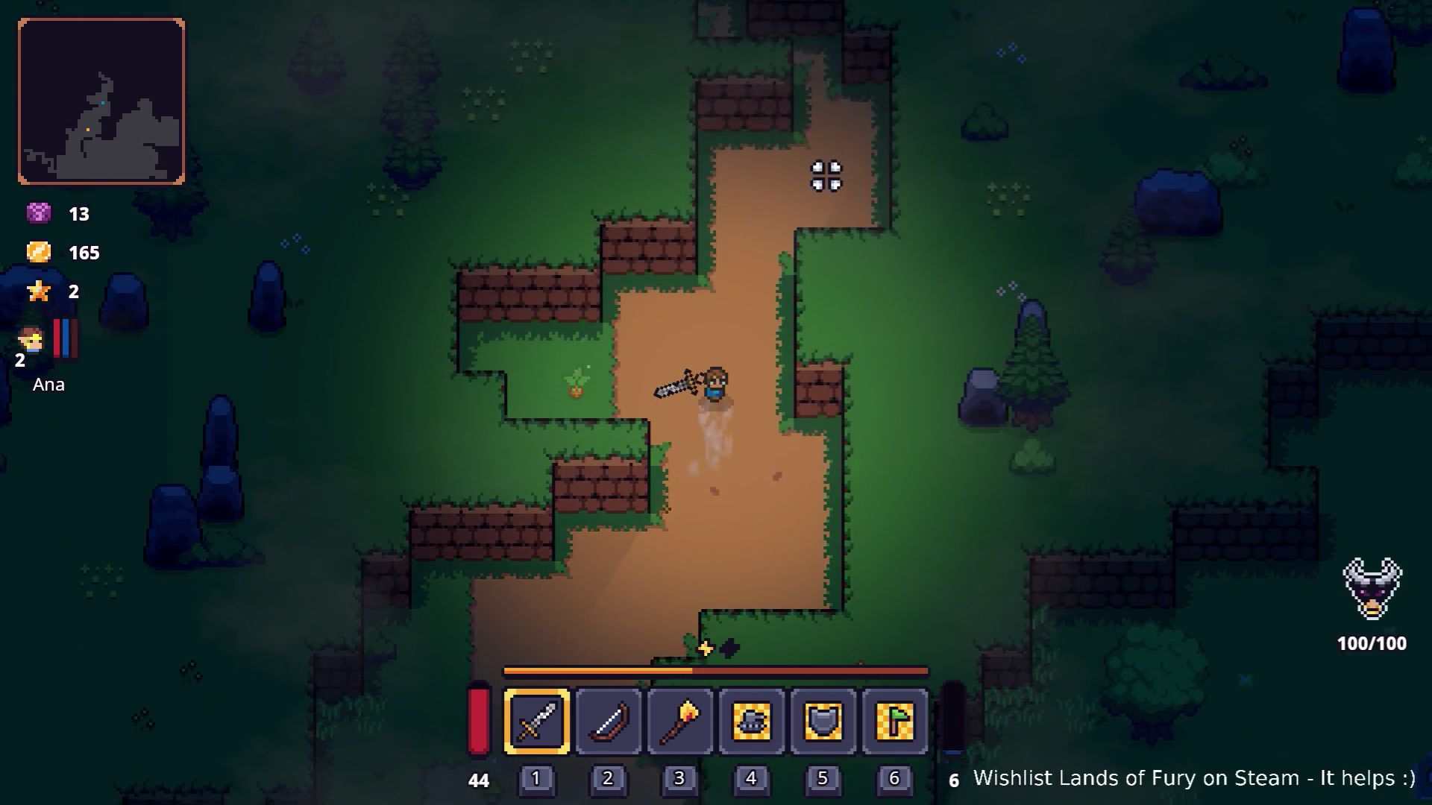
{"action": "key", "text": "w"}
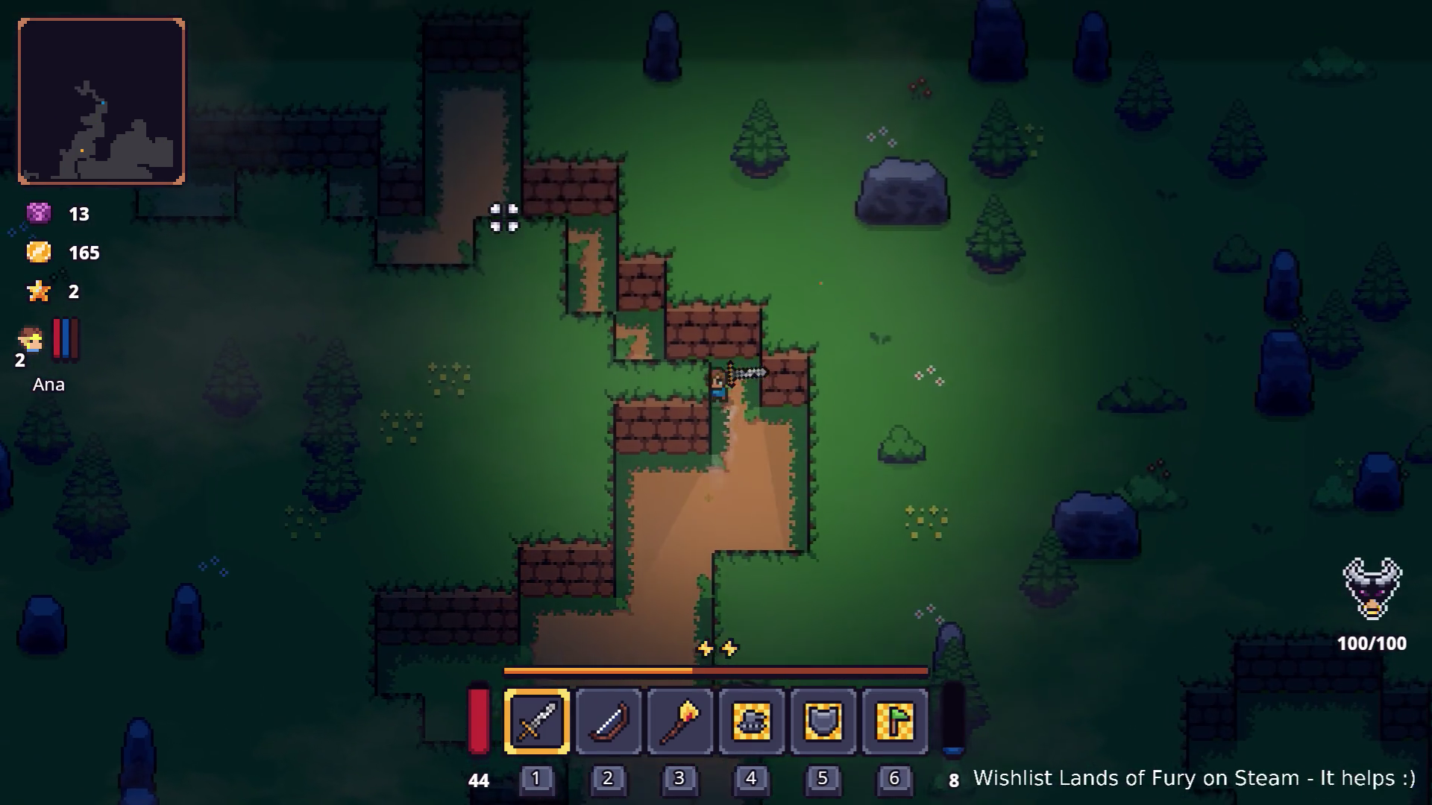
{"action": "key", "text": "w"}
{"action": "key", "text": "a"}
{"action": "key", "text": "a"}
{"action": "key", "text": "space"}
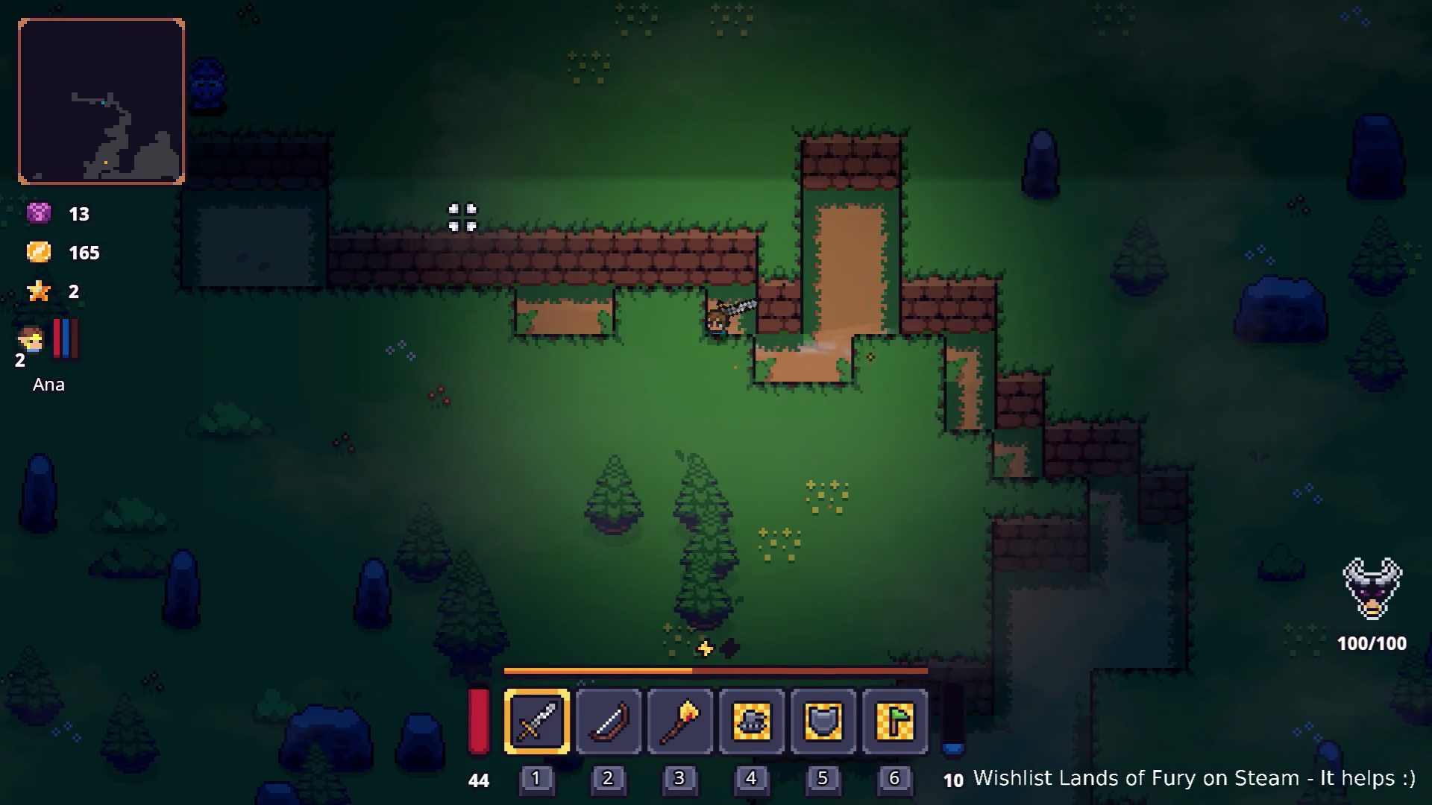
Walk back south-east, then west to pick up the carrot.
{"action": "key", "text": "d"}
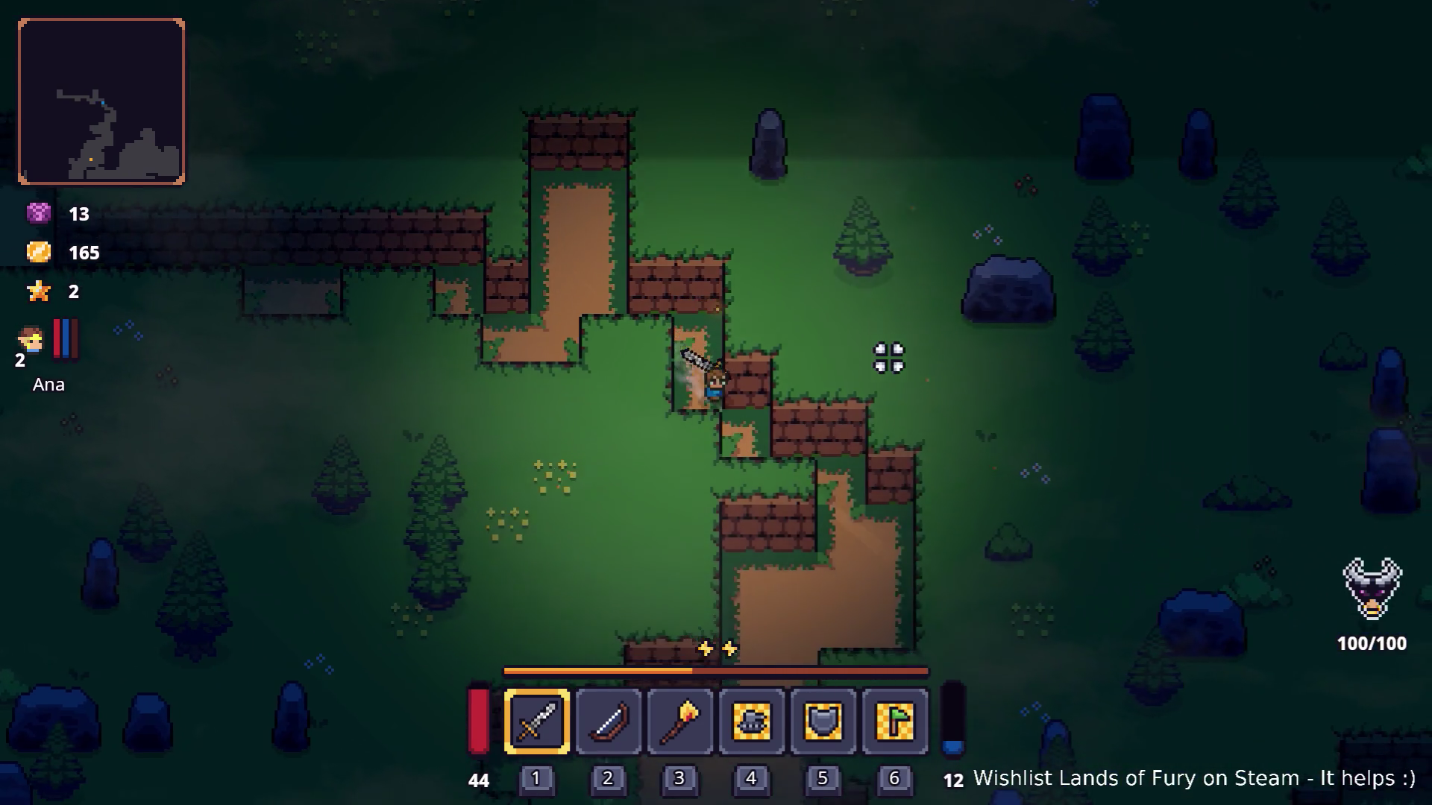
{"action": "key", "text": "s"}
{"action": "key", "text": "d"}
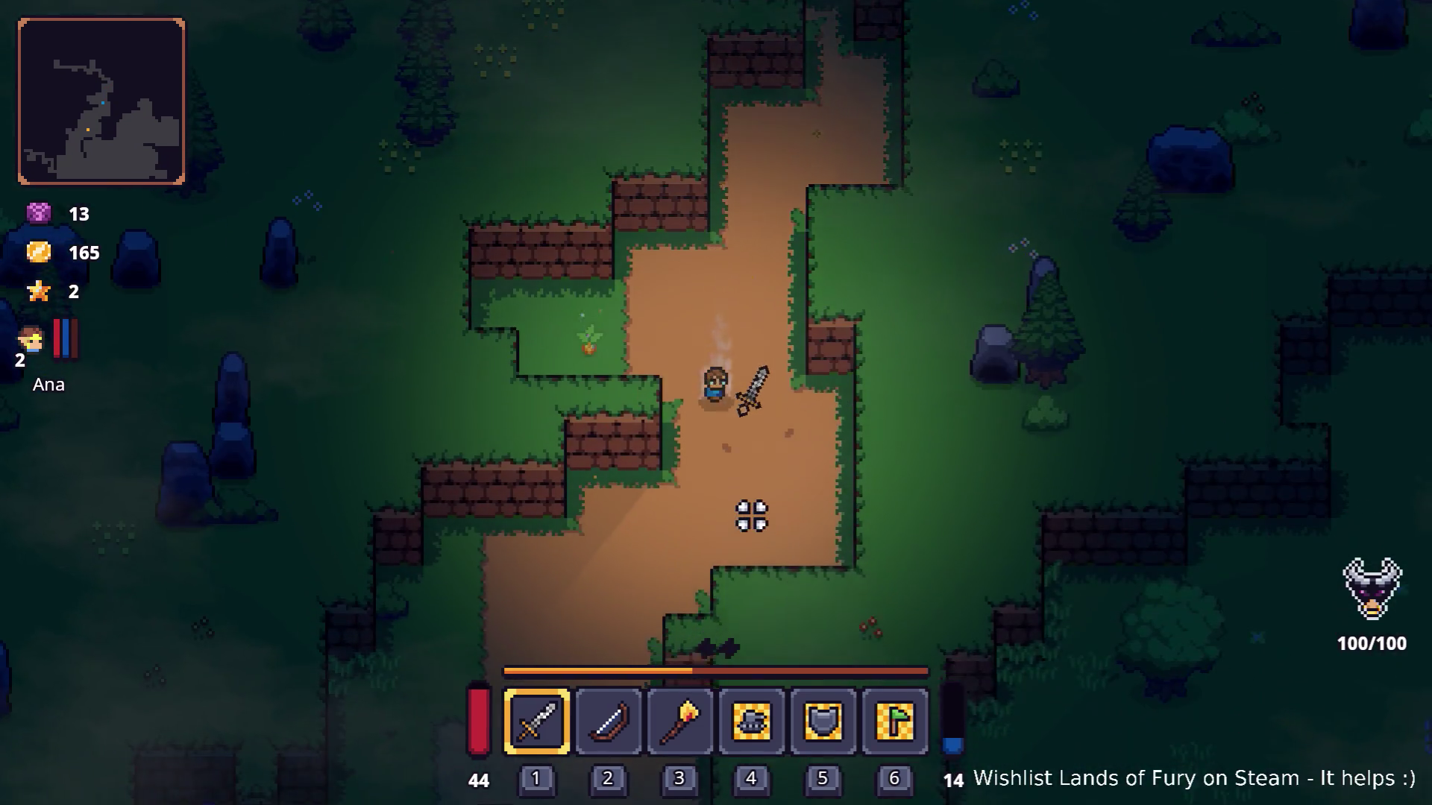
{"action": "key", "text": "a"}
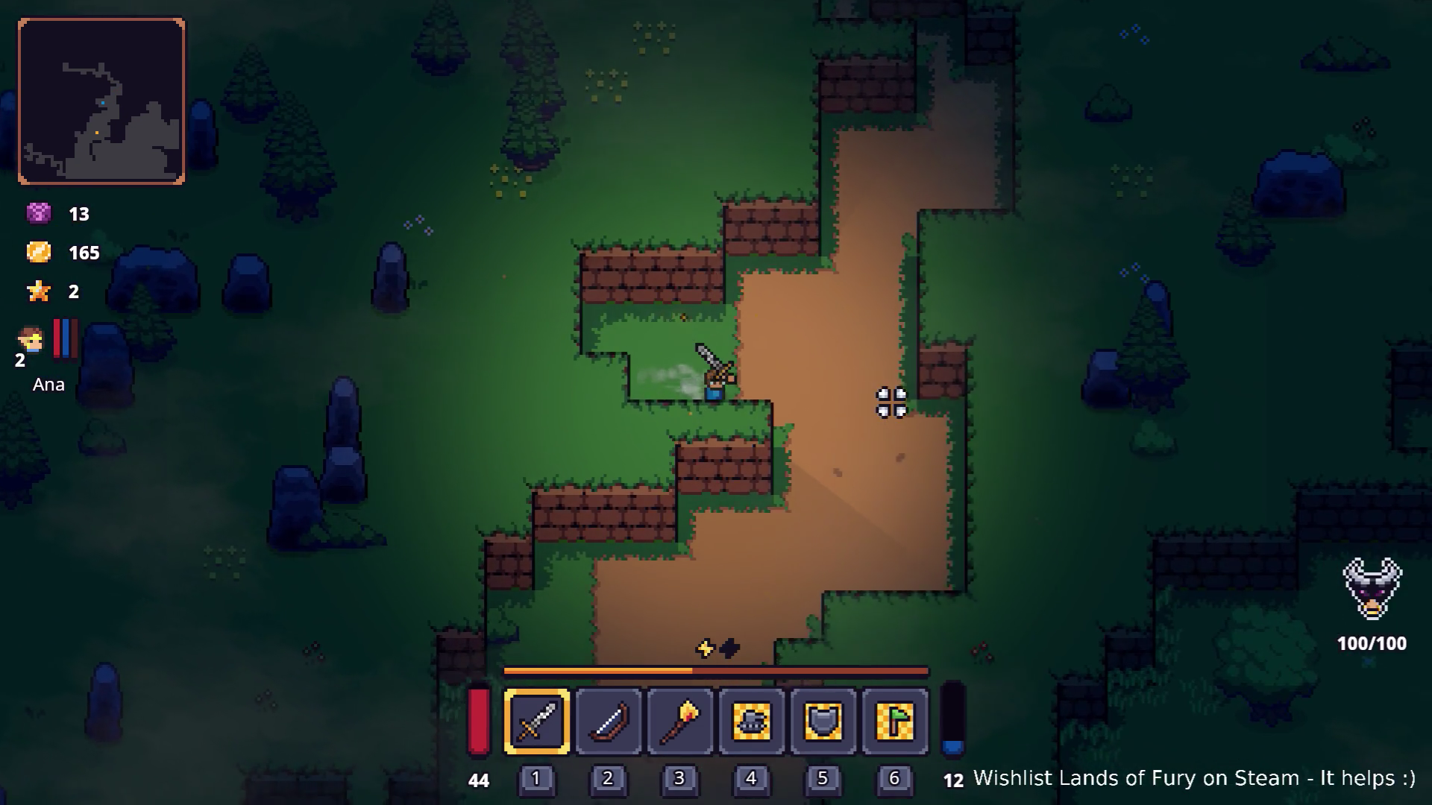
{"action": "key", "text": "s"}
{"action": "key", "text": "a"}
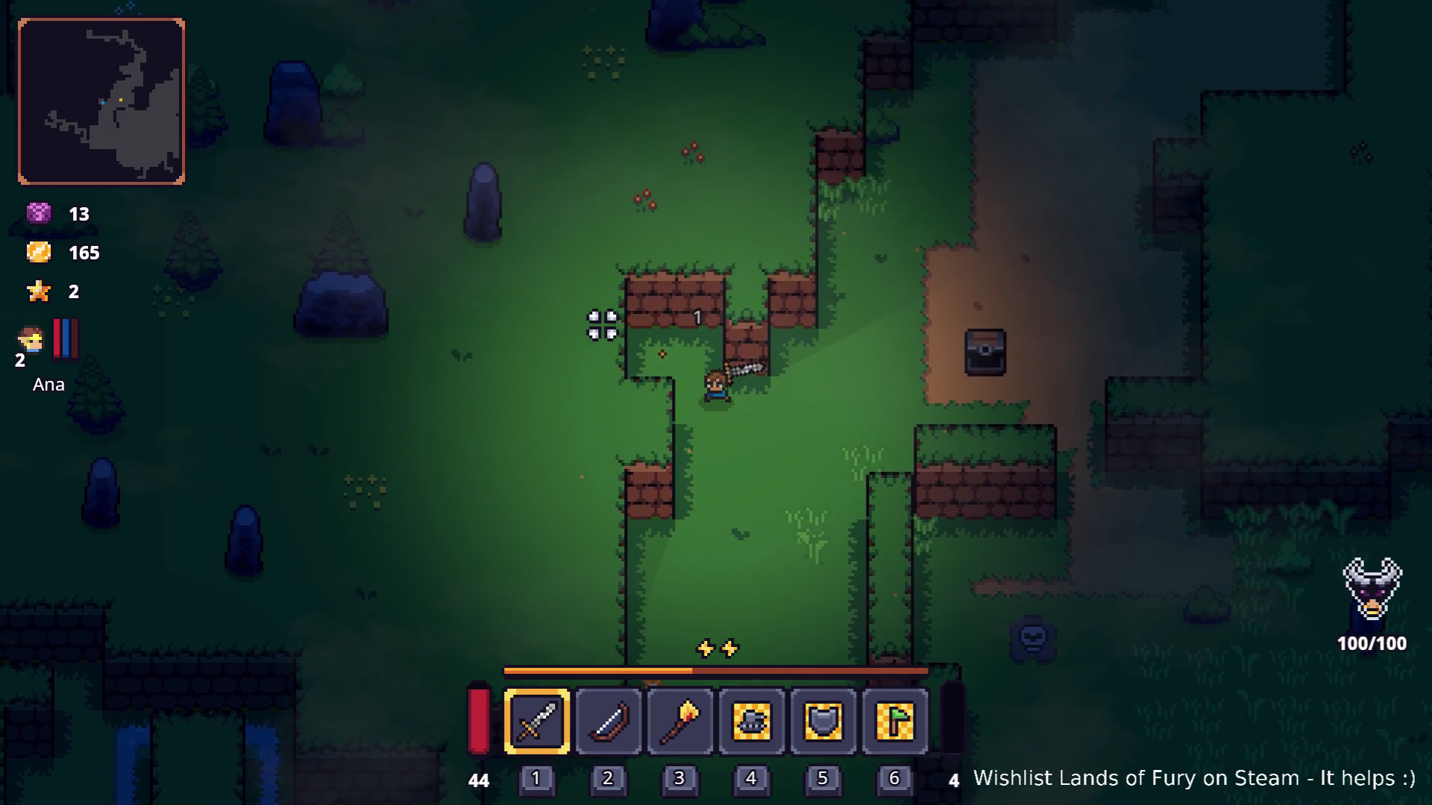
Dash south and travel north-west up the narrow corridor past the goblin.
{"action": "key", "text": "s"}
{"action": "key", "text": "space"}
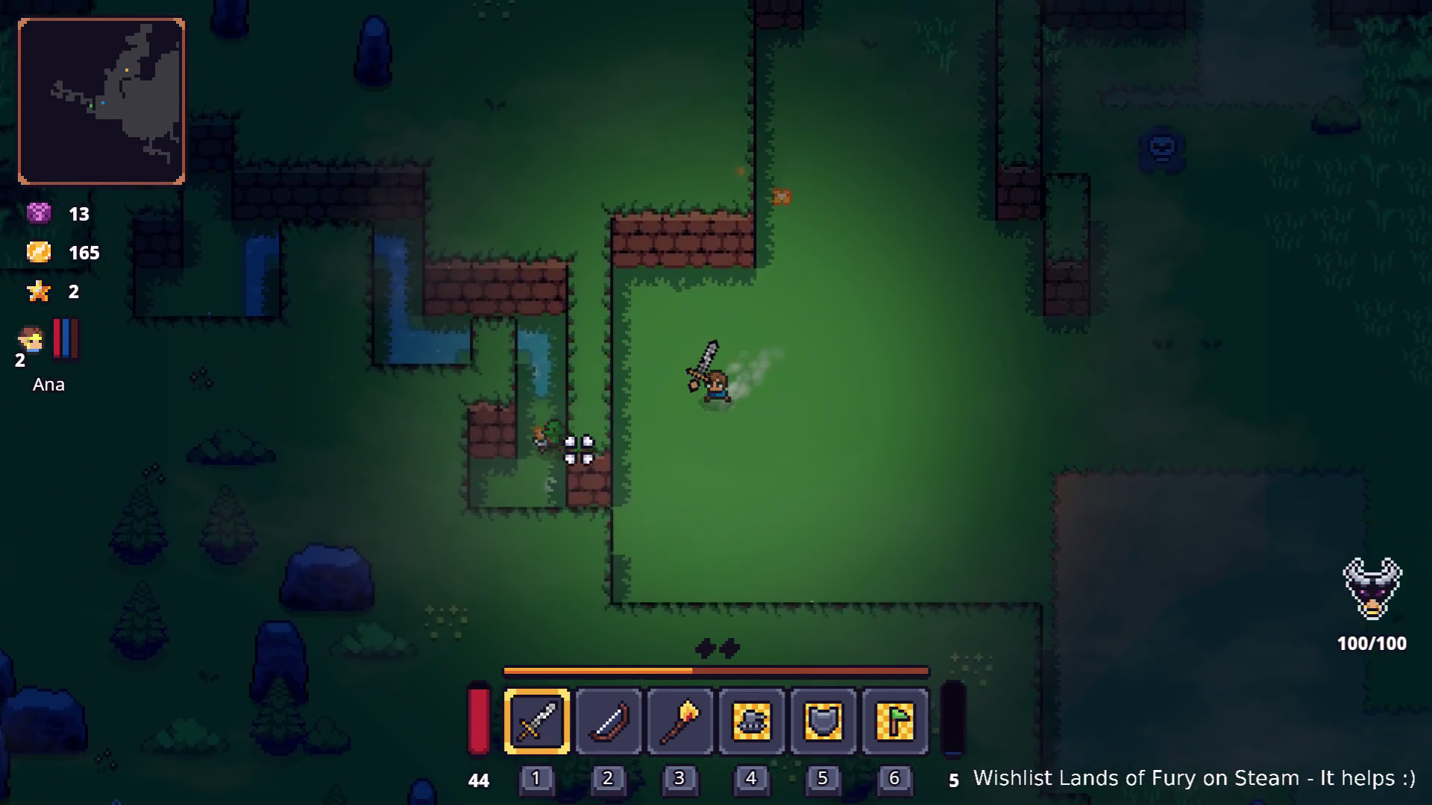
{"action": "key", "text": "a"}
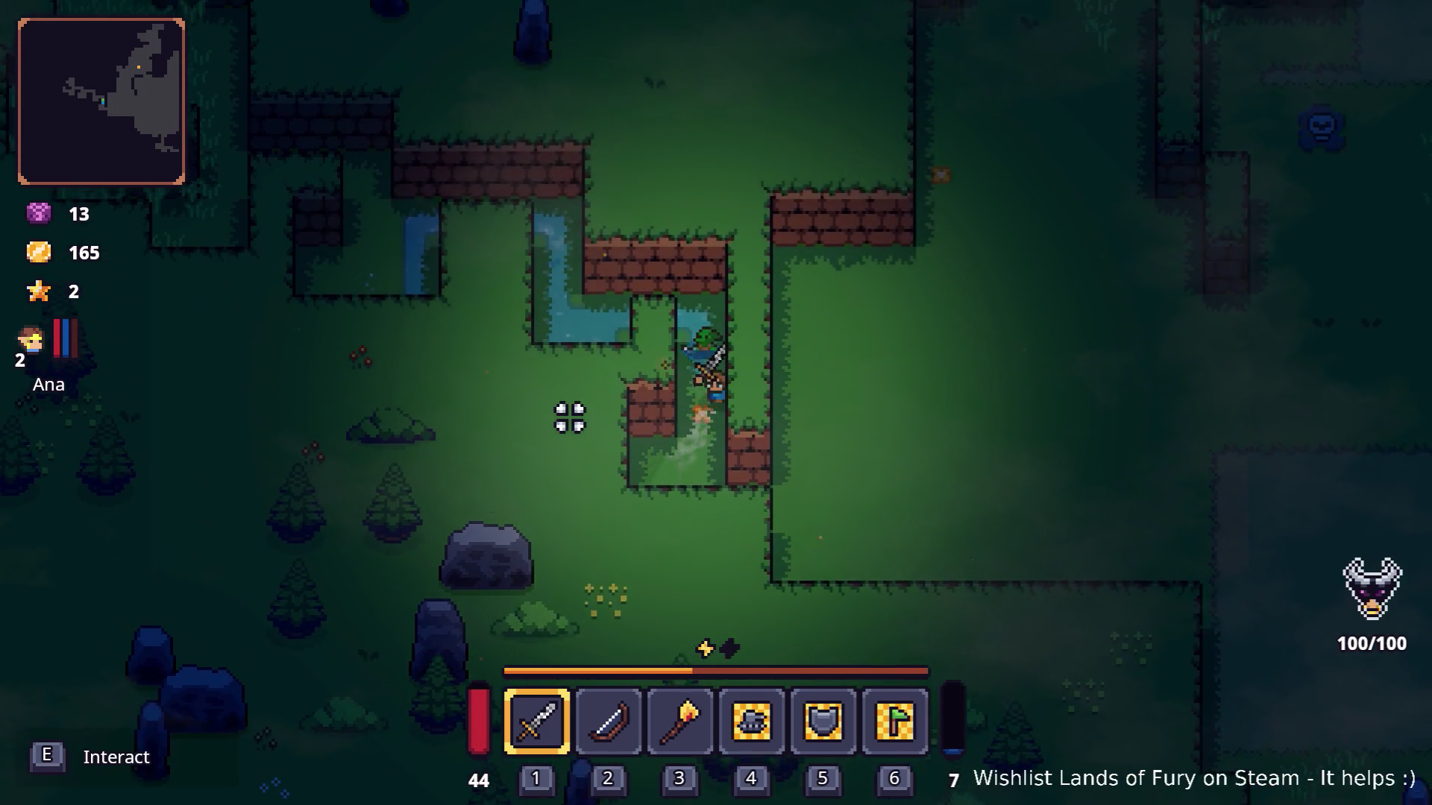
{"action": "key", "text": "w"}
{"action": "key", "text": "a"}
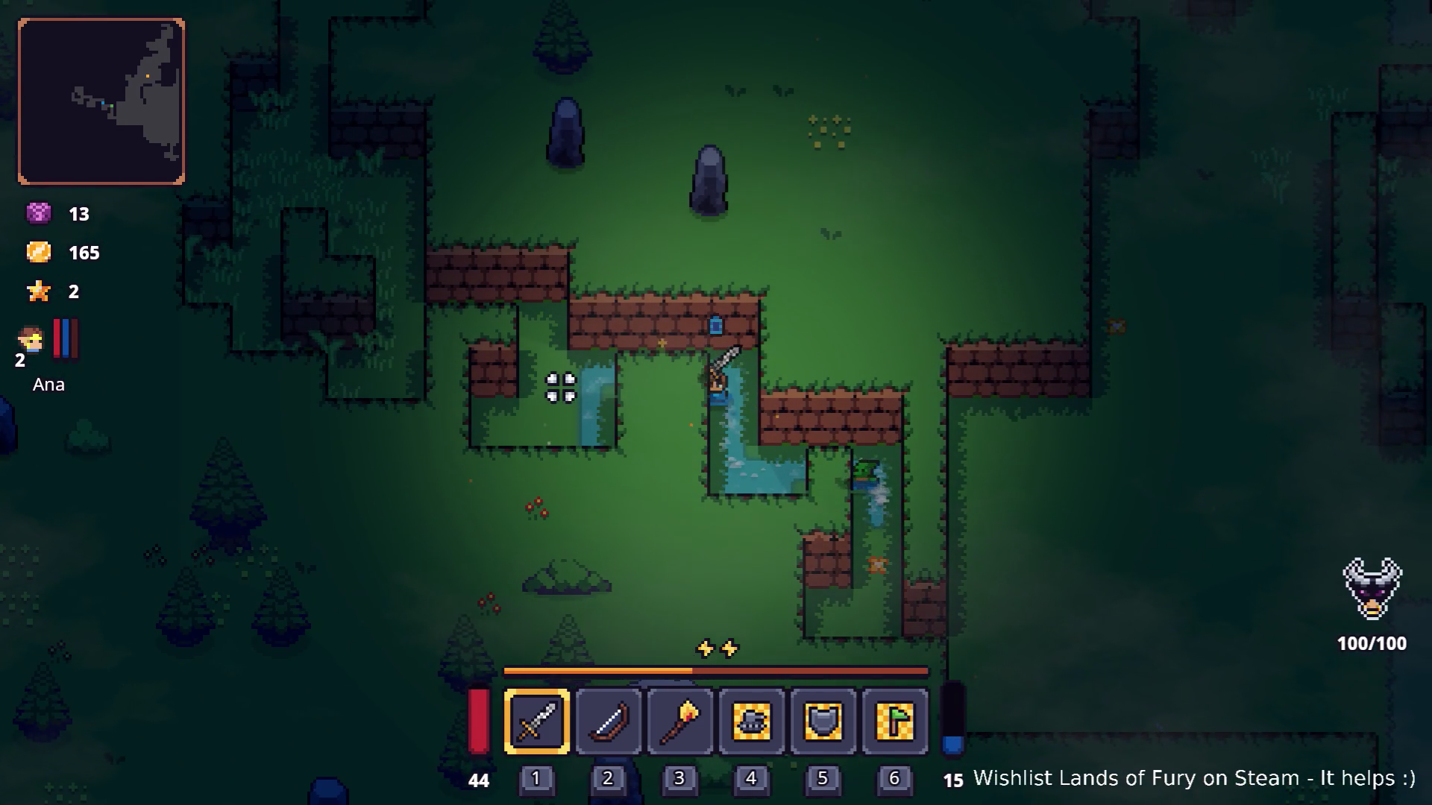
{"action": "key", "text": "w"}
{"action": "key", "text": "a"}
{"action": "key", "text": "space"}
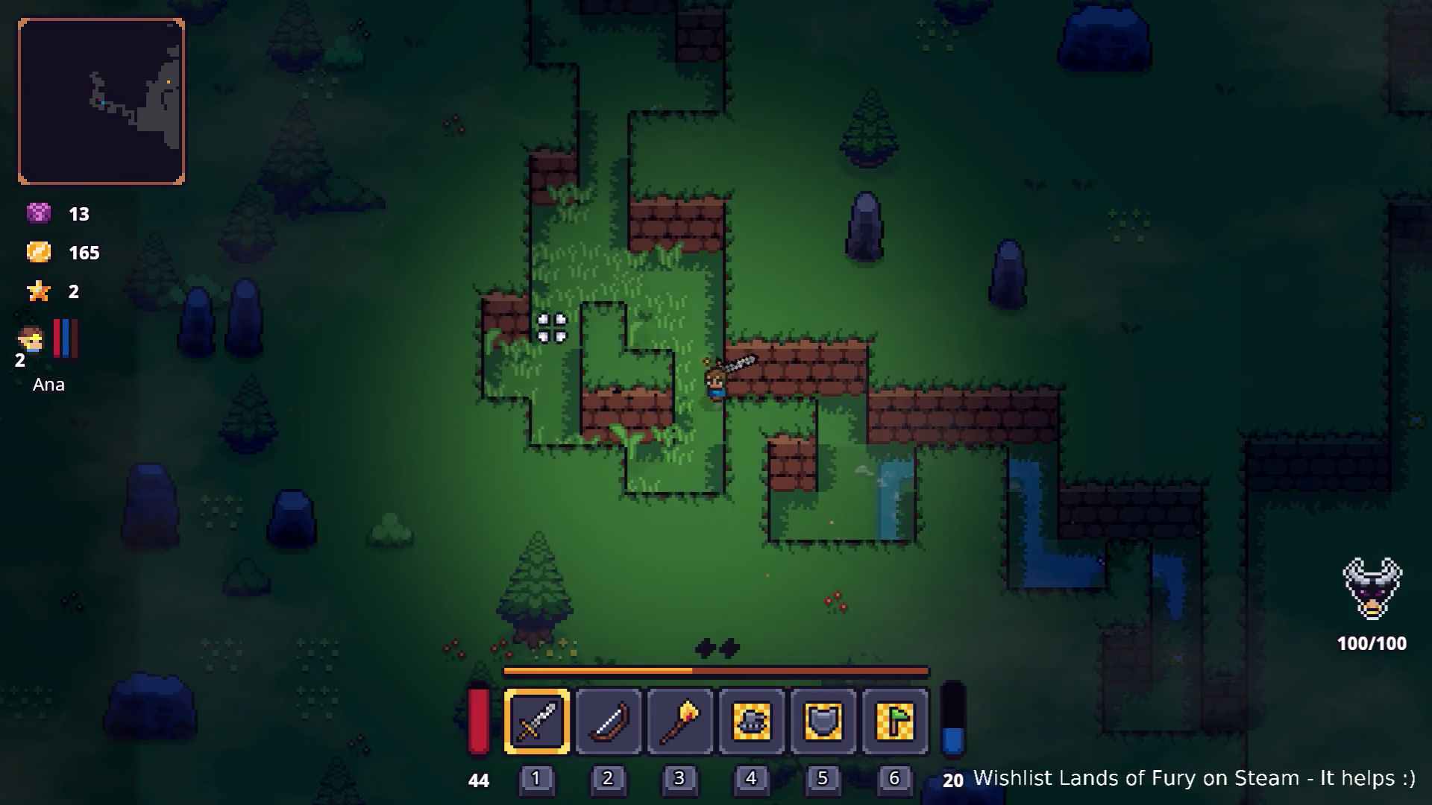
Continue north-west through the grass with a dash, then turn east.
{"action": "key", "text": "w"}
{"action": "key", "text": "a"}
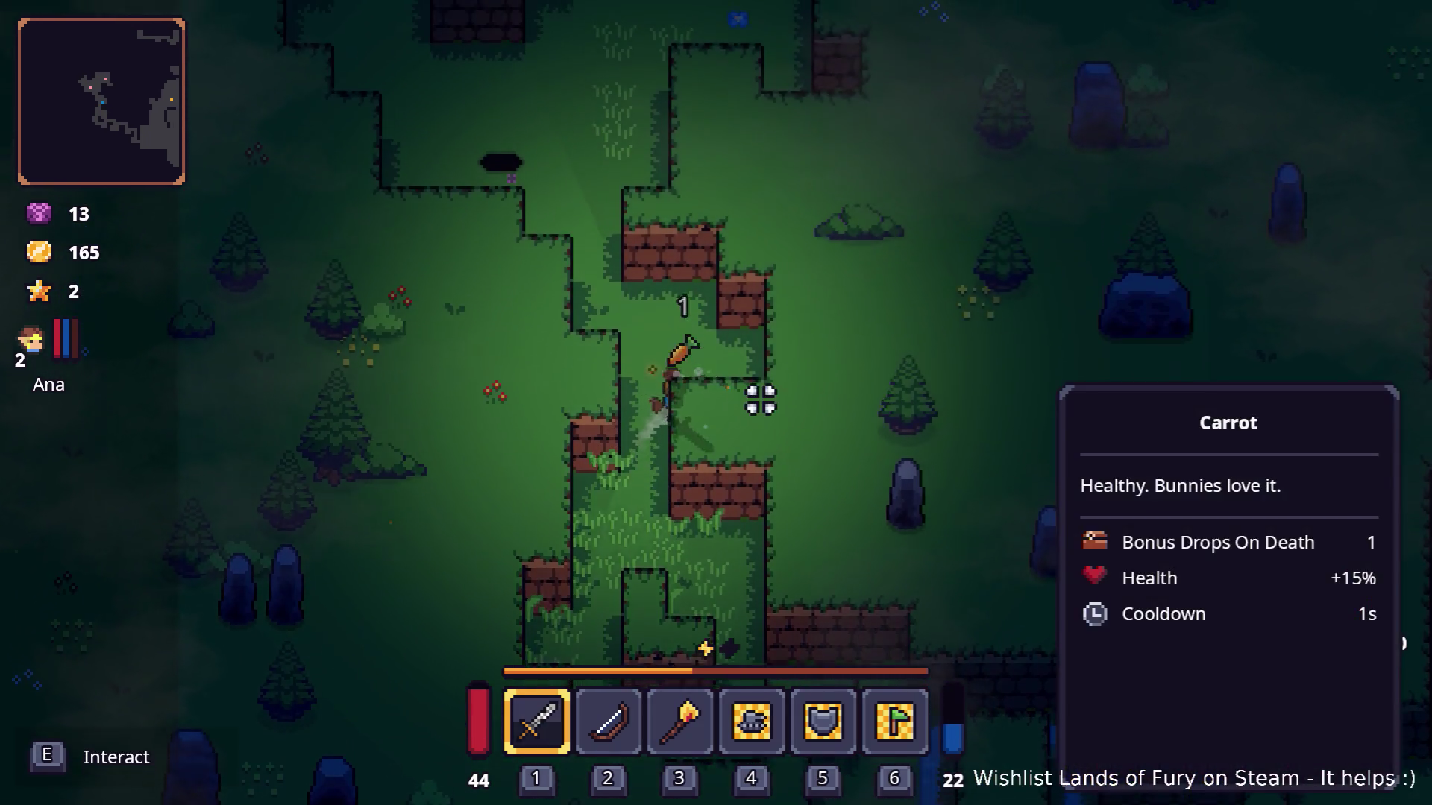
{"action": "key", "text": "w"}
{"action": "key", "text": "space"}
{"action": "key", "text": "a"}
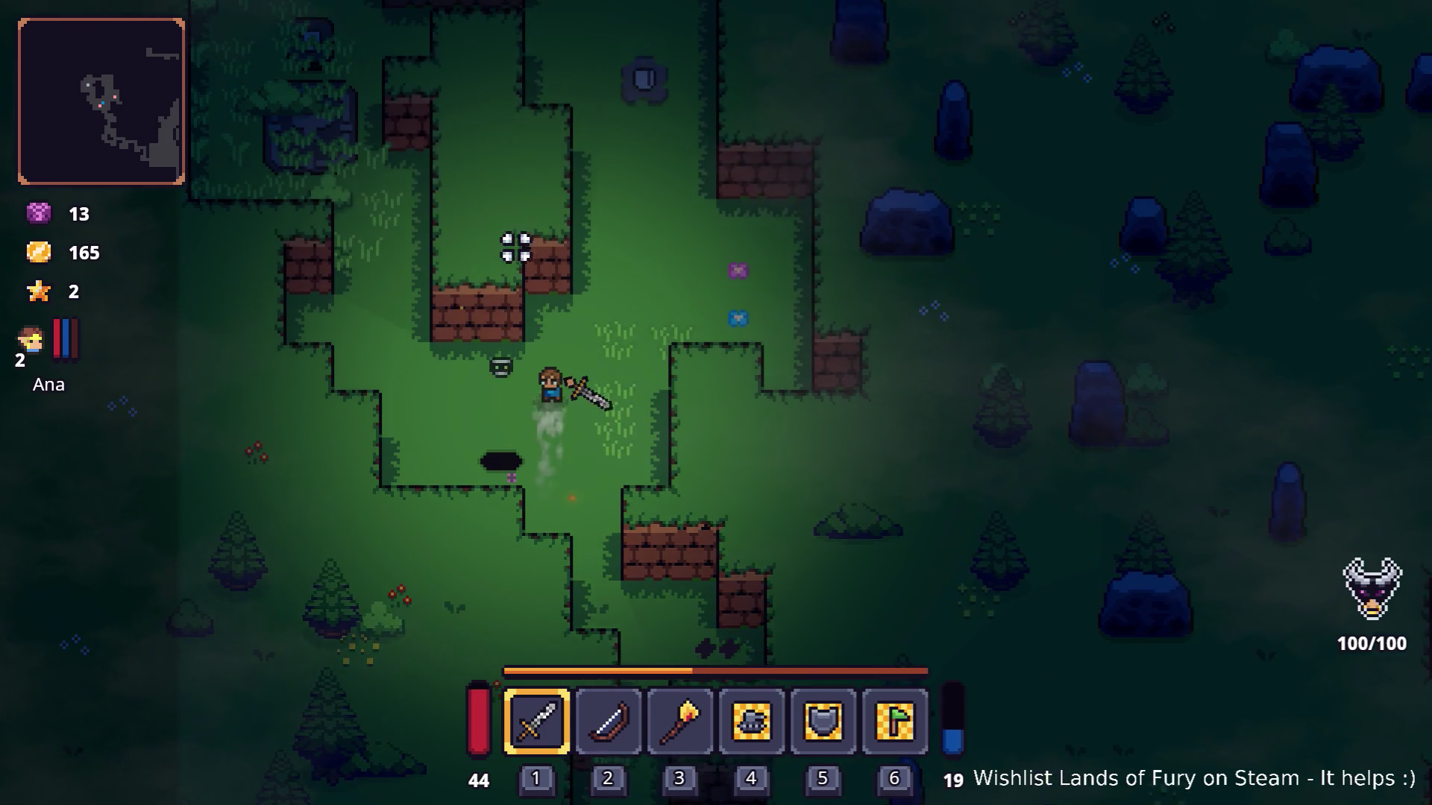
{"action": "key", "text": "w"}
{"action": "key", "text": "d"}
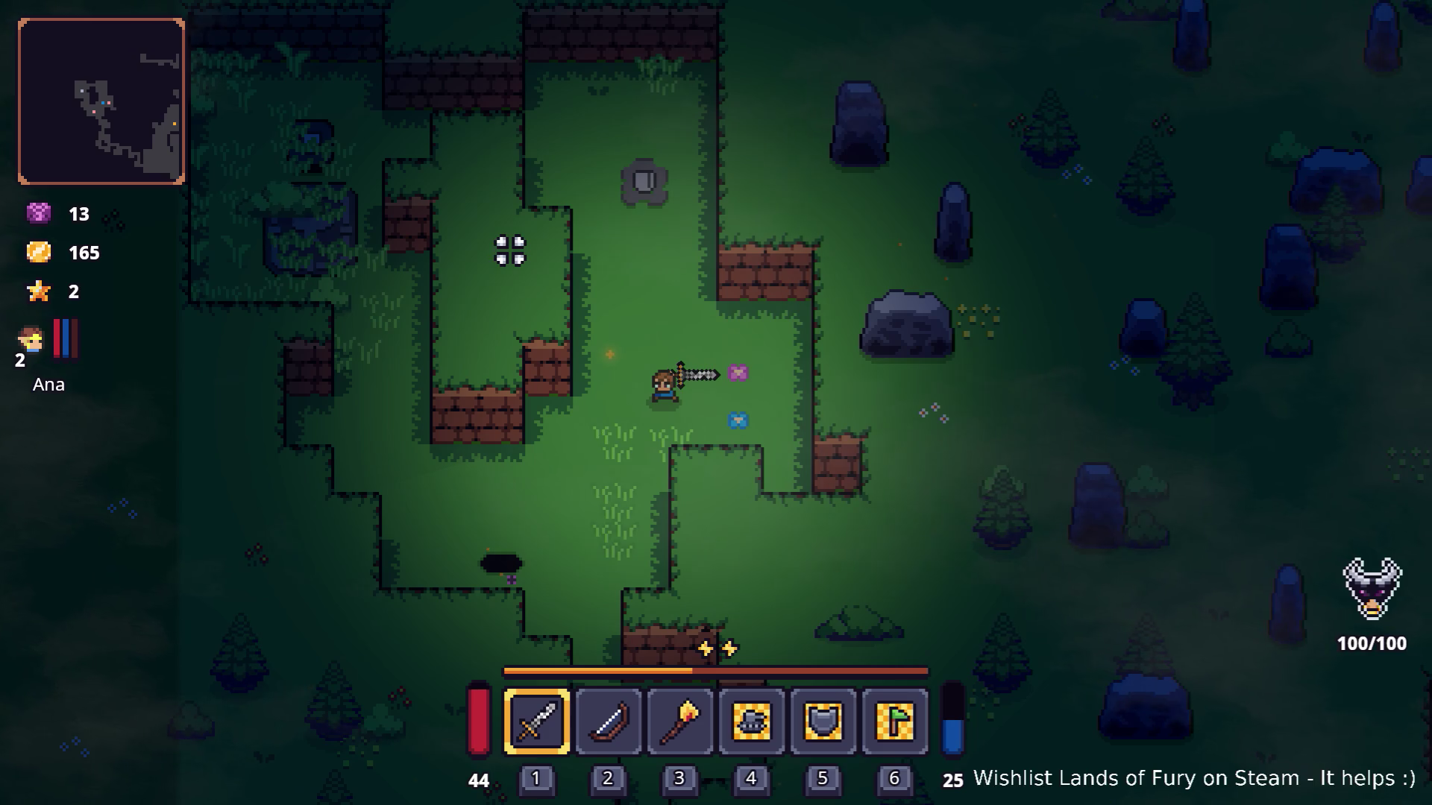
Walk around the area and head north-west toward the ruined stone.
{"action": "key", "text": "s"}
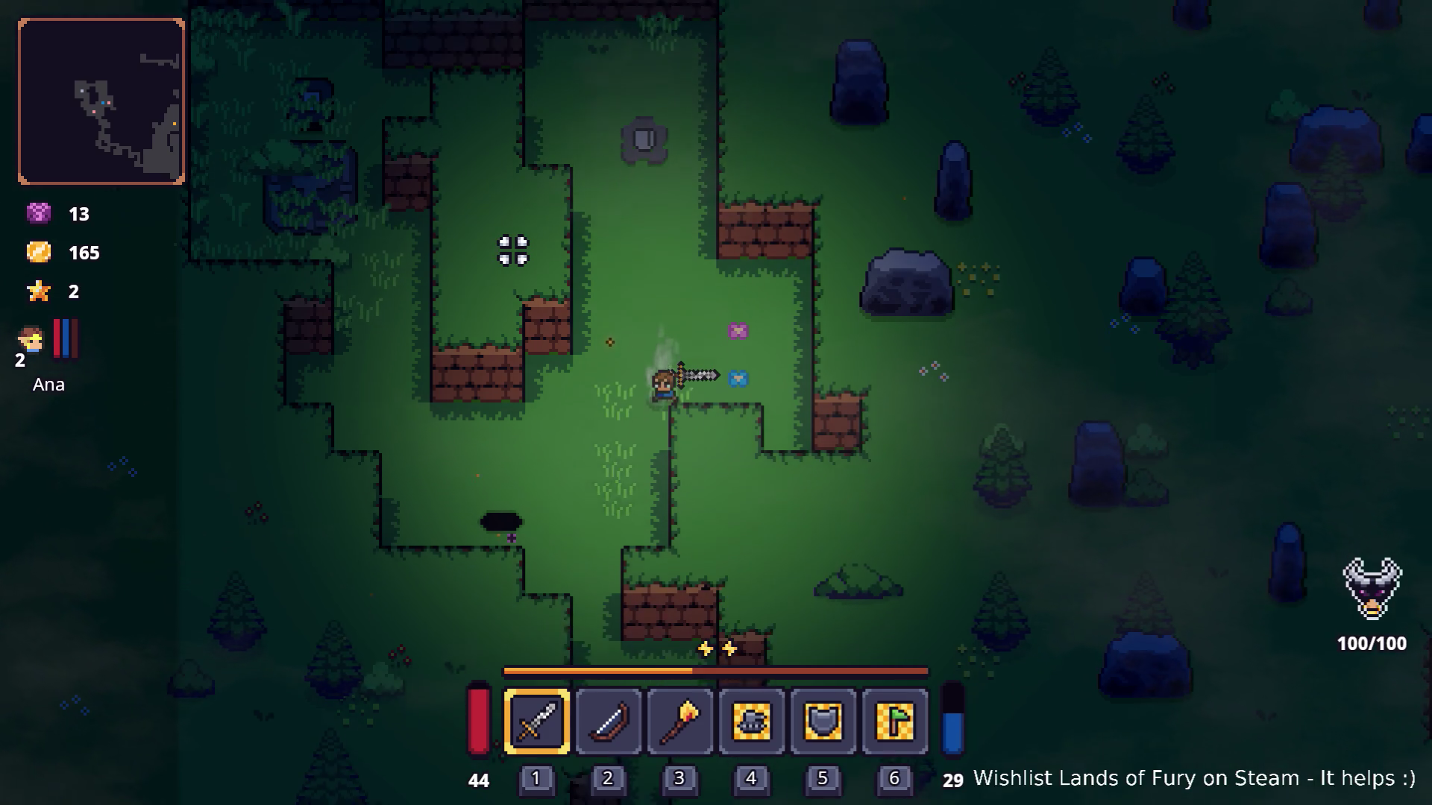
{"action": "key", "text": "a"}
{"action": "key", "text": "w"}
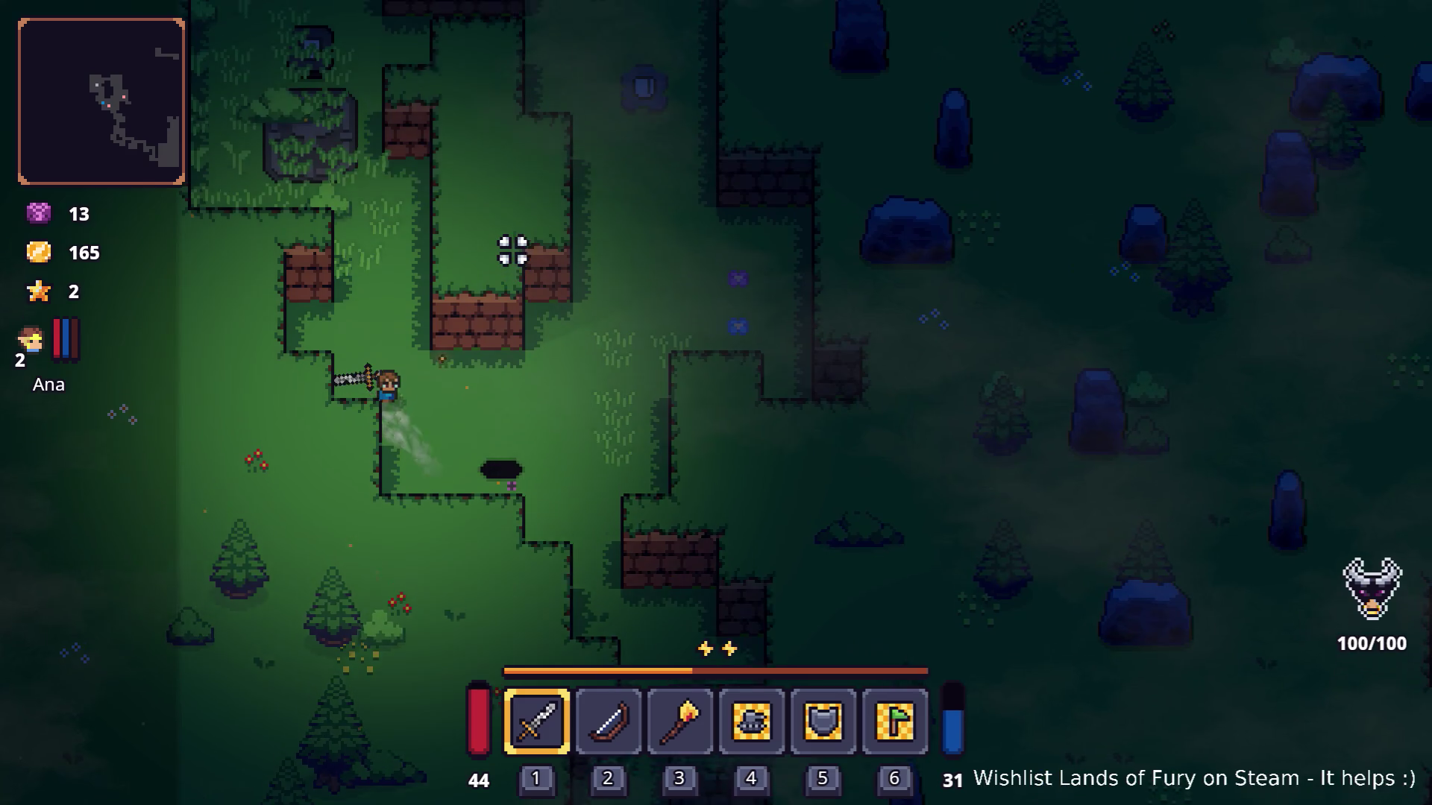
{"action": "key", "text": "s"}
{"action": "key", "text": "d"}
{"action": "key", "text": "a"}
{"action": "key", "text": "w"}
{"action": "key", "text": "w"}
{"action": "key", "text": "a"}
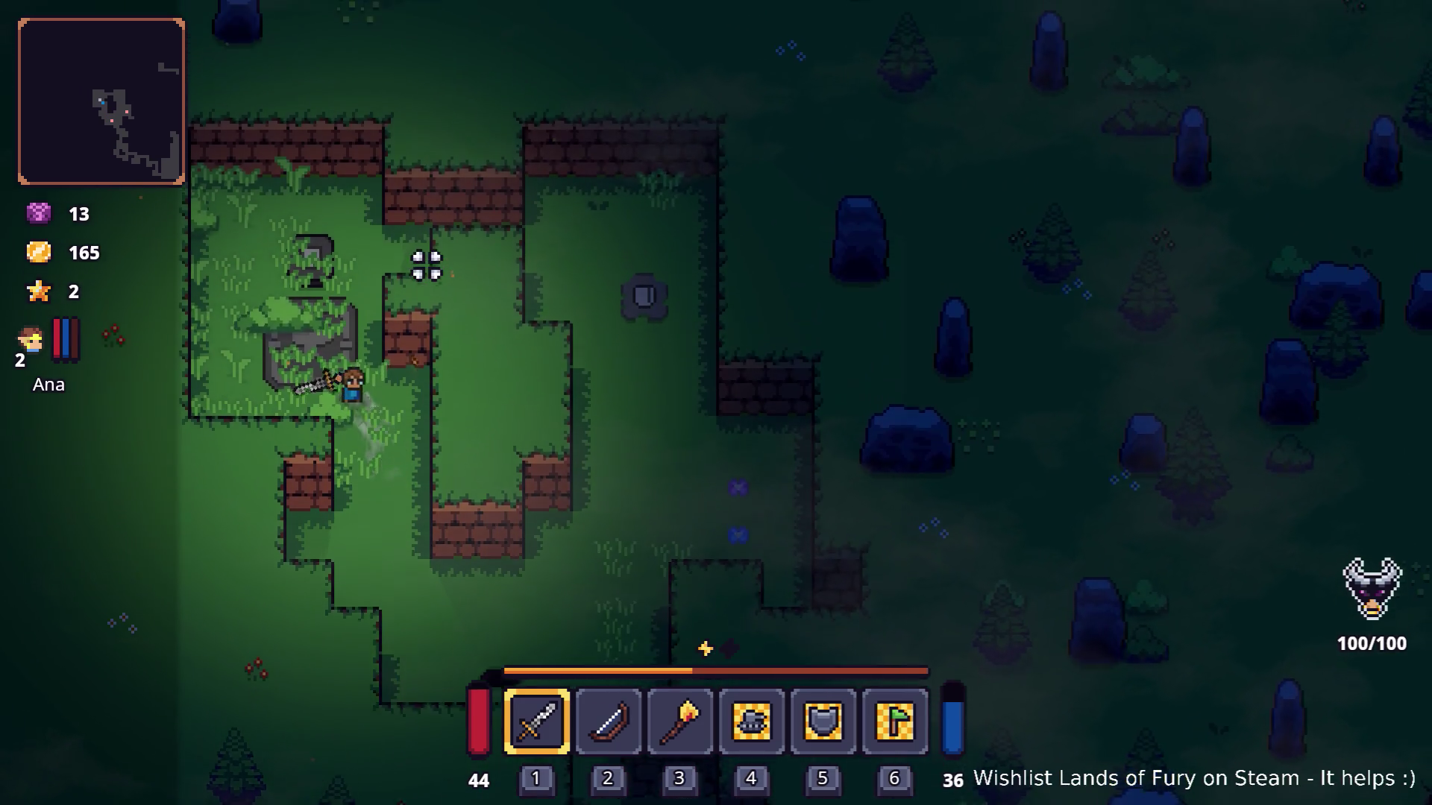
Drop the Corn and the Burning Stick from the inventory onto the ground.
{"action": "key", "text": "i"}
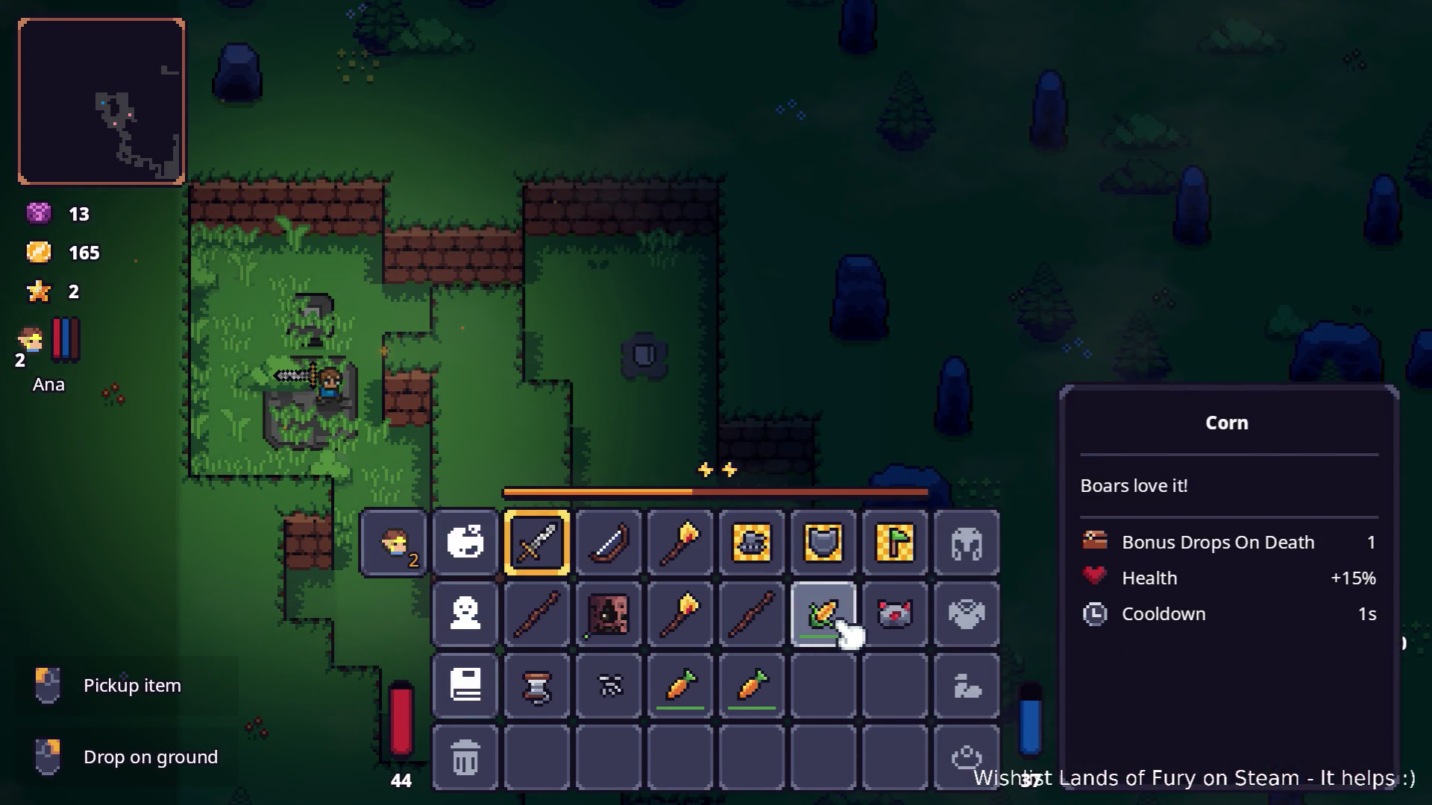
{"action": "right_click", "coordinate": [822, 619]}
{"action": "right_click", "coordinate": [676, 616]}
{"action": "key", "text": "i"}
{"action": "key", "text": "w"}
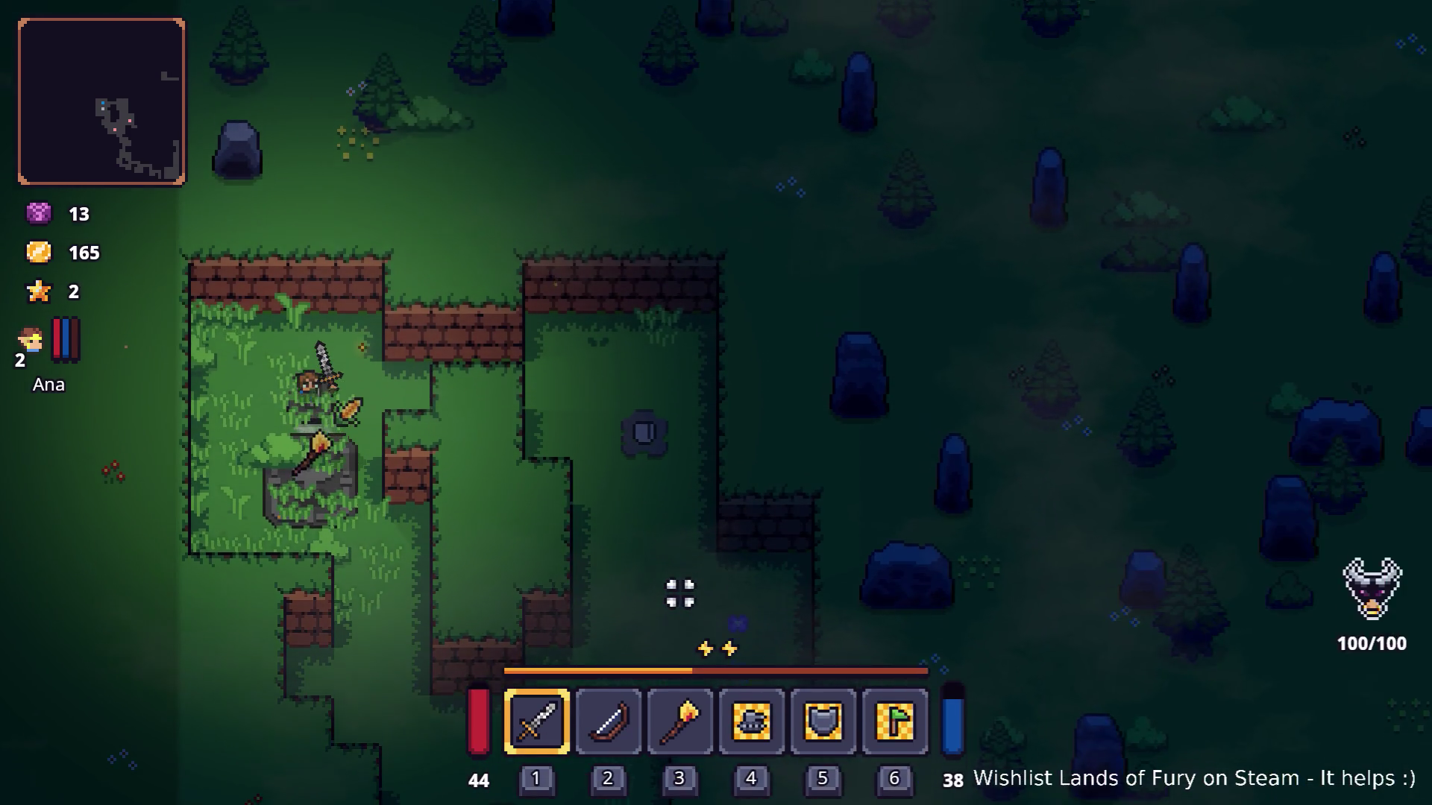
{"action": "key", "text": "s"}
Move the Popcorn into hotbar slot 2, replacing the bow.
{"action": "key", "text": "i"}
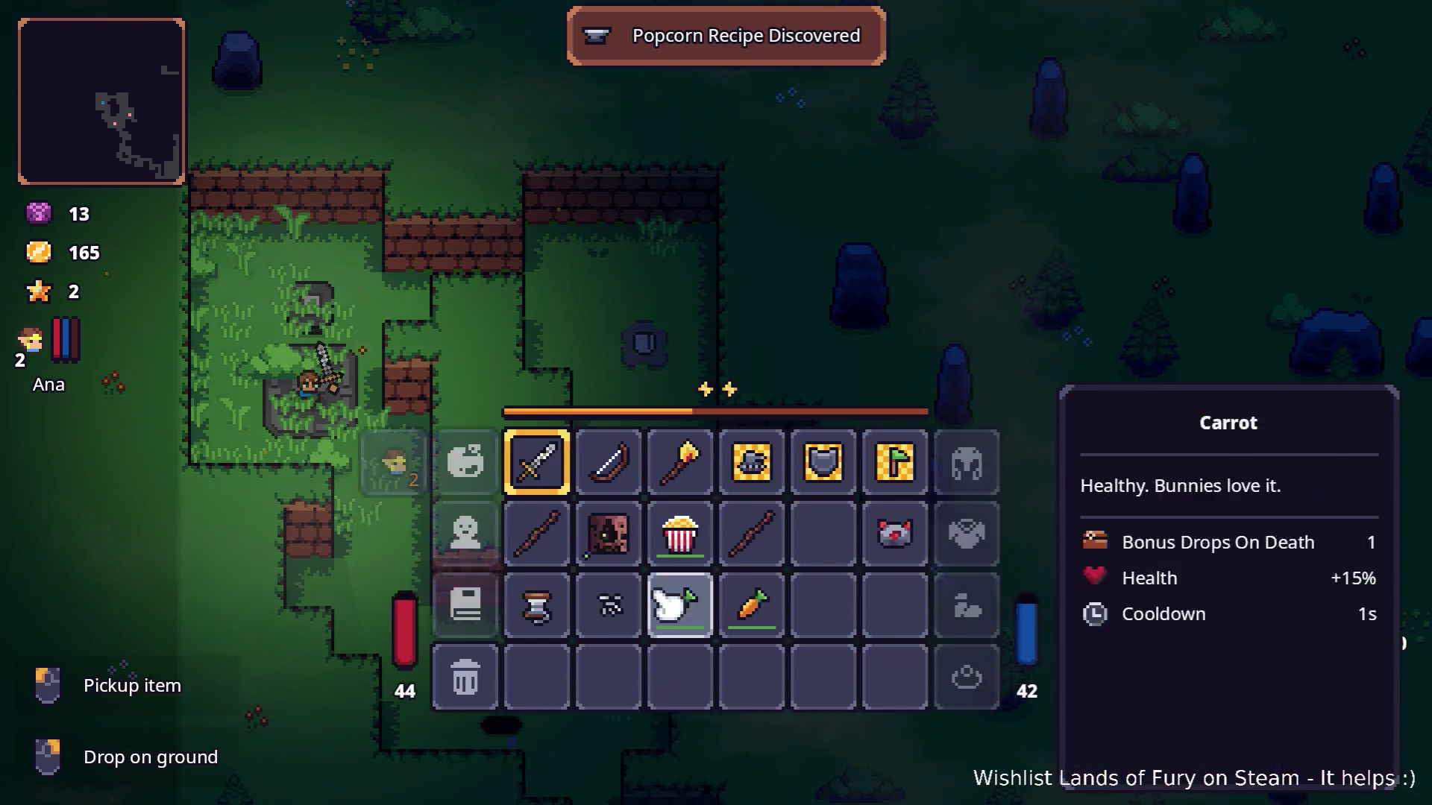
{"action": "key", "text": "i"}
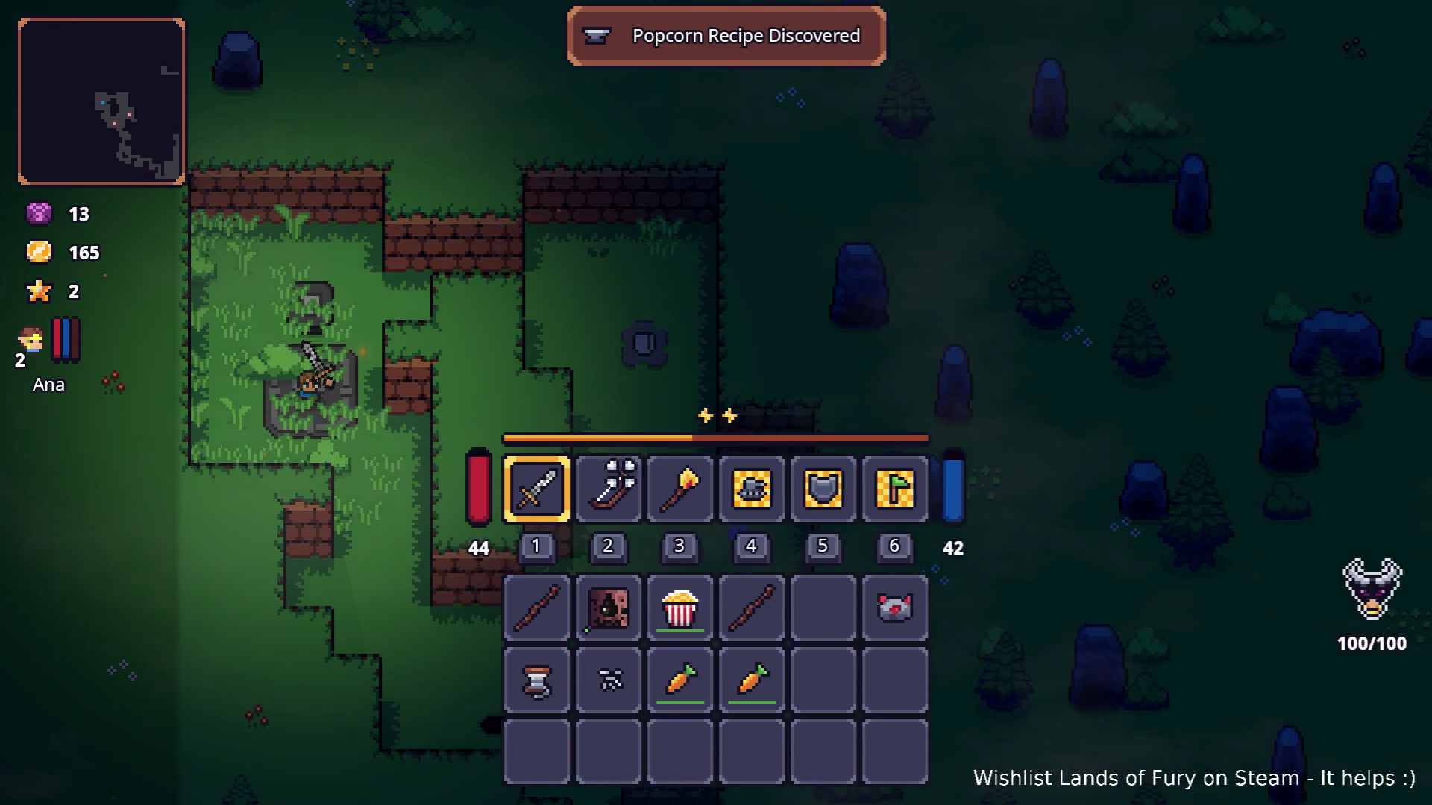
{"action": "key", "text": "s"}
{"action": "key", "text": "d"}
{"action": "key", "text": "i"}
{"action": "left_click_drag", "start_coordinate": [700, 627], "coordinate": [625, 549]}
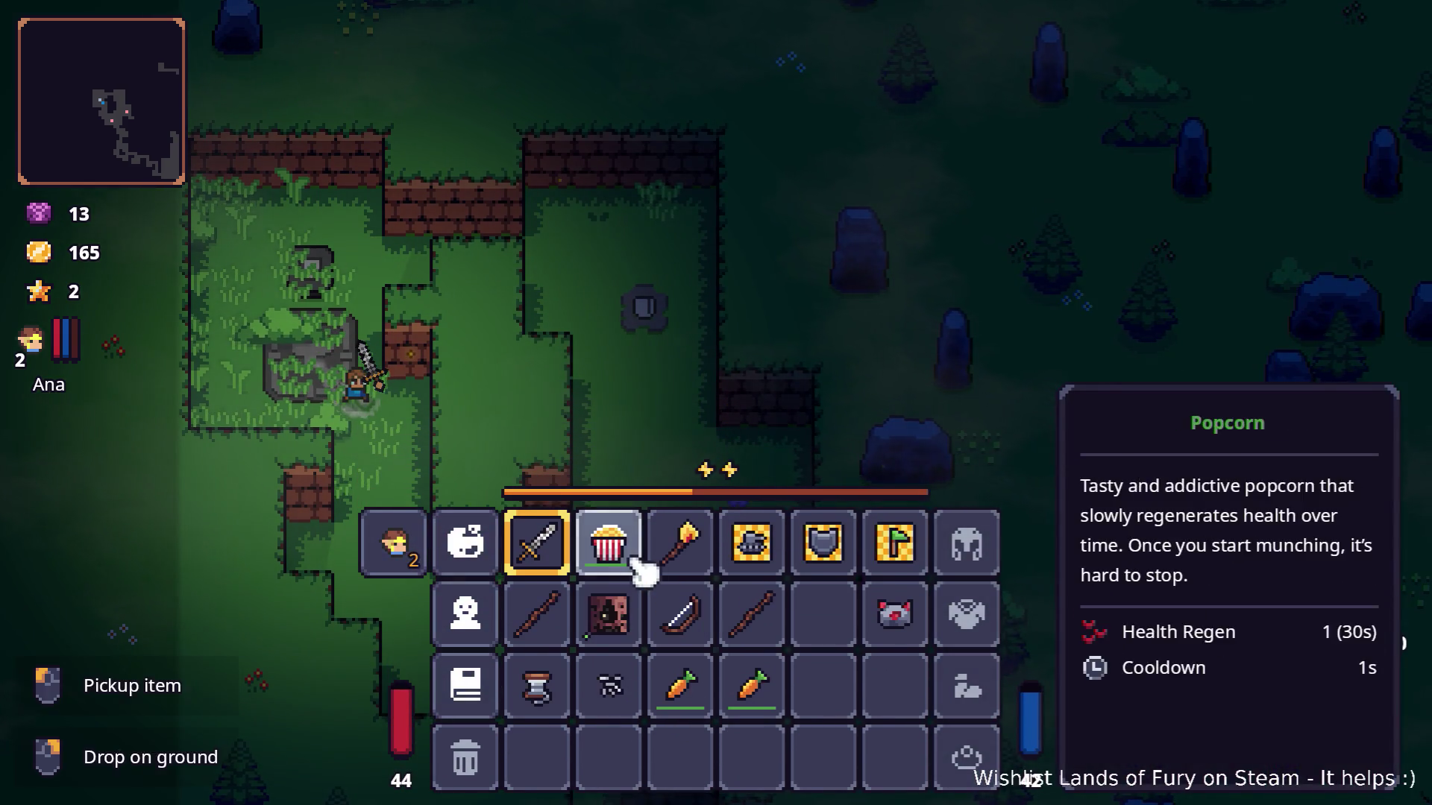
{"action": "key", "text": "i"}
Walk down-right, glancing at the inventory once more on the way.
{"action": "key", "text": "s"}
{"action": "key", "text": "d"}
{"action": "key", "text": "i"}
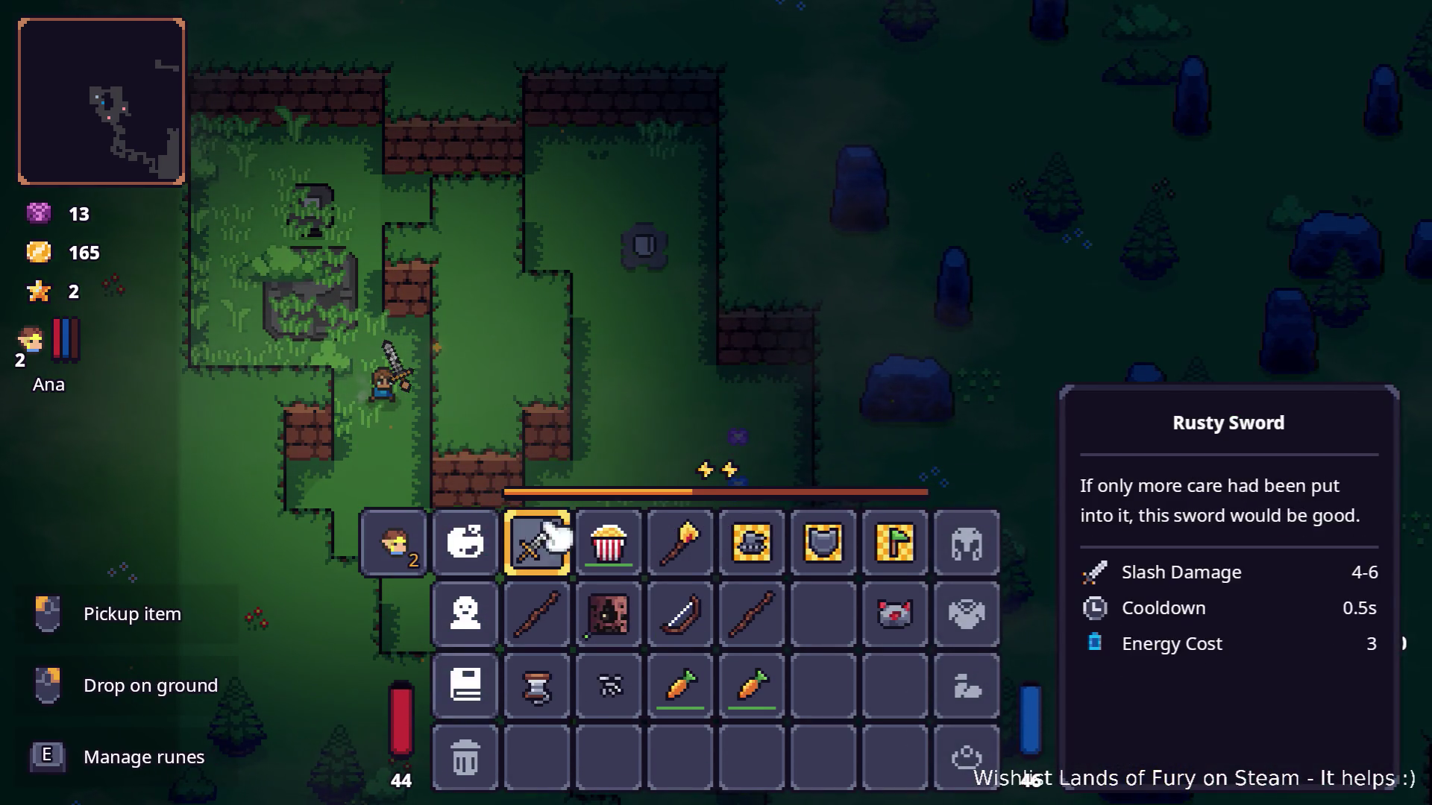
{"action": "key", "text": "i"}
{"action": "key", "text": "s"}
{"action": "key", "text": "d"}
{"action": "key", "text": "s"}
{"action": "key", "text": "d"}
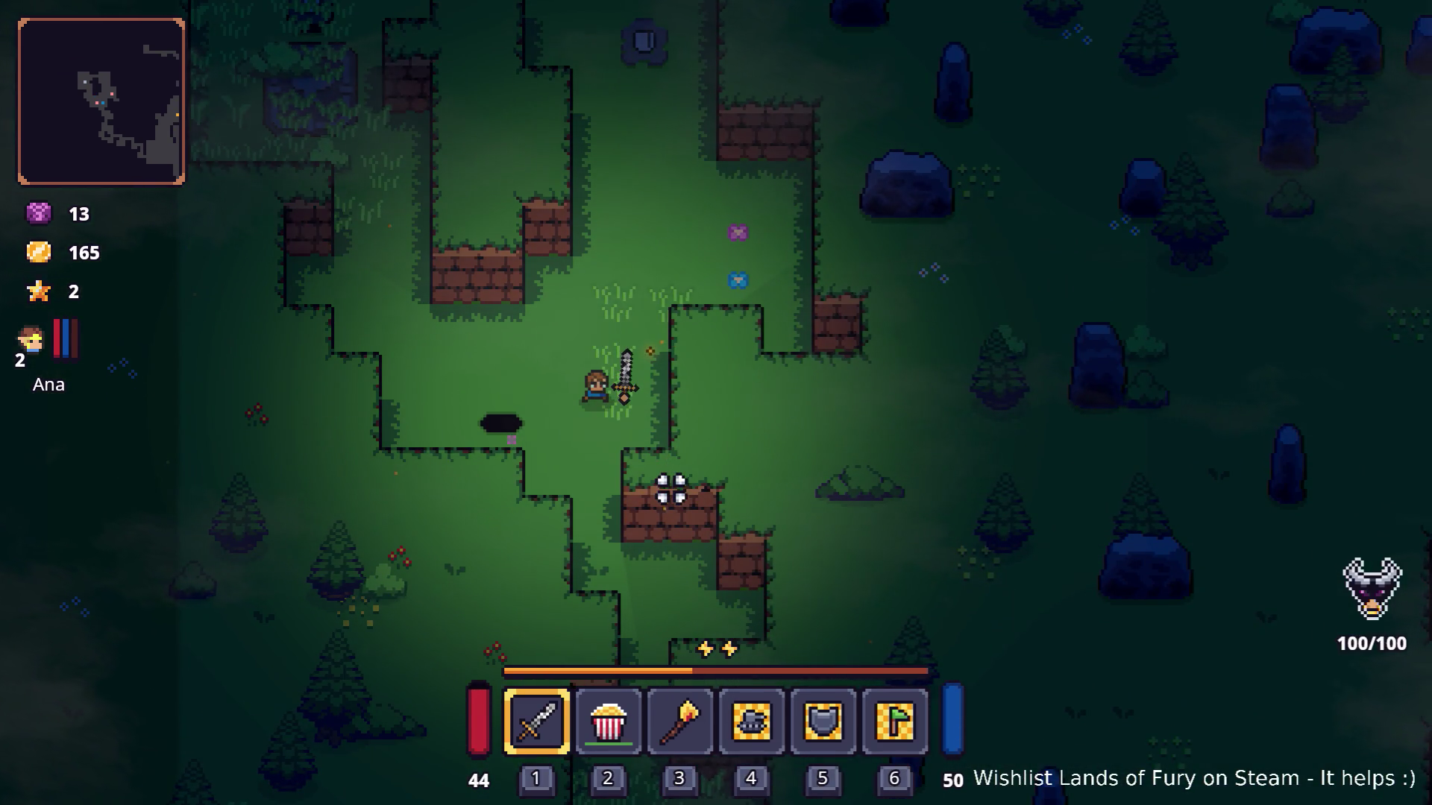
Walk to the black pot and select the popcorn with key 2.
{"action": "key", "text": "a"}
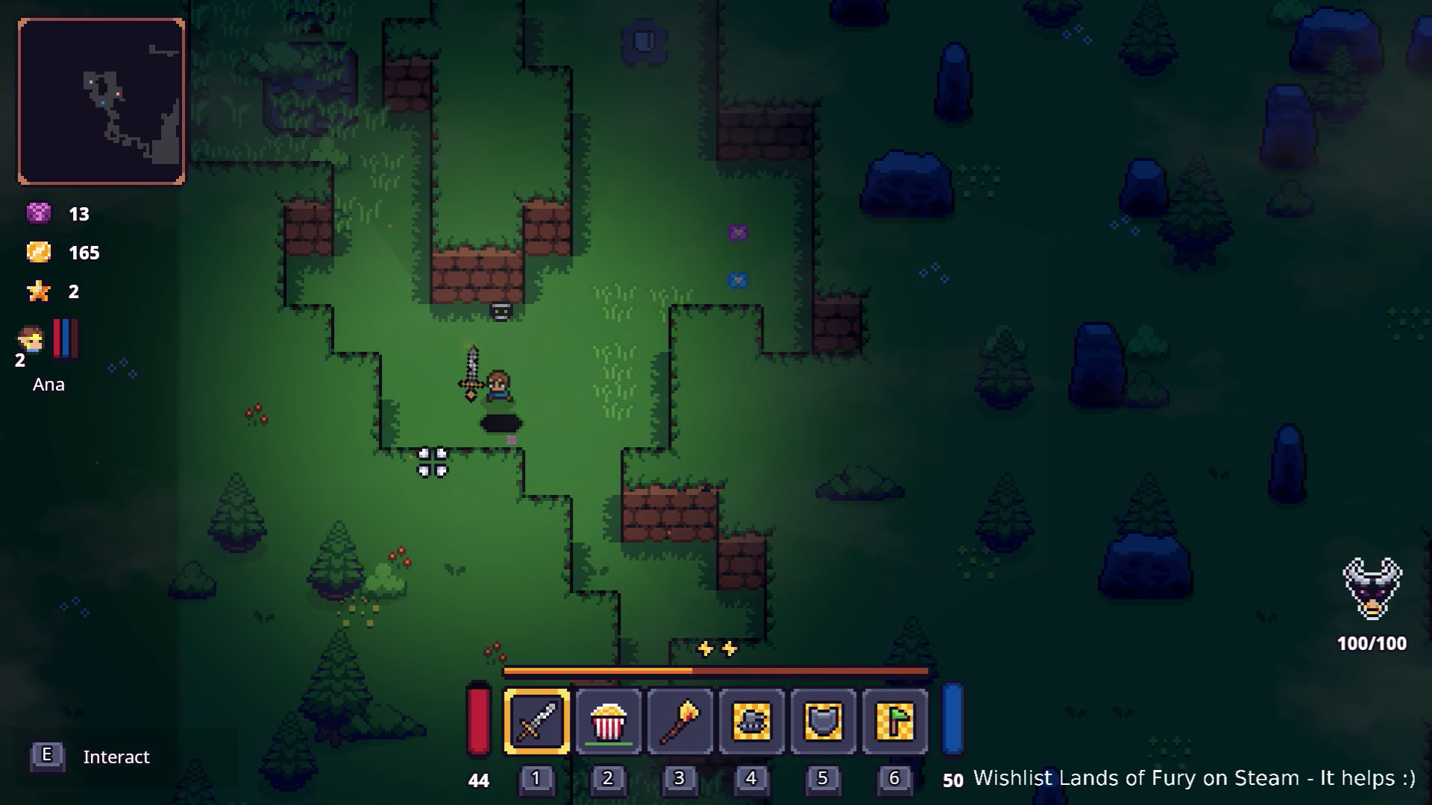
{"action": "key", "text": "w"}
{"action": "key", "text": "d"}
{"action": "key", "text": "2"}
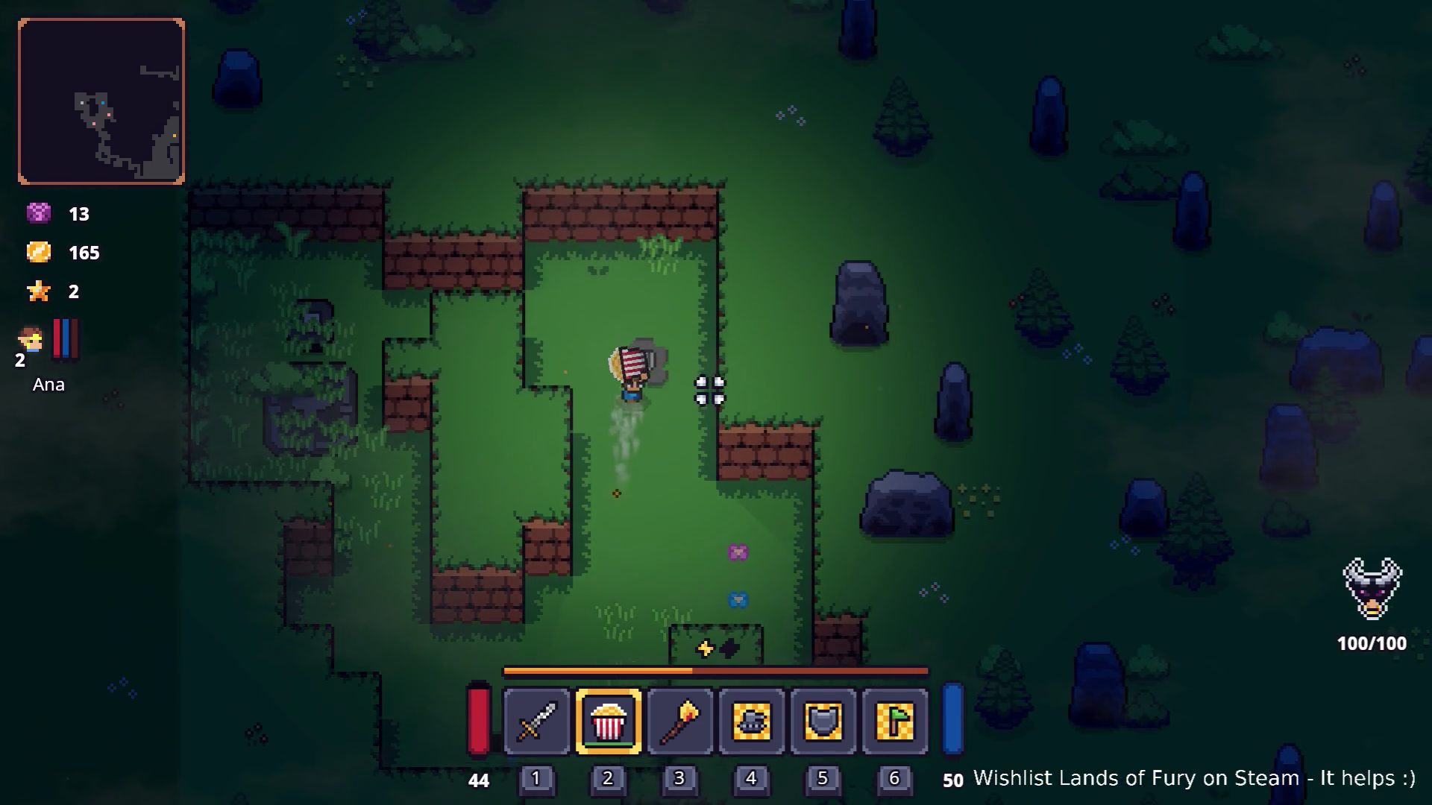
Walk down-right through the forest corridor, then up into the three-statue dirt chamber.
{"action": "key", "text": "s"}
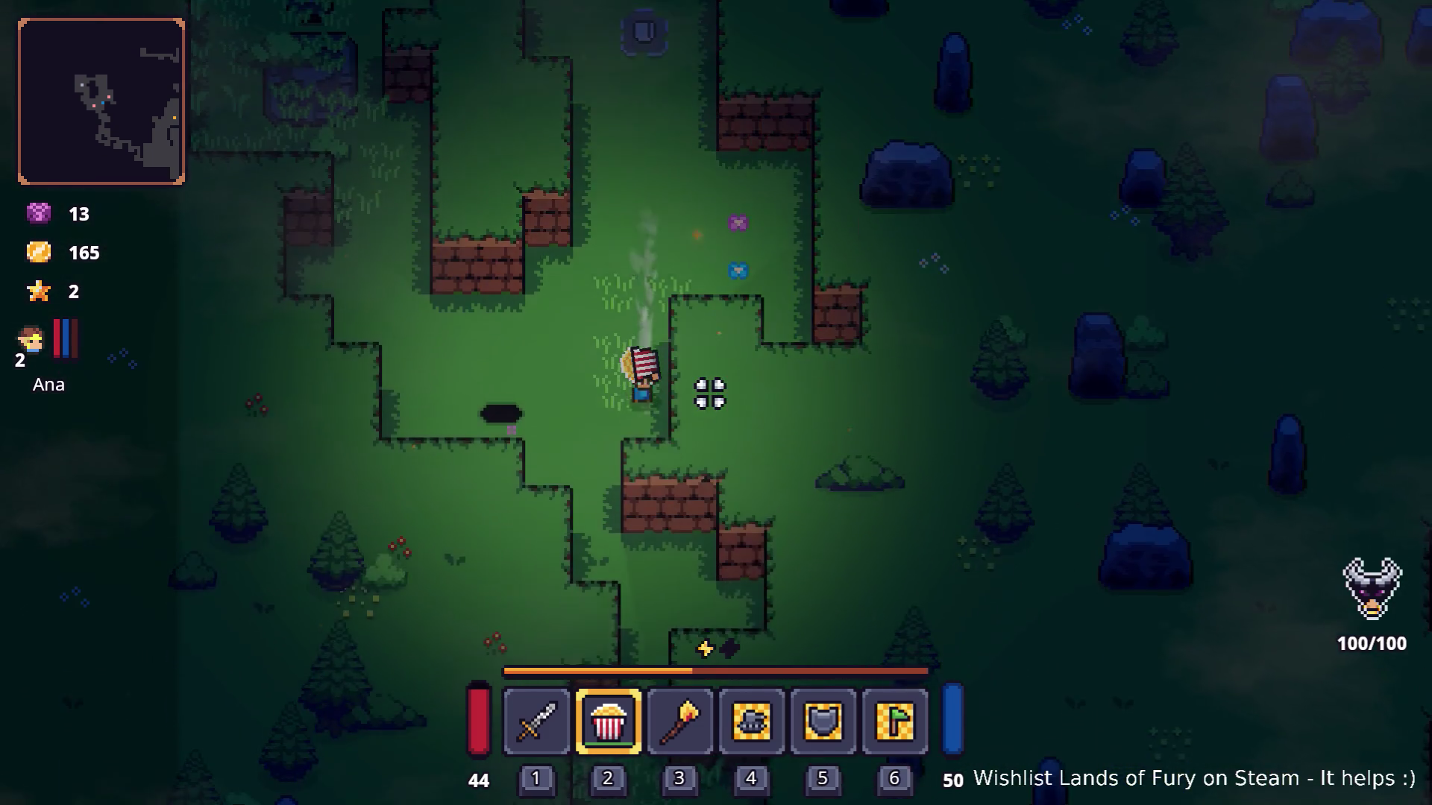
{"action": "key", "text": "a"}
{"action": "key", "text": "s"}
{"action": "key", "text": "d"}
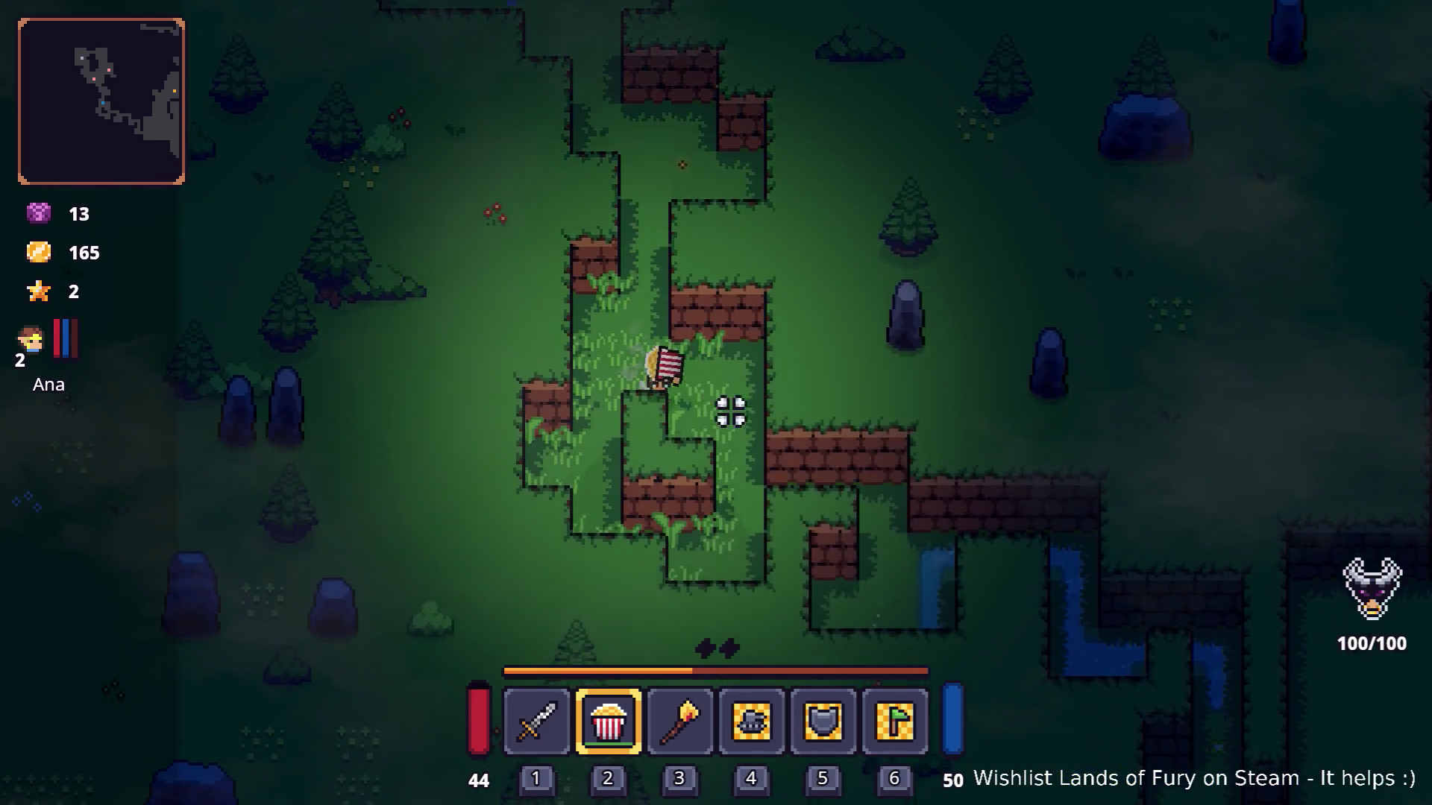
{"action": "key", "text": "d"}
{"action": "key", "text": "s"}
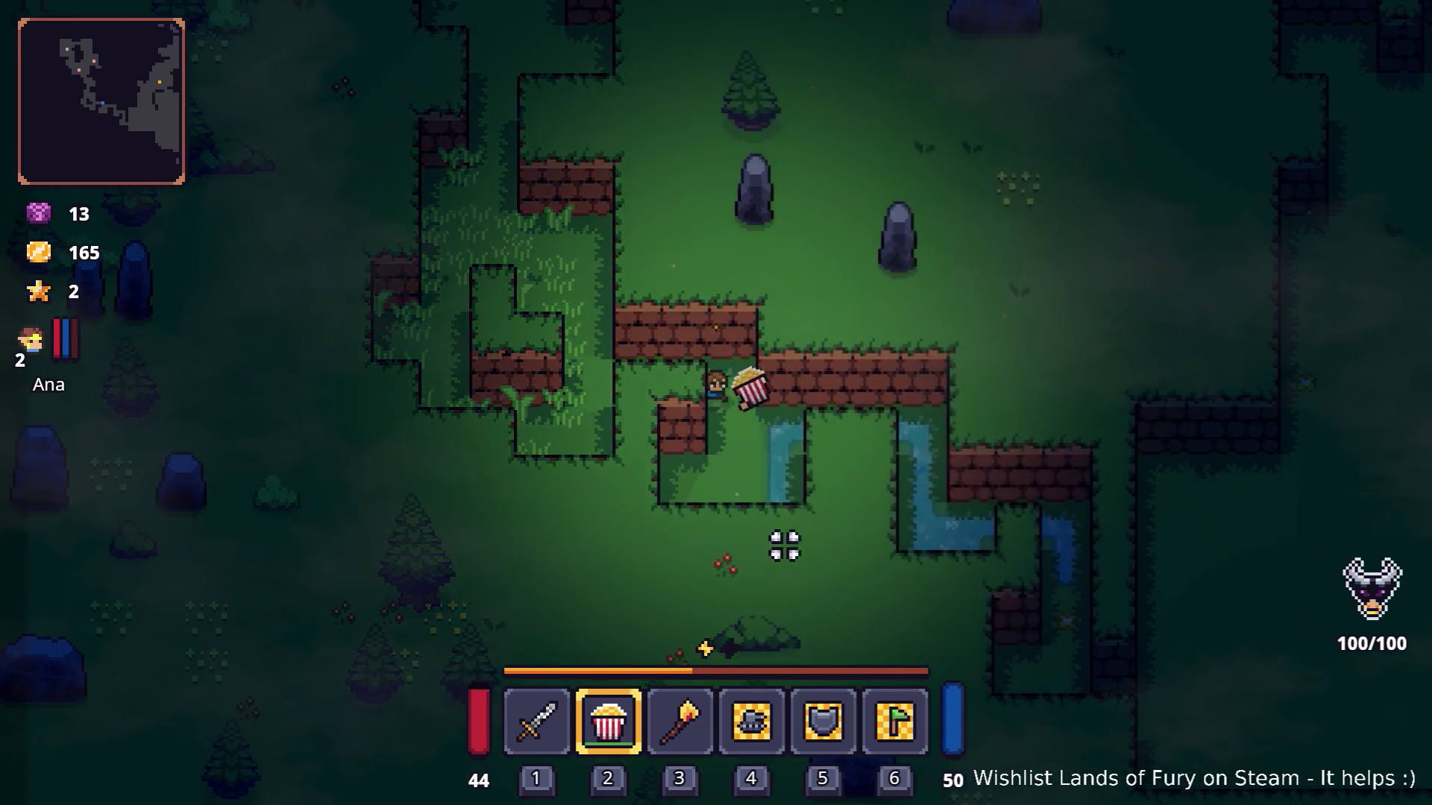
{"action": "key", "text": "d"}
{"action": "key", "text": "d"}
{"action": "key", "text": "s"}
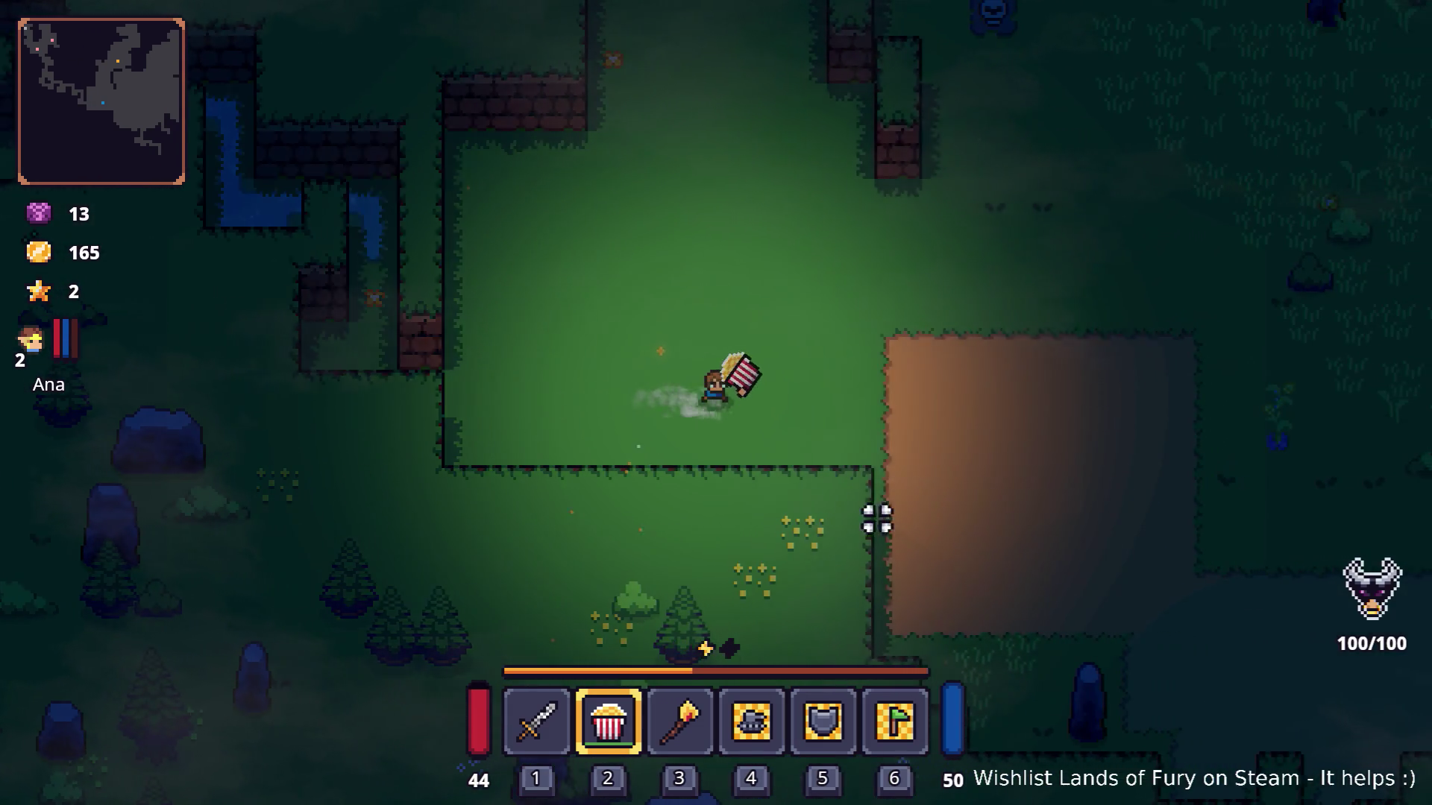
{"action": "key", "text": "w"}
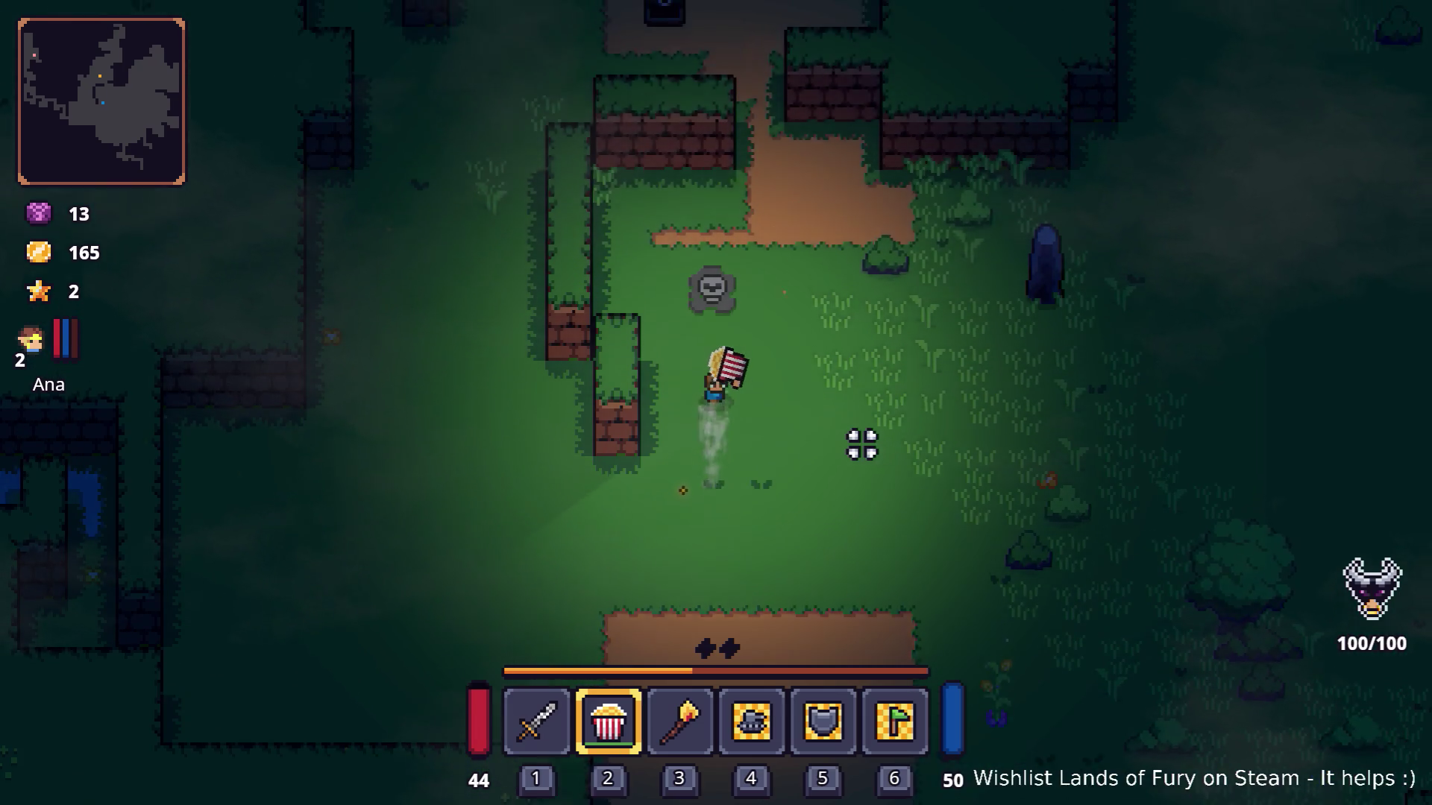
{"action": "key", "text": "w"}
{"action": "key", "text": "a"}
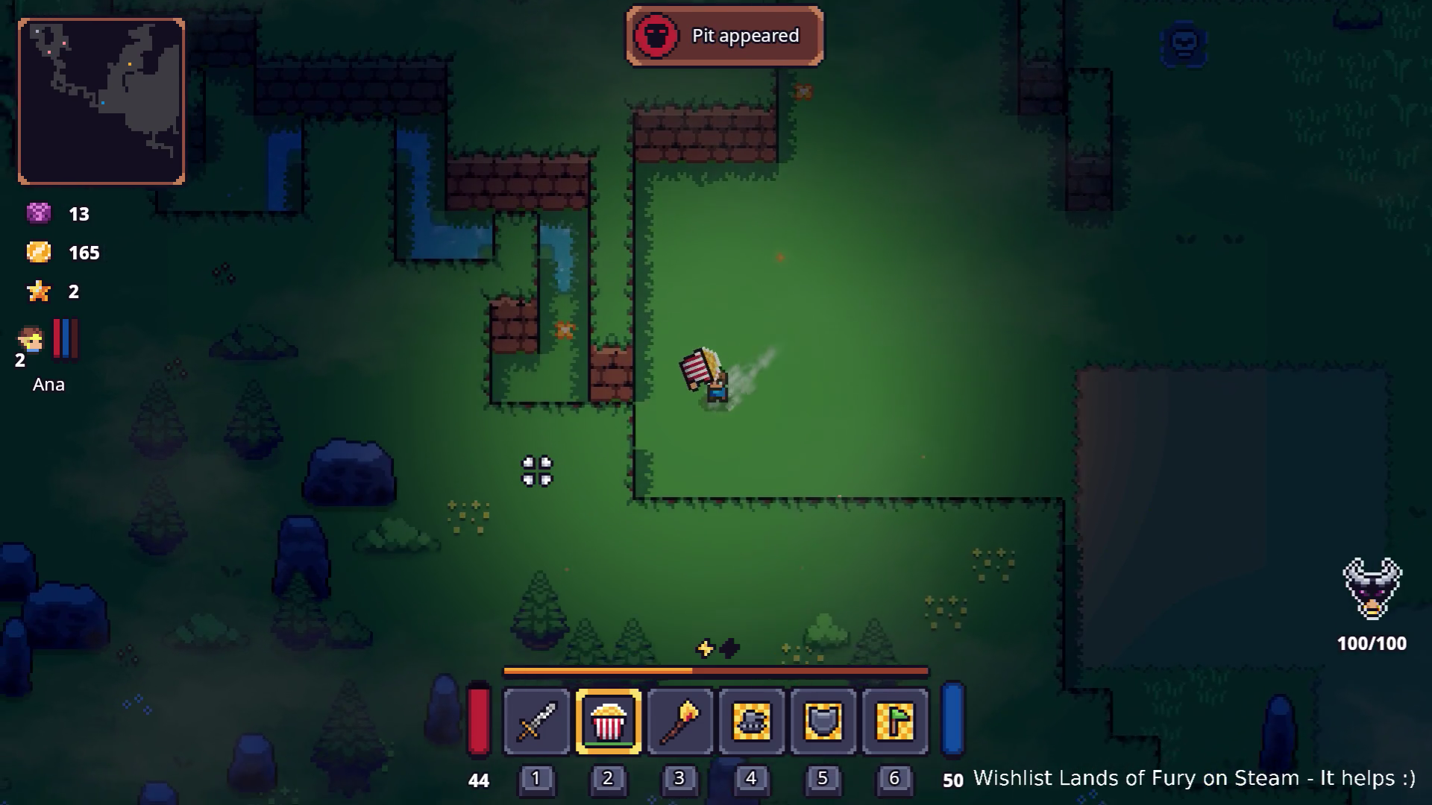
Walk north through the corridor and enter the passage to the statue arena.
{"action": "key", "text": "w"}
{"action": "key", "text": "a"}
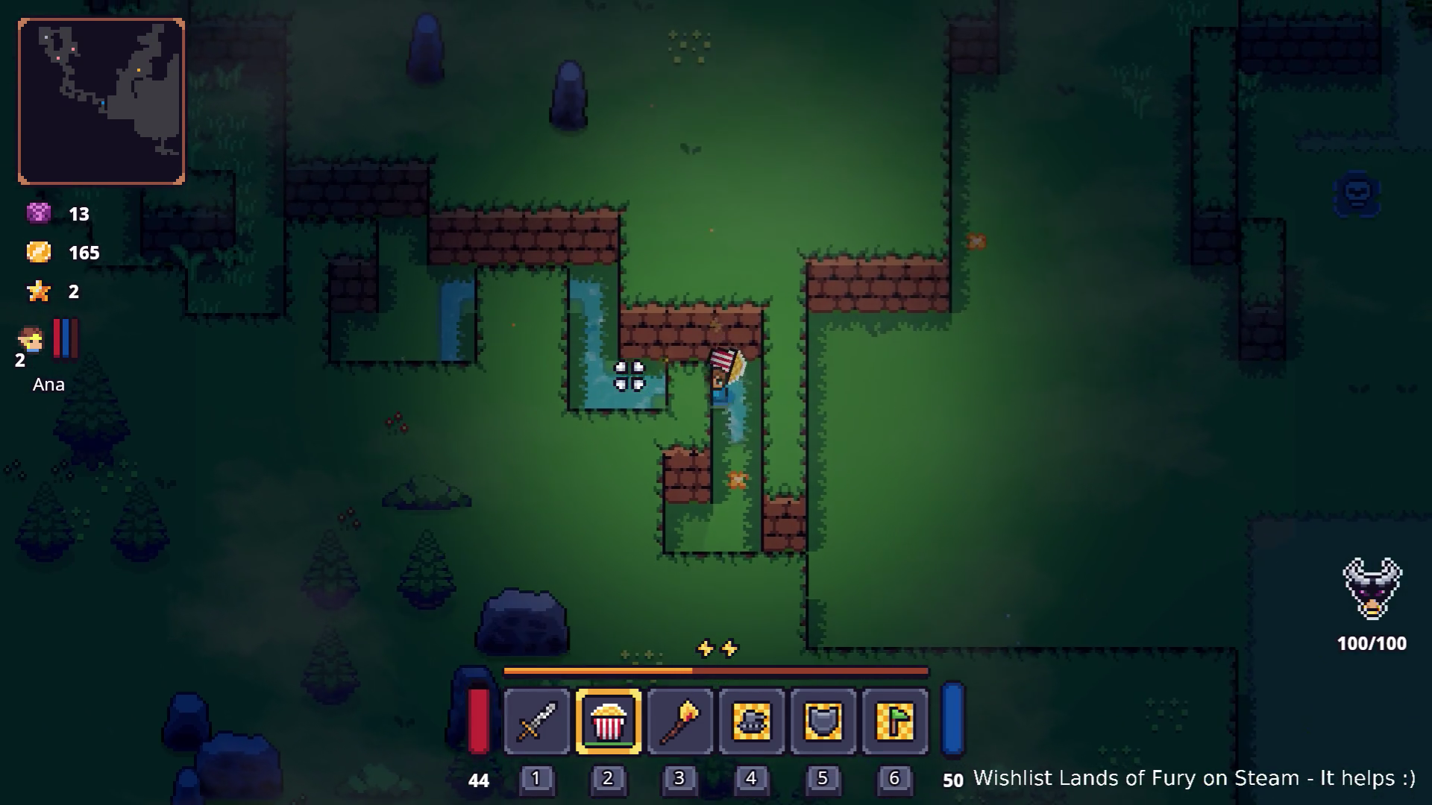
{"action": "key", "text": "w"}
{"action": "key", "text": "a"}
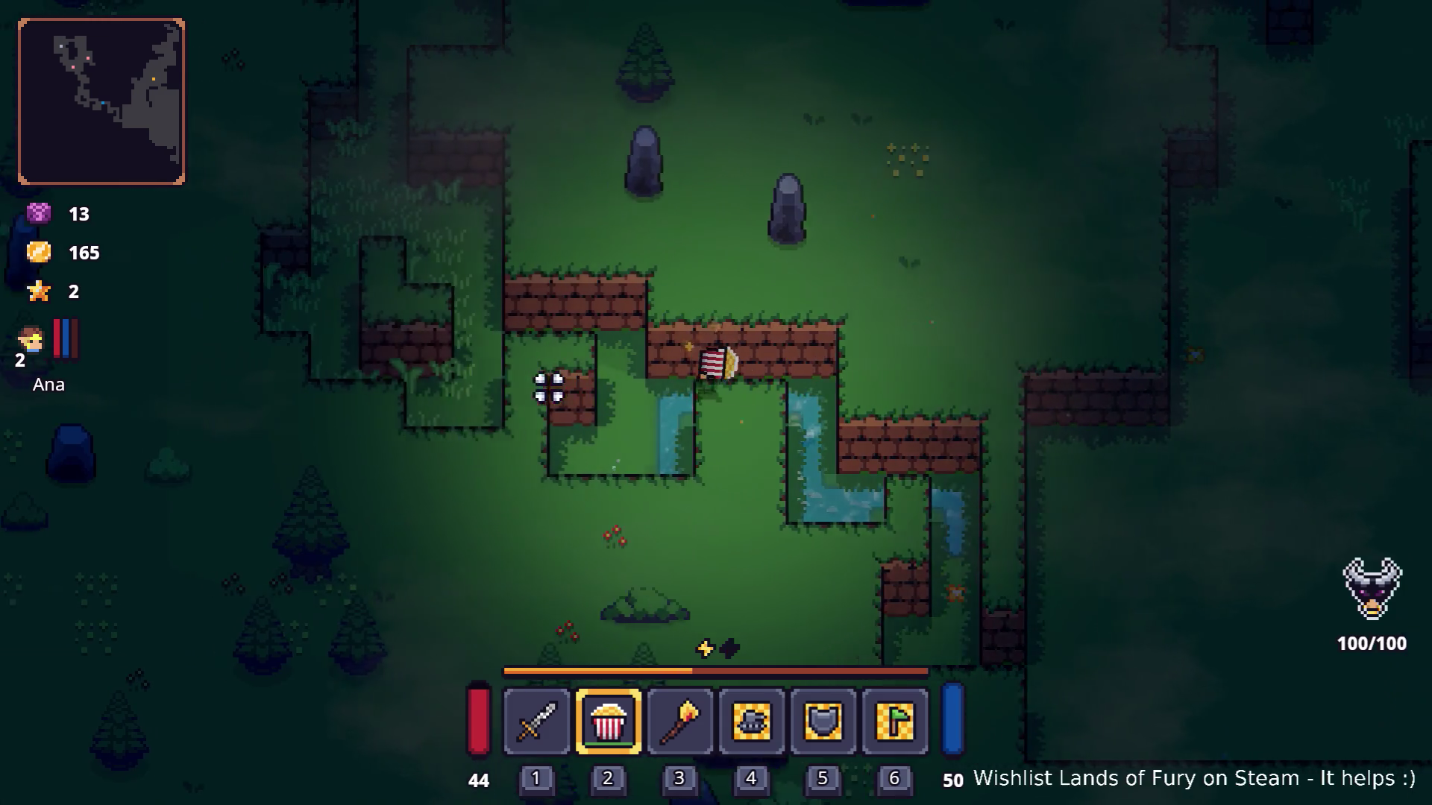
{"action": "key", "text": "w"}
{"action": "key", "text": "a"}
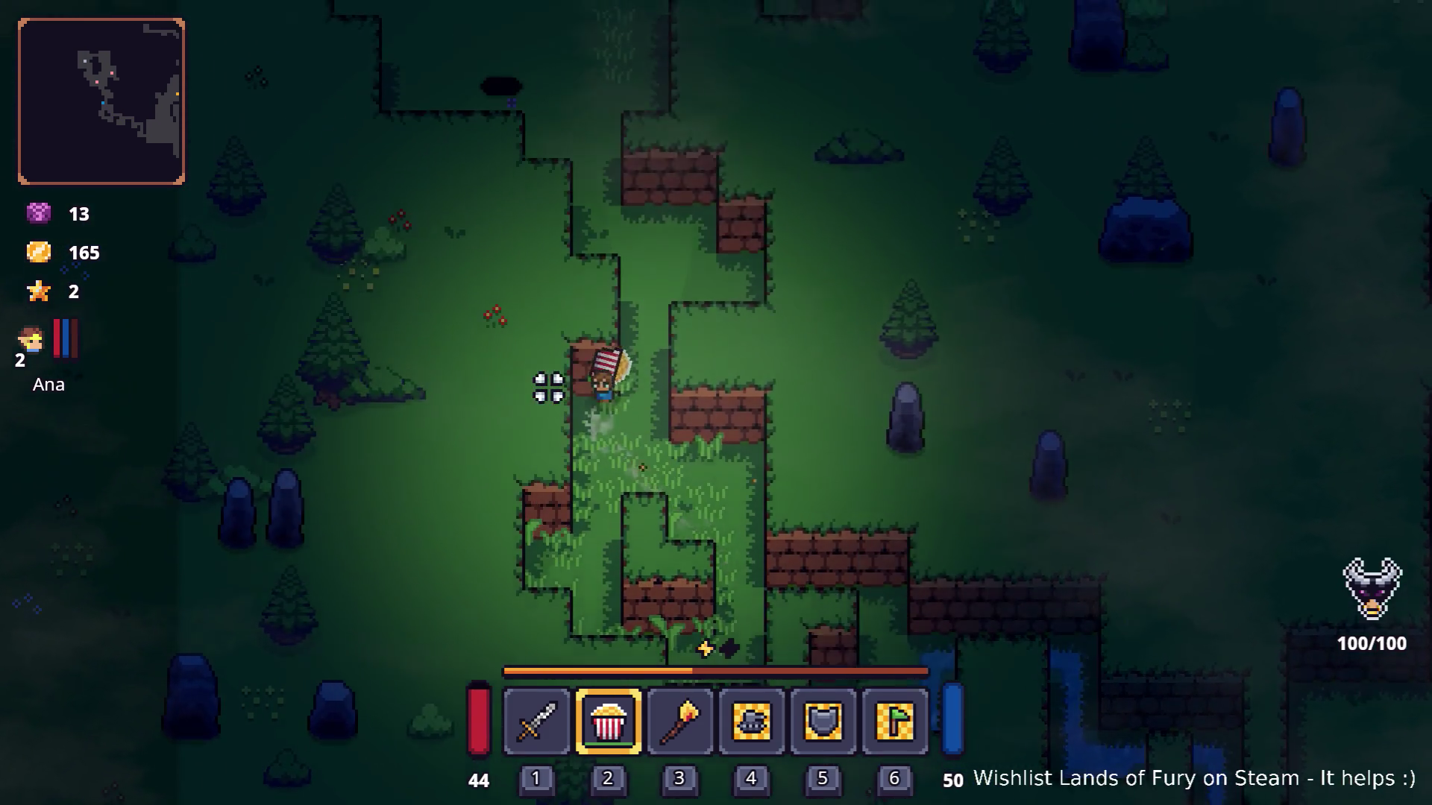
{"action": "key", "text": "w"}
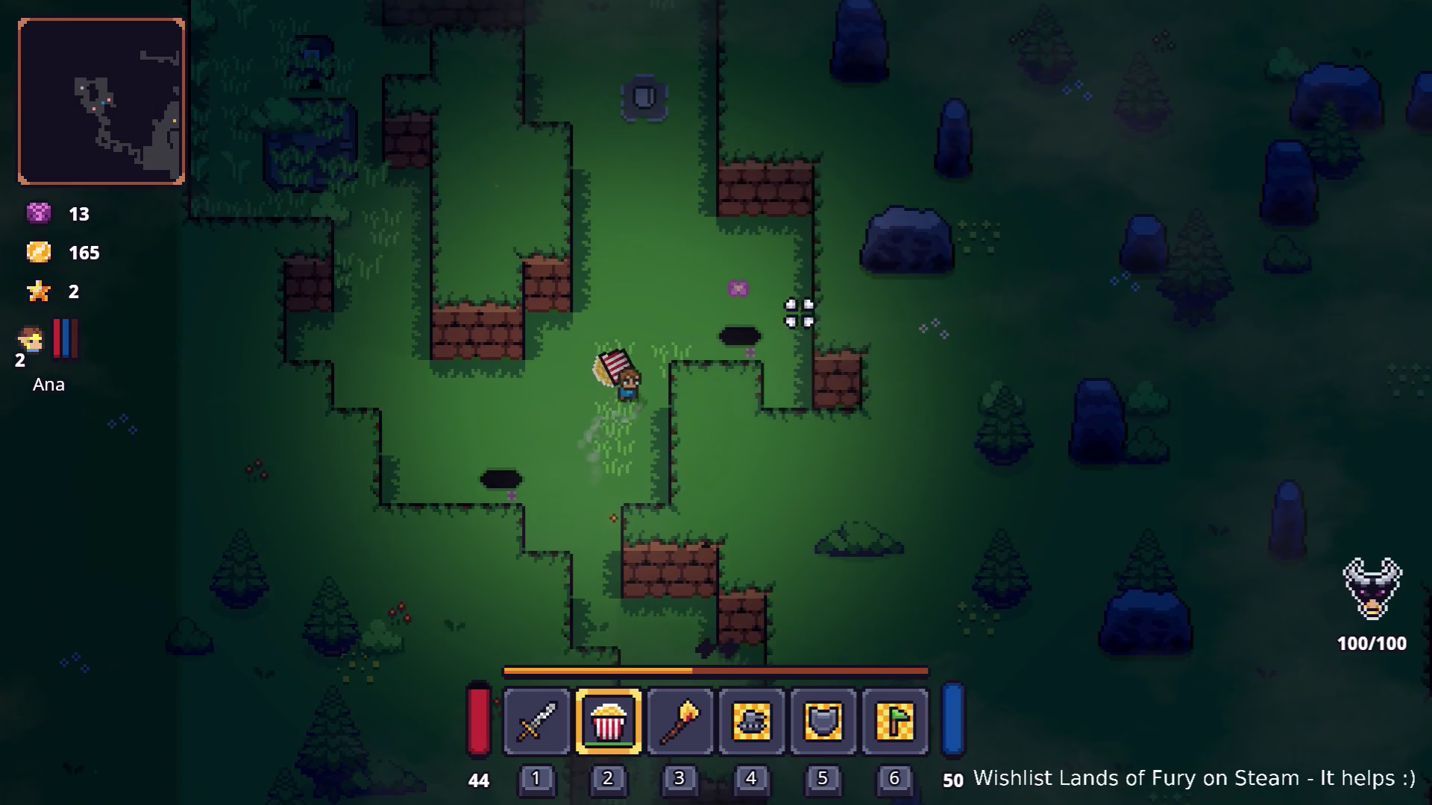
{"action": "key", "text": "e"}
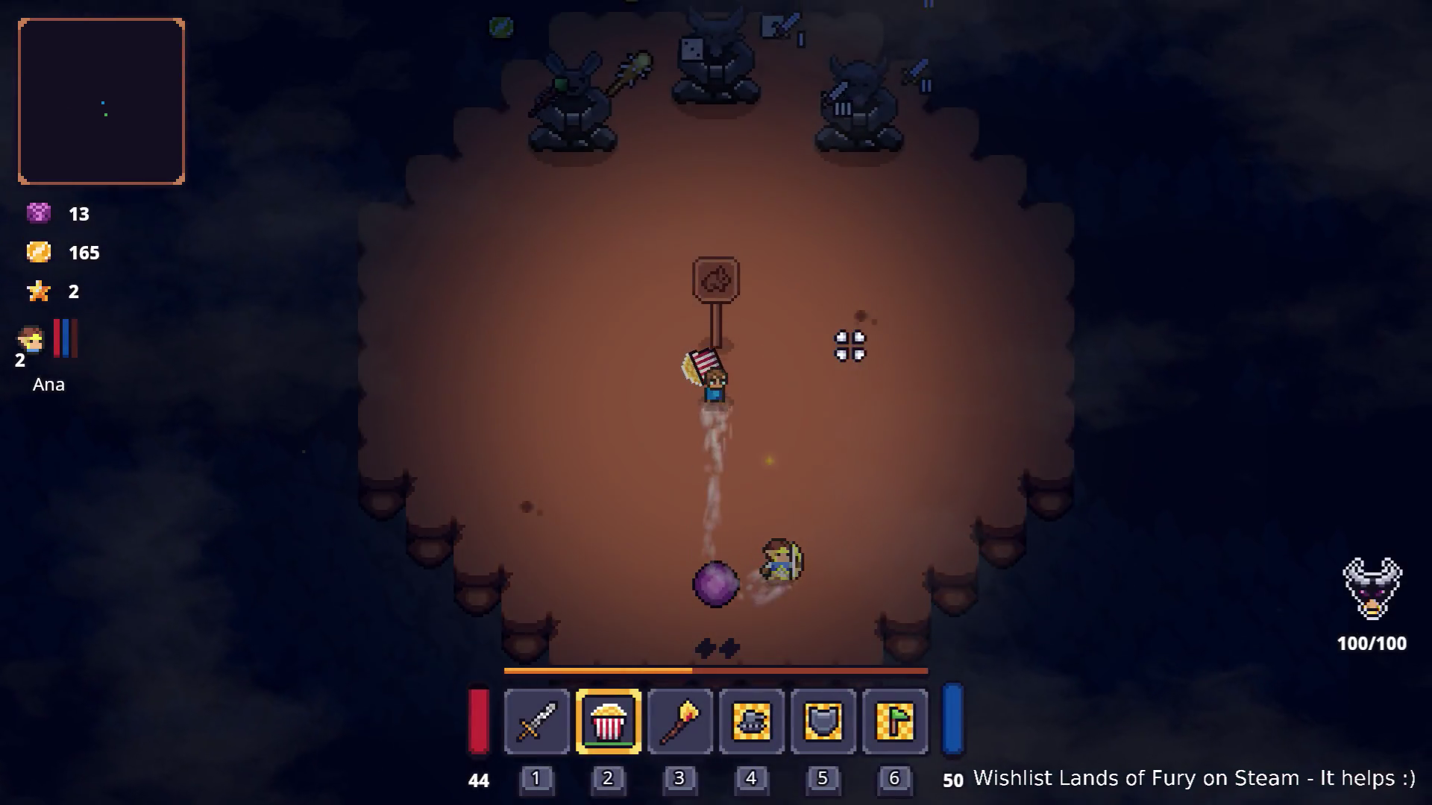
Circle past the three statues, head down to the stone, and strike it to start the wave.
{"action": "key", "text": "w"}
{"action": "key", "text": "a"}
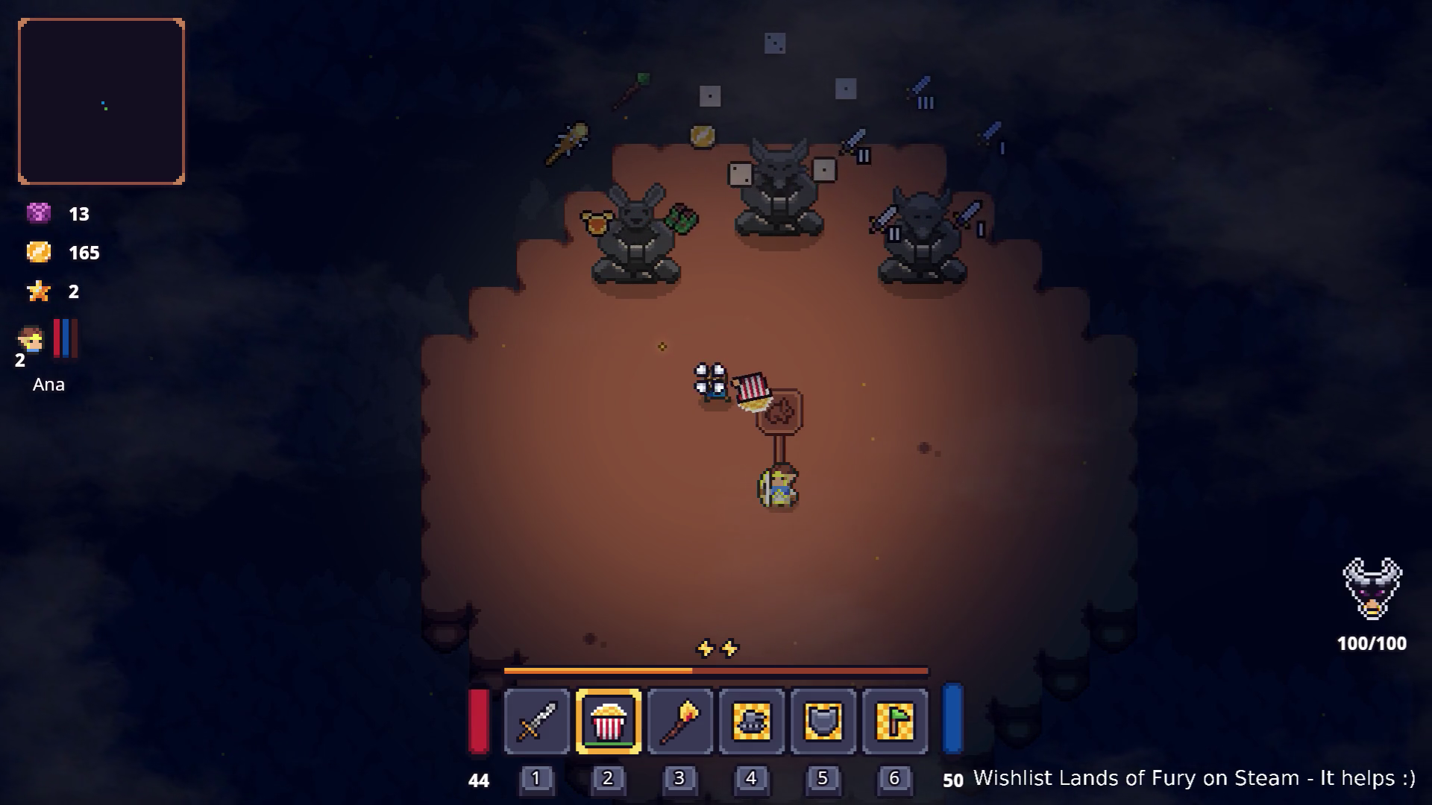
{"action": "key", "text": "a"}
{"action": "key", "text": "w"}
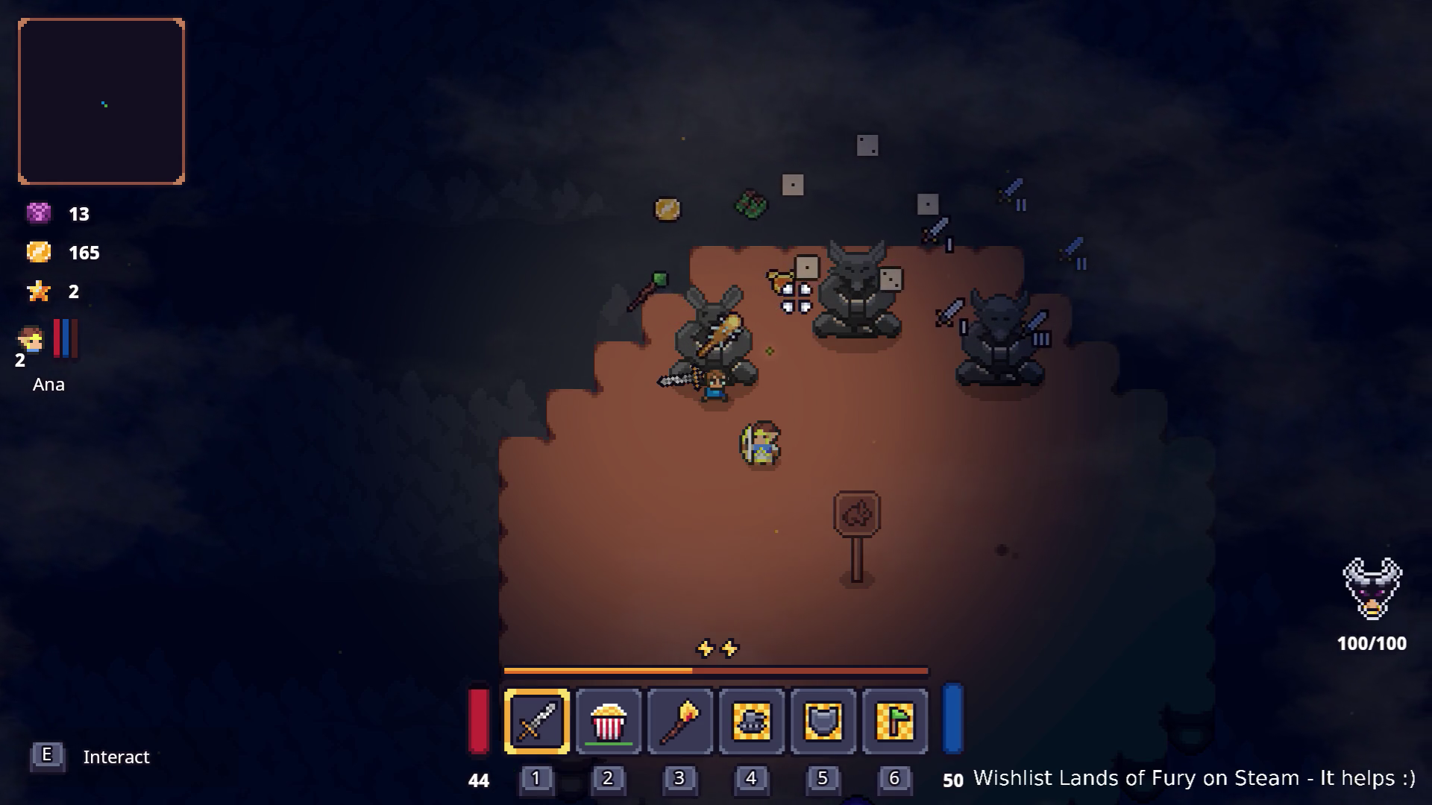
{"action": "key", "text": "d"}
{"action": "key", "text": "w"}
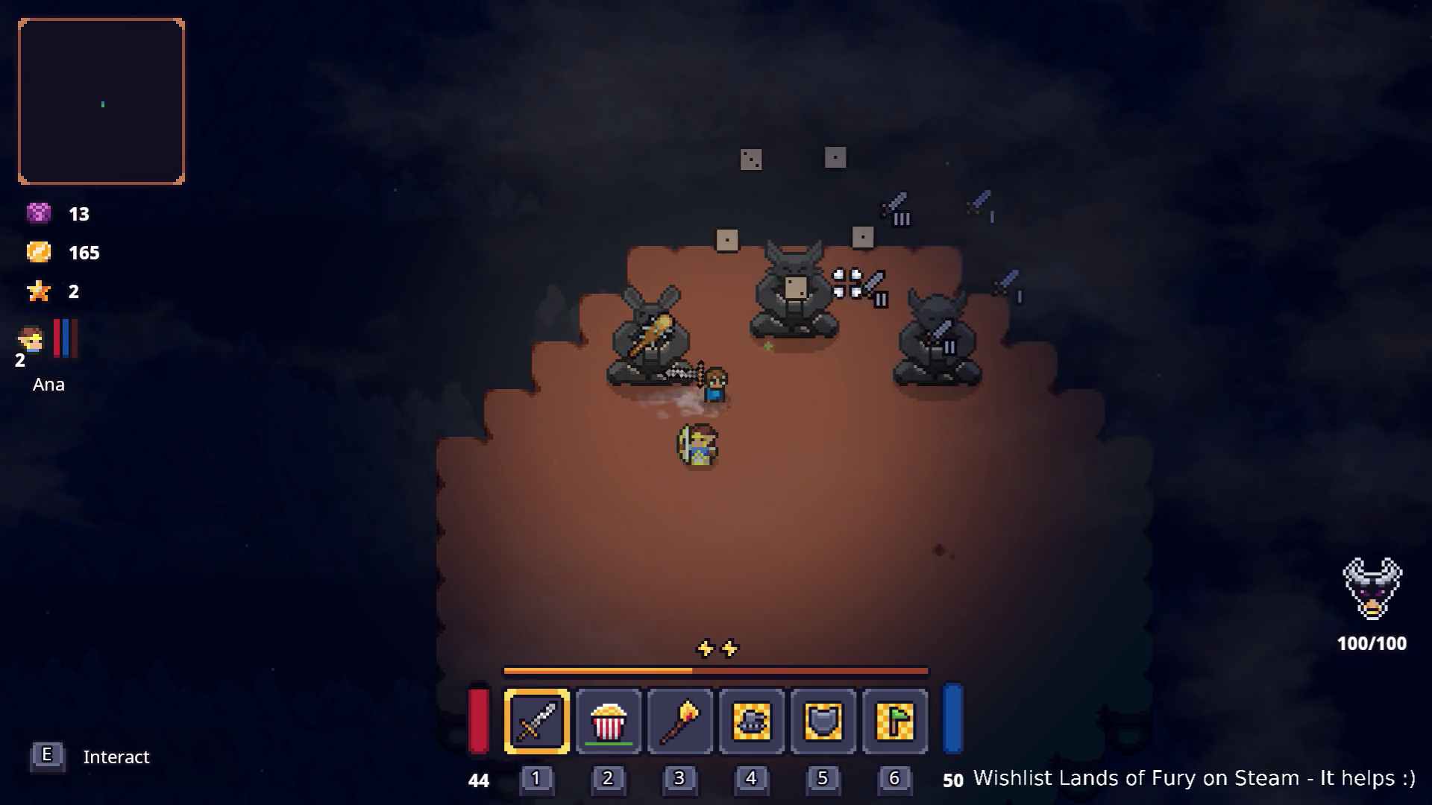
{"action": "key", "text": "d"}
{"action": "key", "text": "s"}
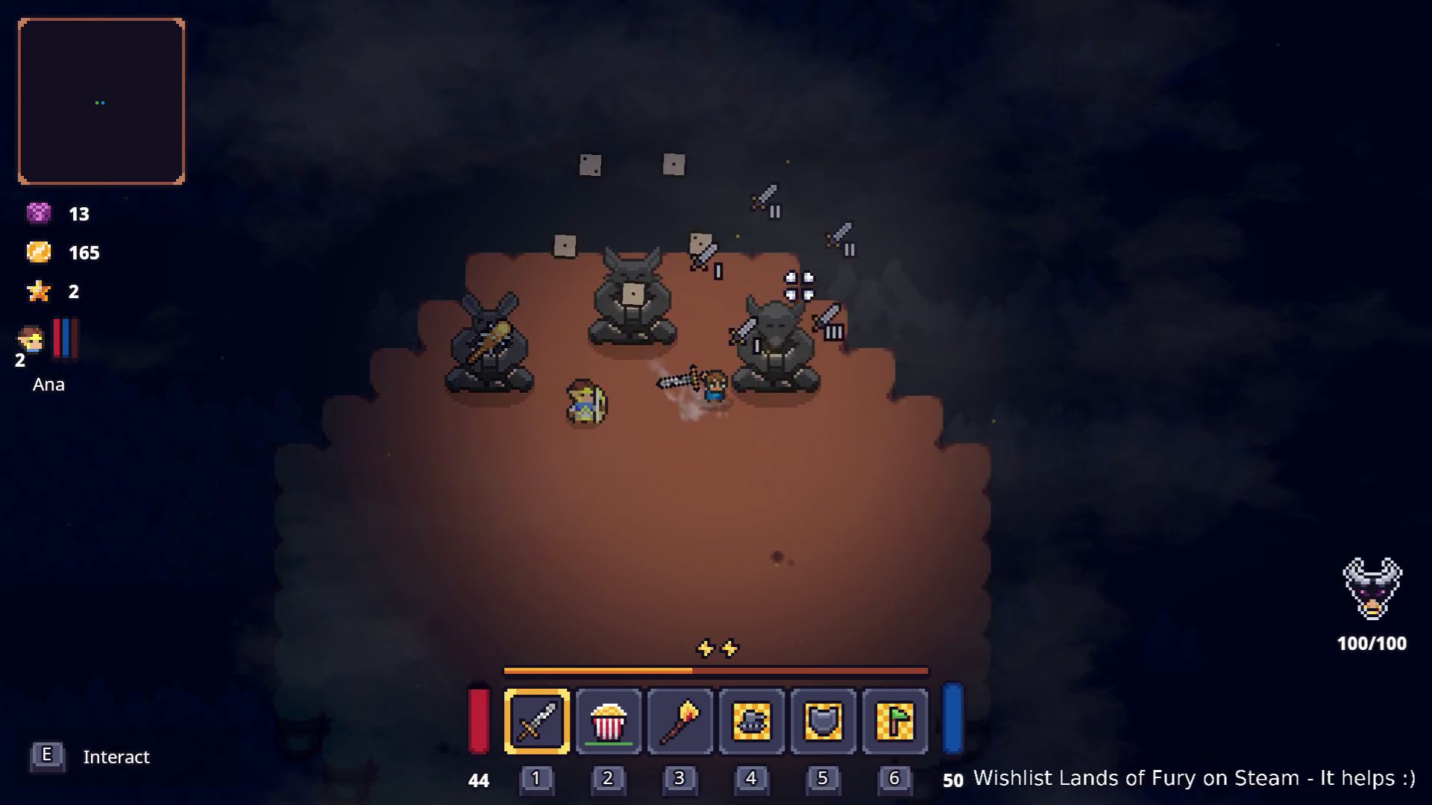
{"action": "key", "text": "a"}
{"action": "key", "text": "s"}
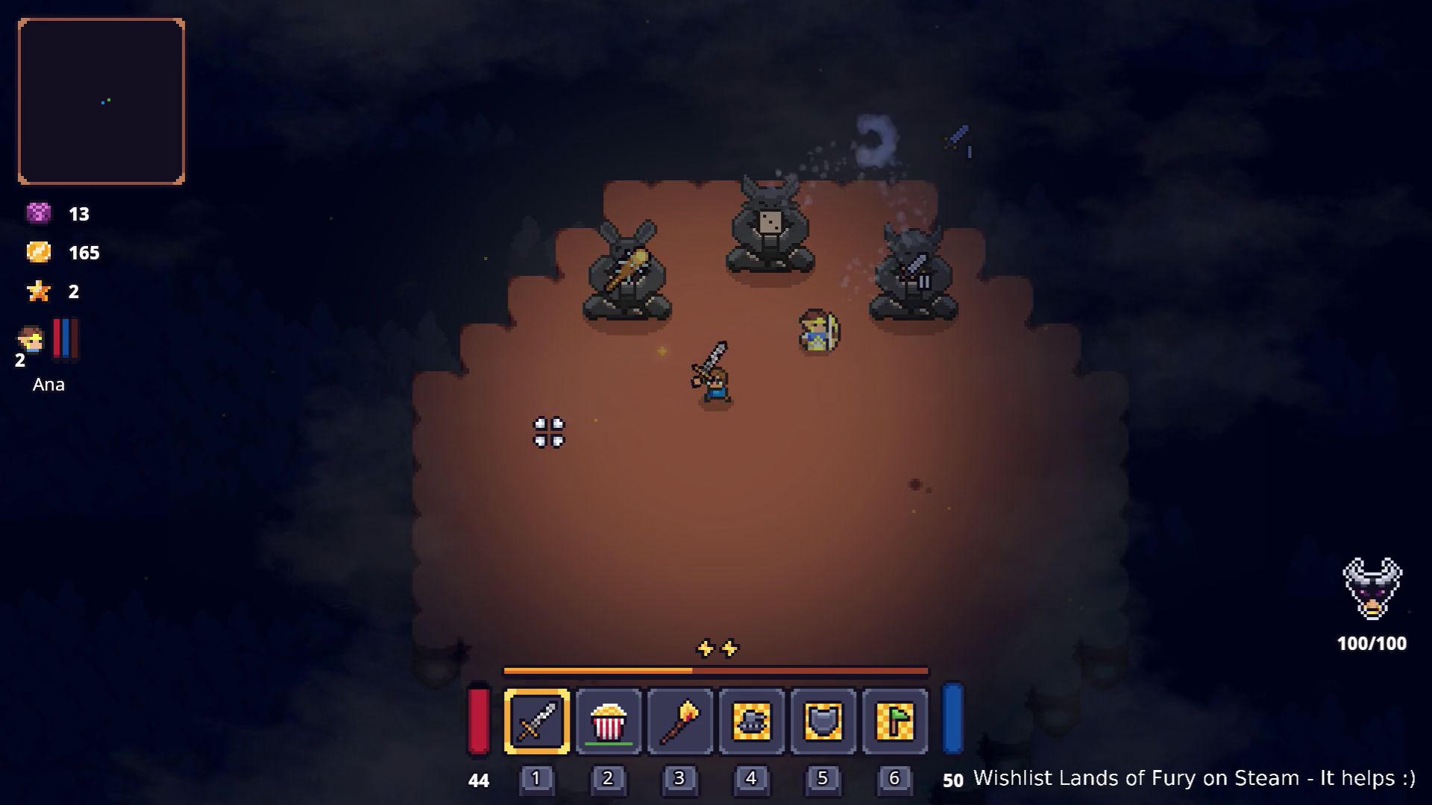
{"action": "key", "text": "s"}
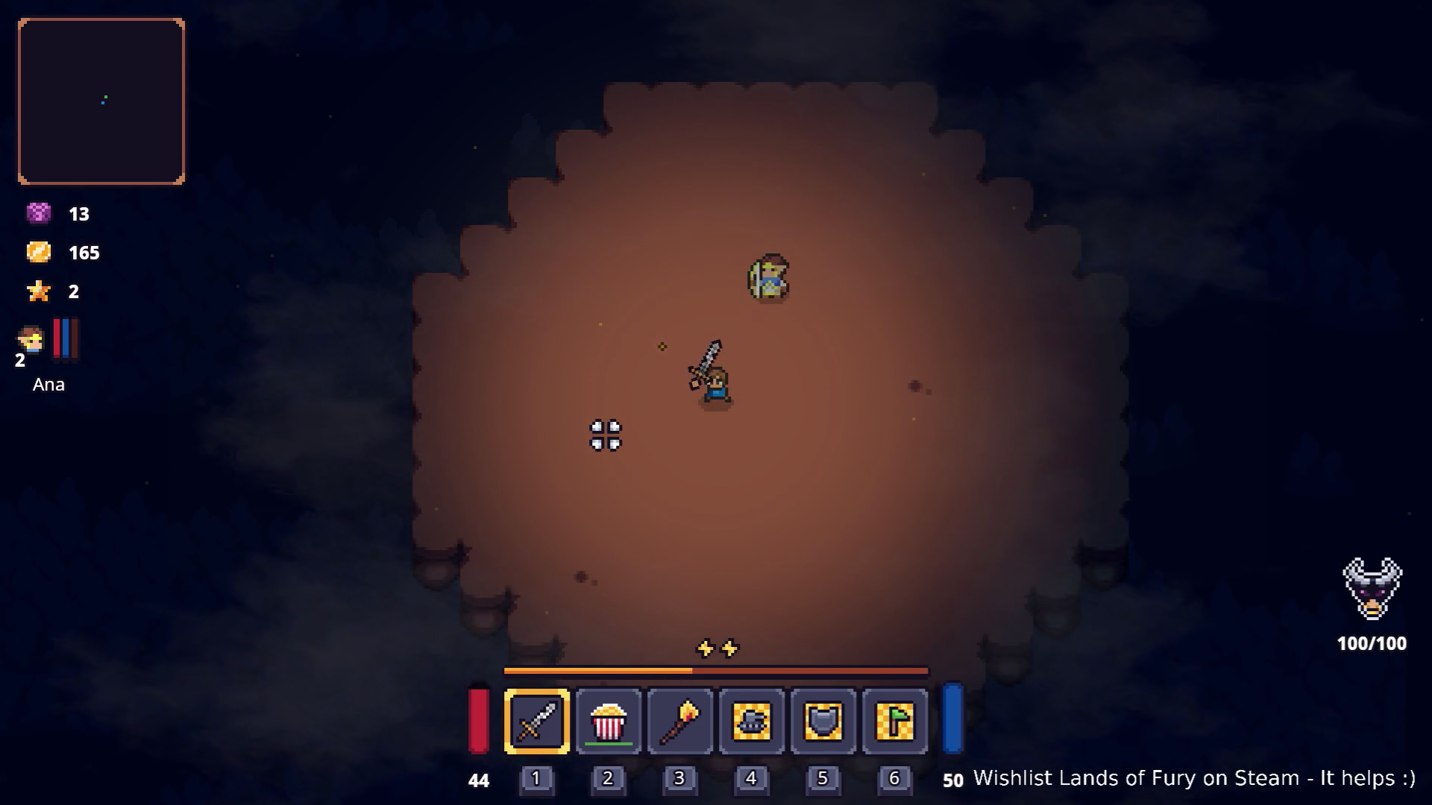
{"action": "key", "text": "a"}
{"action": "left_click", "coordinate": [549, 403]}
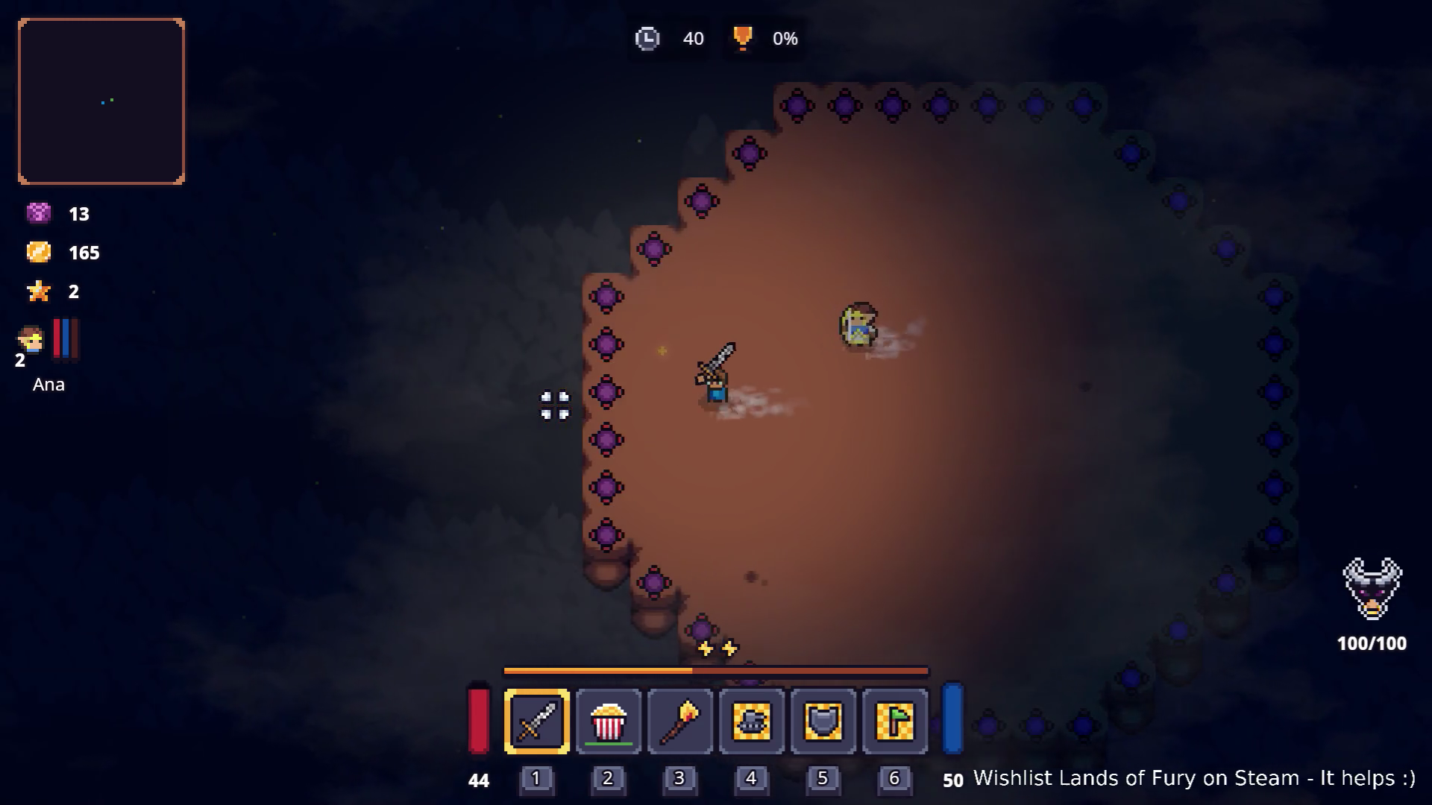
Dash across the arena toward the first enemies and slash at them.
{"action": "key", "text": "d"}
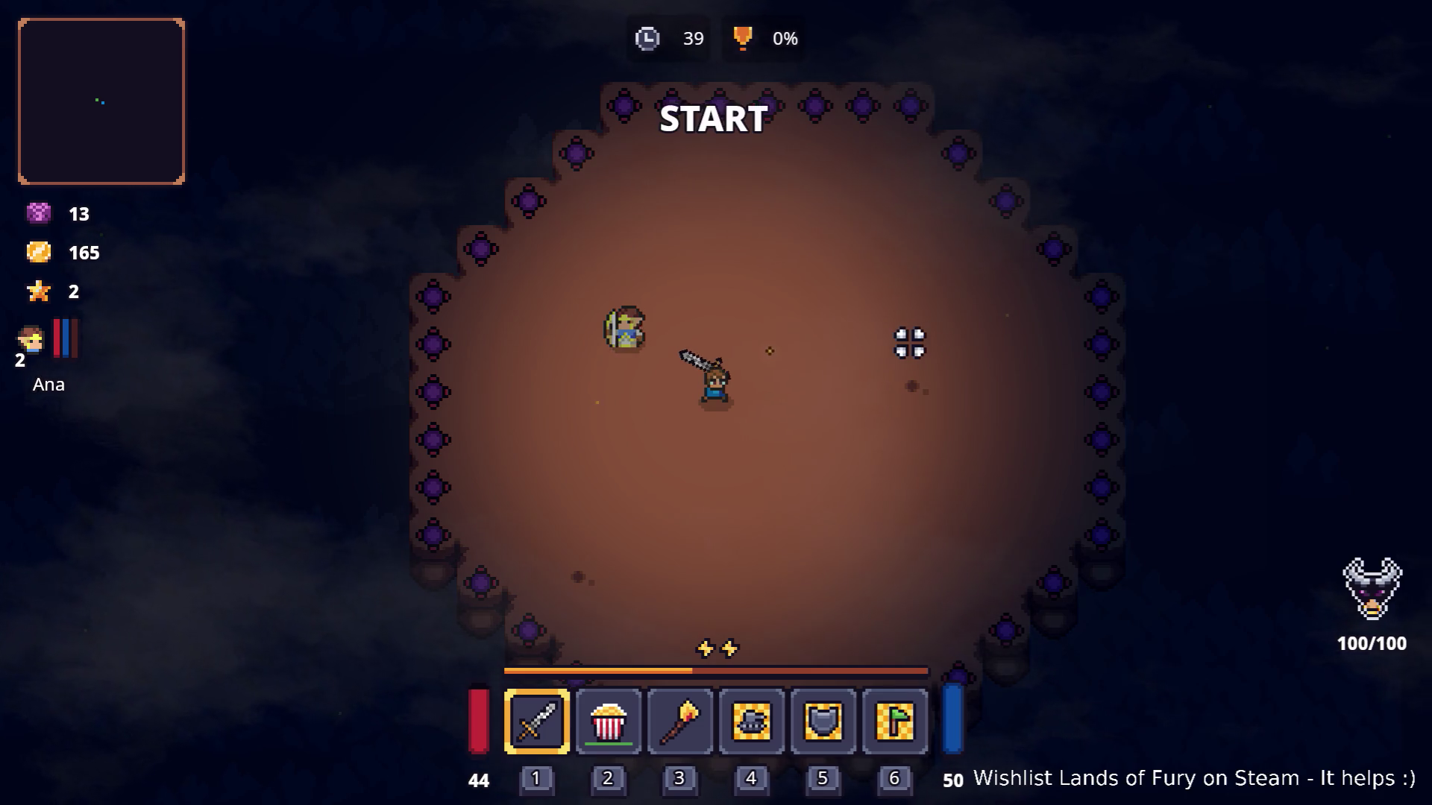
{"action": "key", "text": "a"}
{"action": "key", "text": "s"}
{"action": "key", "text": "space"}
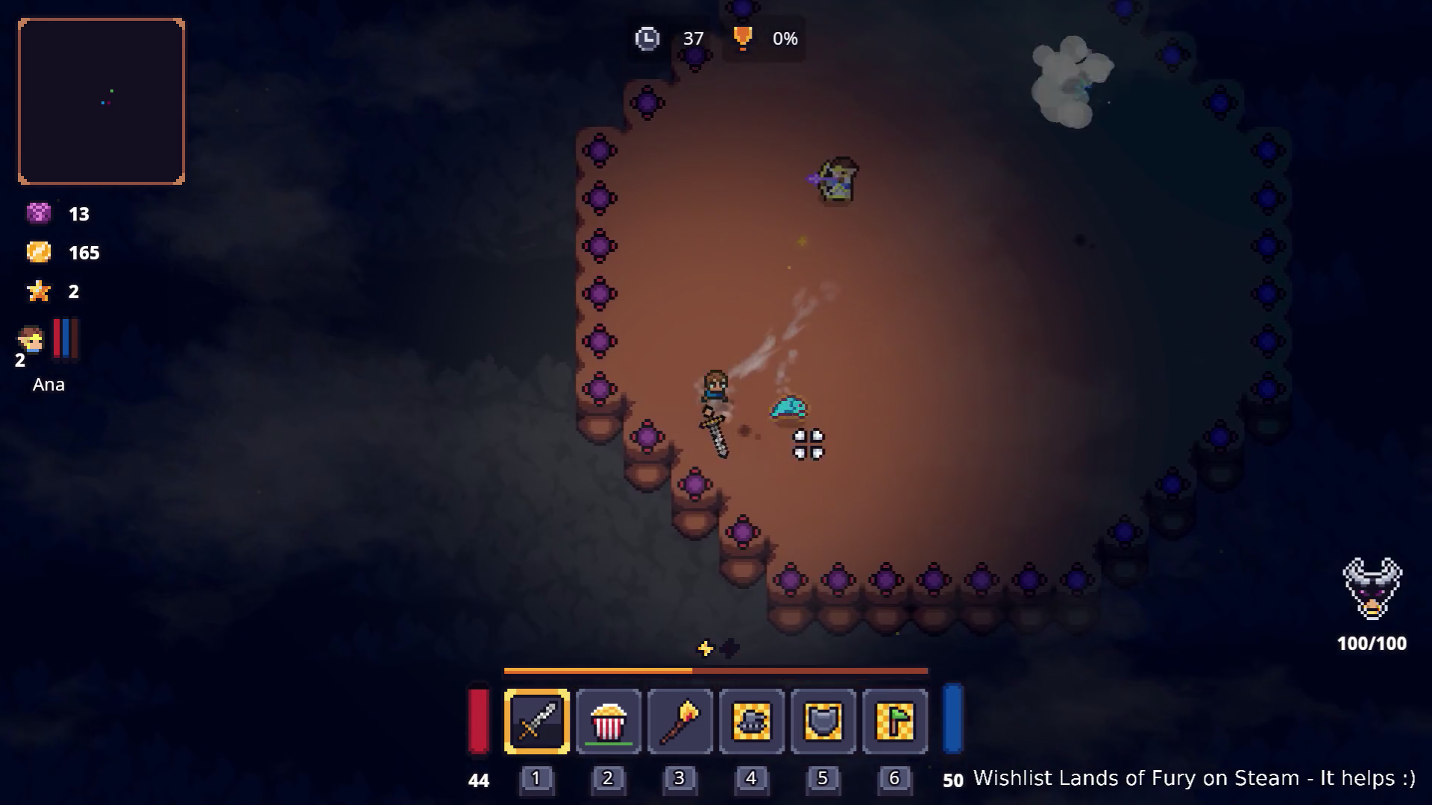
{"action": "key", "text": "d"}
{"action": "key", "text": "space"}
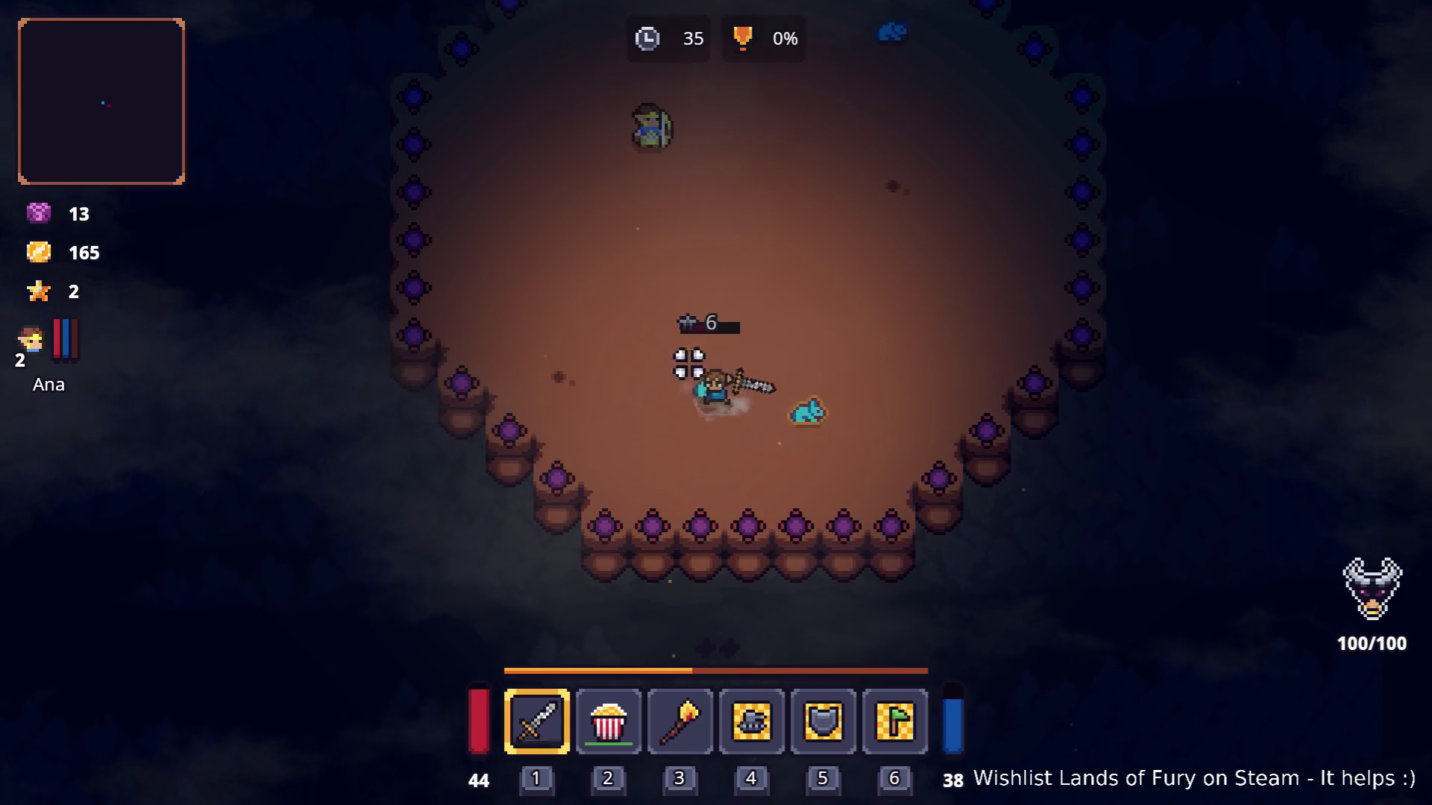
{"action": "key", "text": "d"}
{"action": "left_click", "coordinate": [716, 368]}
{"action": "left_click", "coordinate": [933, 415]}
{"action": "left_click", "coordinate": [799, 415]}
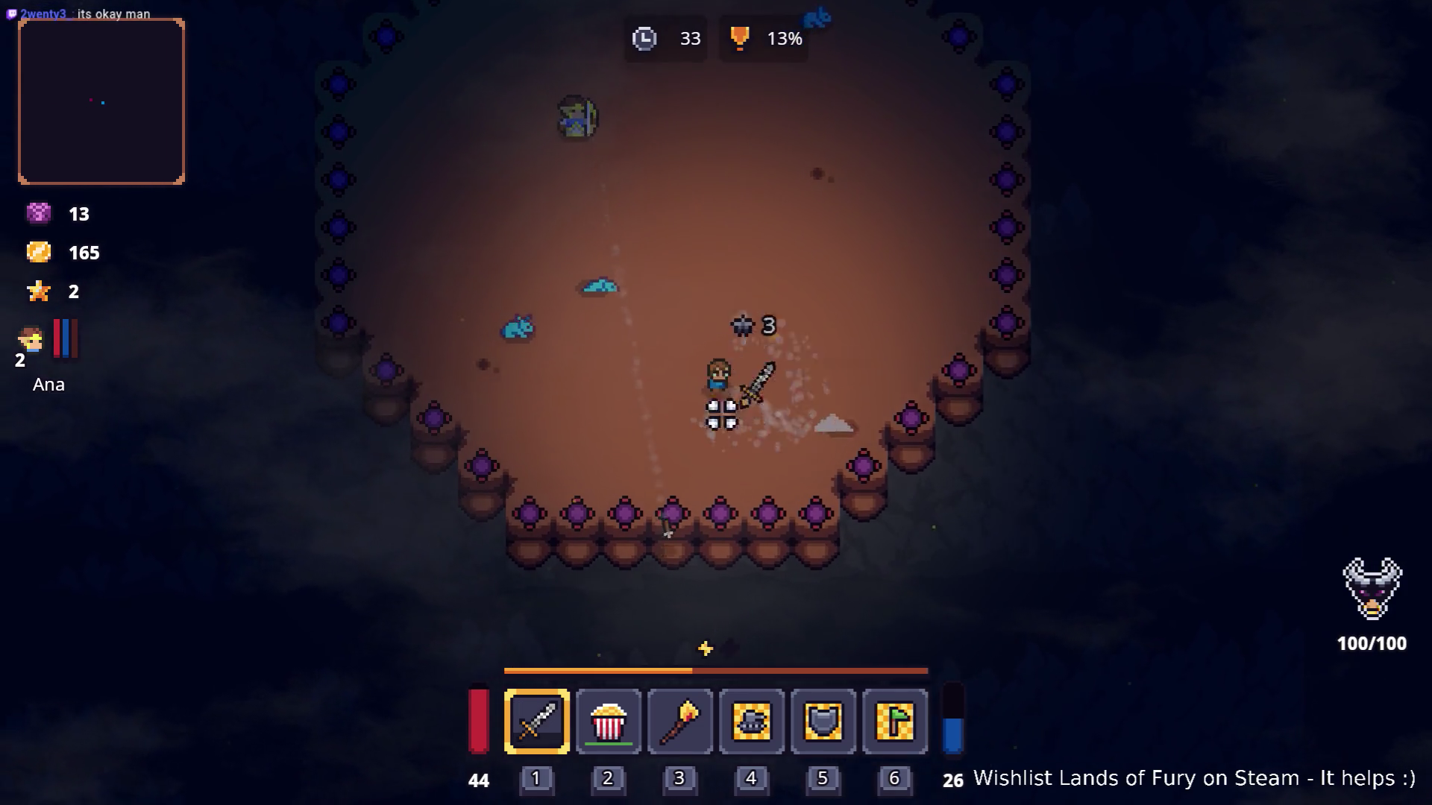
Dodge around the arena while swinging the sword at surrounding enemies.
{"action": "key", "text": "a"}
{"action": "key", "text": "w"}
{"action": "key", "text": "space"}
{"action": "left_click", "coordinate": [608, 375]}
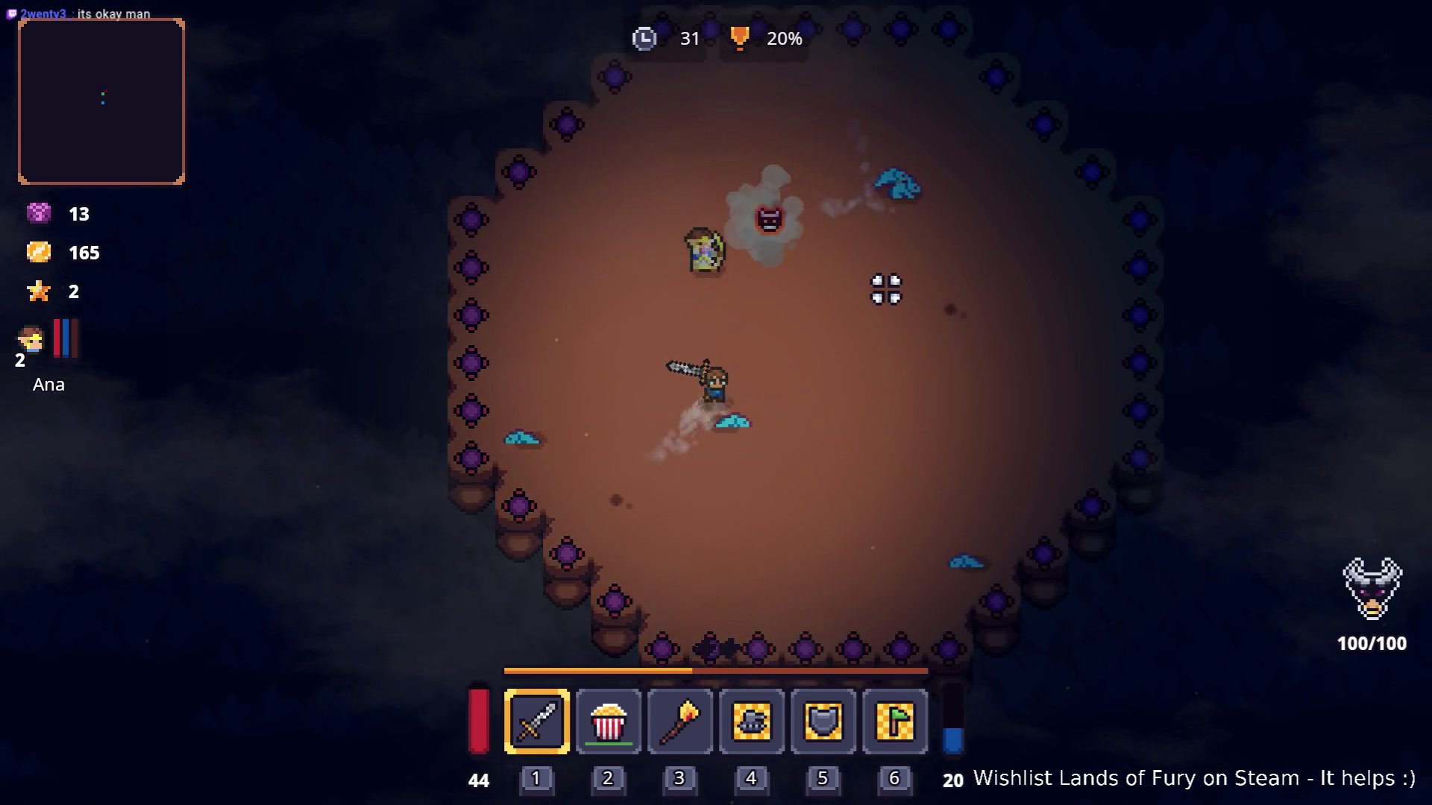
{"action": "key", "text": "w"}
{"action": "key", "text": "space"}
{"action": "left_click", "coordinate": [917, 352]}
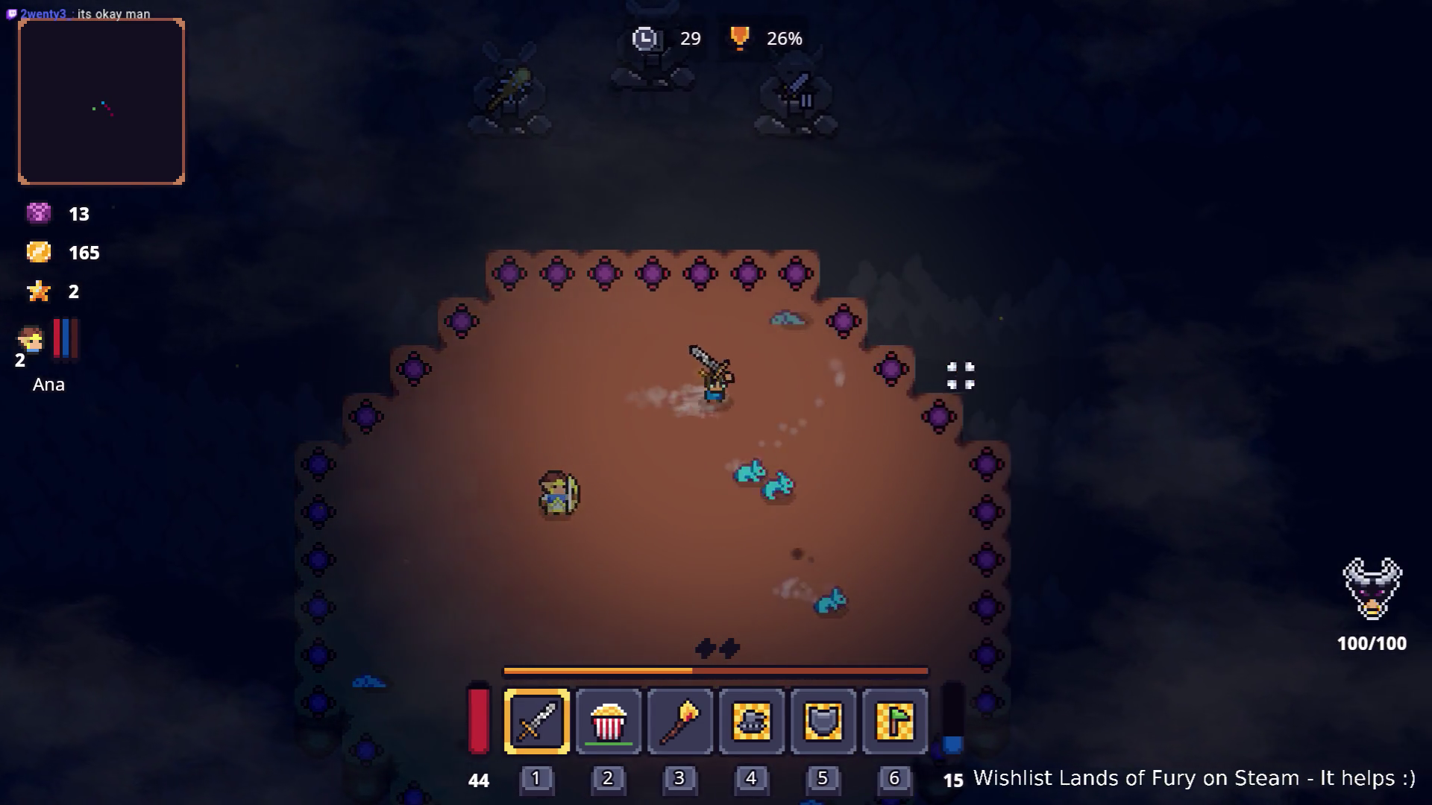
{"action": "key", "text": "s"}
{"action": "key", "text": "d"}
{"action": "left_click", "coordinate": [960, 376]}
{"action": "left_click", "coordinate": [917, 447]}
{"action": "left_click", "coordinate": [915, 388]}
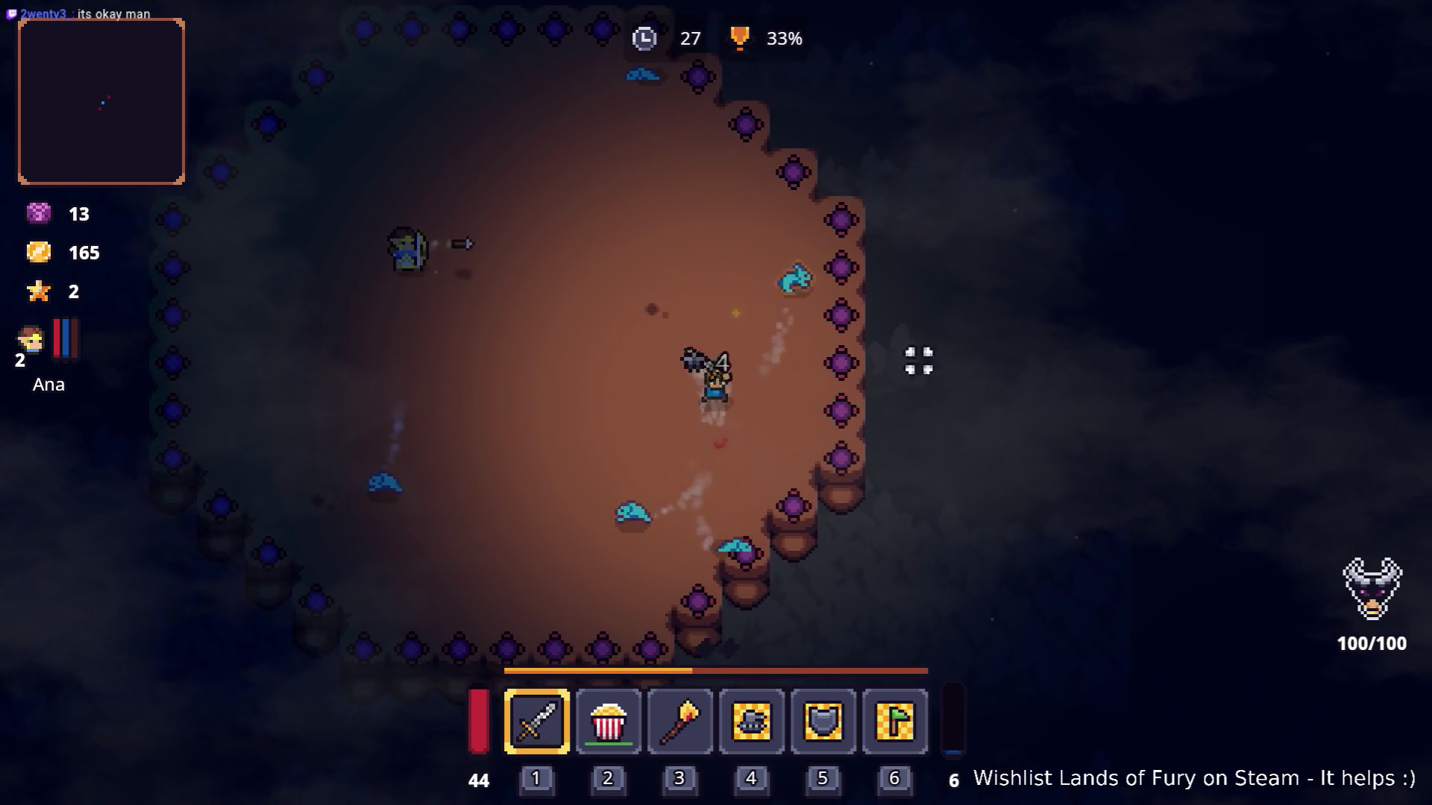
{"action": "key", "text": "w"}
{"action": "left_click", "coordinate": [857, 328]}
{"action": "key", "text": "a"}
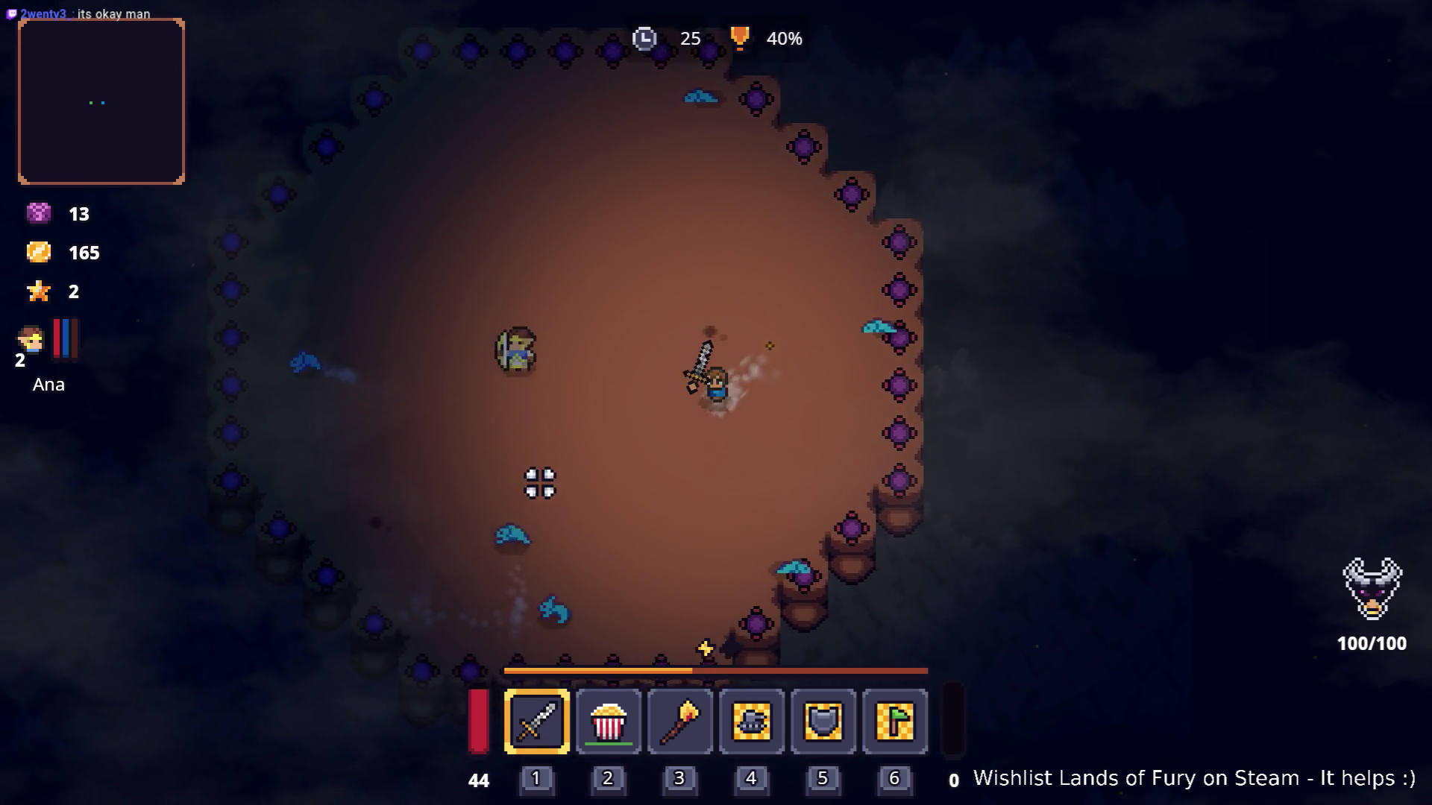
{"action": "key", "text": "s"}
{"action": "left_click", "coordinate": [522, 482]}
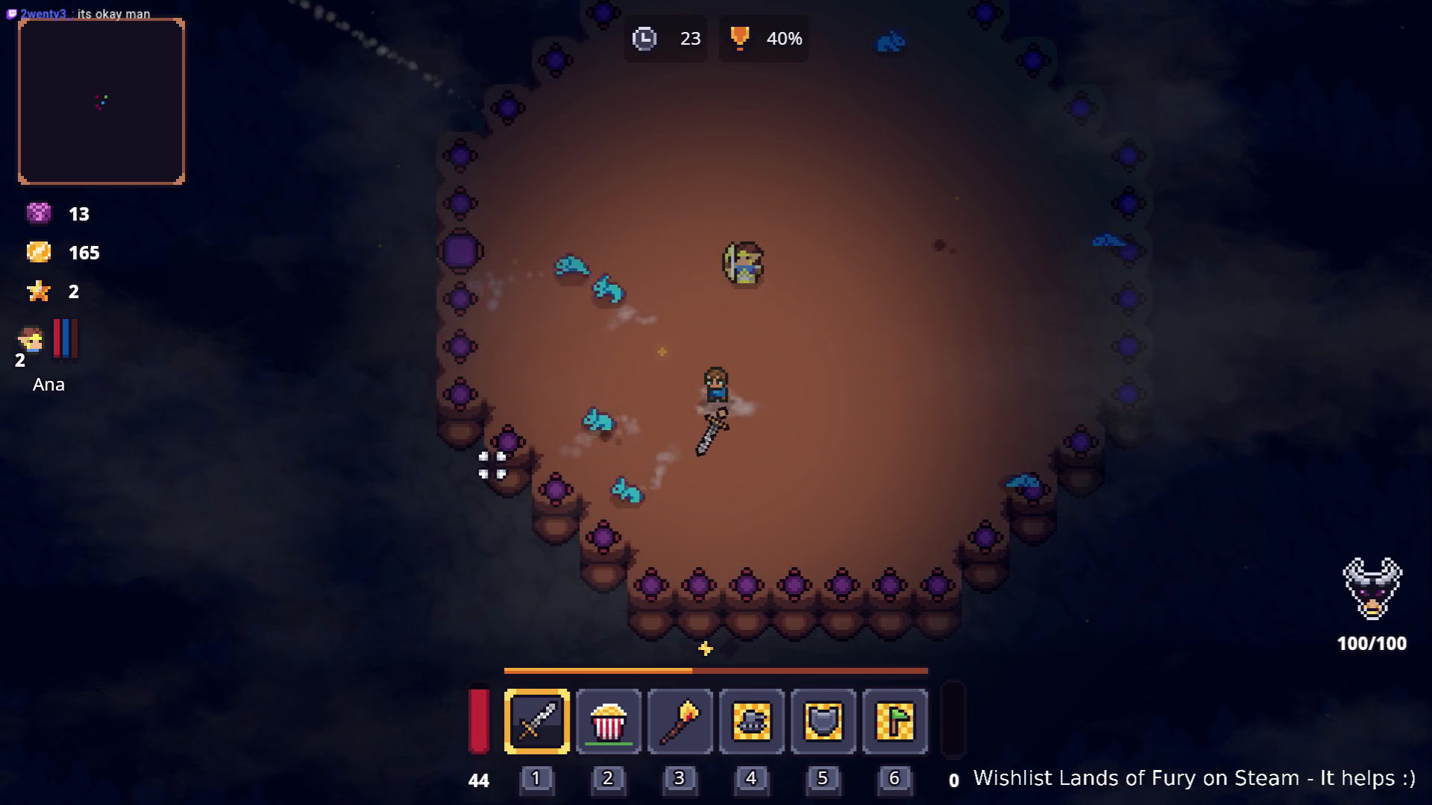
Finish off the remaining enemies to push the challenge meter to 100%.
{"action": "key", "text": "a"}
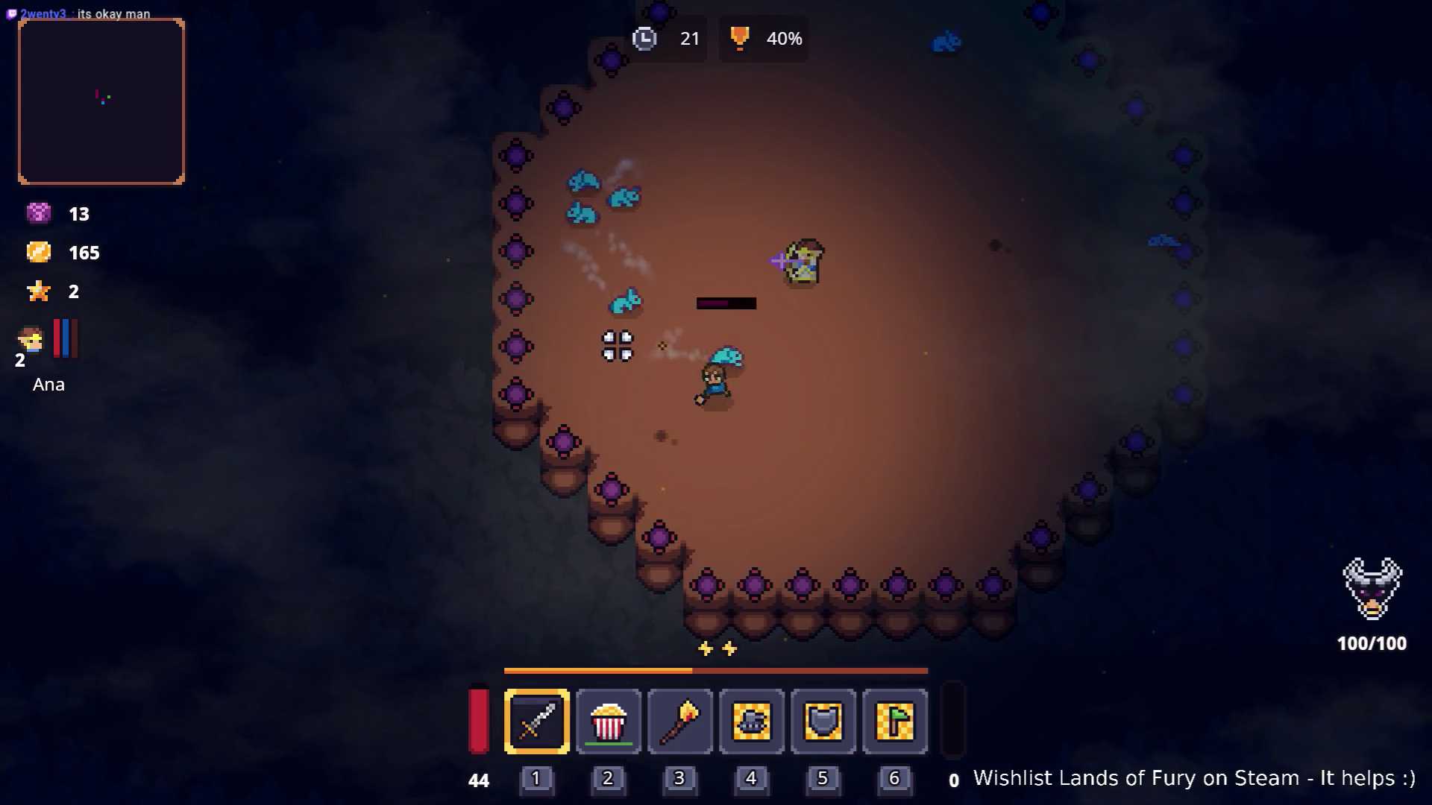
{"action": "key", "text": "w"}
{"action": "left_click", "coordinate": [729, 253]}
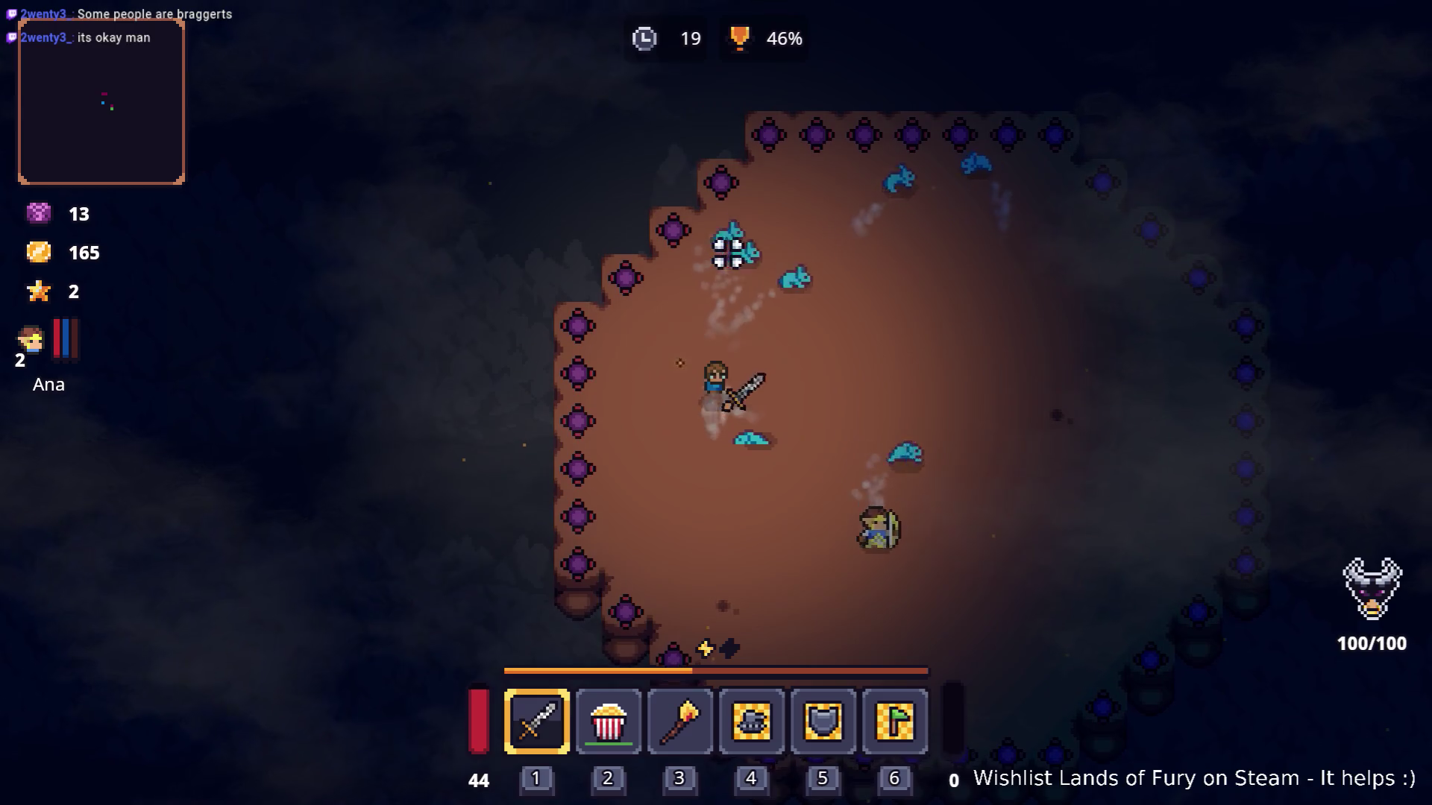
{"action": "key", "text": "w"}
{"action": "key", "text": "d"}
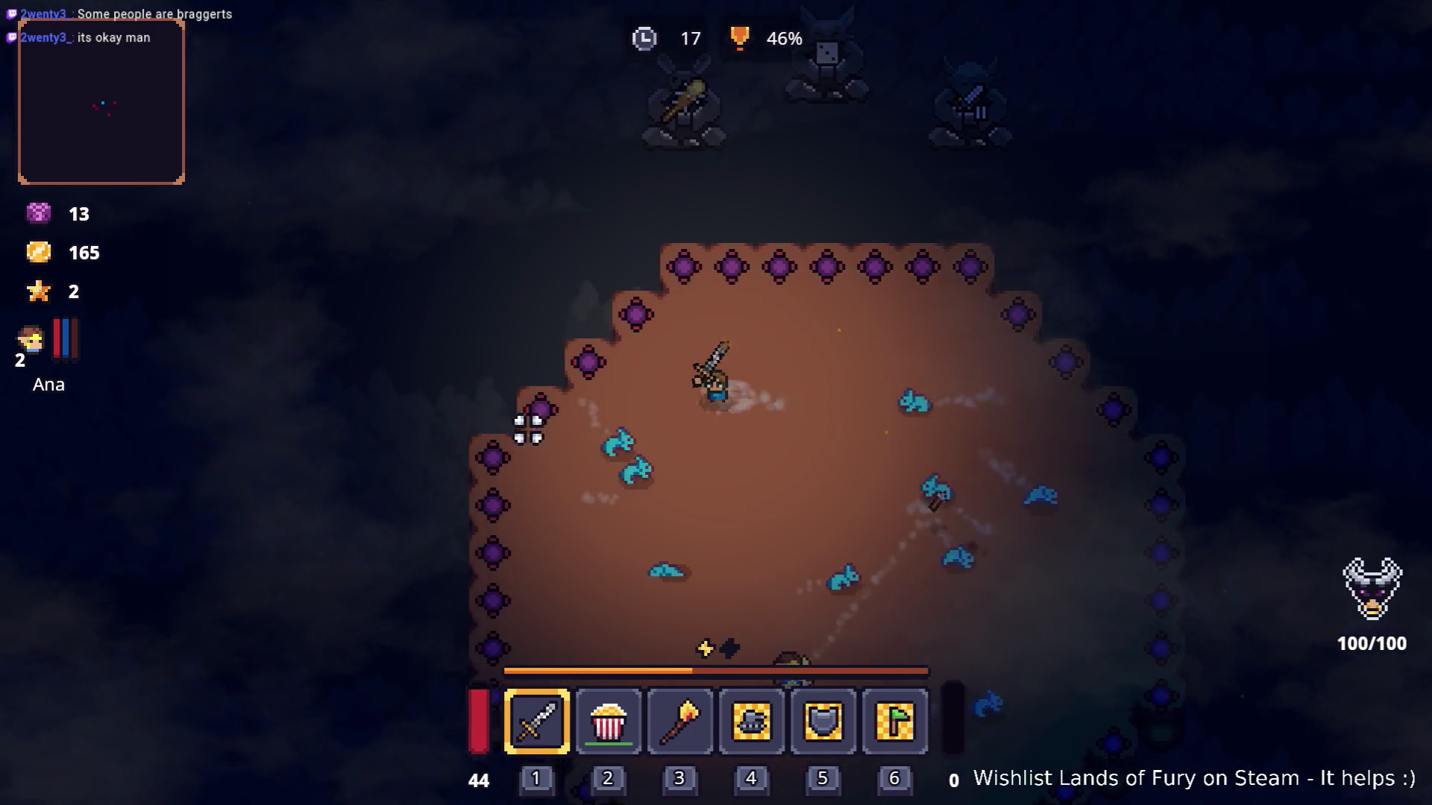
{"action": "key", "text": "s"}
{"action": "left_click", "coordinate": [690, 470]}
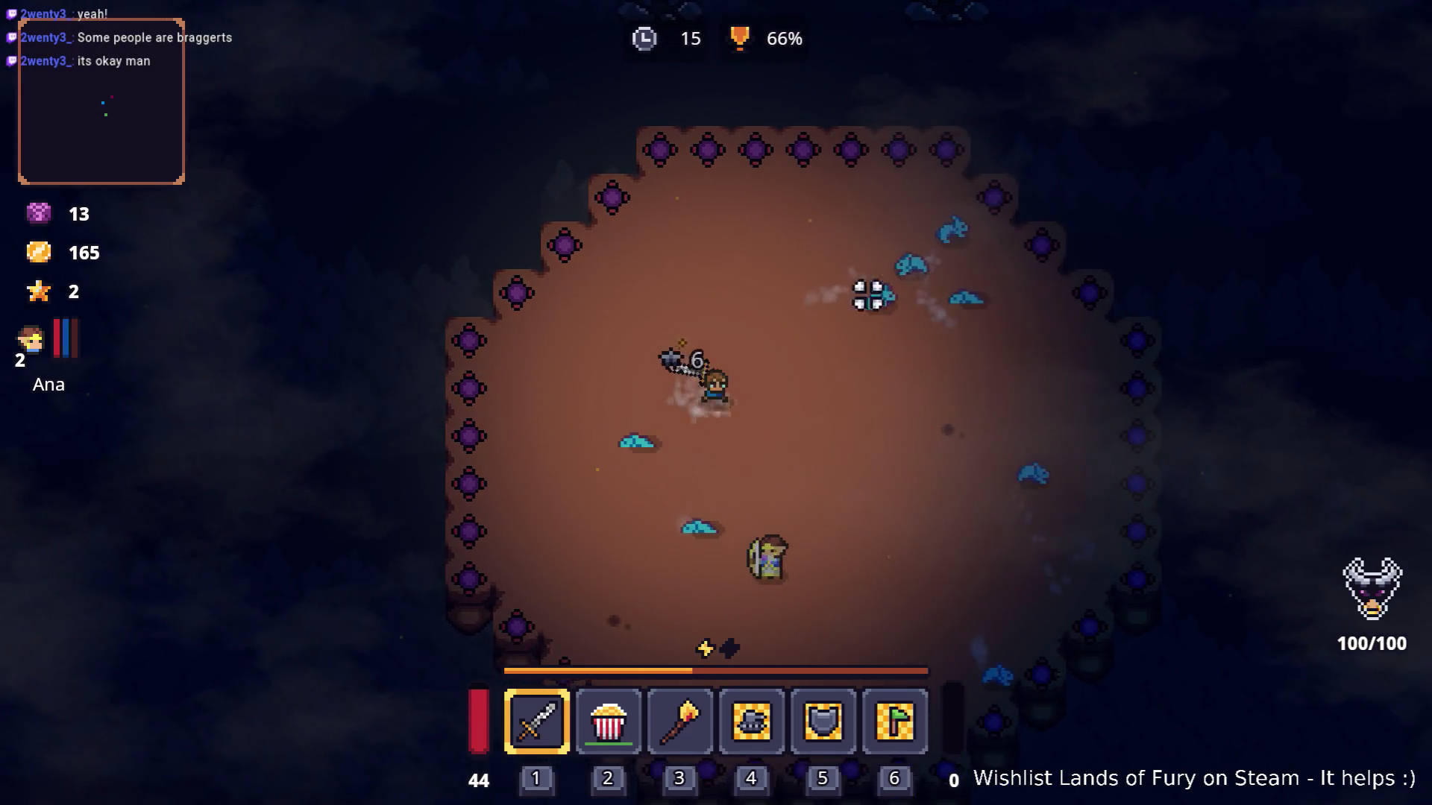
{"action": "key", "text": "w"}
{"action": "key", "text": "d"}
{"action": "left_click", "coordinate": [731, 237]}
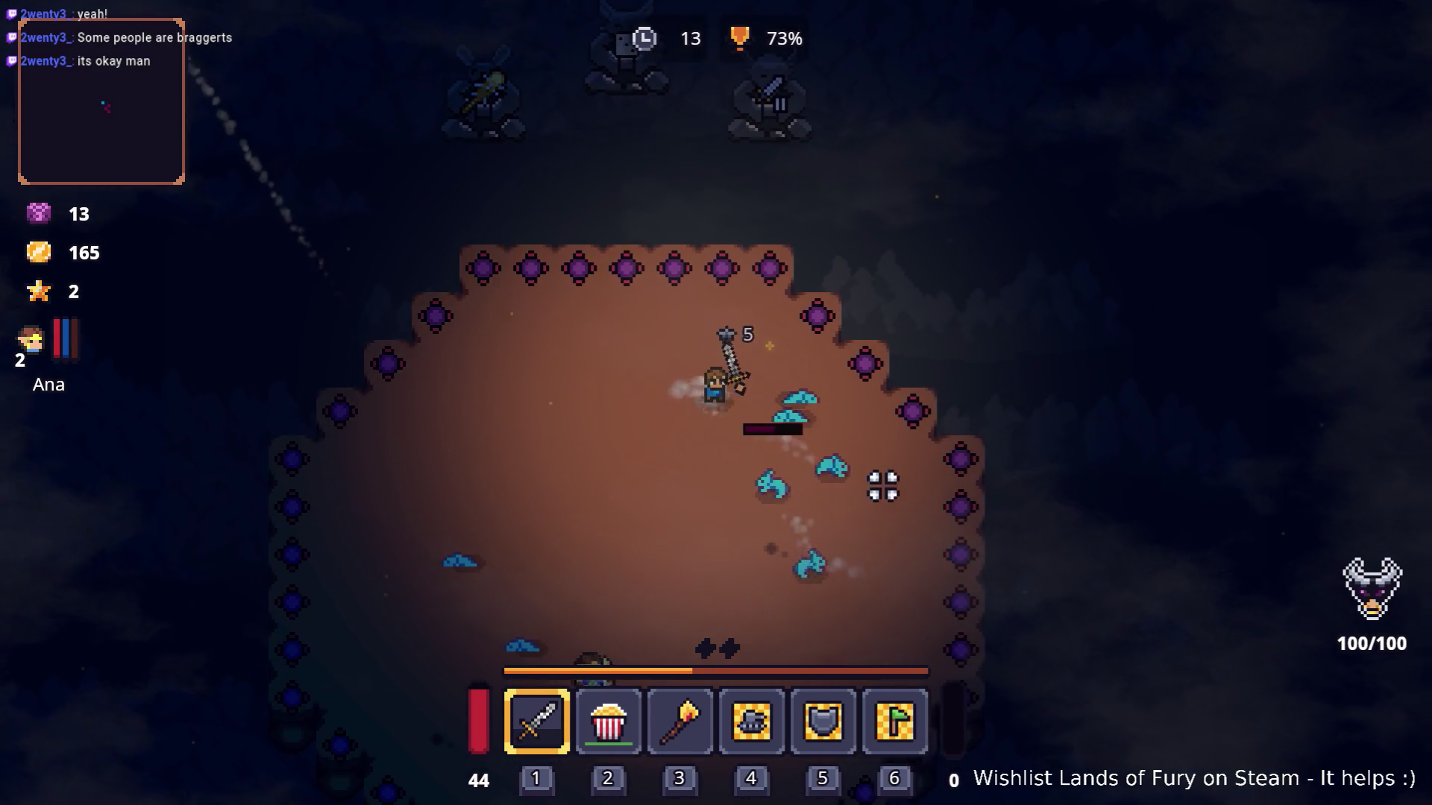
{"action": "key", "text": "s"}
{"action": "left_click", "coordinate": [687, 281]}
{"action": "left_click", "coordinate": [829, 283]}
{"action": "key", "text": "a"}
{"action": "left_click", "coordinate": [626, 409]}
{"action": "key", "text": "w"}
{"action": "left_click", "coordinate": [780, 300]}
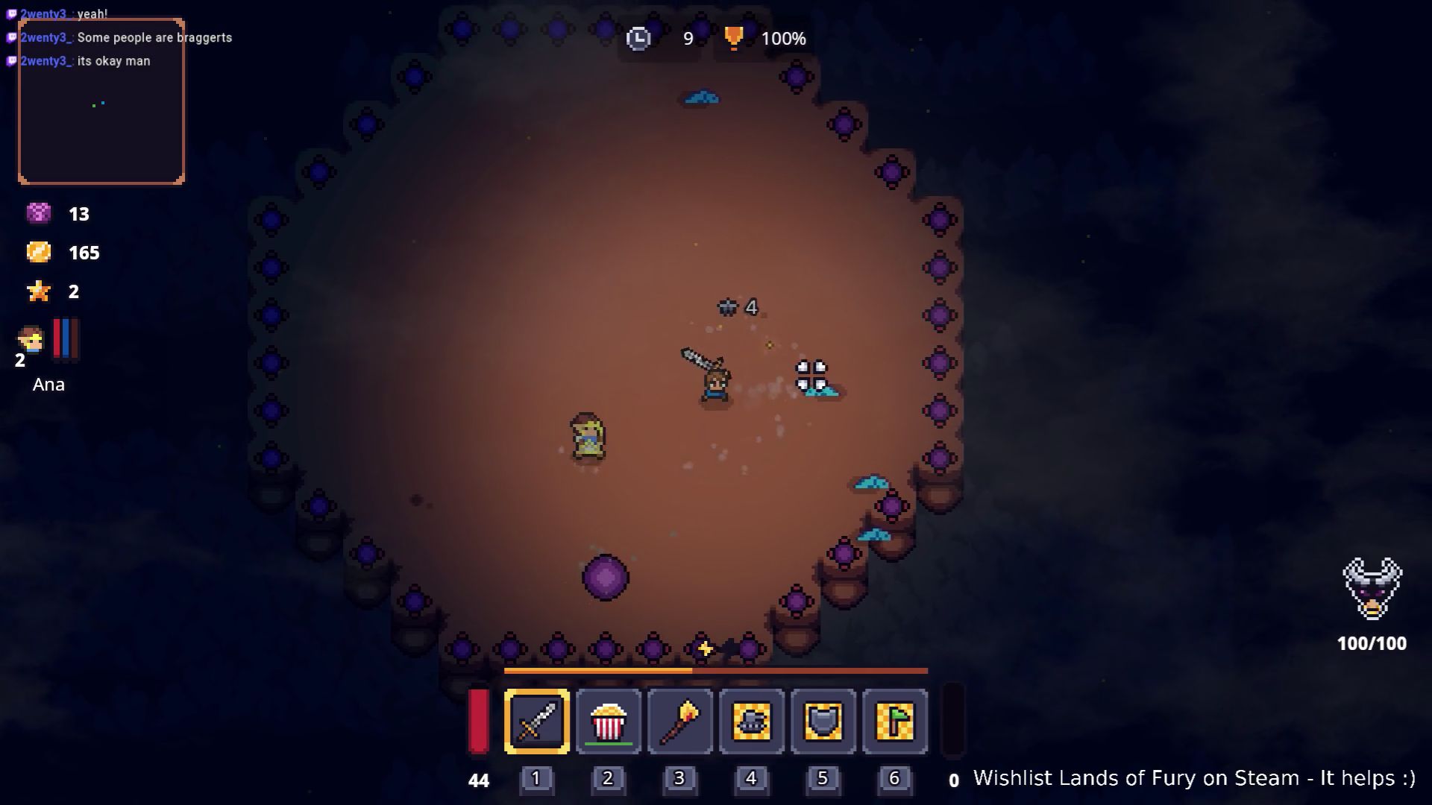
Walk over to the dropped Nailed Club.
{"action": "key", "text": "a"}
{"action": "key", "text": "w"}
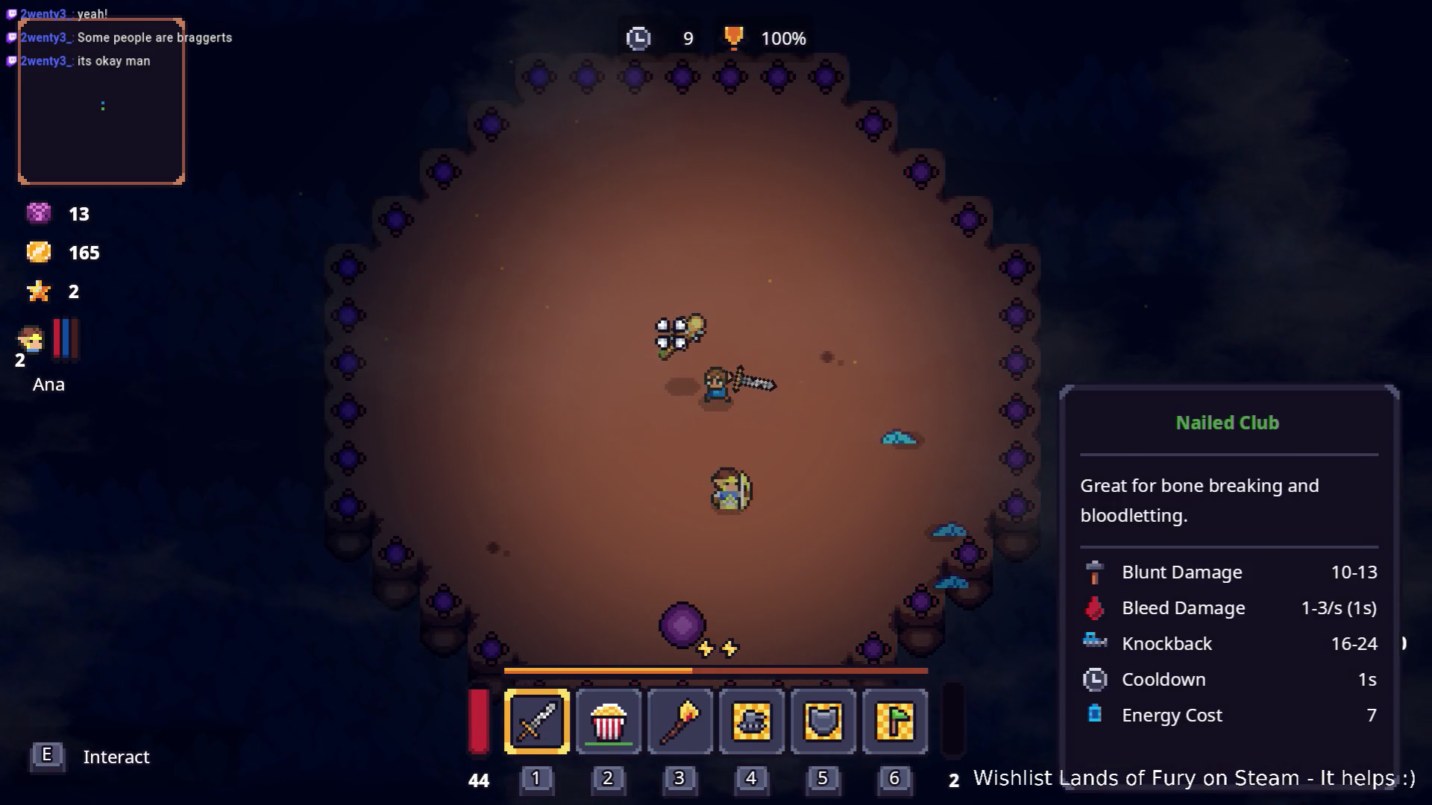
{"action": "key", "text": "s"}
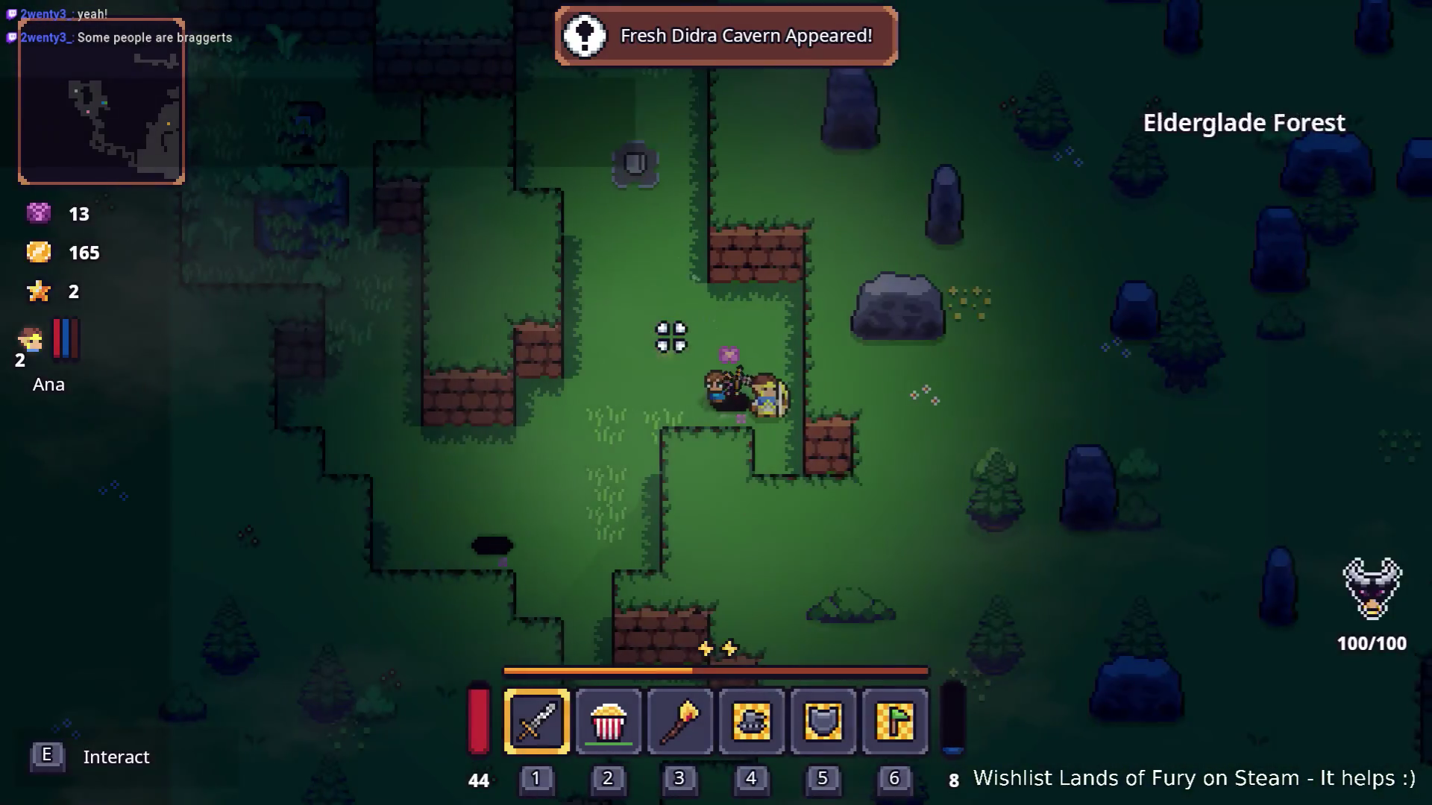
Enter the Lesser Didra Cavern from Elderglade Forest and briefly check the full inventory.
{"action": "key", "text": "a"}
{"action": "key", "text": "e"}
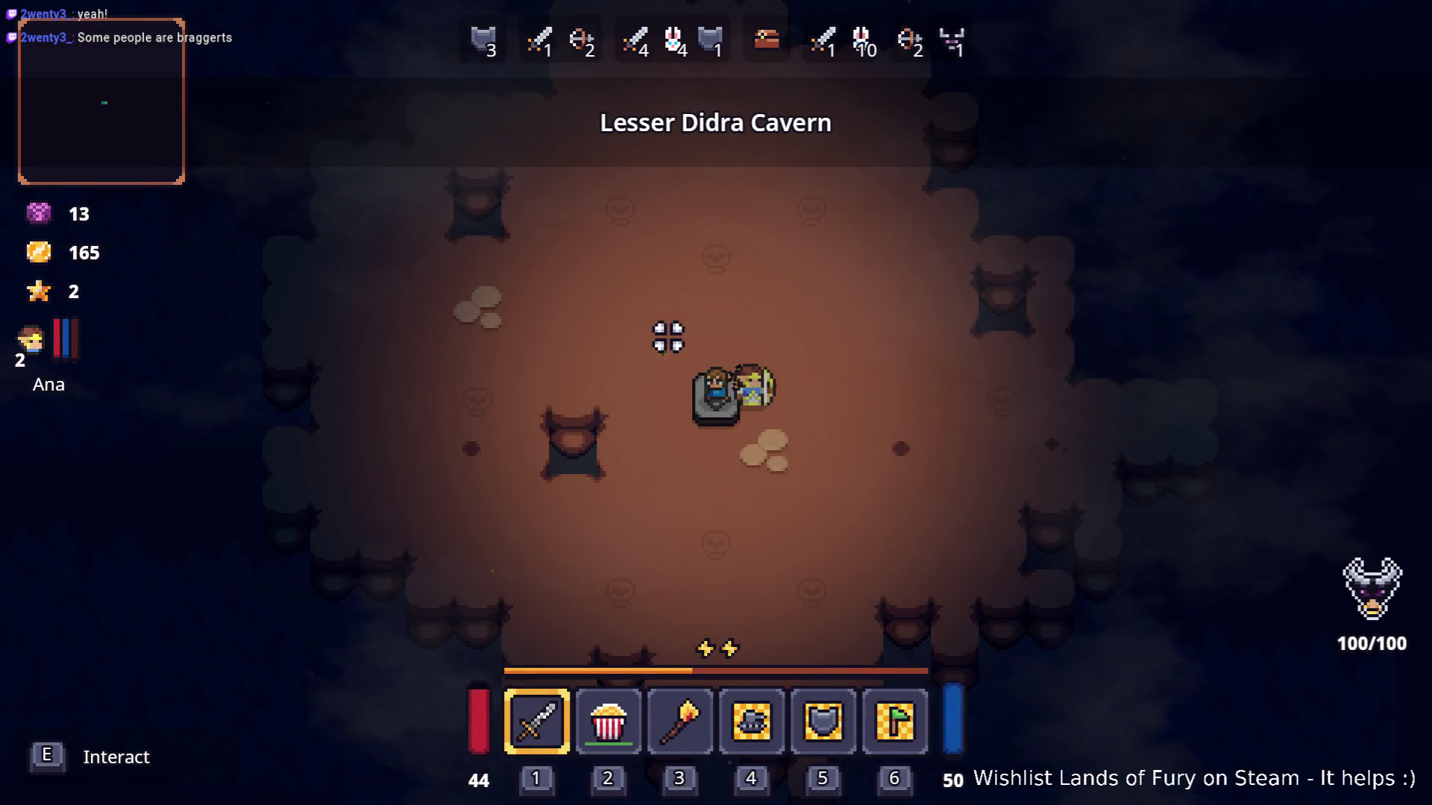
{"action": "key", "text": "Tab"}
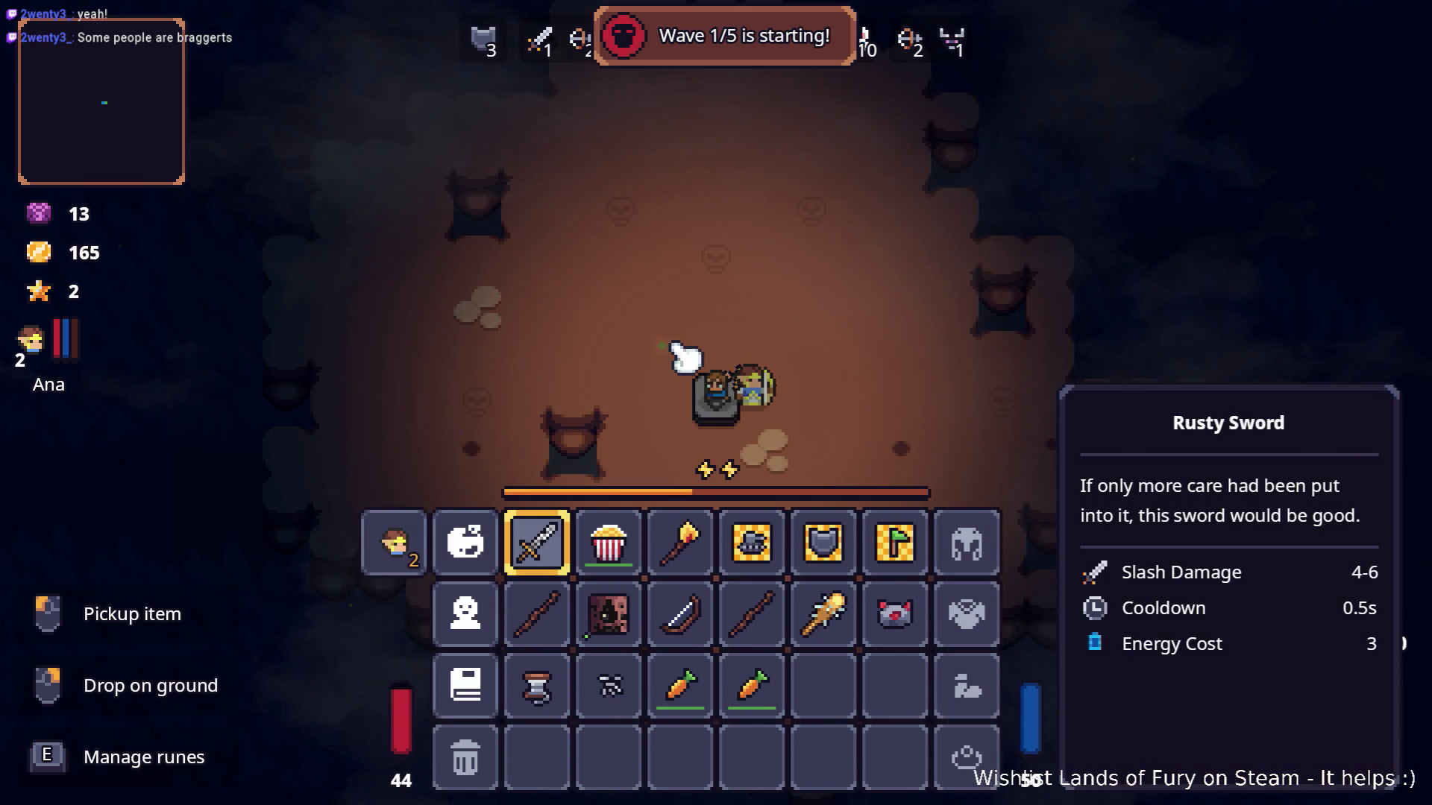
{"action": "key", "text": "Tab"}
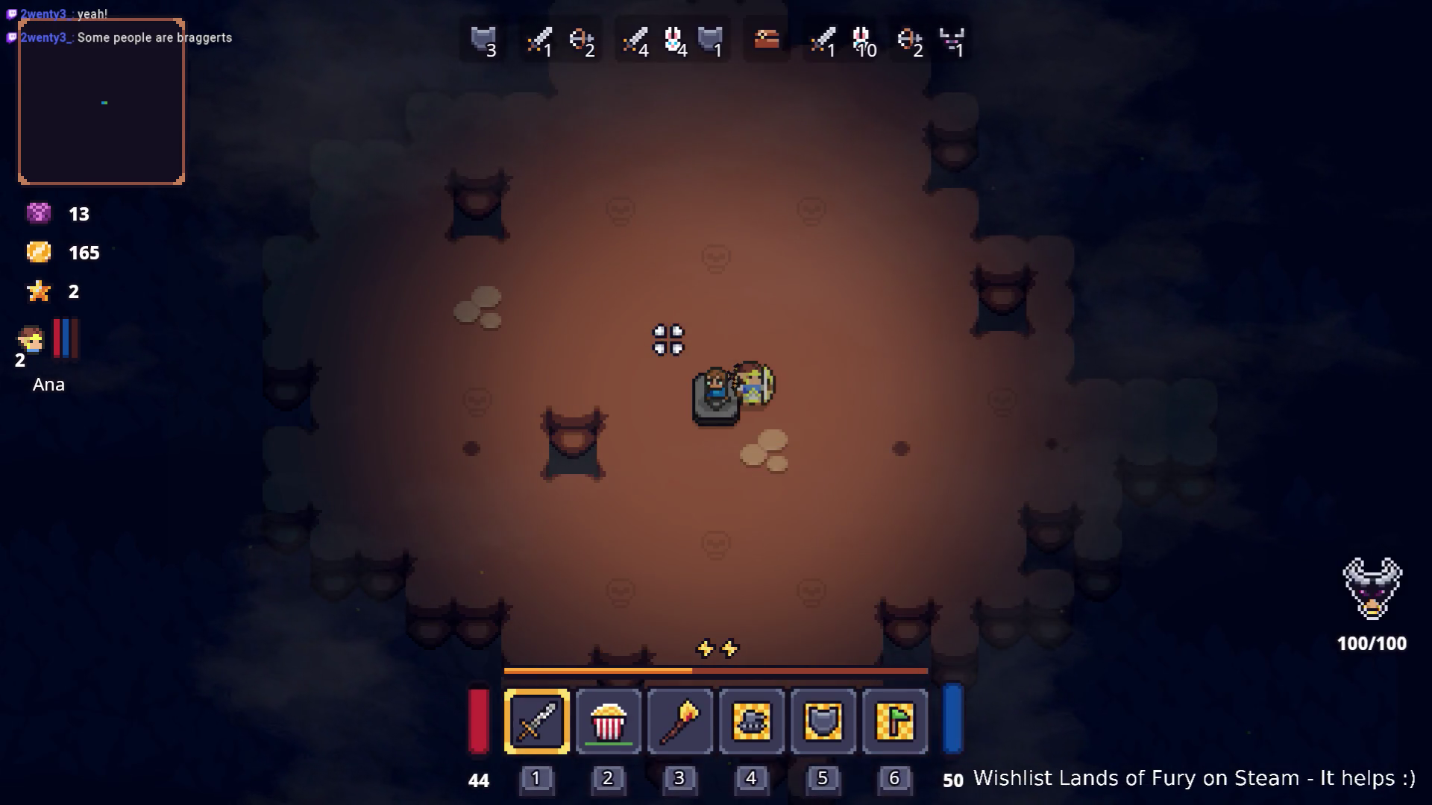
Step off the pedestal and cut down the cavern's first wave of enemies.
{"action": "key", "text": "a"}
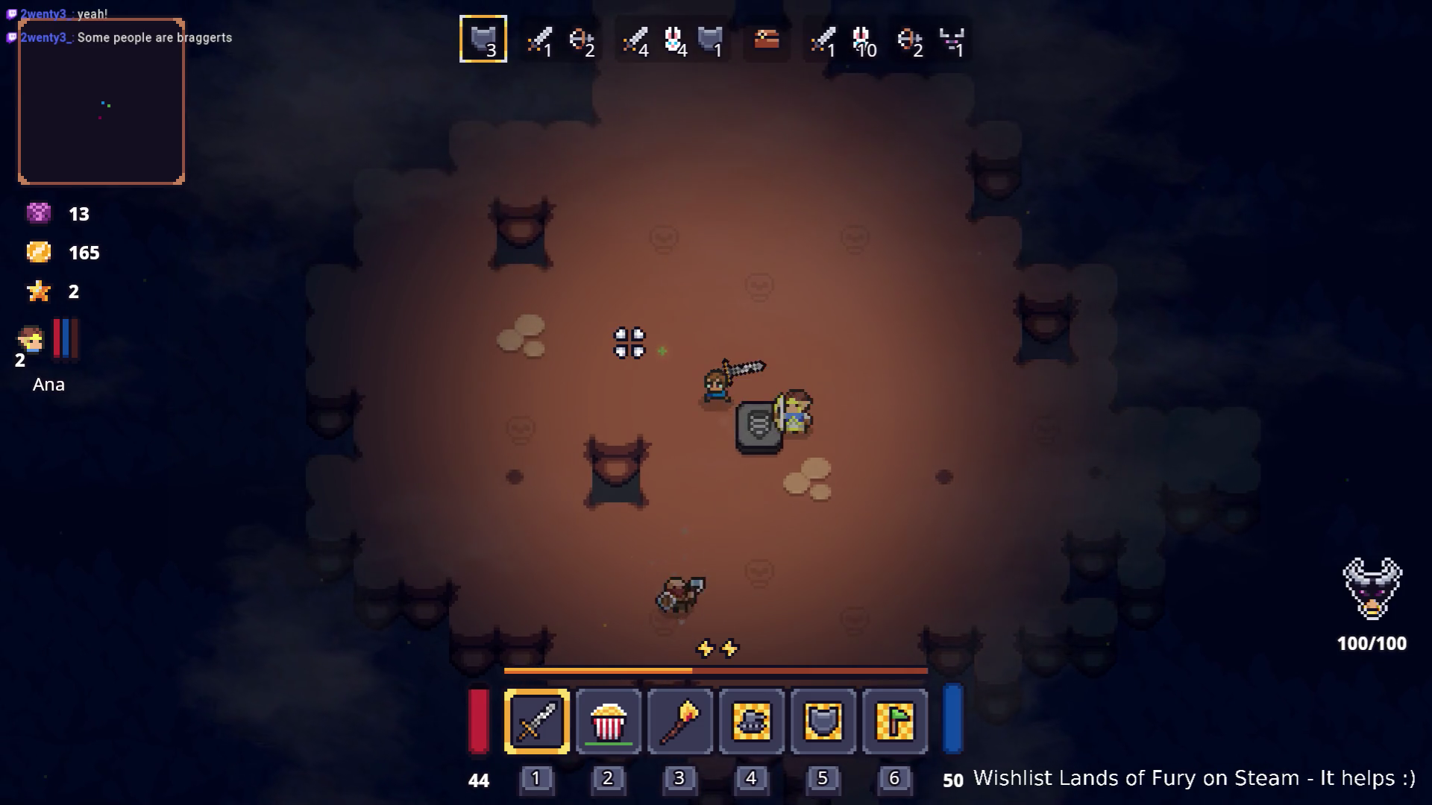
{"action": "key", "text": "s"}
{"action": "left_click", "coordinate": [703, 467]}
{"action": "left_click", "coordinate": [834, 442]}
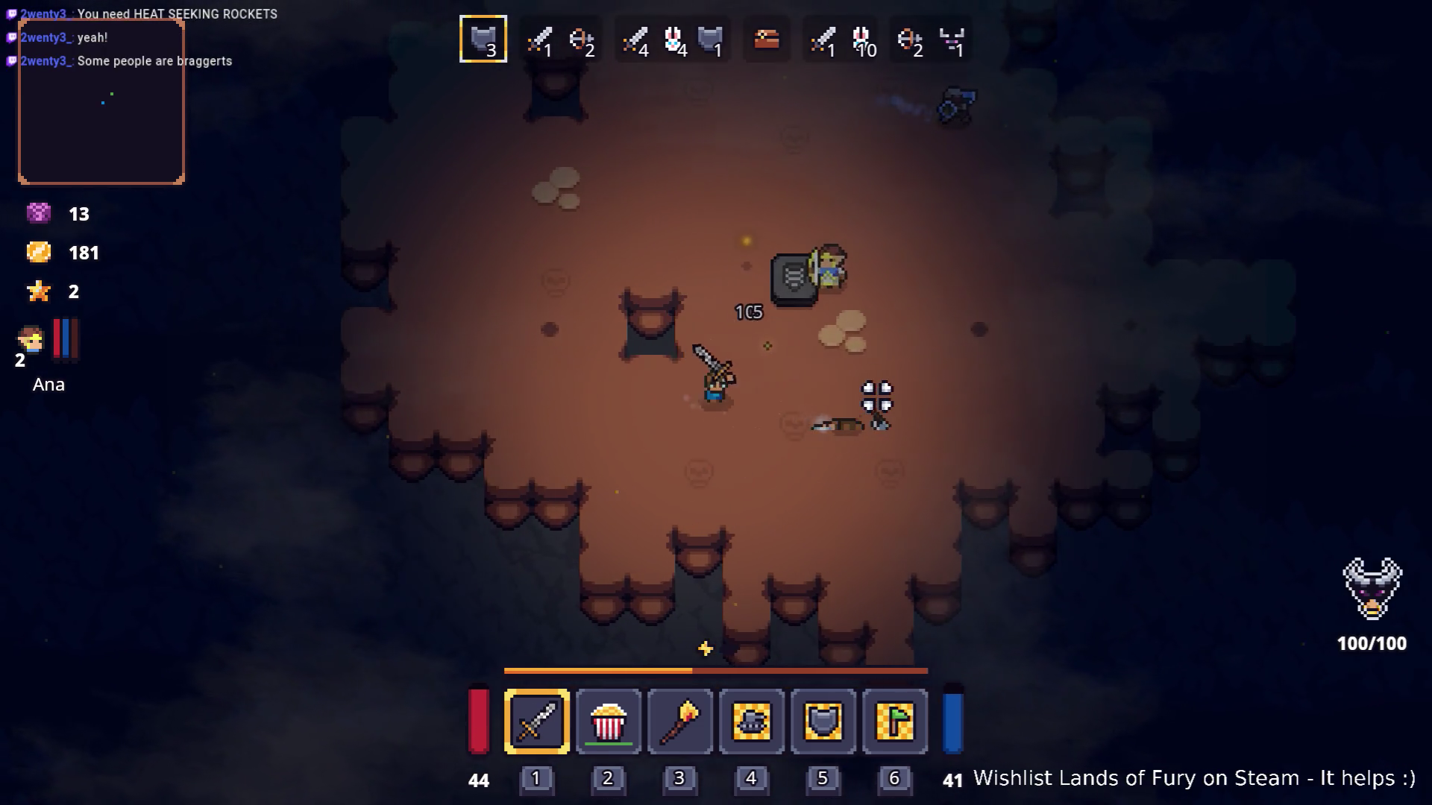
{"action": "key", "text": "d"}
{"action": "key", "text": "w"}
{"action": "left_click", "coordinate": [757, 313]}
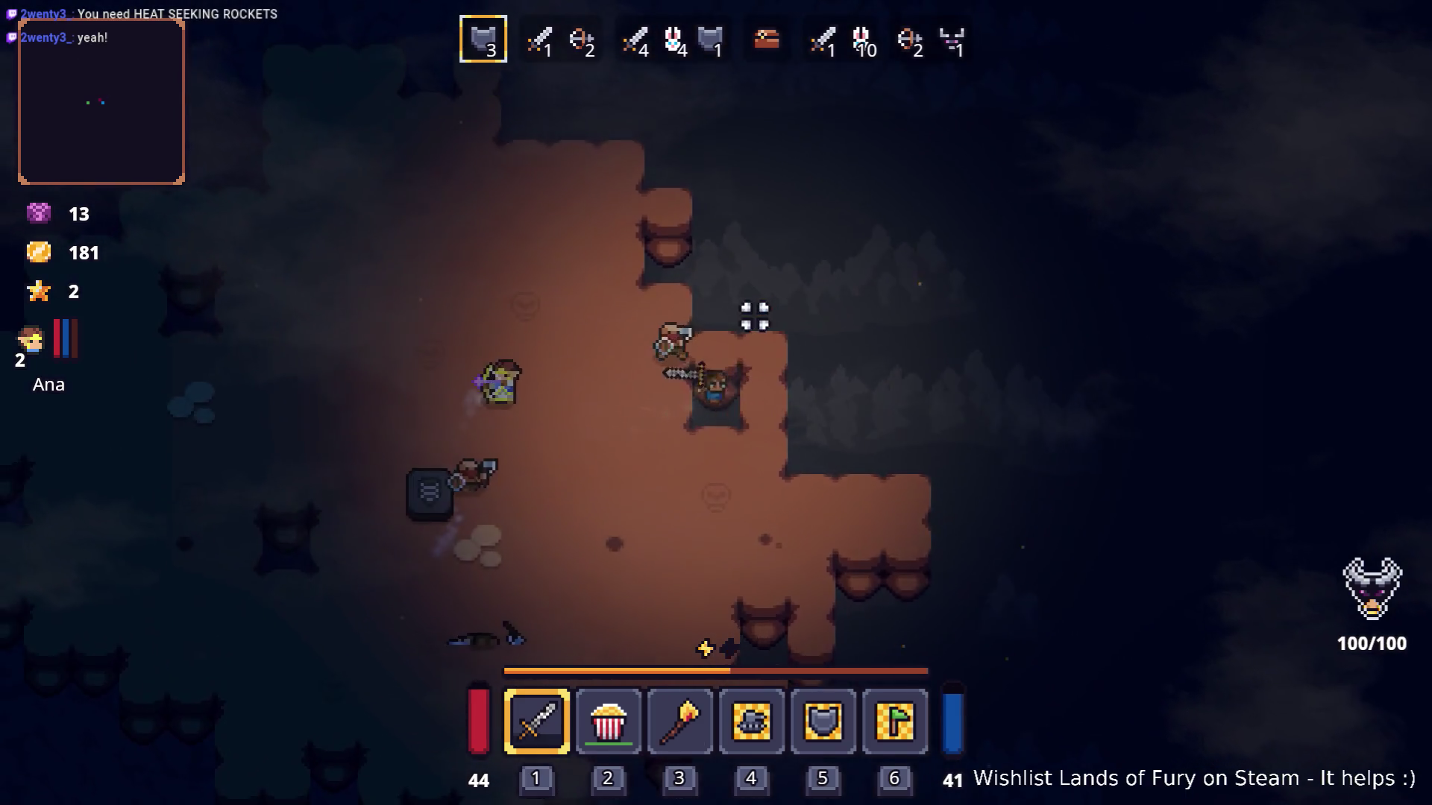
{"action": "left_click", "coordinate": [824, 304]}
{"action": "key", "text": "a"}
{"action": "key", "text": "s"}
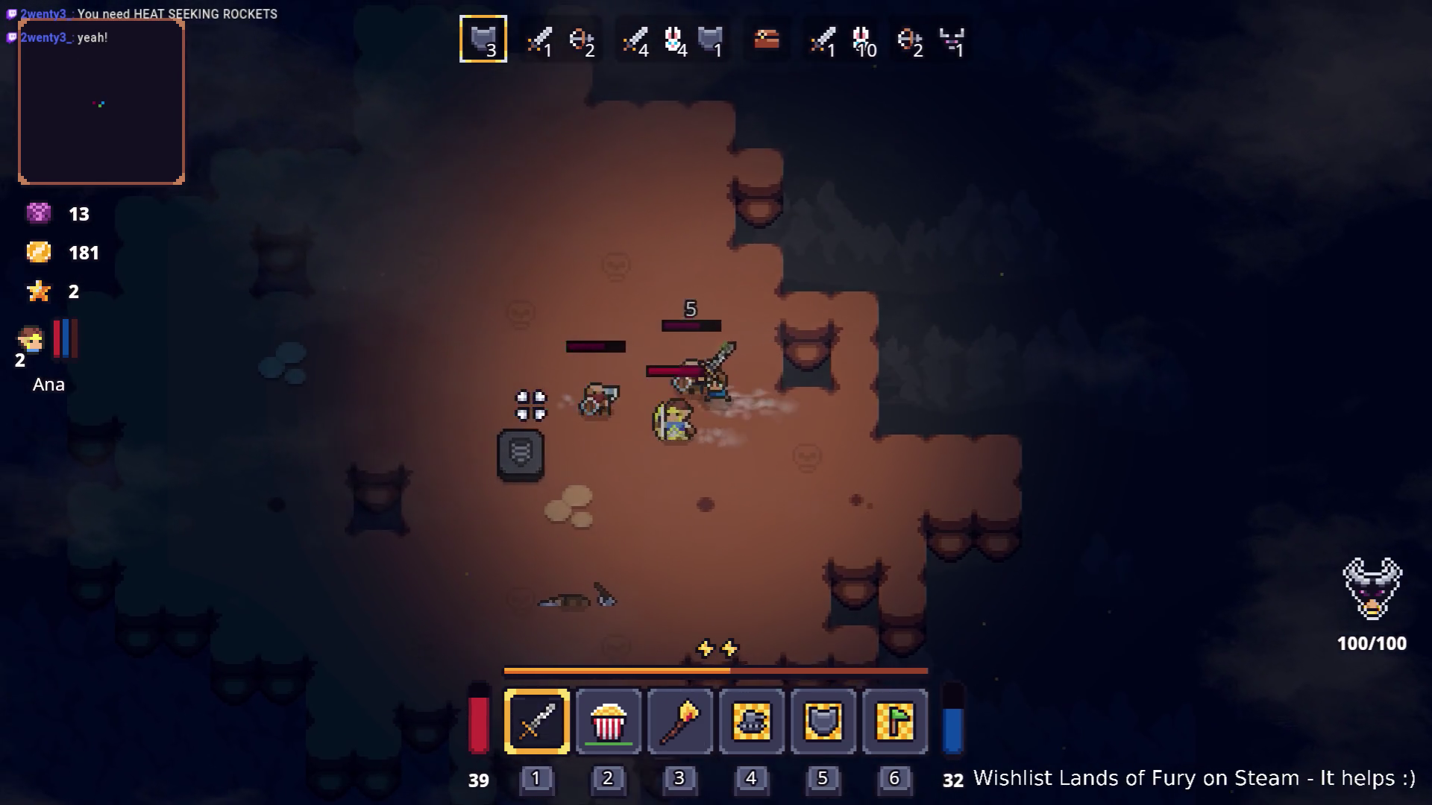
{"action": "left_click", "coordinate": [550, 336]}
{"action": "key", "text": "a"}
{"action": "left_click", "coordinate": [700, 271]}
{"action": "left_click", "coordinate": [786, 278]}
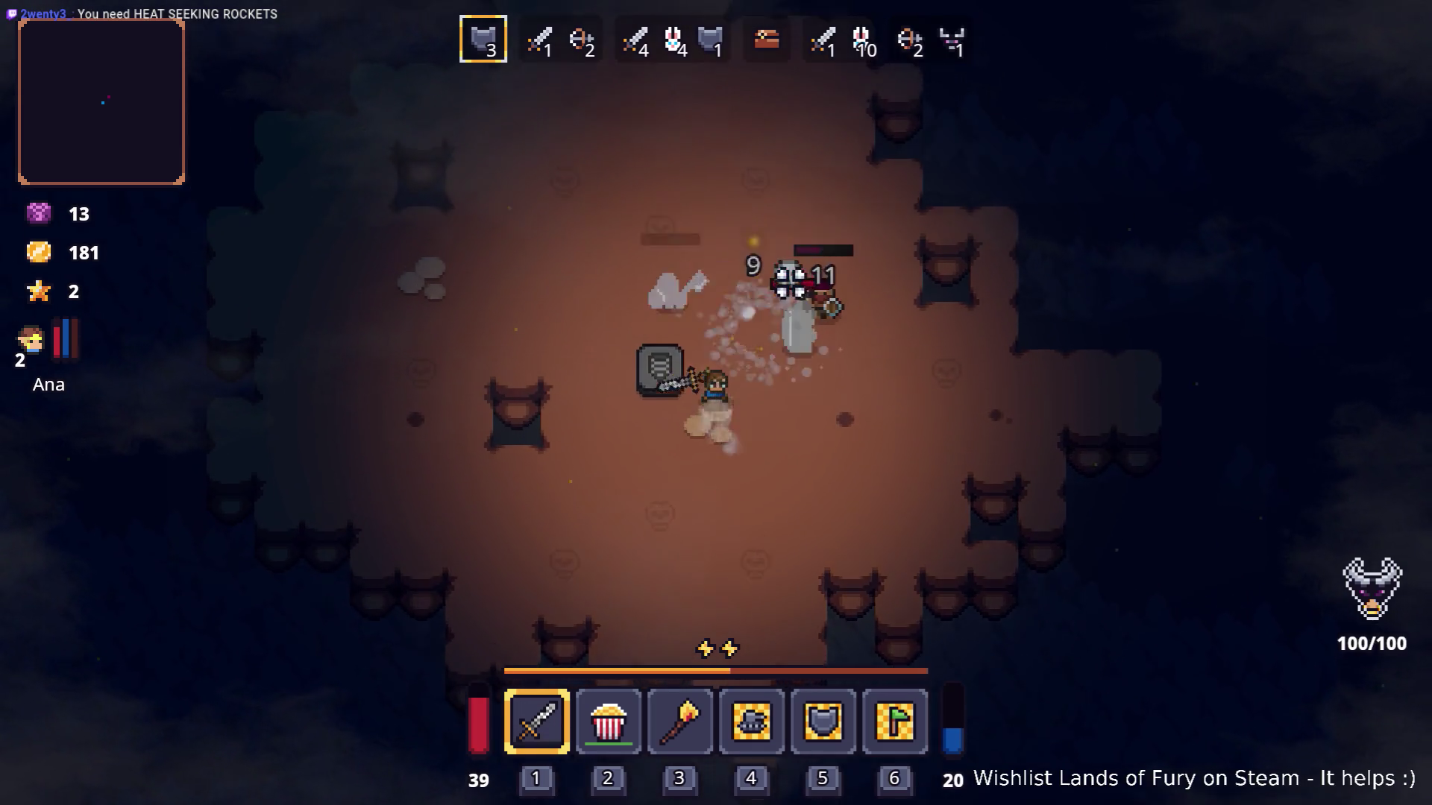
{"action": "key", "text": "w"}
{"action": "left_click", "coordinate": [832, 384]}
{"action": "left_click", "coordinate": [803, 434]}
{"action": "key", "text": "w"}
{"action": "left_click", "coordinate": [607, 464]}
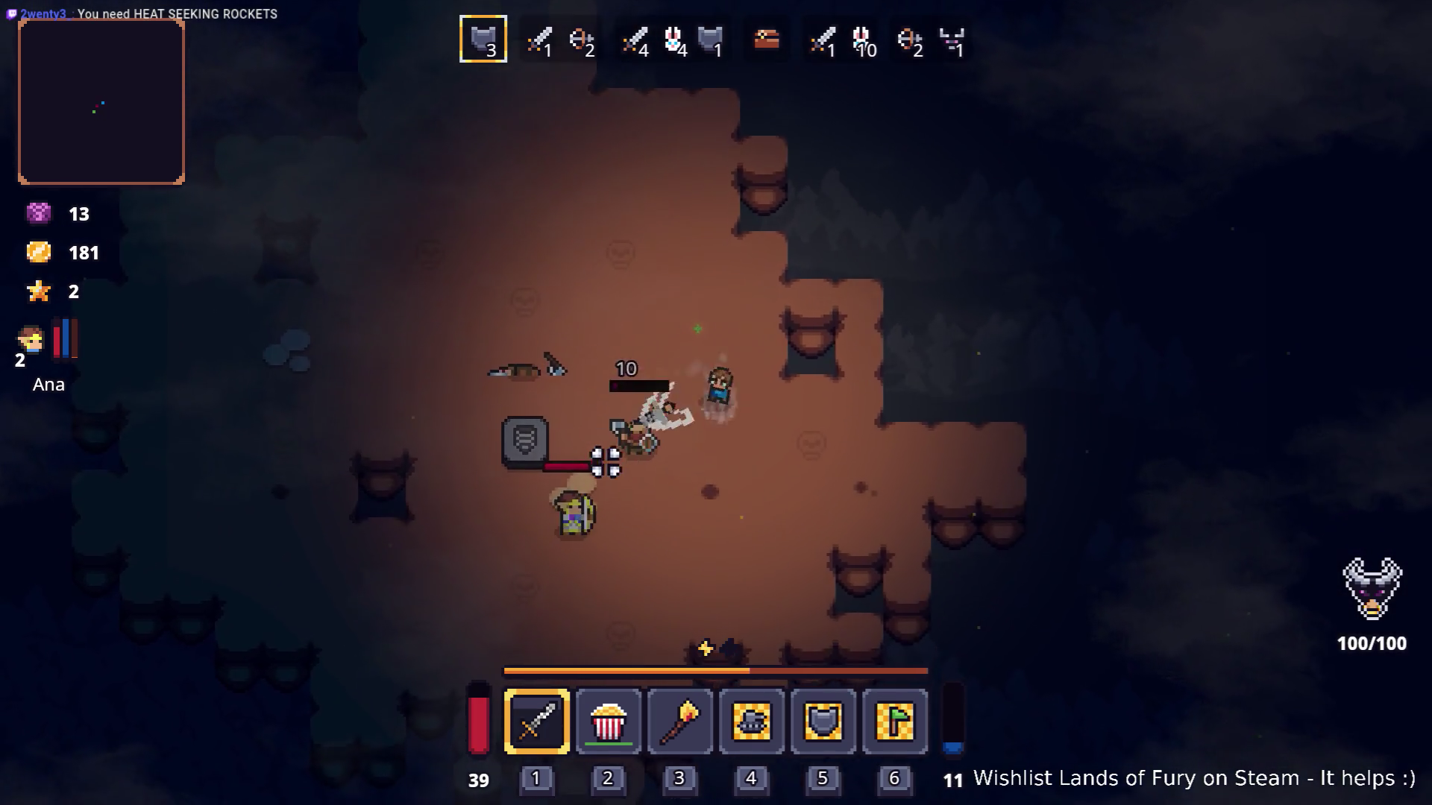
{"action": "left_click", "coordinate": [563, 409]}
Reposition around the cavern and kill the green slime and remaining enemies.
{"action": "key", "text": "a"}
{"action": "key", "text": "w"}
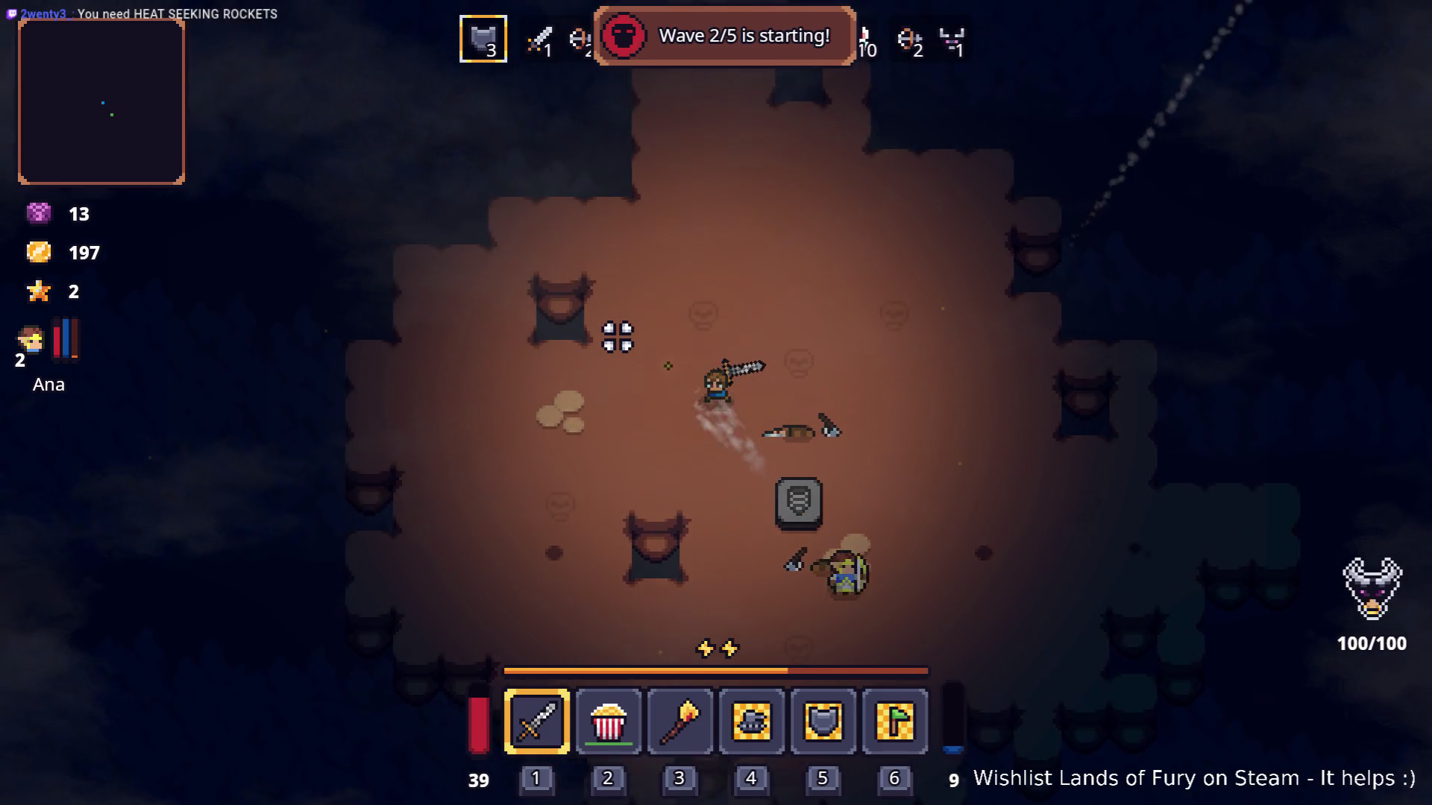
{"action": "key", "text": "d"}
{"action": "key", "text": "s"}
{"action": "key", "text": "s"}
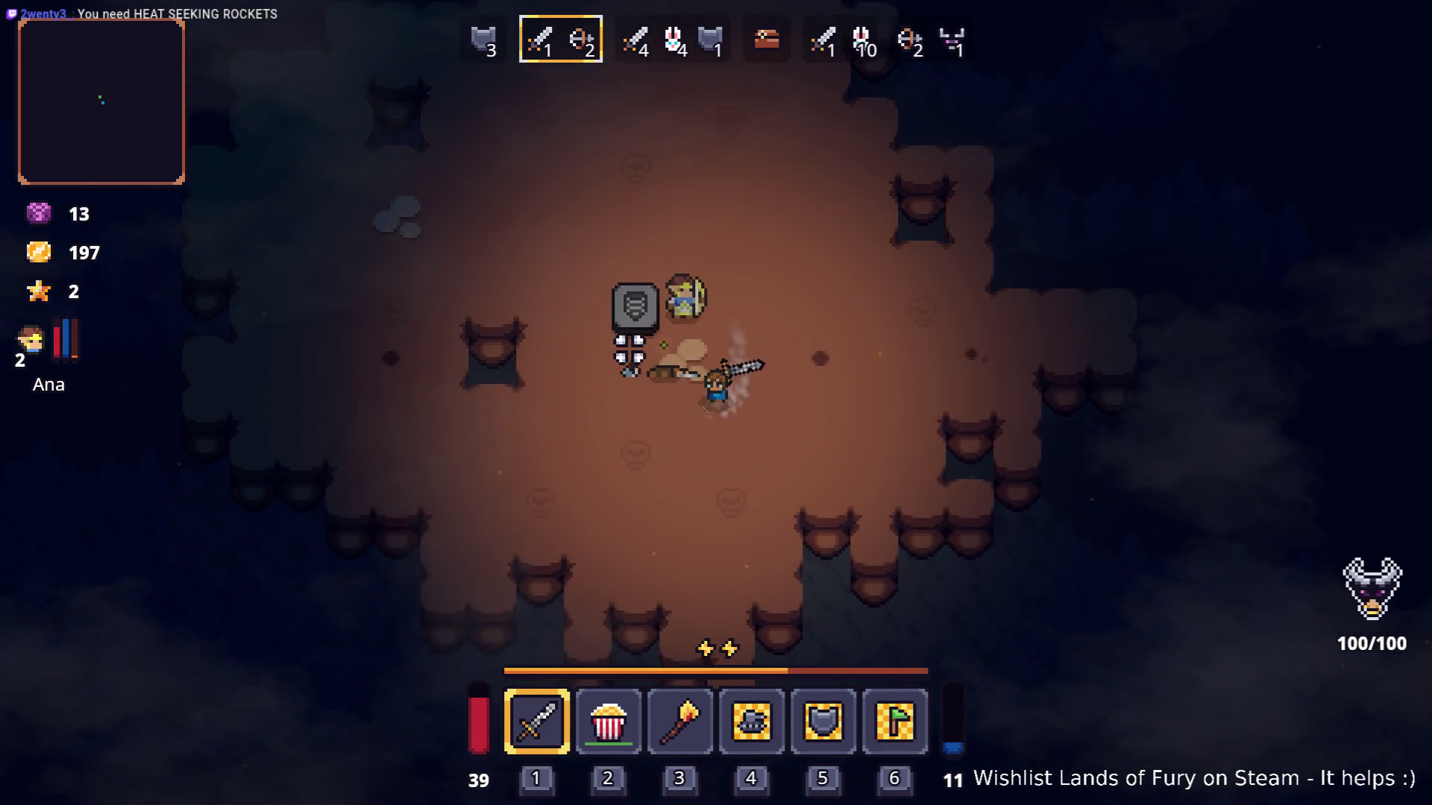
{"action": "key", "text": "a"}
{"action": "key", "text": "w"}
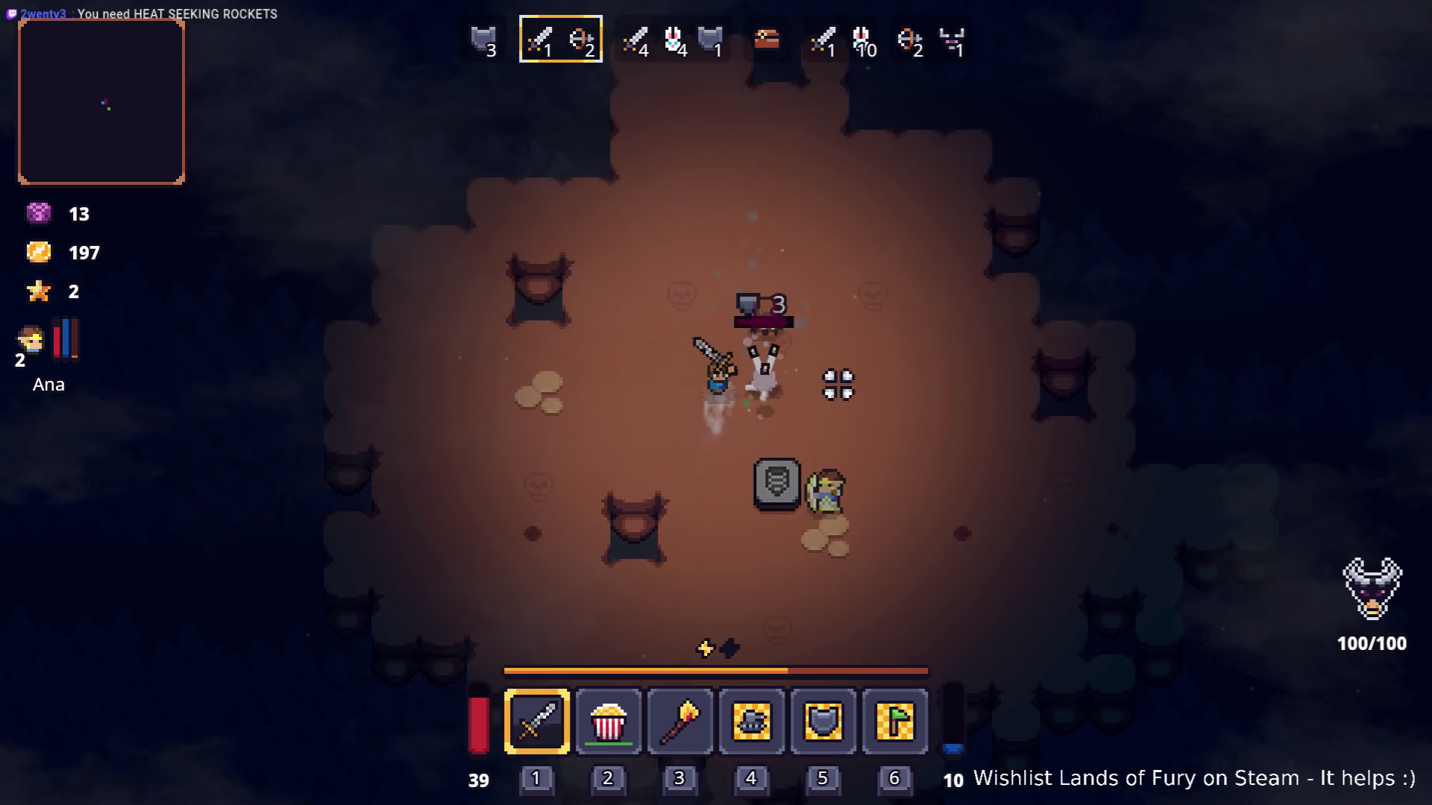
{"action": "left_click", "coordinate": [834, 418]}
{"action": "left_click", "coordinate": [826, 440]}
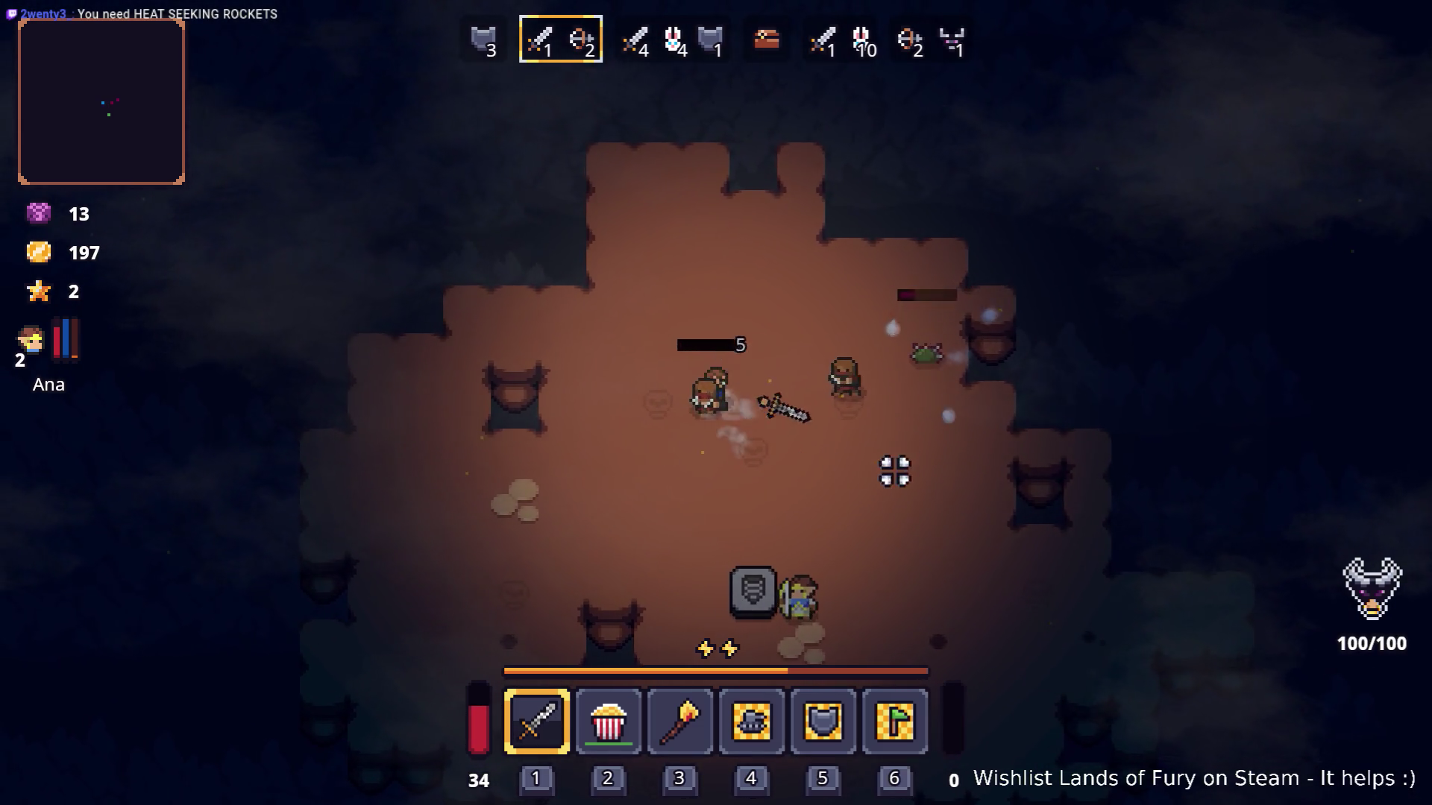
{"action": "left_click", "coordinate": [525, 422]}
{"action": "key", "text": "w"}
{"action": "key", "text": "a"}
{"action": "key", "text": "d"}
{"action": "left_click", "coordinate": [910, 476]}
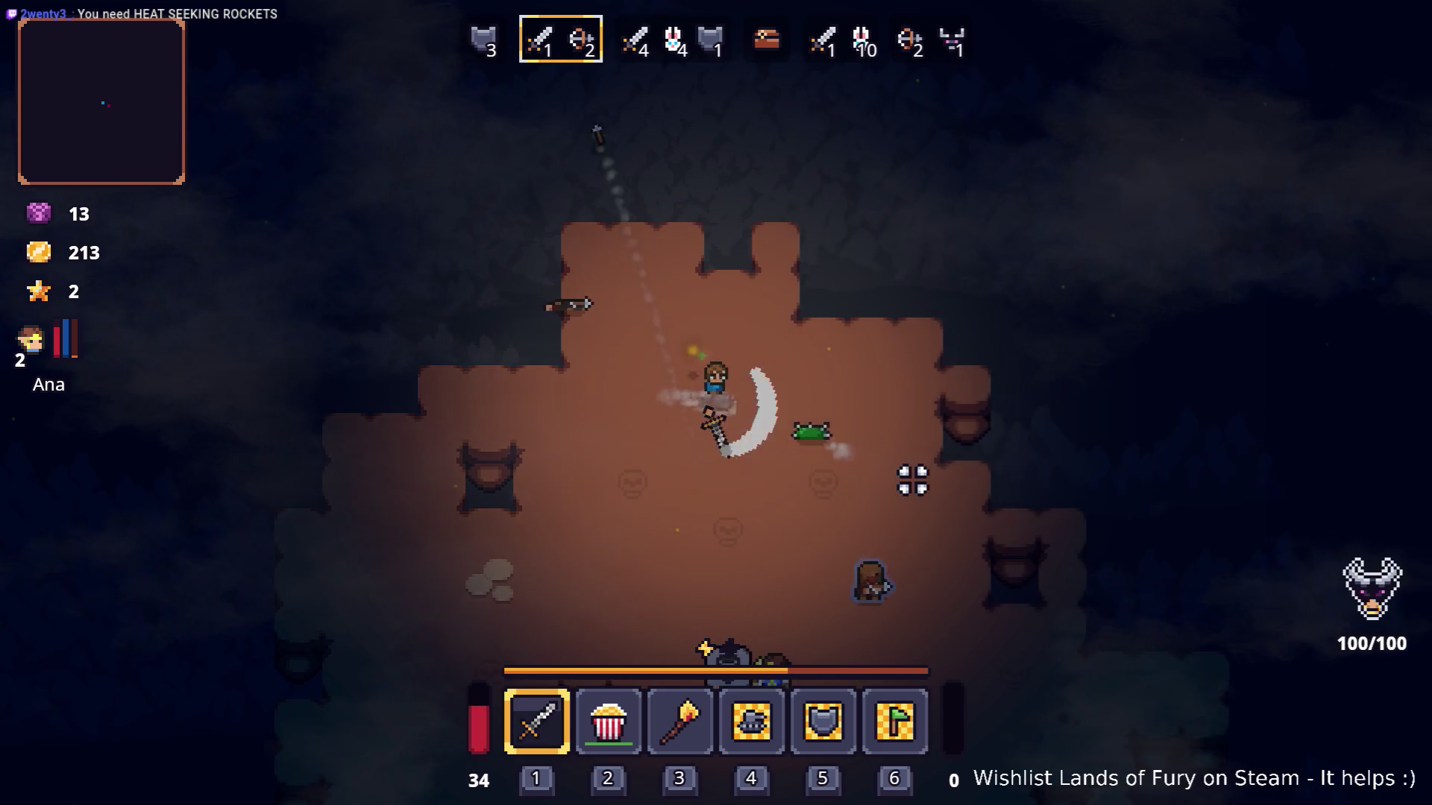
{"action": "left_click", "coordinate": [837, 479]}
{"action": "left_click", "coordinate": [814, 481]}
{"action": "key", "text": "s"}
{"action": "key", "text": "d"}
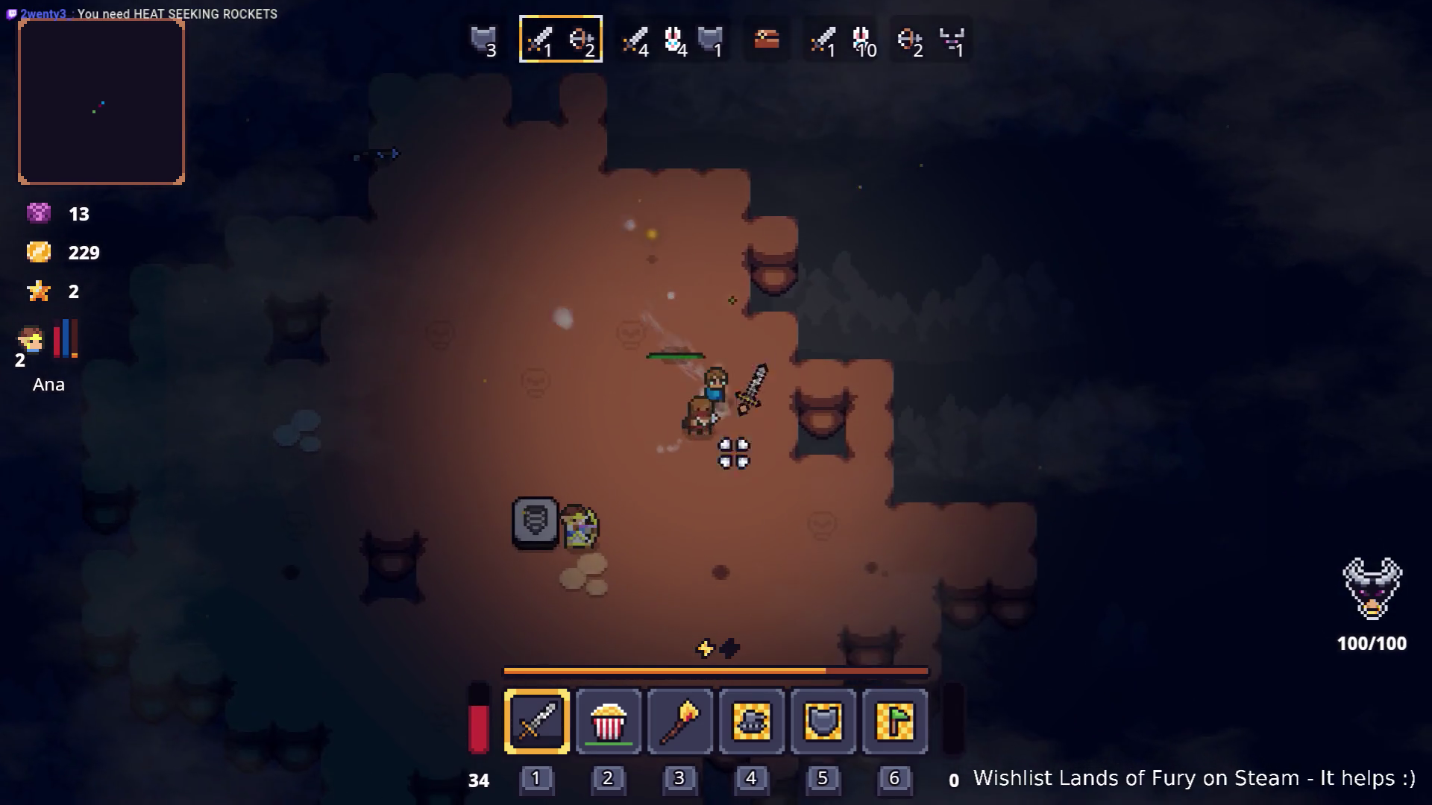
{"action": "key", "text": "a"}
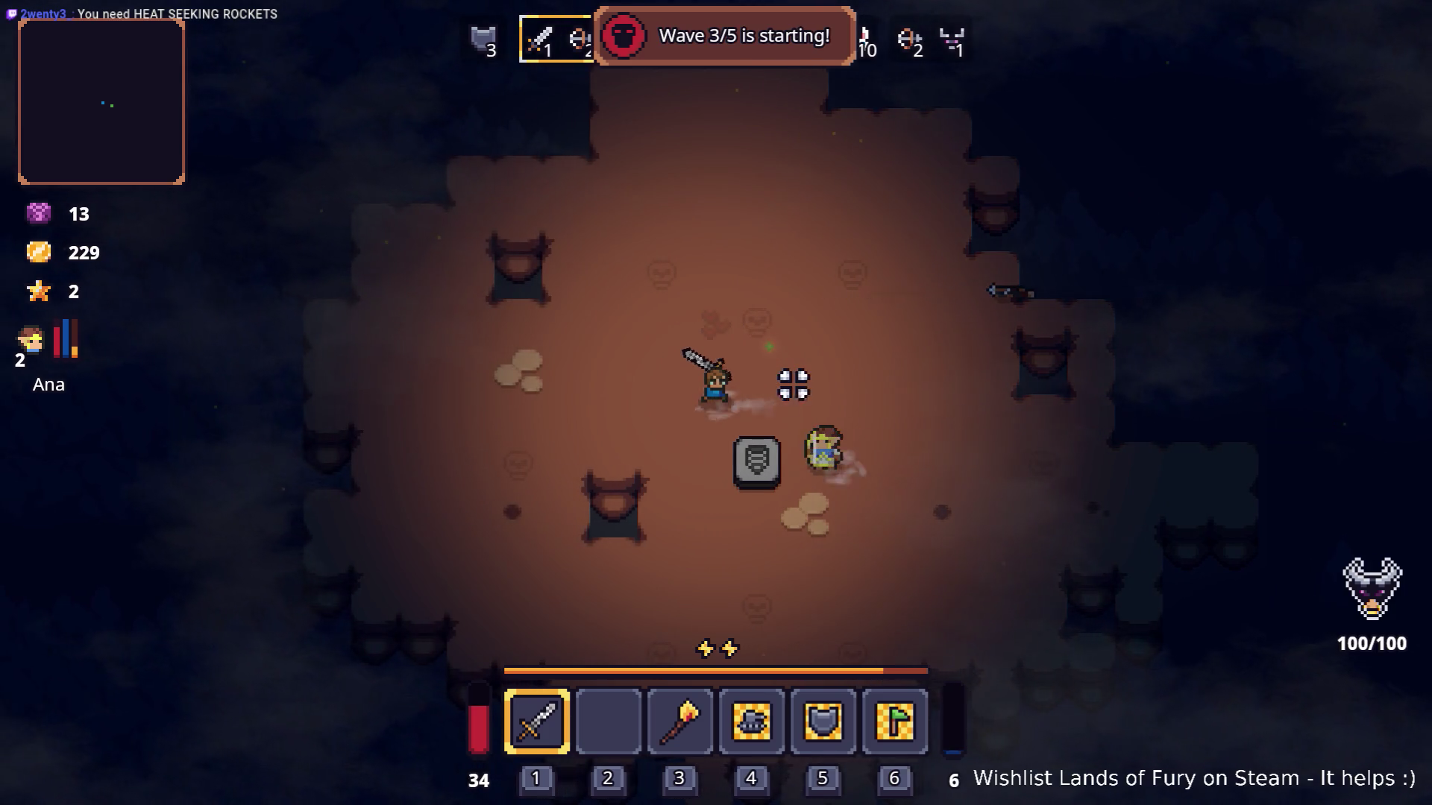
Keep the hero moving through the cave to fight the new enemy wave.
{"action": "key", "text": "d"}
{"action": "key", "text": "s"}
{"action": "key", "text": "s"}
{"action": "key", "text": "d"}
{"action": "key", "text": "a"}
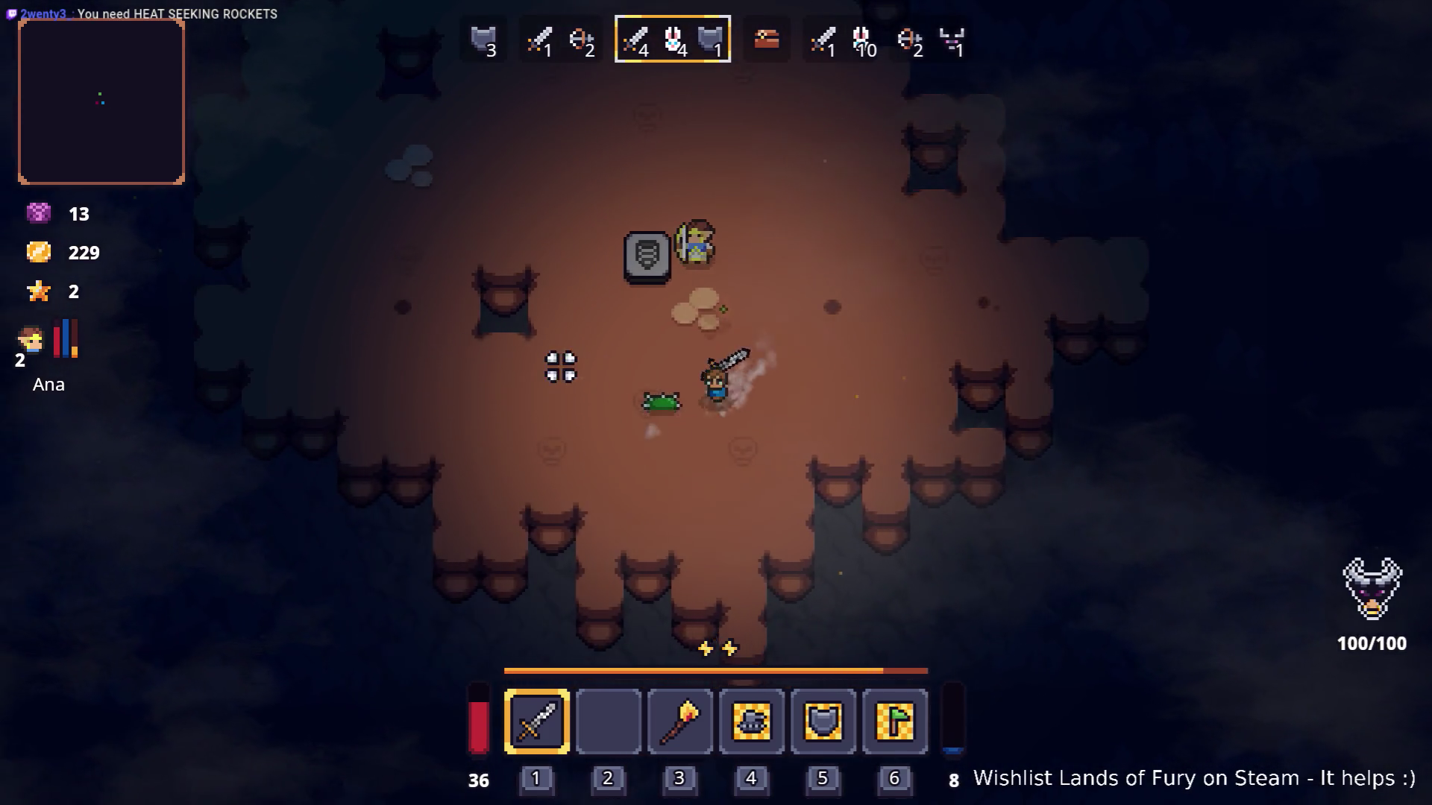
{"action": "key", "text": "d"}
{"action": "key", "text": "d"}
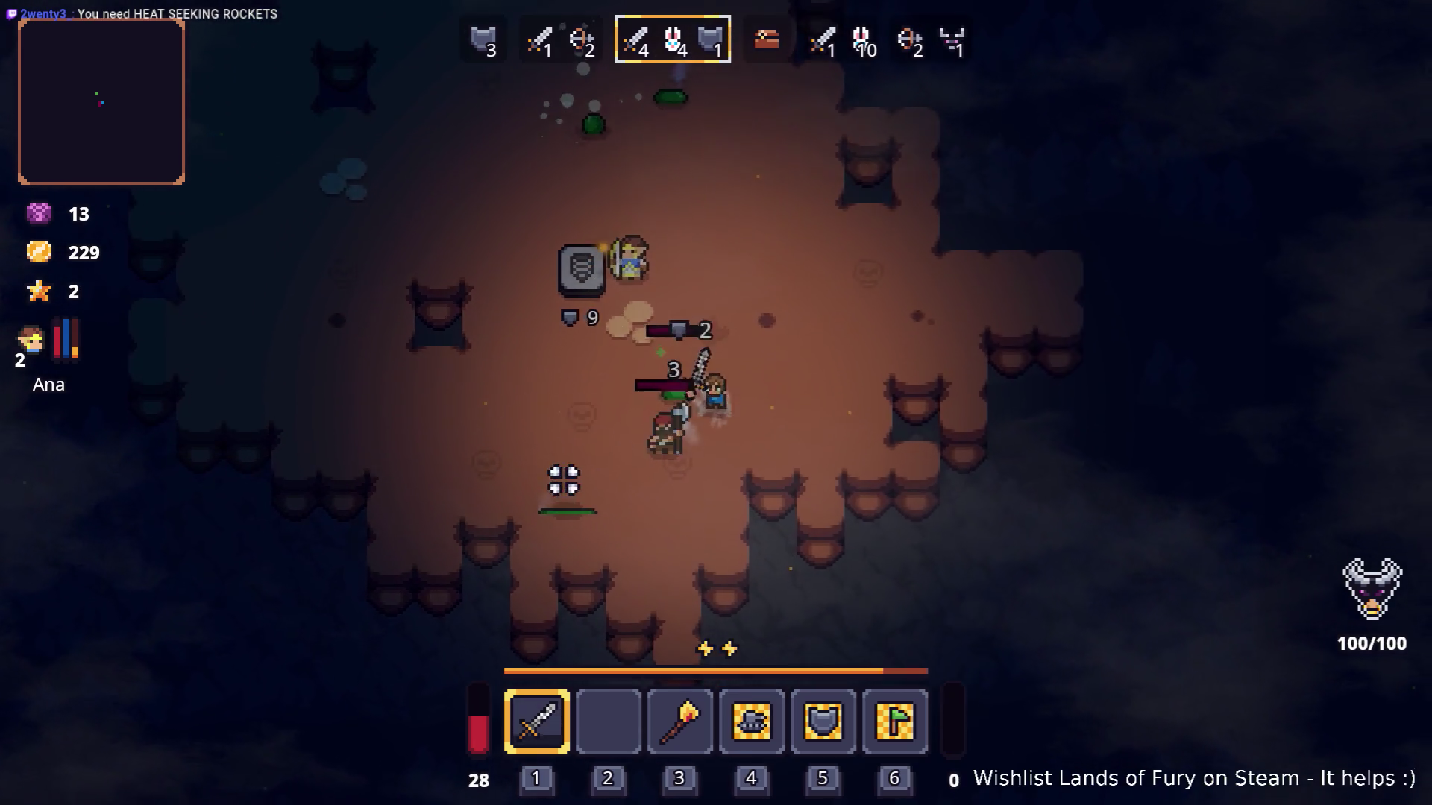
{"action": "key", "text": "s"}
{"action": "key", "text": "a"}
{"action": "key", "text": "a"}
{"action": "key", "text": "w"}
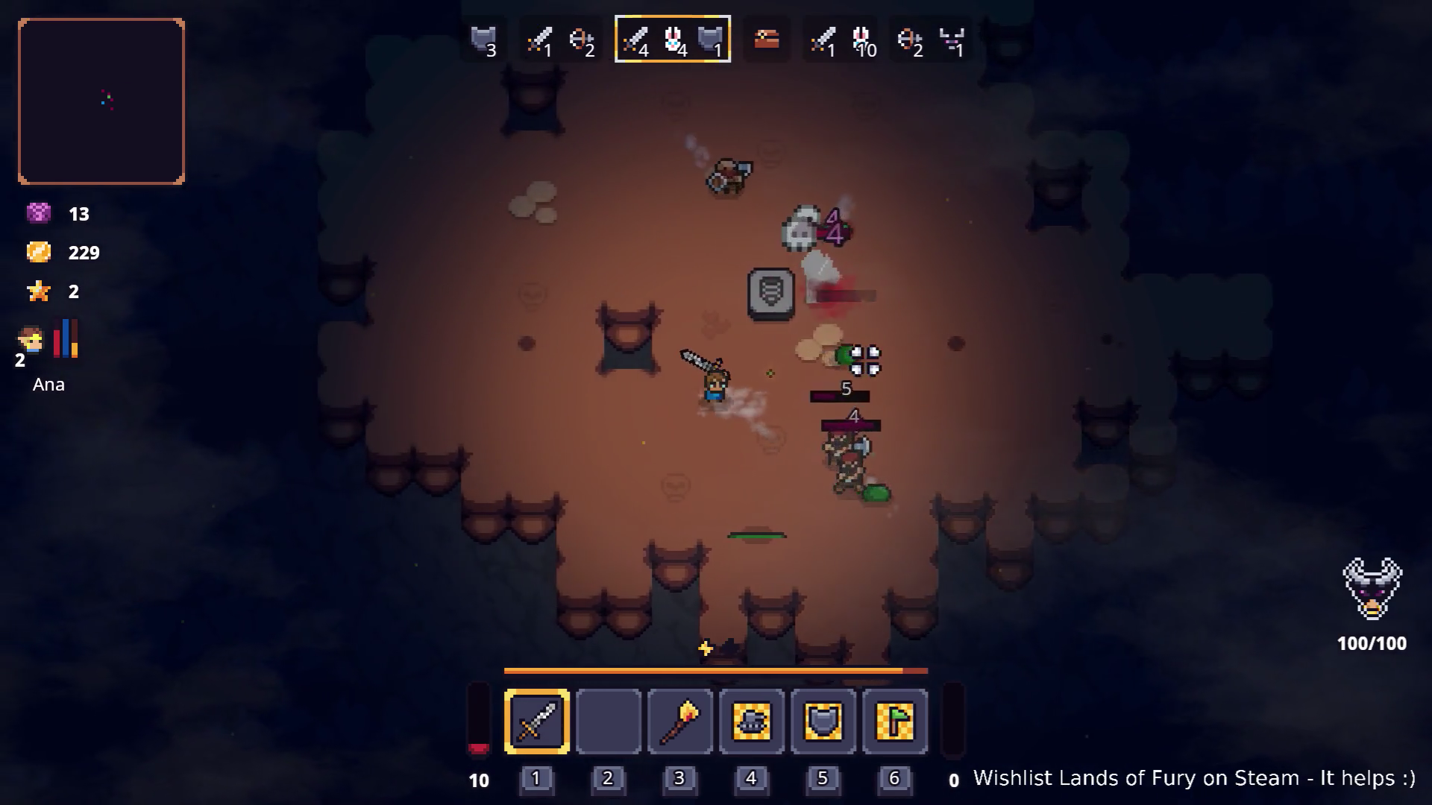
{"action": "key", "text": "d"}
{"action": "key", "text": "d"}
{"action": "key", "text": "s"}
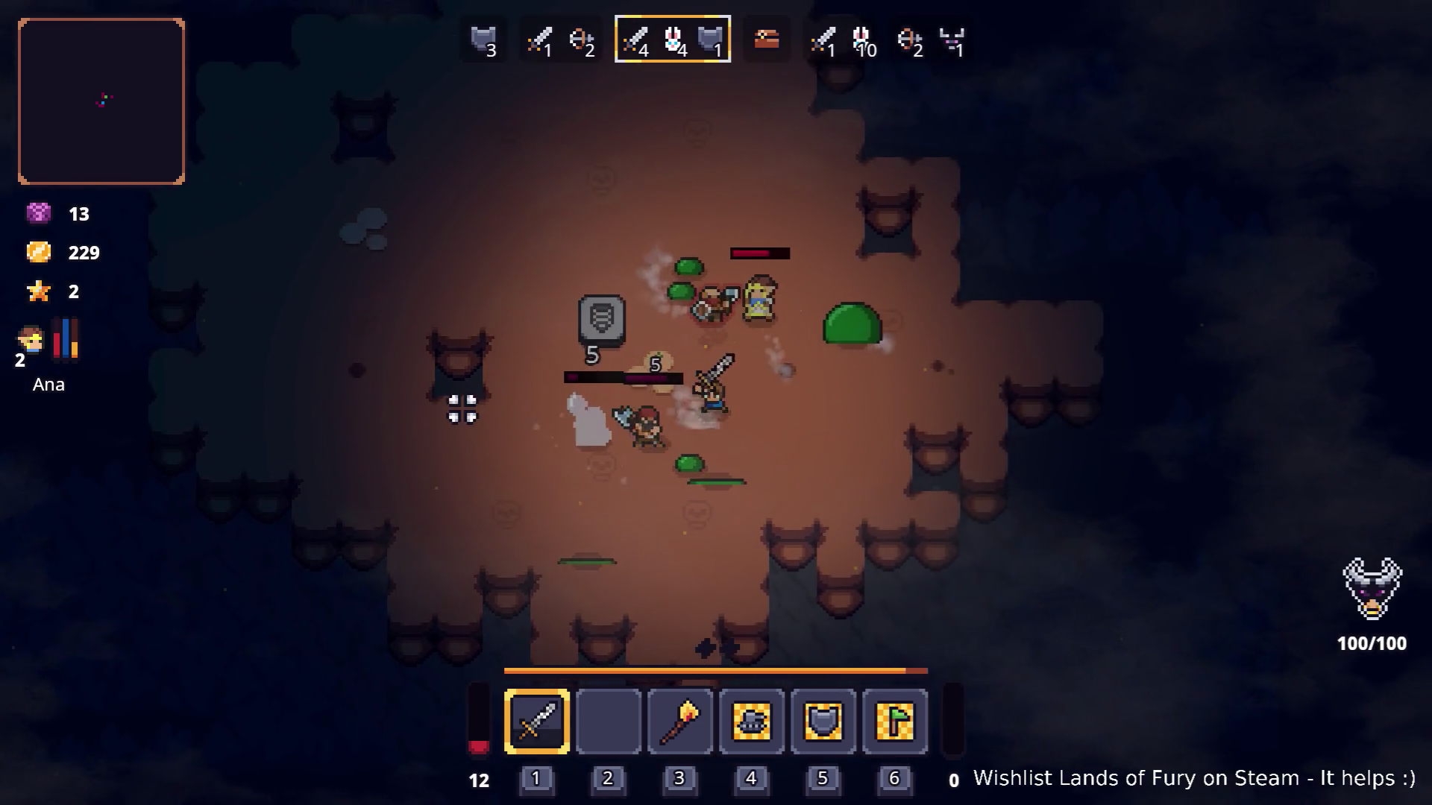
Equip the Nailed Club in hotbar slot 2 and wield it.
{"action": "key", "text": "i"}
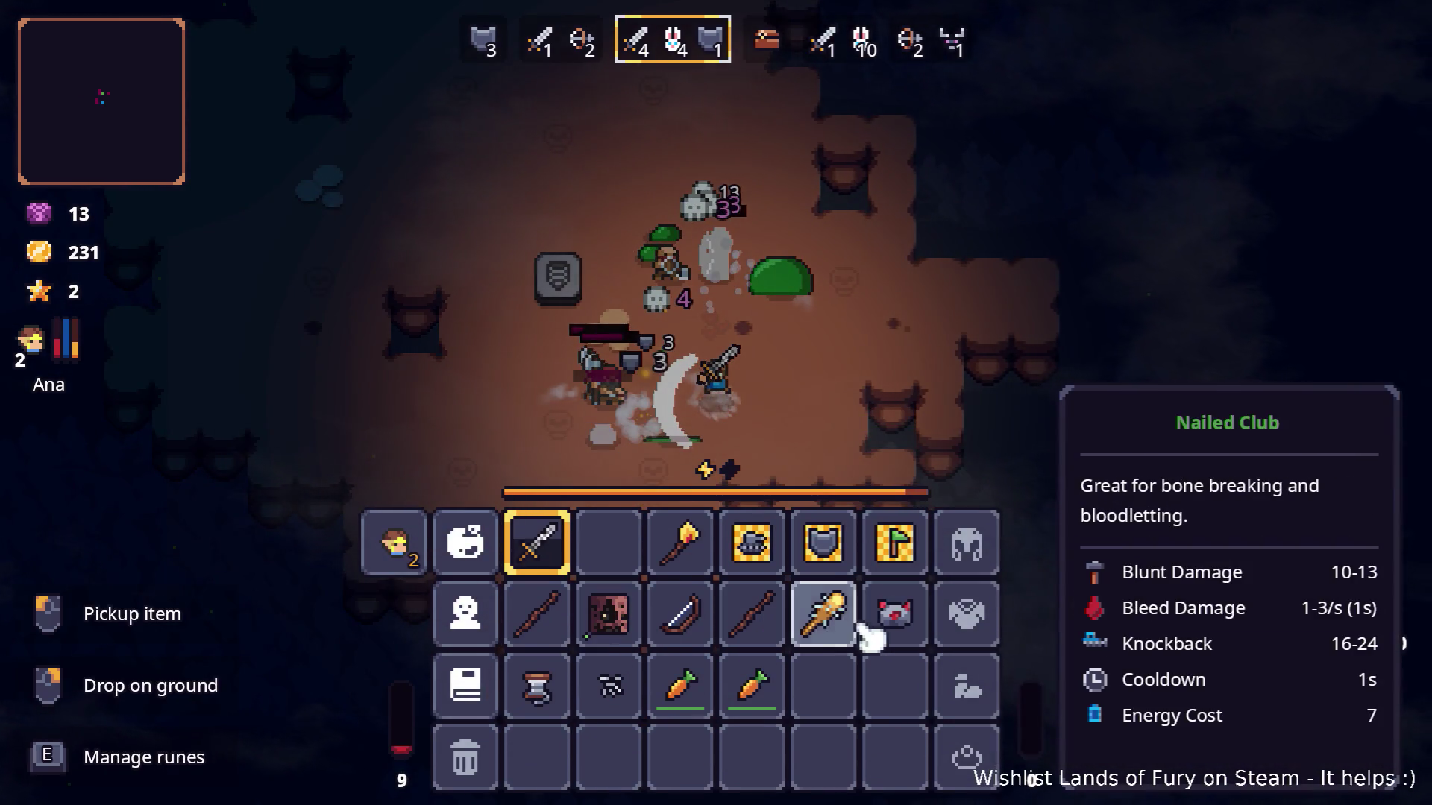
{"action": "left_click_drag", "start_coordinate": [854, 626], "coordinate": [625, 555]}
{"action": "key", "text": "i"}
{"action": "key", "text": "2"}
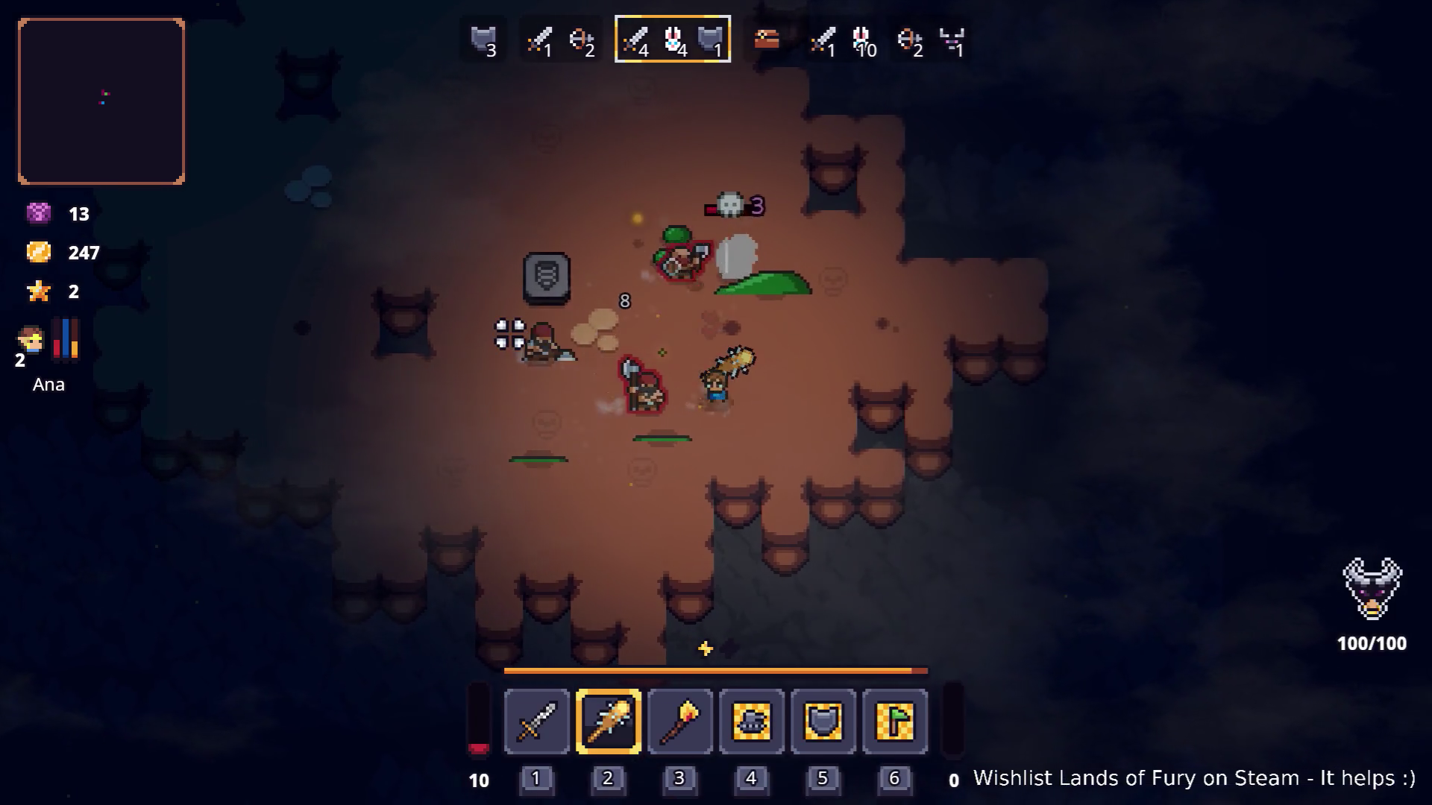
Finish off the cave enemies with the Nailed Club, including the green slime, and collect loot.
{"action": "key", "text": "d"}
{"action": "key", "text": "w"}
{"action": "key", "text": "a"}
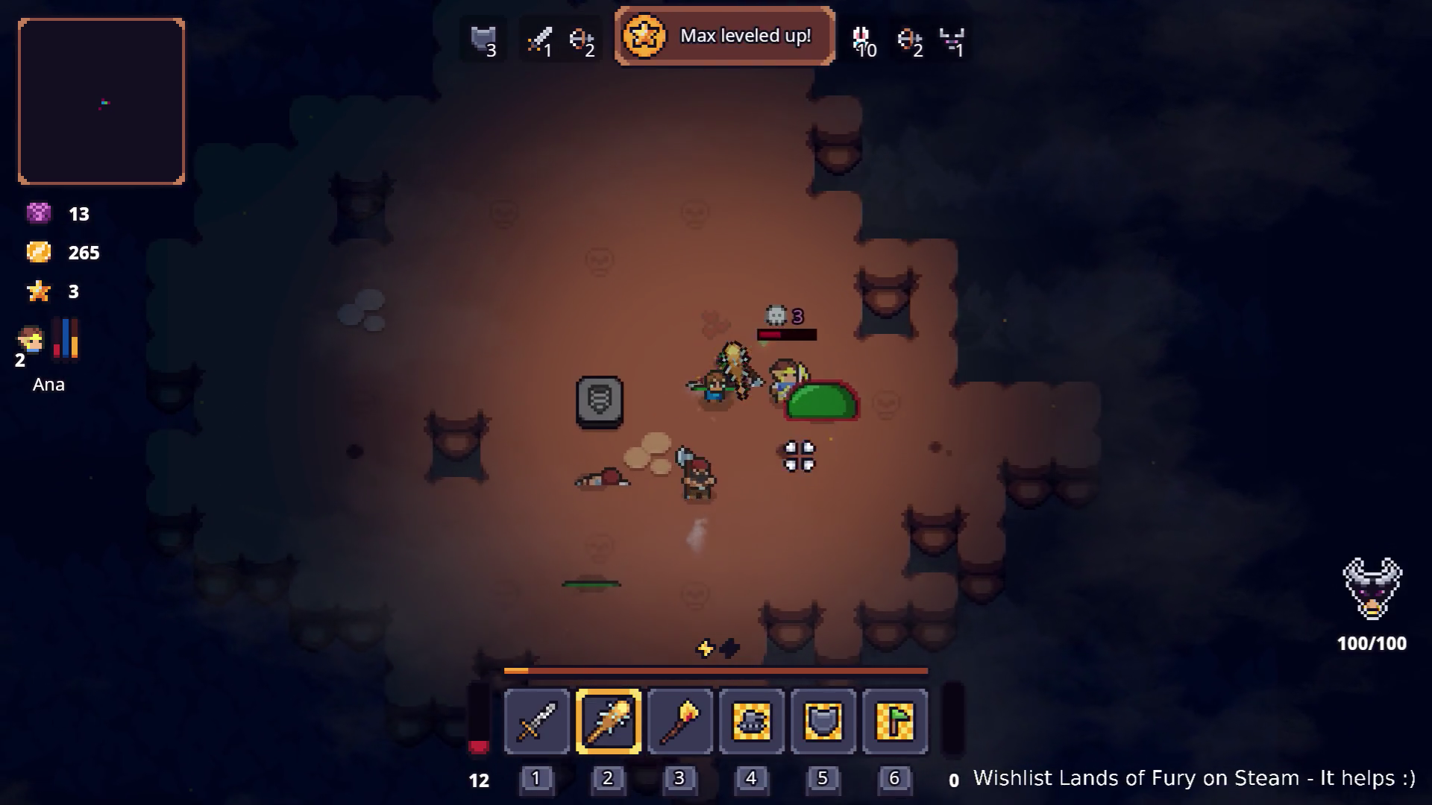
{"action": "key", "text": "s"}
{"action": "key", "text": "d"}
{"action": "key", "text": "s"}
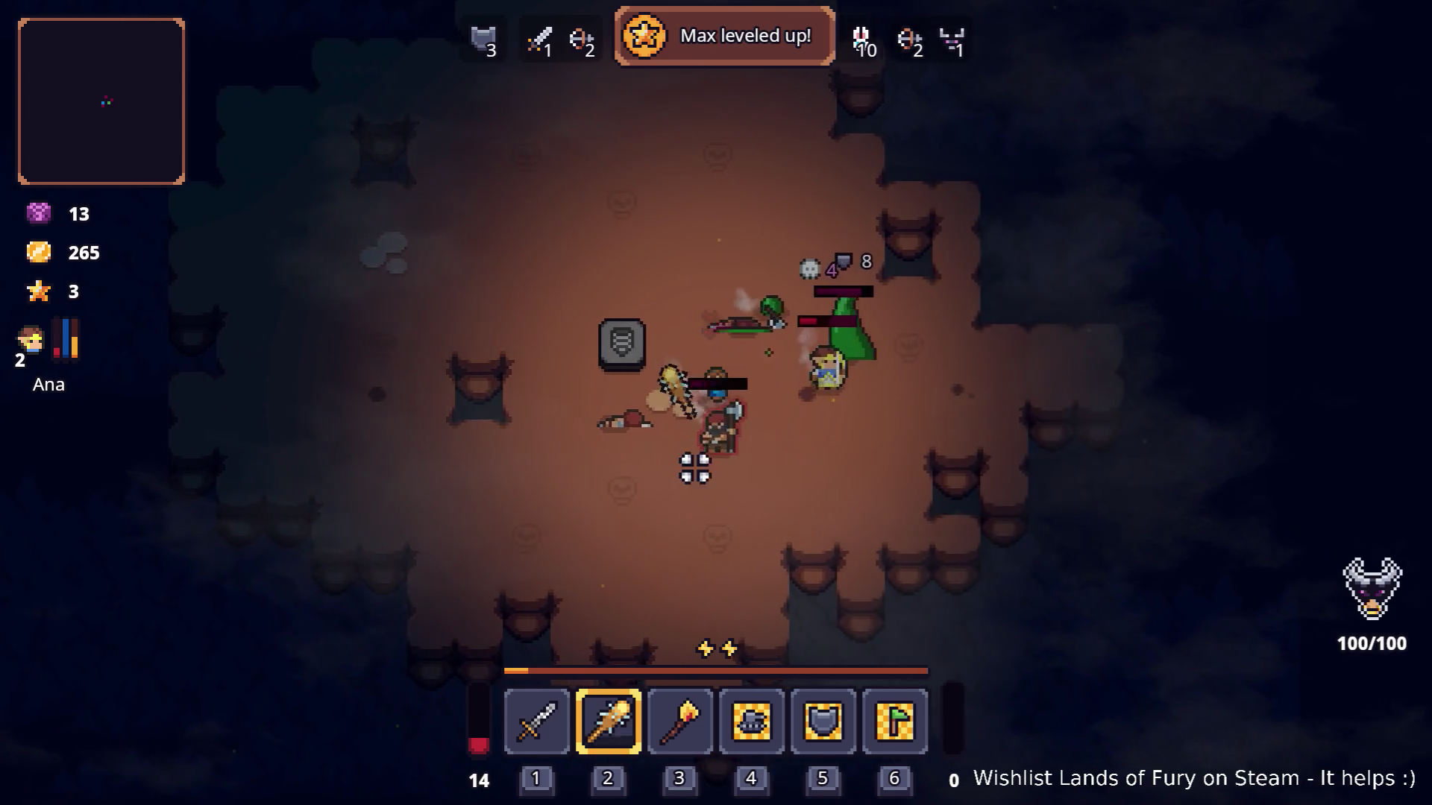
{"action": "key", "text": "s"}
{"action": "key", "text": "d"}
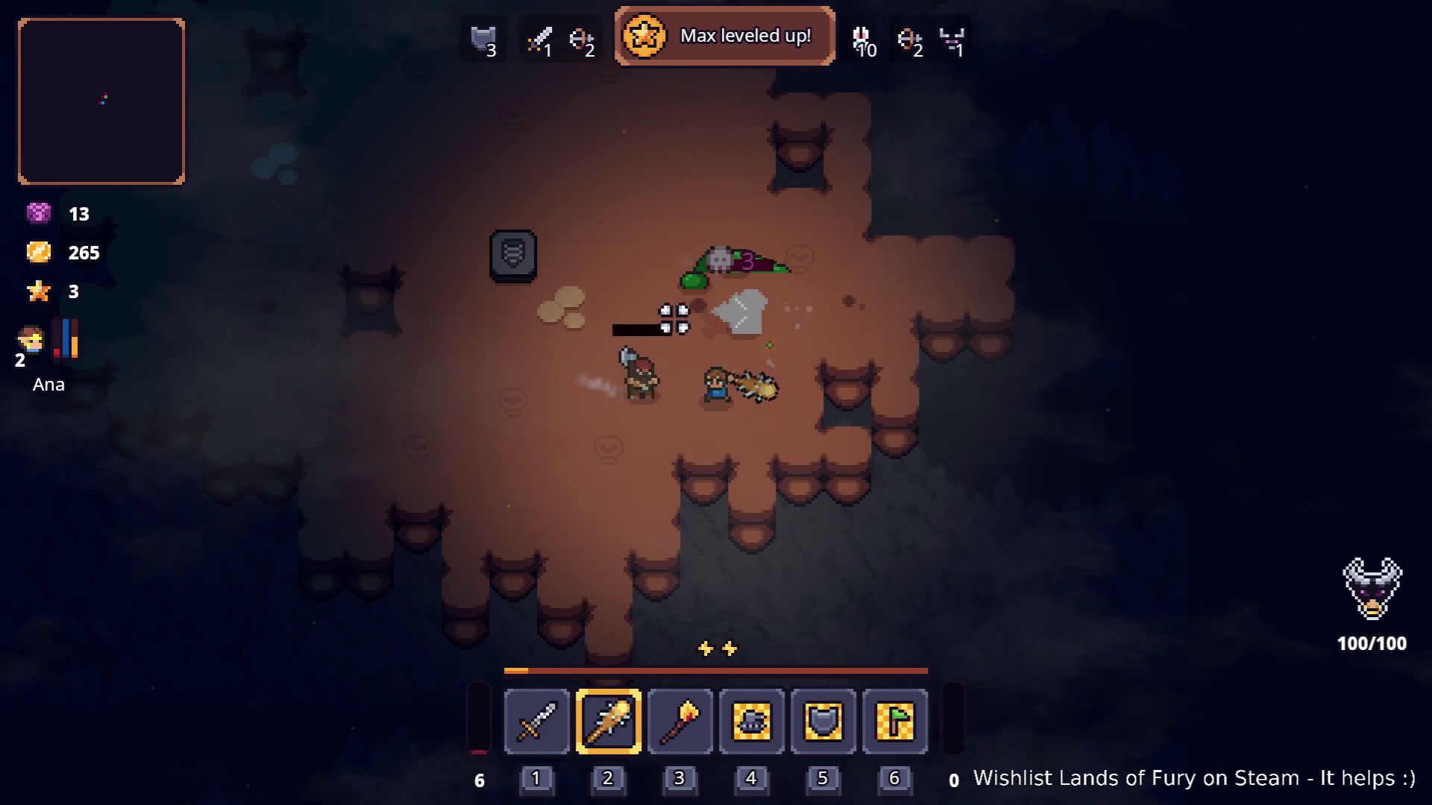
{"action": "key", "text": "a"}
{"action": "key", "text": "w"}
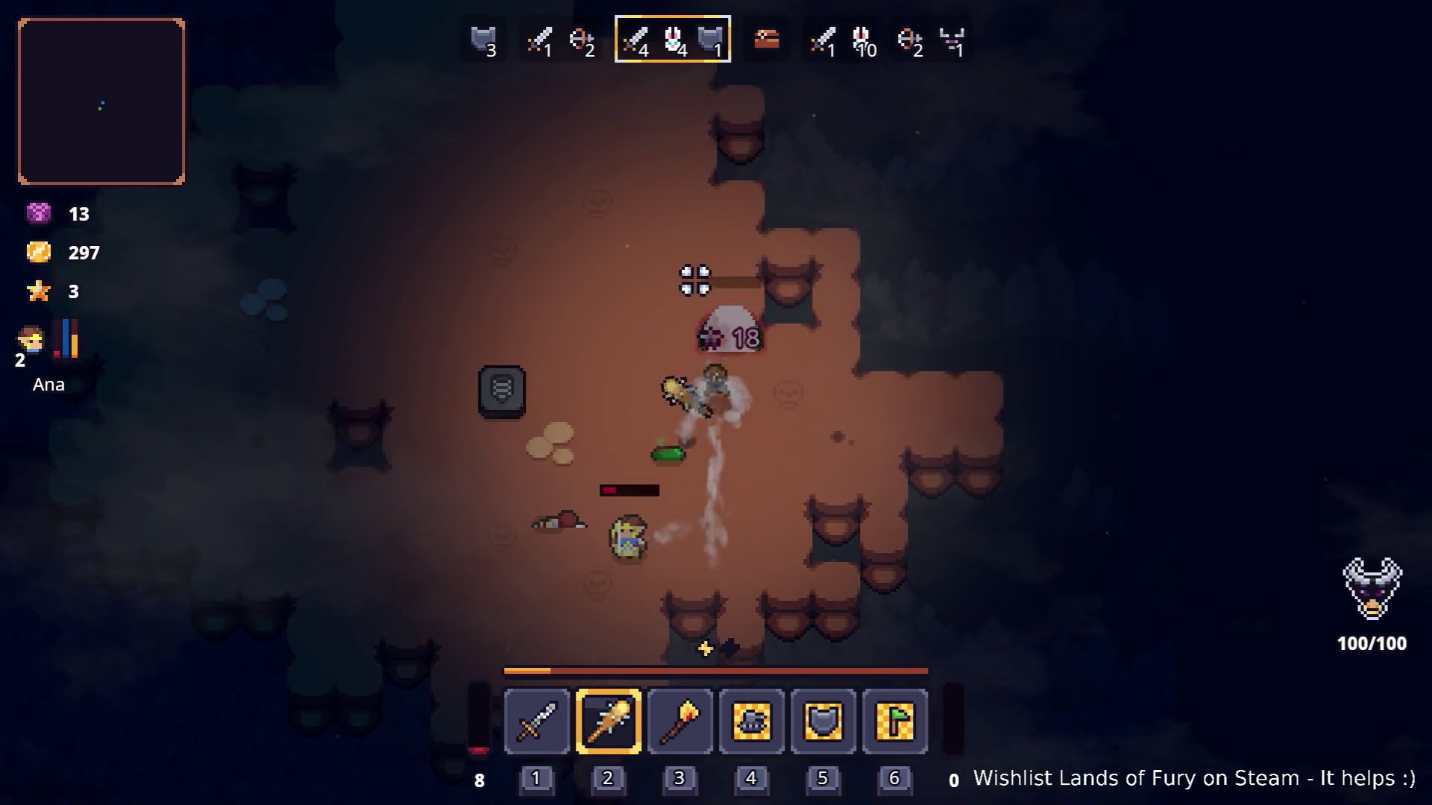
{"action": "key", "text": "s"}
{"action": "key", "text": "d"}
{"action": "key", "text": "s"}
{"action": "key", "text": "a"}
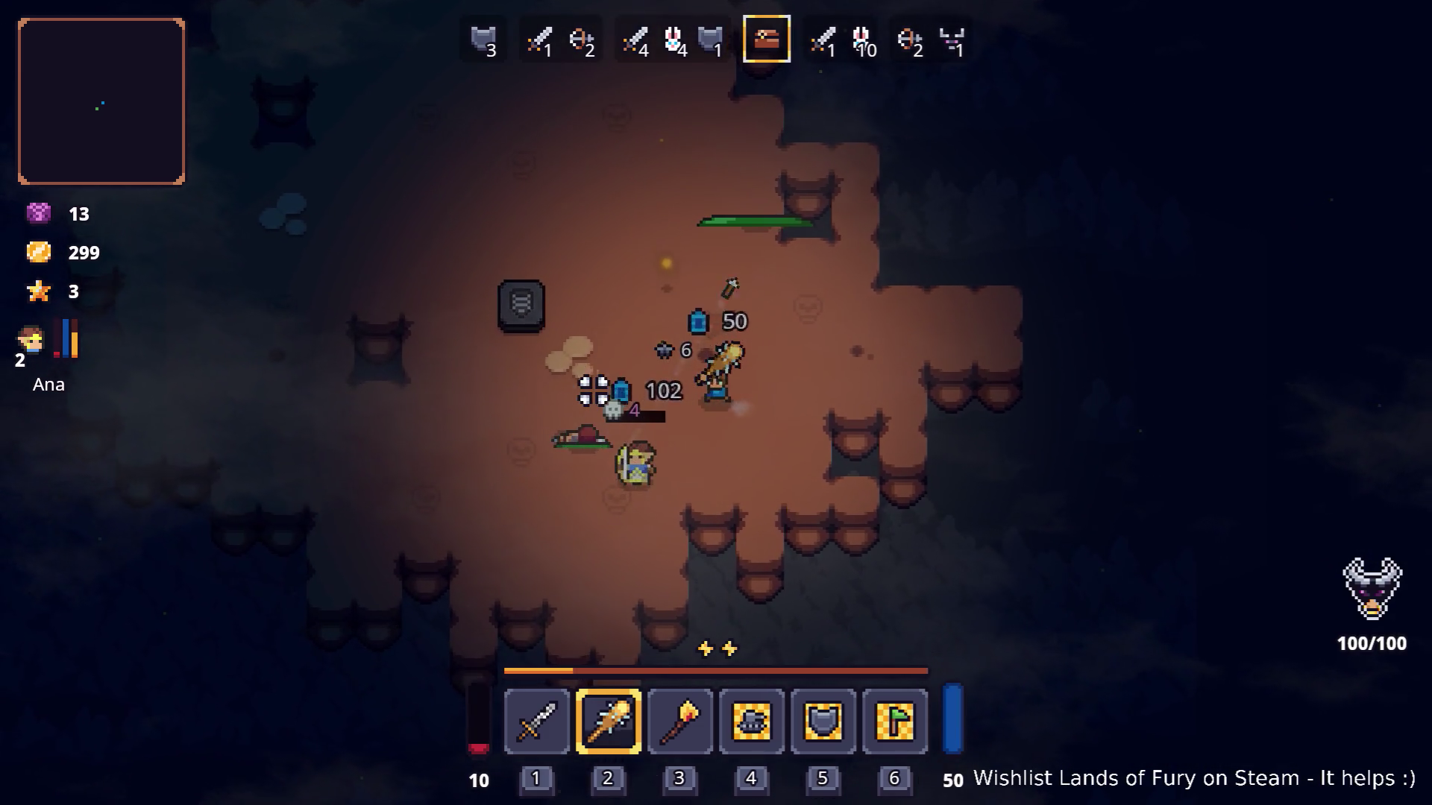
Walk to Snap, open his trade window, then cancel the trade.
{"action": "key", "text": "w"}
{"action": "key", "text": "d"}
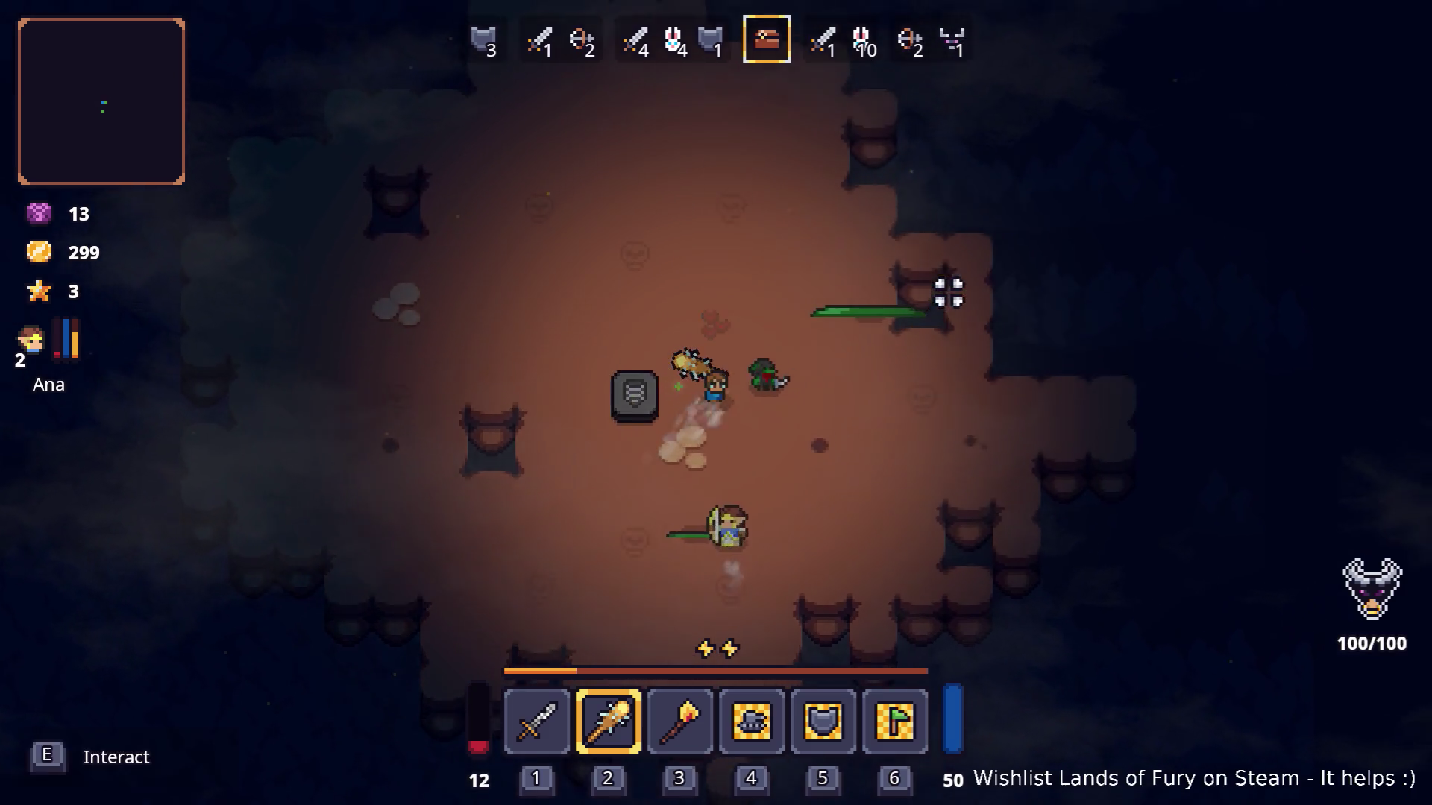
{"action": "key", "text": "e"}
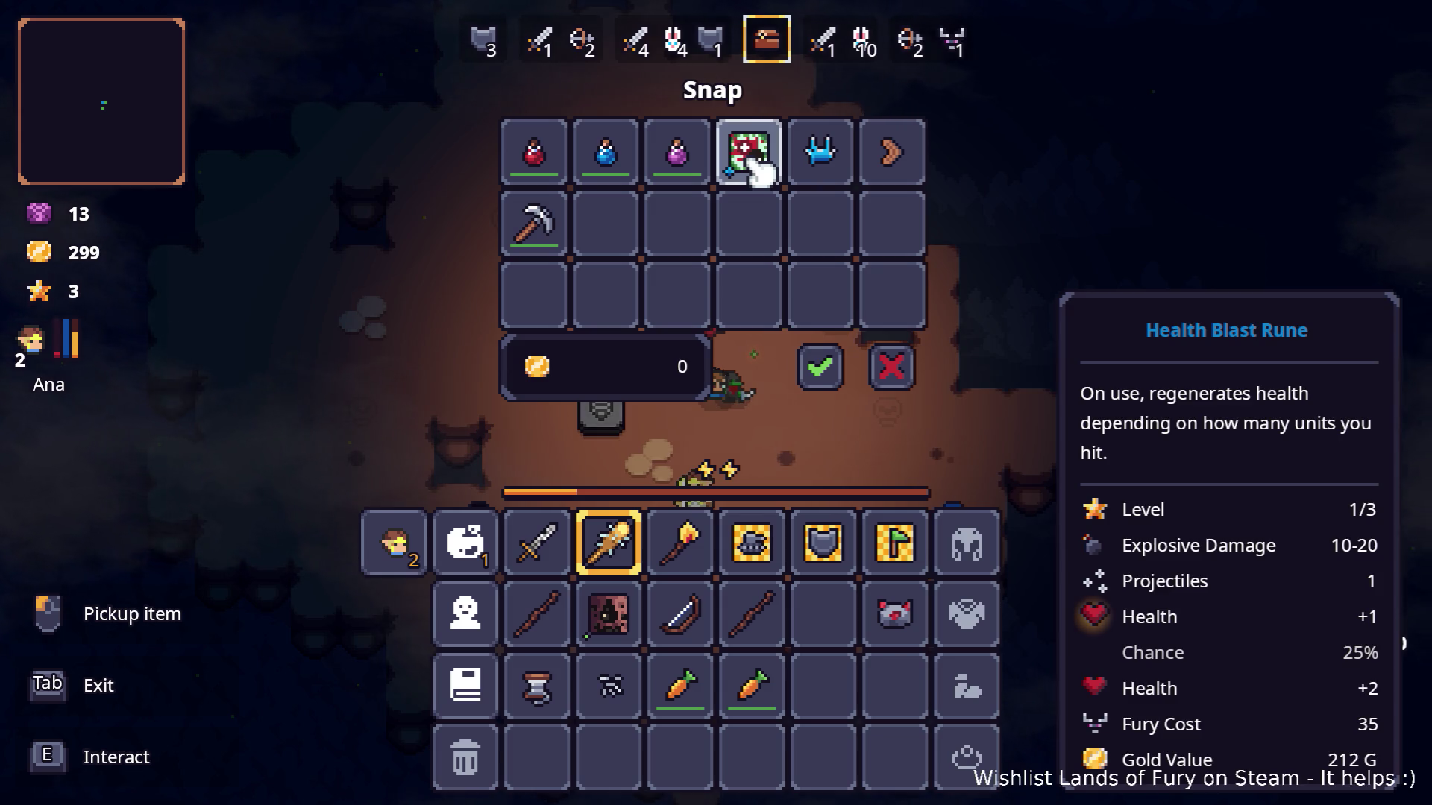
{"action": "left_click", "coordinate": [905, 367]}
Quit Lands of Fury to desktop from the pause menu and switch to Visual Studio Code.
{"action": "key", "text": "Escape"}
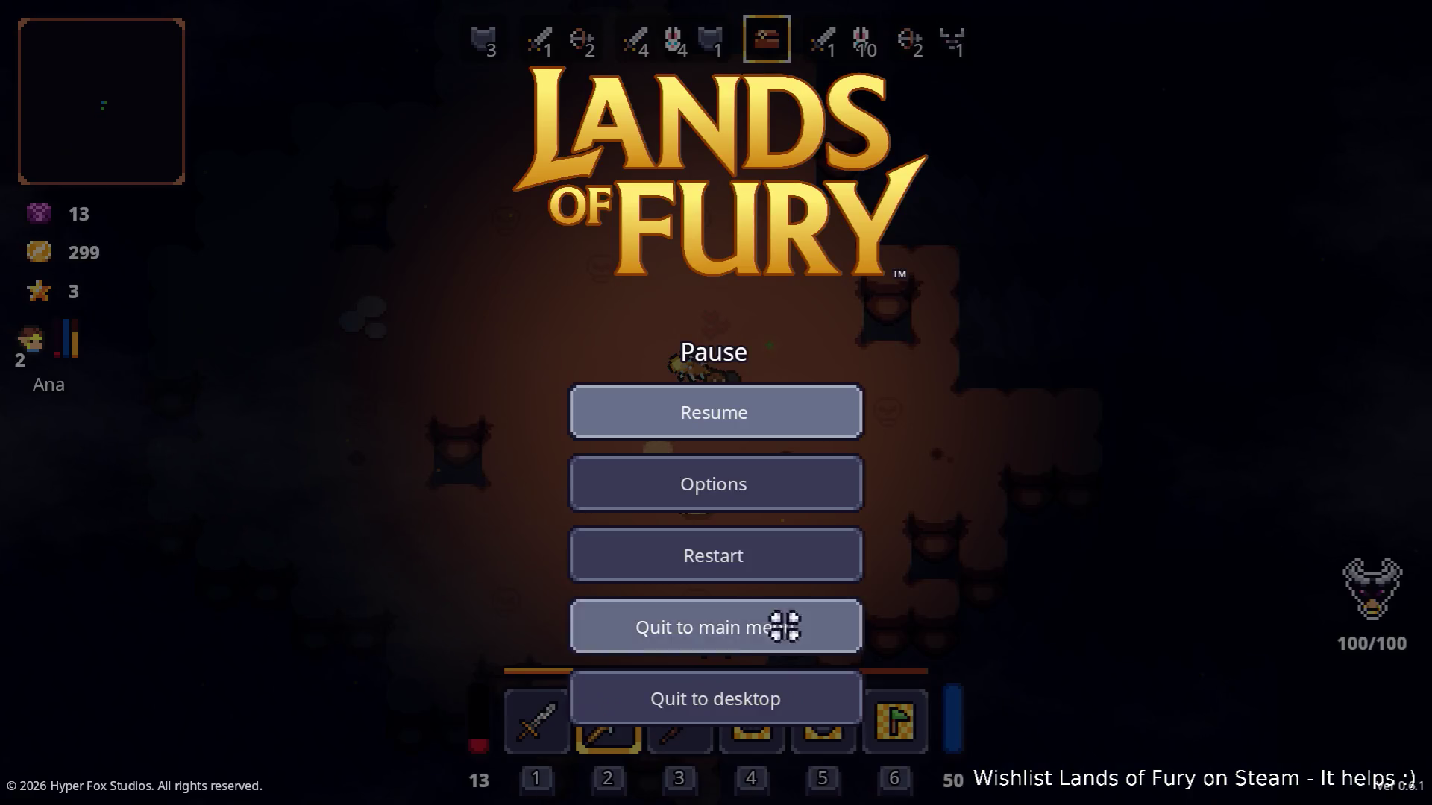
{"action": "left_click", "coordinate": [736, 700]}
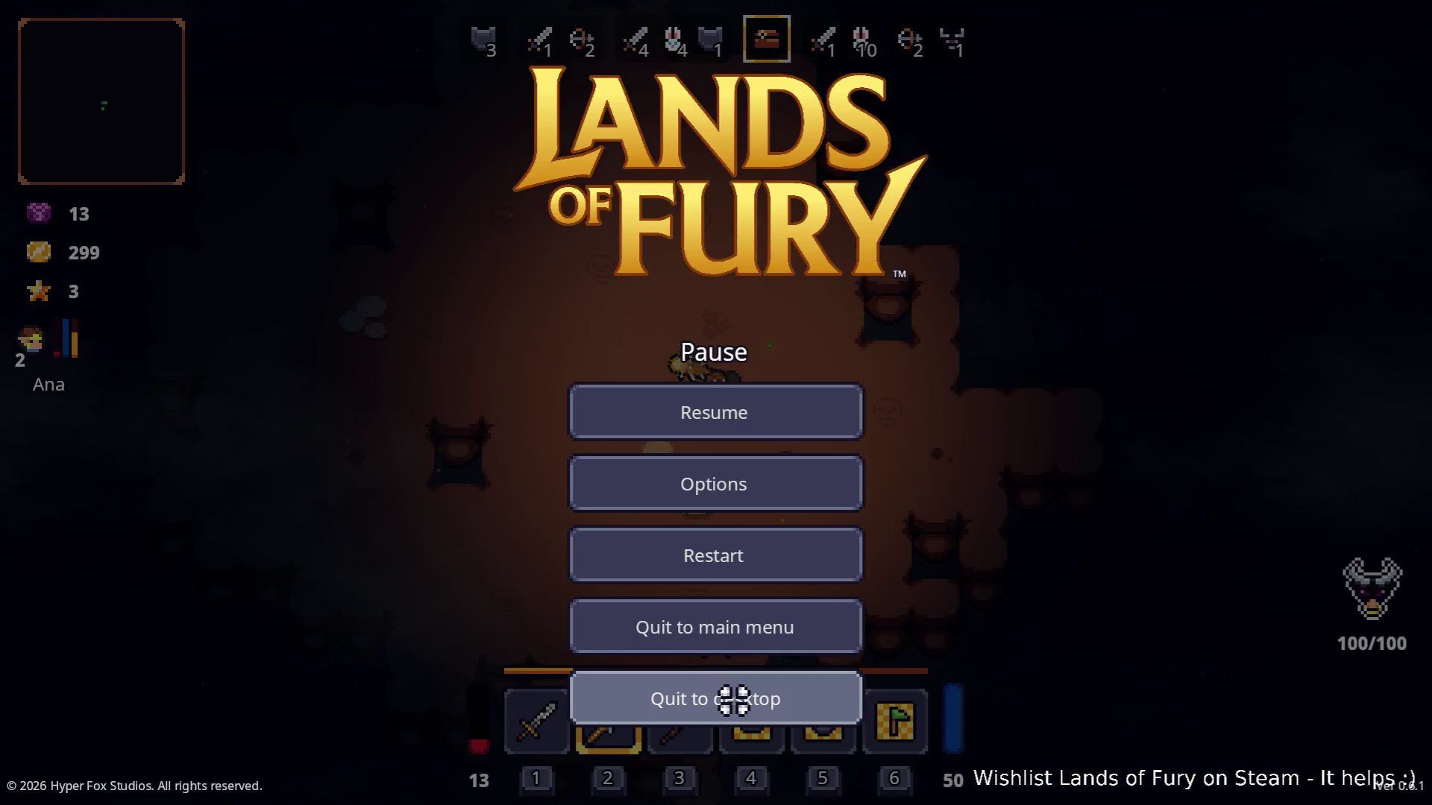
{"action": "key", "text": "alt+Tab"}
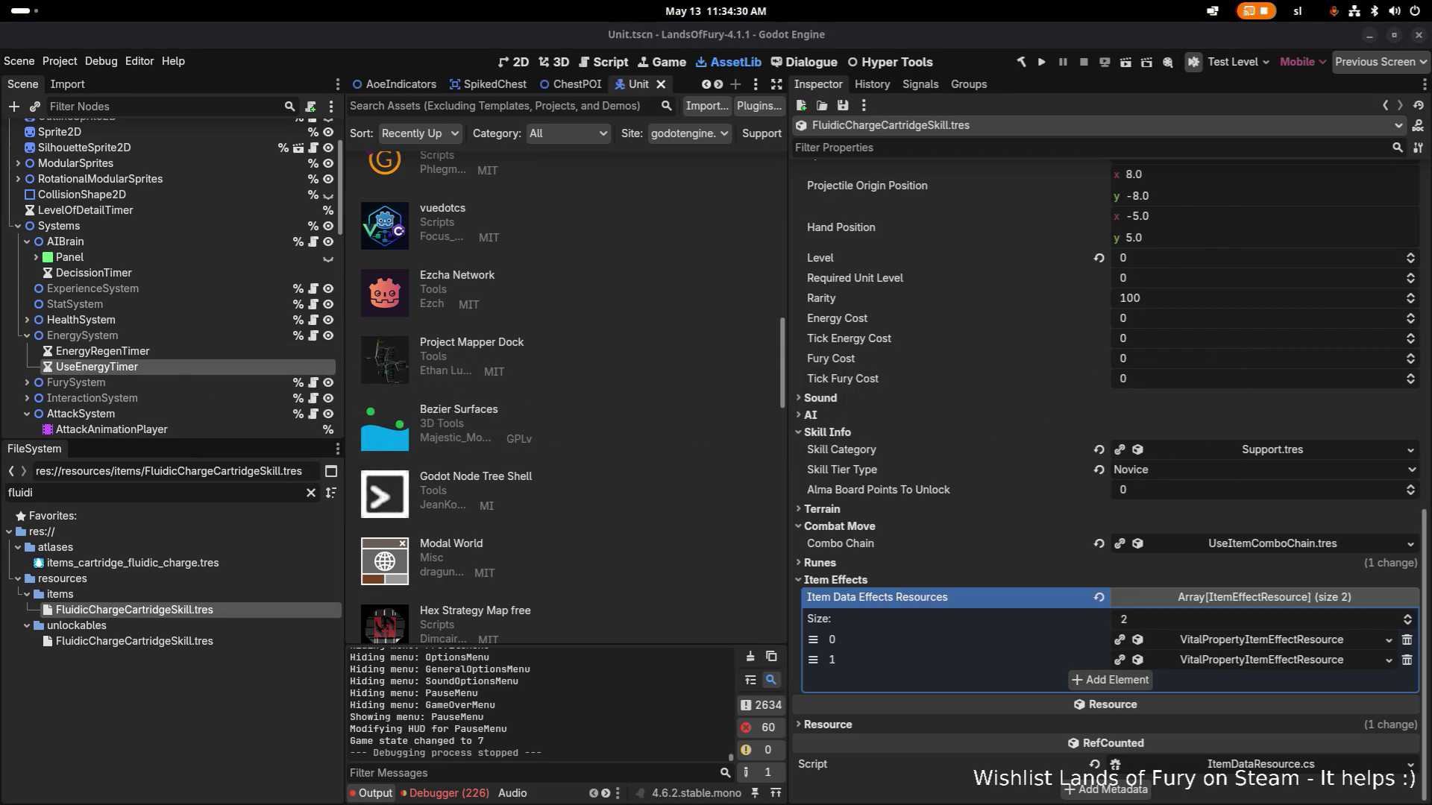
{"action": "key", "text": "alt+Tab"}
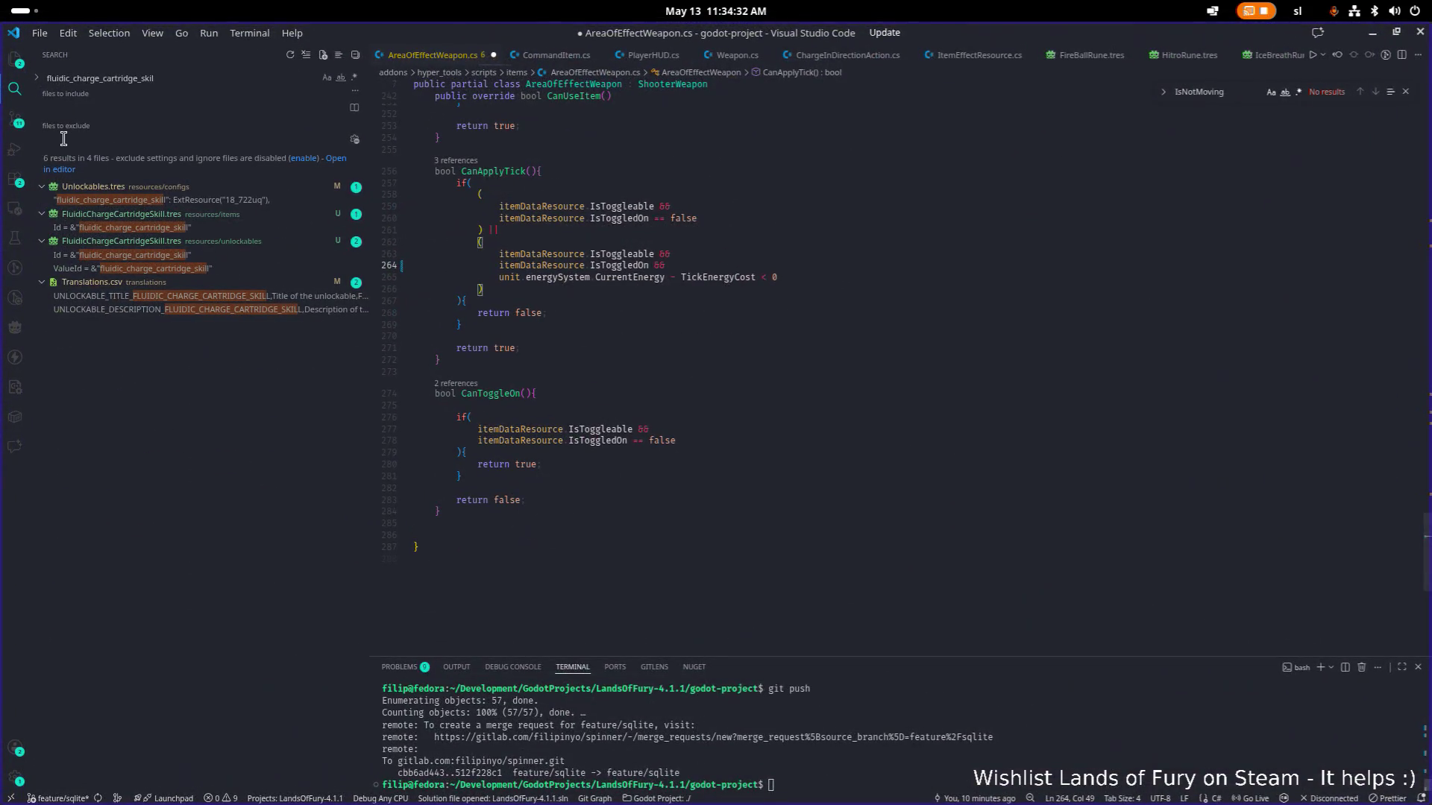
In Source Control, stage all changes and commit the fluid adapter and Fluidic charge cartridge work.
{"action": "left_click", "coordinate": [16, 122]}
{"action": "type", "text": "git add ."}
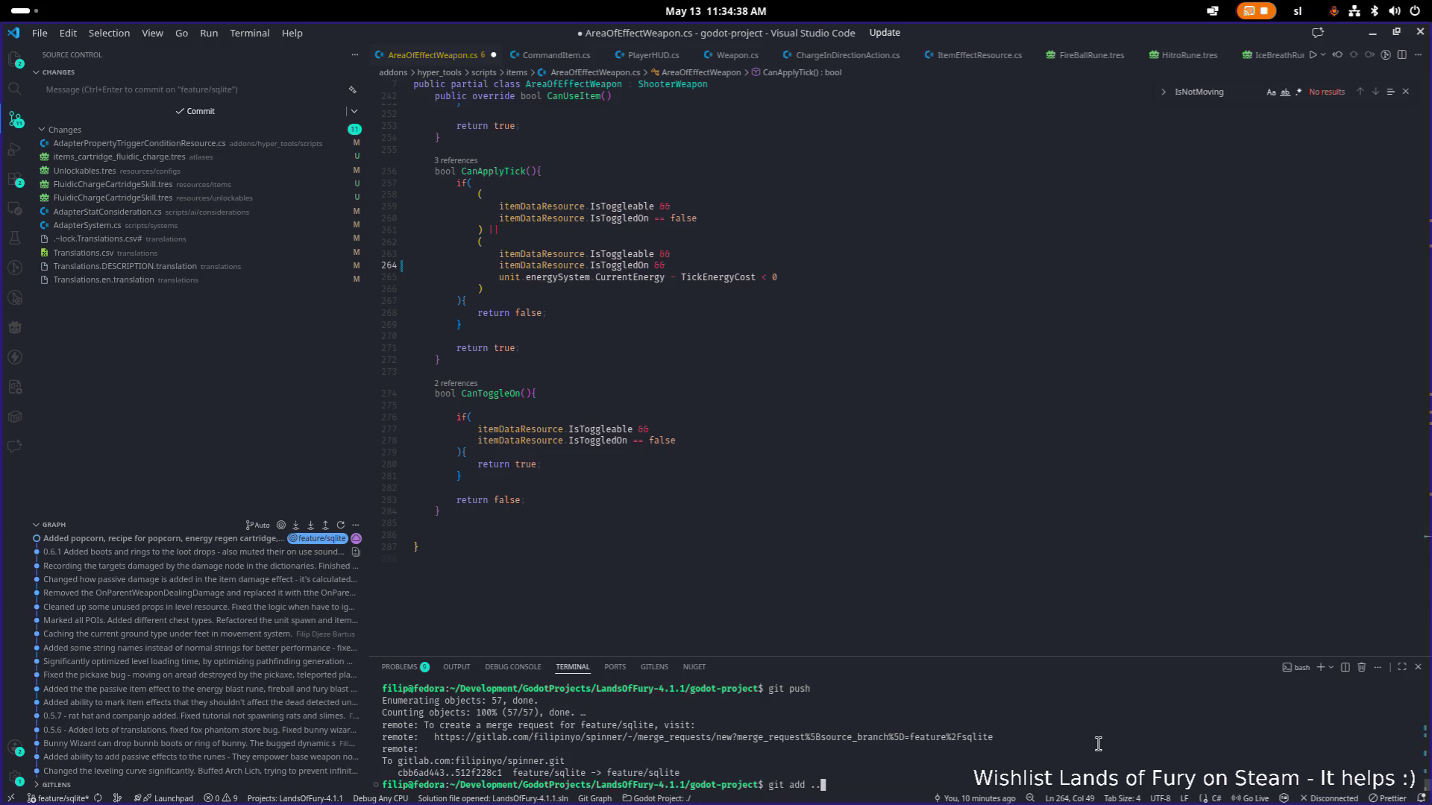
{"action": "key", "text": "Return"}
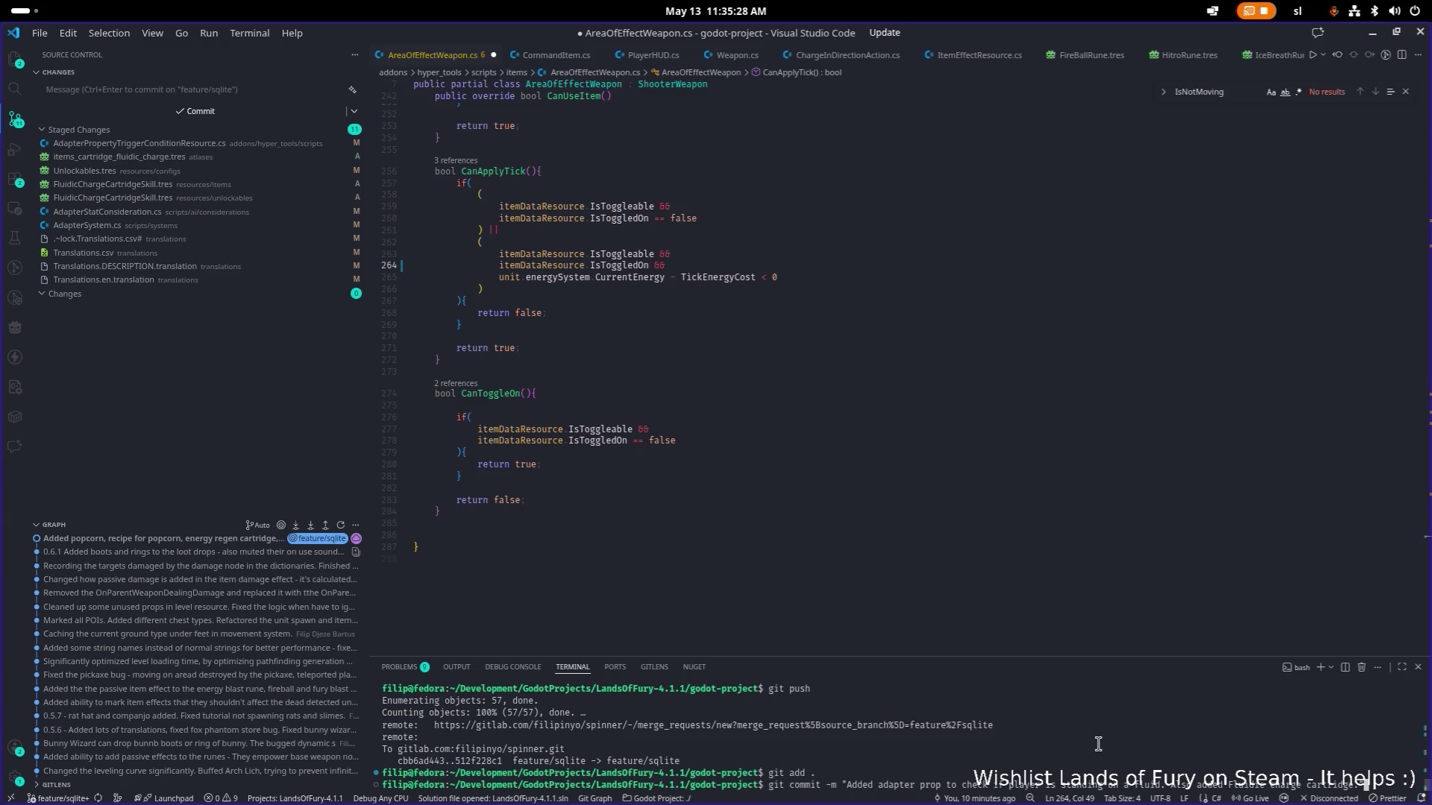
{"action": "key", "text": "Return"}
Push the commit to feature/sqlite with git push and minimize VS Code.
{"action": "type", "text": "got"}
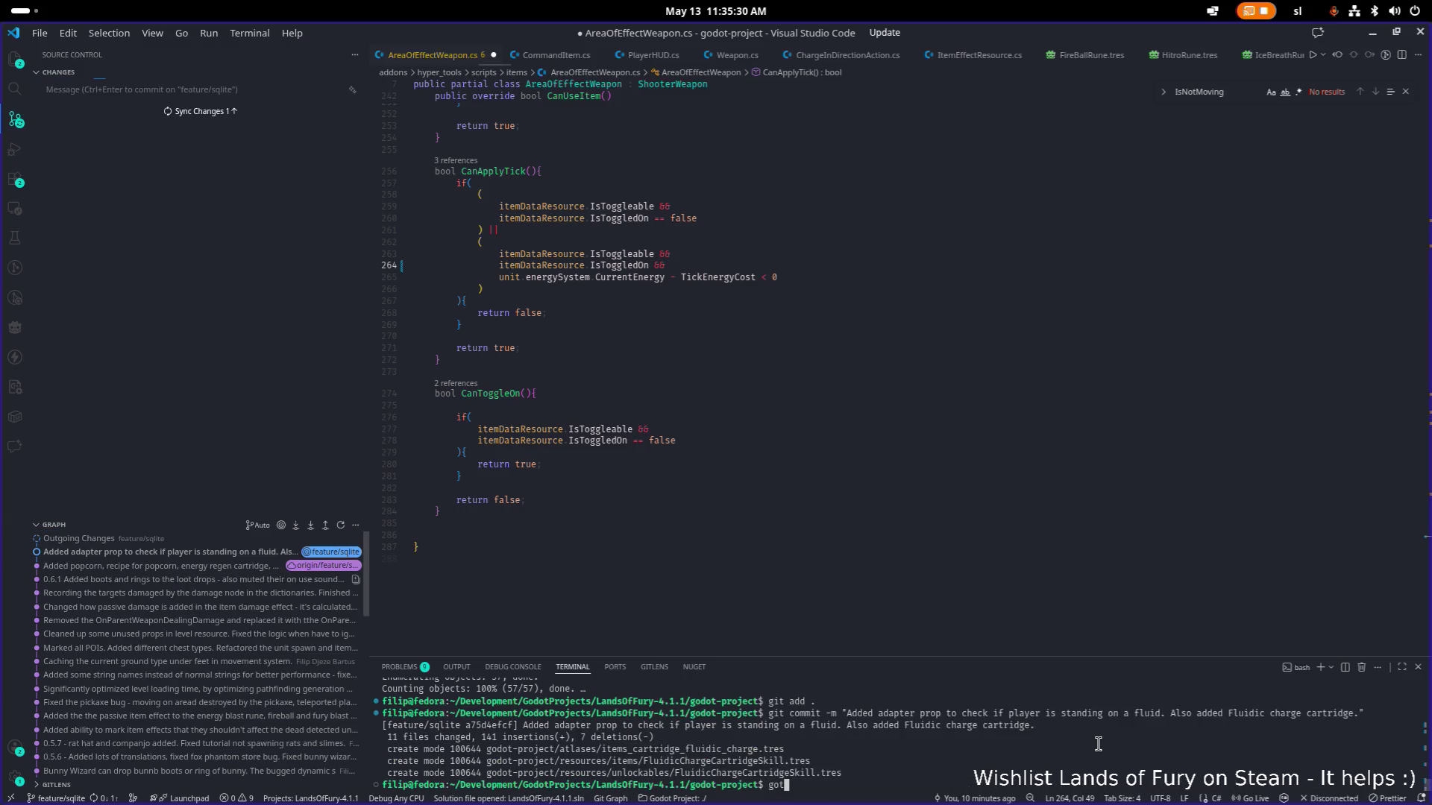
{"action": "key", "text": "Return"}
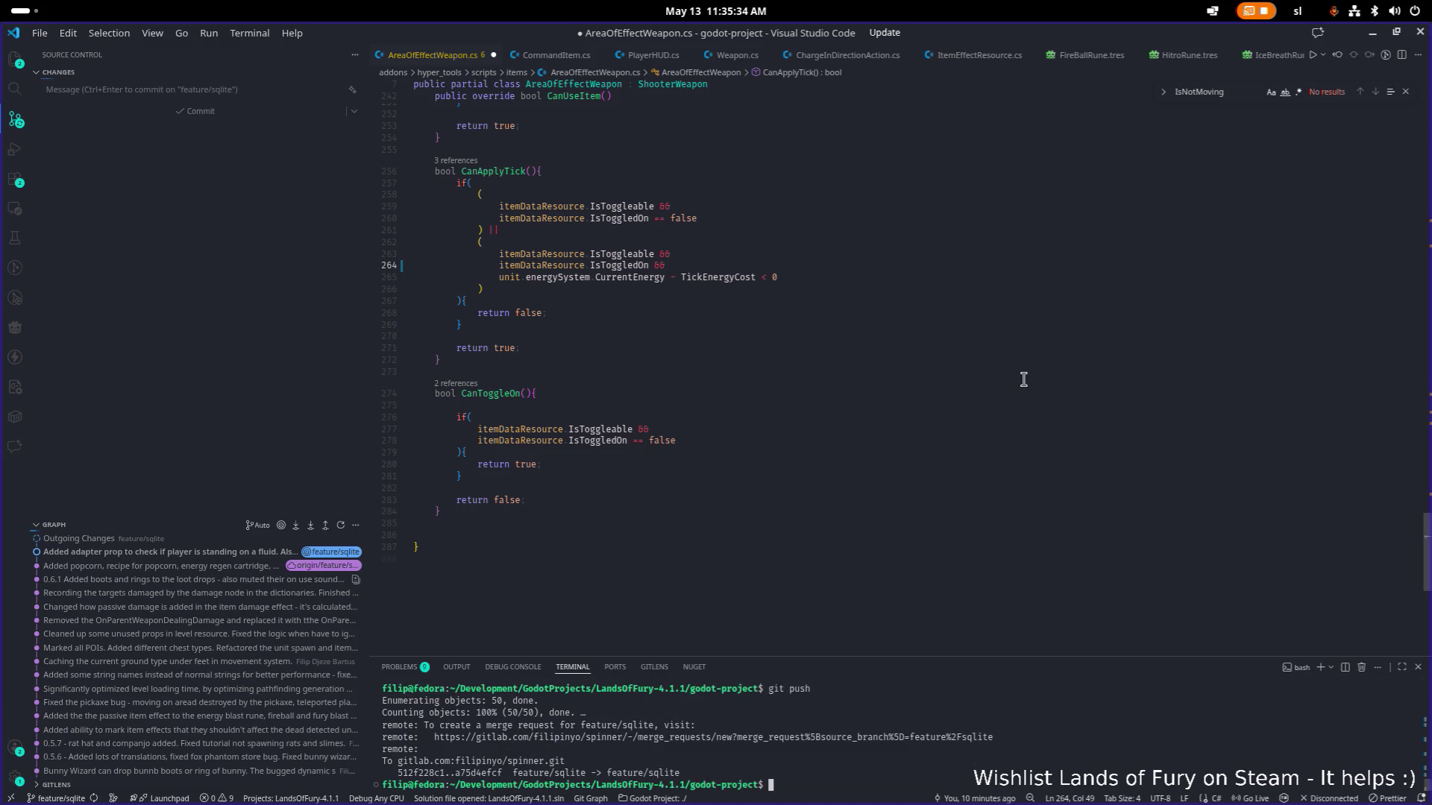
{"action": "left_click", "coordinate": [1370, 37]}
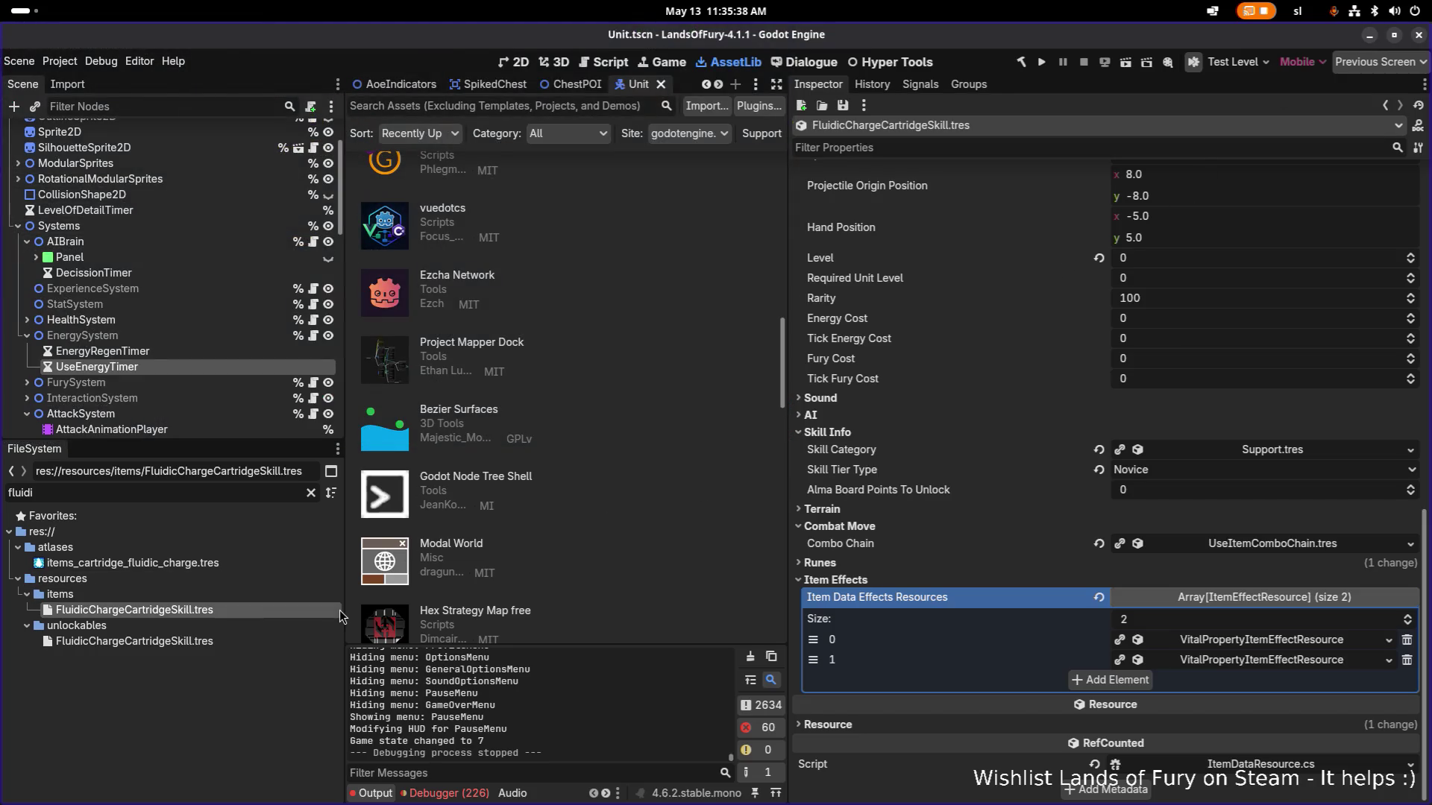
Filter the FileSystem for 'unlockables' and open resources/configs/Unlockables.tres in the Inspector.
{"action": "left_click", "coordinate": [264, 491]}
{"action": "double_click", "coordinate": [264, 492]}
{"action": "type", "text": "unlc"}
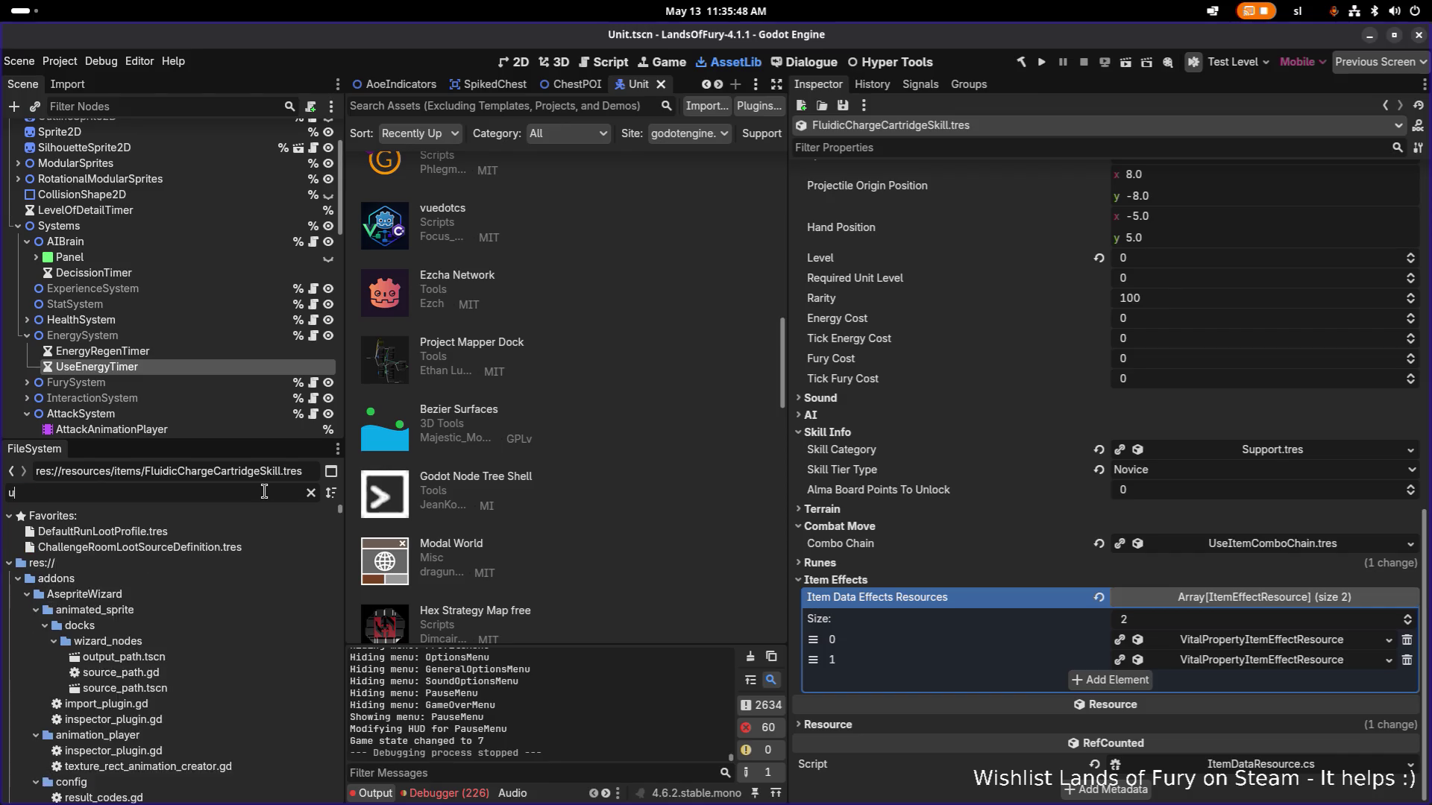
{"action": "key", "text": "BackSpace"}
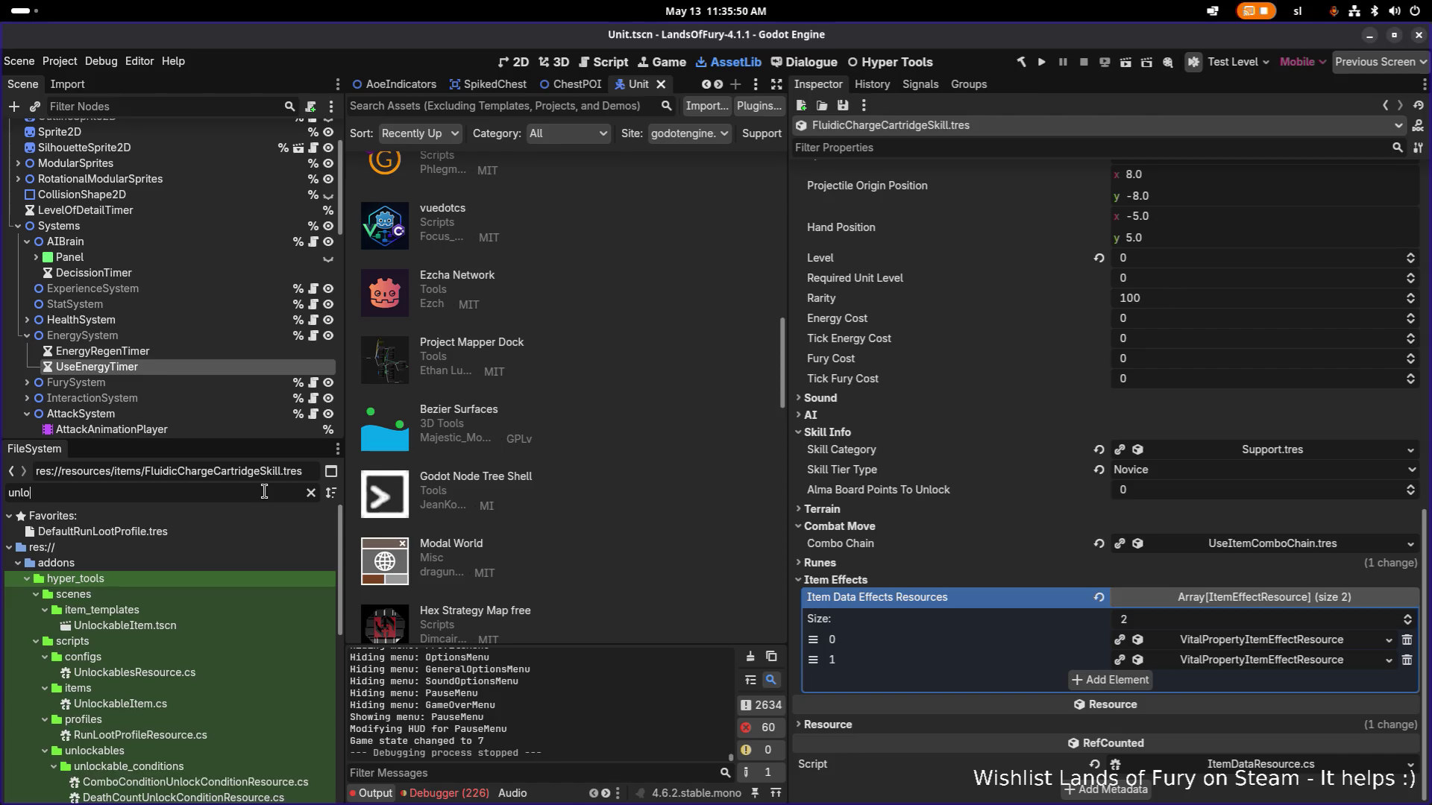
{"action": "type", "text": "ockables"}
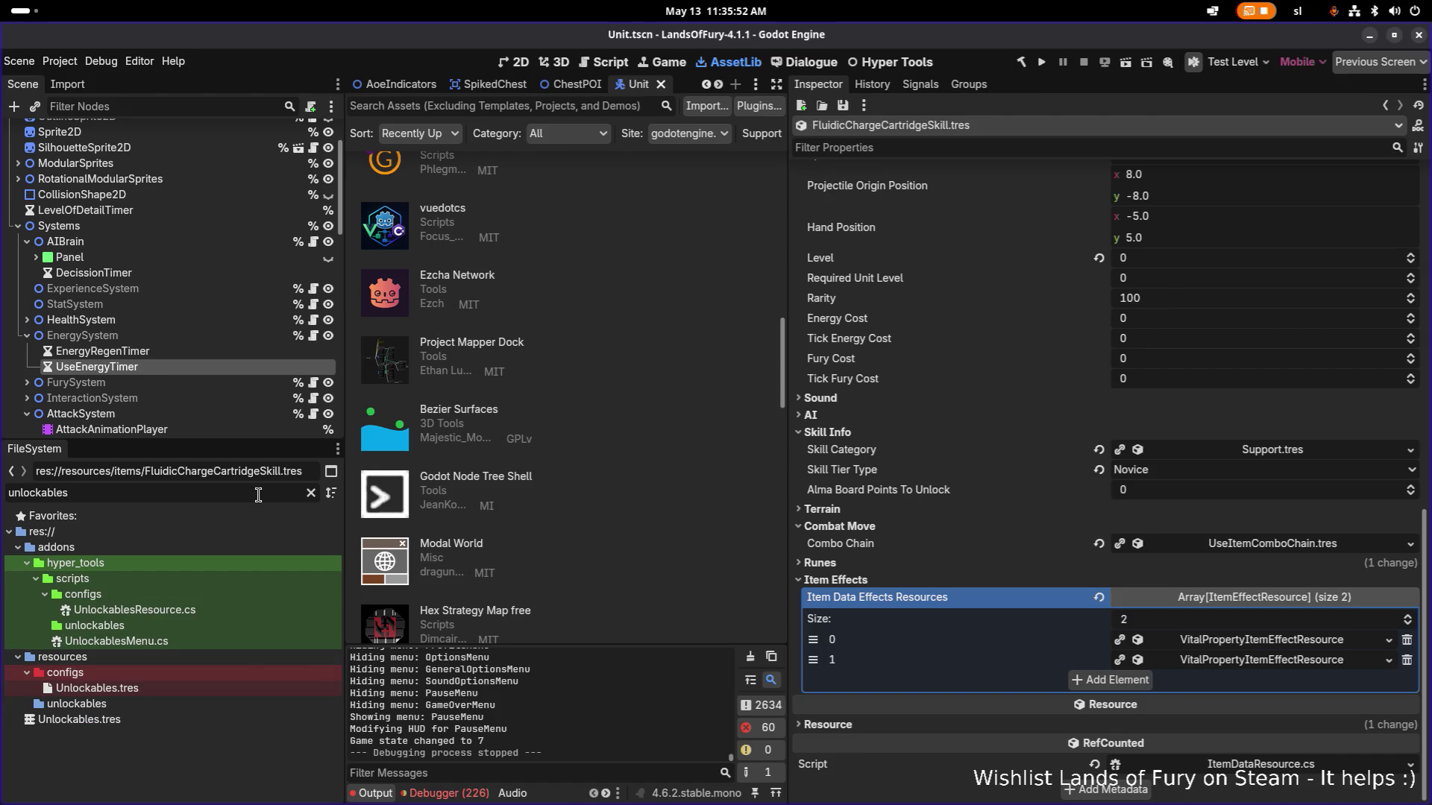
{"action": "left_click", "coordinate": [261, 687]}
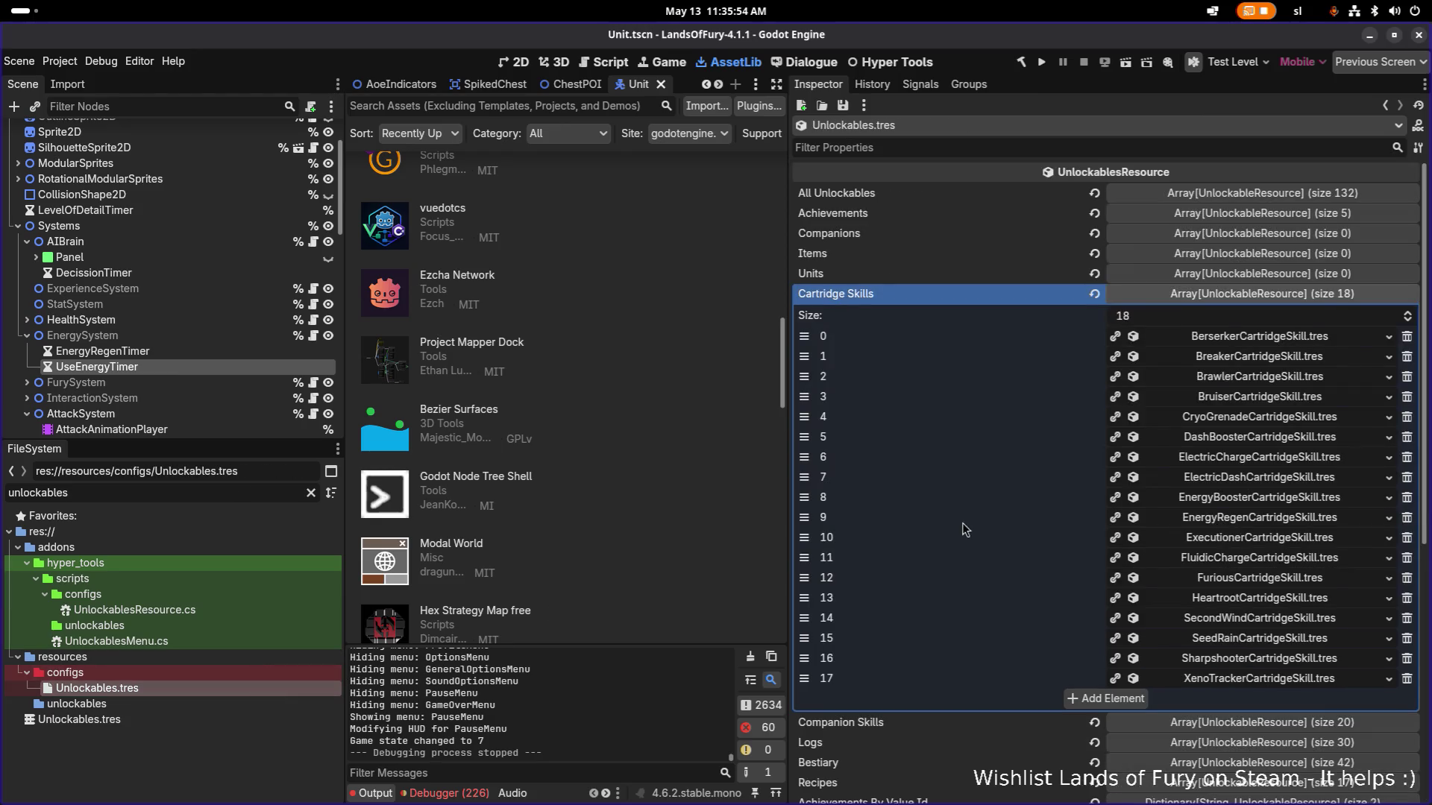
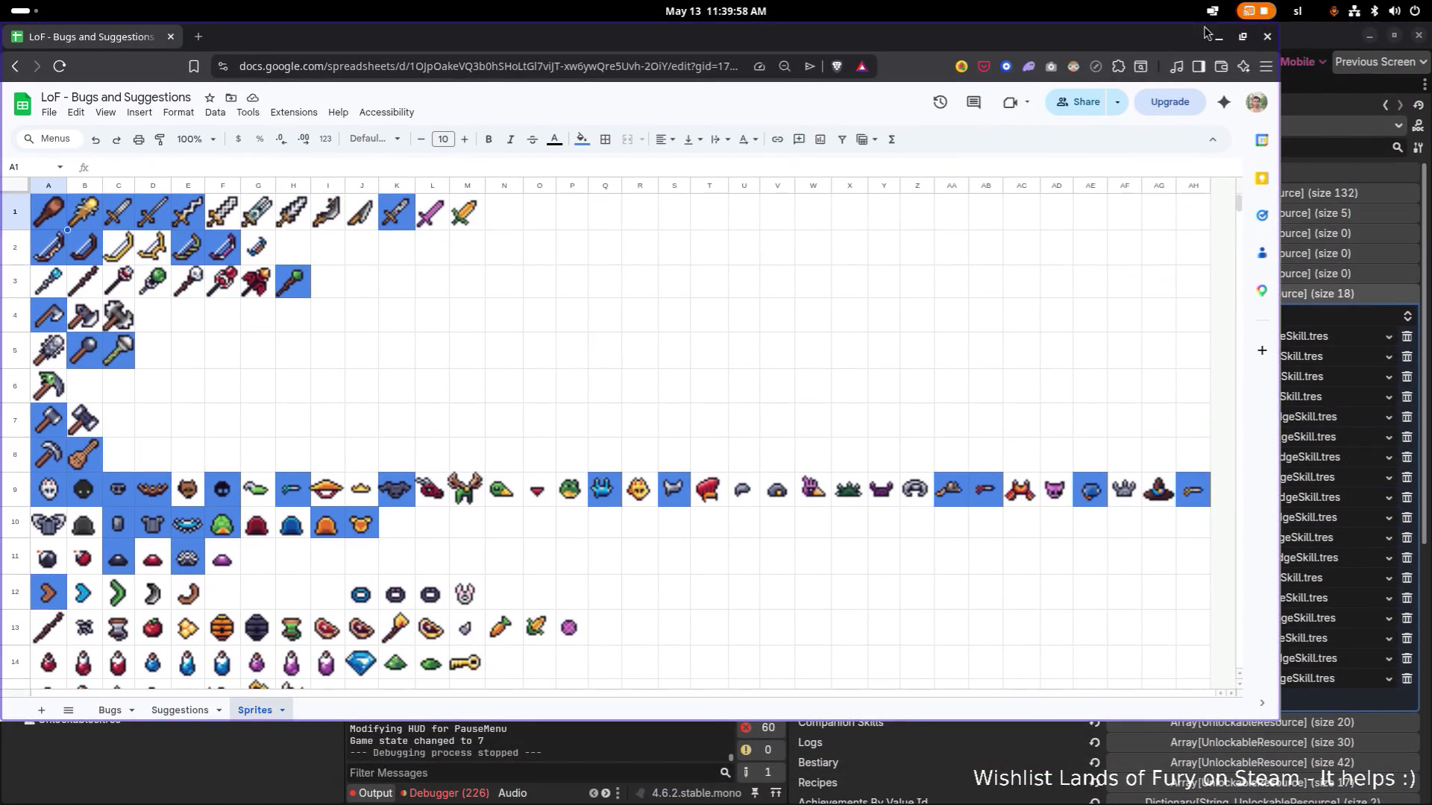
Maximize the spreadsheet and scroll through the Sprites sheet.
{"action": "double_click", "coordinate": [1110, 41]}
{"action": "scroll", "coordinate": [647, 357], "scroll_direction": "down", "scroll_amount": 3}
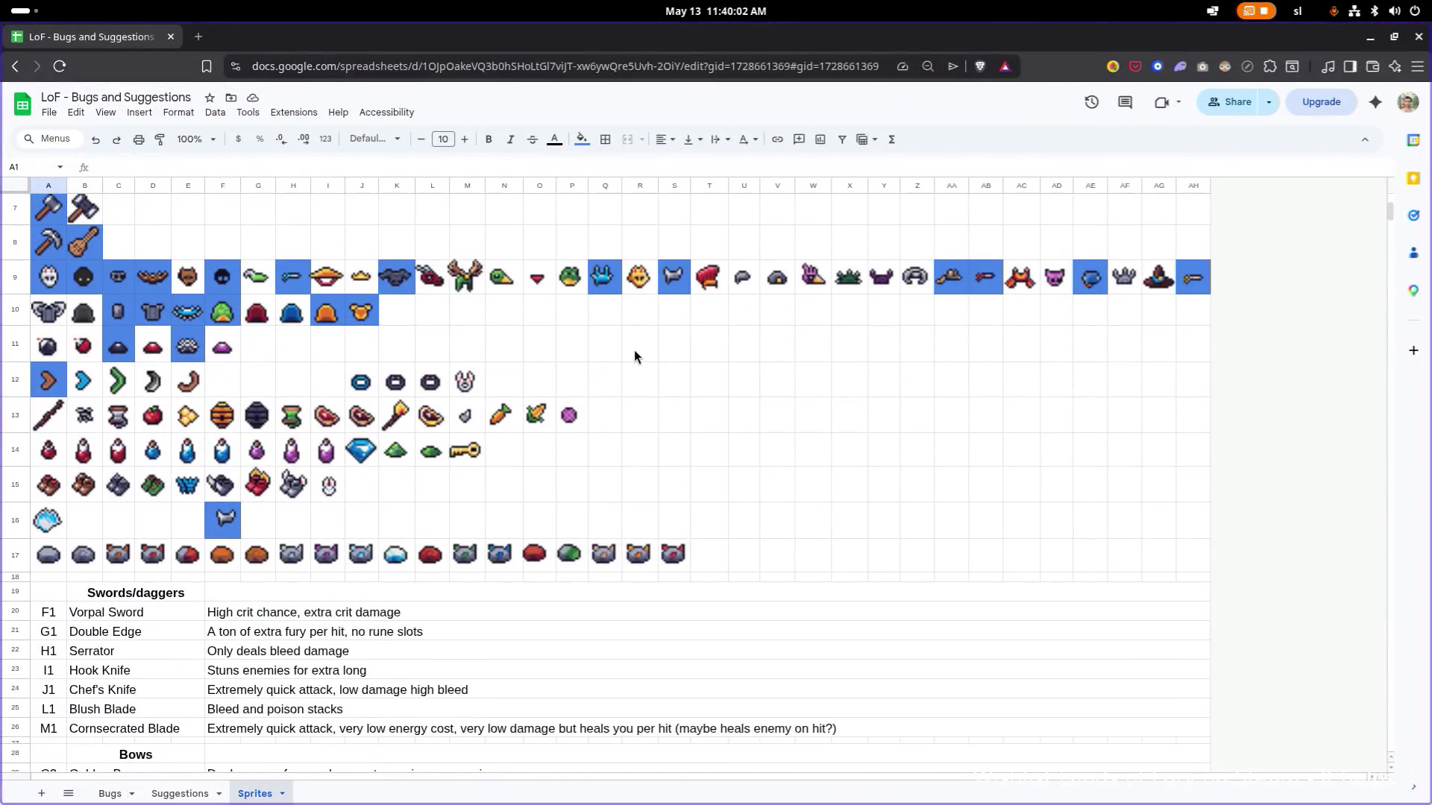
{"action": "scroll", "coordinate": [634, 350], "scroll_direction": "up", "scroll_amount": 3}
{"action": "scroll", "coordinate": [606, 356], "scroll_direction": "down", "scroll_amount": 10}
{"action": "scroll", "coordinate": [605, 356], "scroll_direction": "down", "scroll_amount": 5}
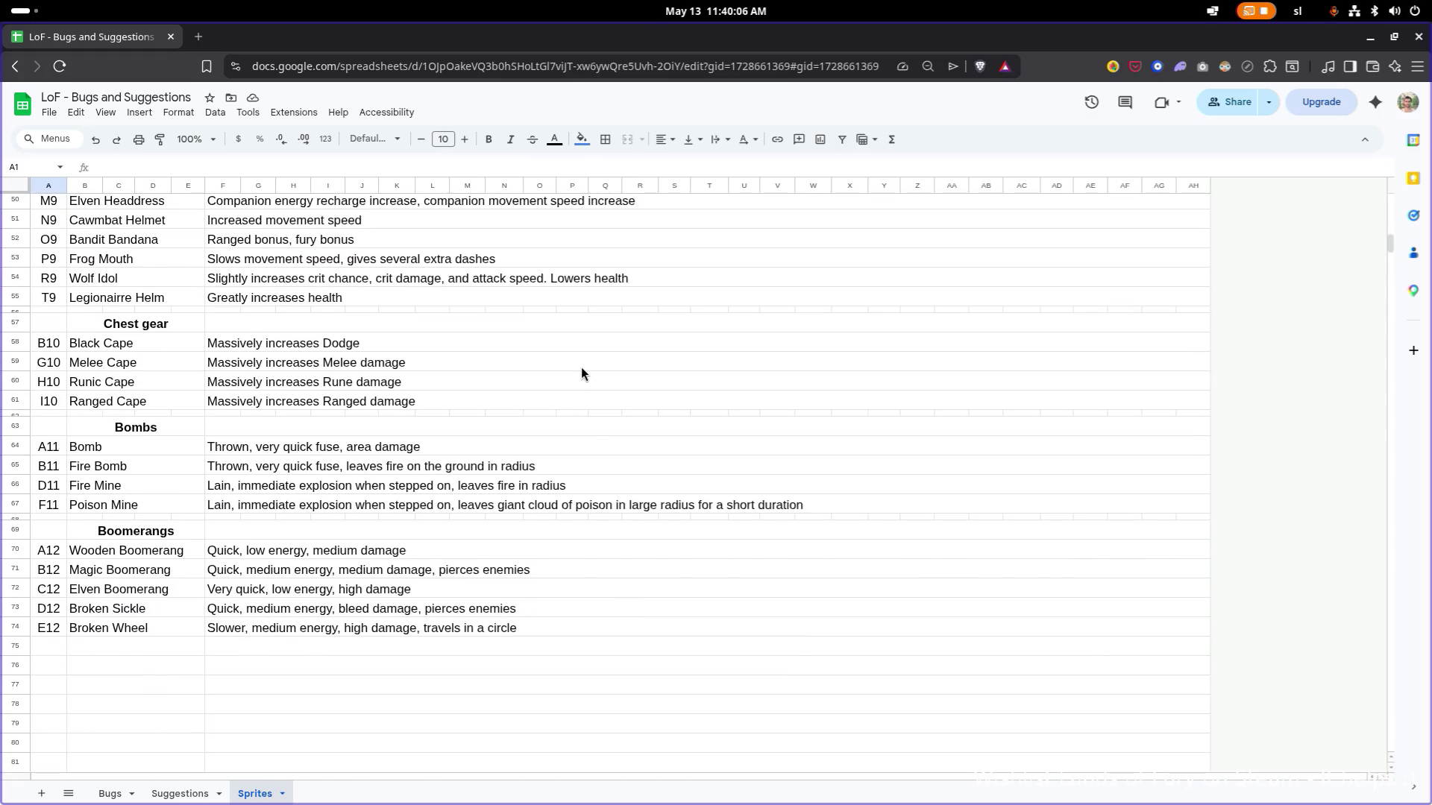
Check cell D19's tag choices on the Suggestions sheet unchanged, then bring Godot forward.
{"action": "left_click", "coordinate": [181, 793]}
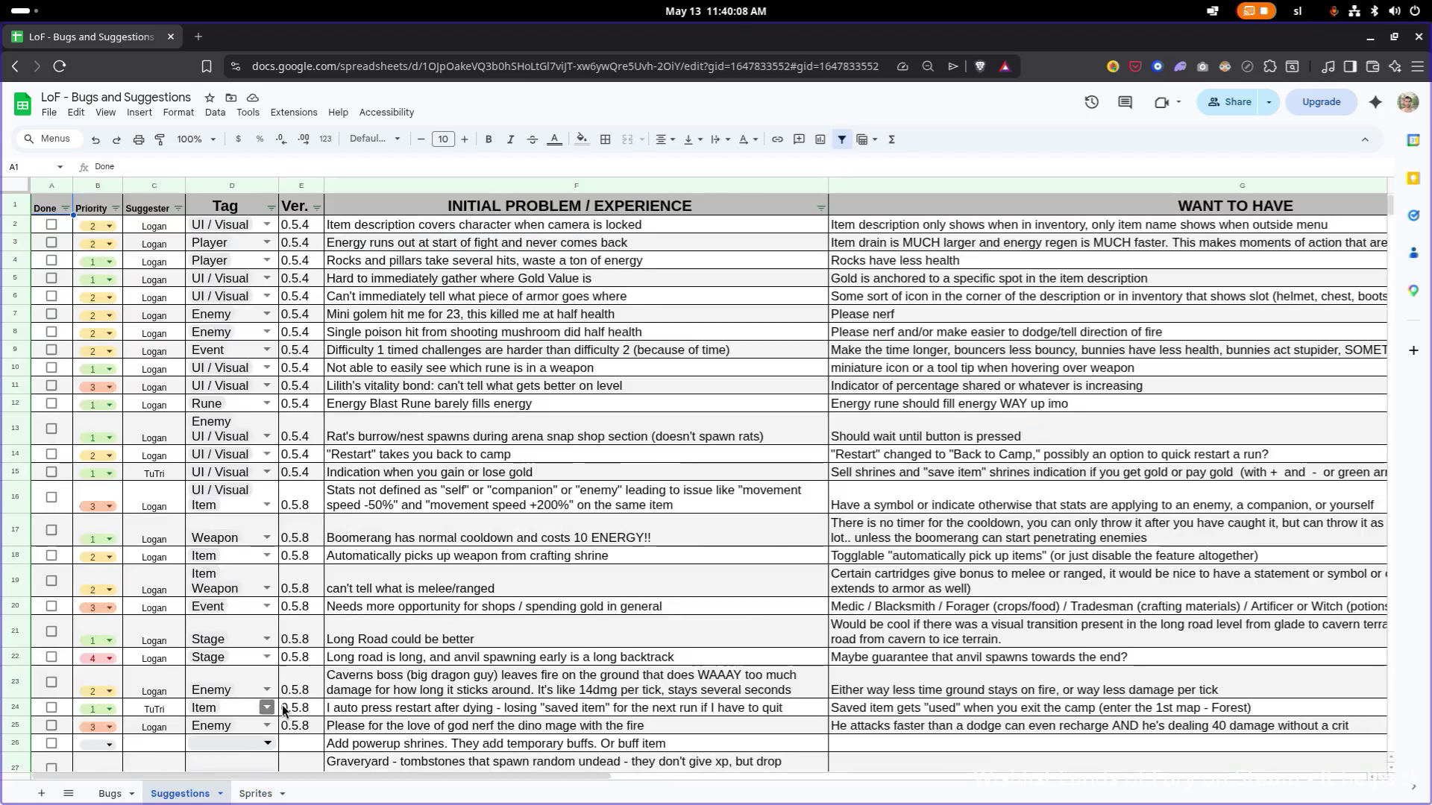
{"action": "scroll", "coordinate": [407, 613], "scroll_direction": "up", "scroll_amount": 5}
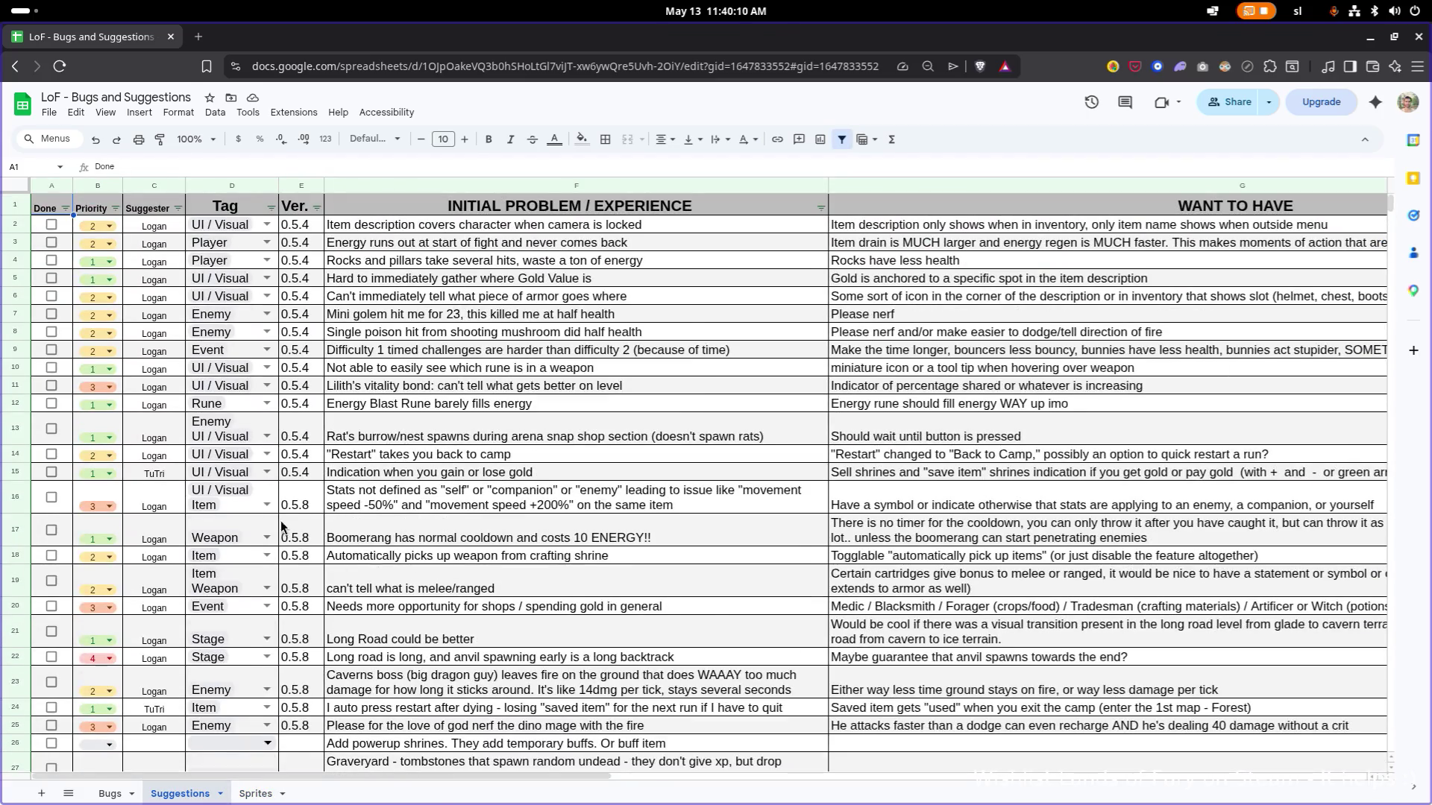
{"action": "left_click", "coordinate": [228, 593]}
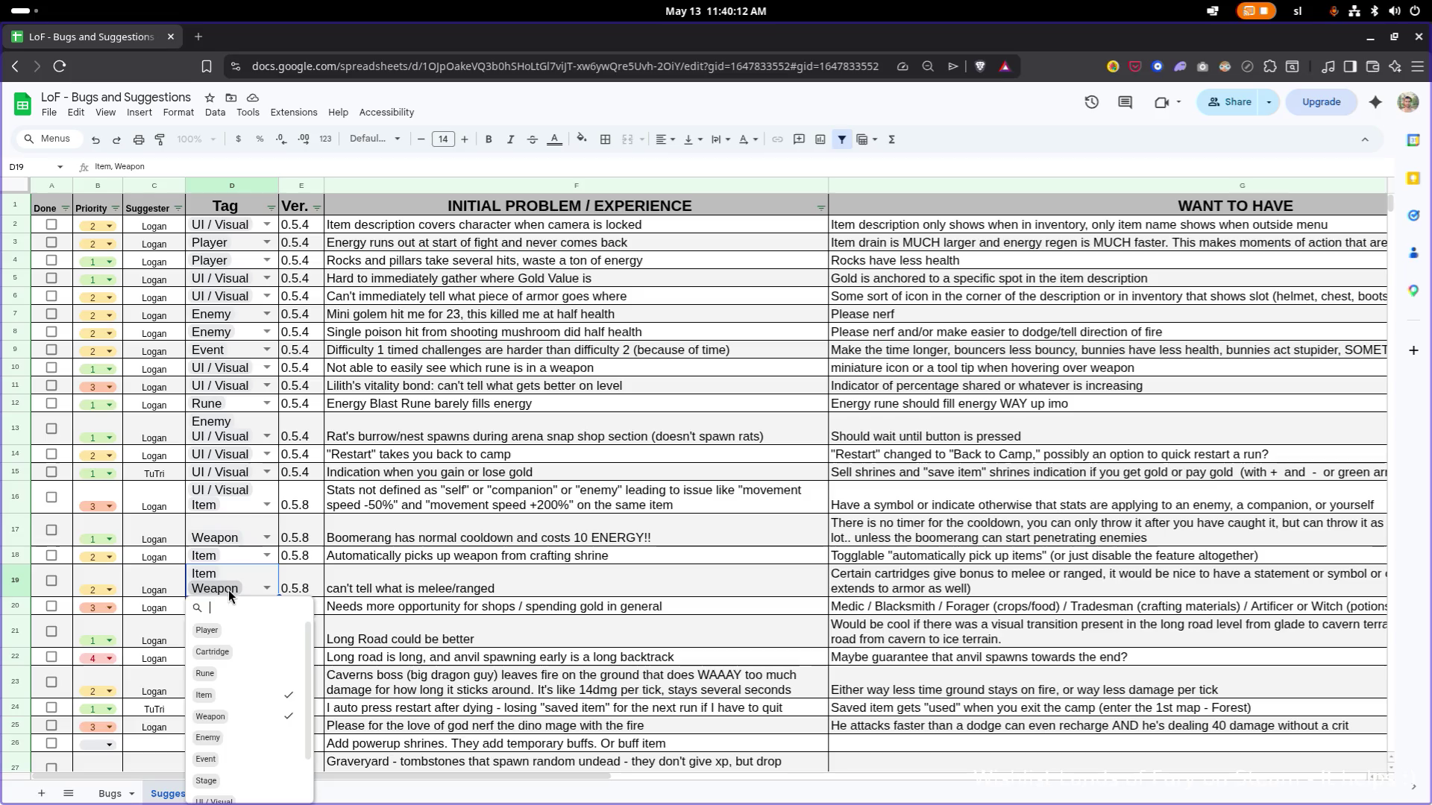
{"action": "left_click", "coordinate": [628, 607]}
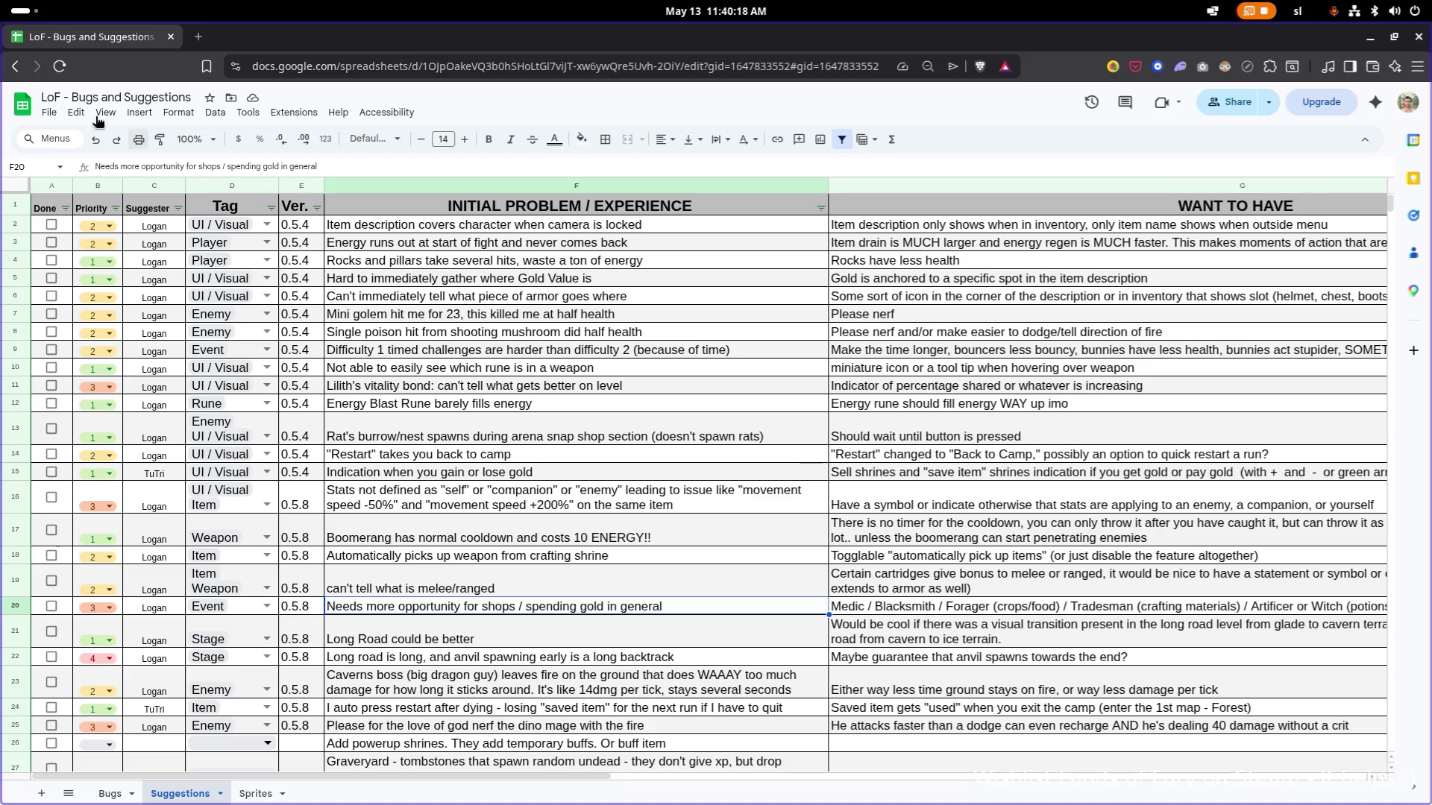
{"action": "left_click_drag", "start_coordinate": [105, 37], "coordinate": [30, 119]}
{"action": "key", "text": "alt+Tab"}
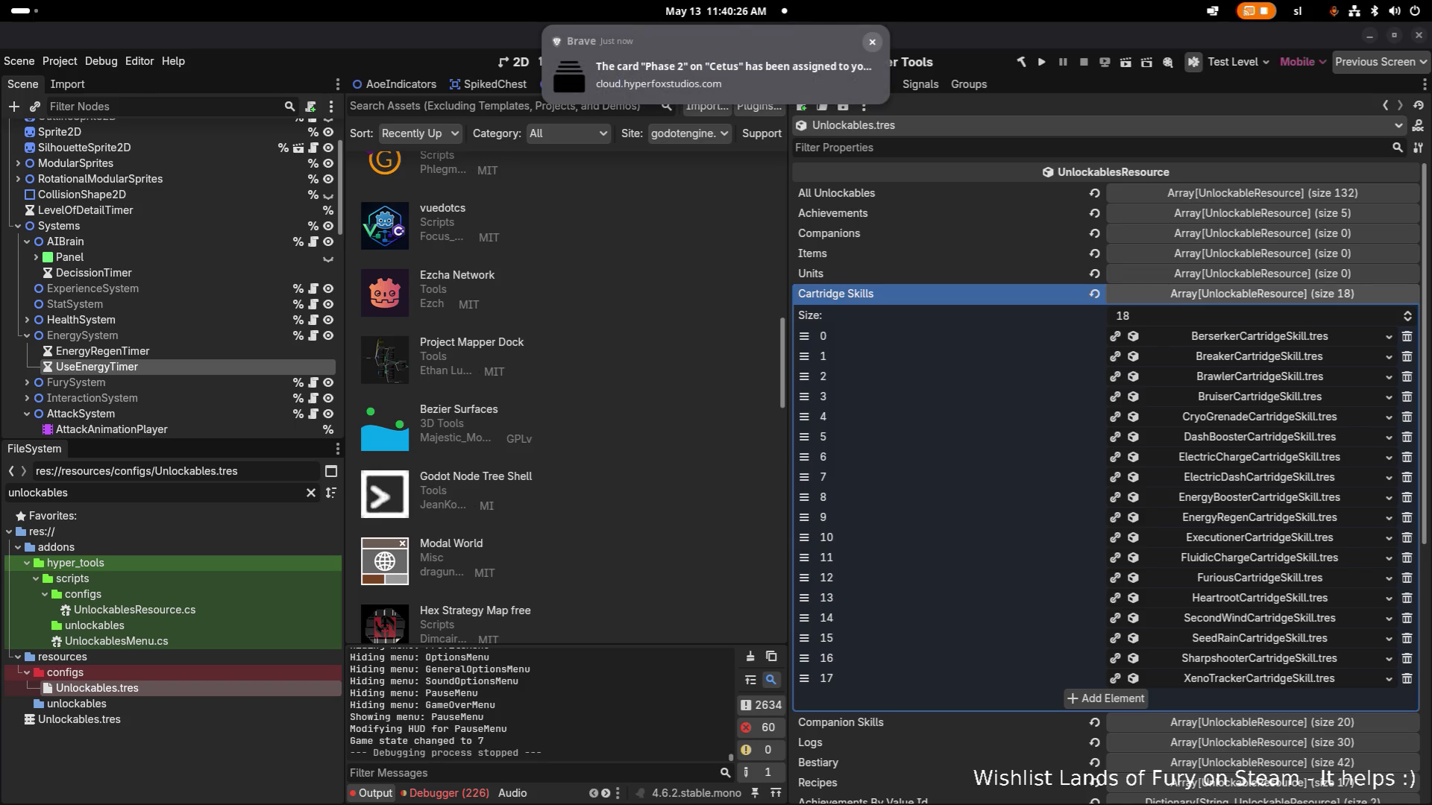
Maximize the Deck window and scroll right across the Lands of Fury stacks.
{"action": "key", "text": "alt+Tab"}
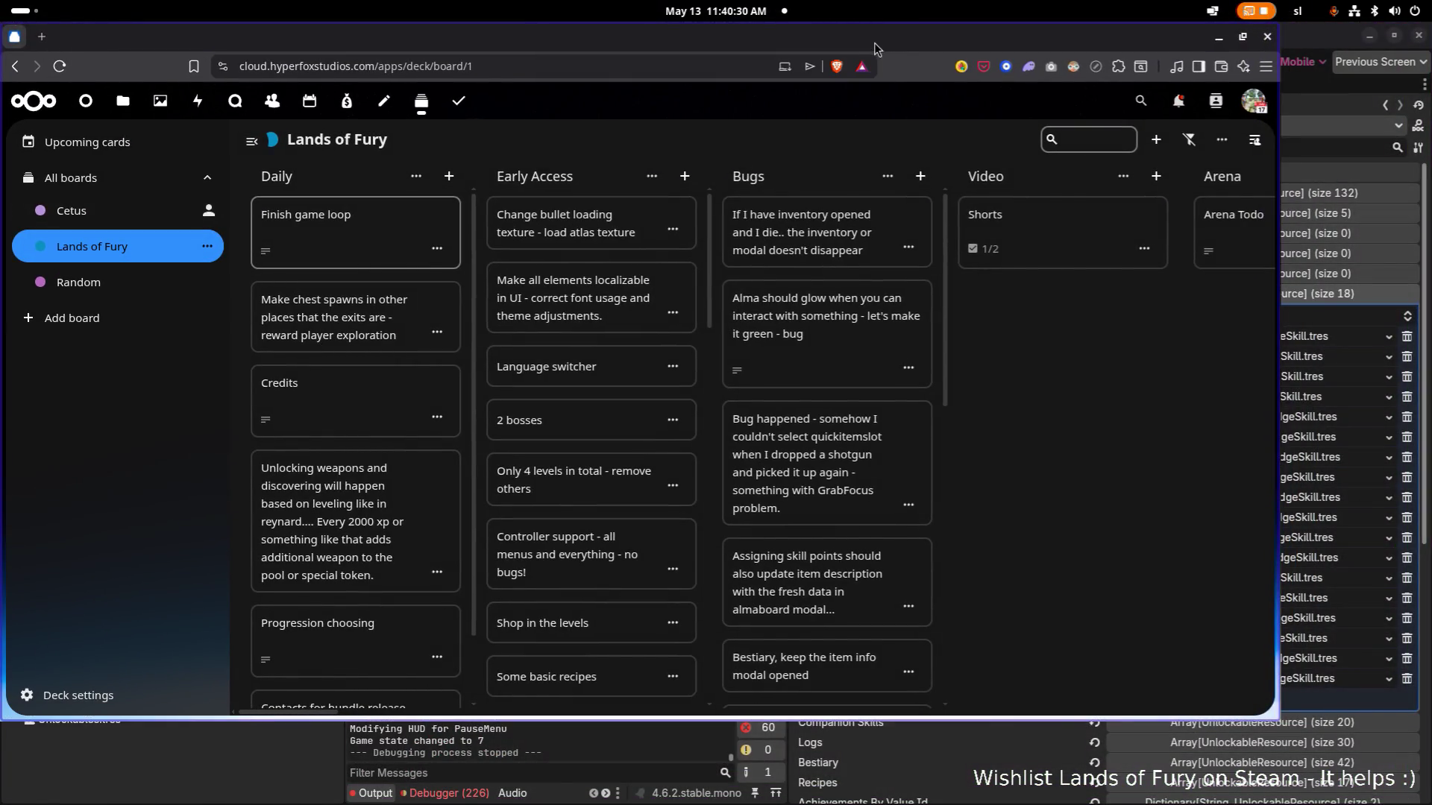
{"action": "double_click", "coordinate": [888, 34]}
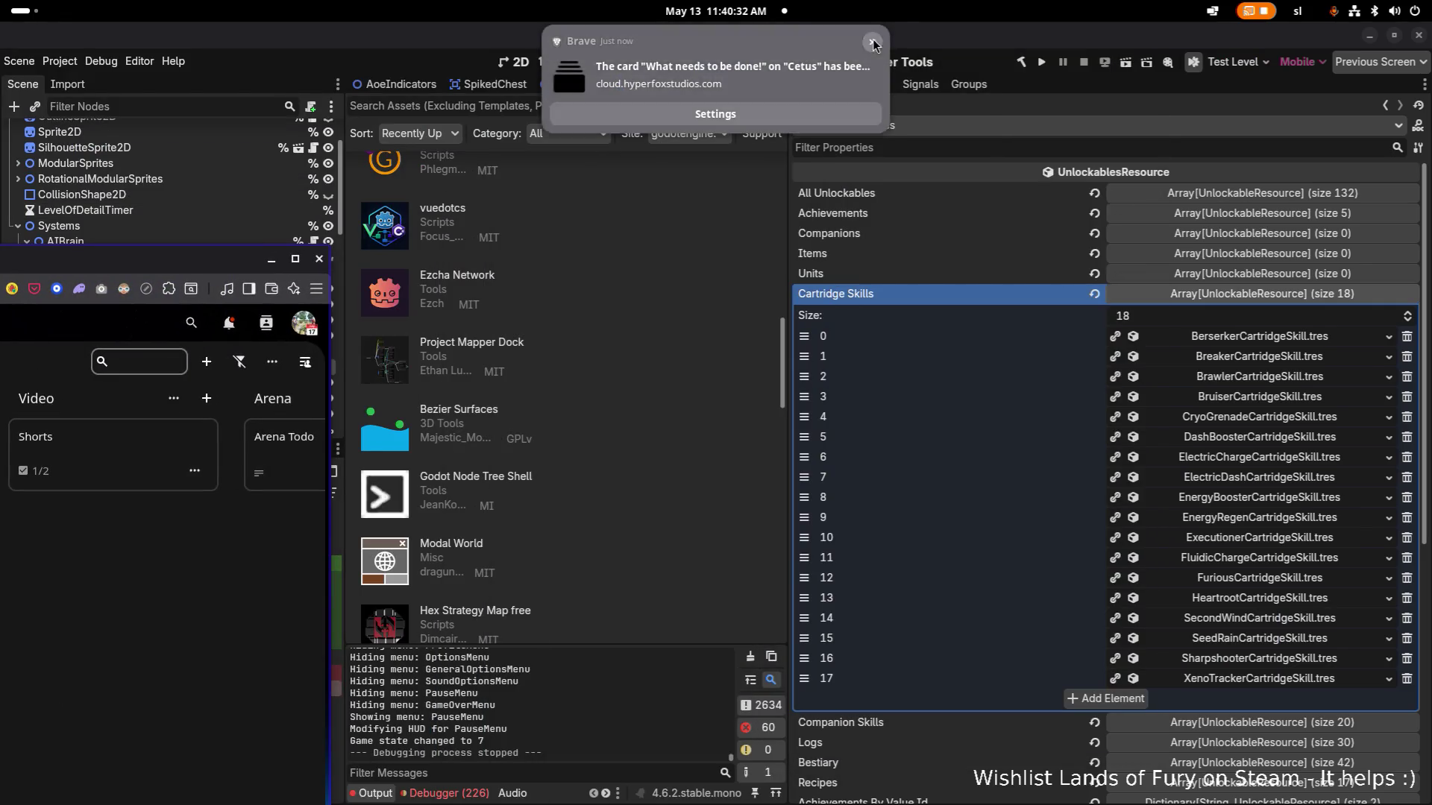
{"action": "double_click", "coordinate": [226, 259]}
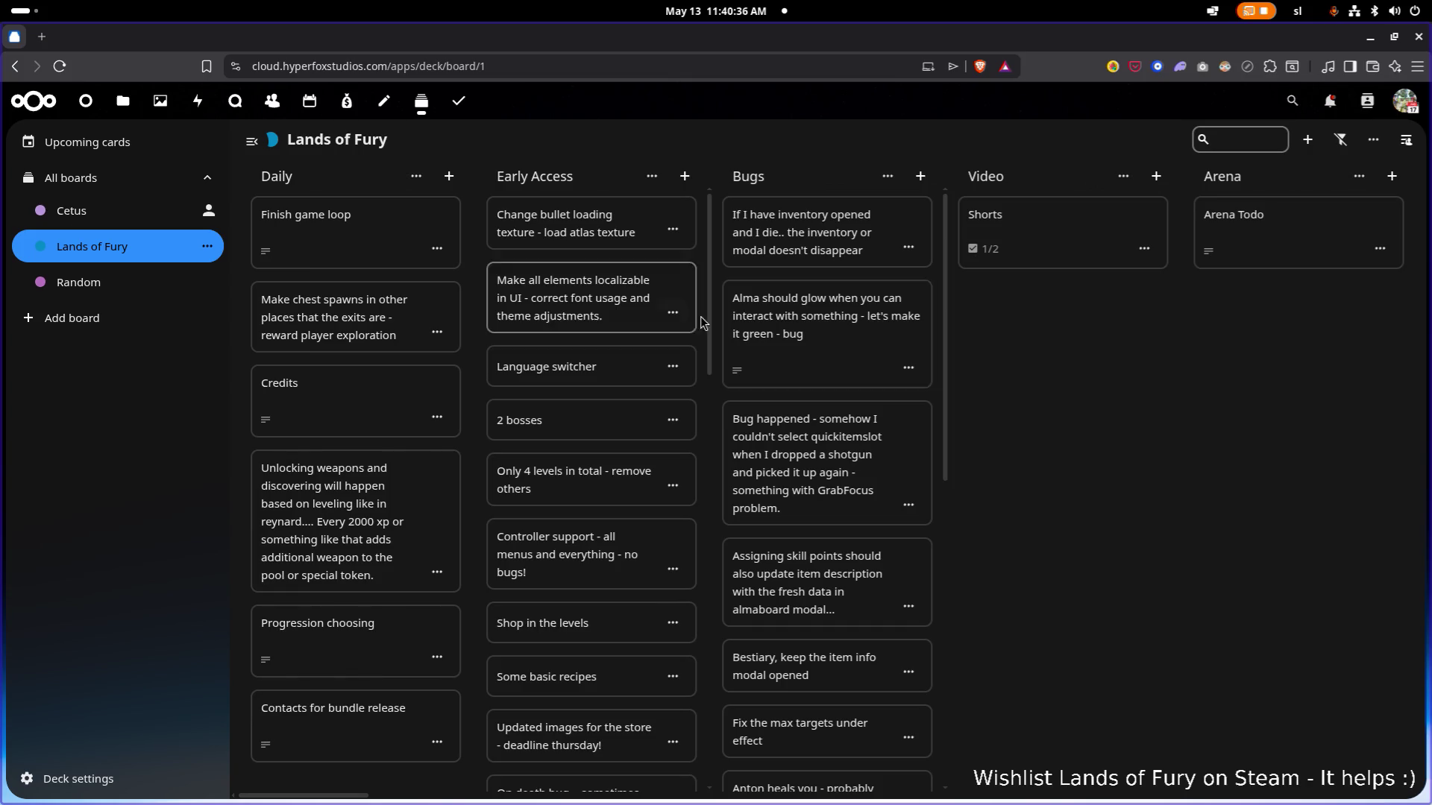
{"action": "scroll", "coordinate": [625, 353], "scroll_direction": "right", "scroll_amount": 5}
{"action": "scroll", "coordinate": [1192, 425], "scroll_direction": "right", "scroll_amount": 2}
{"action": "scroll", "coordinate": [1205, 457], "scroll_direction": "right", "scroll_amount": 7}
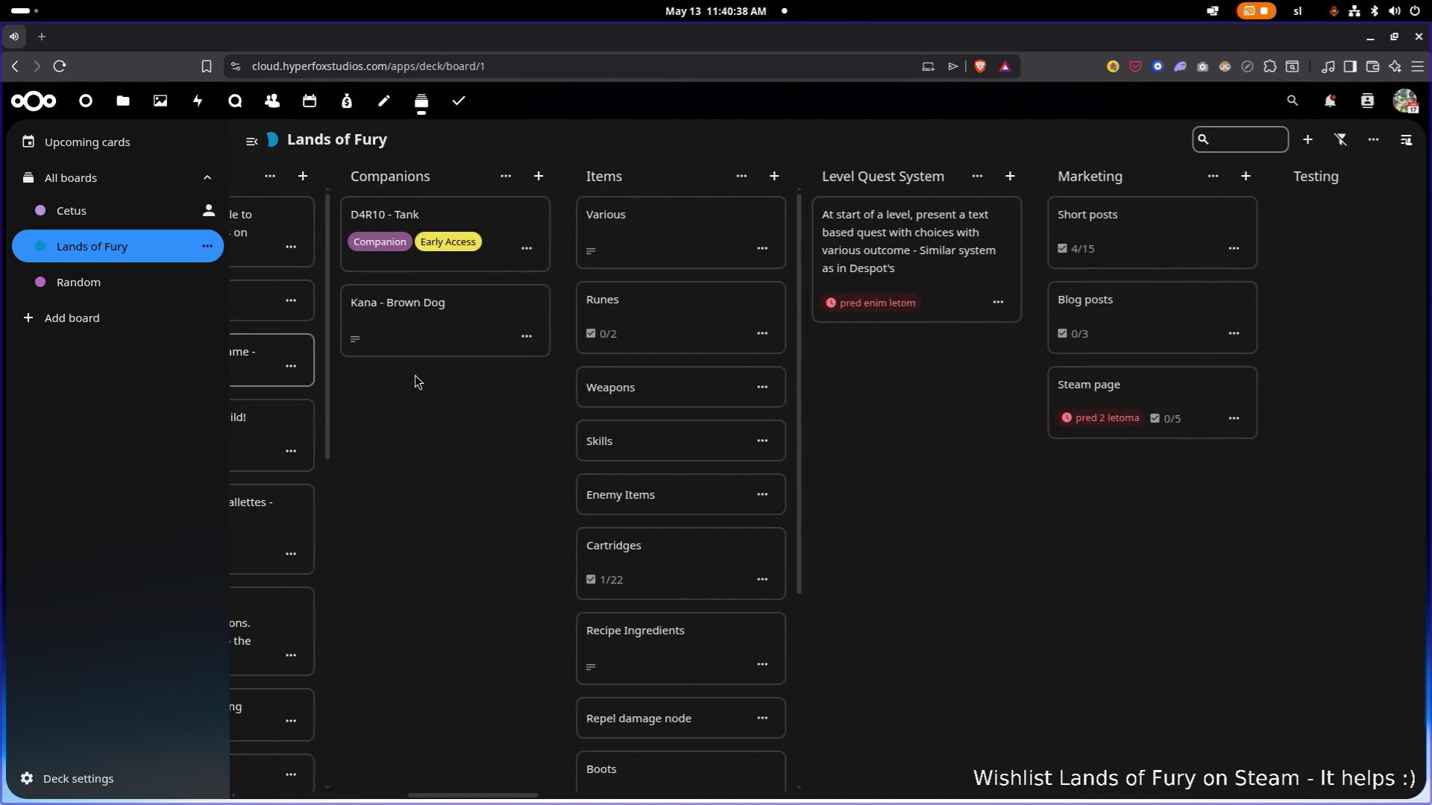
{"action": "scroll", "coordinate": [1015, 478], "scroll_direction": "right", "scroll_amount": 3}
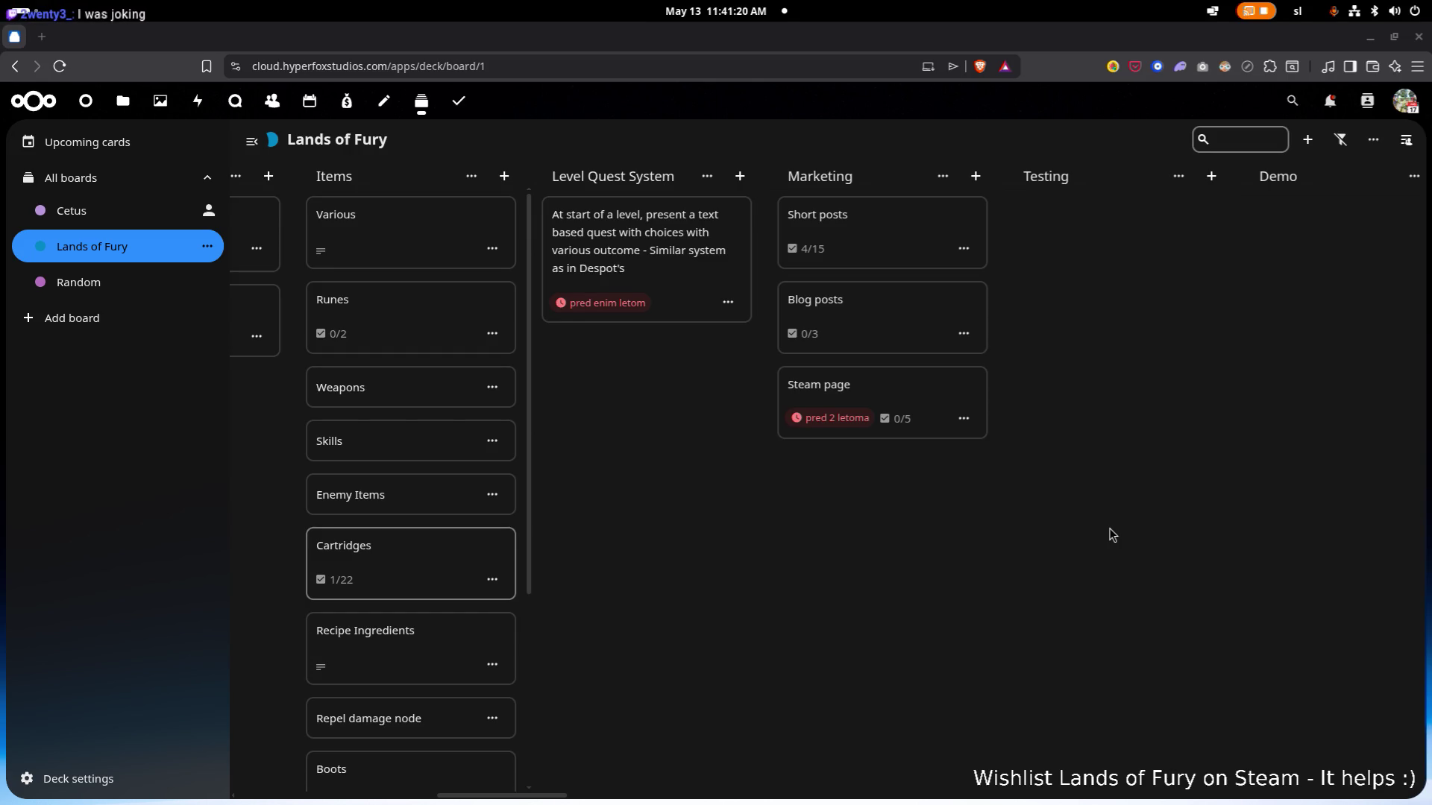
Move the board right to view the Factions and Biomes stacks.
{"action": "scroll", "coordinate": [1099, 534], "scroll_direction": "right", "scroll_amount": 5}
{"action": "scroll", "coordinate": [1082, 507], "scroll_direction": "right", "scroll_amount": 10}
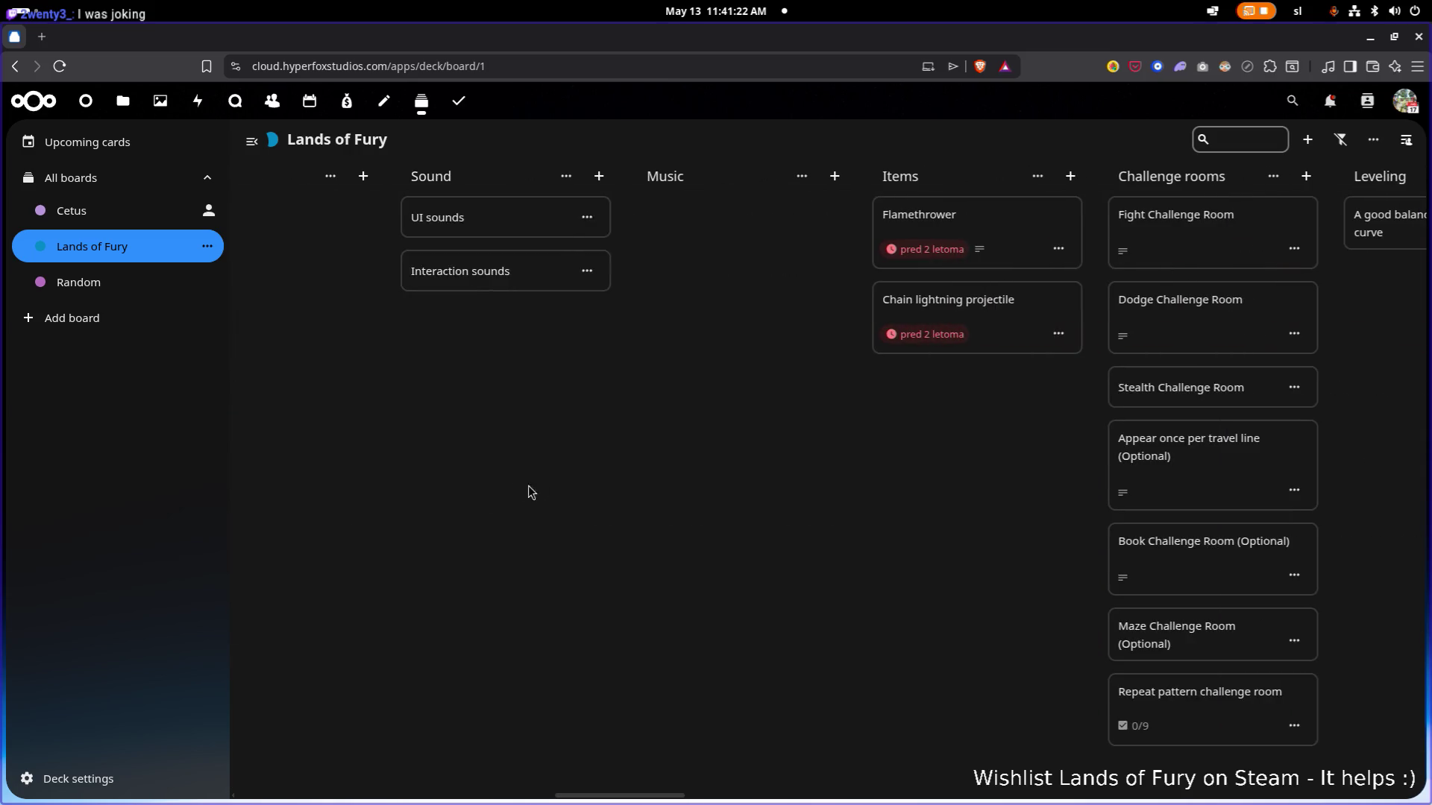
{"action": "scroll", "coordinate": [993, 496], "scroll_direction": "right", "scroll_amount": 9}
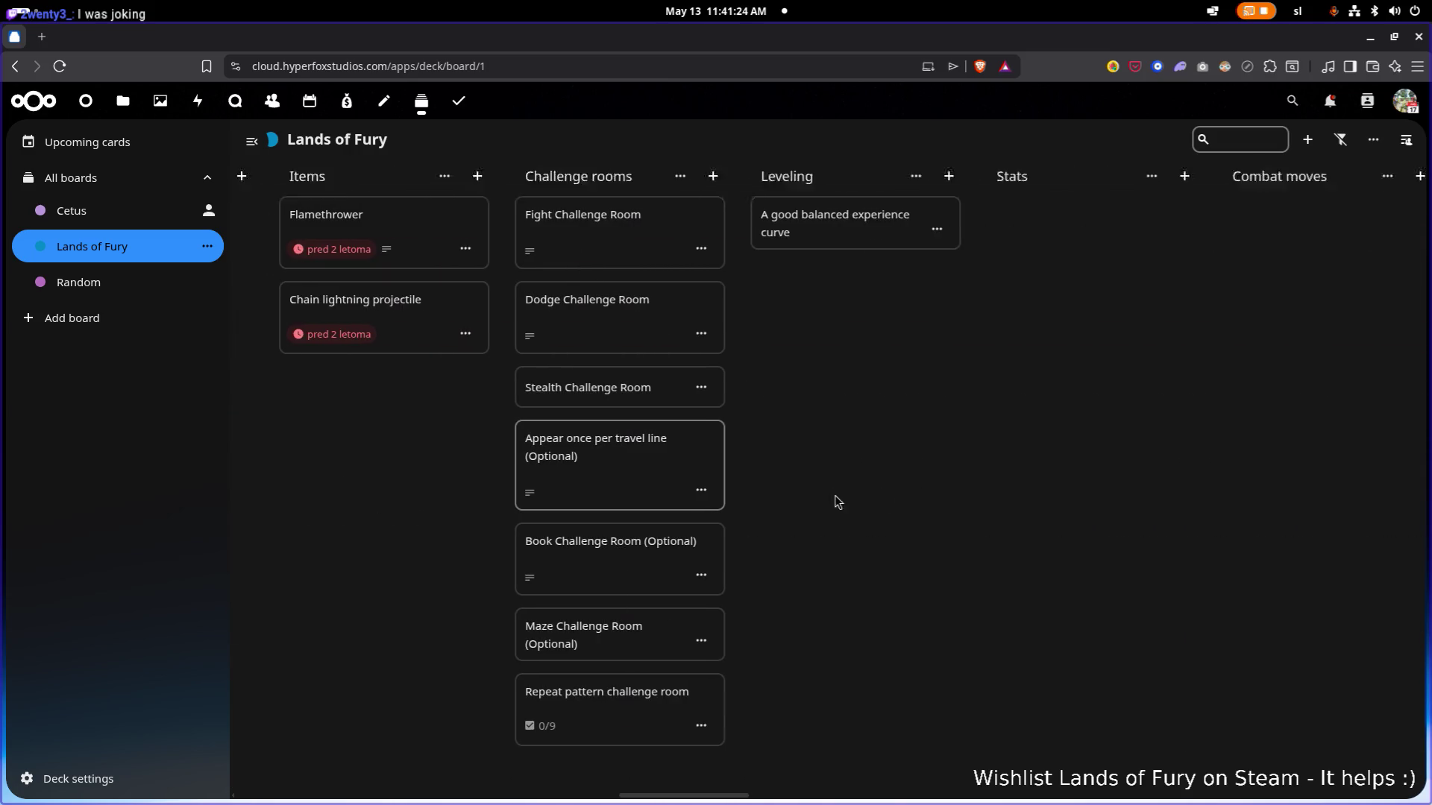
{"action": "scroll", "coordinate": [1089, 509], "scroll_direction": "right", "scroll_amount": 15}
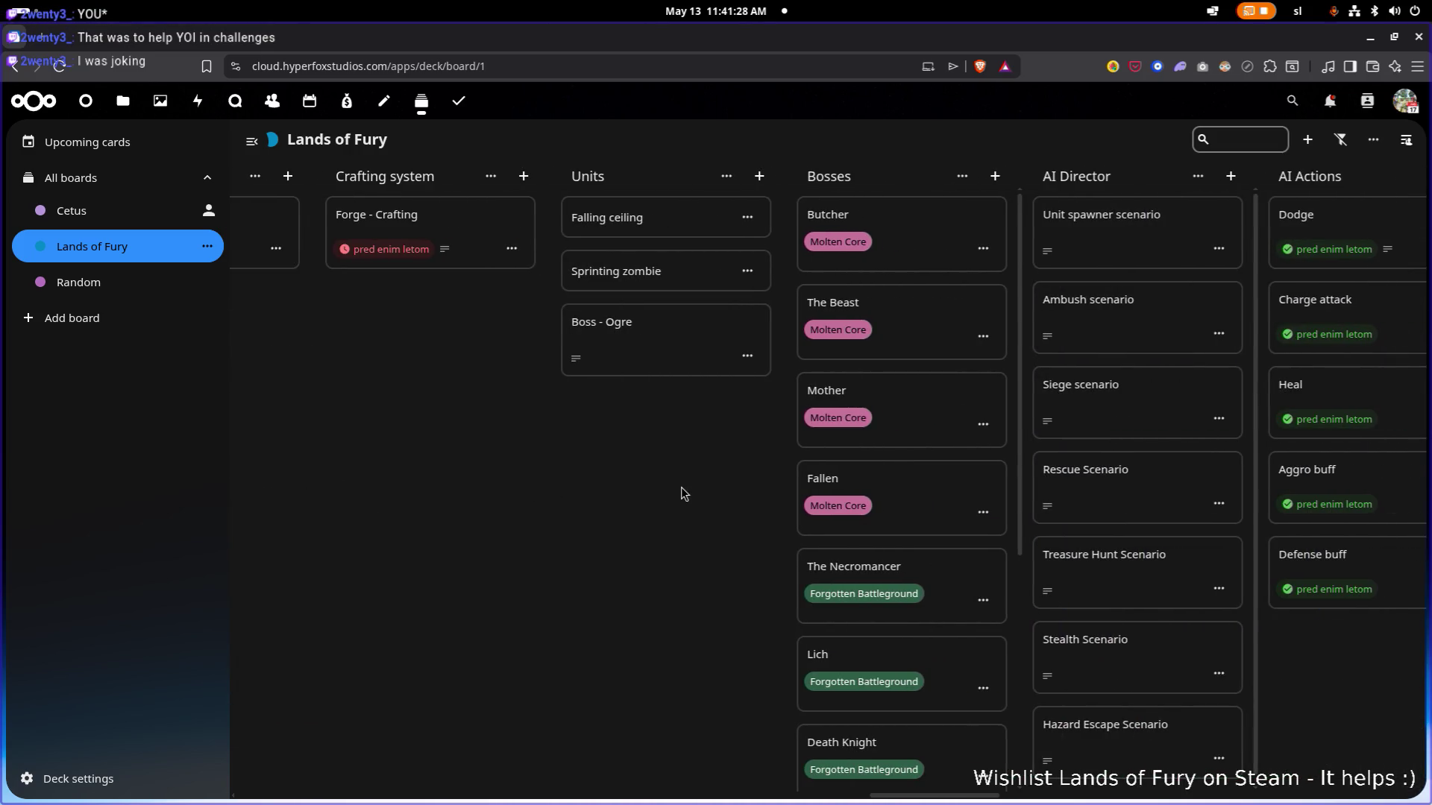
{"action": "scroll", "coordinate": [681, 486], "scroll_direction": "right", "scroll_amount": 3}
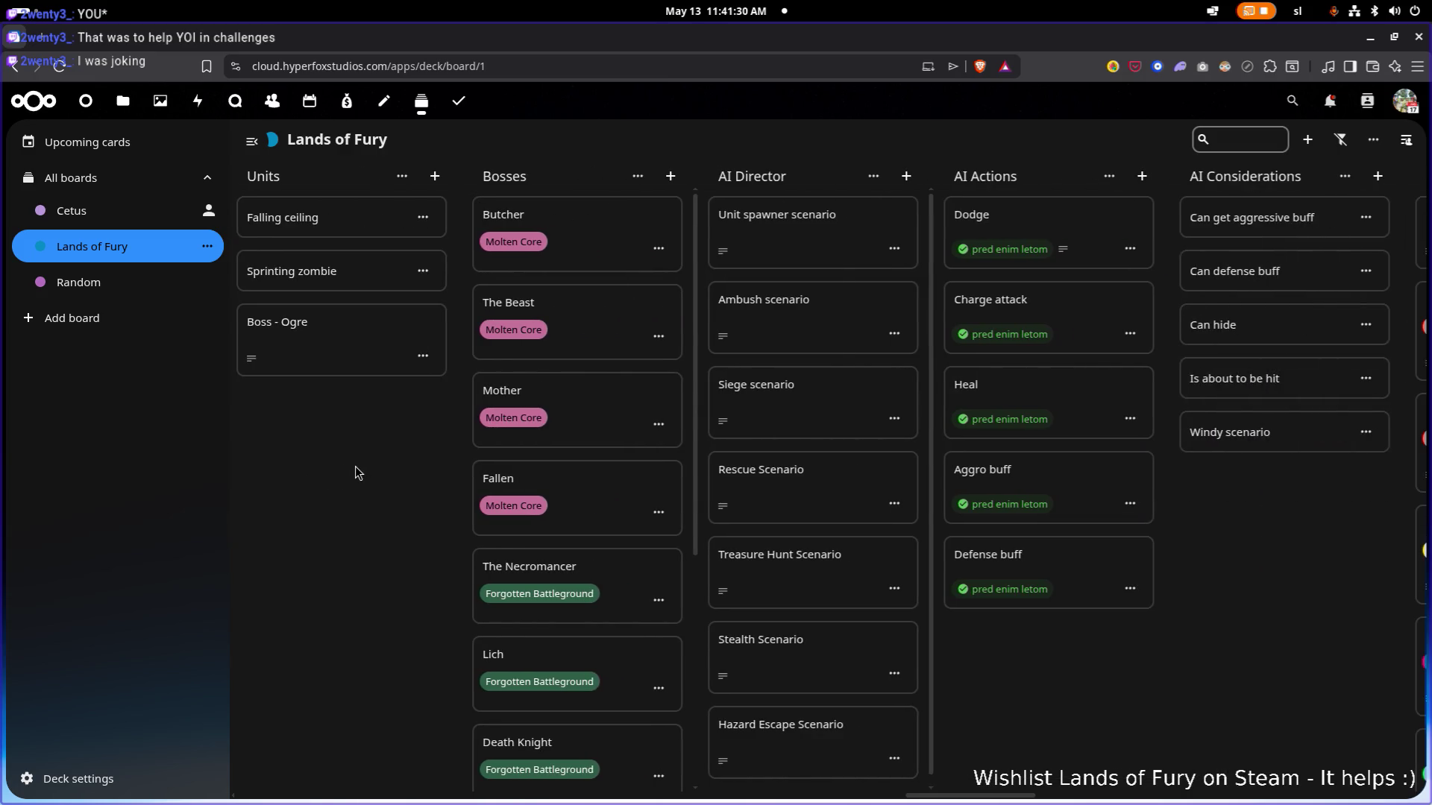
{"action": "mouse_move", "coordinate": [355, 466]}
{"action": "left_mouse_down"}
{"action": "mouse_move", "coordinate": [393, 466]}
{"action": "mouse_move", "coordinate": [194, 455]}
{"action": "left_mouse_up"}
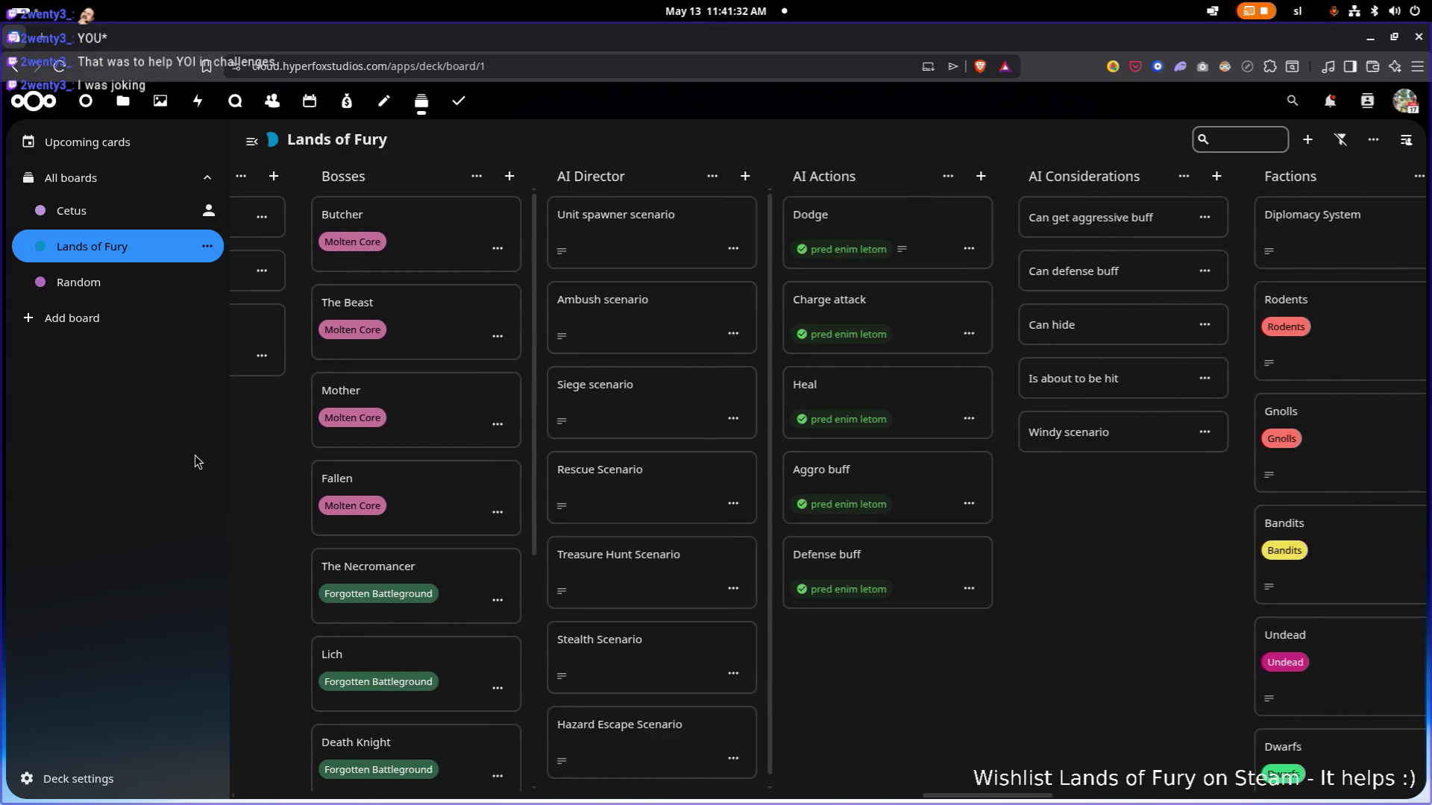
{"action": "mouse_move", "coordinate": [1062, 629]}
{"action": "left_mouse_down"}
{"action": "mouse_move", "coordinate": [615, 576]}
{"action": "mouse_move", "coordinate": [419, 570]}
{"action": "mouse_move", "coordinate": [1193, 563]}
{"action": "left_mouse_up"}
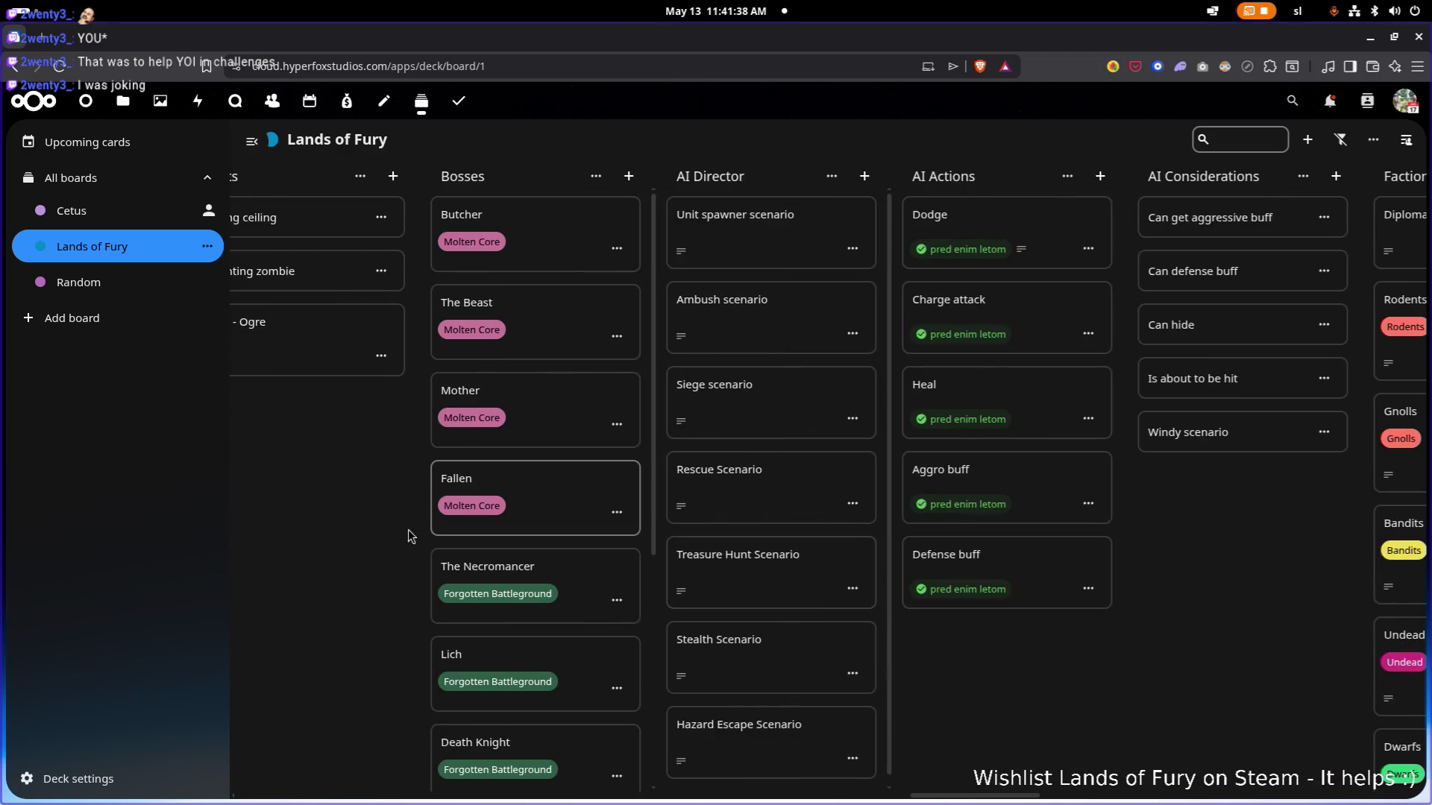
Scroll back left and open the Cartridges card in the Items stack.
{"action": "scroll", "coordinate": [409, 537], "scroll_direction": "left", "scroll_amount": 20}
{"action": "scroll", "coordinate": [701, 503], "scroll_direction": "left", "scroll_amount": 20}
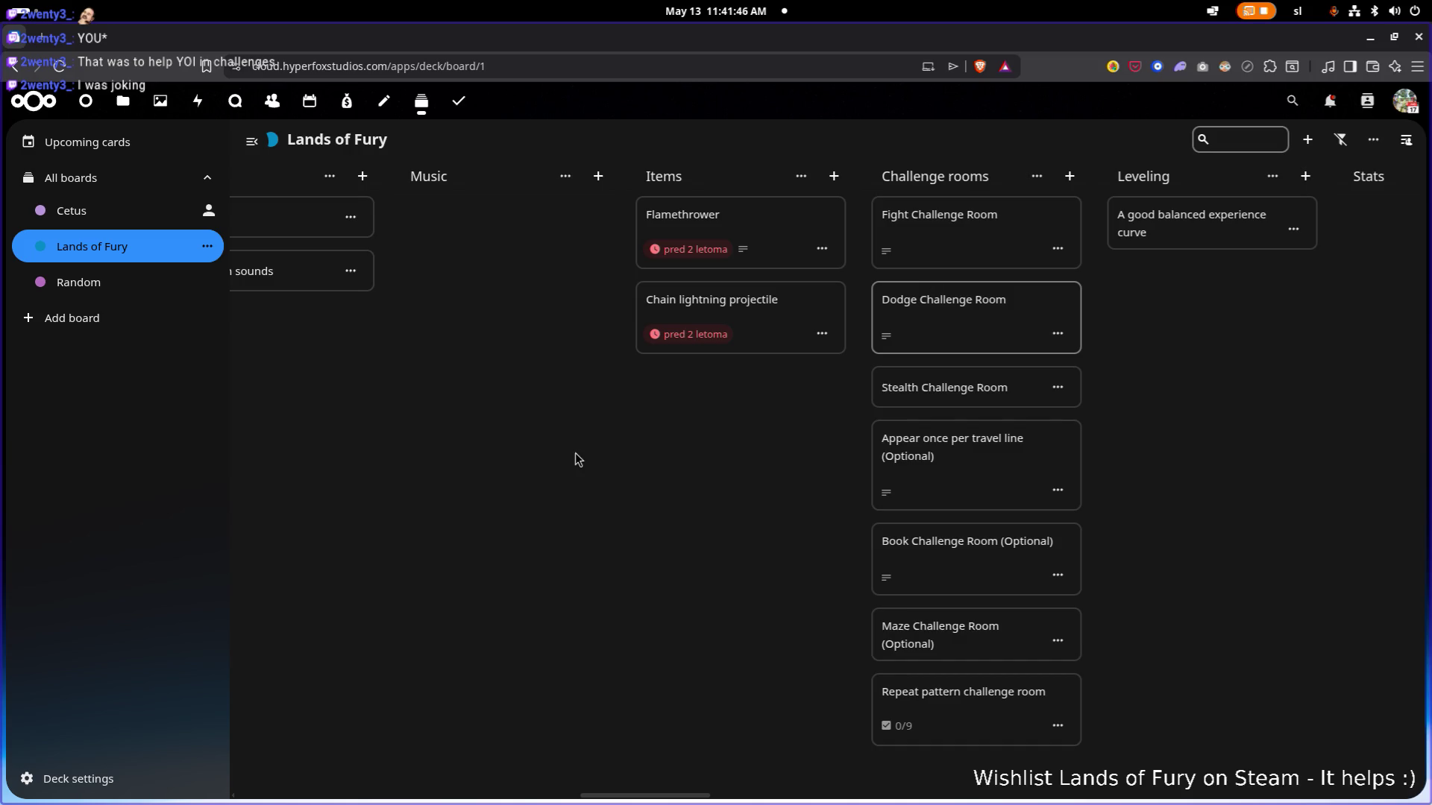
{"action": "scroll", "coordinate": [594, 452], "scroll_direction": "left", "scroll_amount": 5}
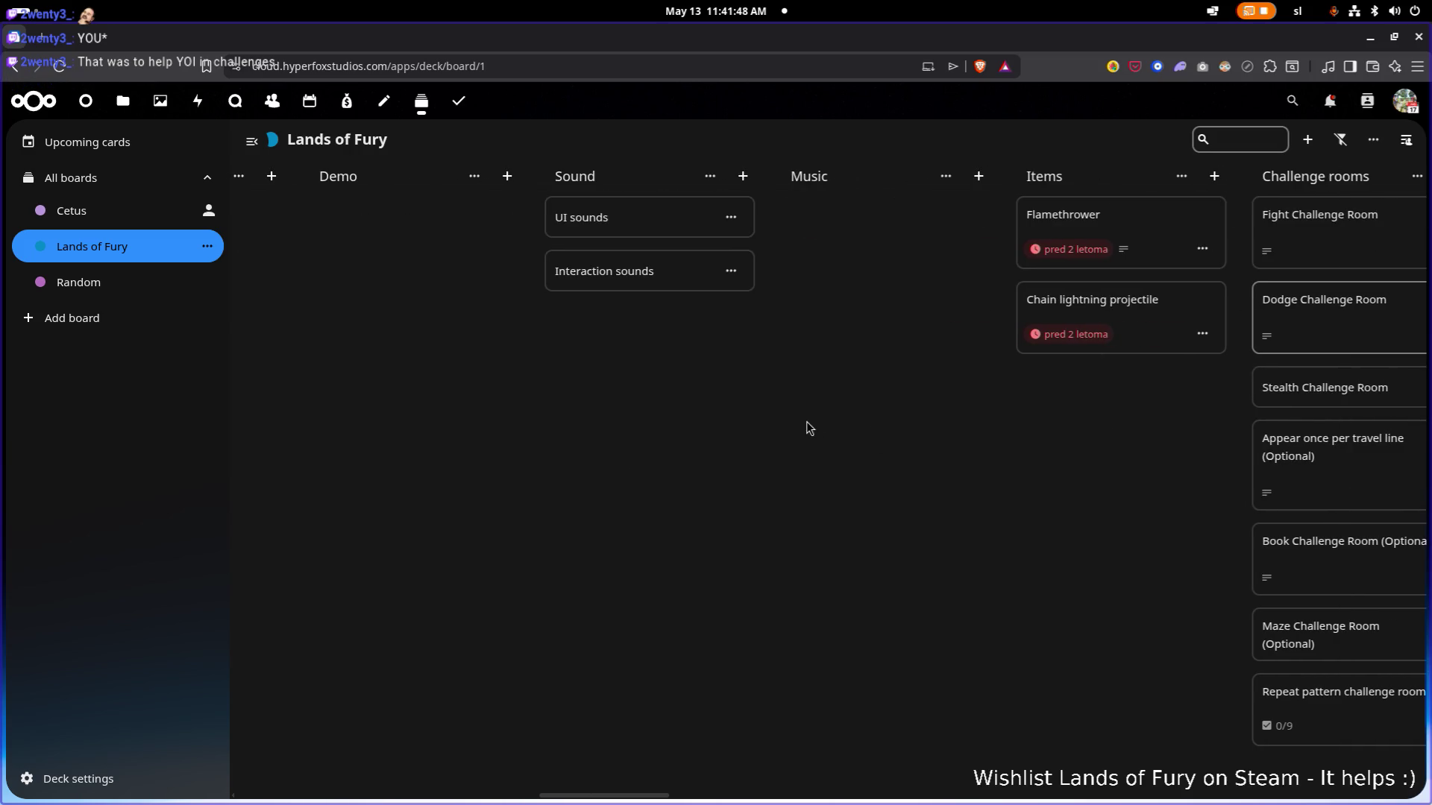
{"action": "scroll", "coordinate": [1067, 358], "scroll_direction": "left", "scroll_amount": 10}
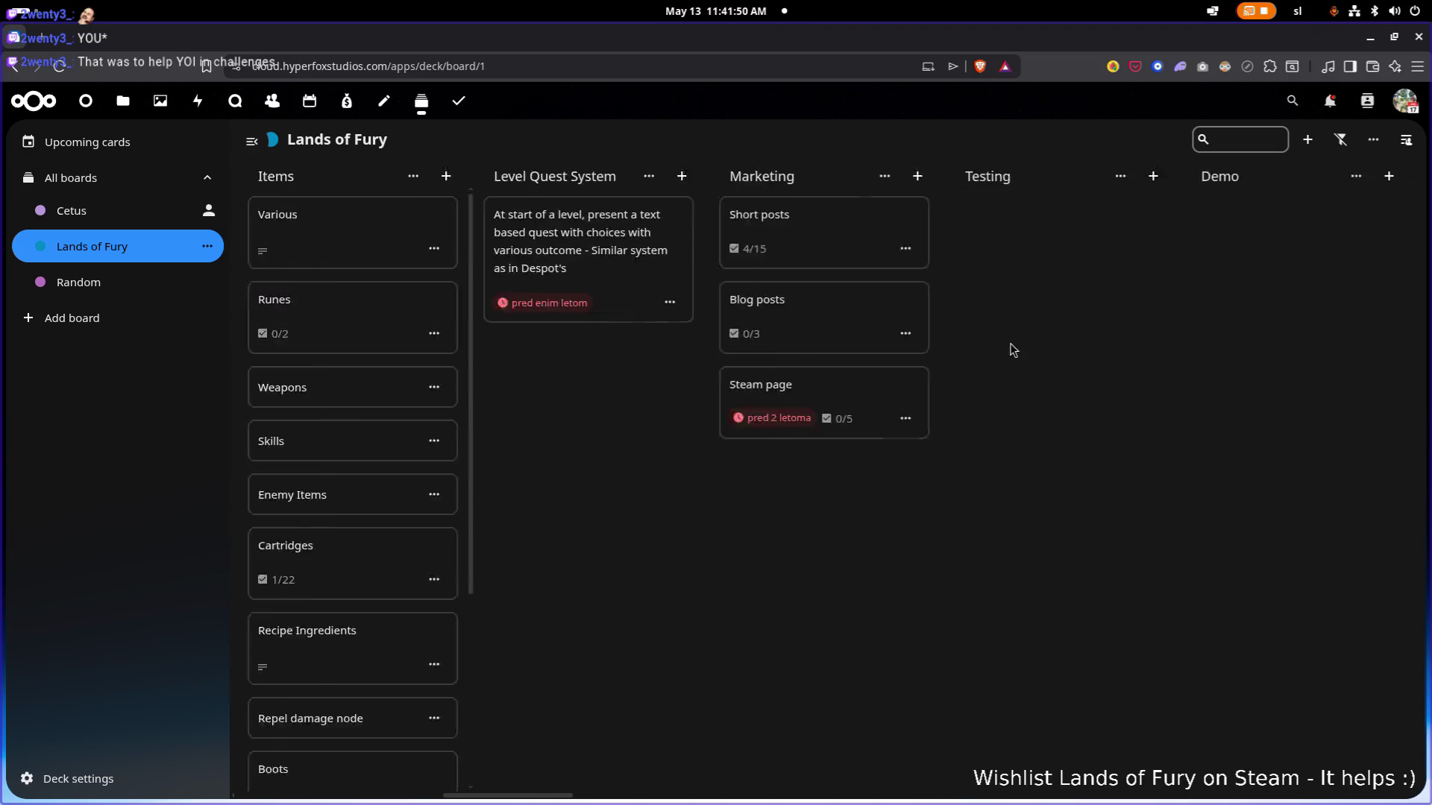
{"action": "scroll", "coordinate": [686, 388], "scroll_direction": "left", "scroll_amount": 5}
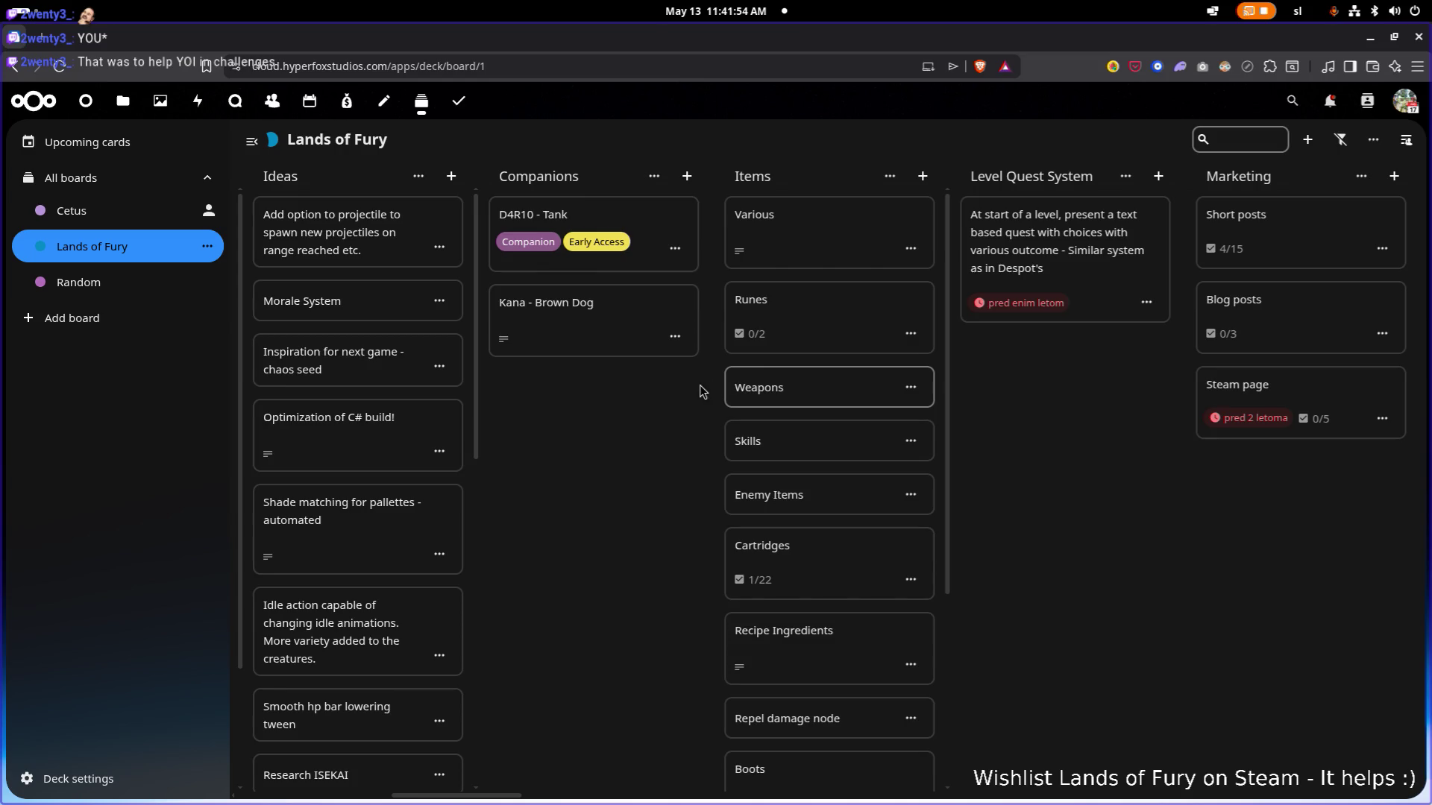
{"action": "scroll", "coordinate": [843, 377], "scroll_direction": "down", "scroll_amount": 3}
{"action": "left_click", "coordinate": [853, 381]}
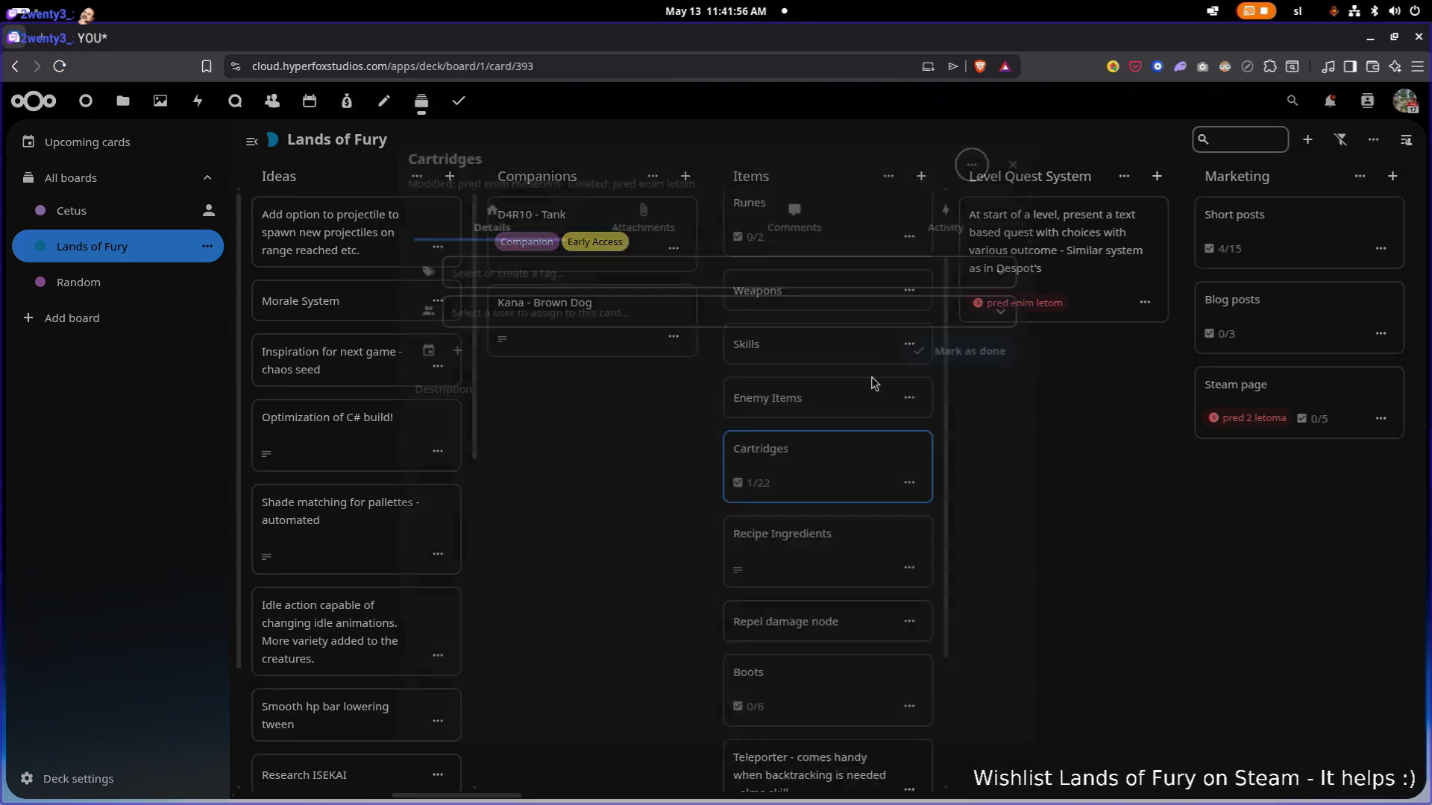
Select the 'Increased magic damage' text in the Cartridges card checklist.
{"action": "scroll", "coordinate": [753, 470], "scroll_direction": "down", "scroll_amount": 3}
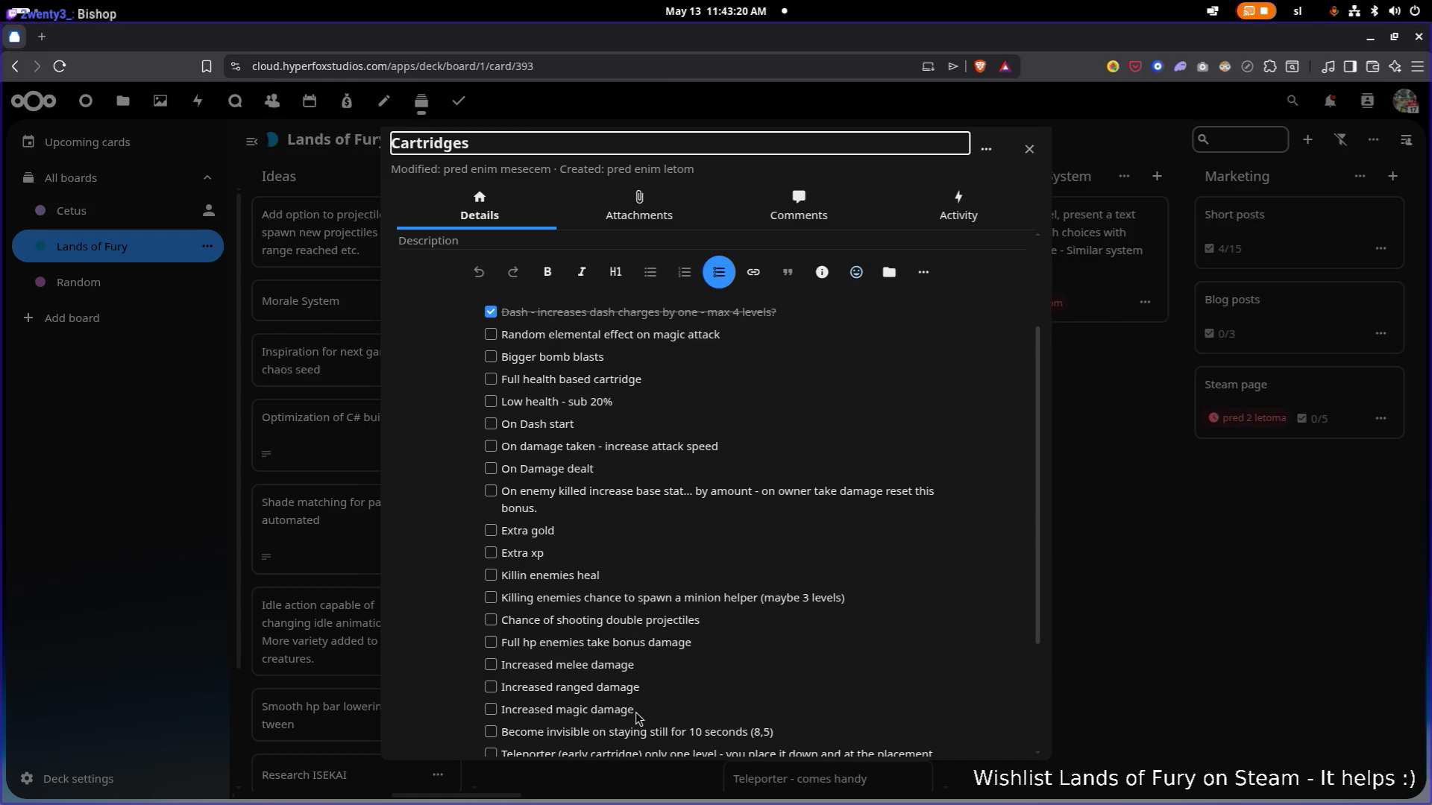
{"action": "left_click_drag", "start_coordinate": [638, 717], "coordinate": [499, 717]}
{"action": "left_click", "coordinate": [590, 717]}
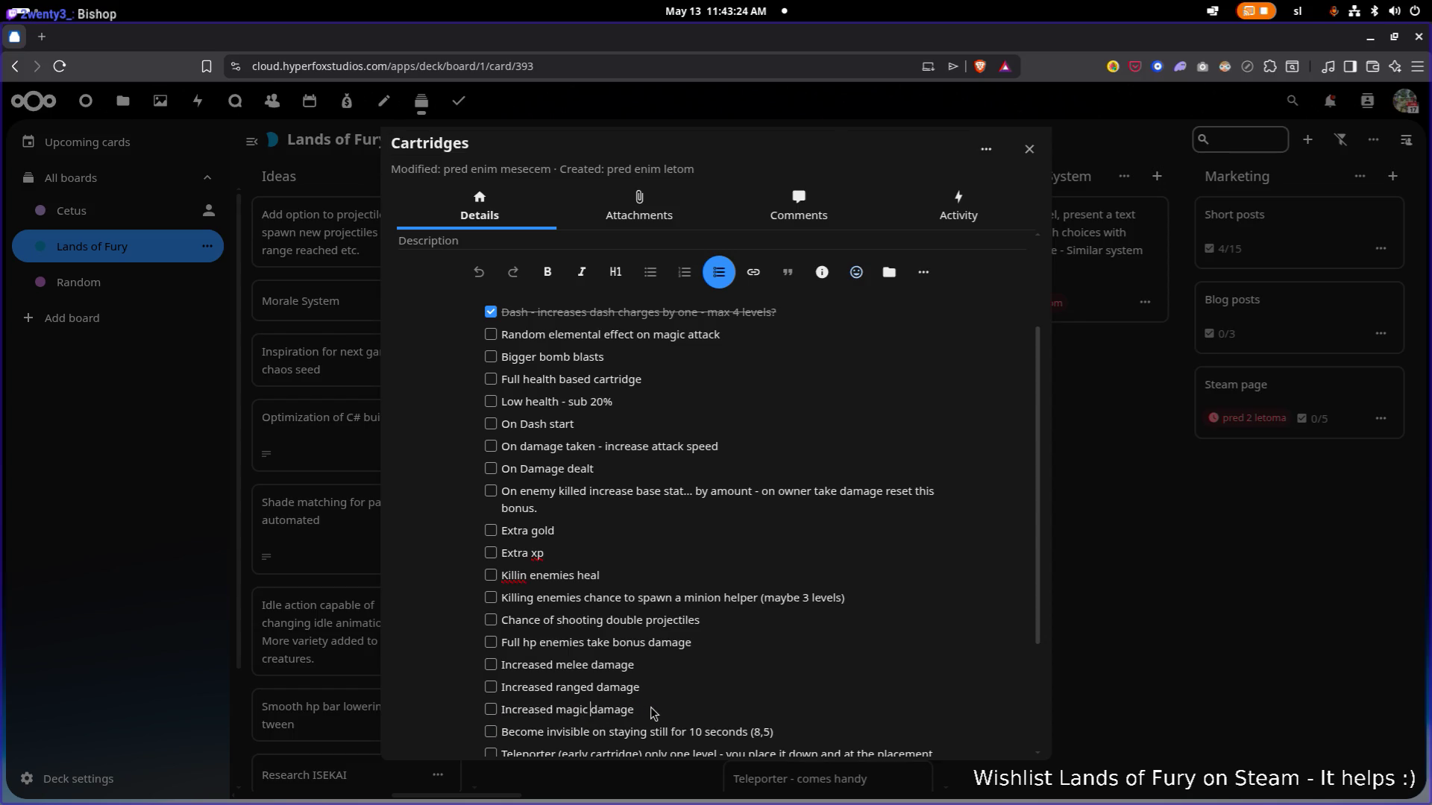
{"action": "left_click_drag", "start_coordinate": [641, 717], "coordinate": [499, 716]}
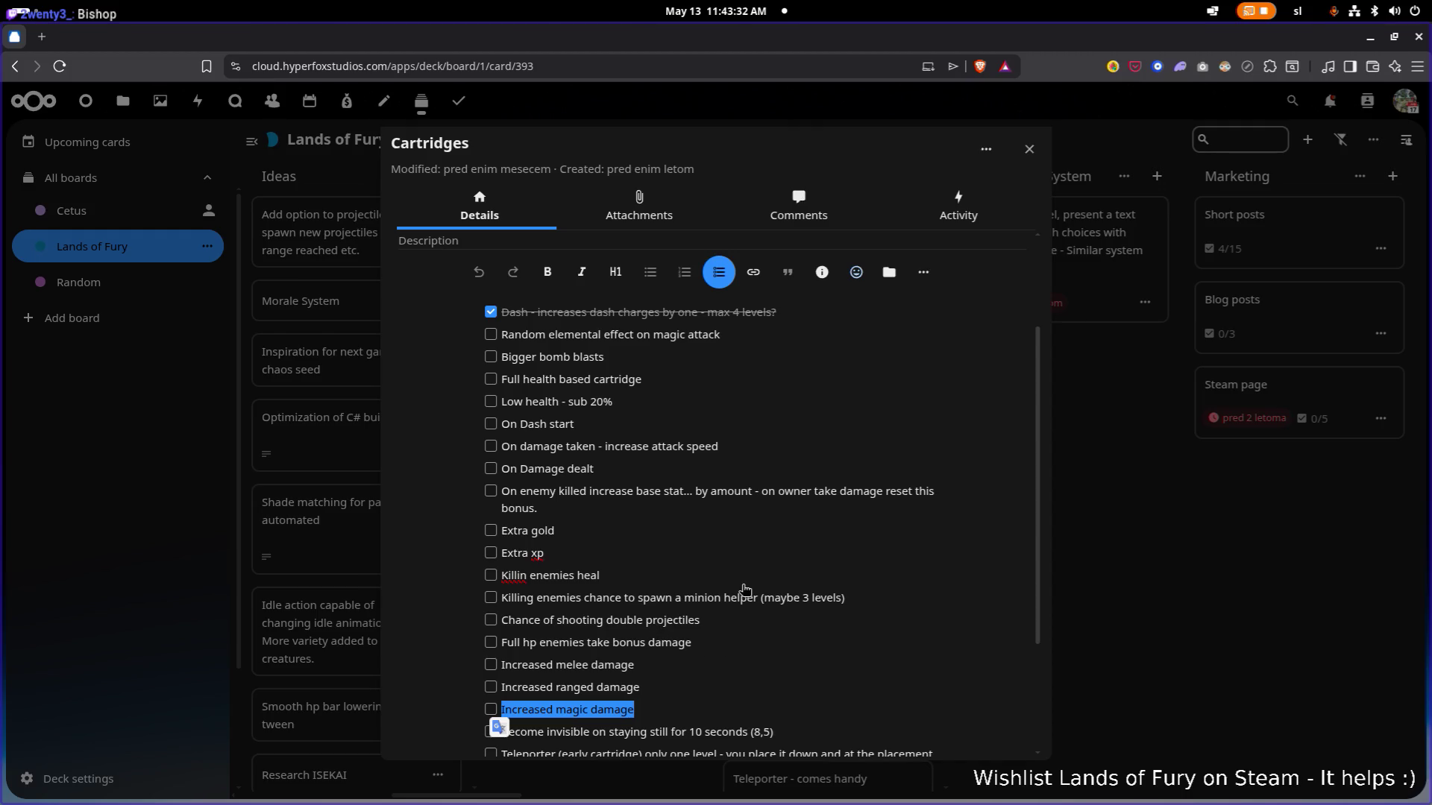
{"action": "key", "text": "alt+Tab"}
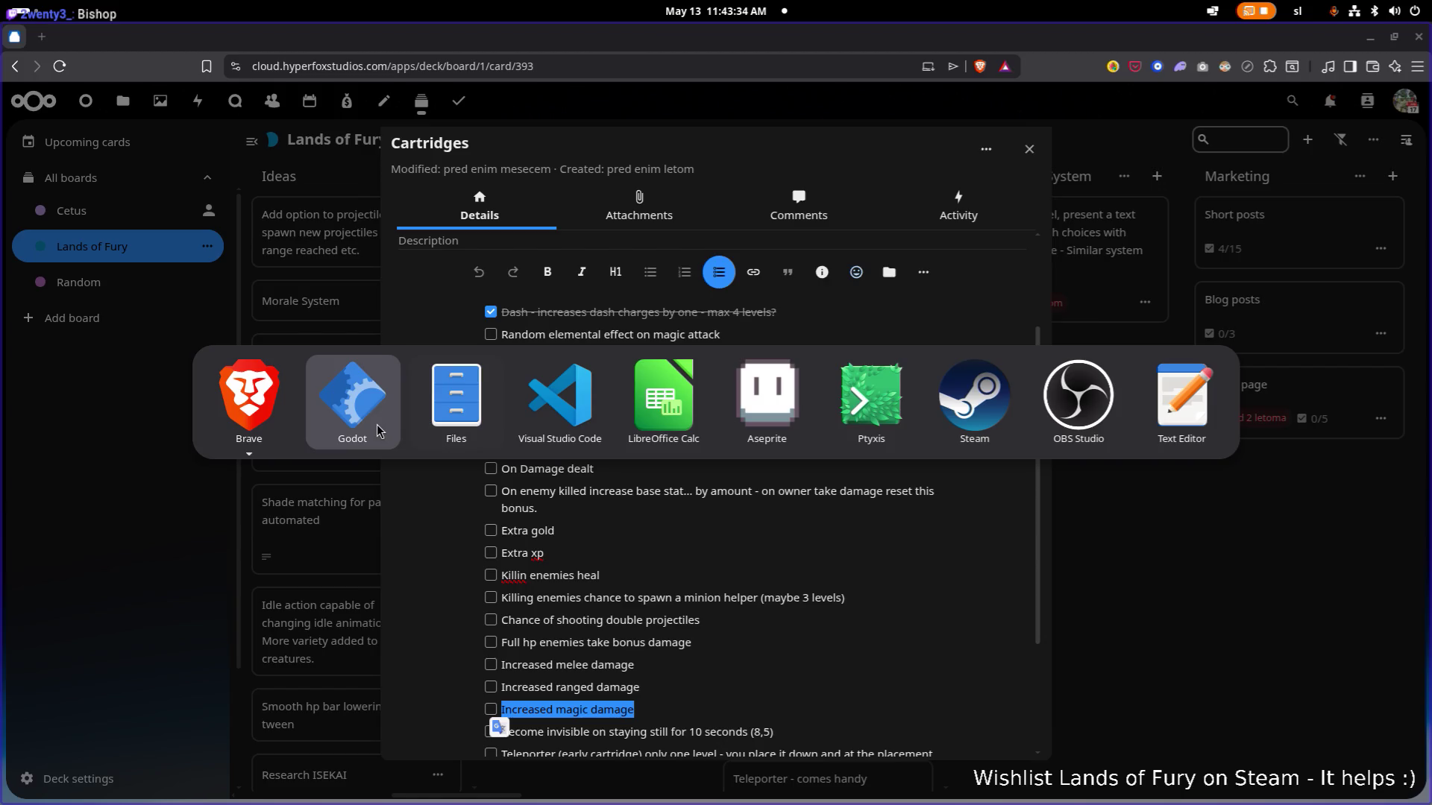
Find SharpshooterCartridgeSkill.tres in the FileSystem and duplicate it with Ctrl+D.
{"action": "left_click", "coordinate": [373, 388]}
{"action": "left_click", "coordinate": [180, 489]}
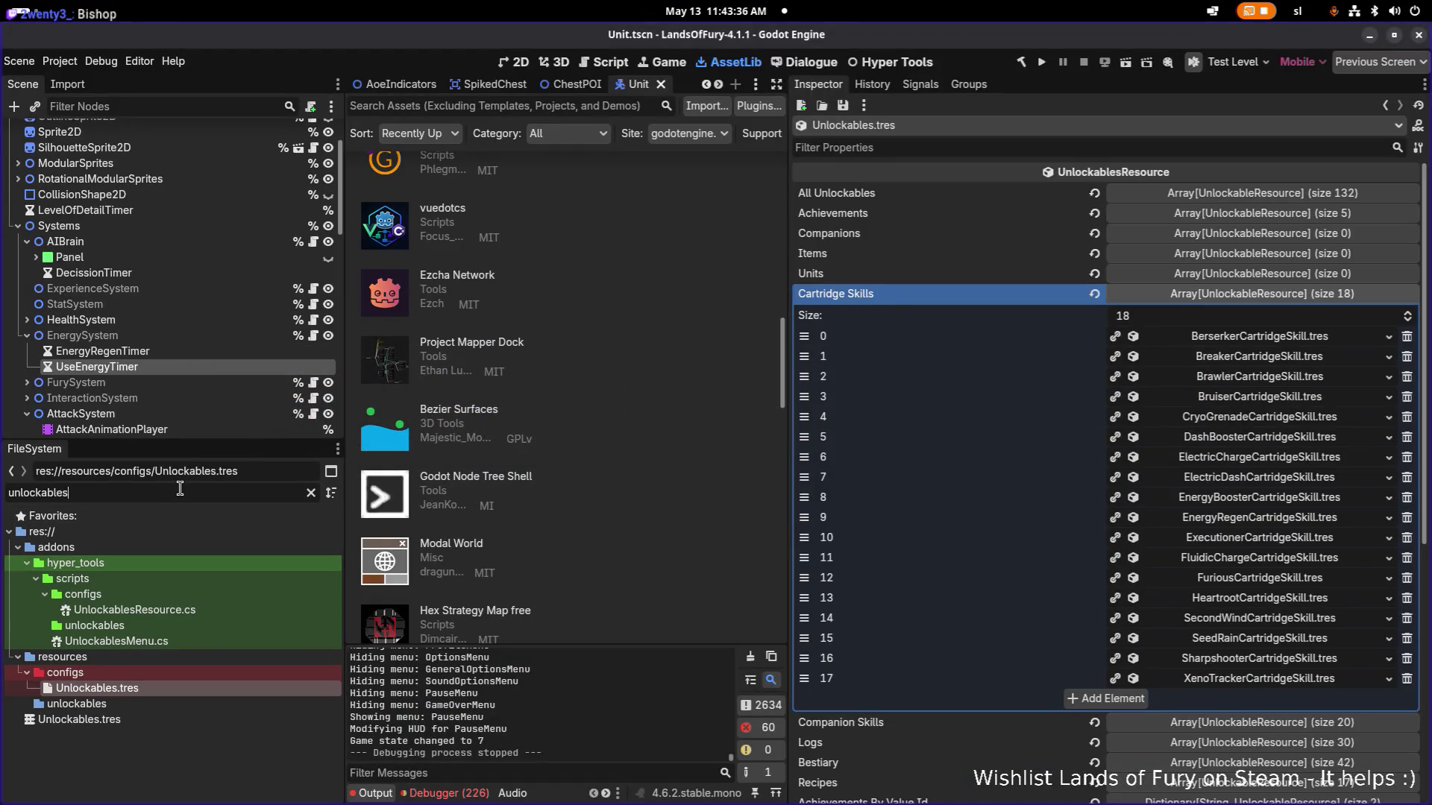
{"action": "double_click", "coordinate": [180, 488]}
{"action": "type", "text": "sh"}
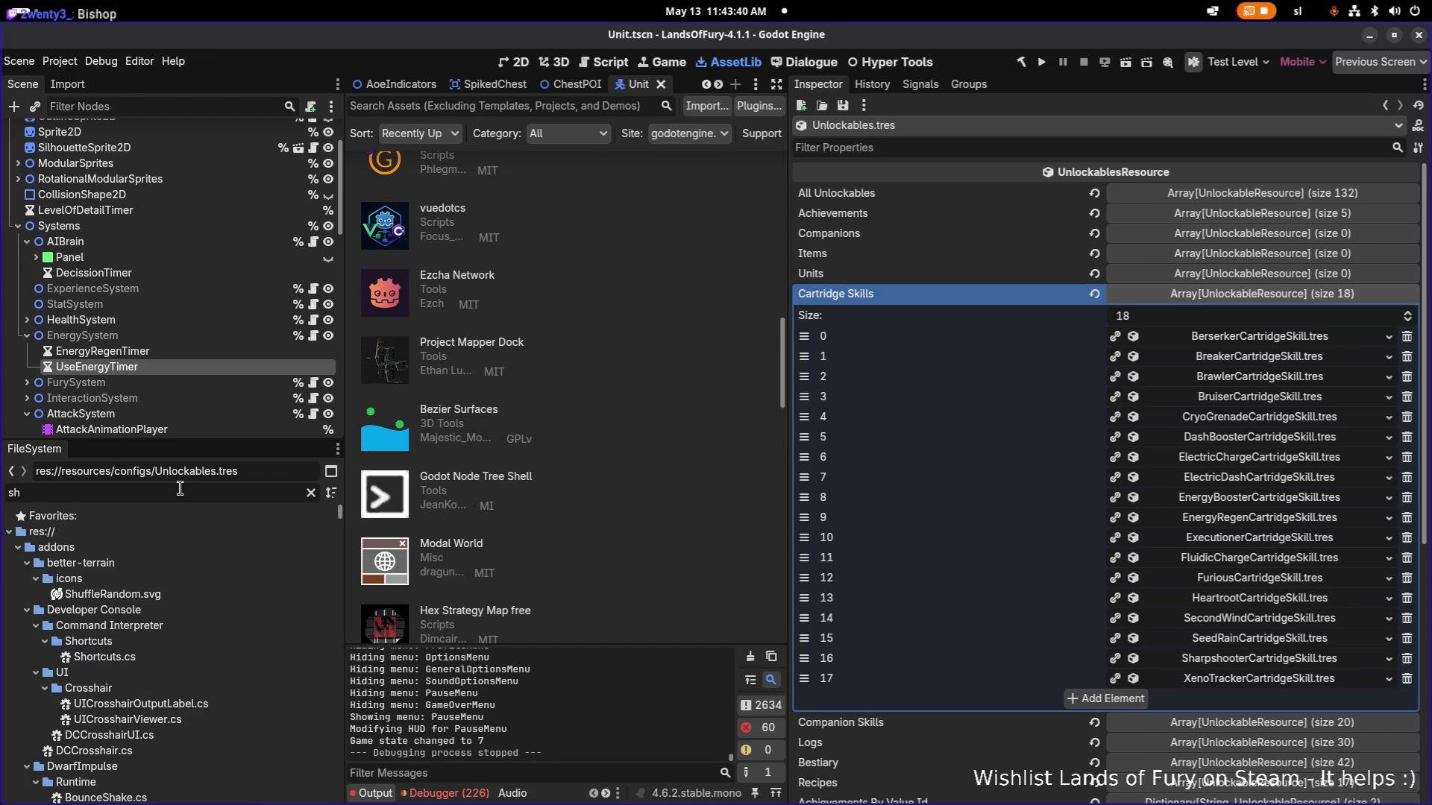
{"action": "type", "text": "arpsho"}
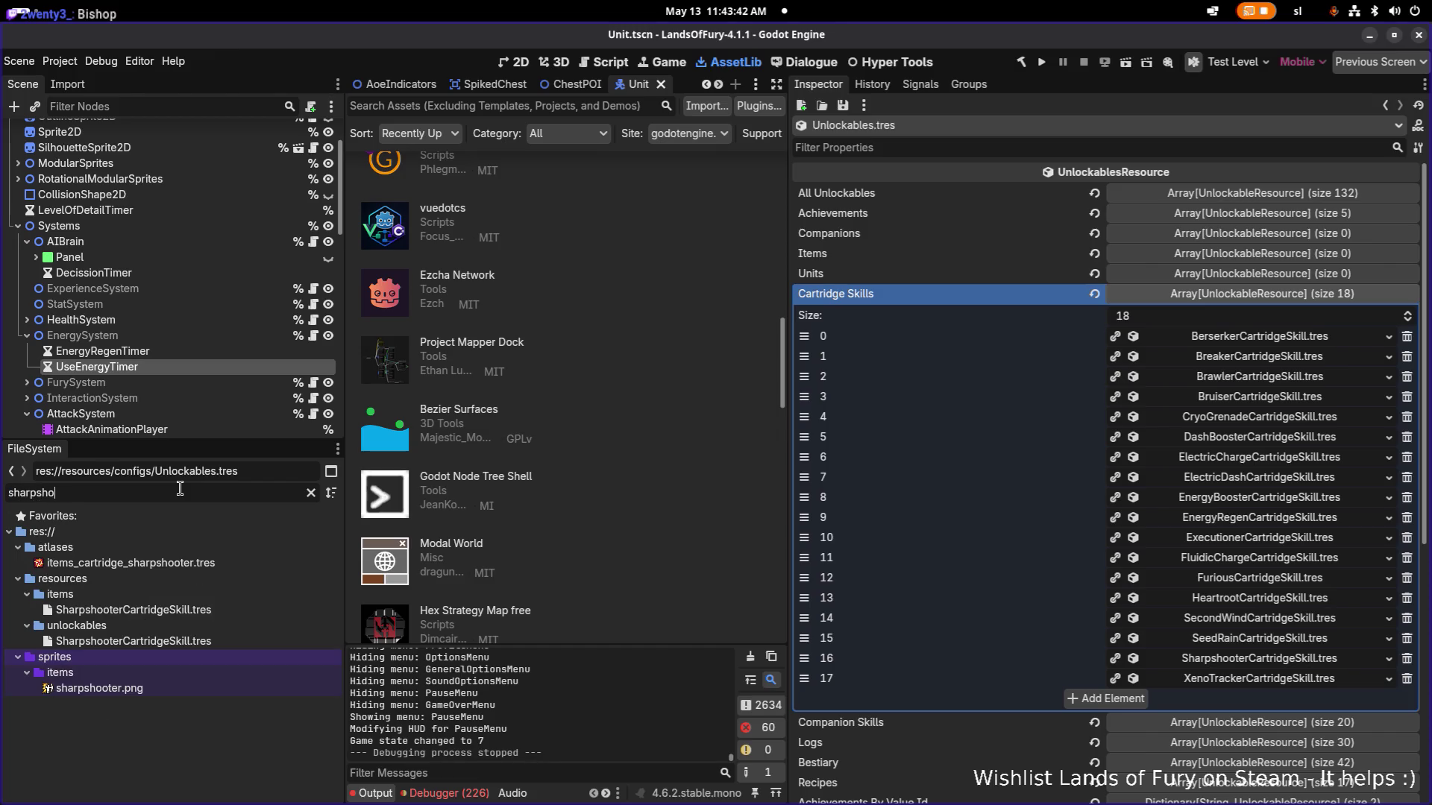
{"action": "left_click", "coordinate": [216, 612]}
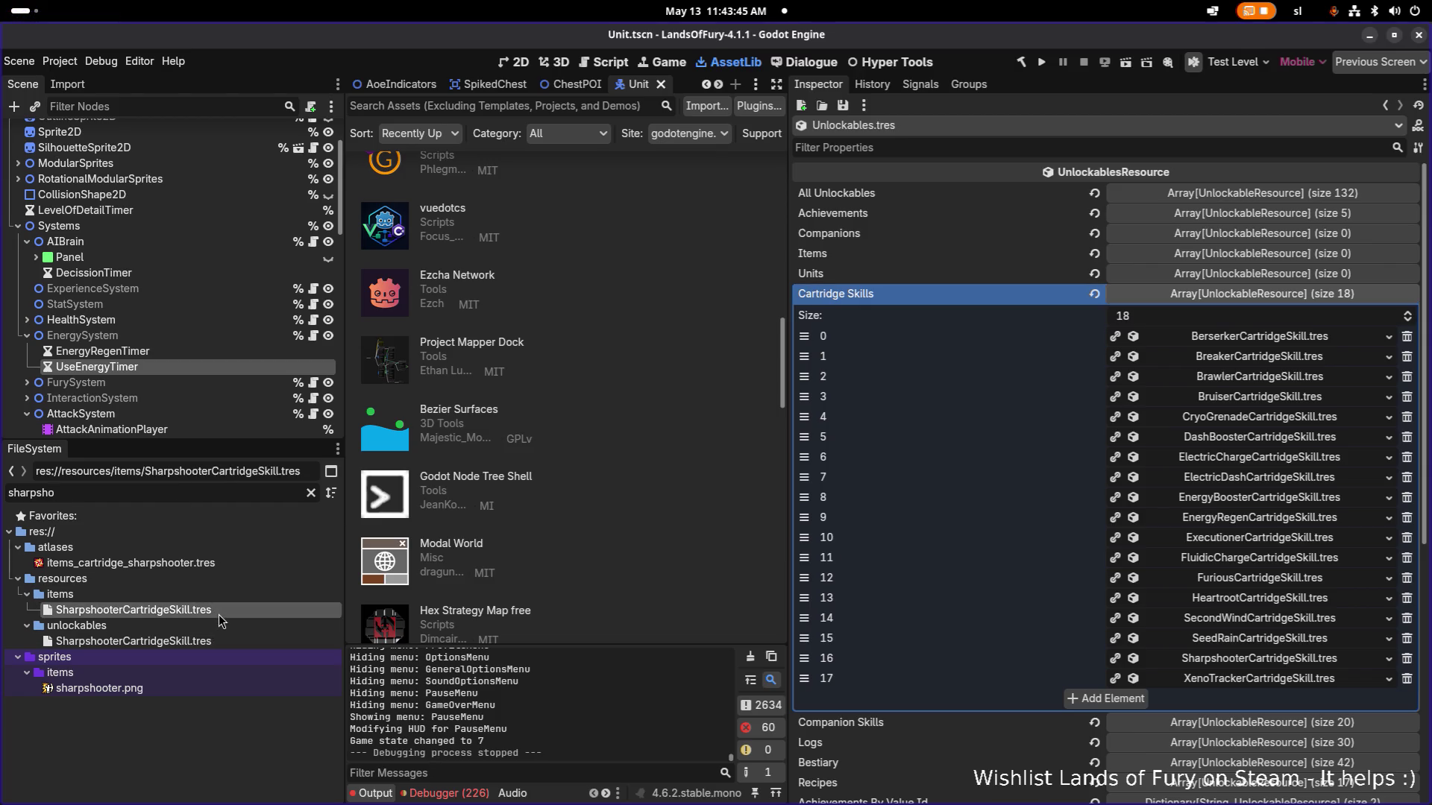
{"action": "left_click", "coordinate": [310, 493]}
{"action": "left_click", "coordinate": [196, 669]}
{"action": "left_click", "coordinate": [201, 685]}
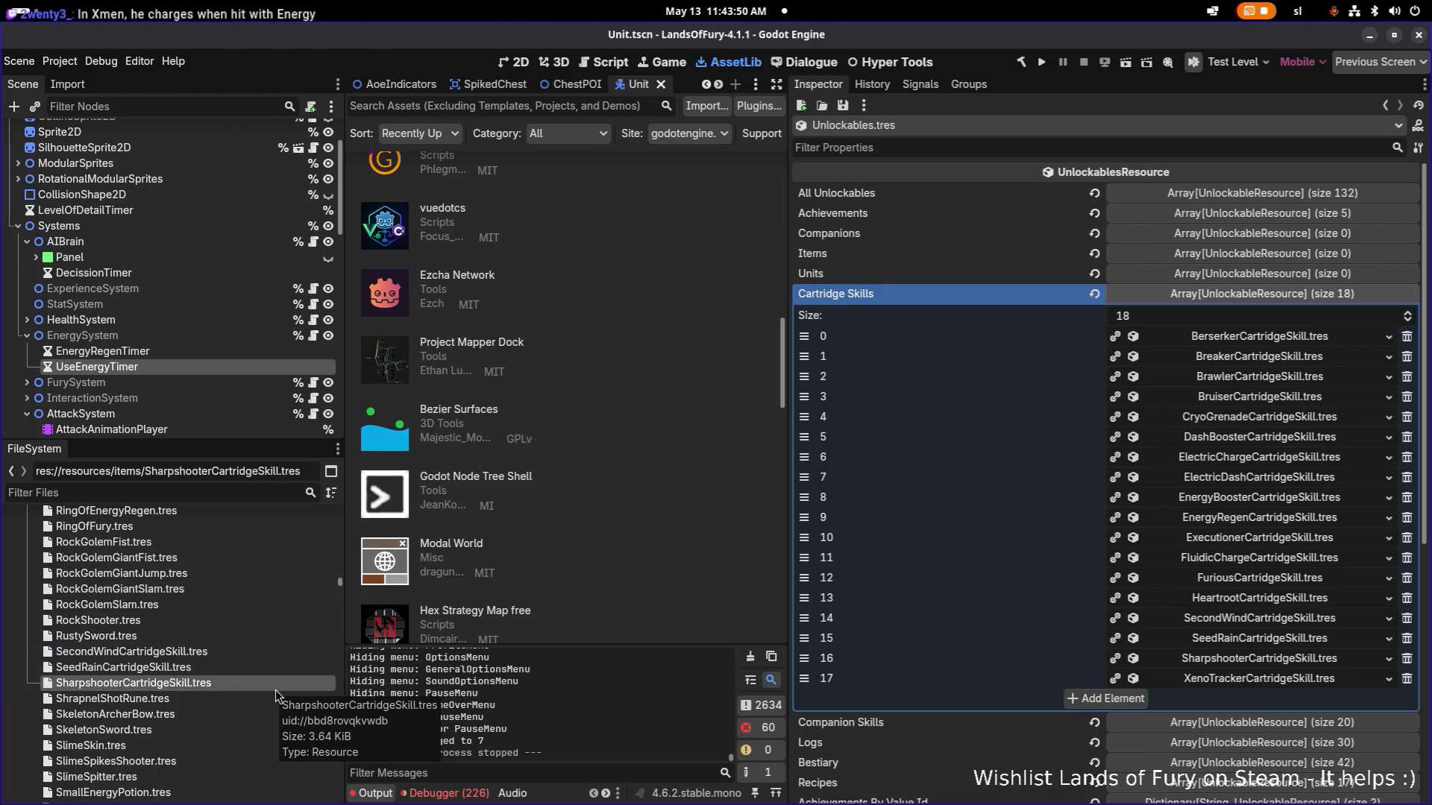
{"action": "key", "text": "ctrl+d"}
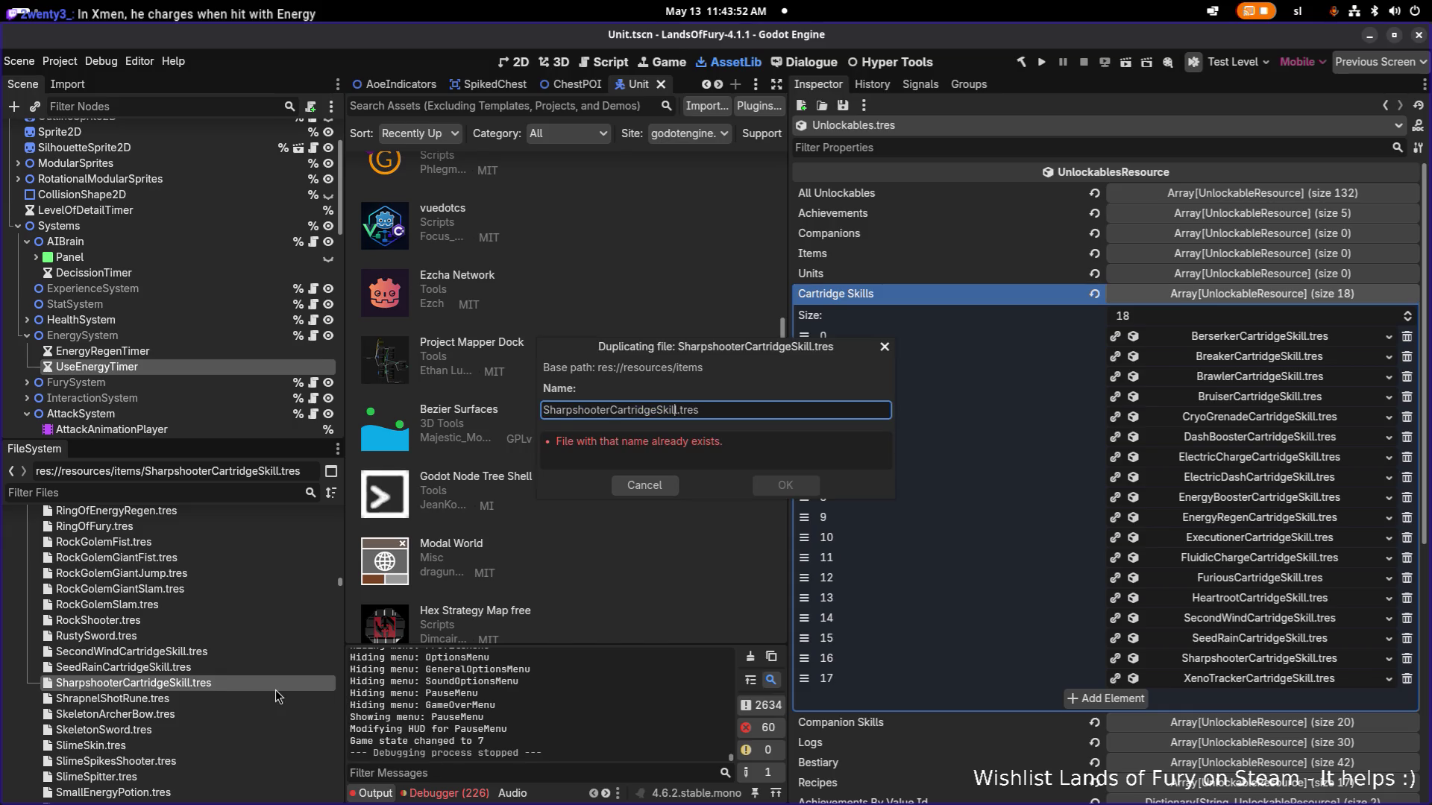
Name the duplicate ArcaneCartridgeSkill.tres, replacing 'Sharpshooter' with 'Arcane'.
{"action": "key", "text": "Left"}
{"action": "key", "text": "Left"}
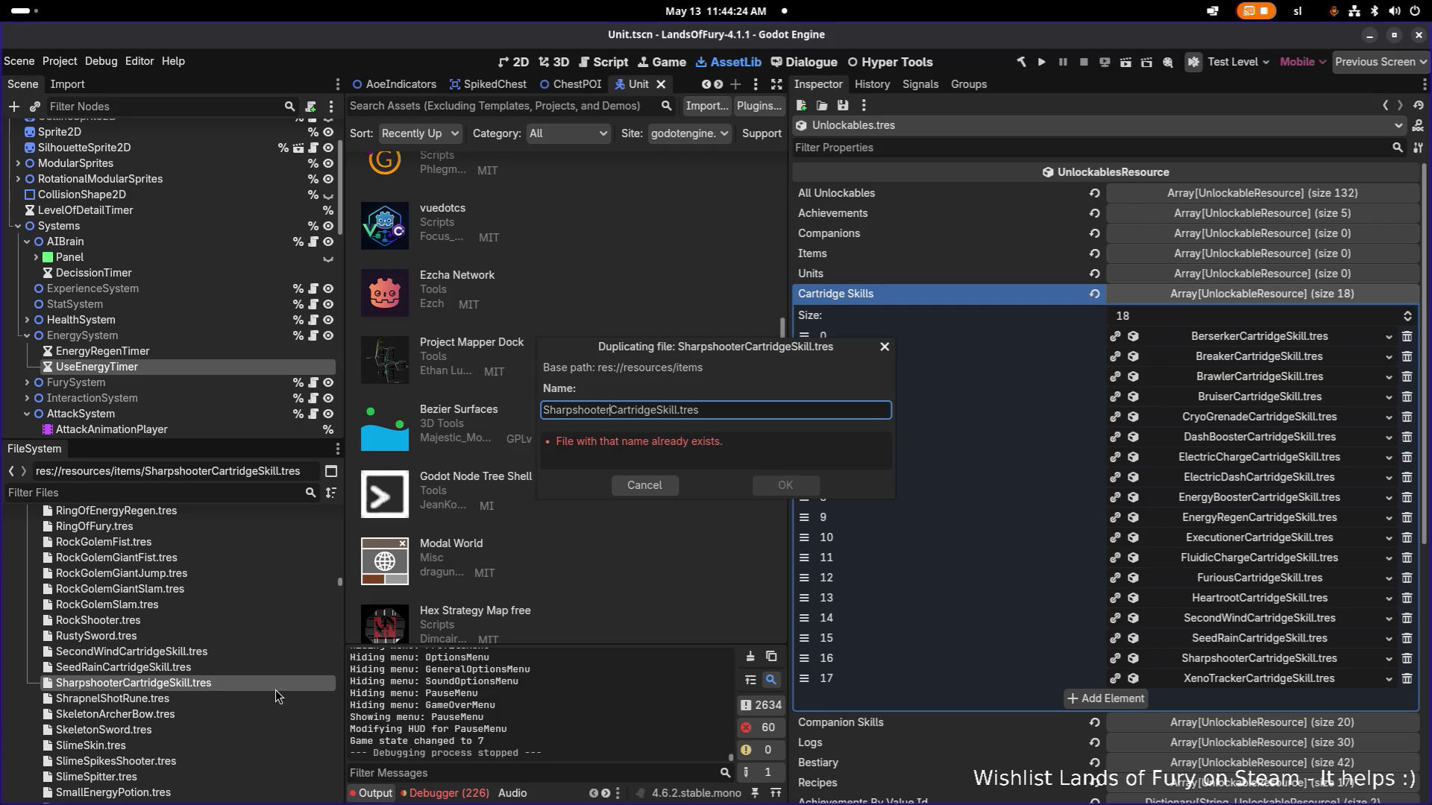
{"action": "key", "text": "shift+Home"}
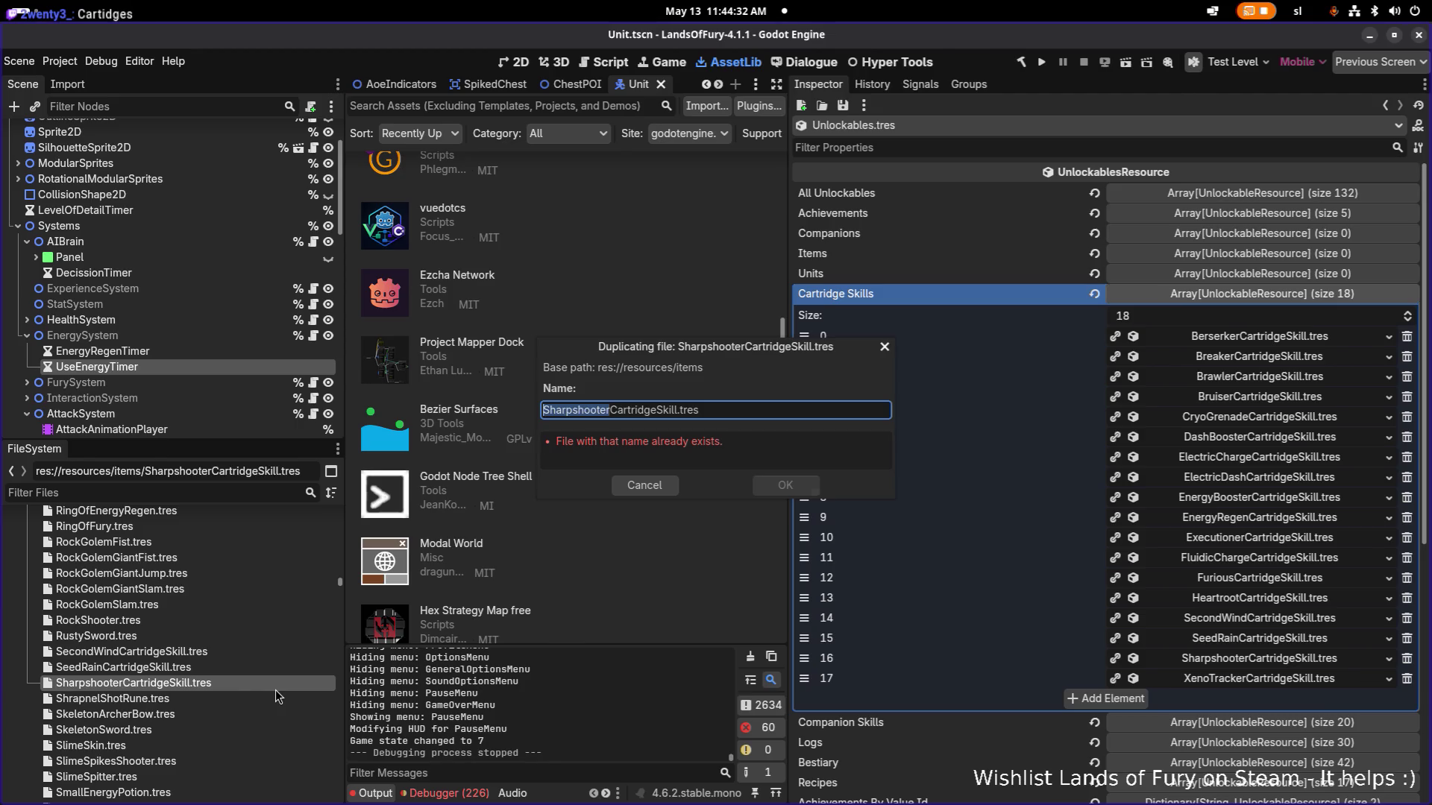
{"action": "key", "text": "BackSpace"}
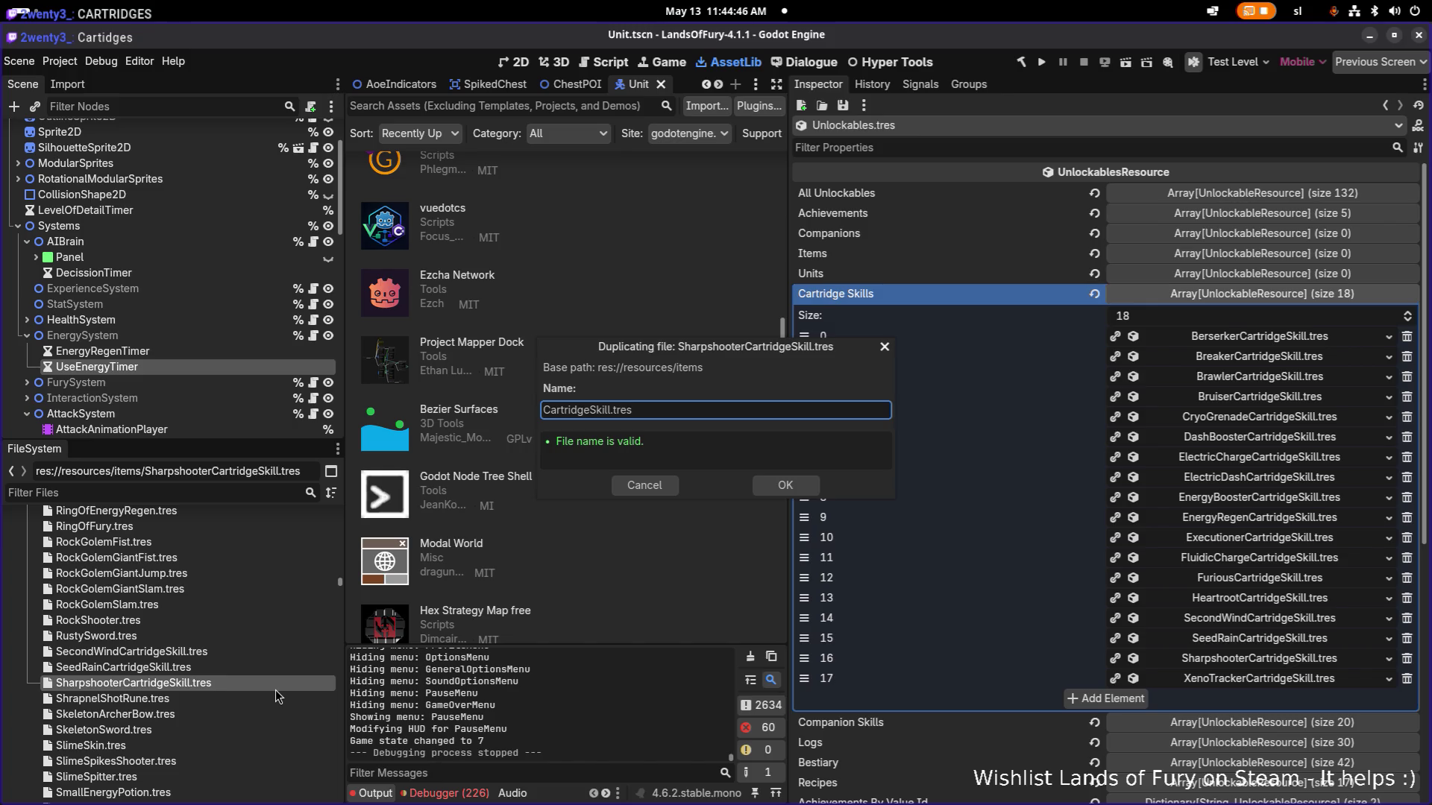
{"action": "type", "text": "Ar"}
{"action": "type", "text": "cani"}
{"action": "key", "text": "BackSpace"}
{"action": "type", "text": "e"}
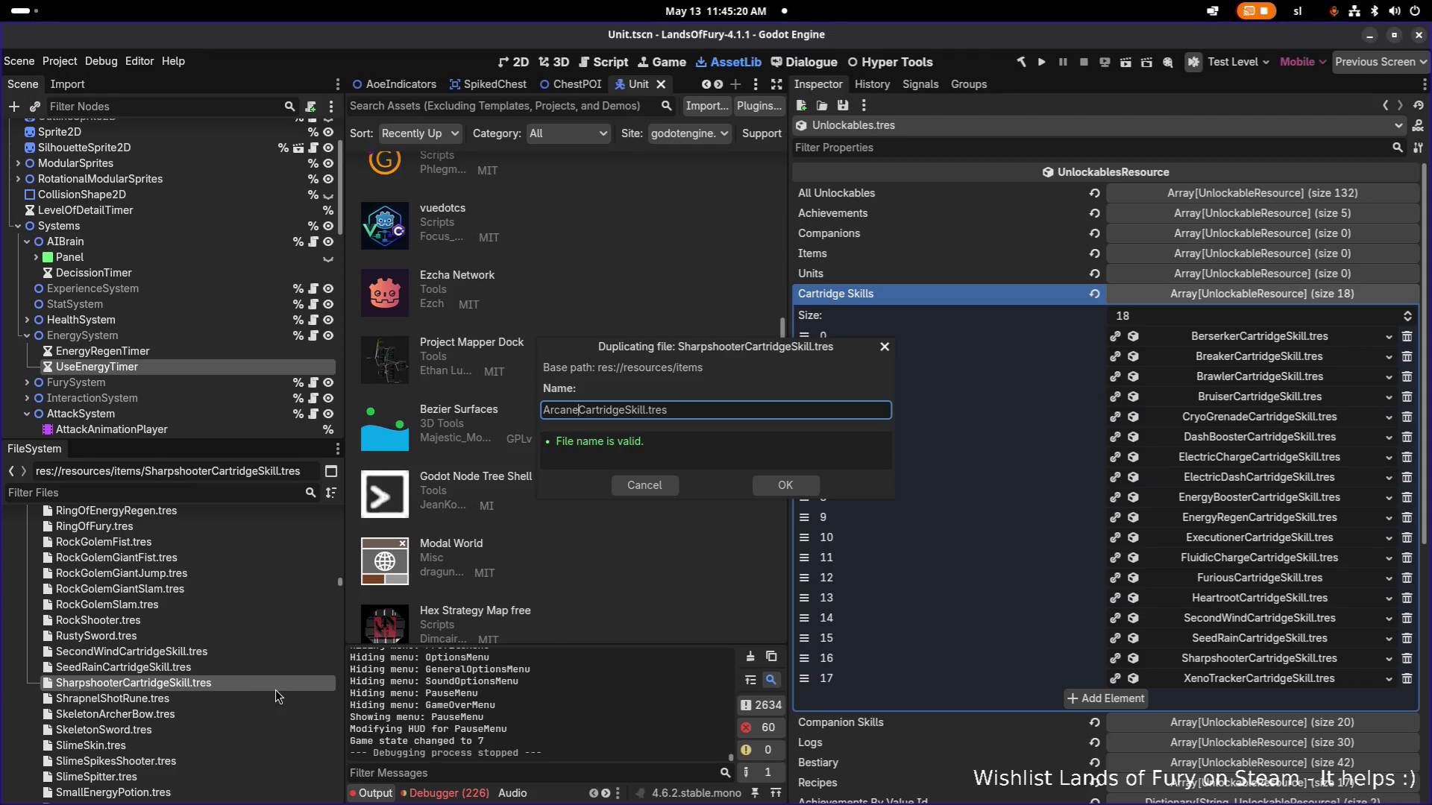
{"action": "key", "text": "Return"}
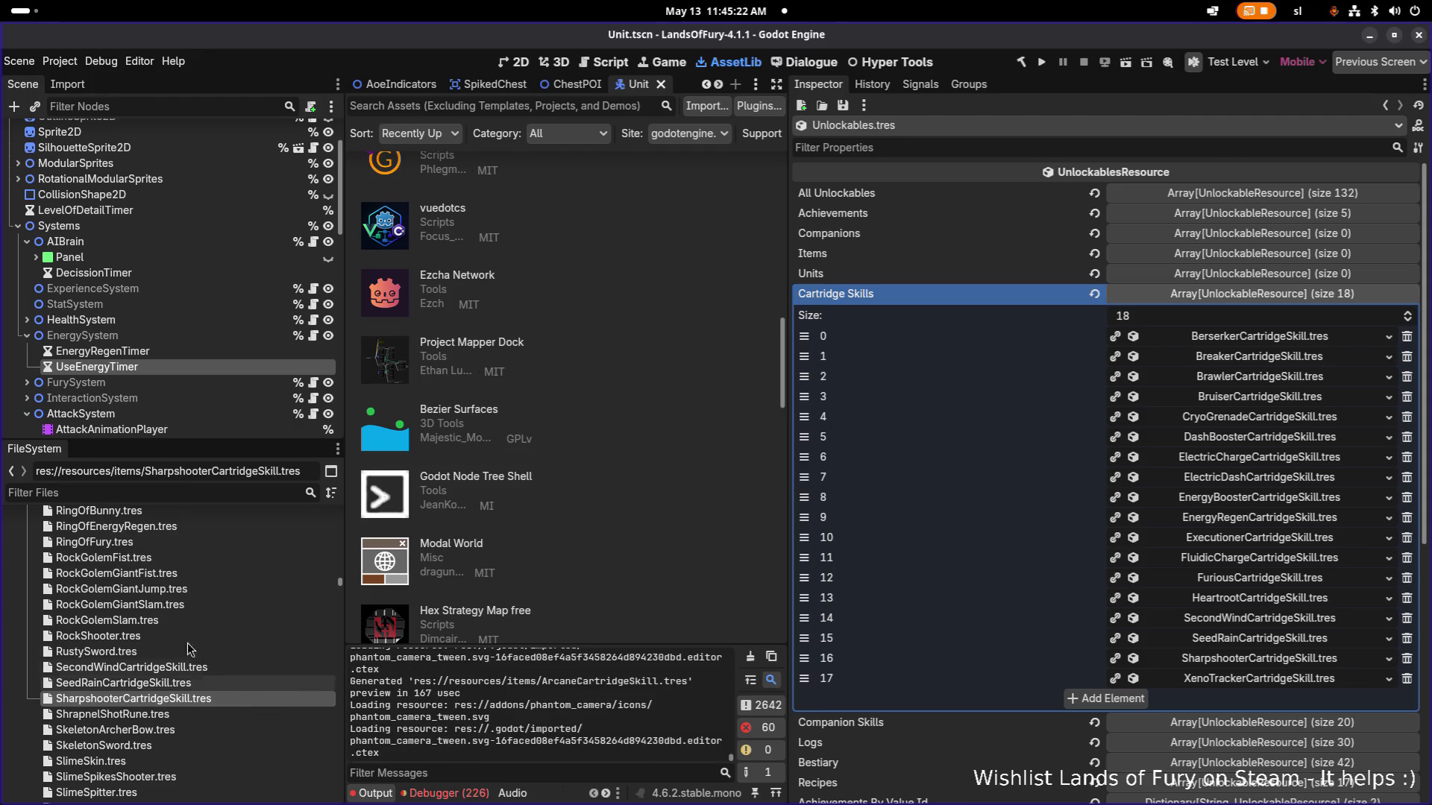
Filter the FileSystem for 'arcane', then switch to Aseprite.
{"action": "scroll", "coordinate": [188, 606], "scroll_direction": "up", "scroll_amount": 2}
{"action": "scroll", "coordinate": [188, 606], "scroll_direction": "up", "scroll_amount": 15}
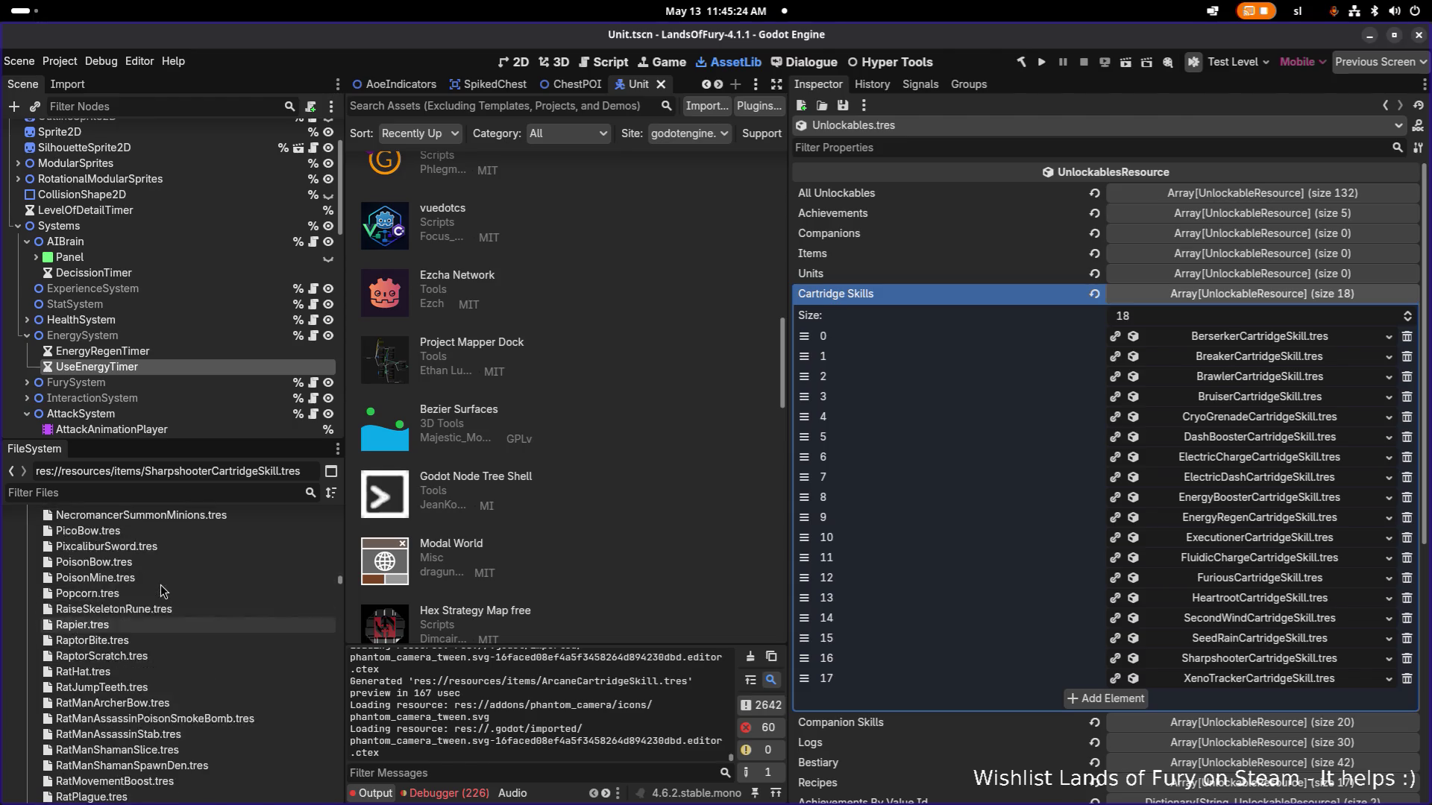
{"action": "scroll", "coordinate": [159, 585], "scroll_direction": "up", "scroll_amount": 20}
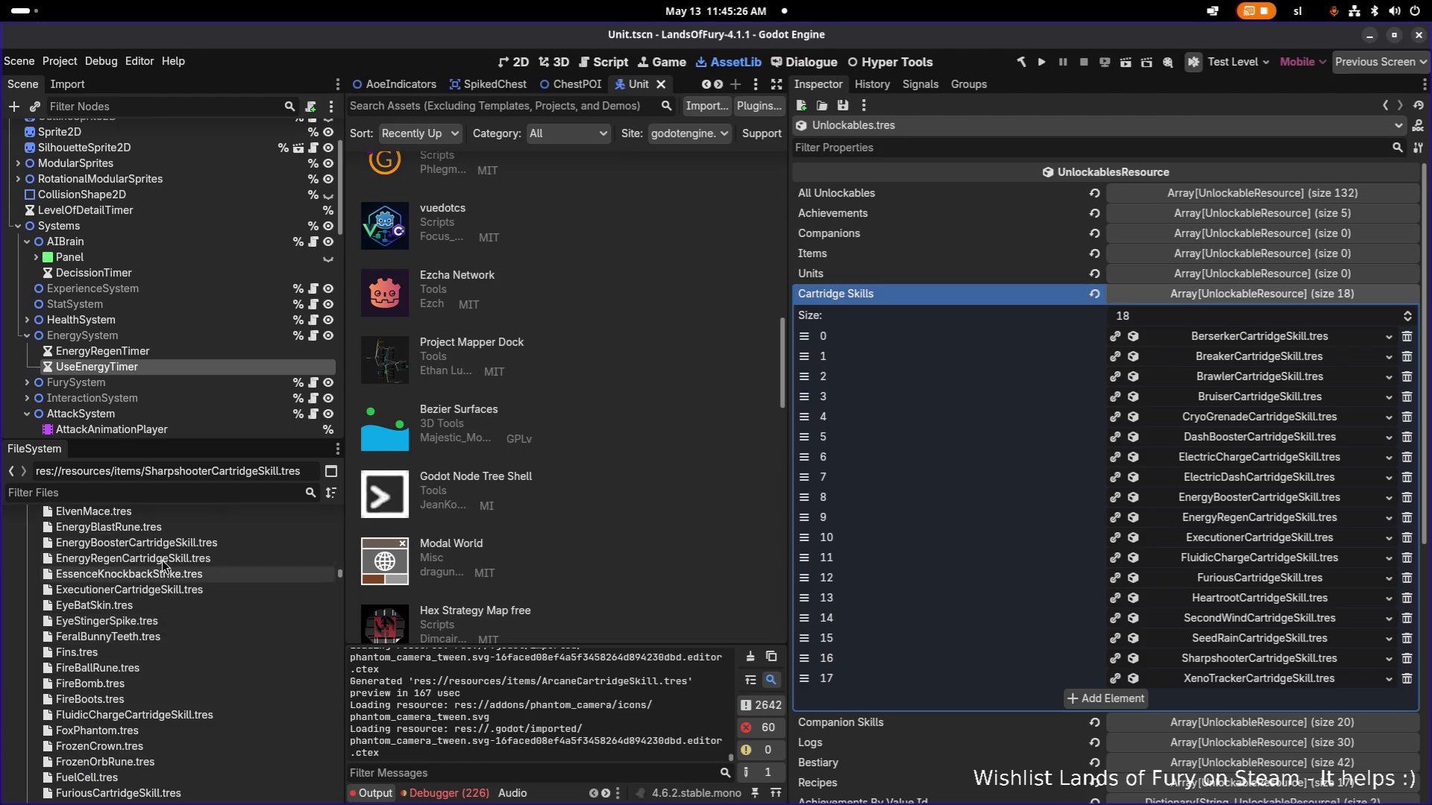
{"action": "scroll", "coordinate": [163, 561], "scroll_direction": "up", "scroll_amount": 15}
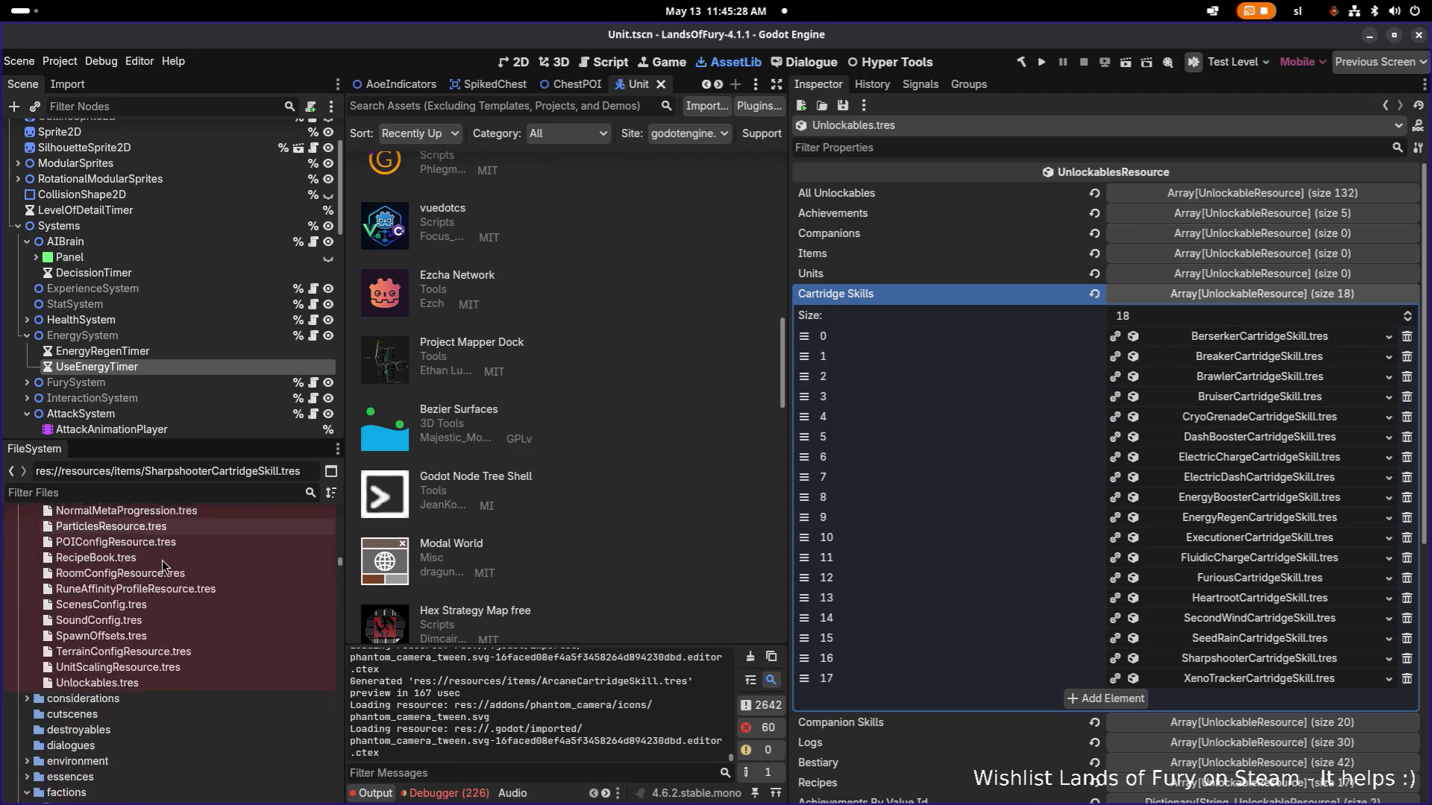
{"action": "scroll", "coordinate": [162, 561], "scroll_direction": "up", "scroll_amount": 2}
{"action": "left_click", "coordinate": [152, 490]}
{"action": "type", "text": "arcane"}
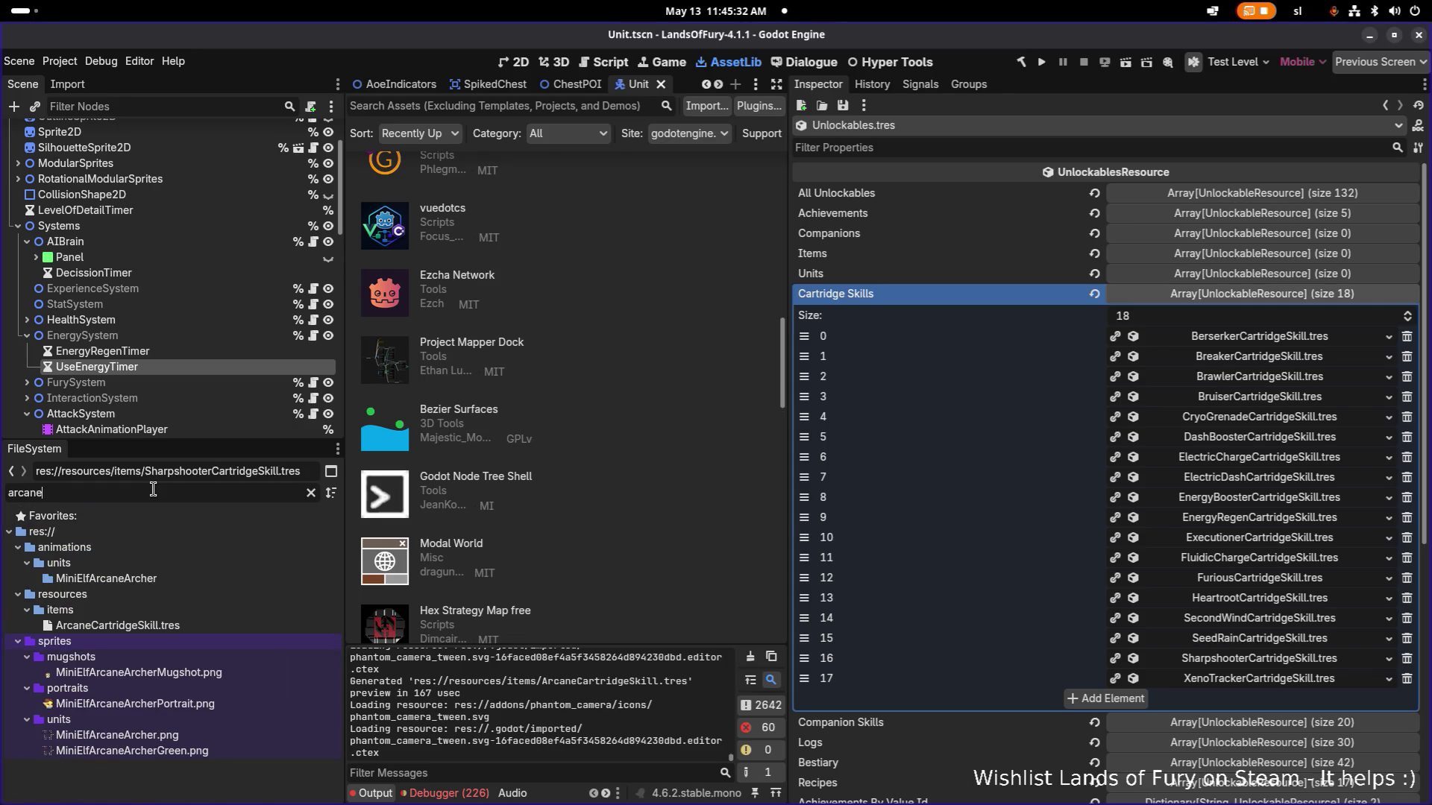
{"action": "key", "text": "alt+Tab"}
{"action": "key", "text": "Tab"}
{"action": "key", "text": "Tab"}
{"action": "key", "text": "Tab"}
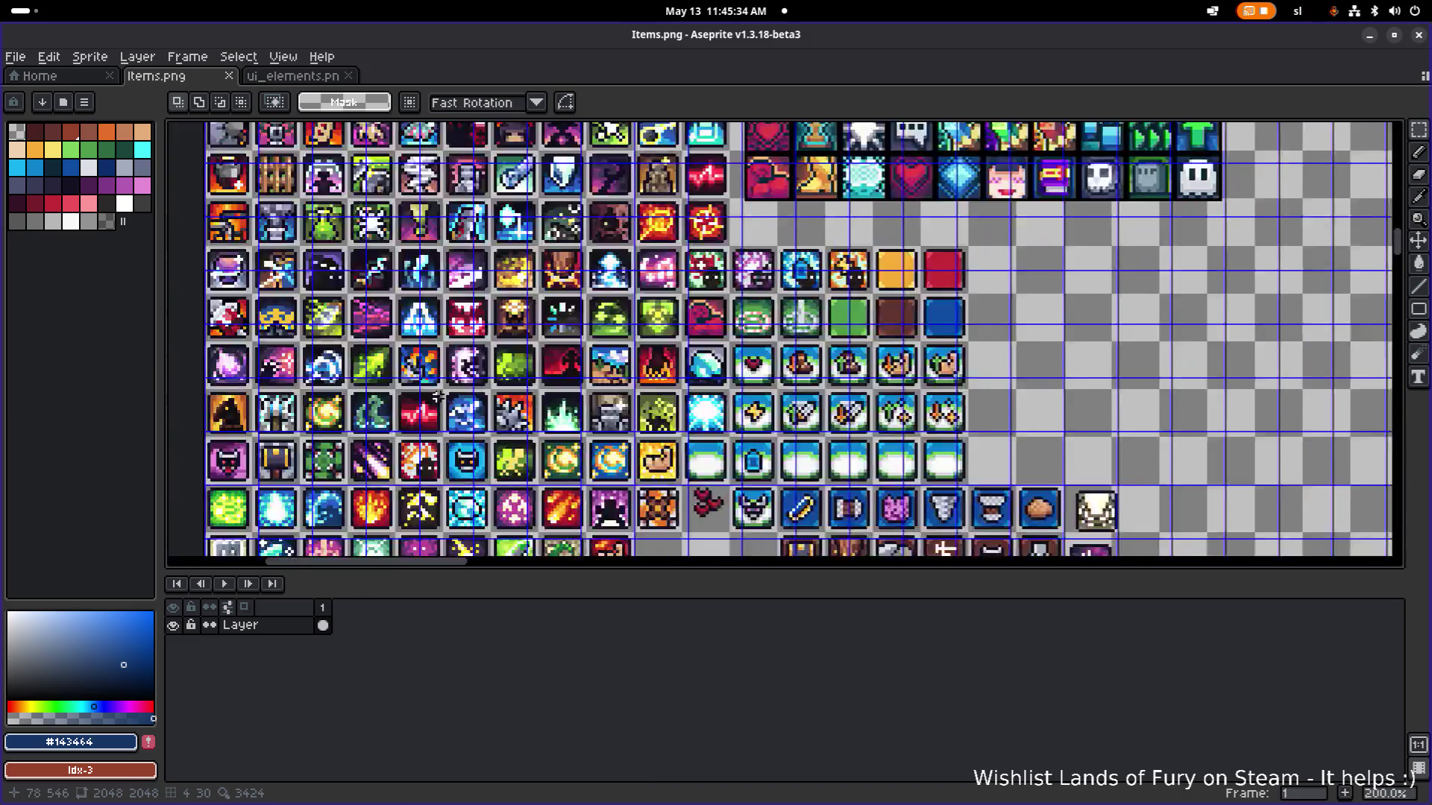
Select the pink magic tile on the Items sprite sheet, then return to ArcaneCartridgeSkill.tres in Godot.
{"action": "scroll", "coordinate": [439, 396], "scroll_direction": "down", "scroll_amount": 3}
{"action": "scroll", "coordinate": [456, 393], "scroll_direction": "up", "scroll_amount": 3}
{"action": "mouse_move", "coordinate": [512, 420]}
{"action": "left_mouse_down"}
{"action": "mouse_move", "coordinate": [577, 410]}
{"action": "mouse_move", "coordinate": [536, 477]}
{"action": "left_mouse_up"}
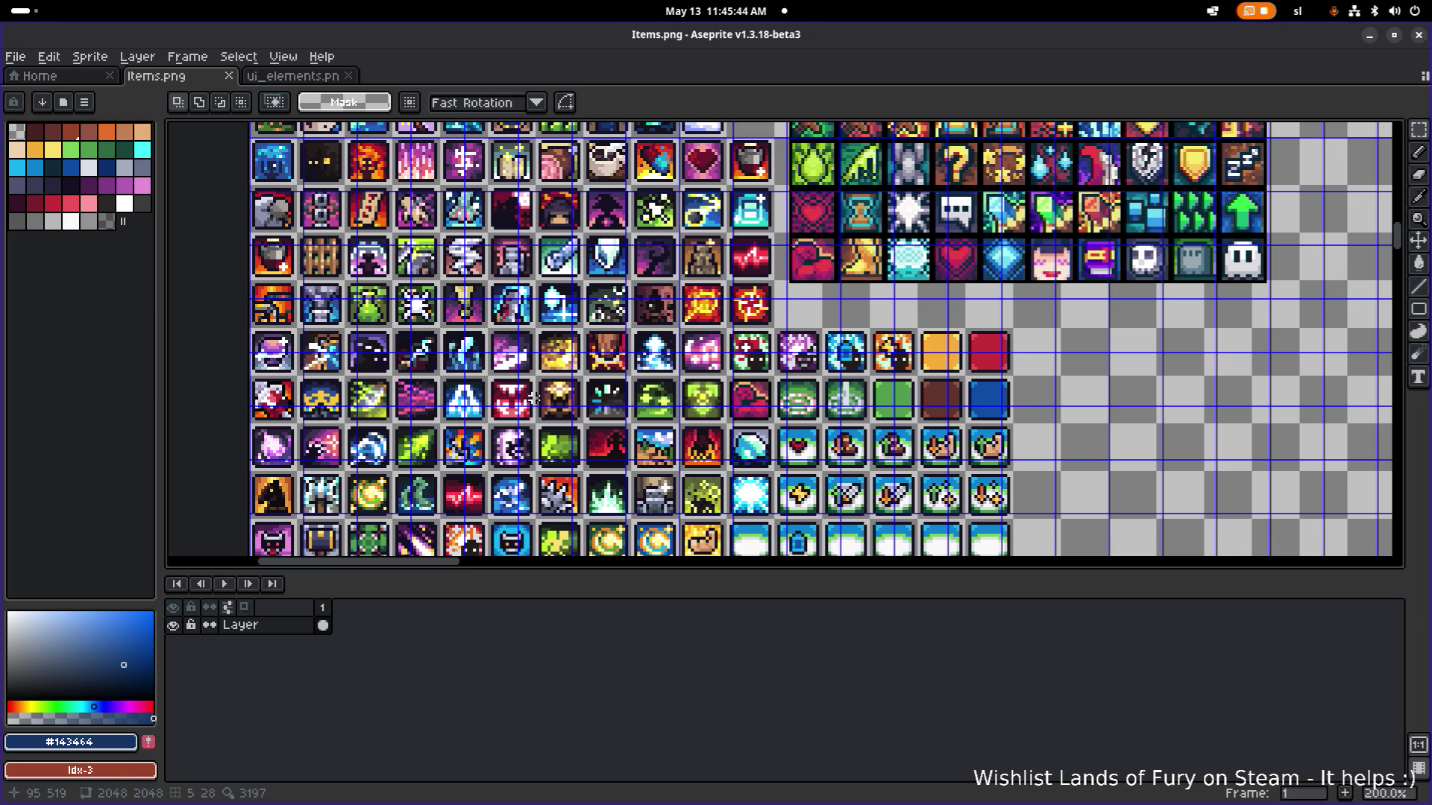
{"action": "scroll", "coordinate": [309, 469], "scroll_direction": "up", "scroll_amount": 4}
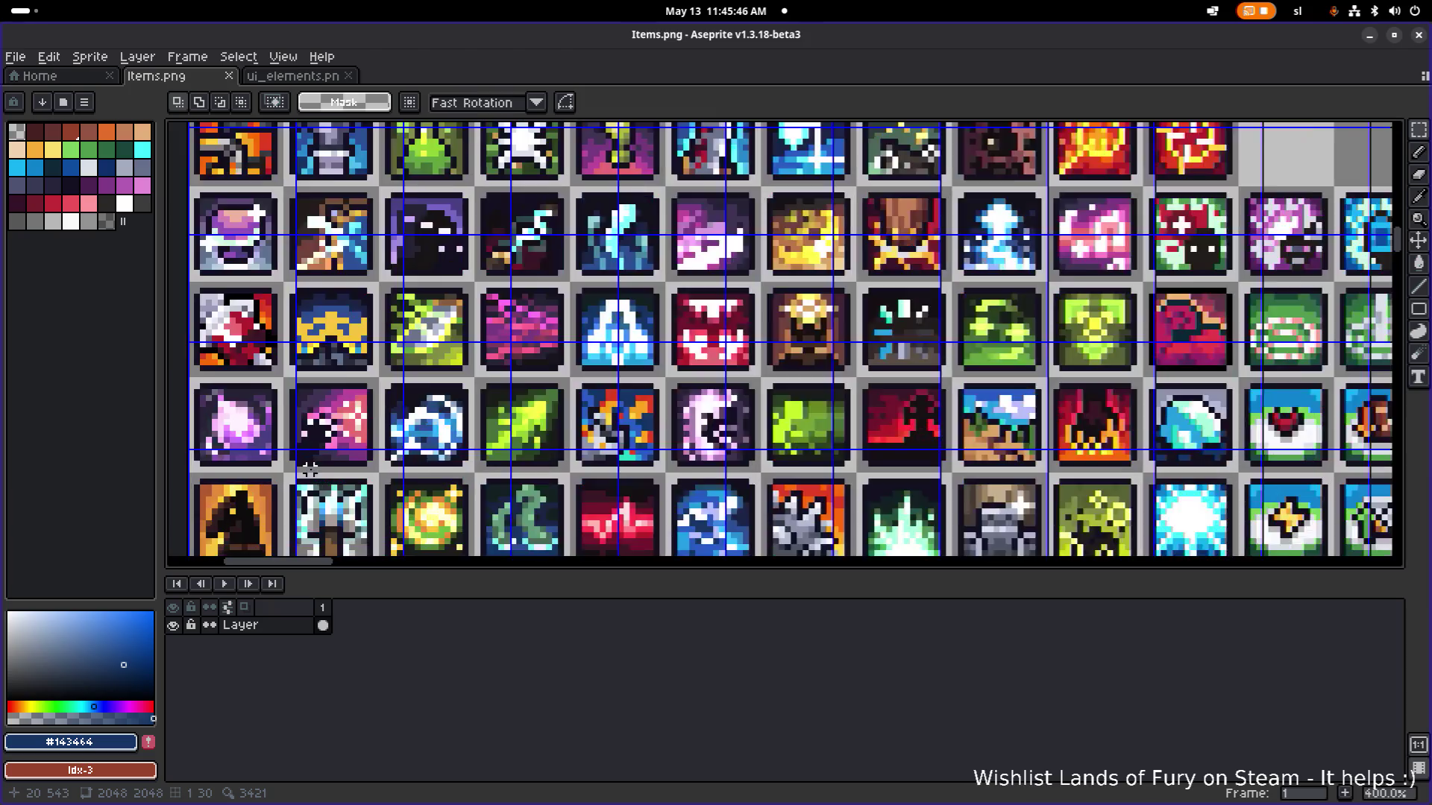
{"action": "left_click_drag", "start_coordinate": [307, 357], "coordinate": [457, 354]}
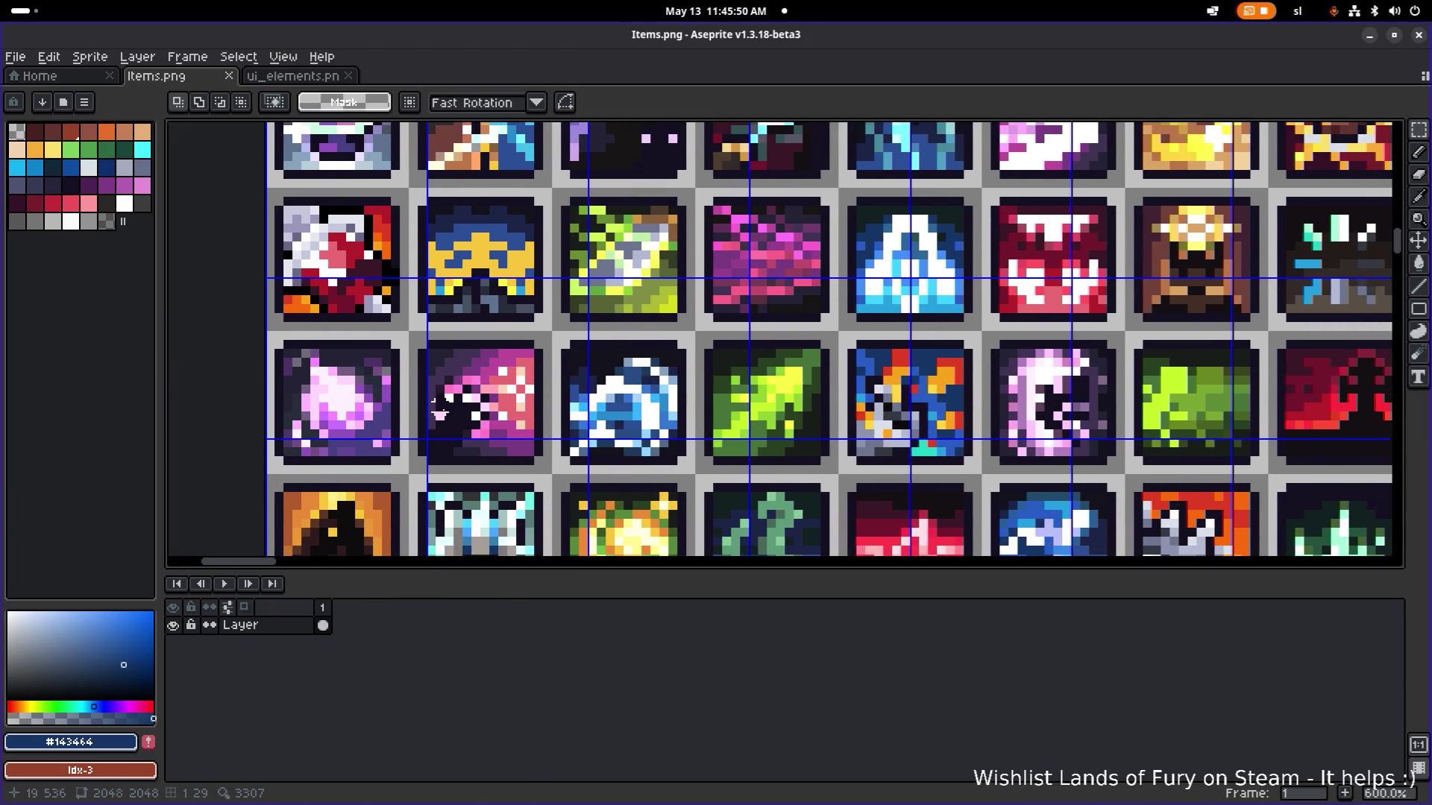
{"action": "left_click_drag", "start_coordinate": [408, 333], "coordinate": [545, 458]}
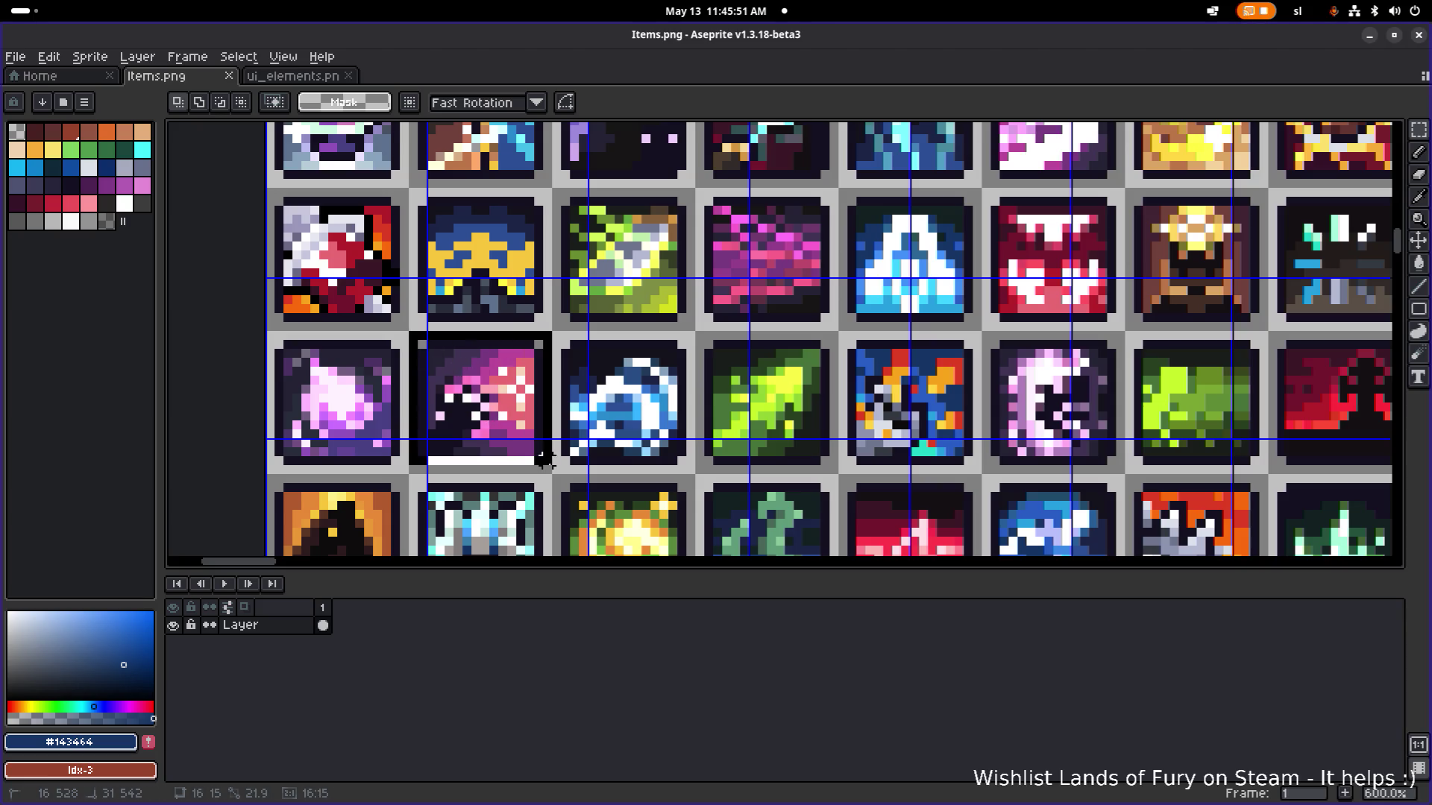
{"action": "scroll", "coordinate": [548, 457], "scroll_direction": "down", "scroll_amount": 4}
{"action": "scroll", "coordinate": [565, 447], "scroll_direction": "up", "scroll_amount": 1}
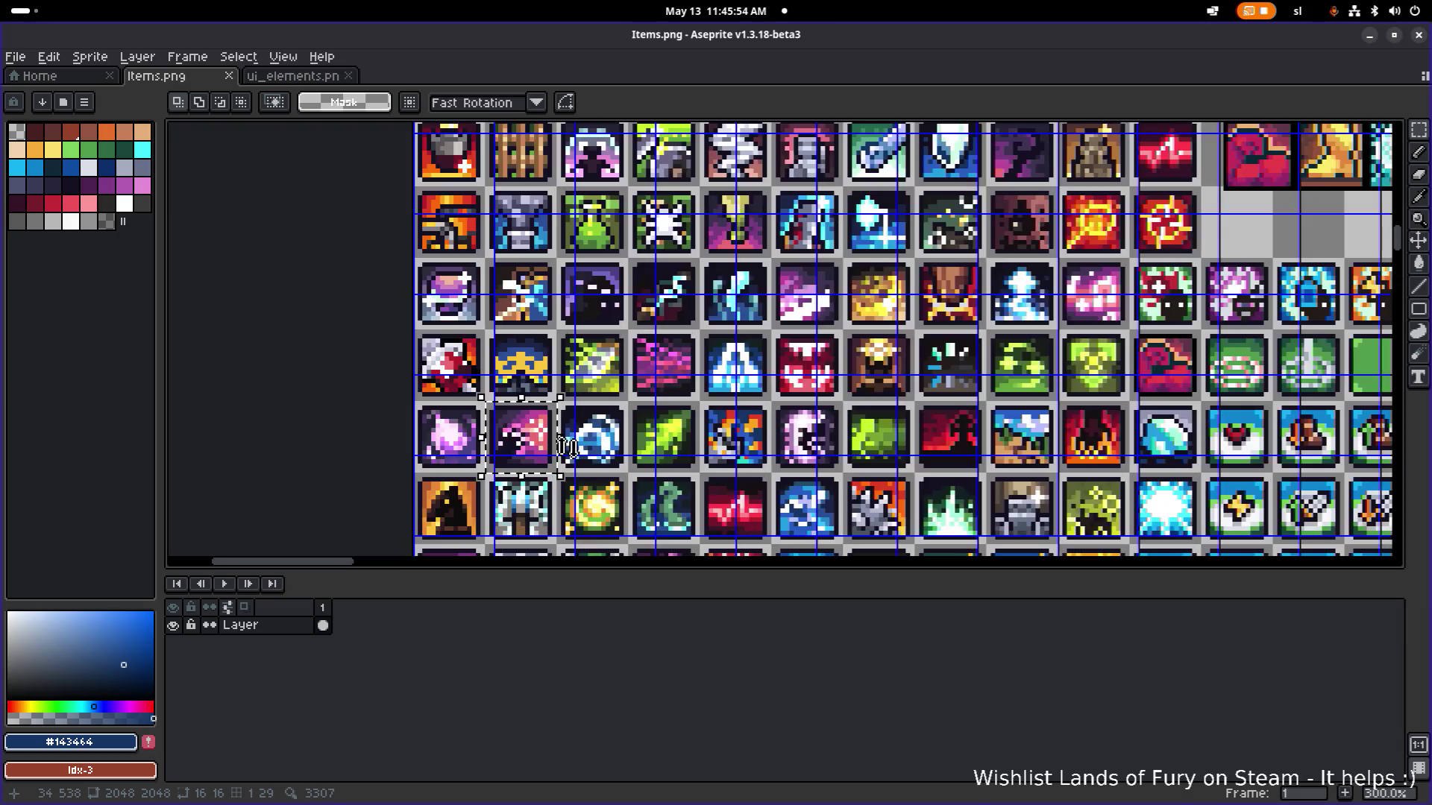
{"action": "key", "text": "alt+Tab"}
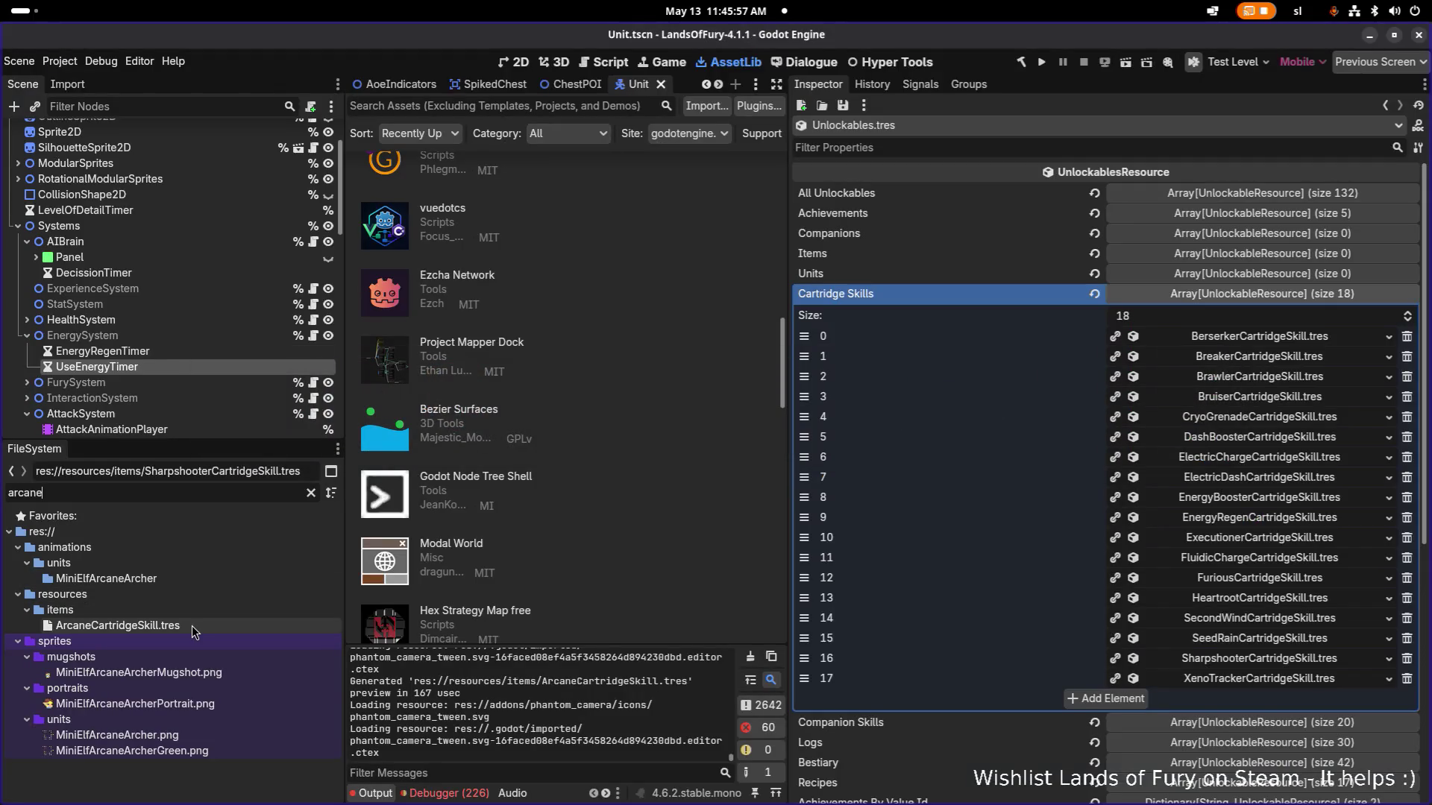
{"action": "double_click", "coordinate": [191, 625]}
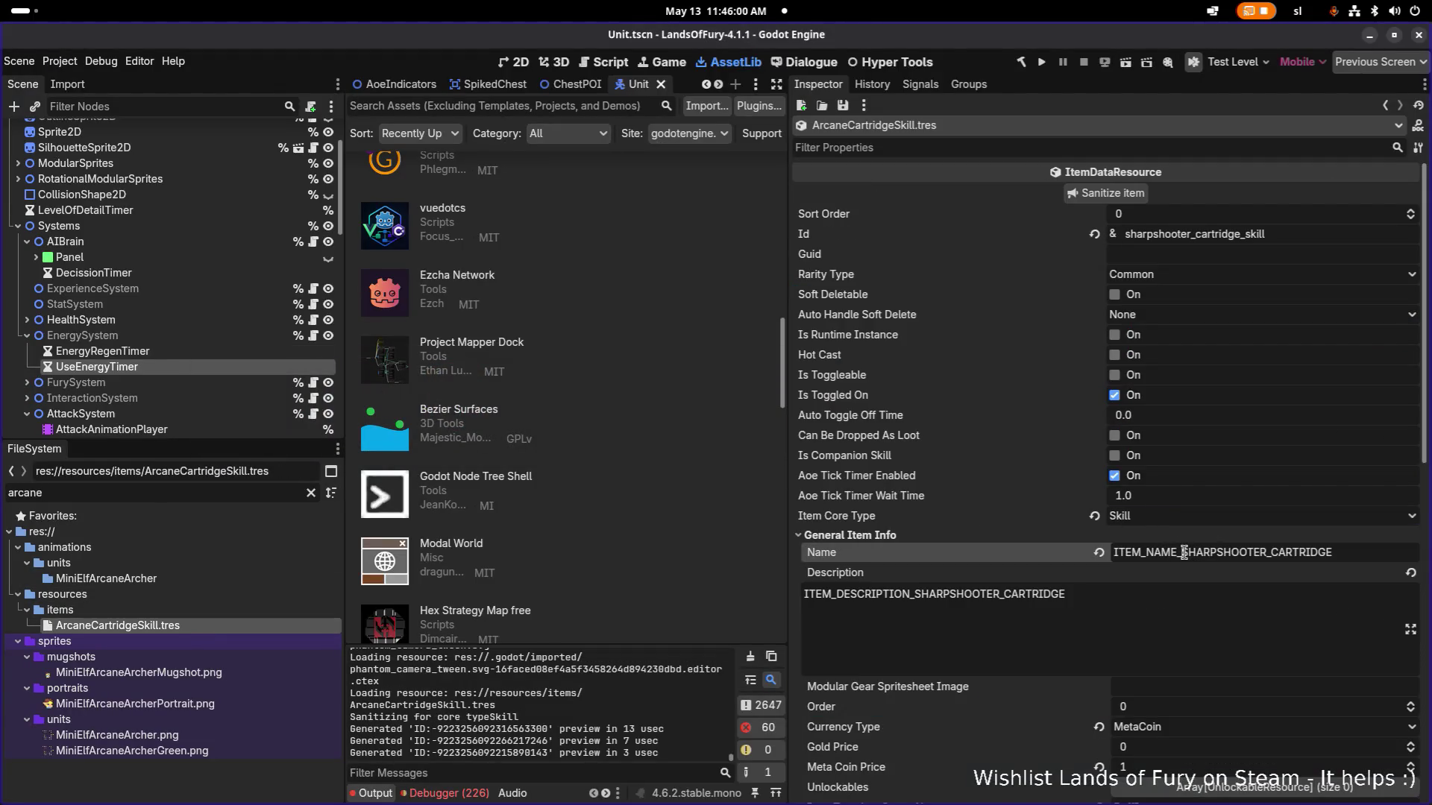
Change the text keys to ITEM_NAME_ARCANE_CARTRIDGE and ITEM_DESCRIPTION_ARCANE_CARTRIDGE.
{"action": "key", "text": "shift+Right"}
{"action": "key", "text": "shift+Right"}
{"action": "key", "text": "shift+Right"}
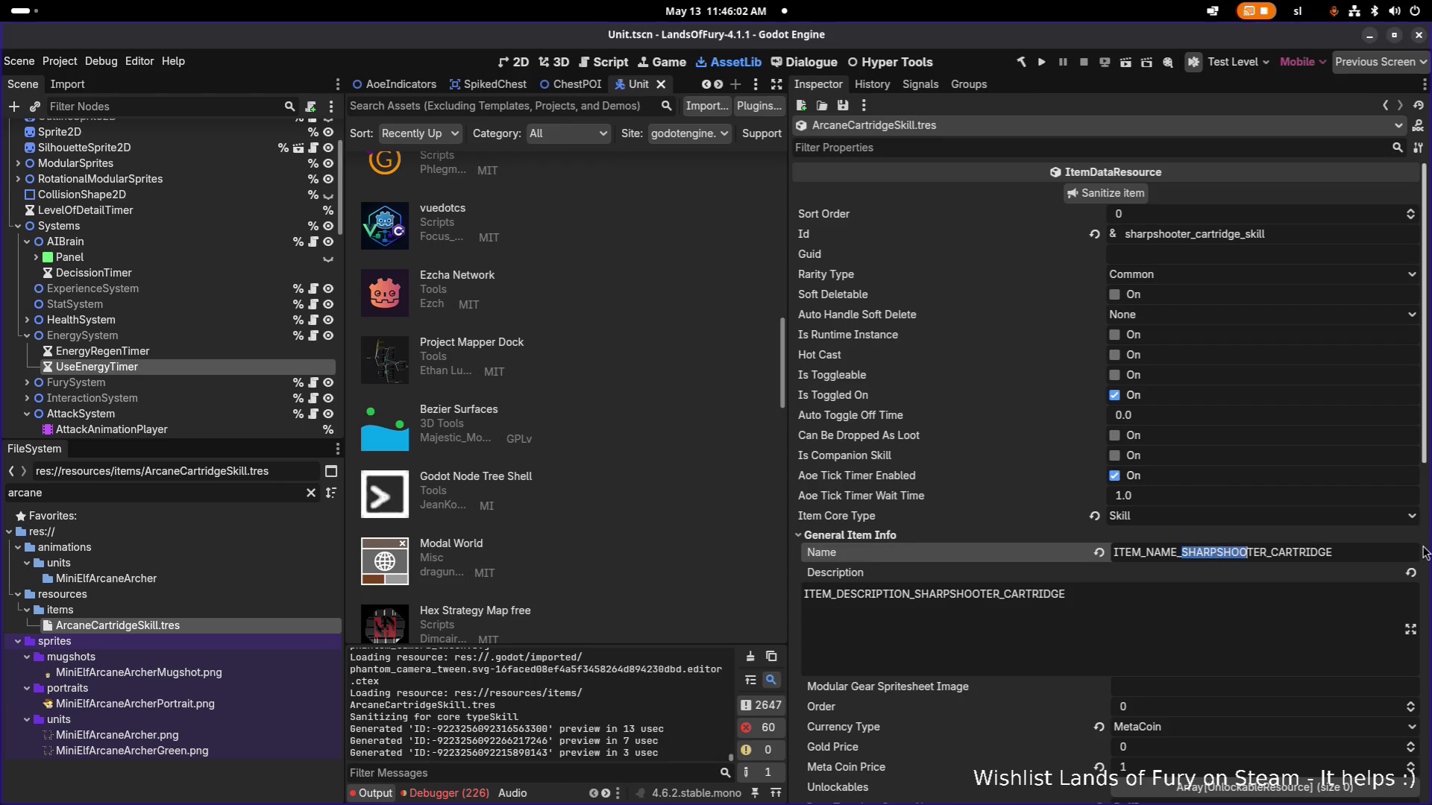
{"action": "type", "text": "AR"}
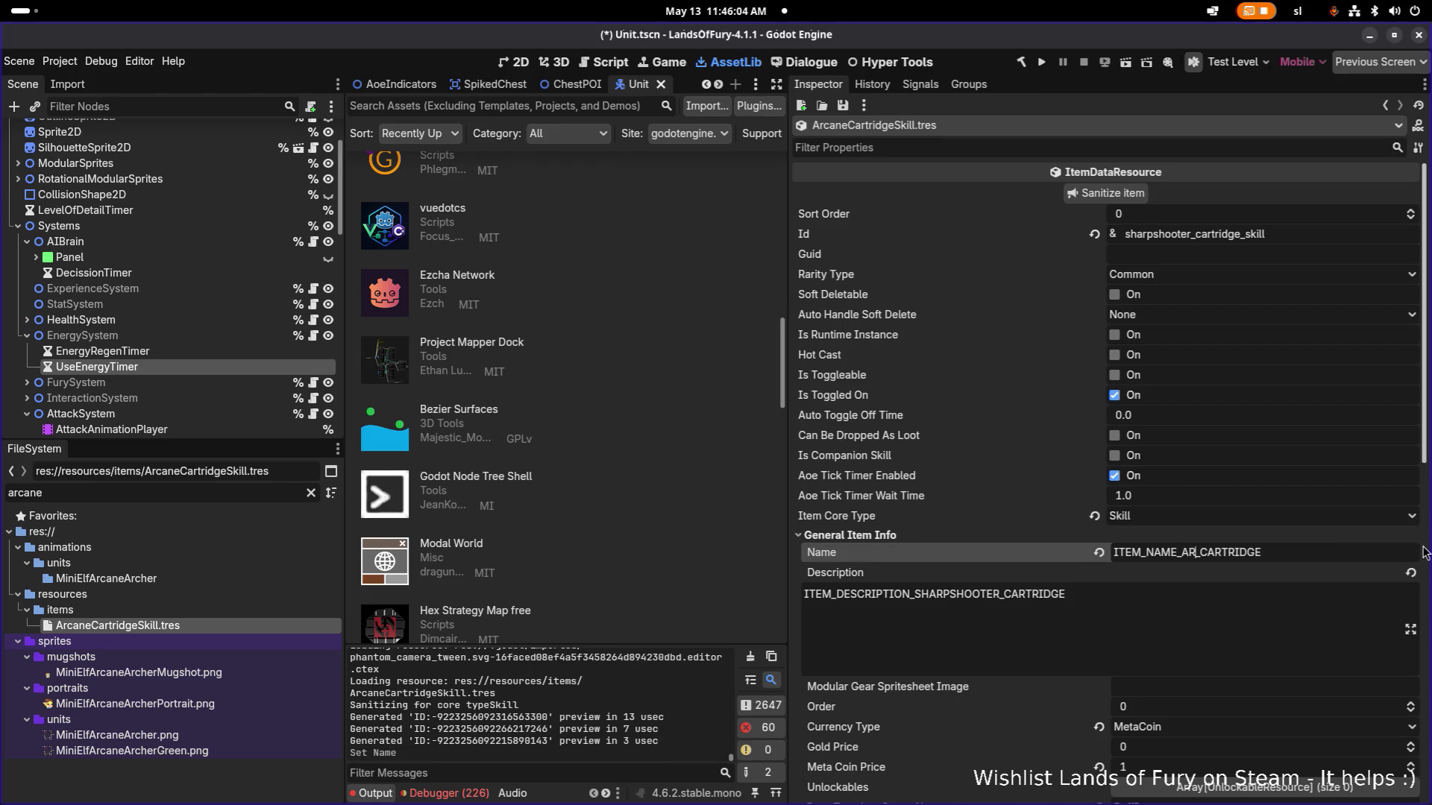
{"action": "type", "text": "CANE"}
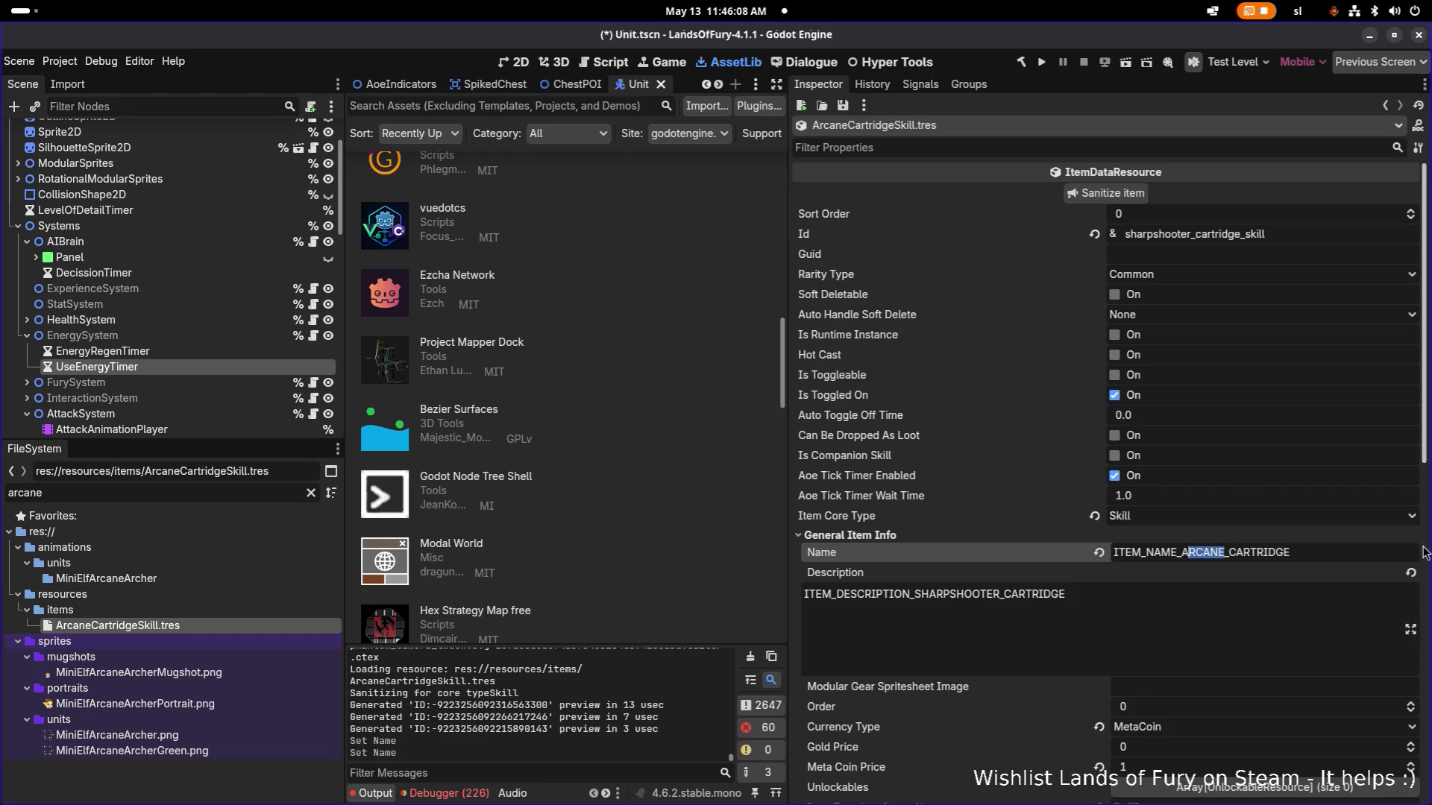
{"action": "left_click", "coordinate": [934, 591]}
{"action": "key", "text": "shift+Right"}
{"action": "key", "text": "shift+Right"}
{"action": "key", "text": "shift+Right"}
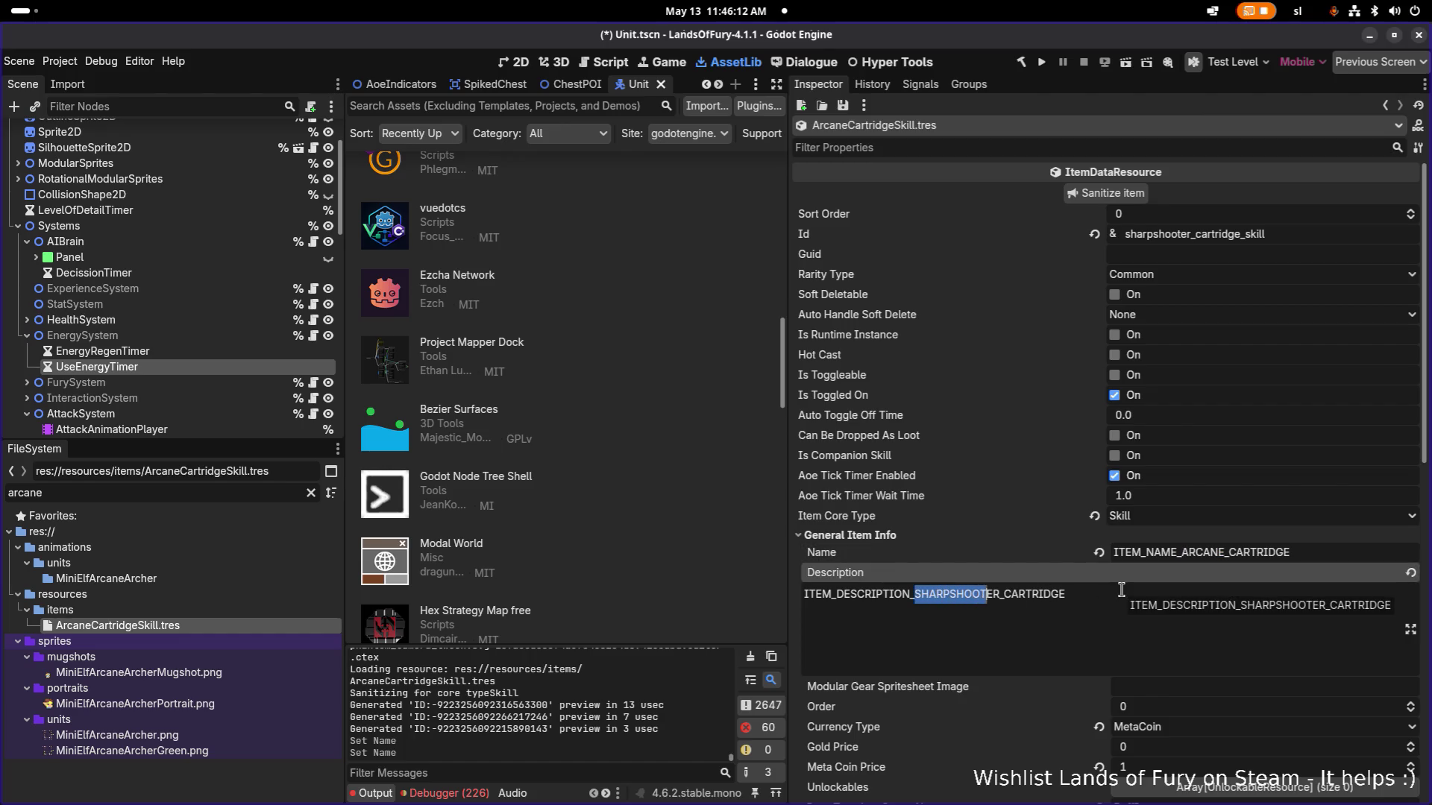
{"action": "type", "text": "ARCANE"}
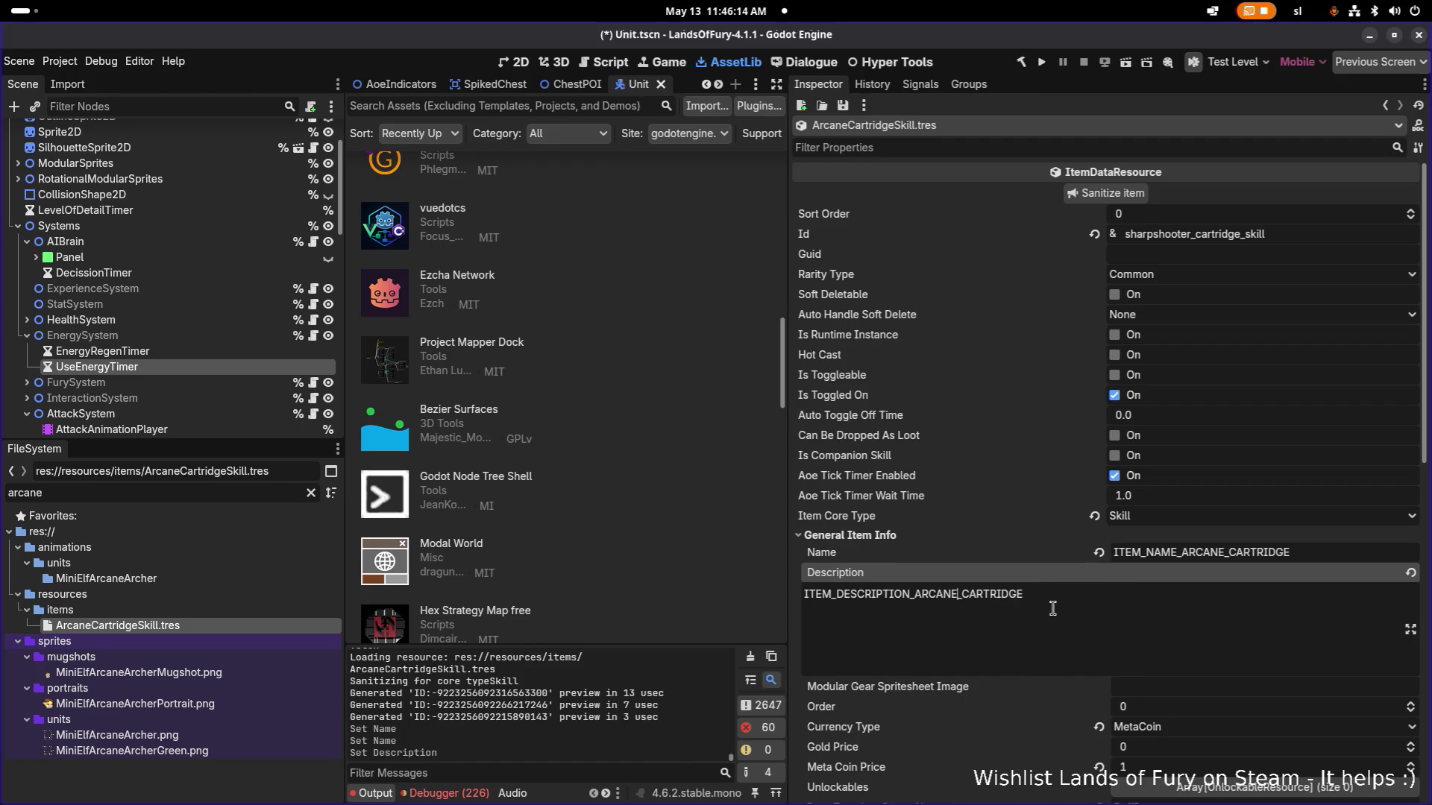
Change the skill's Id to arcane_cartridge_skill.
{"action": "scroll", "coordinate": [1096, 616], "scroll_direction": "down", "scroll_amount": 2}
{"action": "scroll", "coordinate": [1129, 572], "scroll_direction": "down", "scroll_amount": 4}
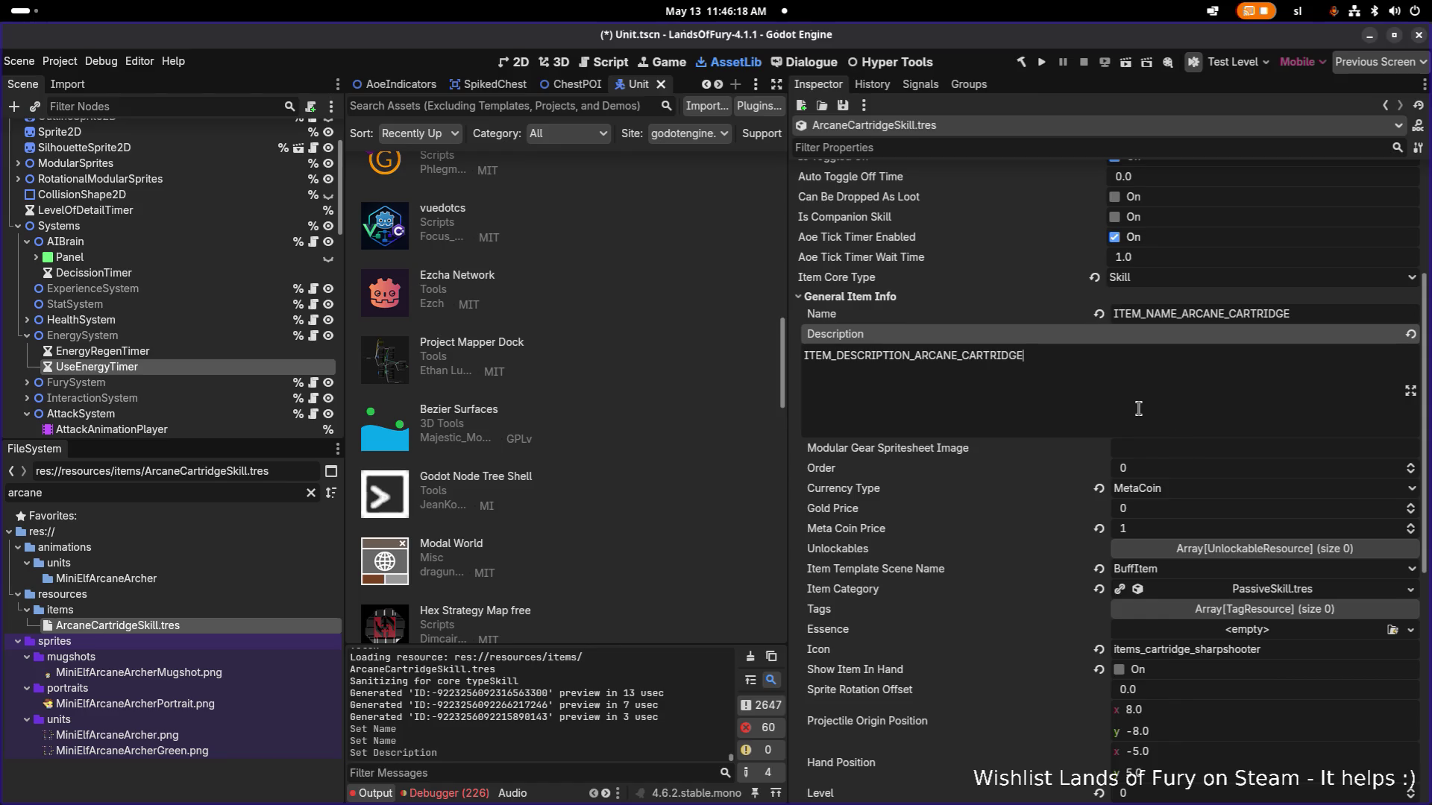
{"action": "scroll", "coordinate": [1143, 489], "scroll_direction": "down", "scroll_amount": 2}
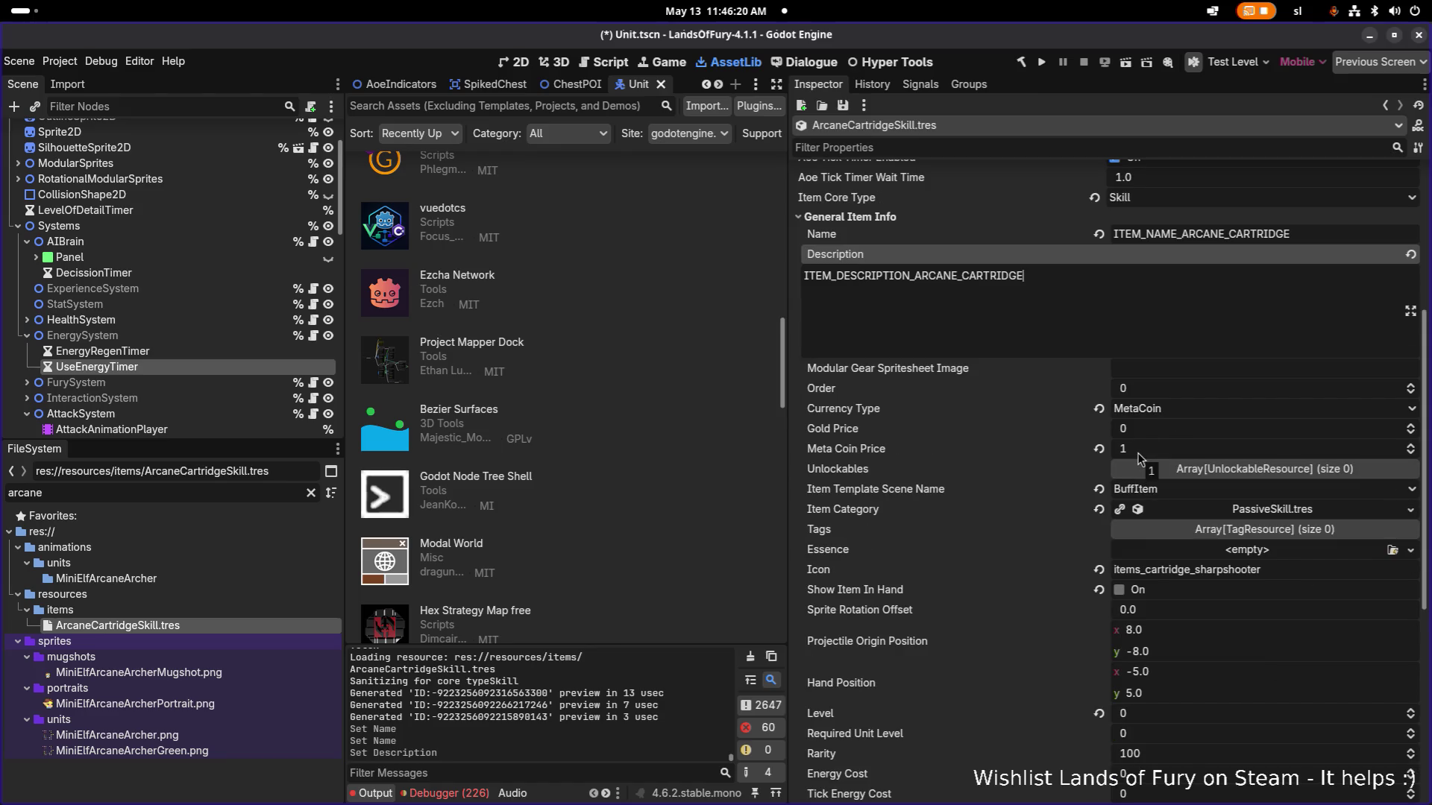
{"action": "scroll", "coordinate": [1114, 392], "scroll_direction": "down", "scroll_amount": 4}
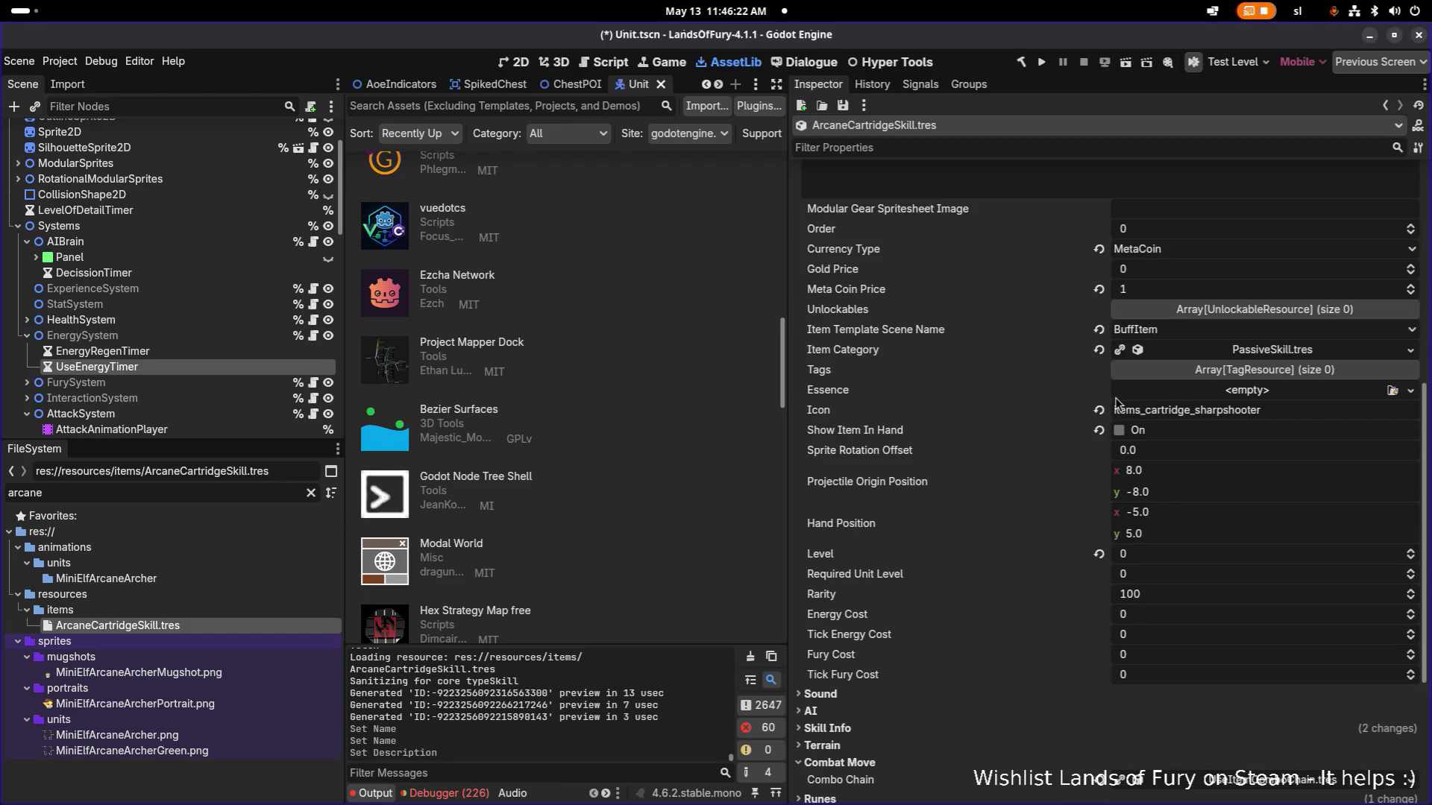
{"action": "scroll", "coordinate": [1103, 393], "scroll_direction": "up", "scroll_amount": 12}
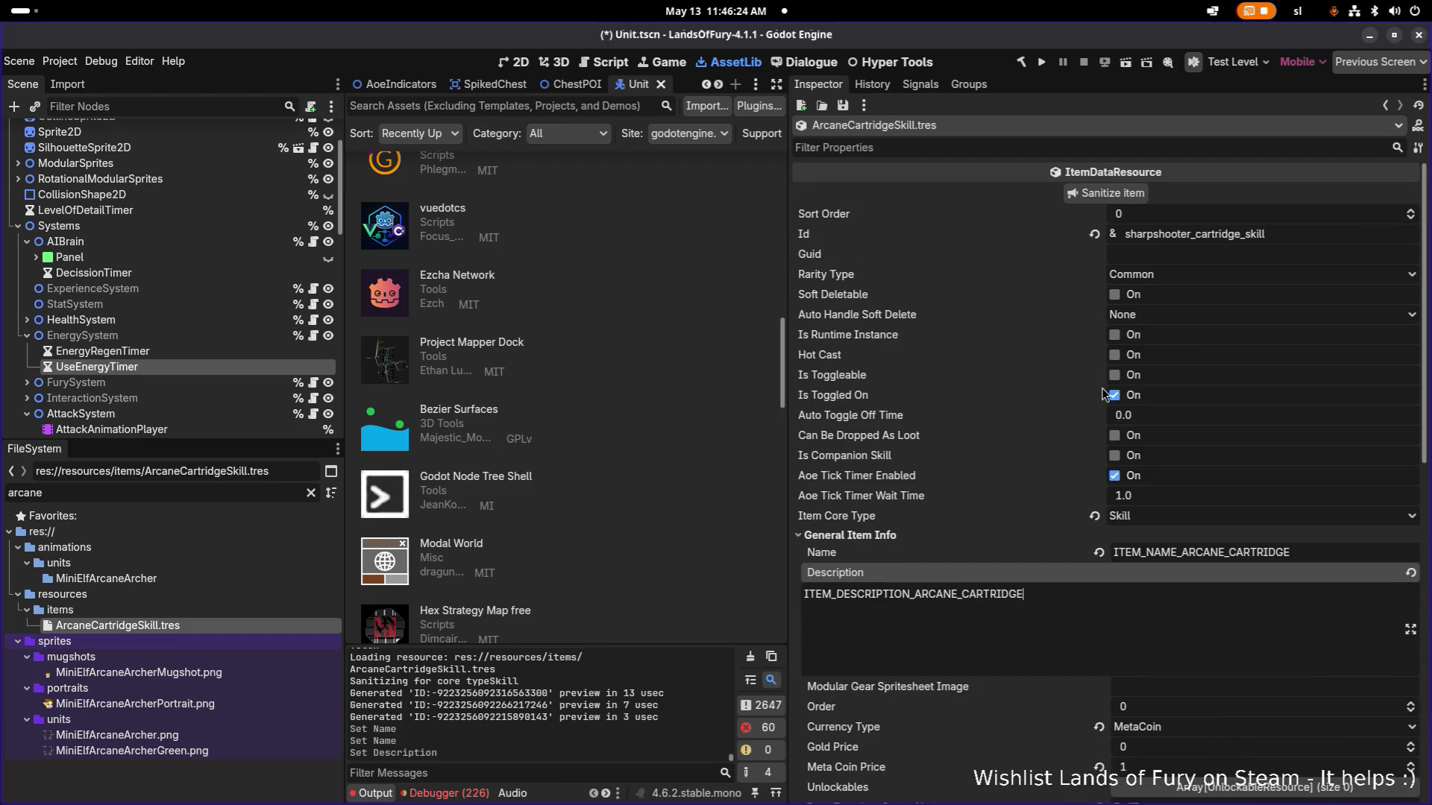
{"action": "left_click", "coordinate": [1191, 233]}
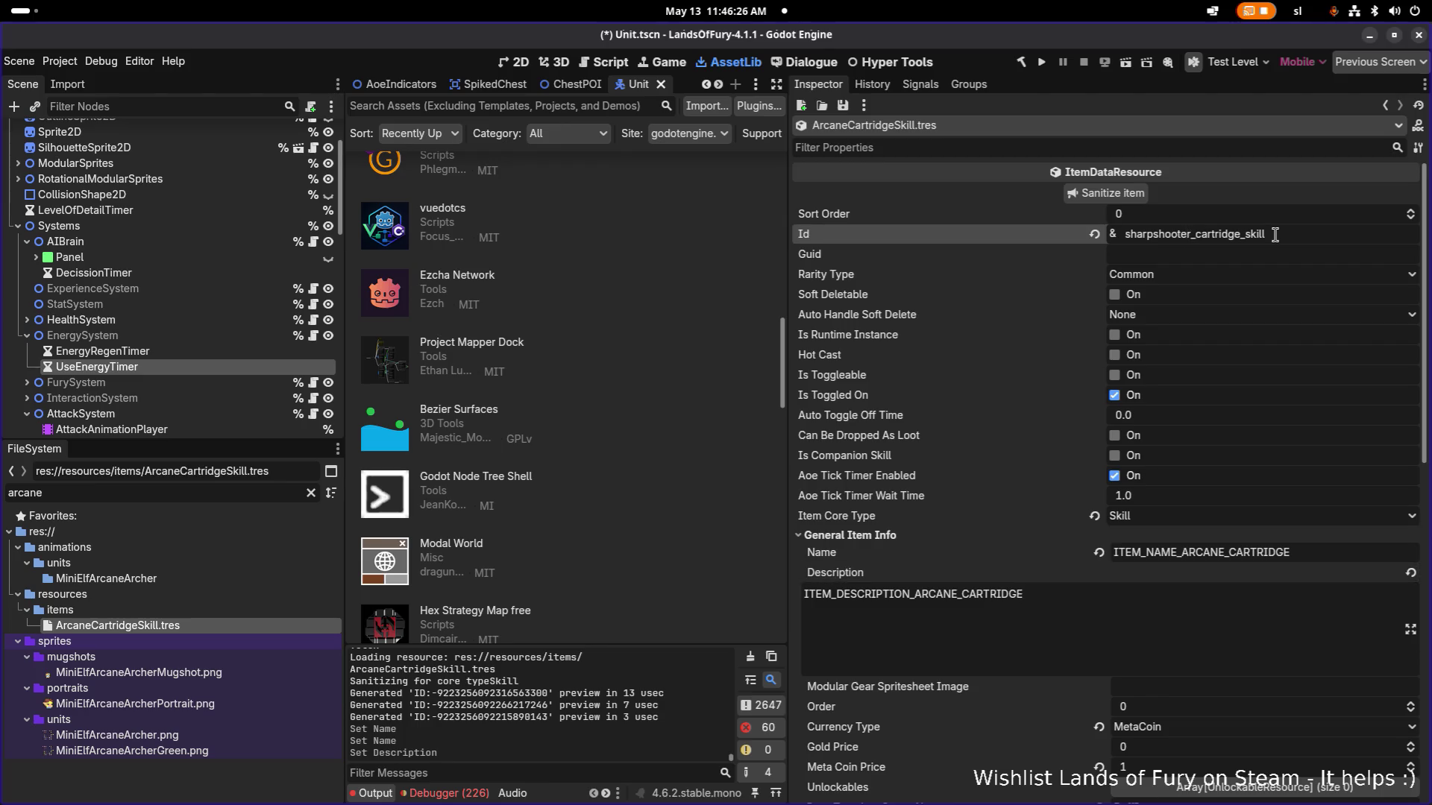
{"action": "key", "text": "shift+Home"}
{"action": "type", "text": "arcane"}
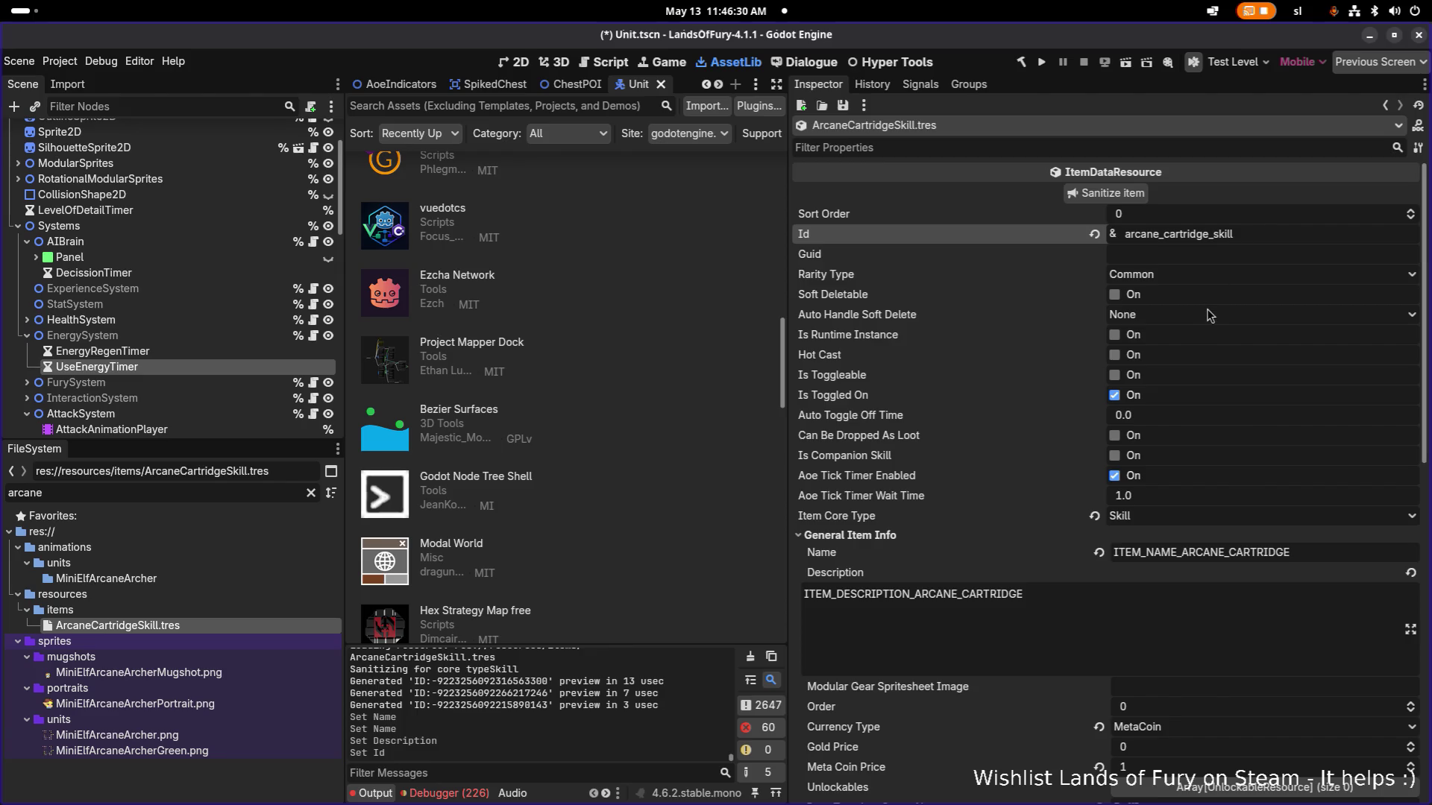
{"action": "scroll", "coordinate": [1200, 329], "scroll_direction": "down", "scroll_amount": 3}
{"action": "scroll", "coordinate": [1197, 331], "scroll_direction": "down", "scroll_amount": 4}
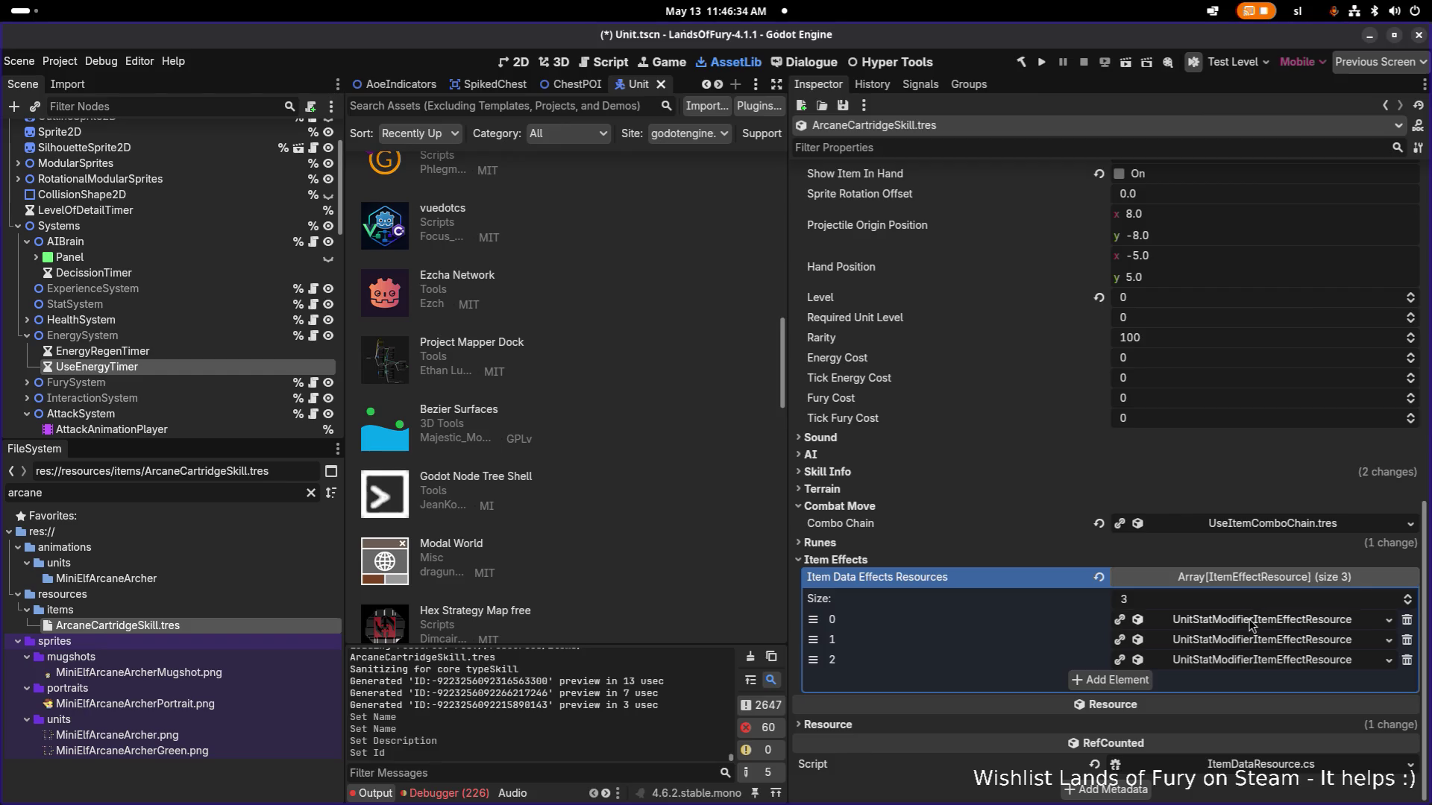
Make all three Item Effects unique recursively, keeping DealDamageUnitStatResource shared.
{"action": "right_click", "coordinate": [1256, 620]}
{"action": "left_click", "coordinate": [1252, 722]}
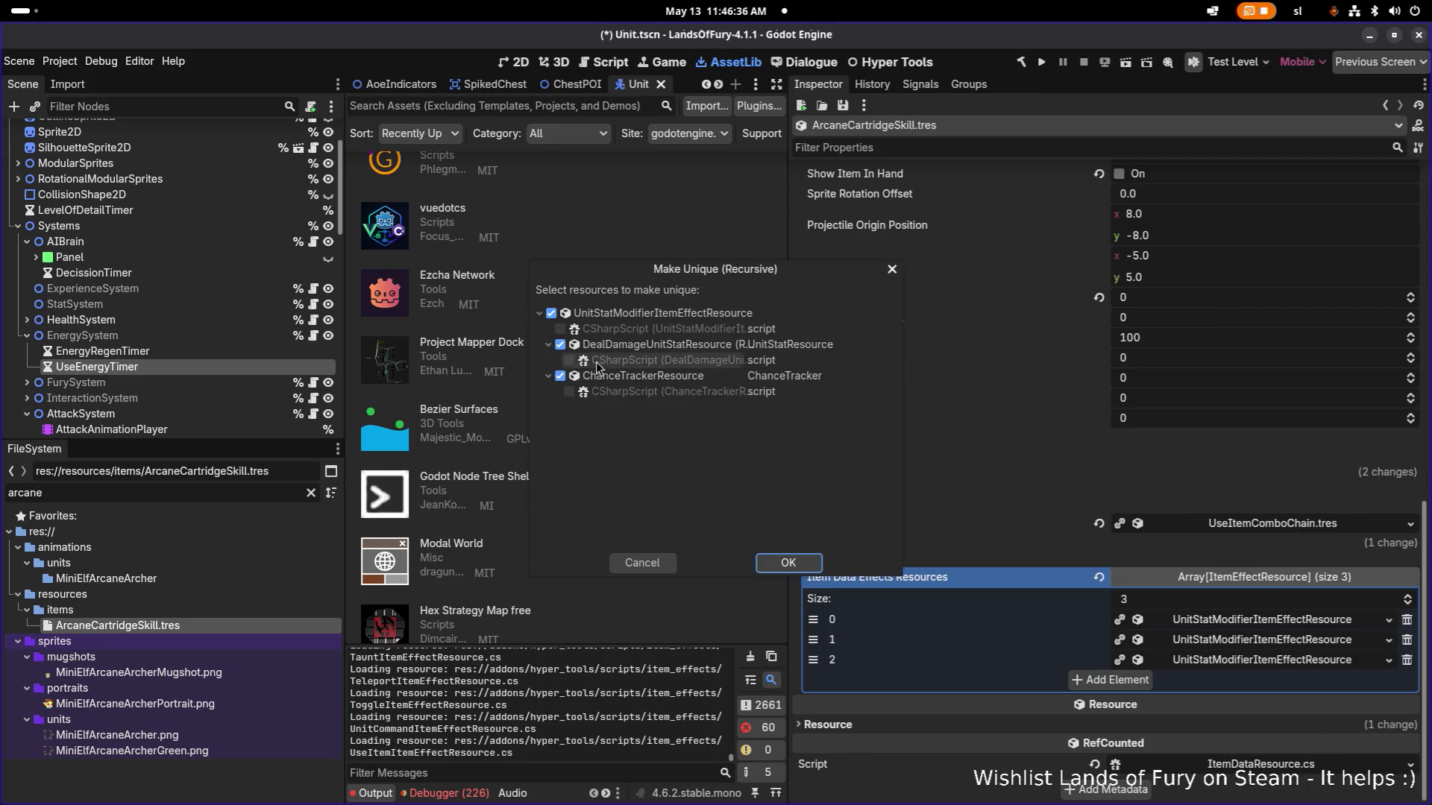
{"action": "left_click", "coordinate": [560, 345]}
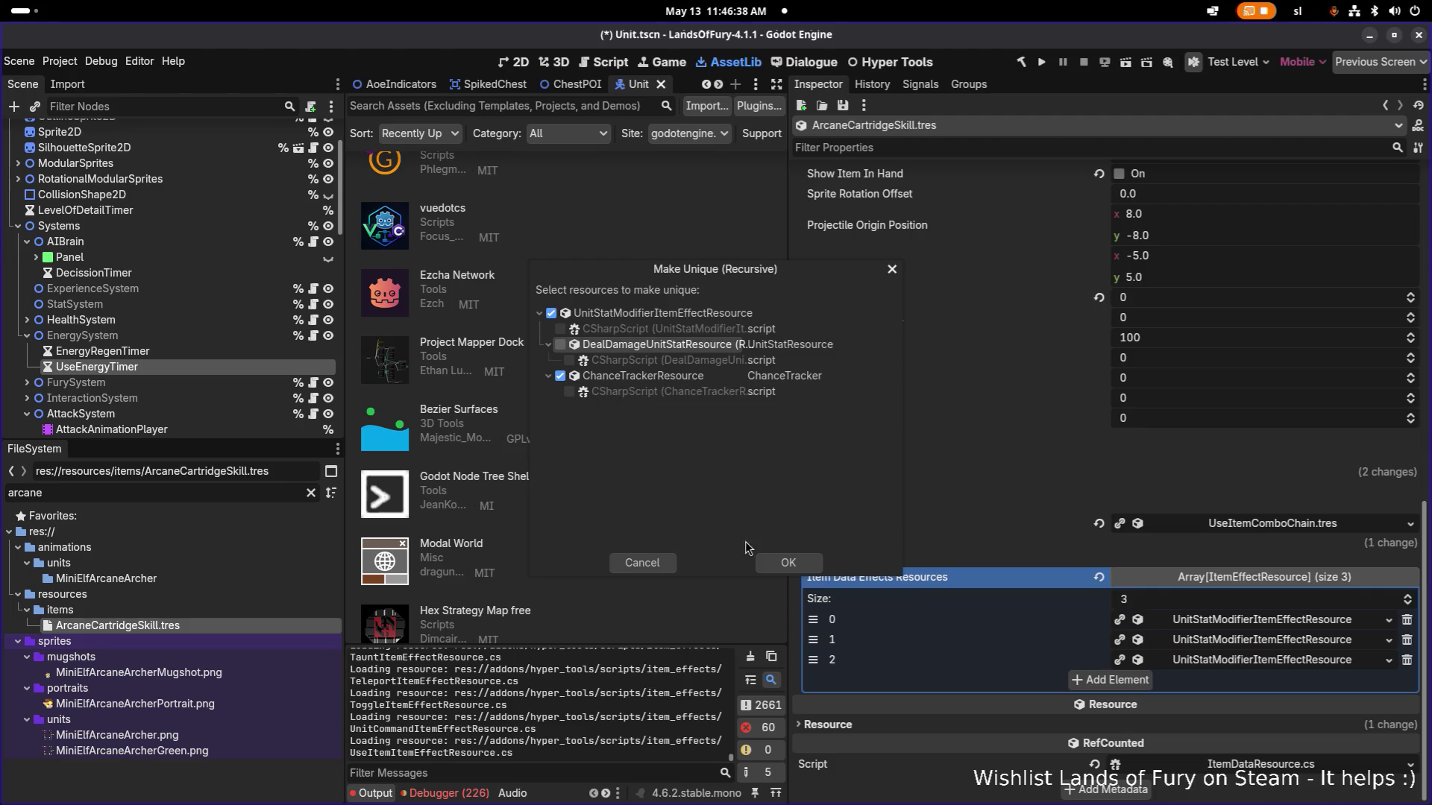
{"action": "left_click", "coordinate": [781, 561]}
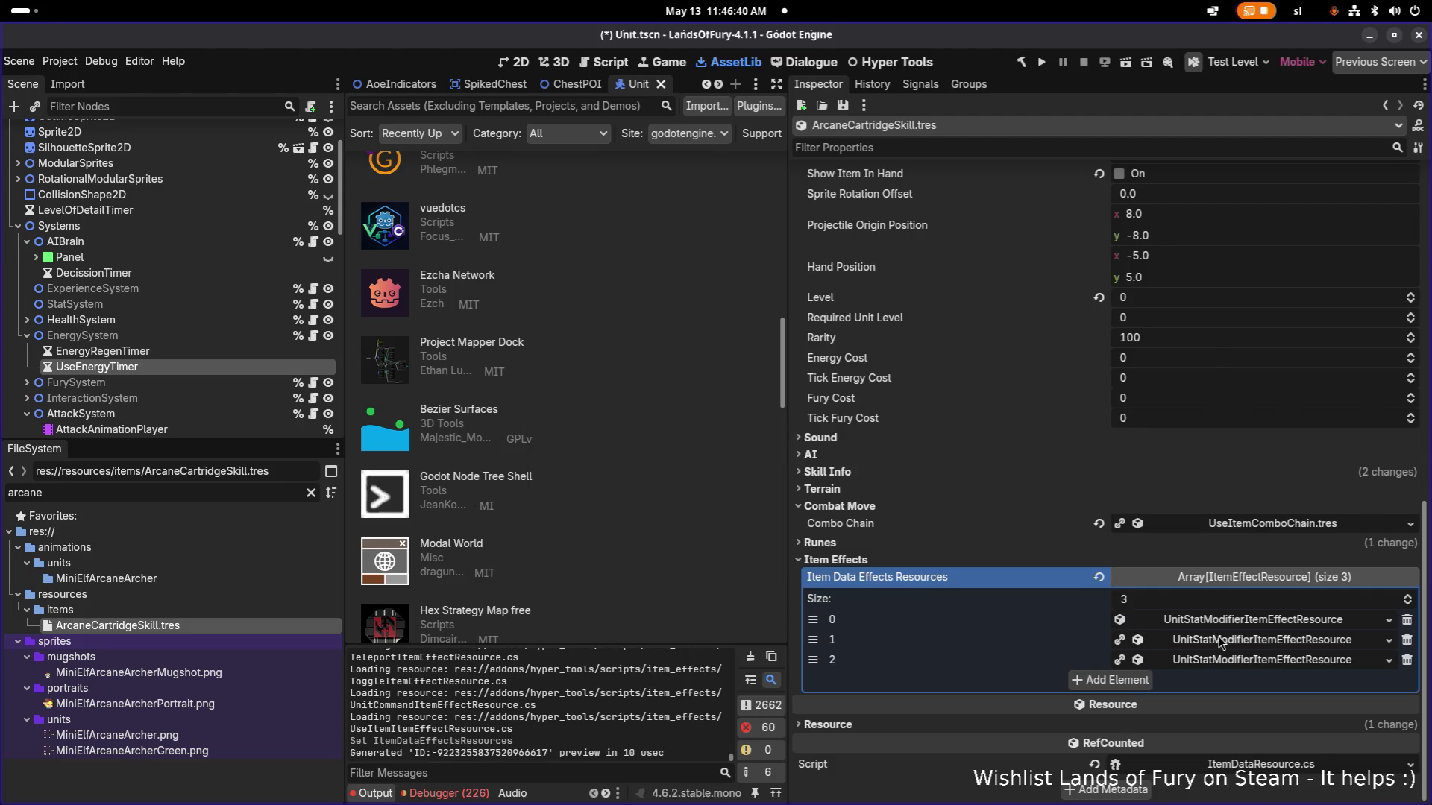
{"action": "right_click", "coordinate": [1255, 639]}
{"action": "left_click", "coordinate": [1264, 723]}
{"action": "left_click", "coordinate": [560, 345]}
{"action": "left_click", "coordinate": [798, 569]}
{"action": "right_click", "coordinate": [1216, 659]}
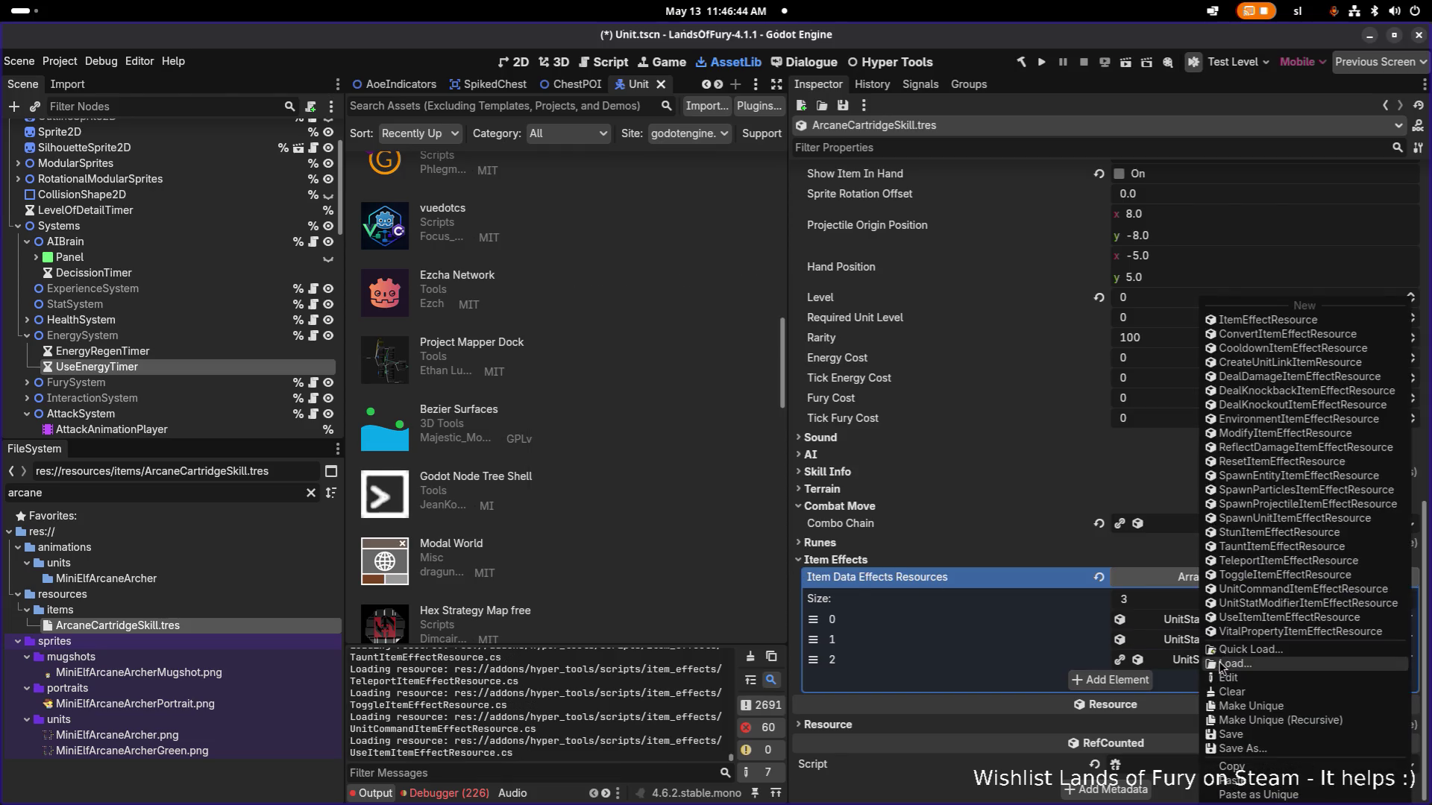
{"action": "left_click", "coordinate": [1284, 722]}
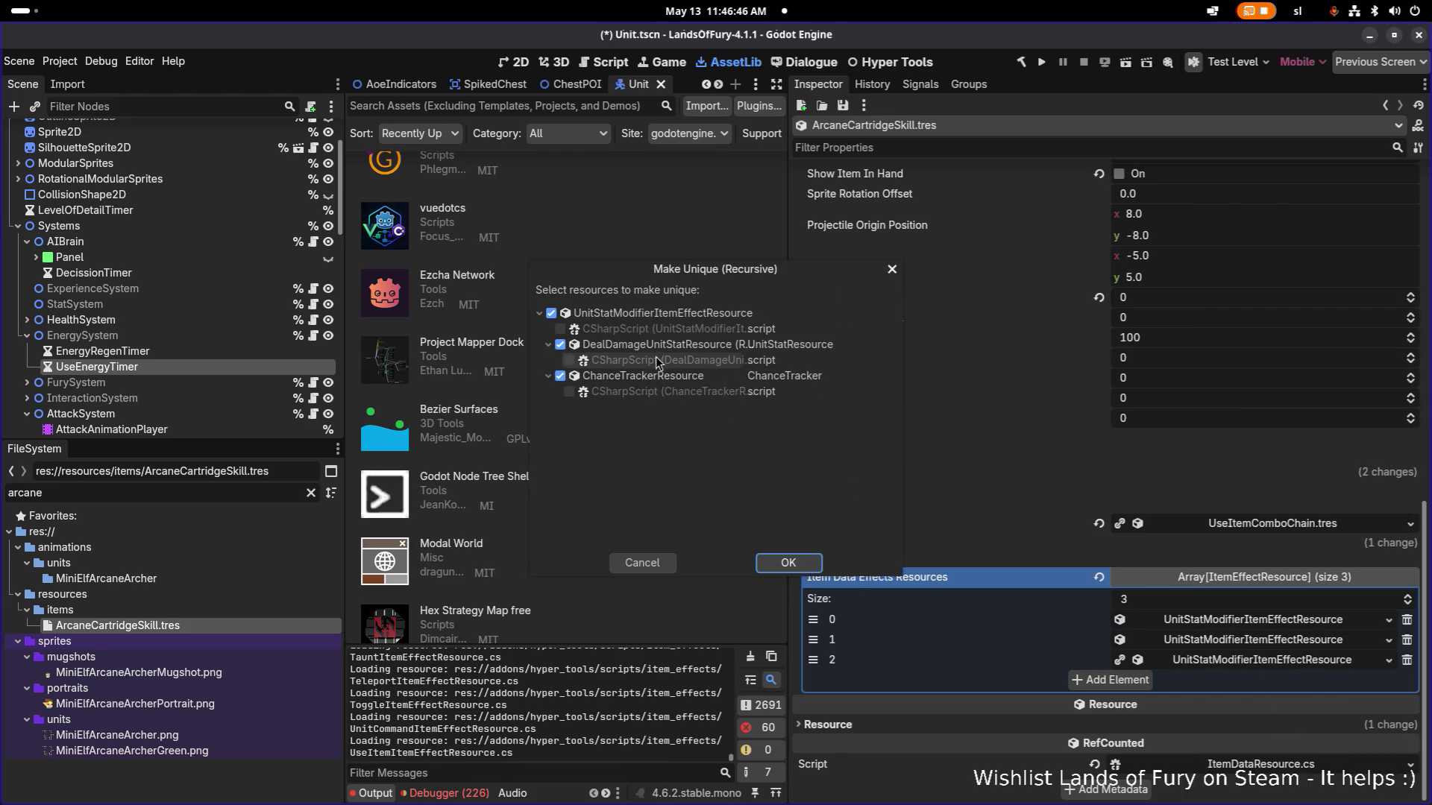
{"action": "left_click", "coordinate": [680, 349]}
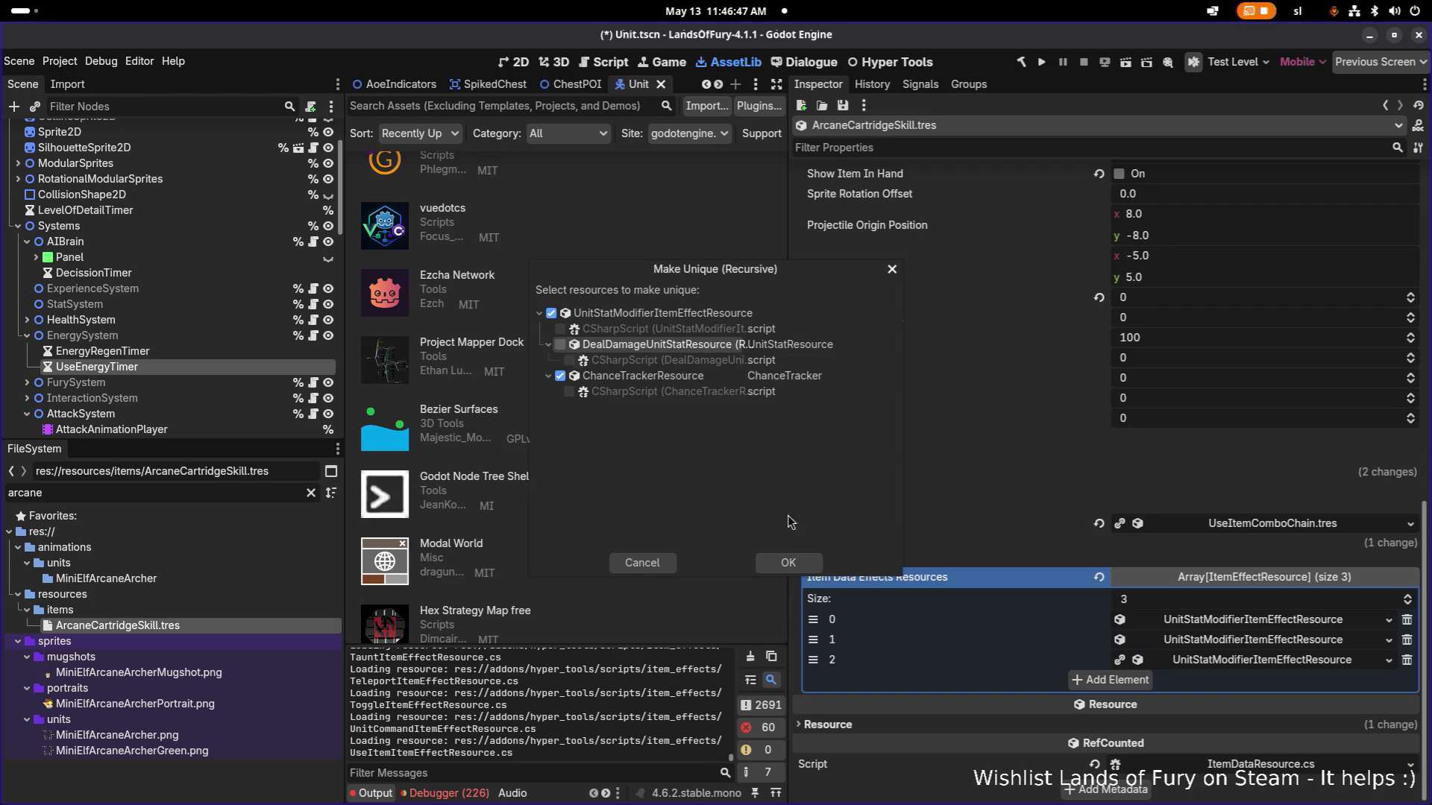
{"action": "left_click", "coordinate": [795, 565]}
Set the first two effects' Unit Stat Resource to SpellPower.tres.
{"action": "left_click", "coordinate": [1223, 619]}
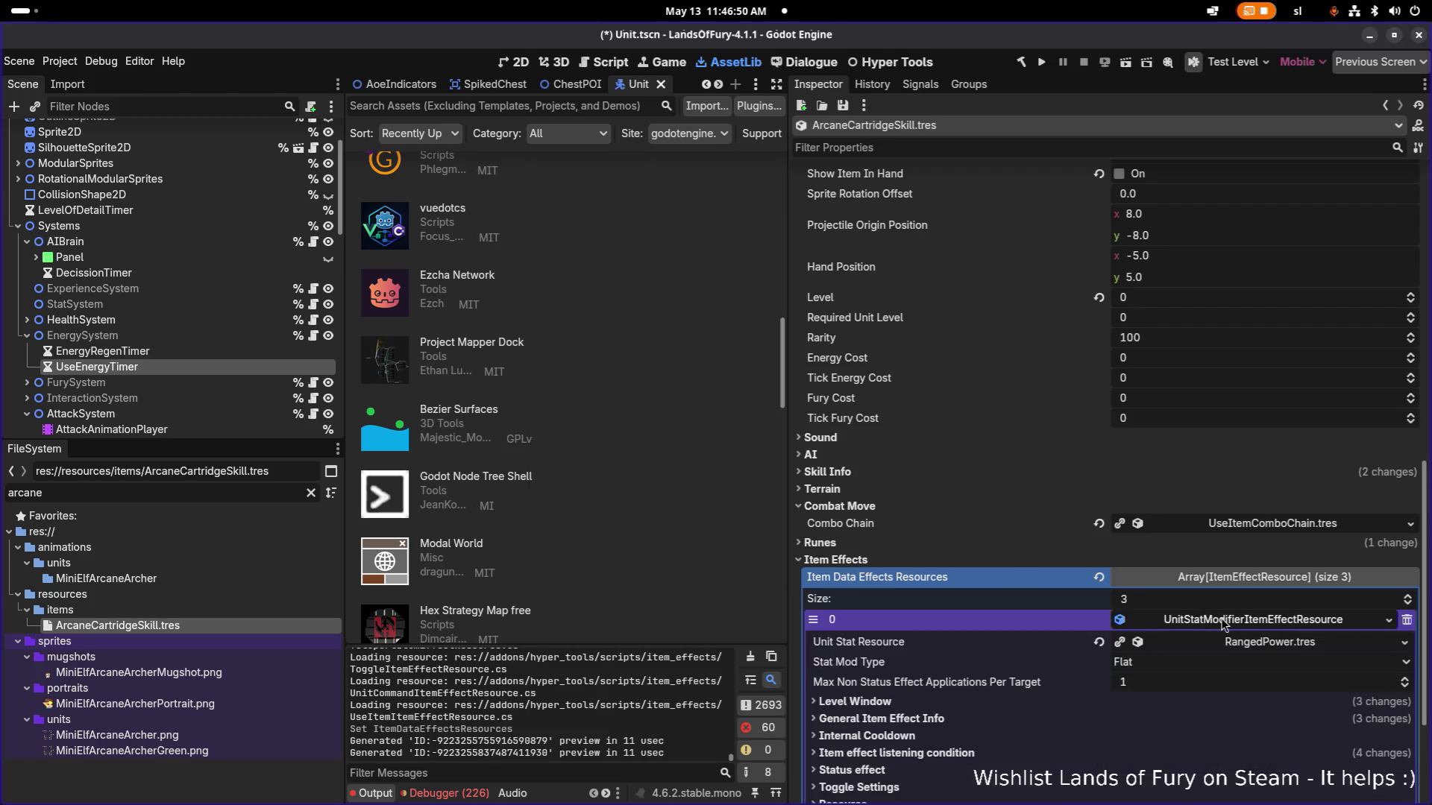
{"action": "scroll", "coordinate": [1268, 581], "scroll_direction": "down", "scroll_amount": 2}
{"action": "left_click", "coordinate": [1404, 483]}
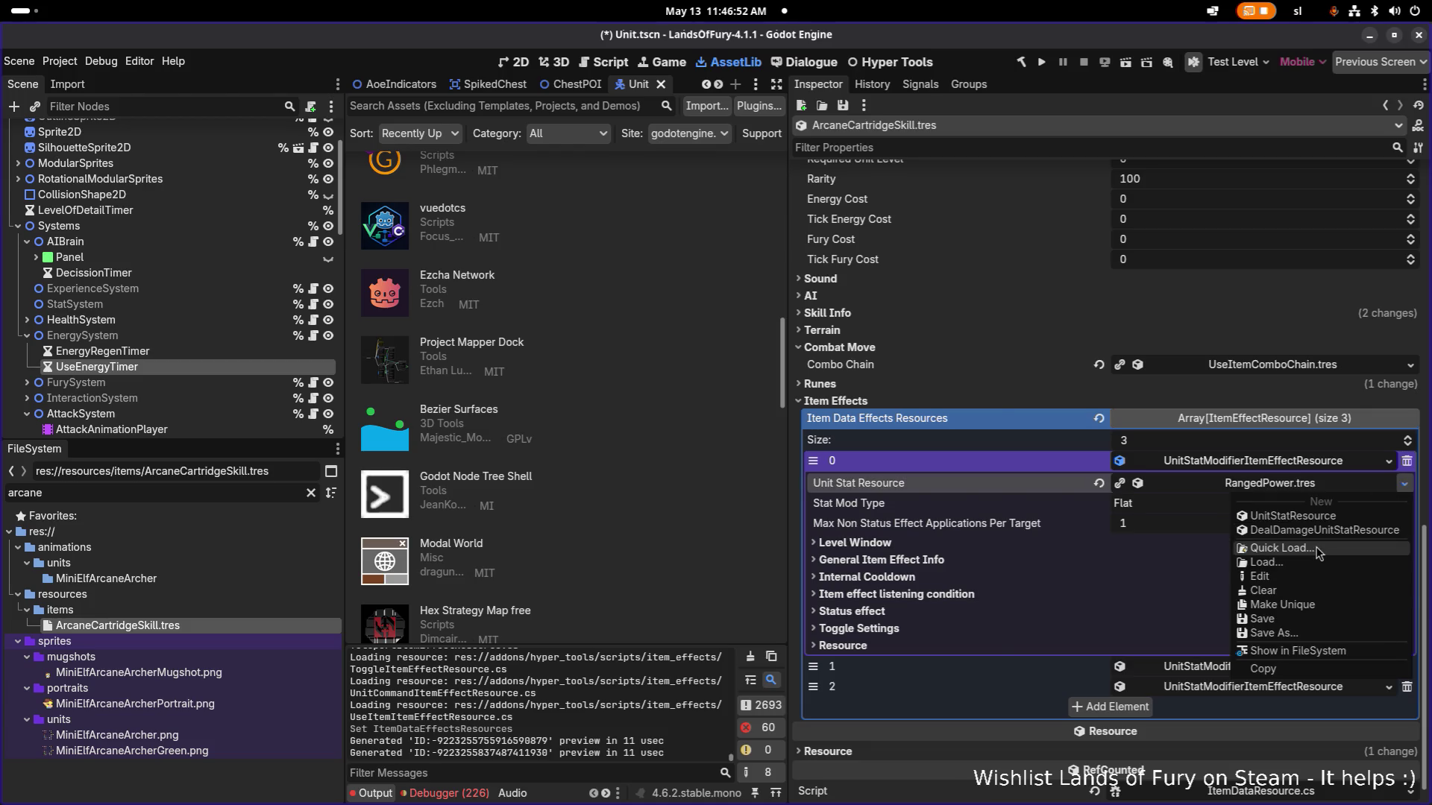
{"action": "left_click", "coordinate": [1317, 553]}
{"action": "type", "text": "m"}
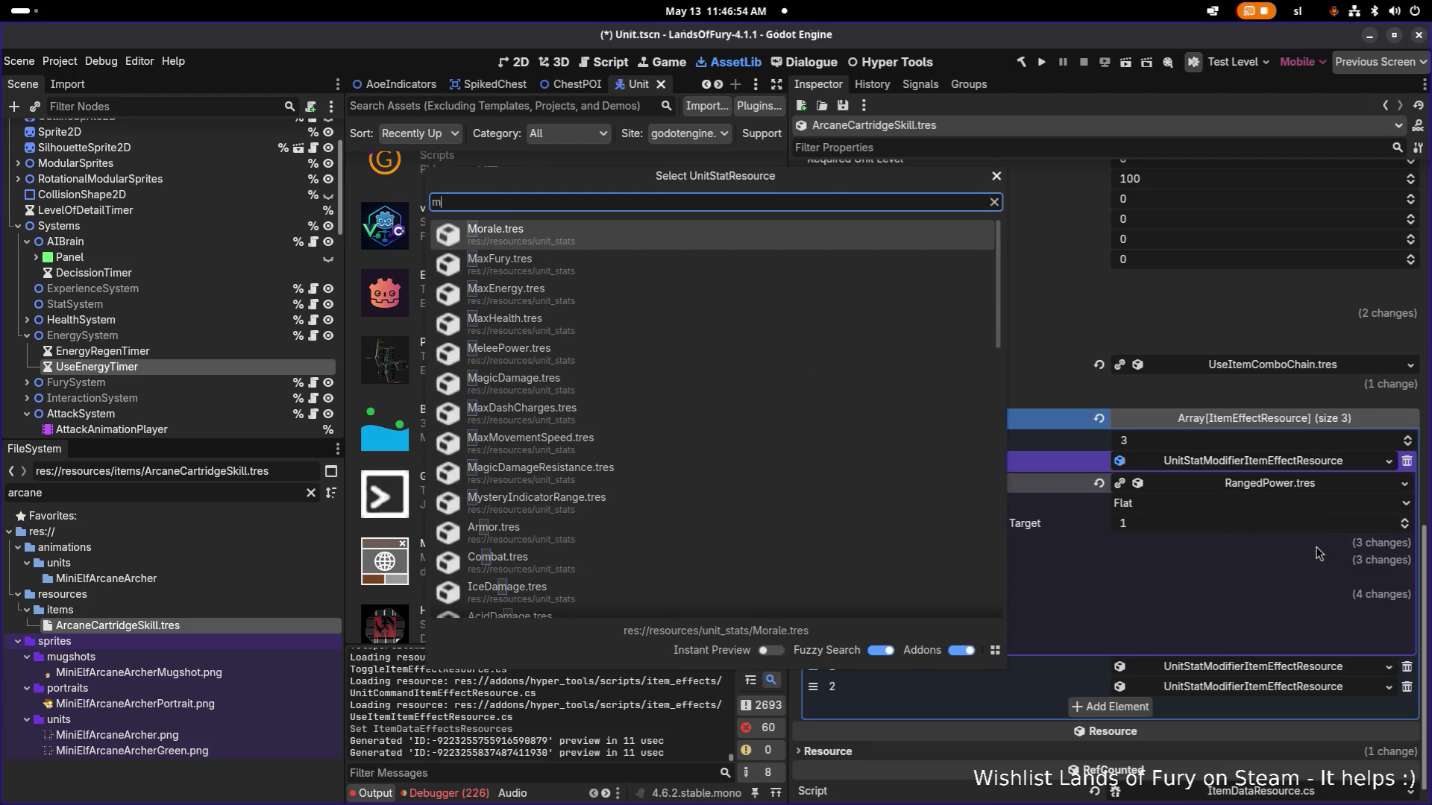
{"action": "key", "text": "BackSpace"}
{"action": "type", "text": "spell"}
{"action": "key", "text": "Return"}
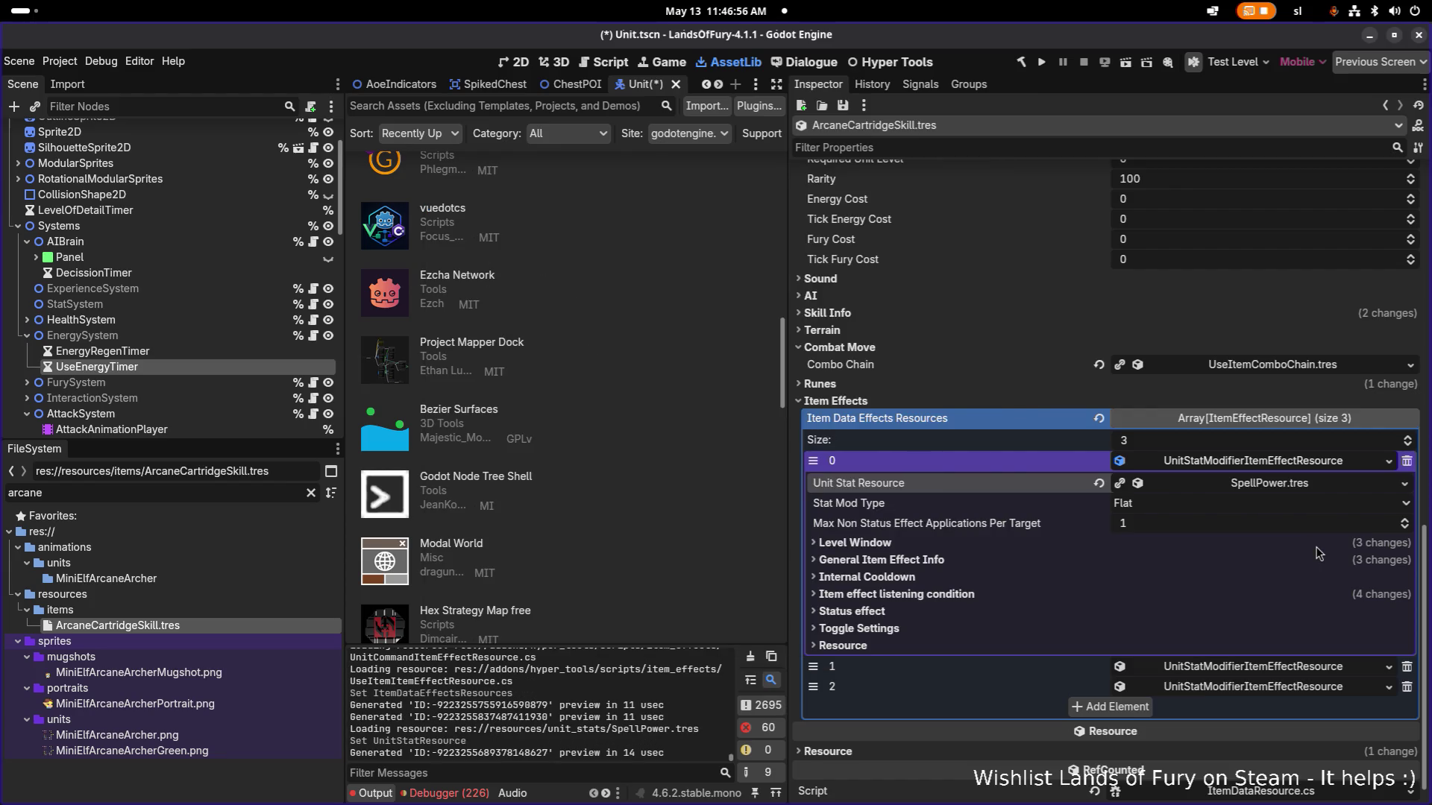
{"action": "left_click", "coordinate": [1313, 666]}
{"action": "scroll", "coordinate": [1312, 666], "scroll_direction": "down", "scroll_amount": 2}
{"action": "left_click", "coordinate": [1406, 531]}
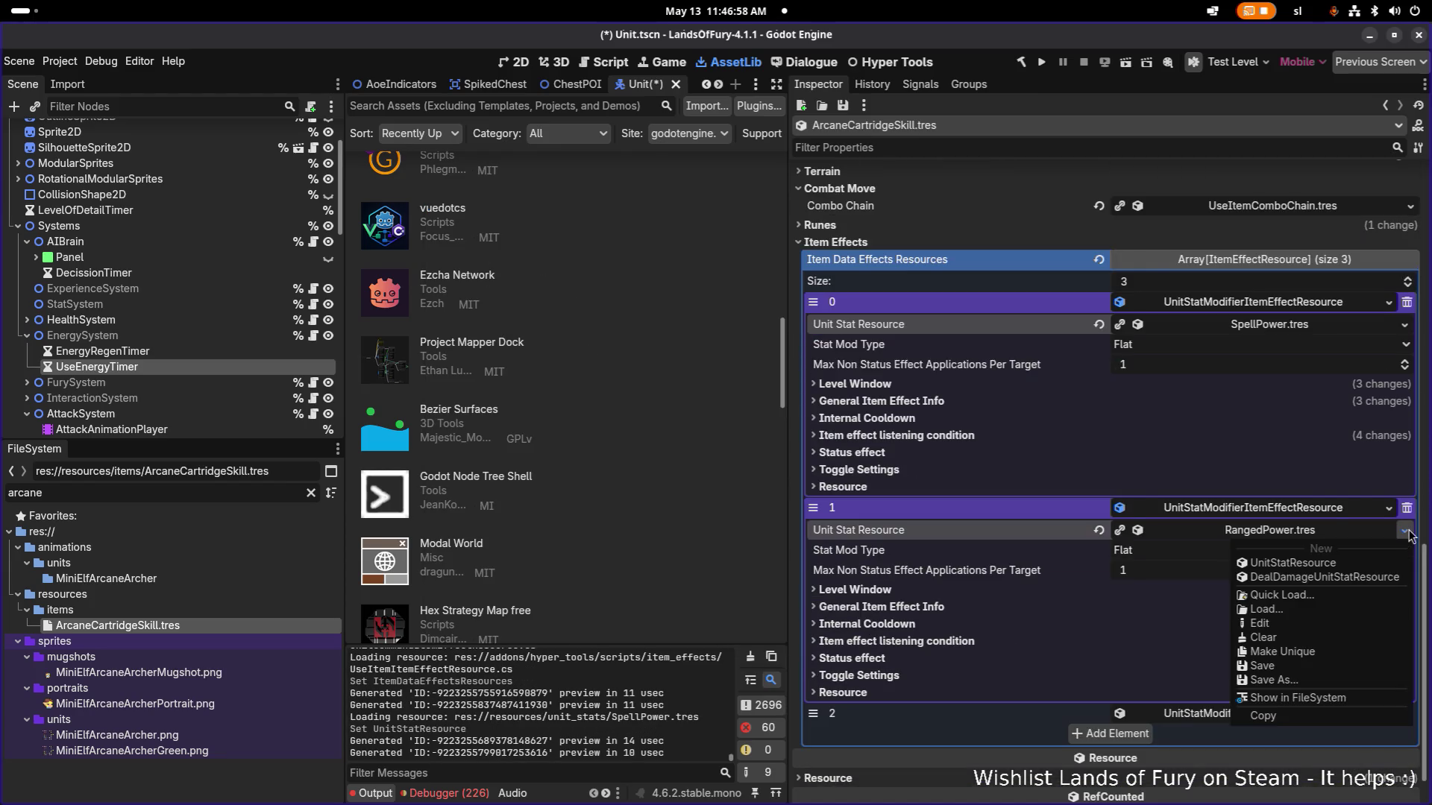
{"action": "left_click", "coordinate": [1353, 595]}
{"action": "type", "text": "spel"}
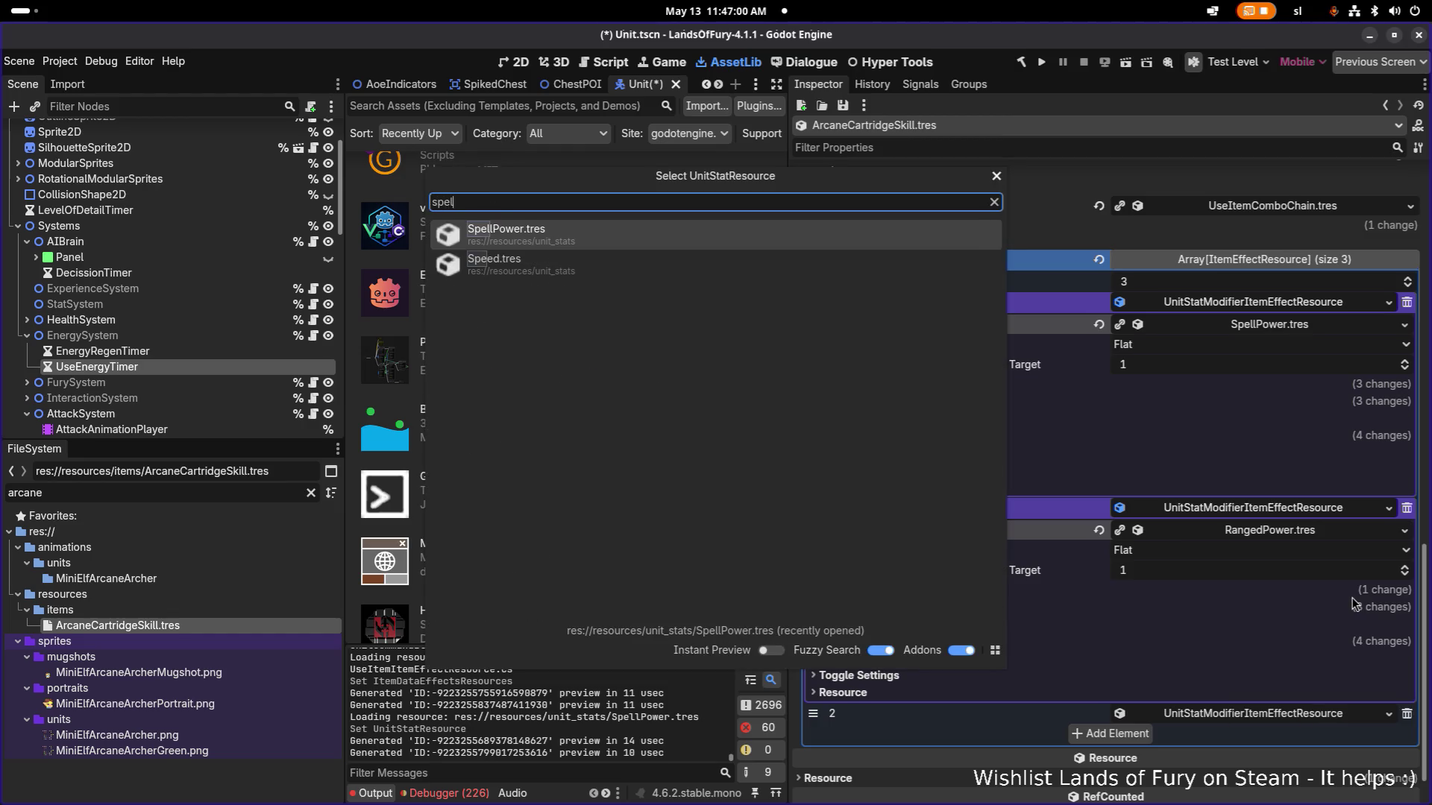
{"action": "key", "text": "Return"}
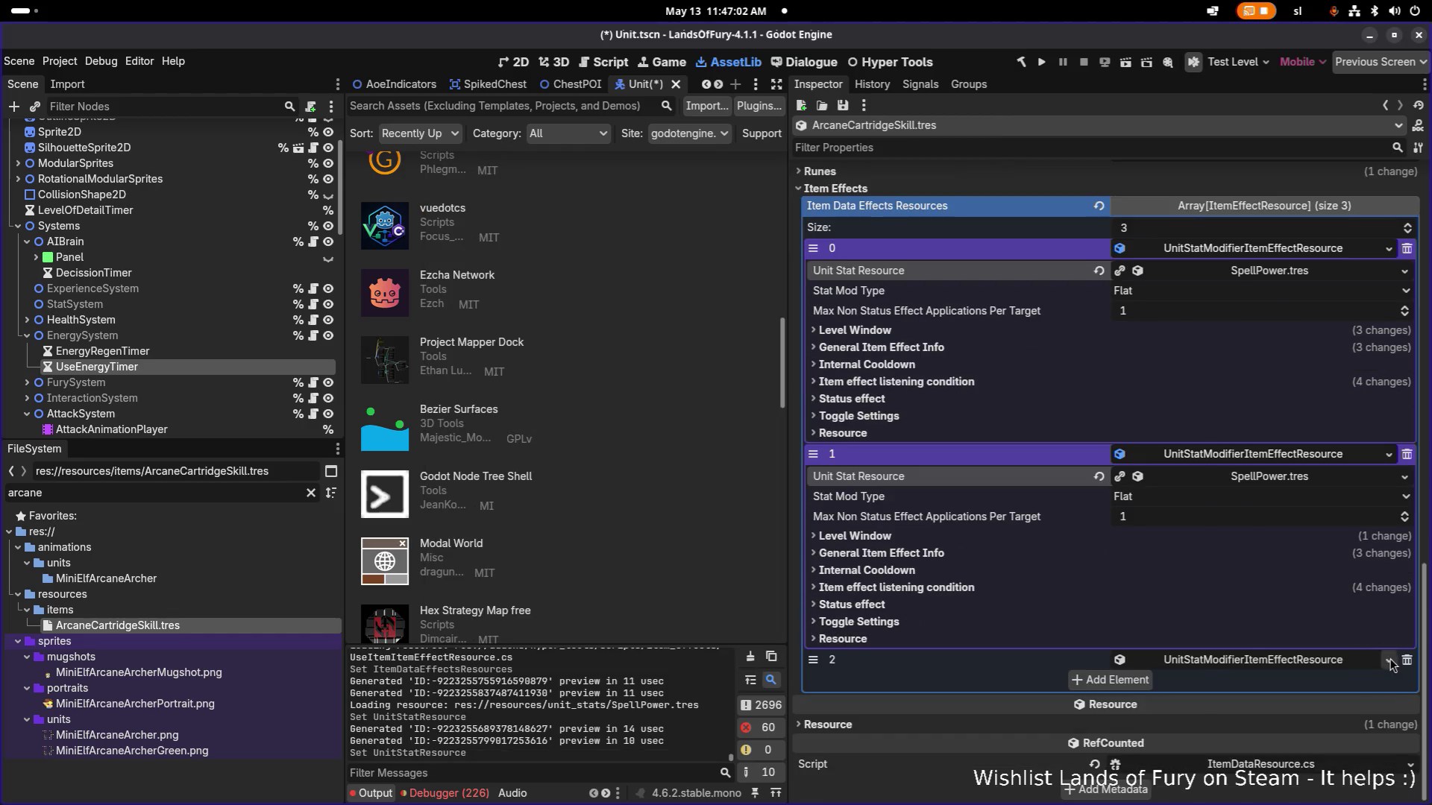
Set the third effect's Unit Stat Resource to SpellPower.tres and save.
{"action": "left_click", "coordinate": [1389, 660]}
{"action": "left_click", "coordinate": [1071, 657]}
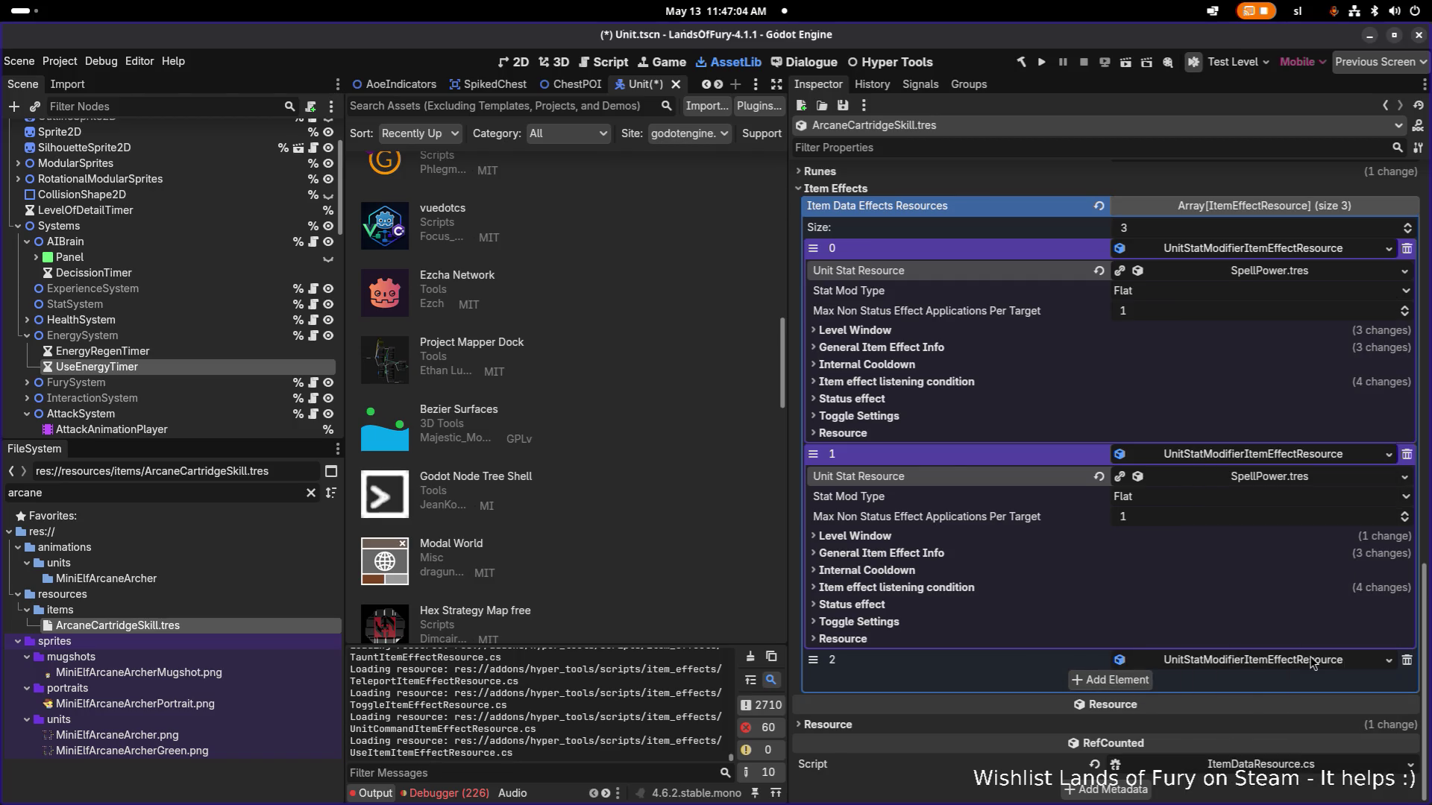
{"action": "left_click", "coordinate": [1312, 660]}
{"action": "left_click", "coordinate": [1404, 524]}
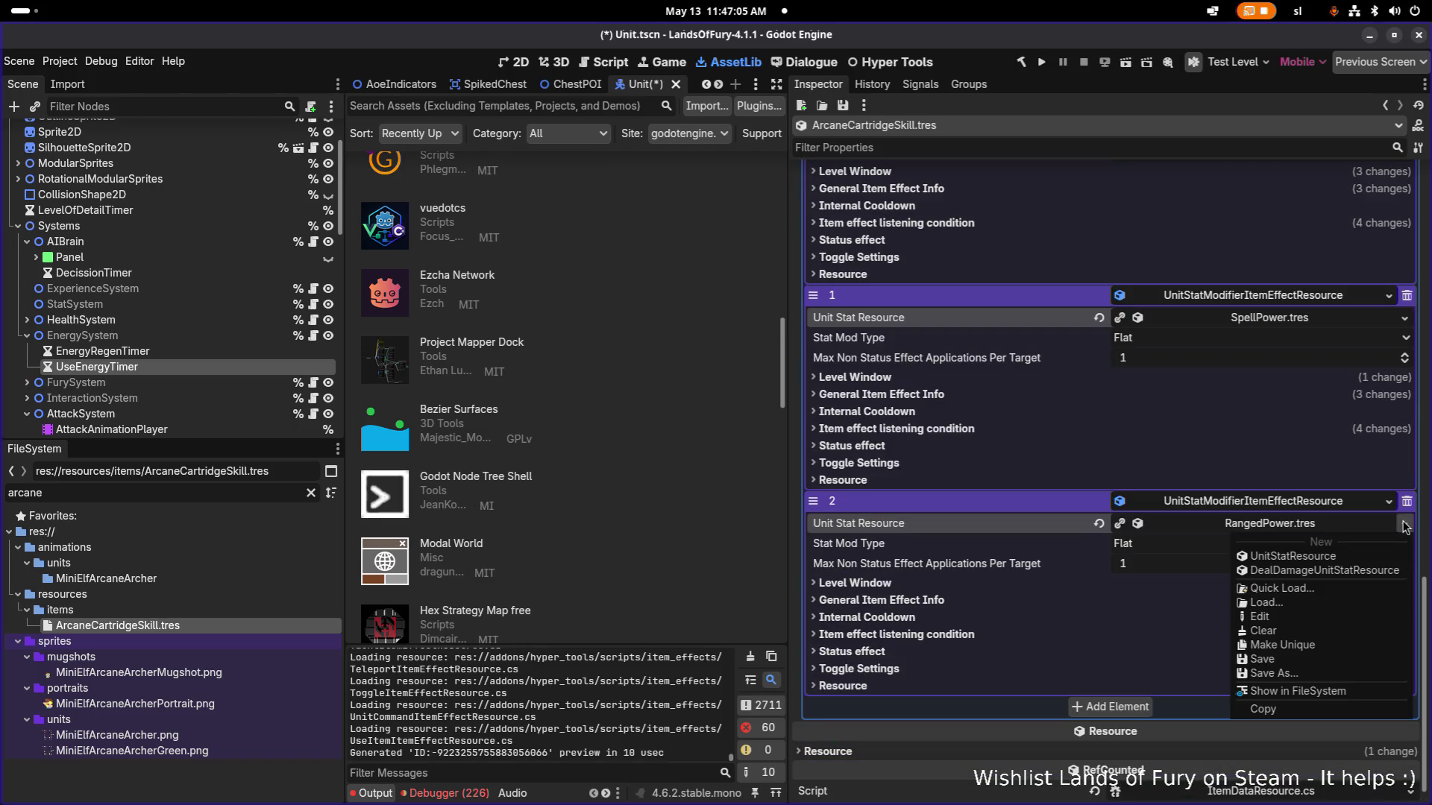
{"action": "left_click", "coordinate": [1307, 588]}
{"action": "type", "text": "spell"}
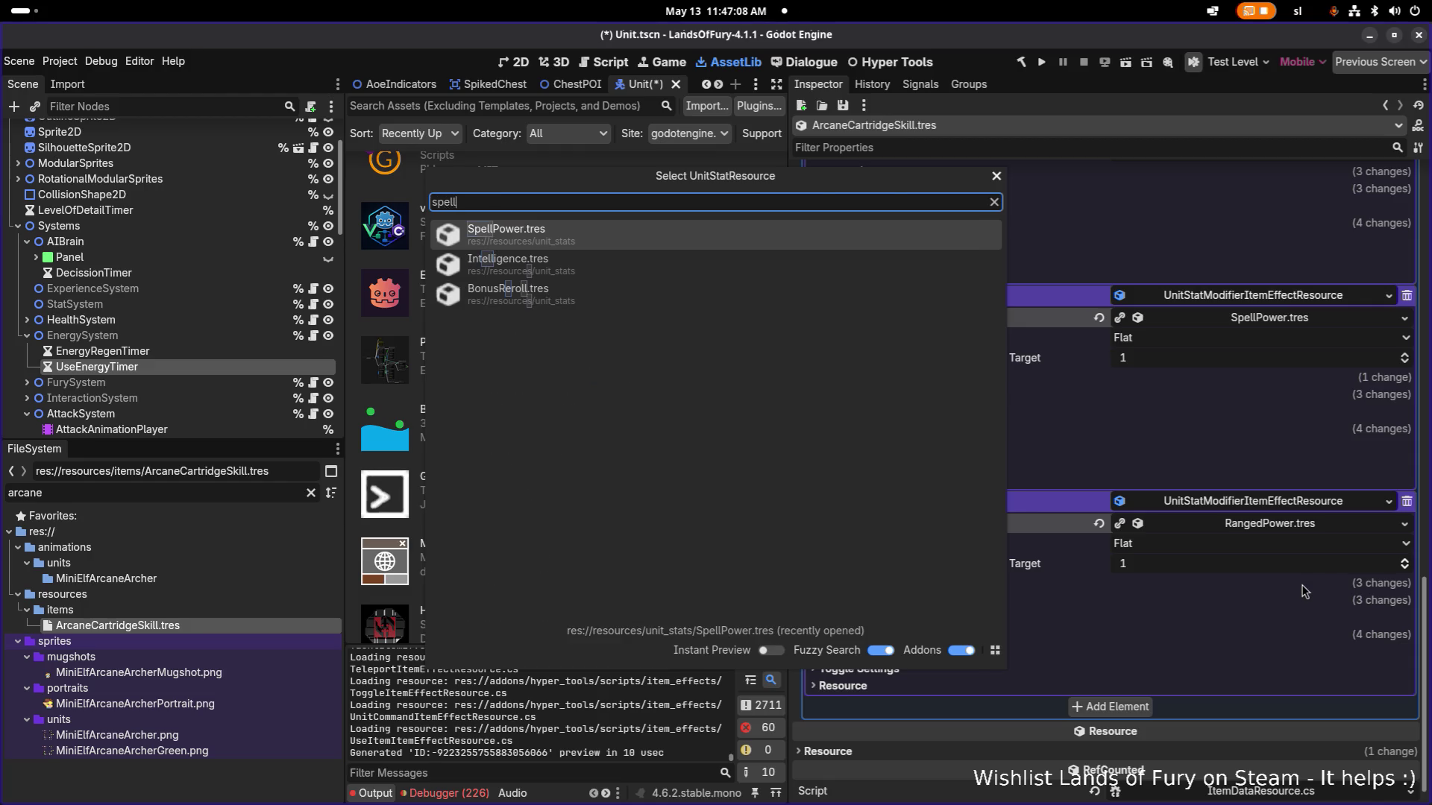
{"action": "key", "text": "Return"}
{"action": "key", "text": "ctrl+s"}
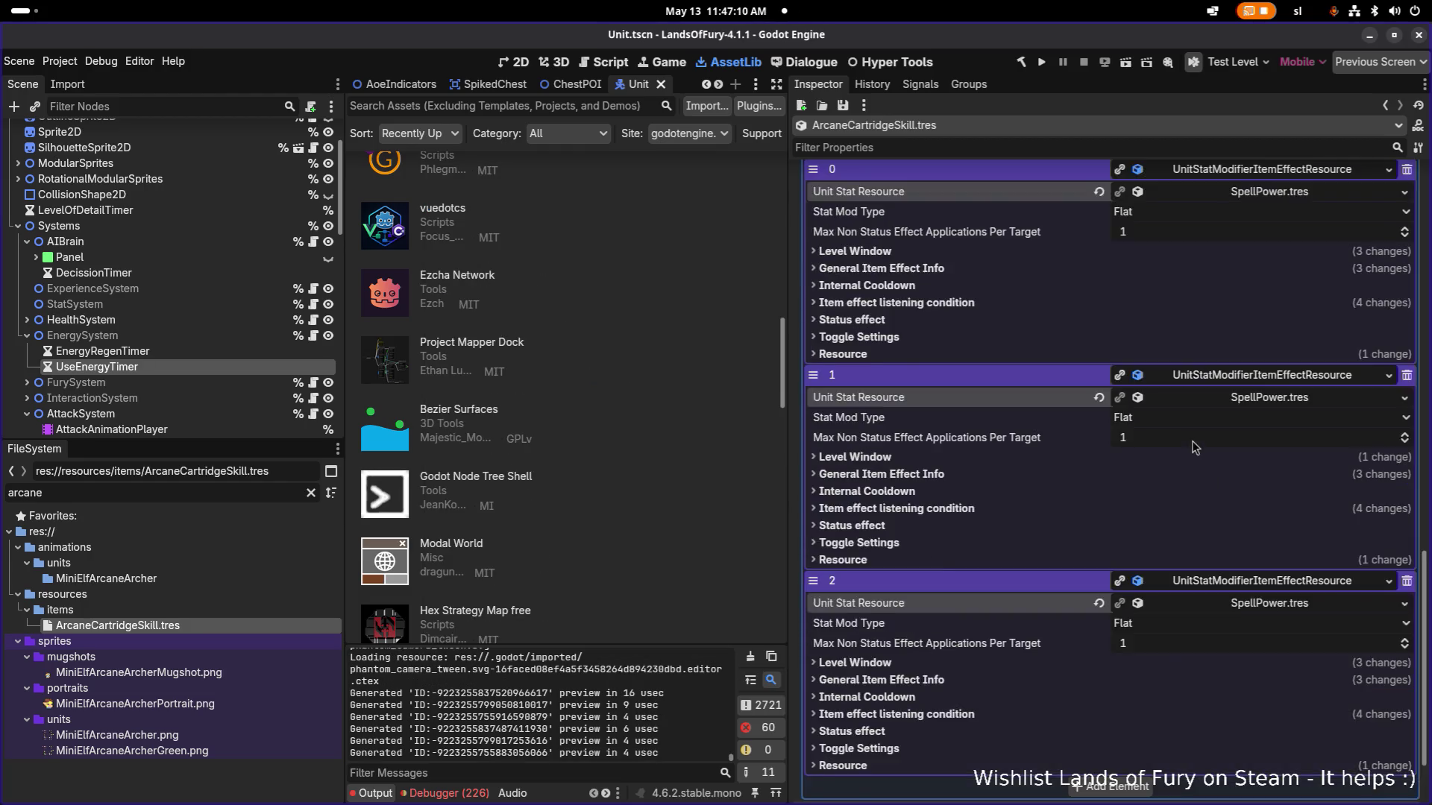
Rename the cartridge's Icon to items_cartridge_arcane and save the scene.
{"action": "scroll", "coordinate": [1192, 441], "scroll_direction": "up", "scroll_amount": 3}
{"action": "scroll", "coordinate": [1242, 374], "scroll_direction": "up", "scroll_amount": 4}
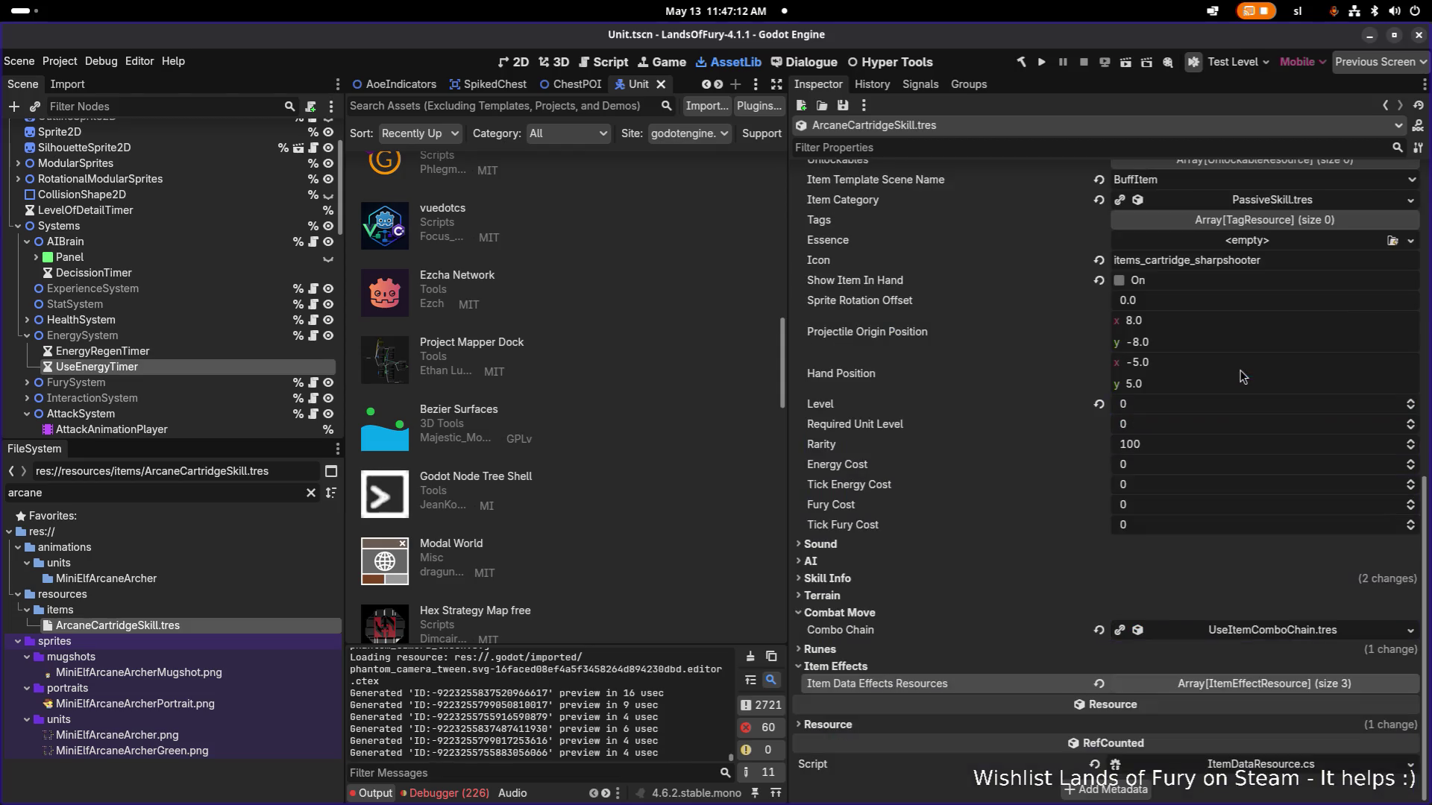
{"action": "scroll", "coordinate": [1223, 485], "scroll_direction": "up", "scroll_amount": 3}
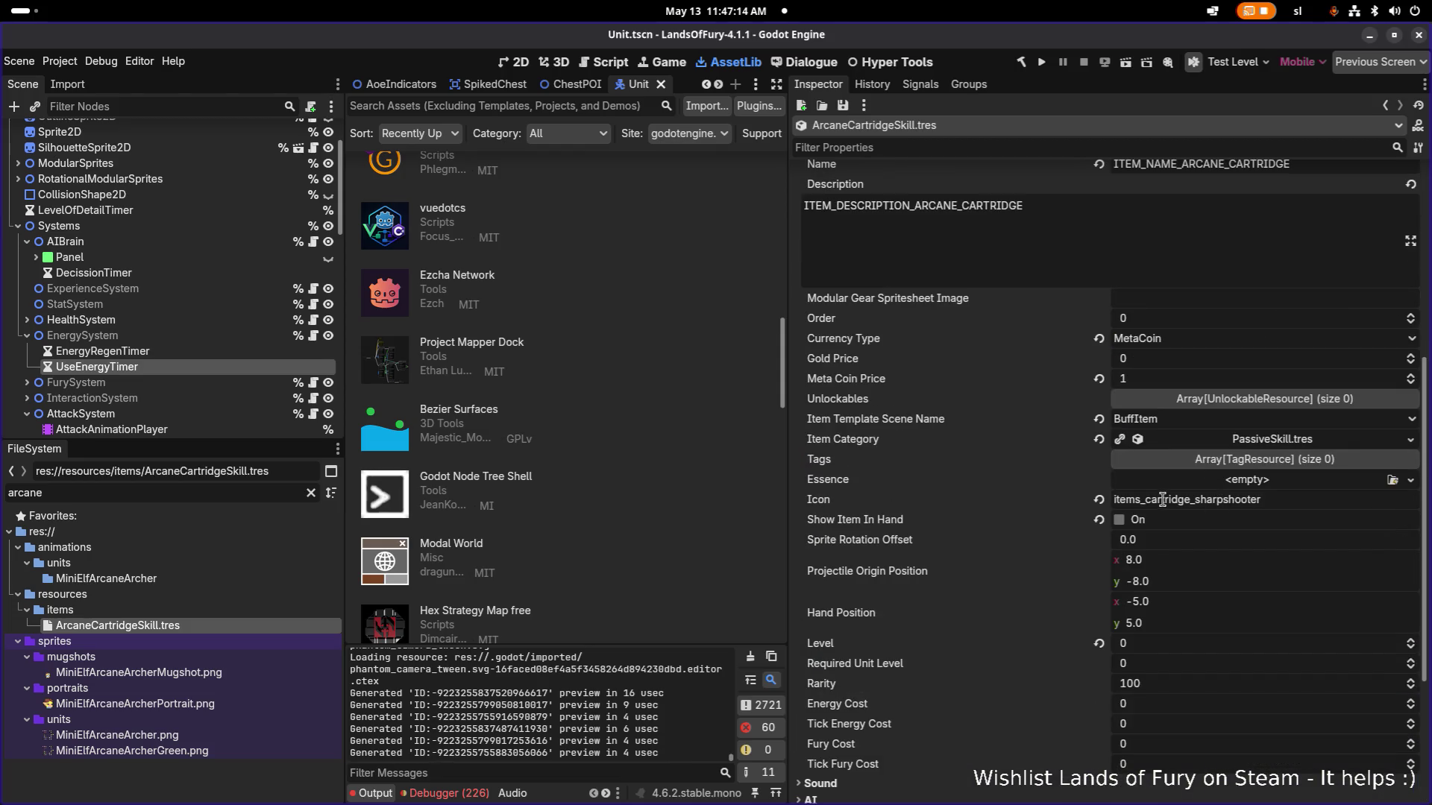
{"action": "left_click", "coordinate": [1163, 500]}
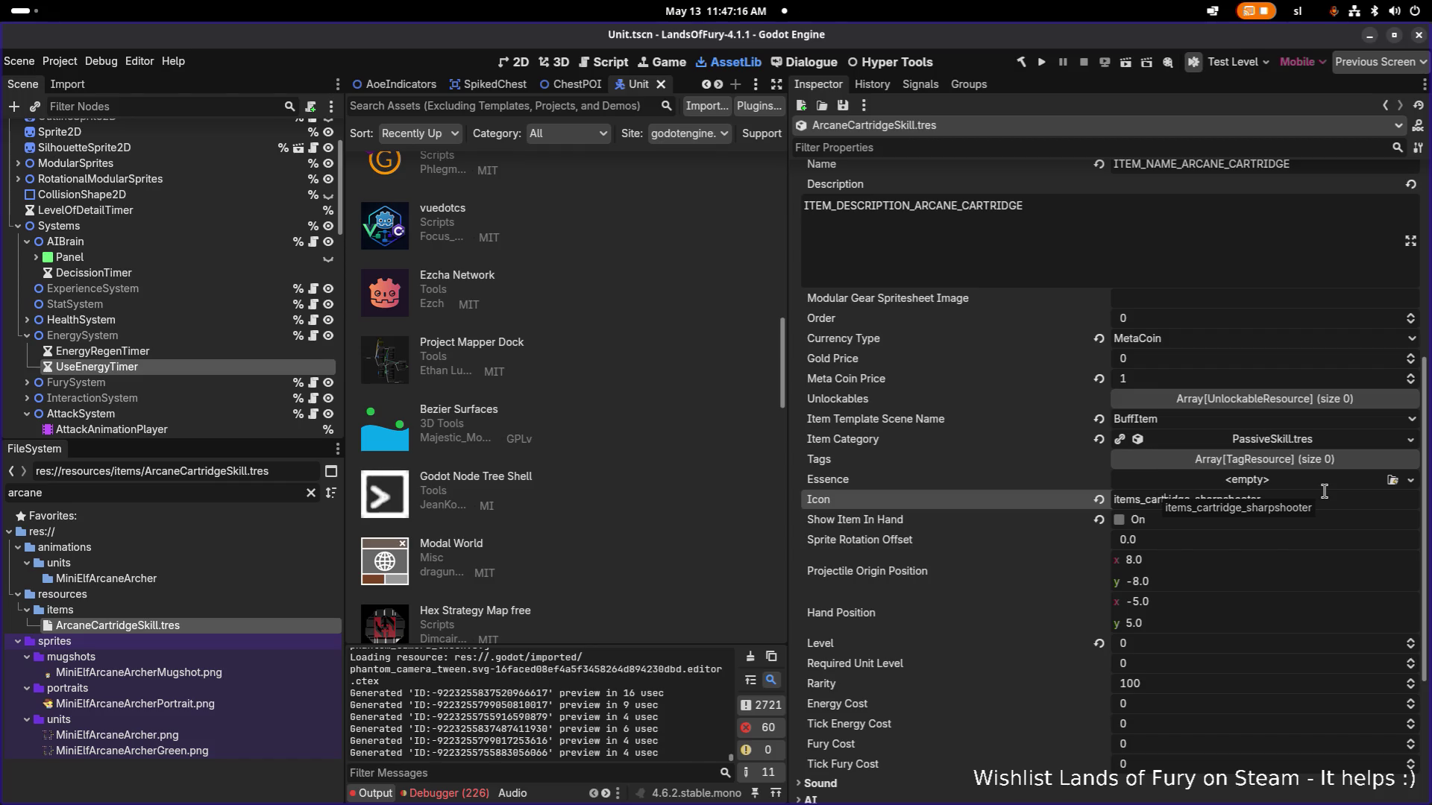
{"action": "key", "text": "BackSpace"}
{"action": "key", "text": "BackSpace"}
{"action": "key", "text": "BackSpace"}
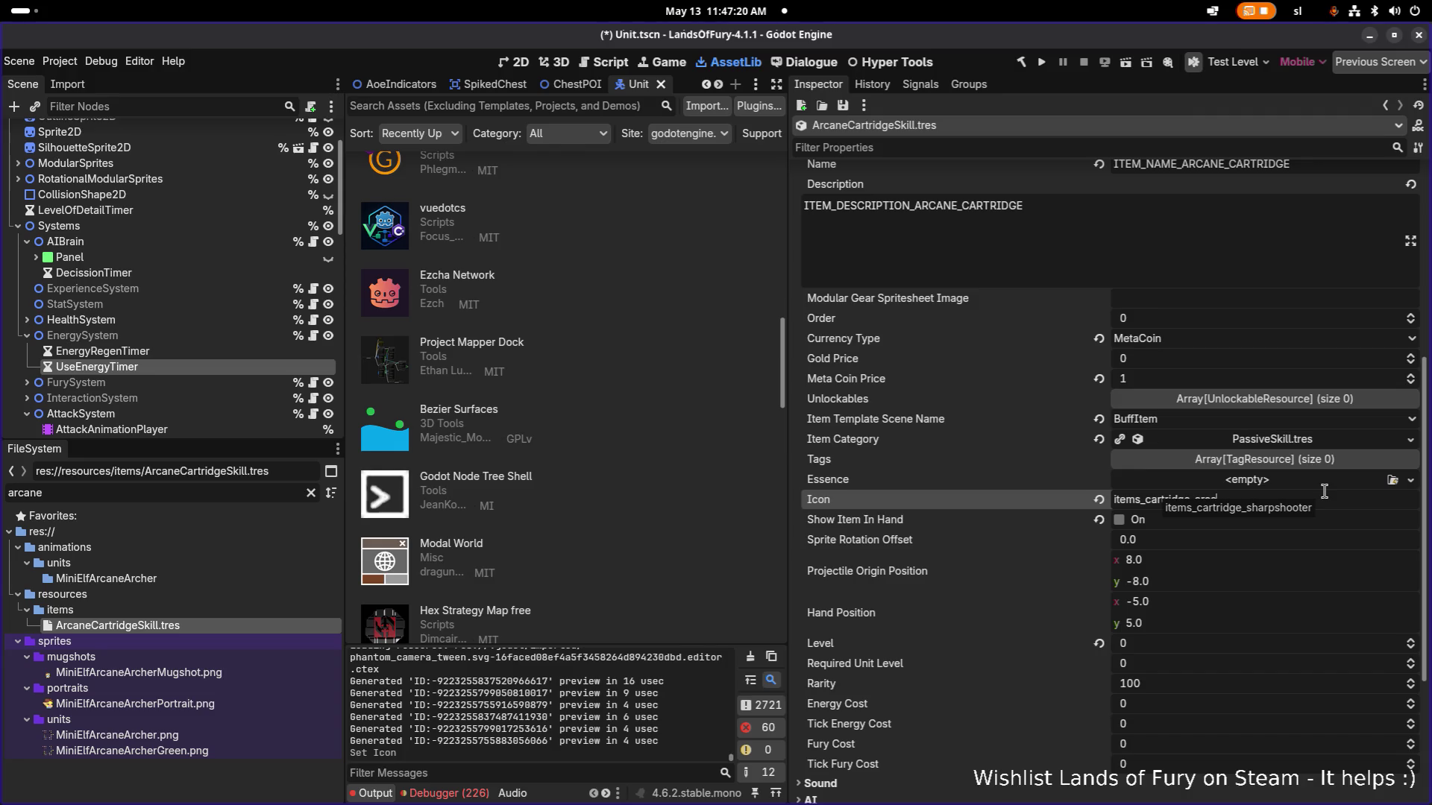
{"action": "type", "text": "e"}
{"action": "key", "text": "Return"}
{"action": "key", "text": "ctrl+s"}
Duplicate items_cartridge_berserker.tres as items_cartridge_arcane.tres and open the copy.
{"action": "double_click", "coordinate": [190, 493]}
{"action": "type", "text": "items_ca"}
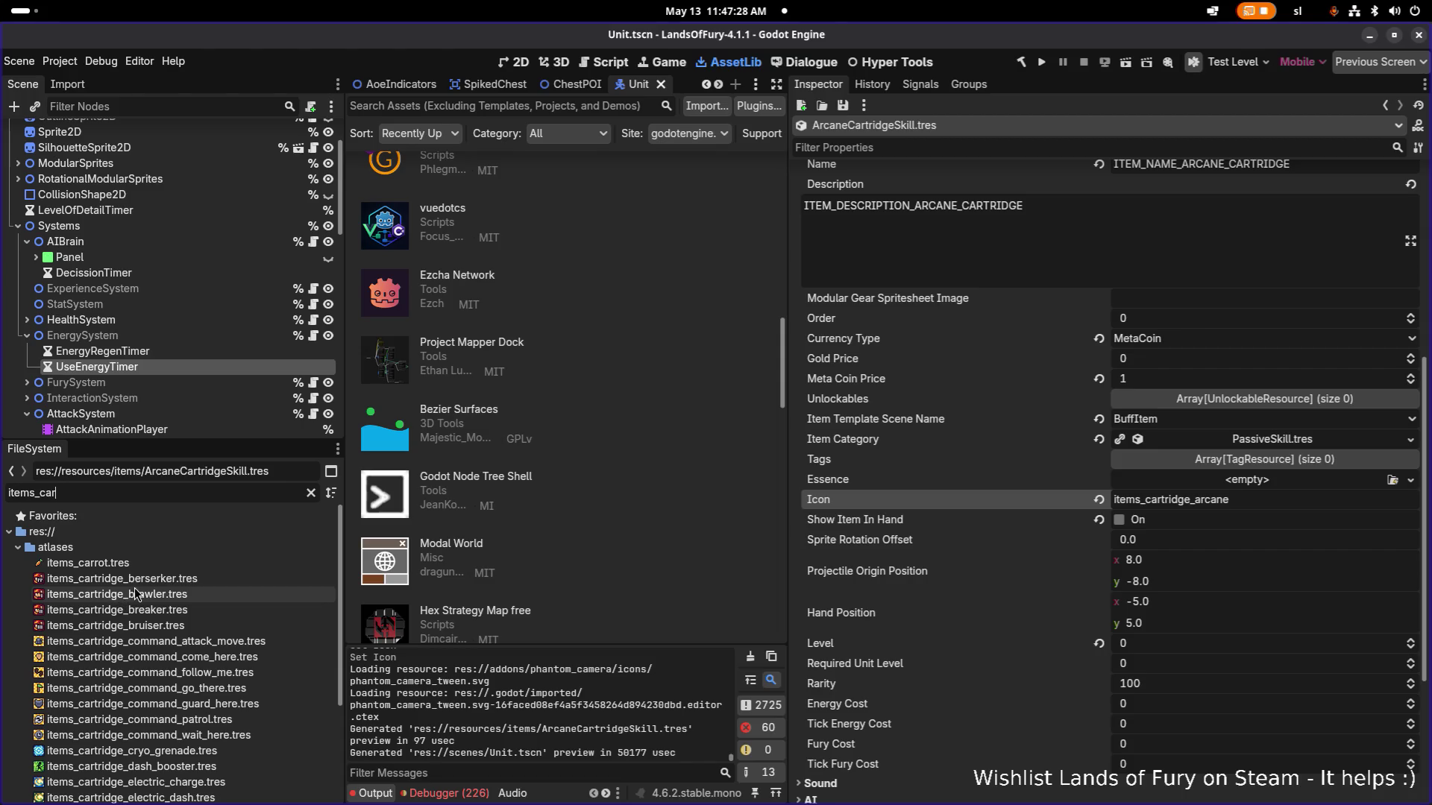
{"action": "left_click", "coordinate": [221, 578]}
{"action": "key", "text": "ctrl+d"}
{"action": "key", "text": "Right"}
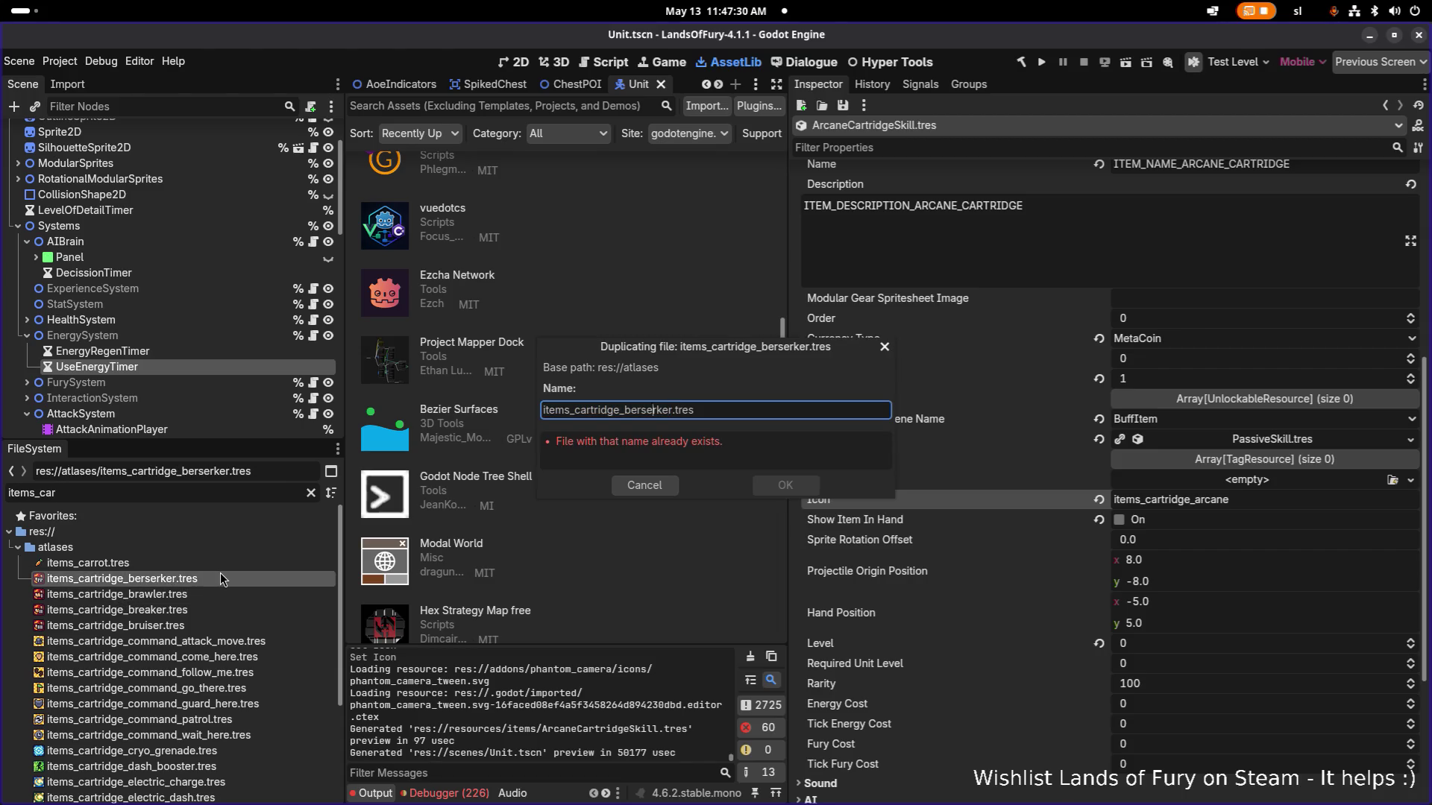
{"action": "key", "text": "ctrl+shift+Right"}
{"action": "type", "text": "arcen"}
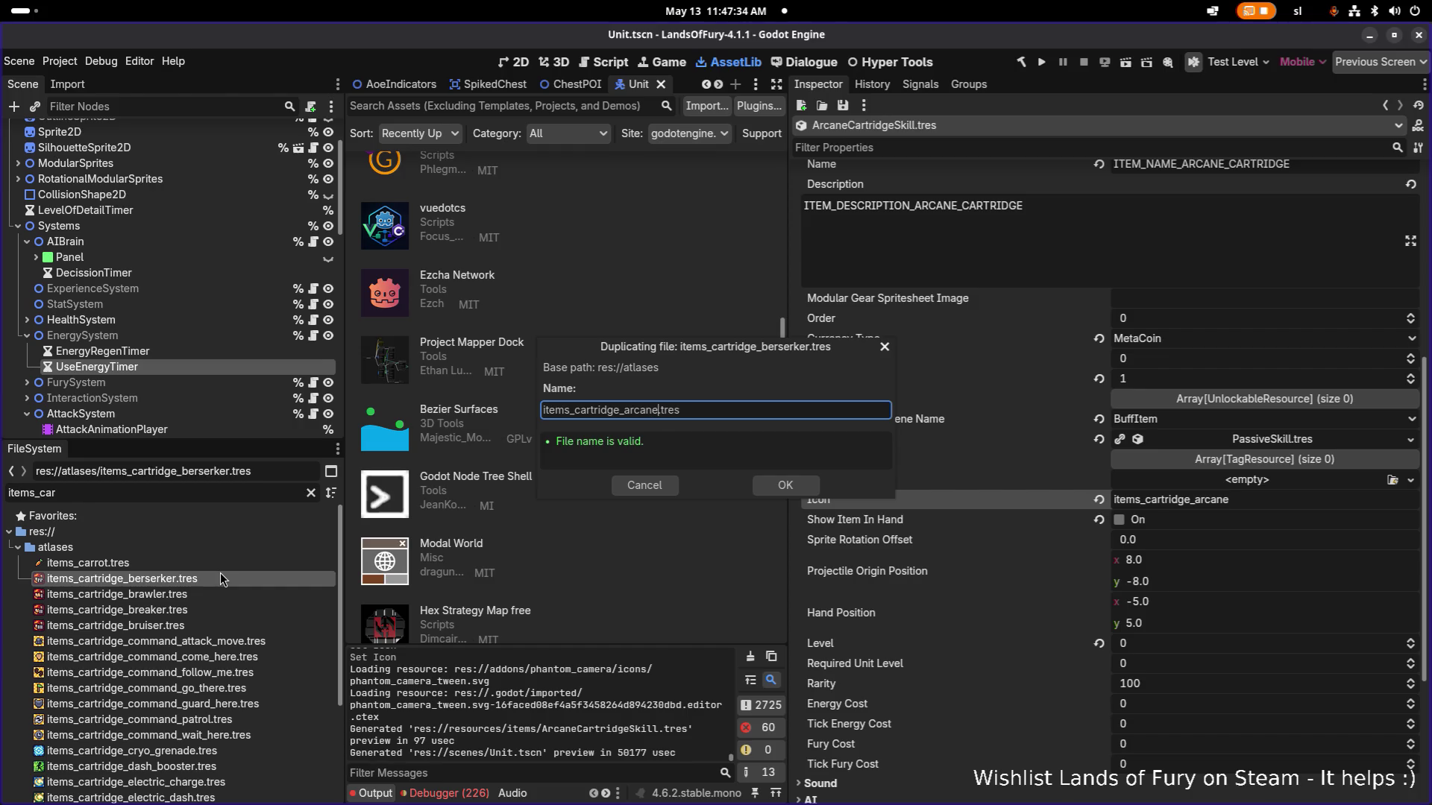
{"action": "key", "text": "Return"}
{"action": "left_click", "coordinate": [221, 579]}
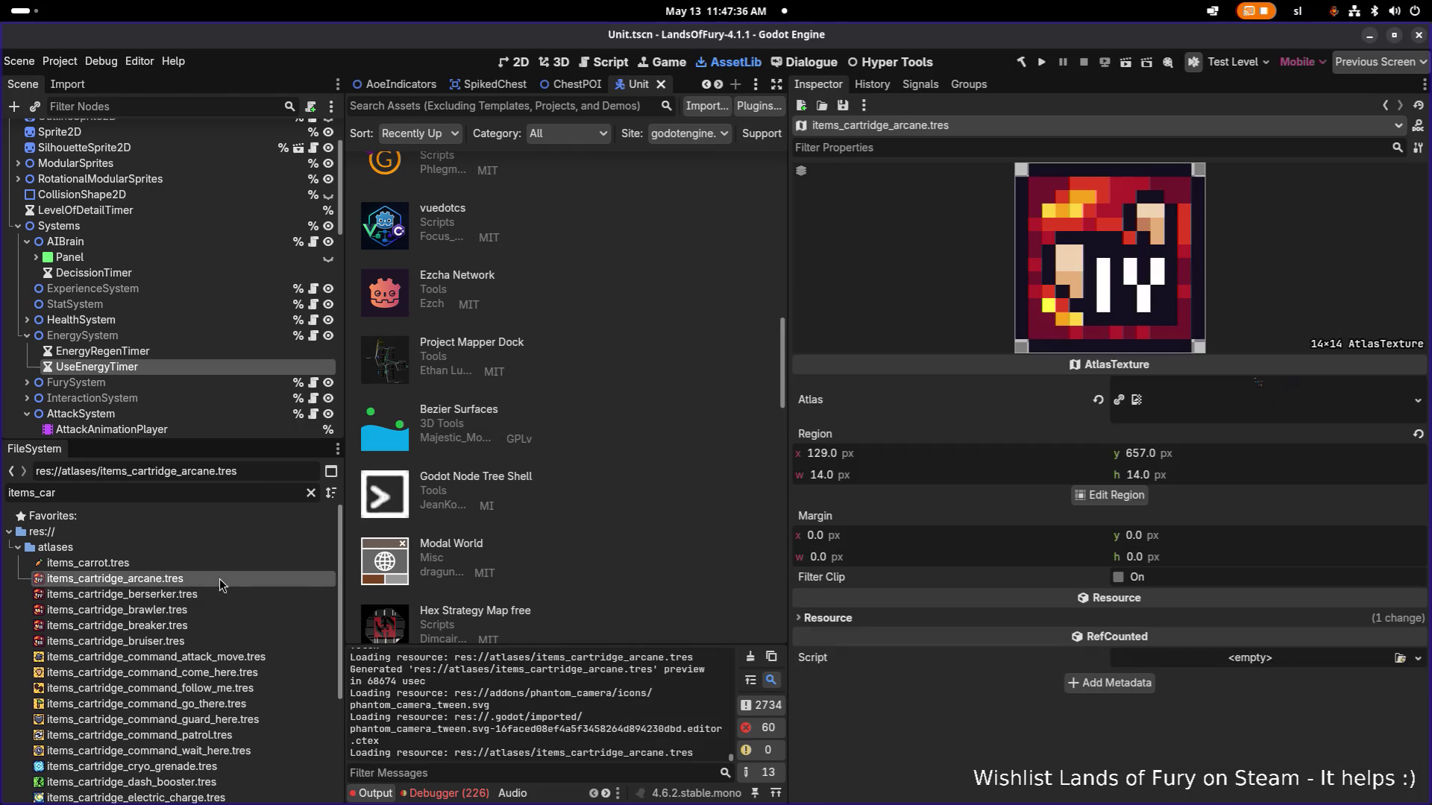
In the Region Editor, mark the pink magic icon on the item atlas as the region.
{"action": "left_click", "coordinate": [1116, 495]}
{"action": "scroll", "coordinate": [610, 402], "scroll_direction": "up", "scroll_amount": 5}
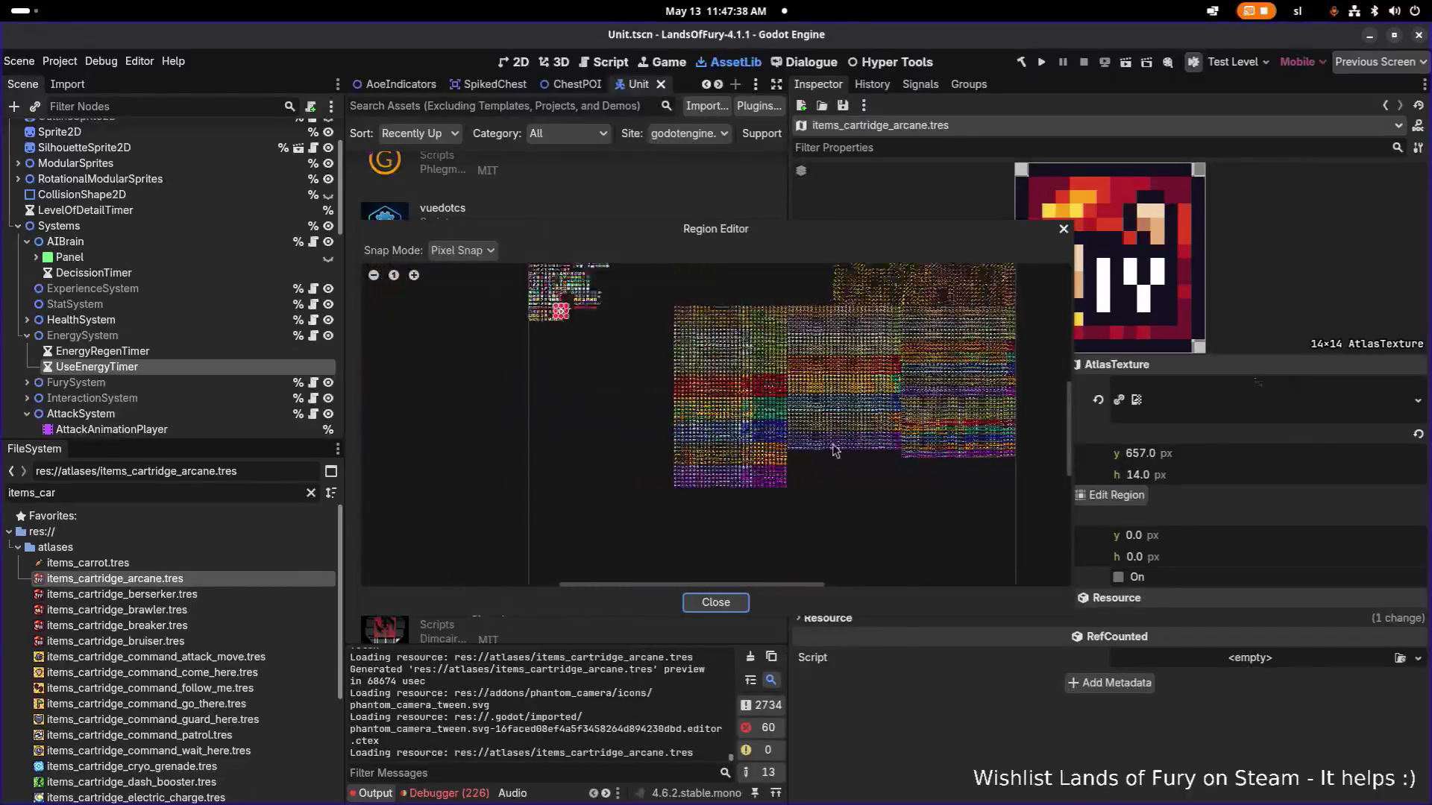
{"action": "scroll", "coordinate": [580, 387], "scroll_direction": "up", "scroll_amount": 2}
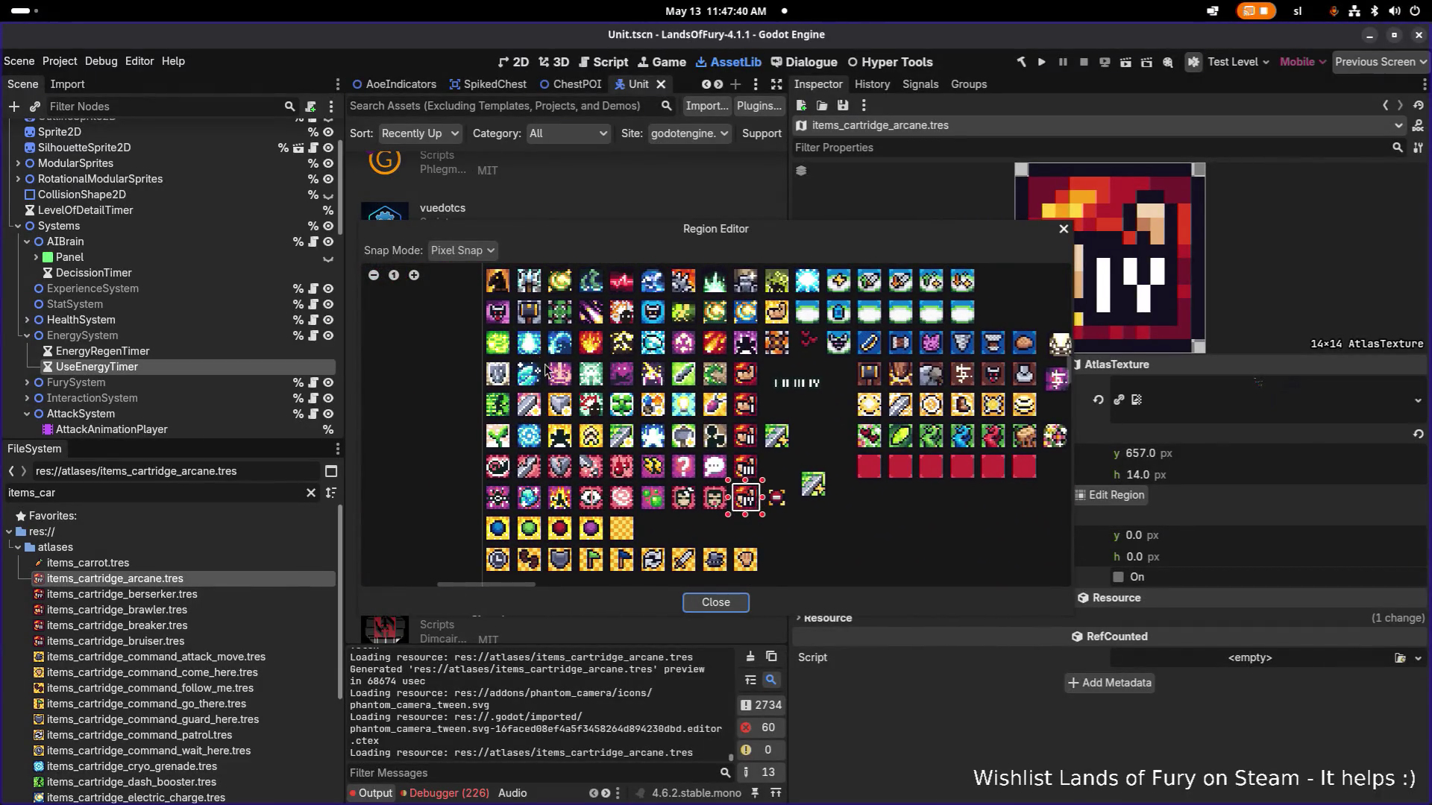
{"action": "scroll", "coordinate": [572, 410], "scroll_direction": "up", "scroll_amount": 5}
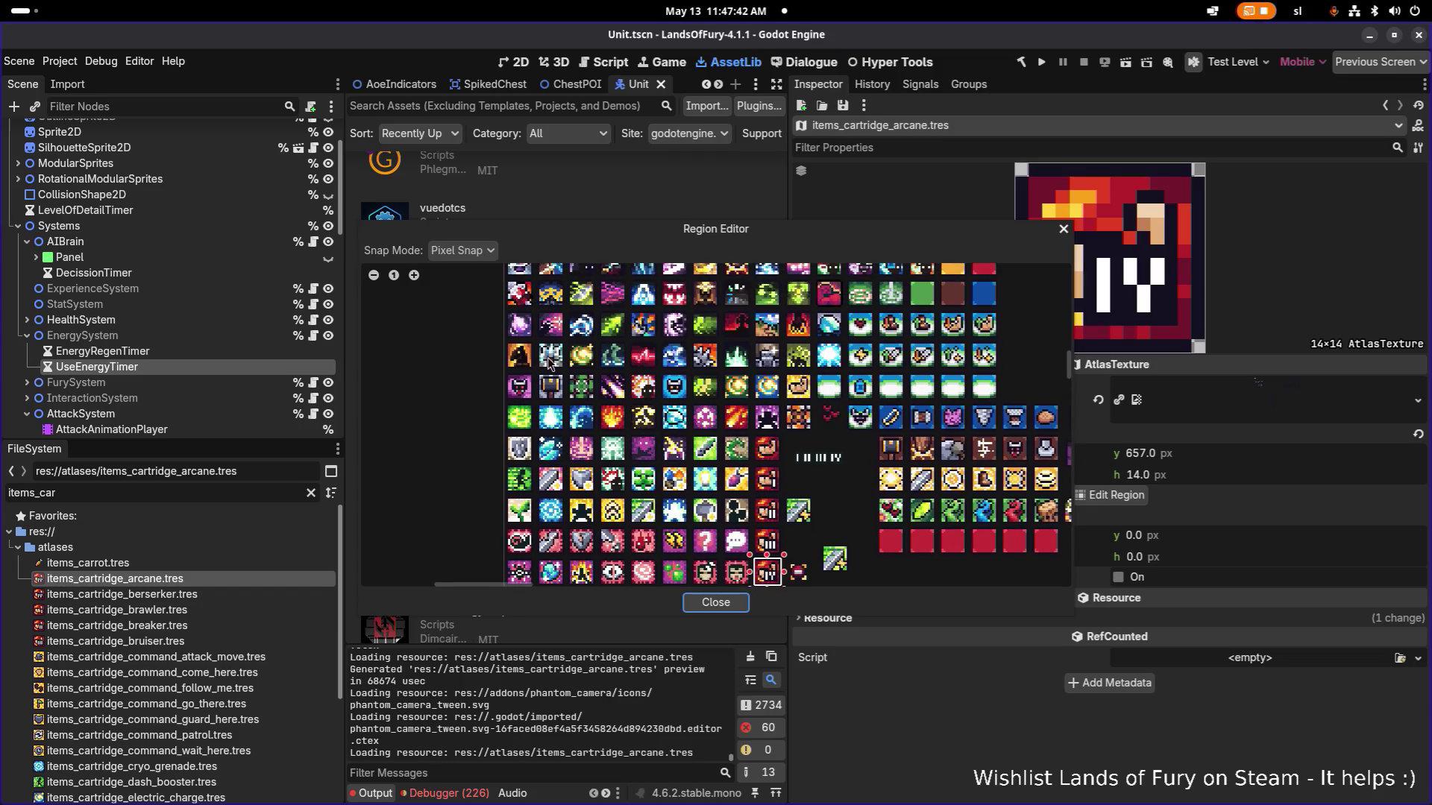
{"action": "scroll", "coordinate": [540, 351], "scroll_direction": "up", "scroll_amount": 3}
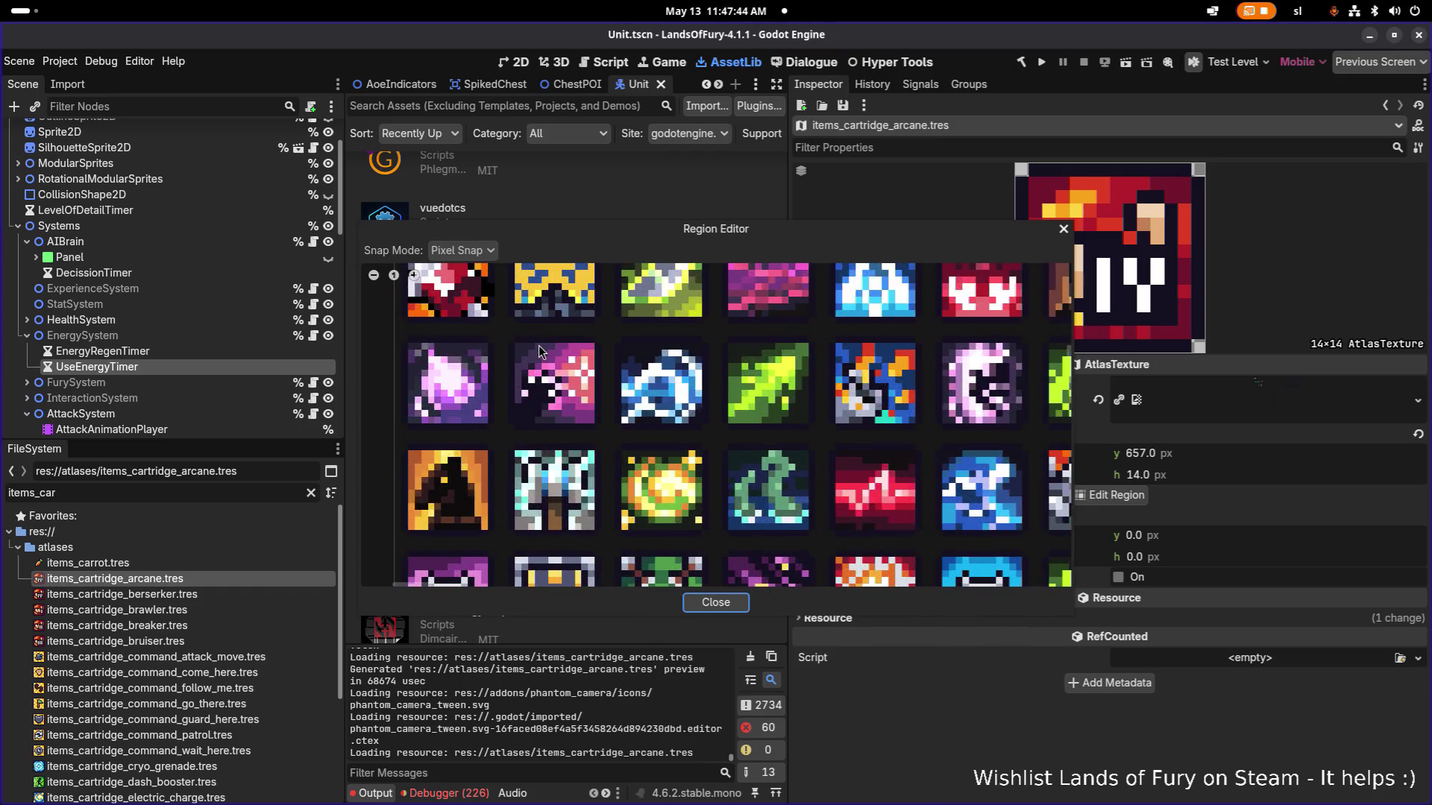
{"action": "left_click_drag", "start_coordinate": [522, 400], "coordinate": [645, 525]}
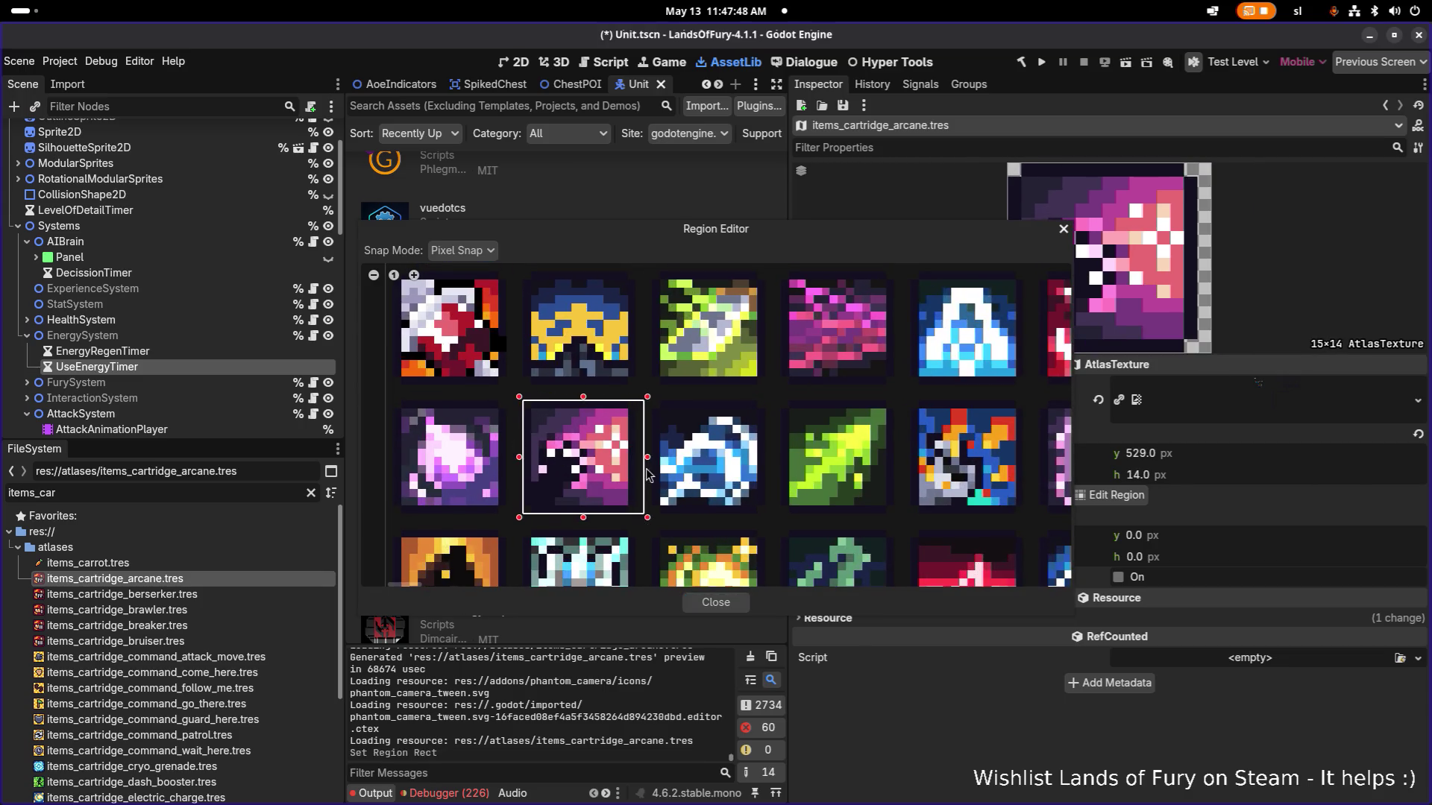
Trim the region to 14×14 at x 17, y 529 and close the editor.
{"action": "scroll", "coordinate": [650, 471], "scroll_direction": "down", "scroll_amount": 3}
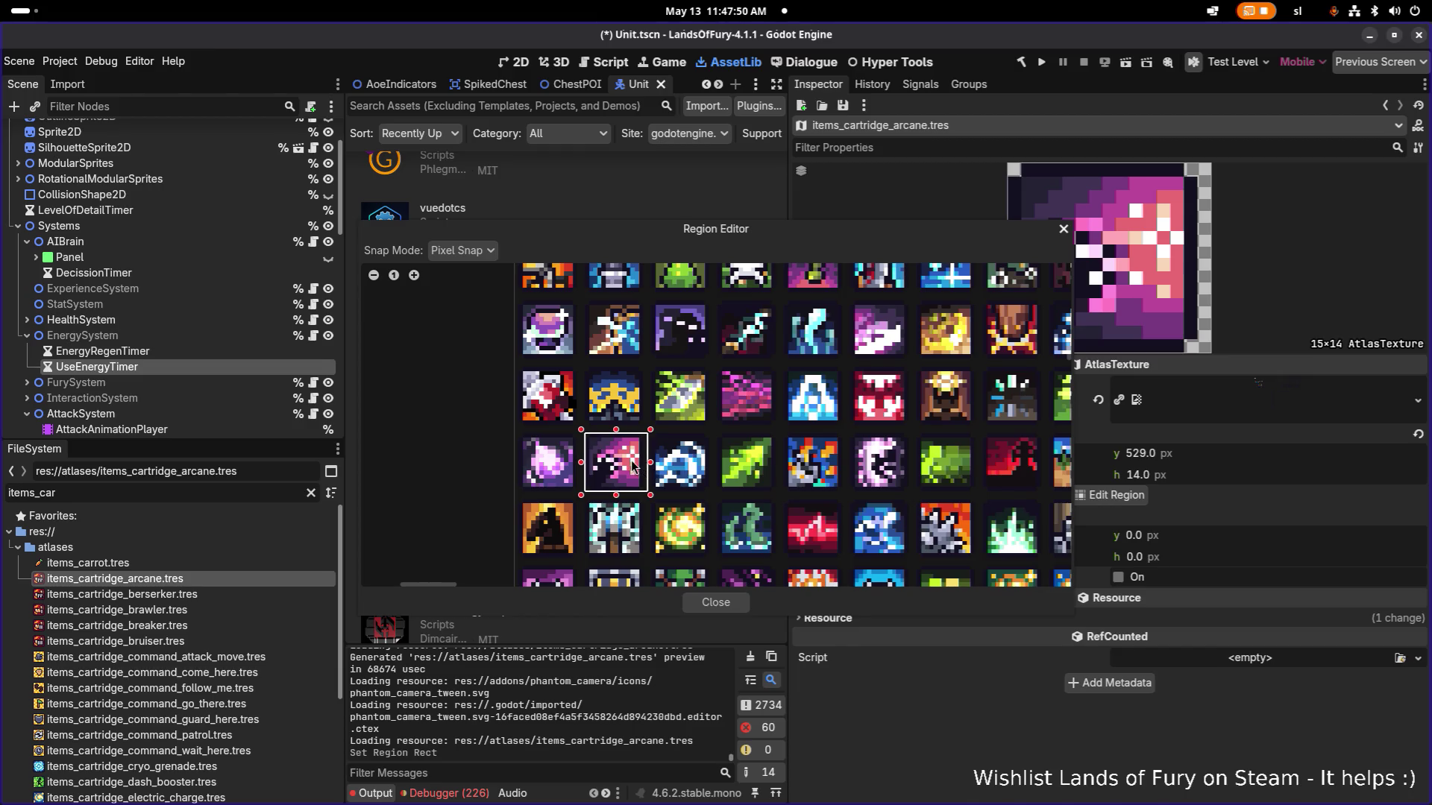
{"action": "scroll", "coordinate": [626, 472], "scroll_direction": "up", "scroll_amount": 4}
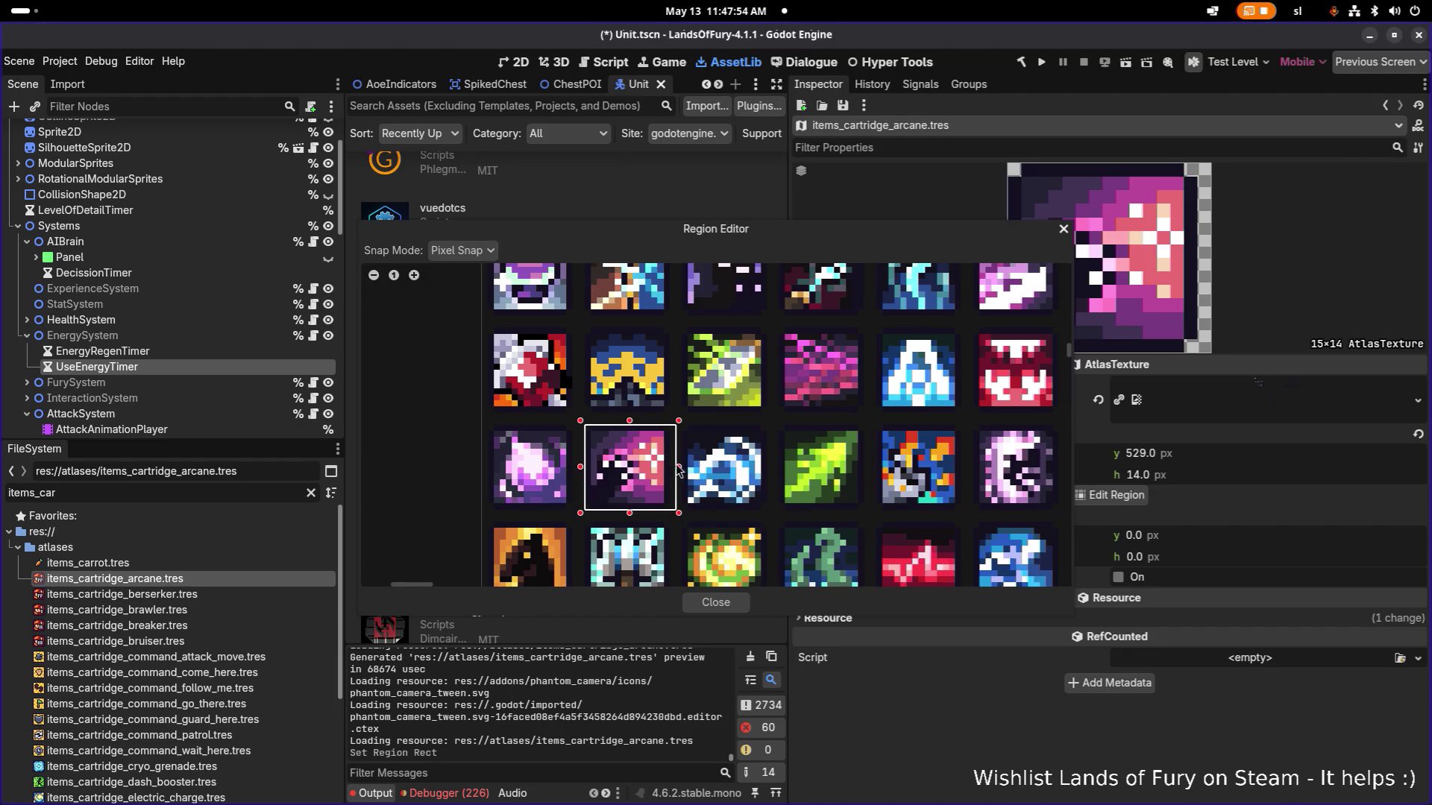
{"action": "left_click_drag", "start_coordinate": [678, 468], "coordinate": [672, 468]}
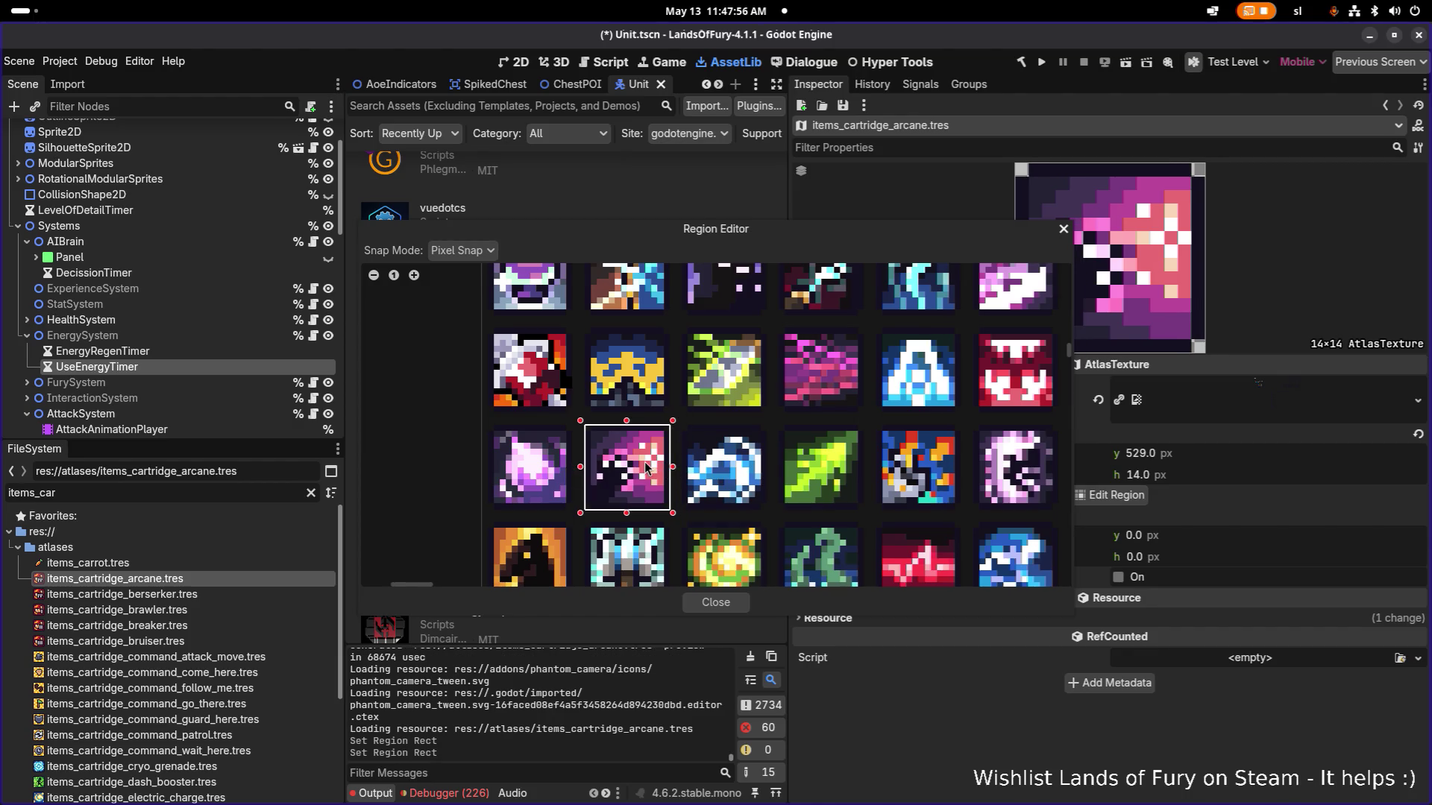
{"action": "scroll", "coordinate": [647, 444], "scroll_direction": "down", "scroll_amount": 2}
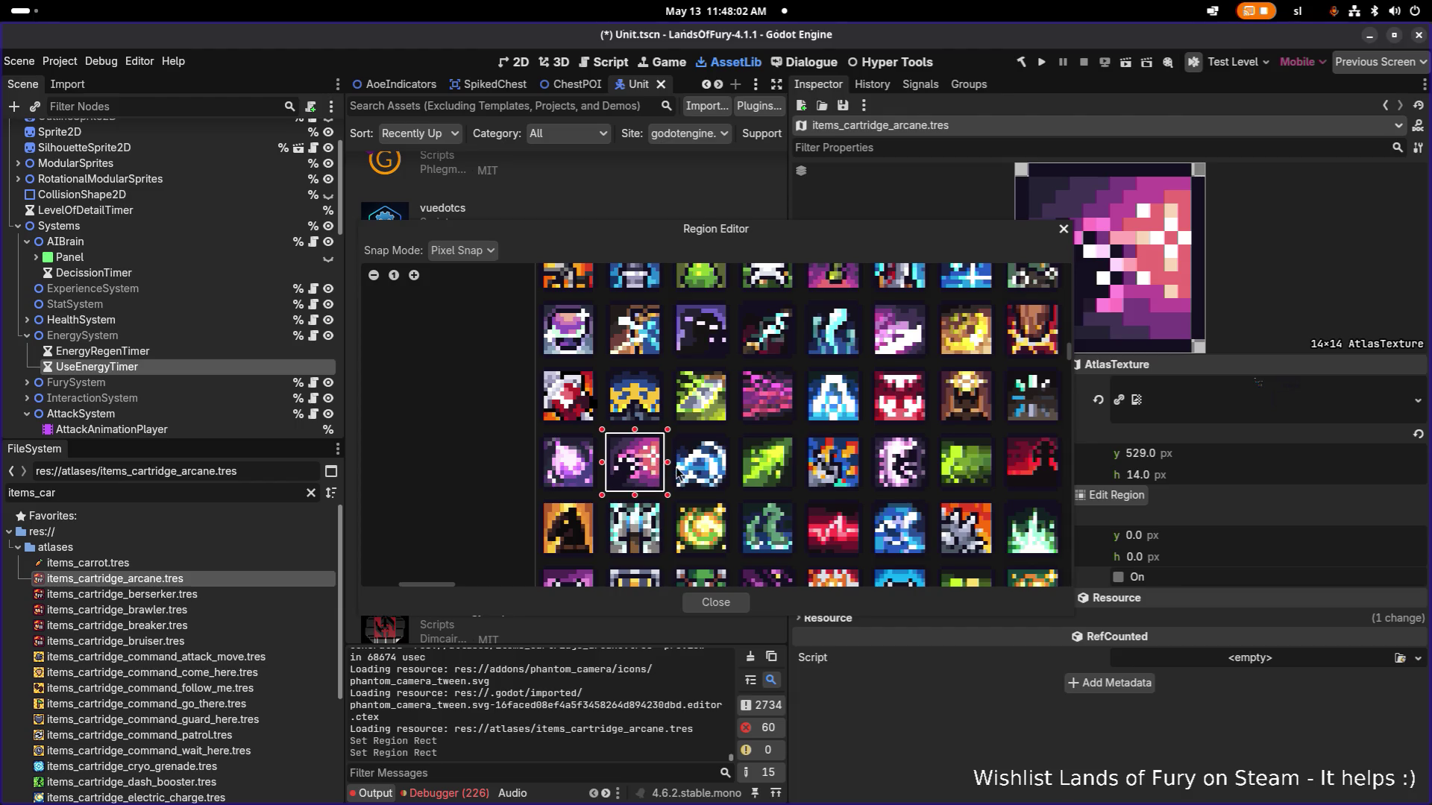
{"action": "scroll", "coordinate": [630, 467], "scroll_direction": "down", "scroll_amount": 1}
{"action": "mouse_move", "coordinate": [645, 464]}
{"action": "left_mouse_down"}
{"action": "mouse_move", "coordinate": [470, 445]}
{"action": "mouse_move", "coordinate": [538, 557]}
{"action": "mouse_move", "coordinate": [546, 410]}
{"action": "left_mouse_up"}
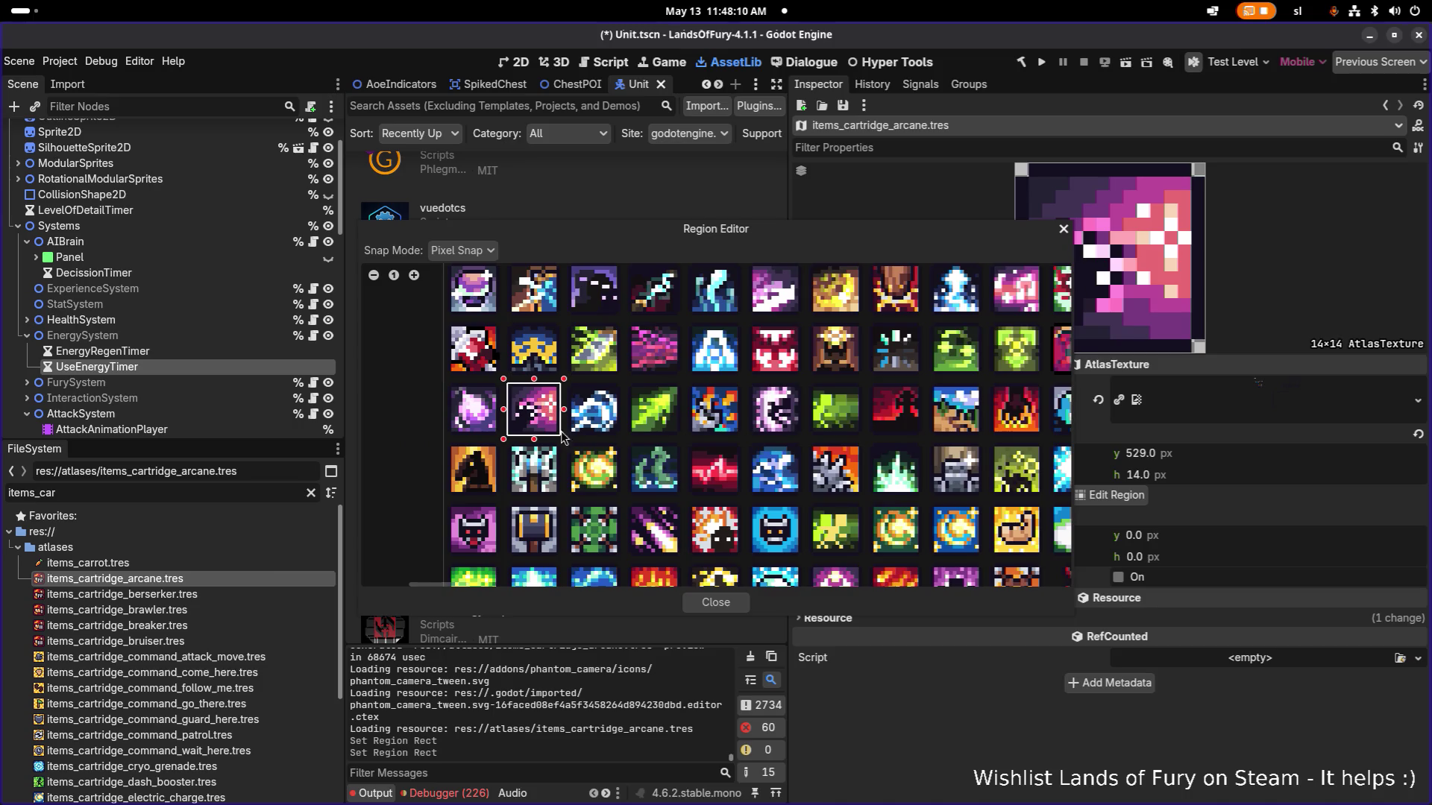
{"action": "left_click", "coordinate": [712, 603]}
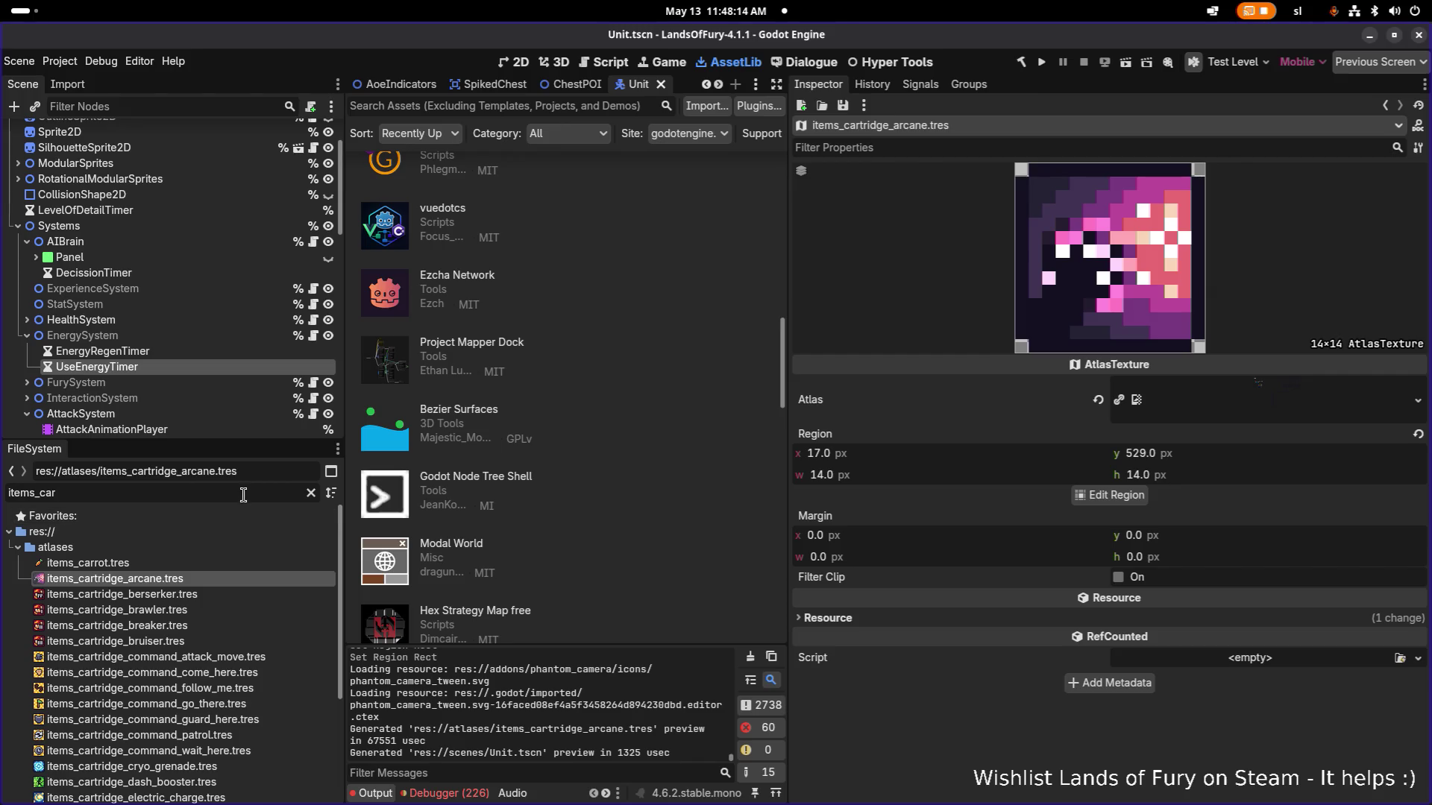
Filter files by 'arcane' and review ArcaneCartridgeSkill.tres down to its three item effects.
{"action": "key", "text": "ctrl+a"}
{"action": "type", "text": "arcane"}
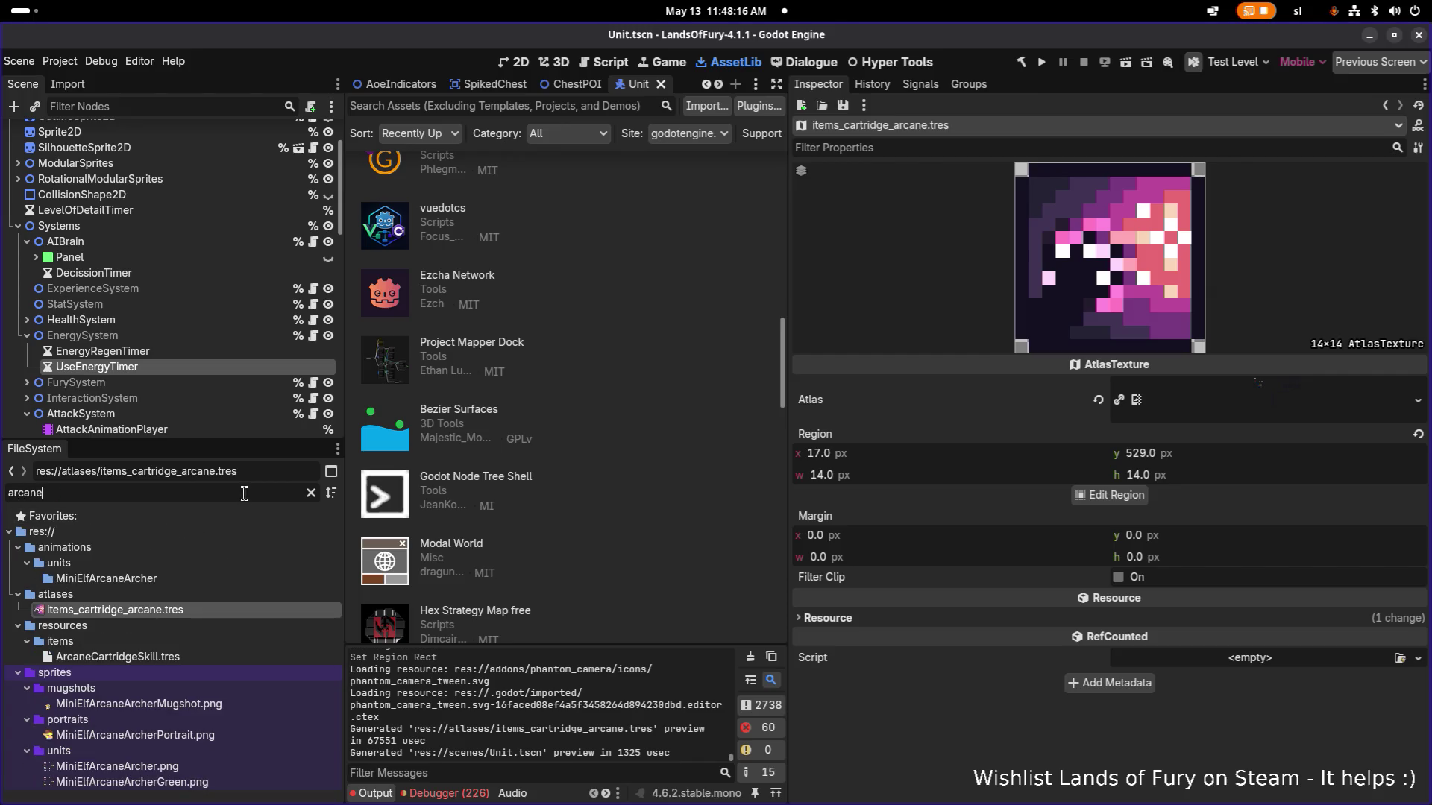
{"action": "left_click", "coordinate": [226, 655]}
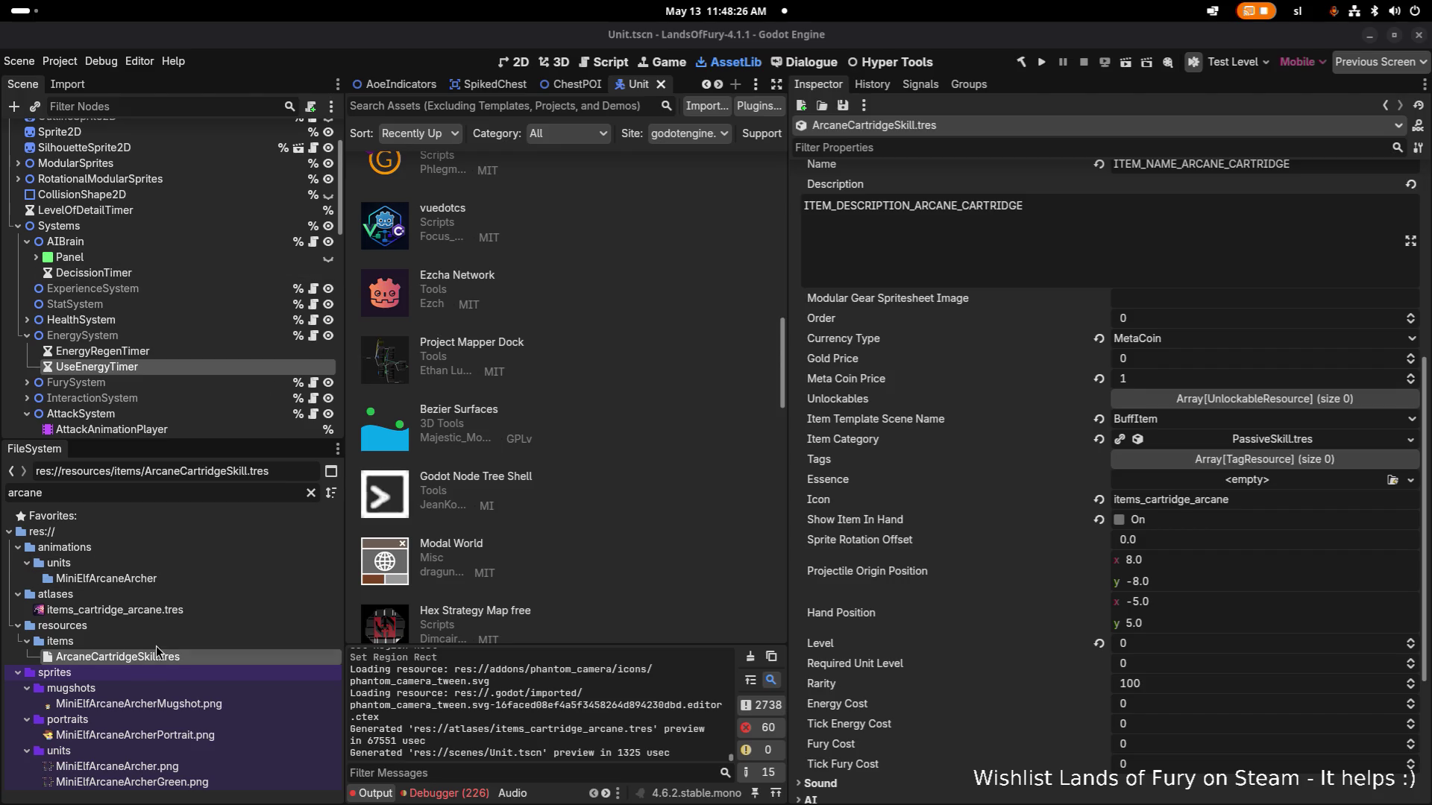
{"action": "left_click", "coordinate": [195, 609]}
{"action": "left_click", "coordinate": [193, 657]}
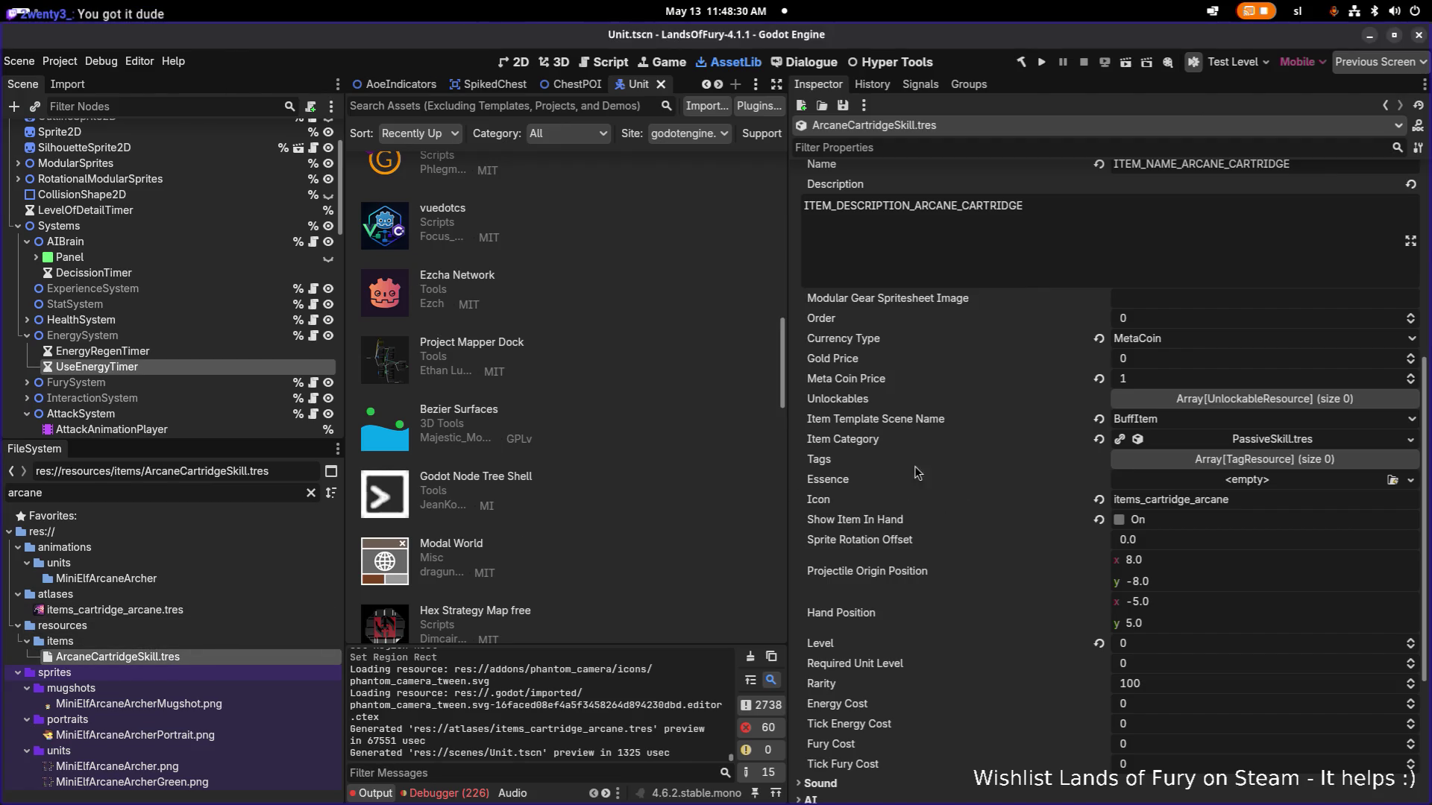
{"action": "left_click", "coordinate": [1124, 240]}
{"action": "scroll", "coordinate": [1096, 337], "scroll_direction": "down", "scroll_amount": 4}
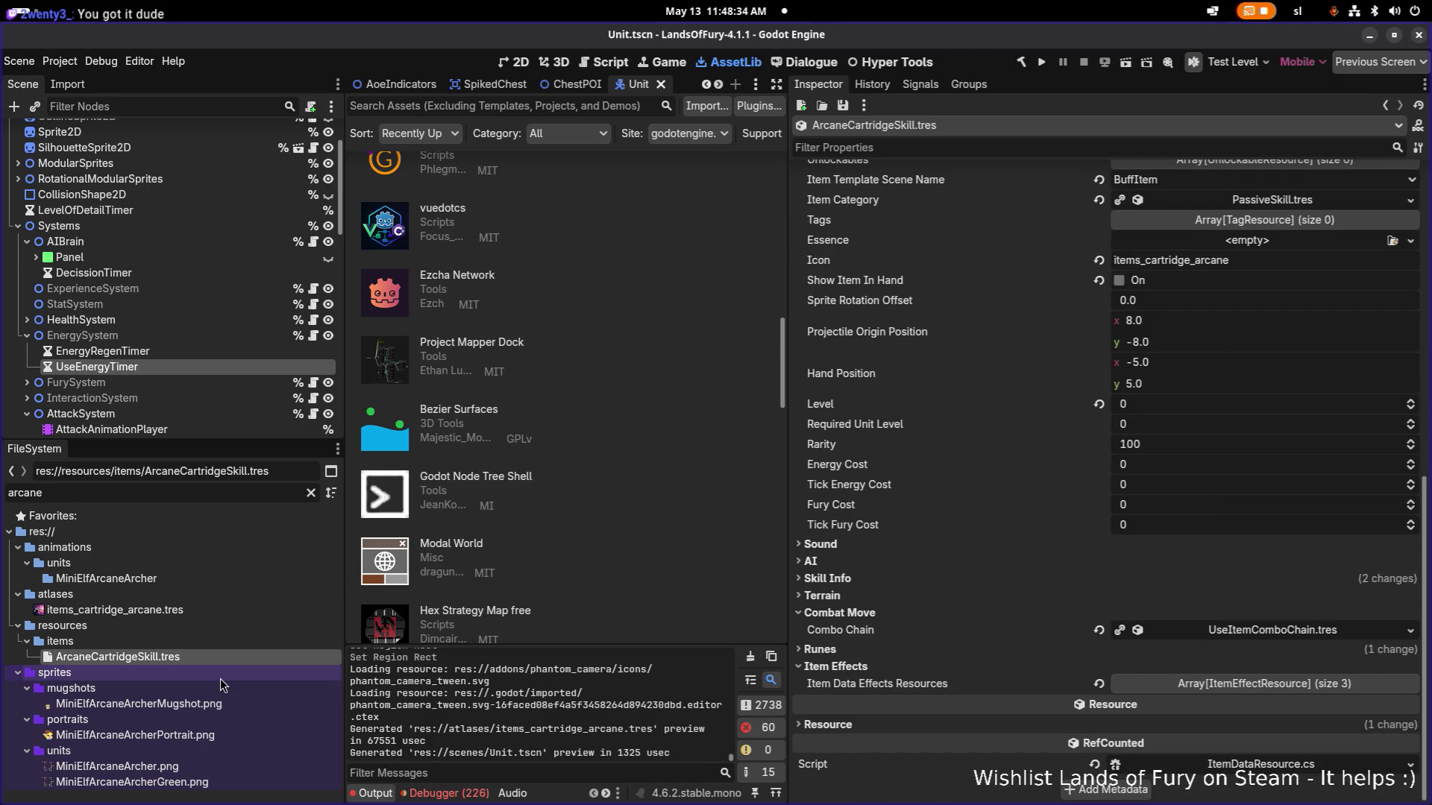
{"action": "double_click", "coordinate": [255, 494]}
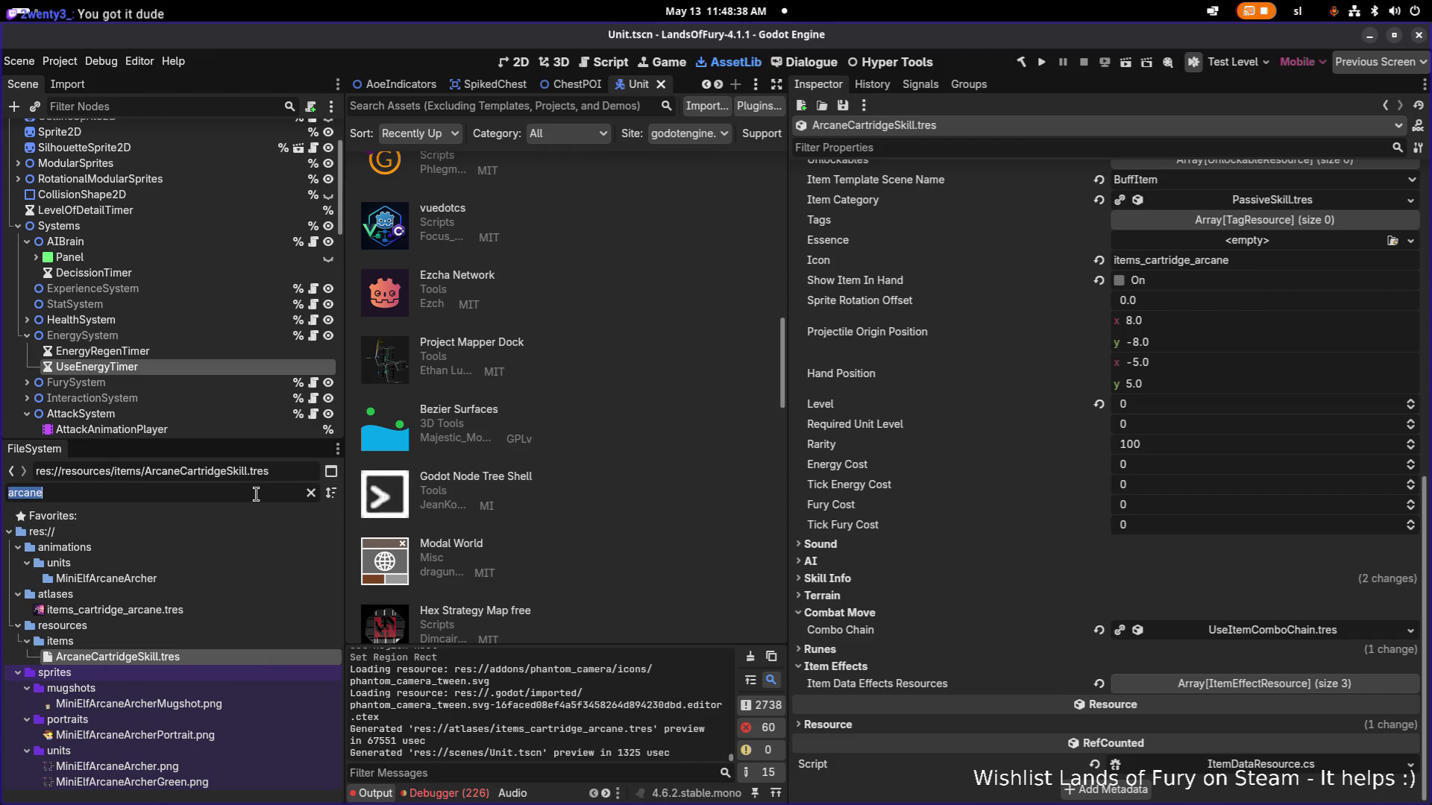
Browse Unlockables.tres and the unlockables folder, including the AnasElvenBread unlockable.
{"action": "type", "text": "unlockable"}
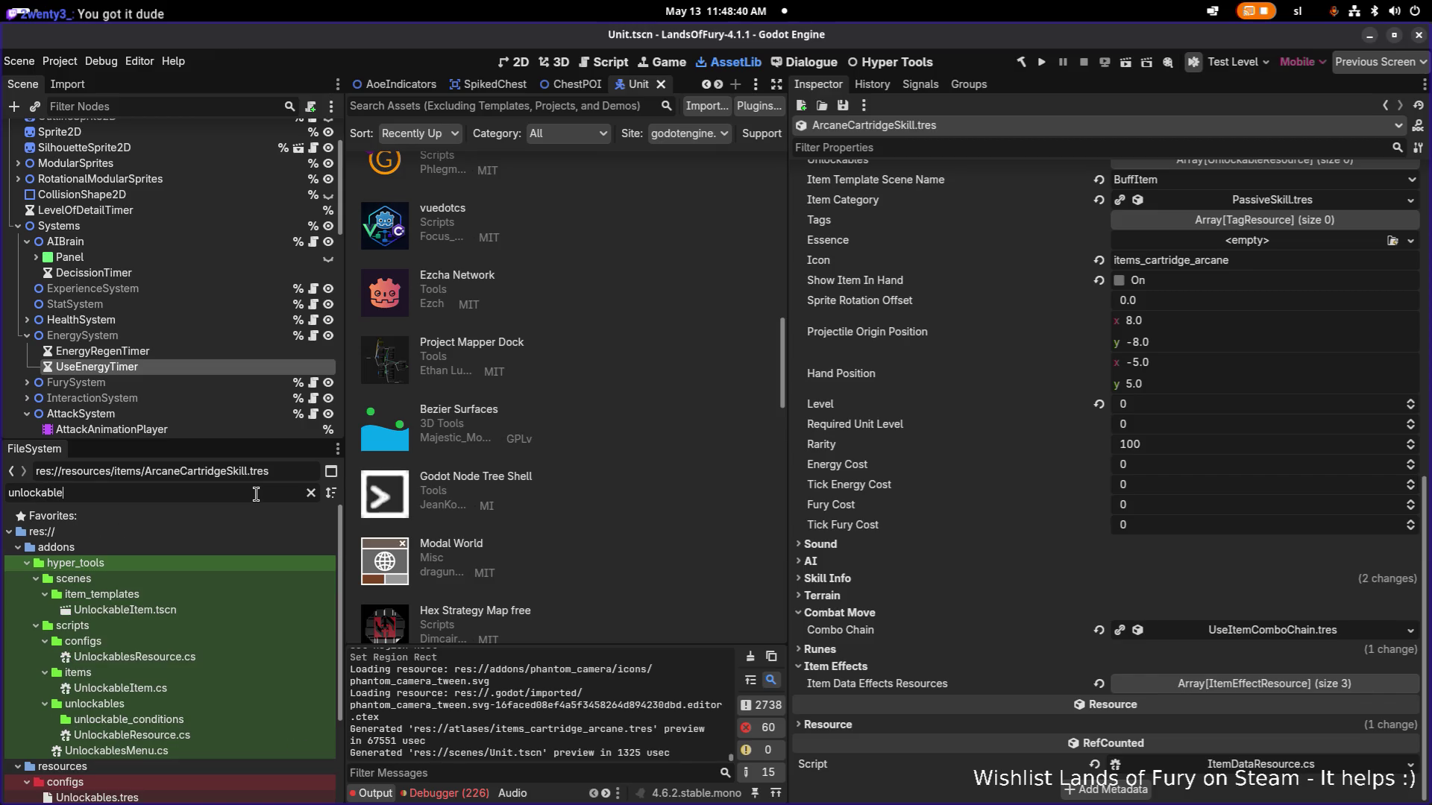
{"action": "scroll", "coordinate": [234, 583], "scroll_direction": "down", "scroll_amount": 3}
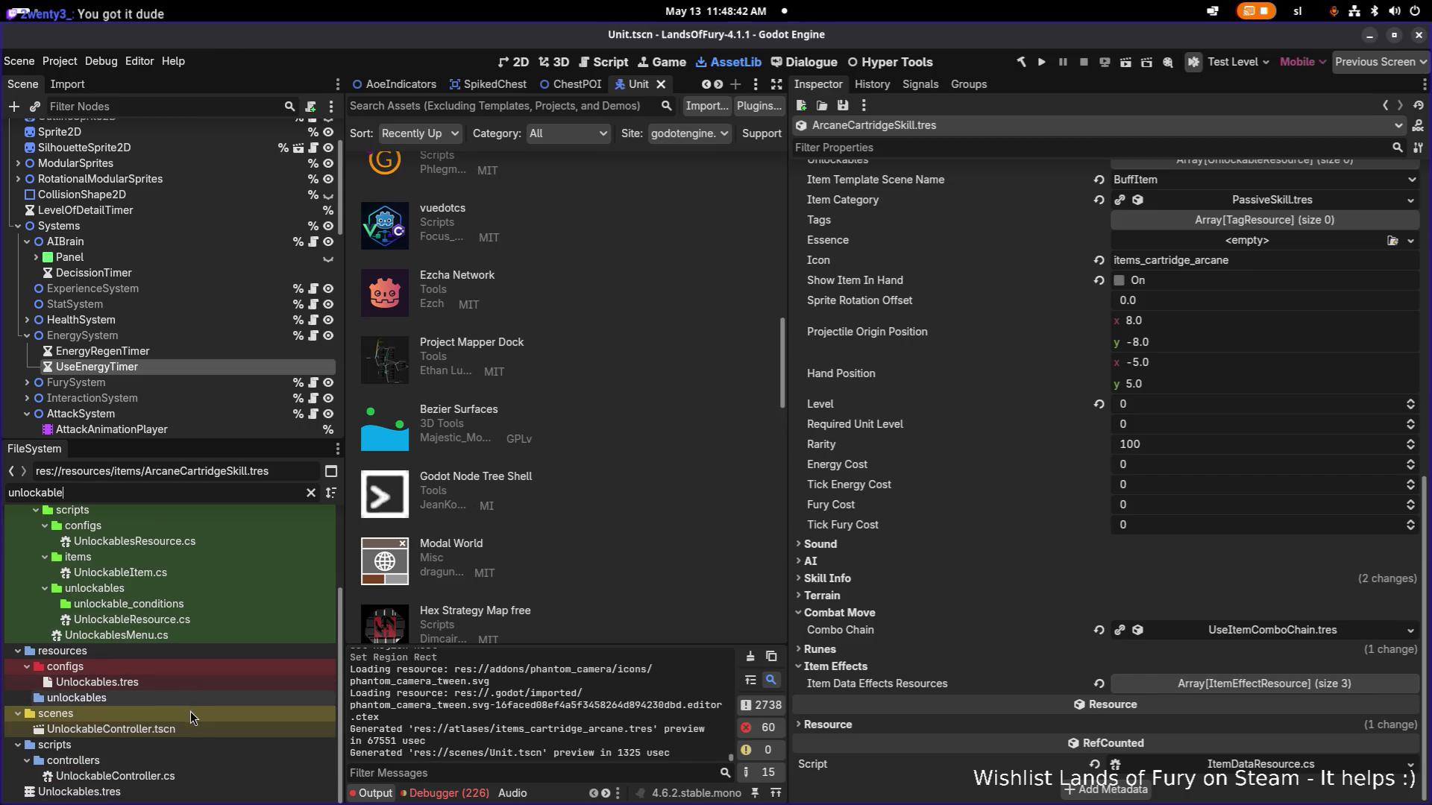
{"action": "left_click", "coordinate": [218, 678]}
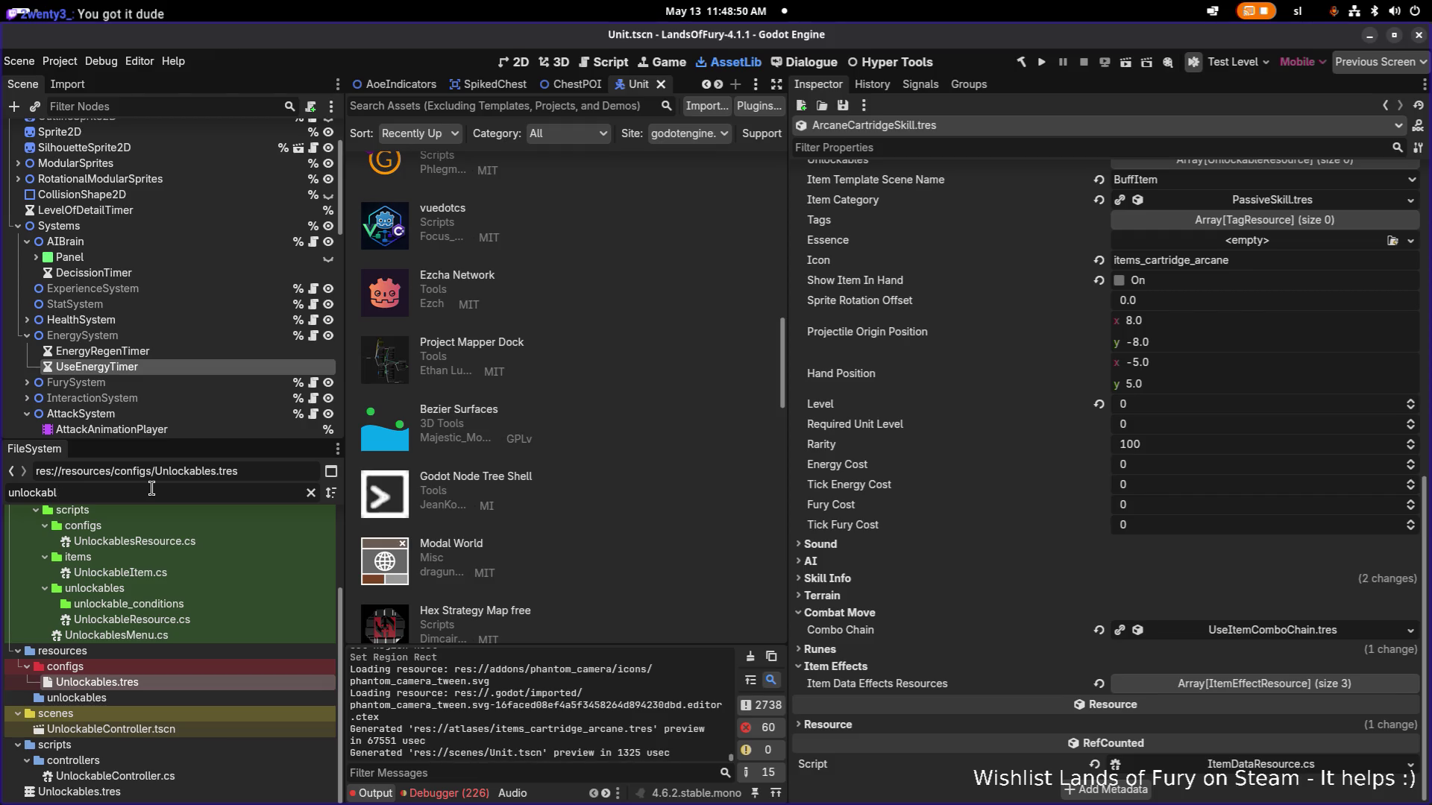
{"action": "left_click", "coordinate": [123, 698]}
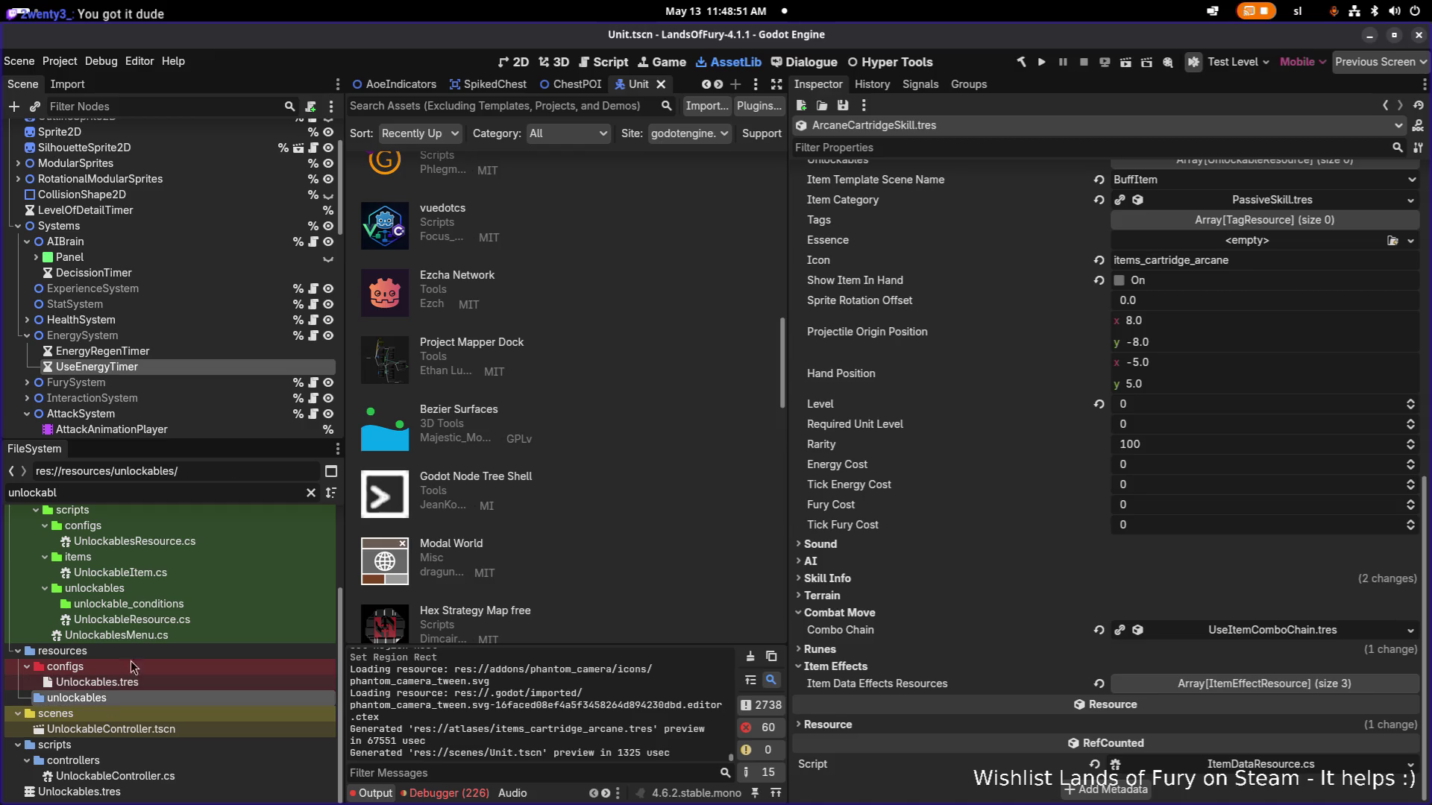
{"action": "left_click", "coordinate": [311, 492]}
{"action": "scroll", "coordinate": [270, 616], "scroll_direction": "down", "scroll_amount": 5}
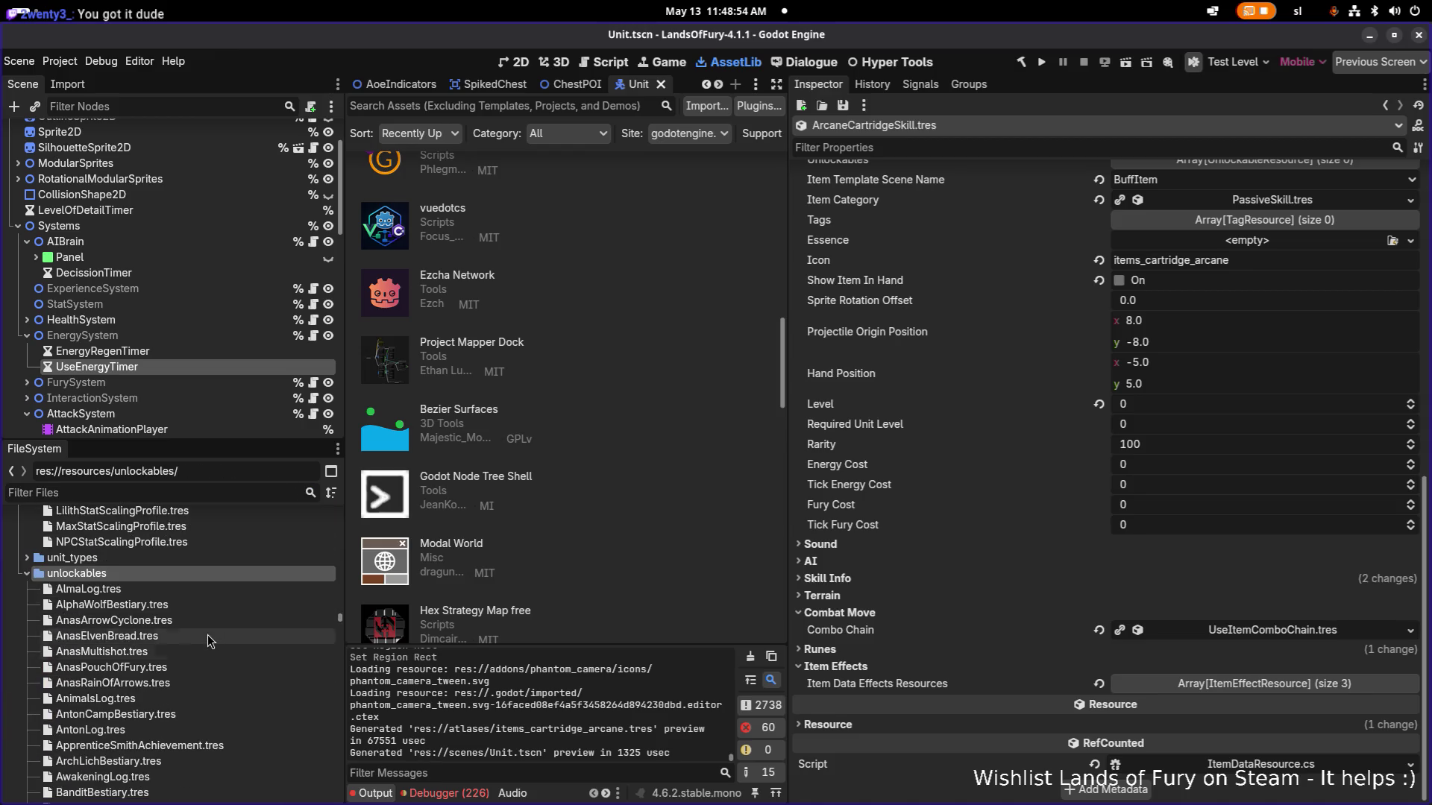
{"action": "left_click", "coordinate": [207, 635]}
{"action": "scroll", "coordinate": [207, 634], "scroll_direction": "down", "scroll_amount": 4}
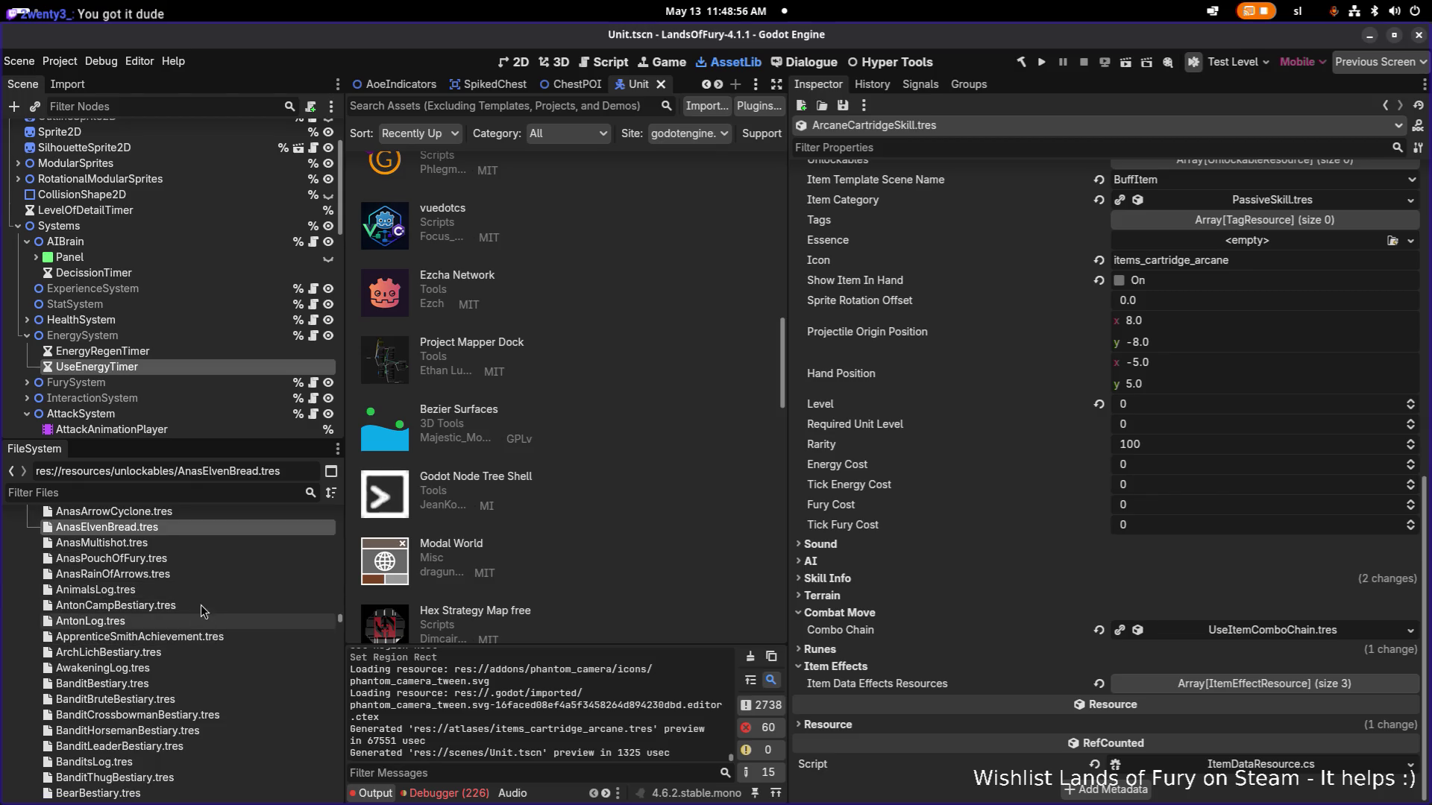
Filter files by 'cartridge' and select the SharpshooterCartridgeSkill unlockable.
{"action": "left_click", "coordinate": [171, 492]}
{"action": "type", "text": "cart"}
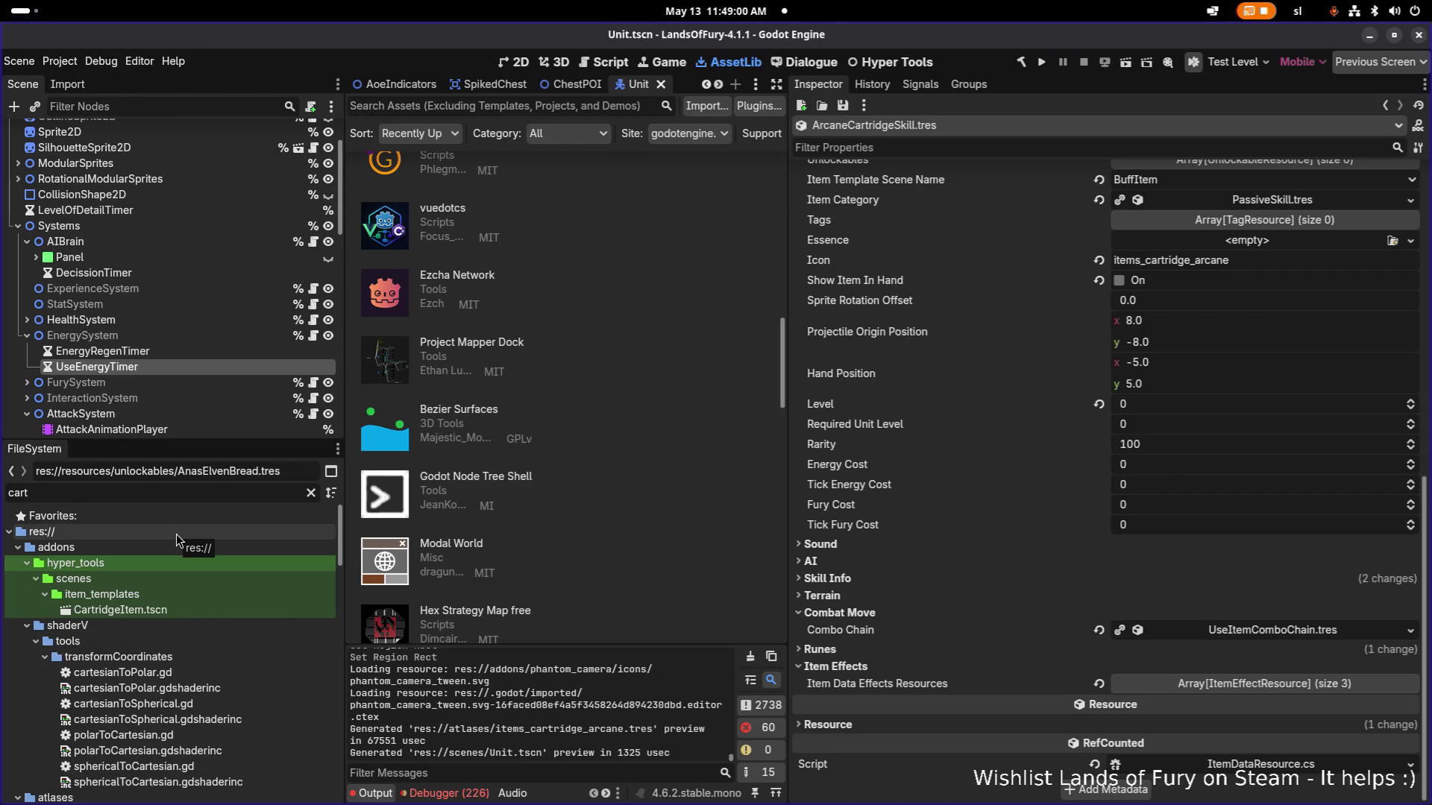
{"action": "type", "text": "ridge"}
{"action": "scroll", "coordinate": [179, 559], "scroll_direction": "down", "scroll_amount": 5}
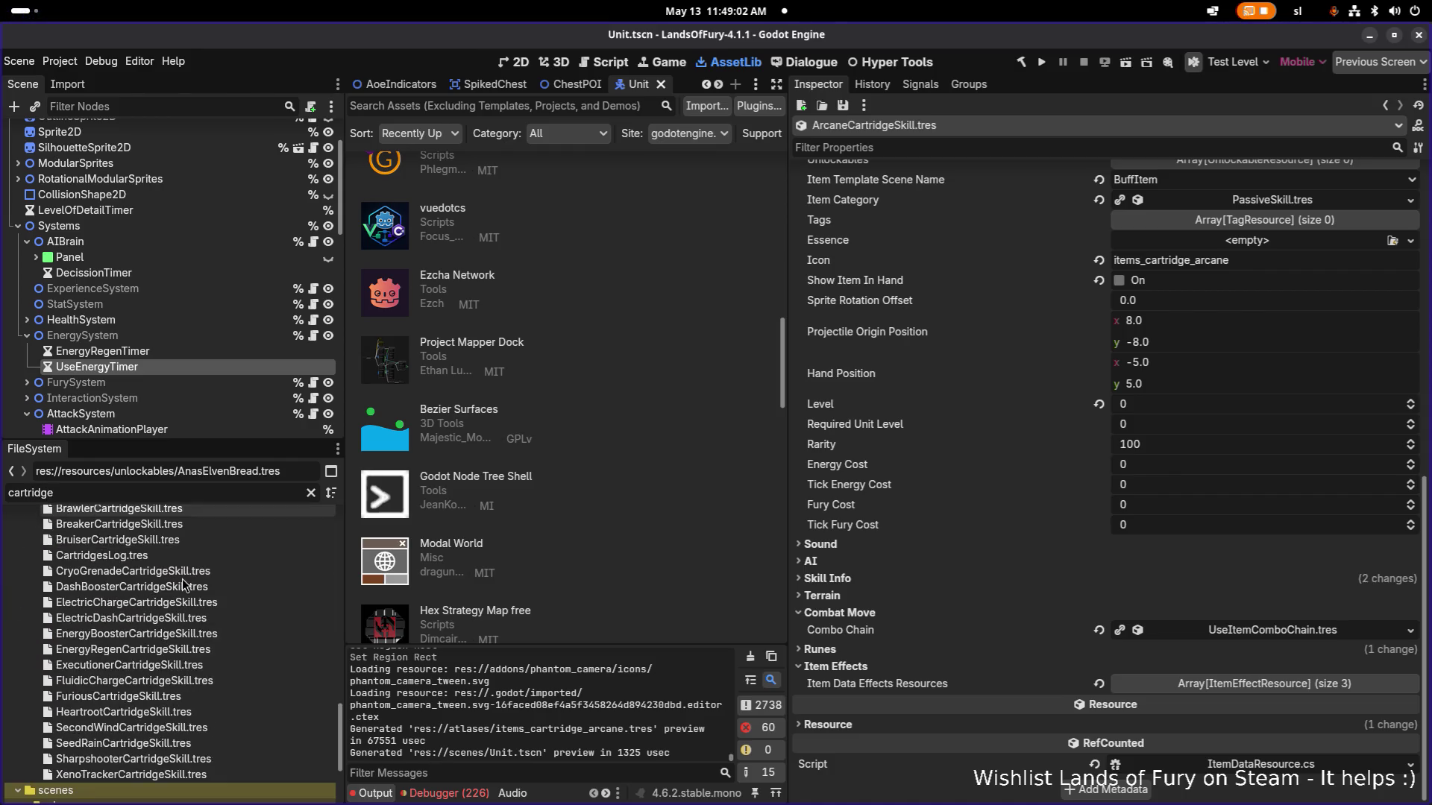
{"action": "scroll", "coordinate": [202, 613], "scroll_direction": "up", "scroll_amount": 2}
{"action": "left_click", "coordinate": [199, 630]}
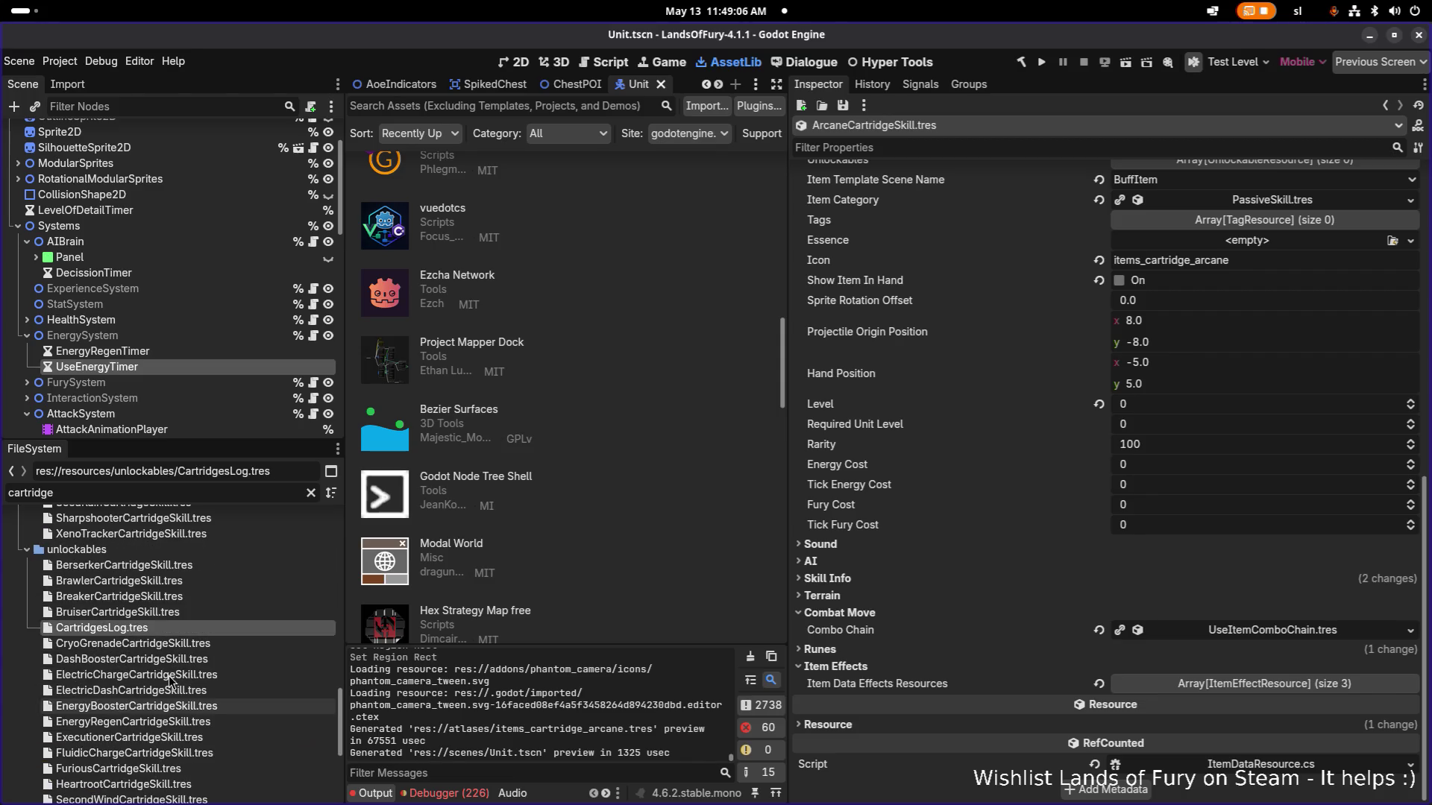
{"action": "scroll", "coordinate": [169, 674], "scroll_direction": "down", "scroll_amount": 2}
{"action": "left_click", "coordinate": [161, 759]}
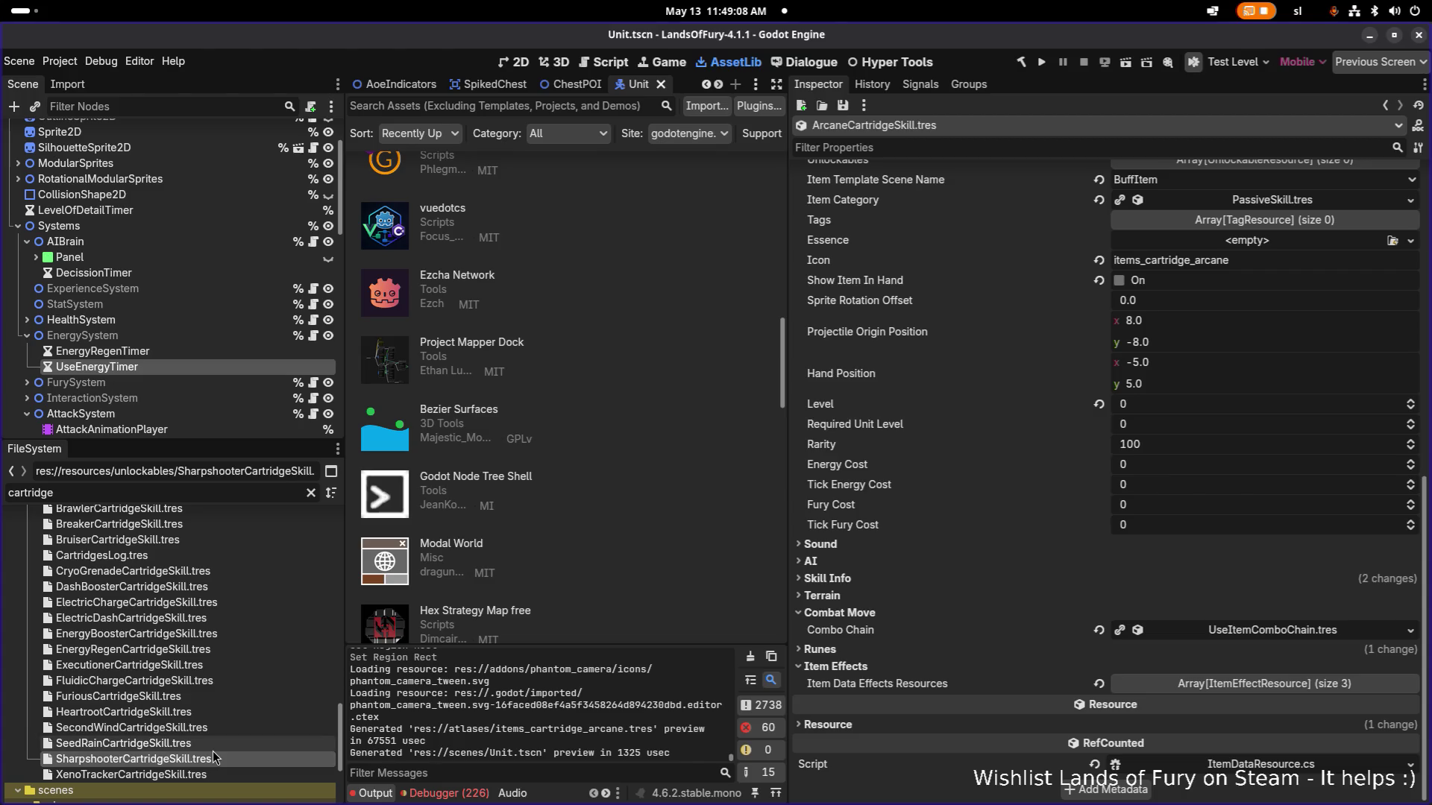
Duplicate the Sharpshooter cartridge unlockable as ArcaneCartridgeSkill.tres and open it.
{"action": "key", "text": "ctrl+d"}
{"action": "key", "text": "Right"}
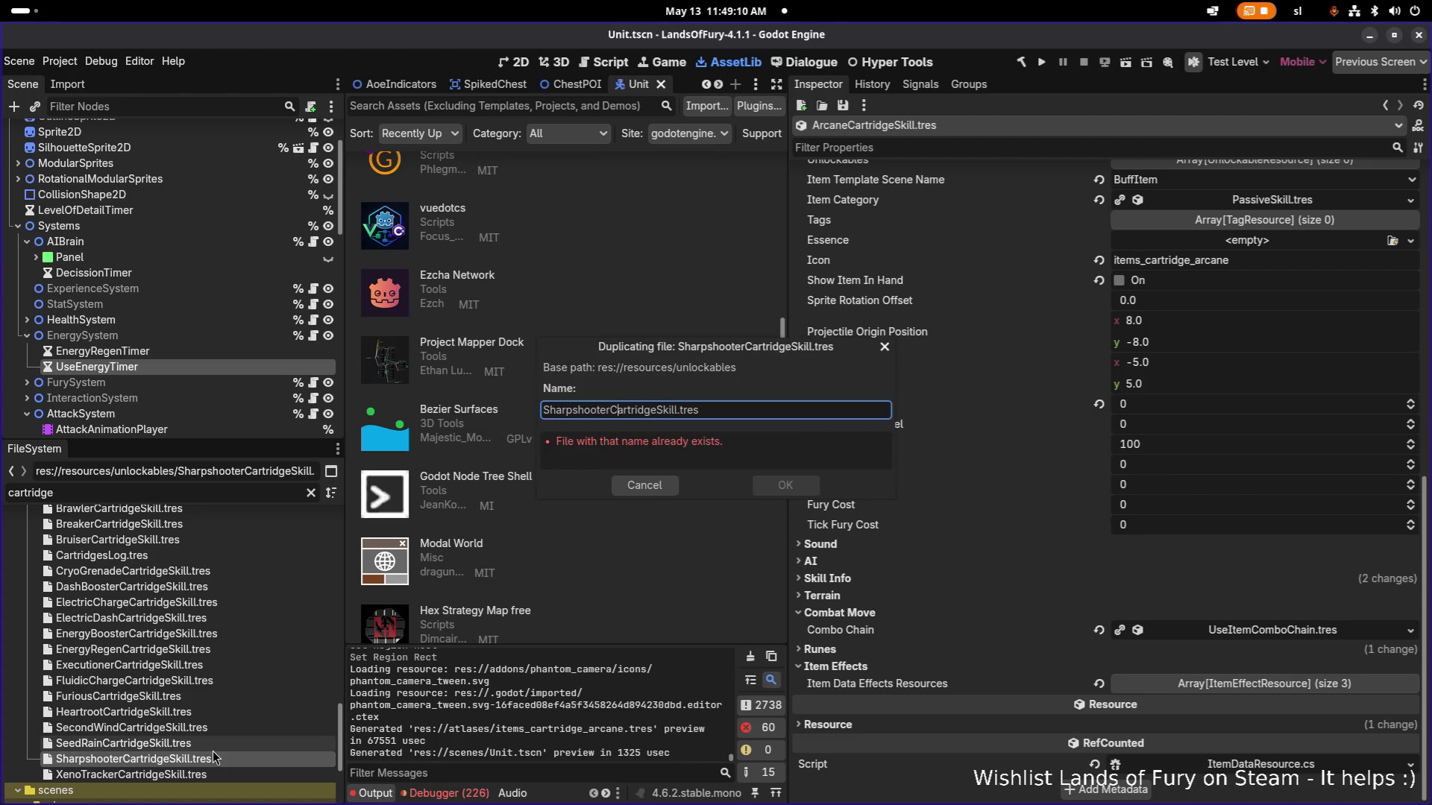
{"action": "key", "text": "shift+Home"}
{"action": "type", "text": "Arcane"}
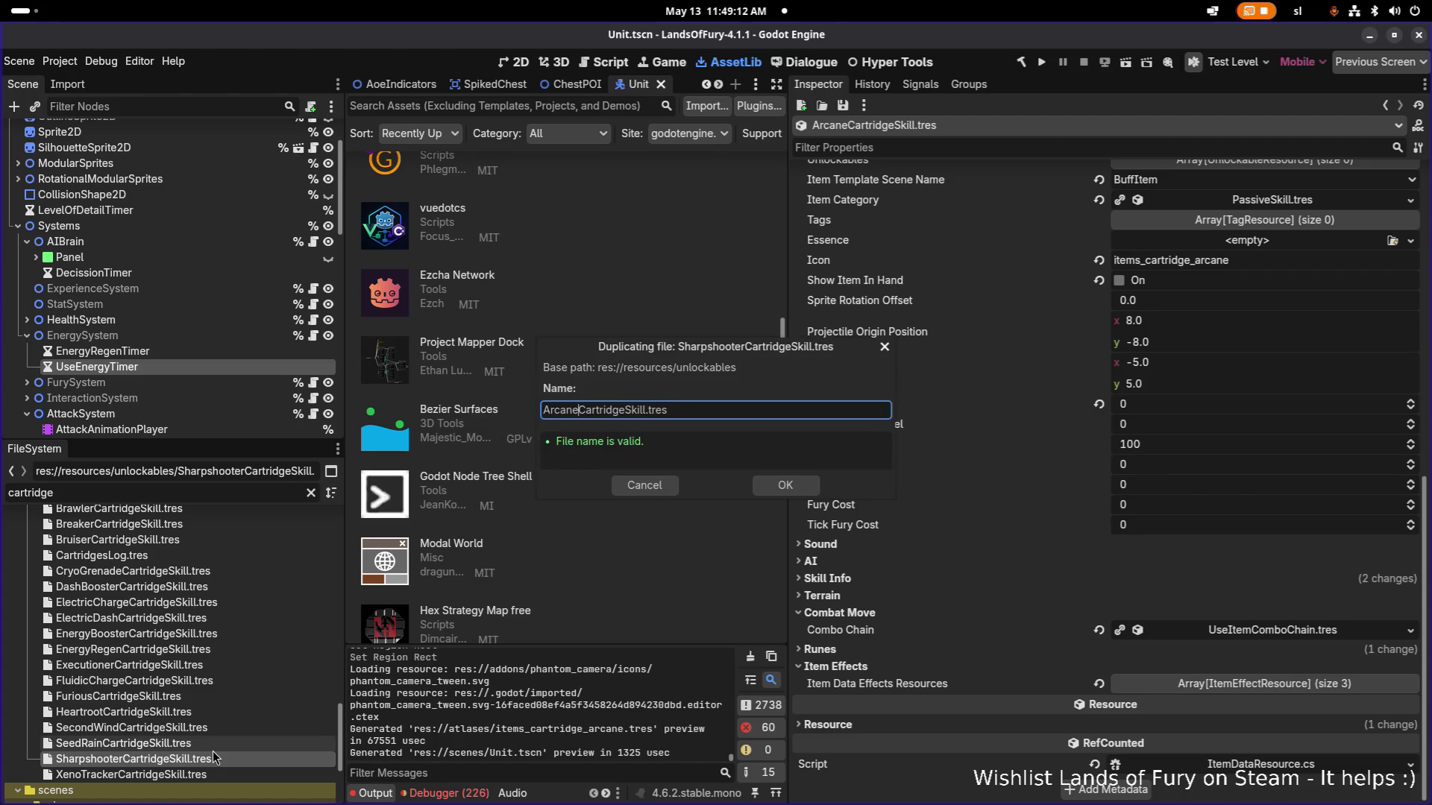
{"action": "key", "text": "Return"}
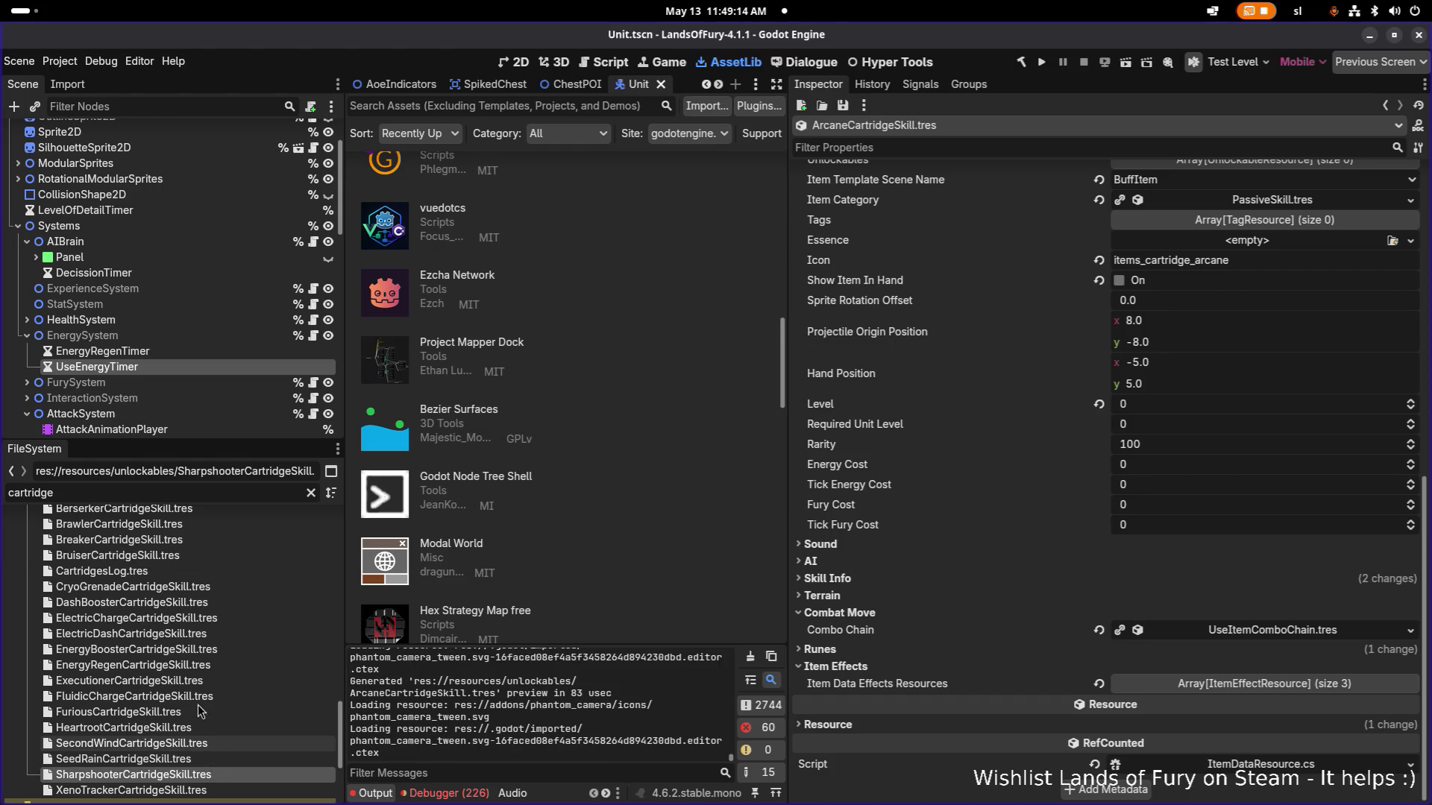
{"action": "scroll", "coordinate": [190, 661], "scroll_direction": "up", "scroll_amount": 2}
{"action": "left_click", "coordinate": [192, 528]}
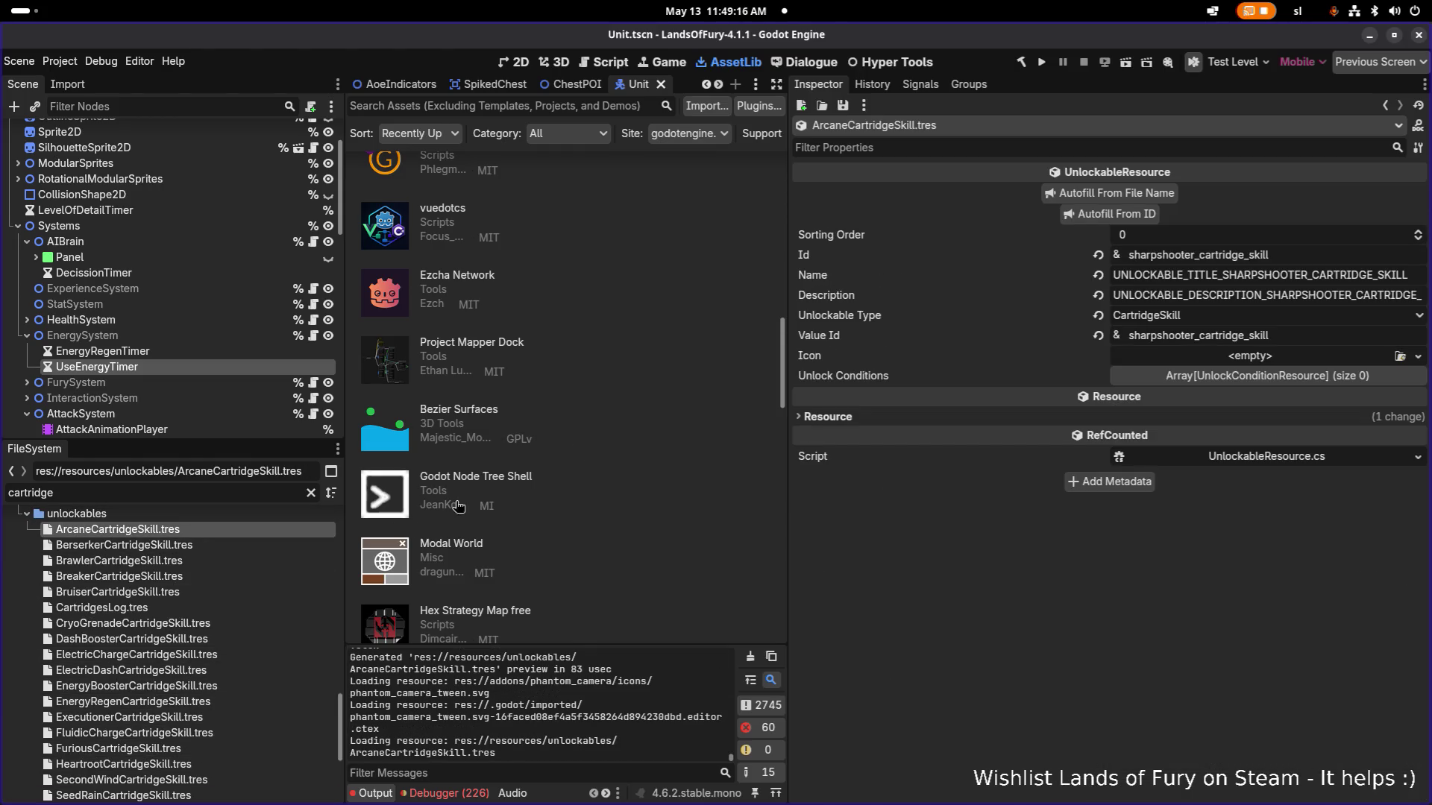
Change the unlockable Id to arcane, derive Name, Description and Value Id, and save.
{"action": "left_click", "coordinate": [1193, 255]}
{"action": "key", "text": "shift+Home"}
{"action": "type", "text": "arcane"}
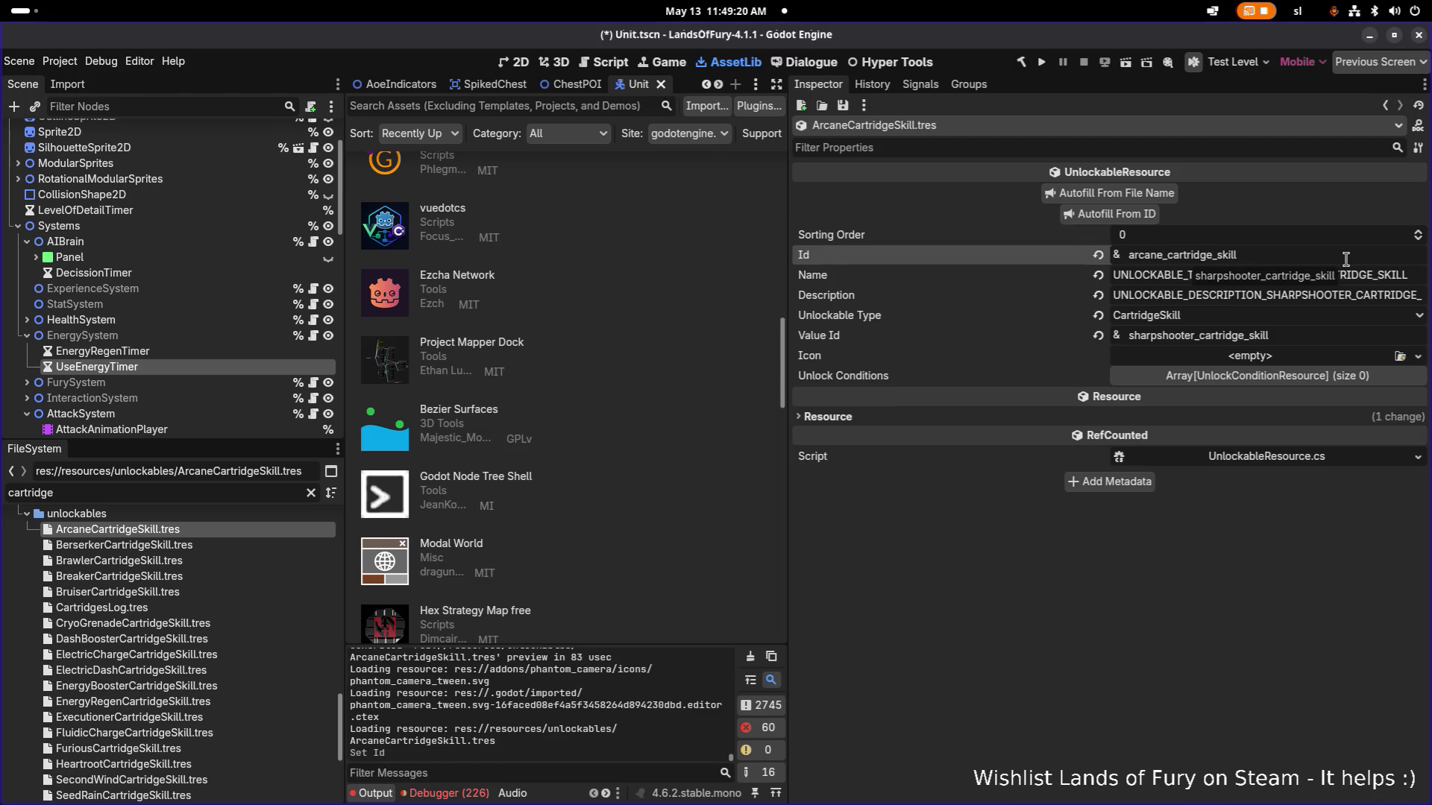
{"action": "left_click", "coordinate": [1113, 215]}
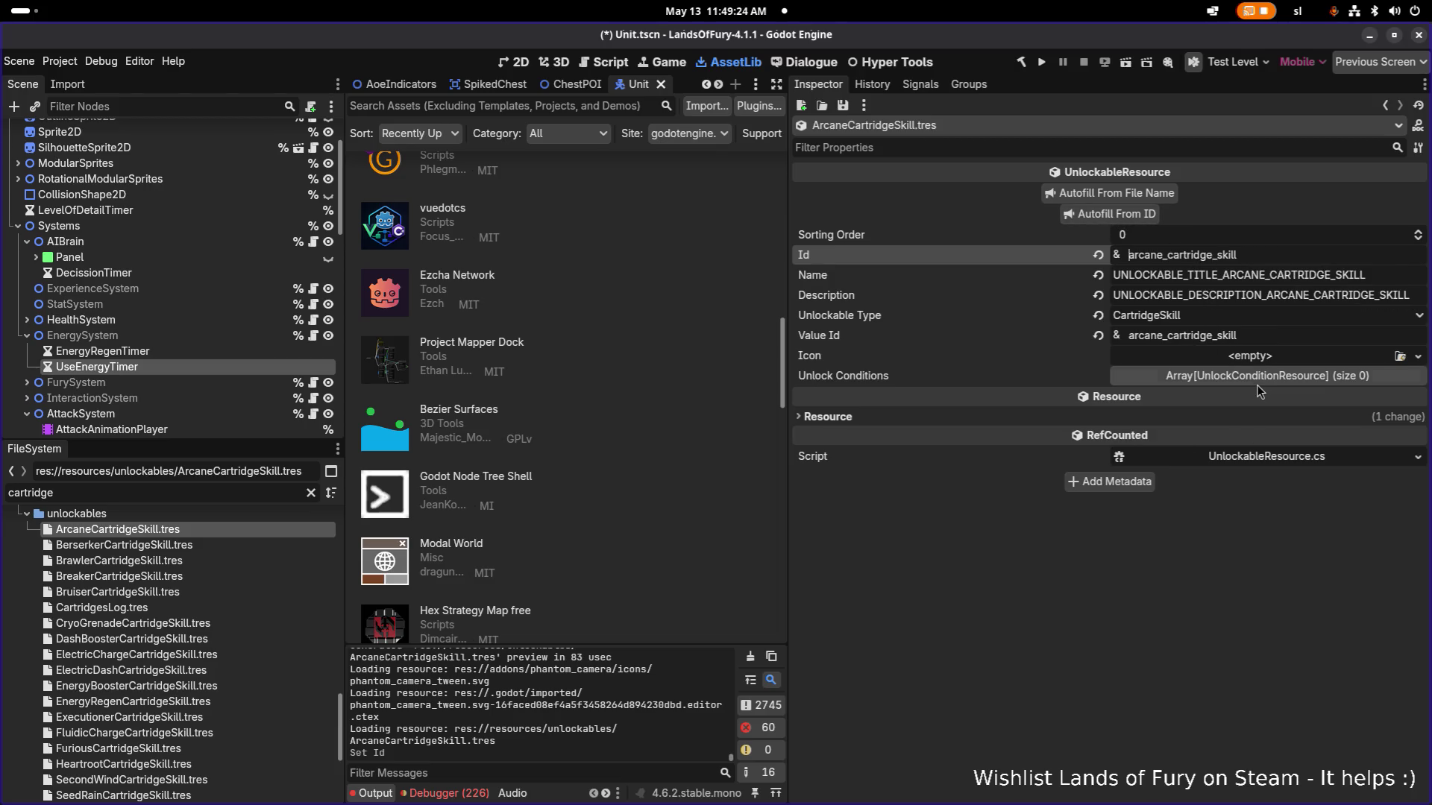
{"action": "key", "text": "ctrl+s"}
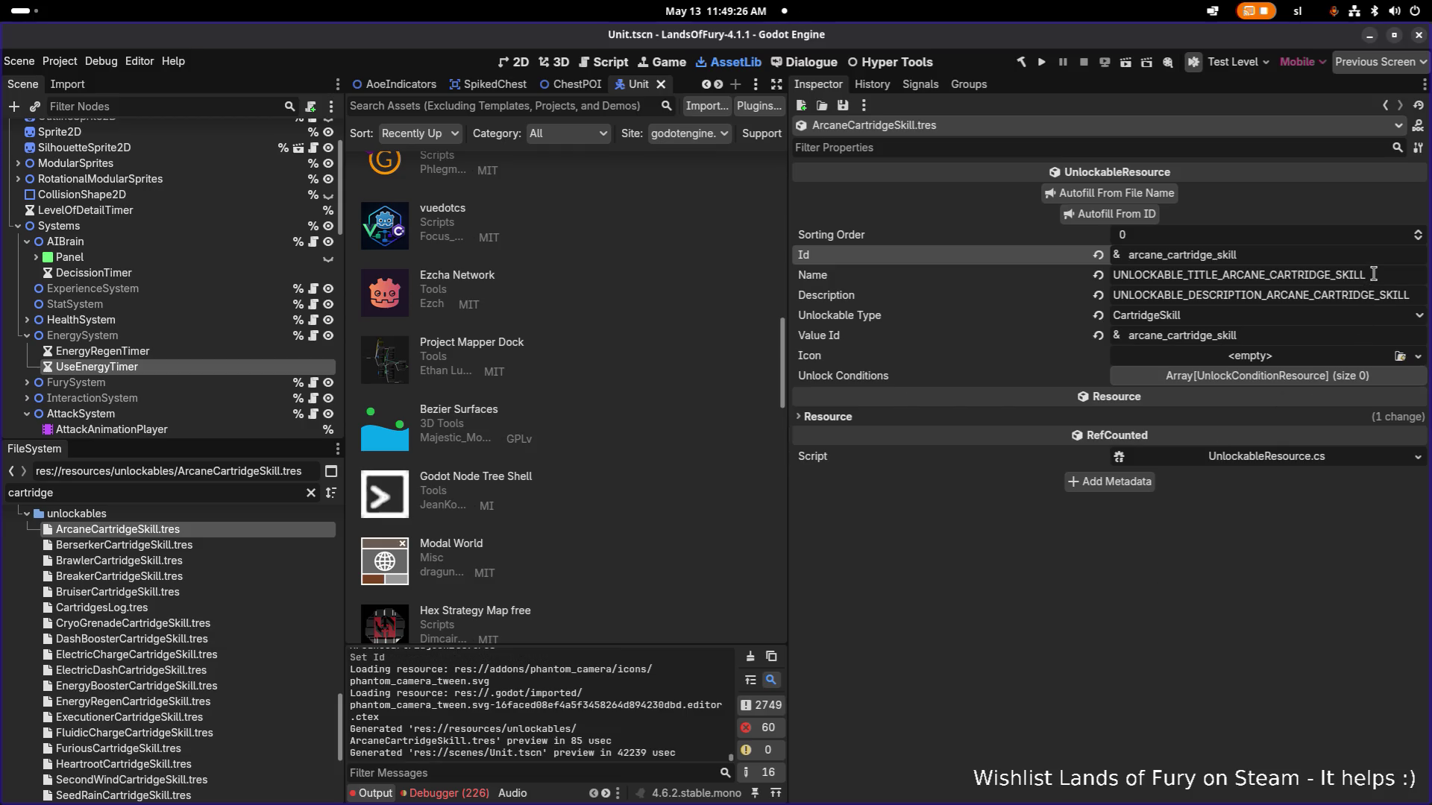
{"action": "key", "text": "alt+Tab"}
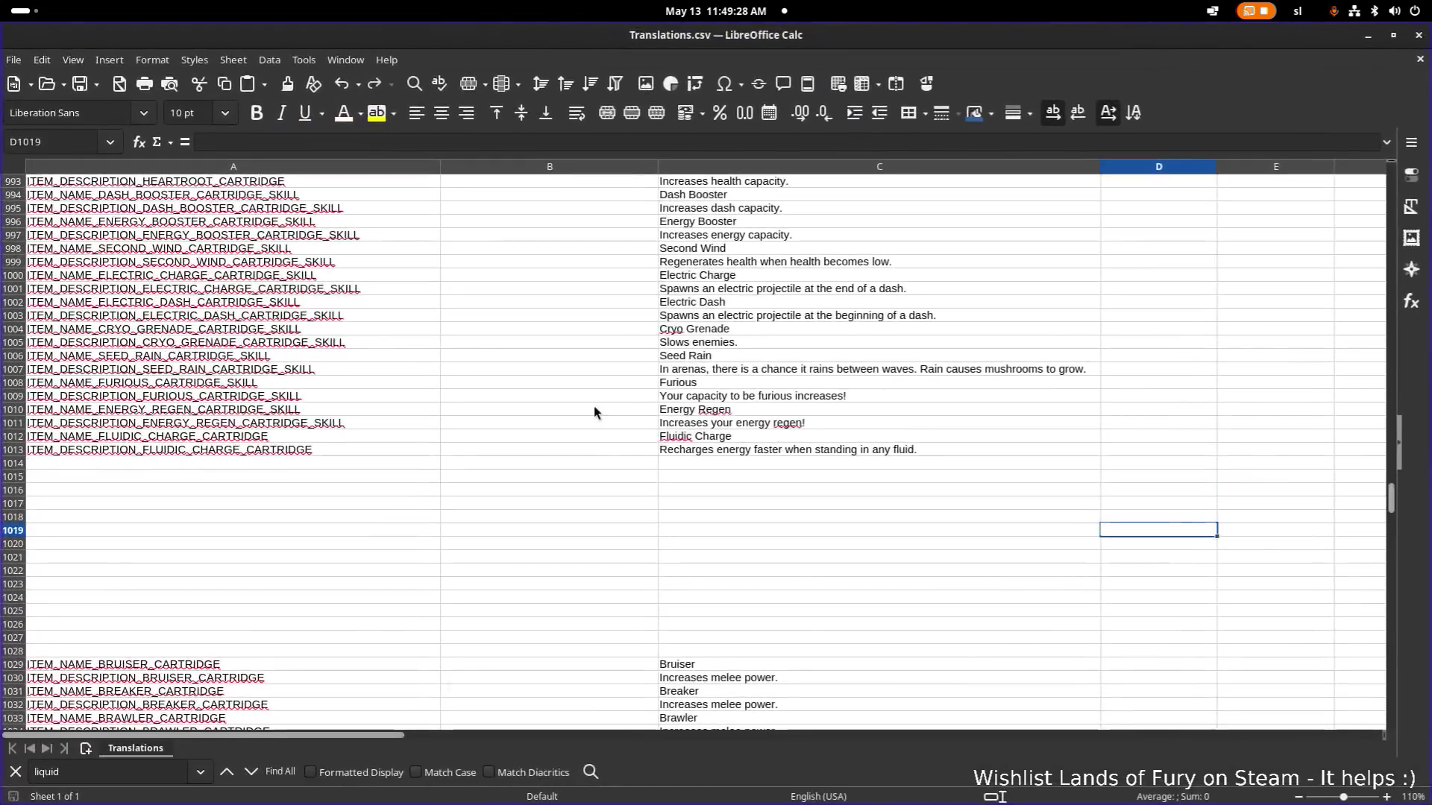
{"action": "left_click", "coordinate": [270, 450]}
Paste the Arcane unlockable title key into A1014 and the description key into A1015.
{"action": "left_click", "coordinate": [276, 464]}
{"action": "type", "text": "UNLOCKABLE_TITLE_ARCANE_CARTRIDGE_SKILL"}
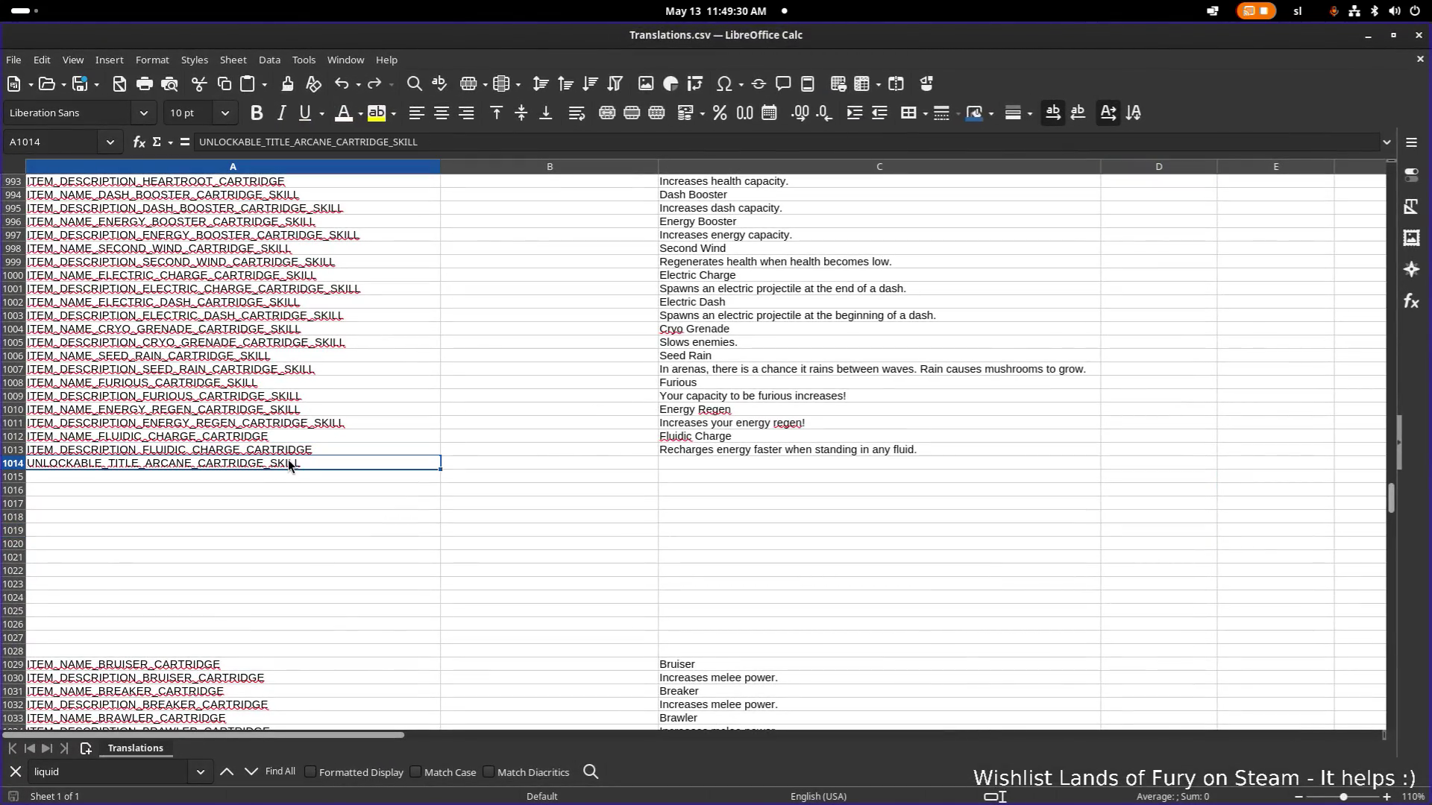
{"action": "left_click", "coordinate": [291, 478]}
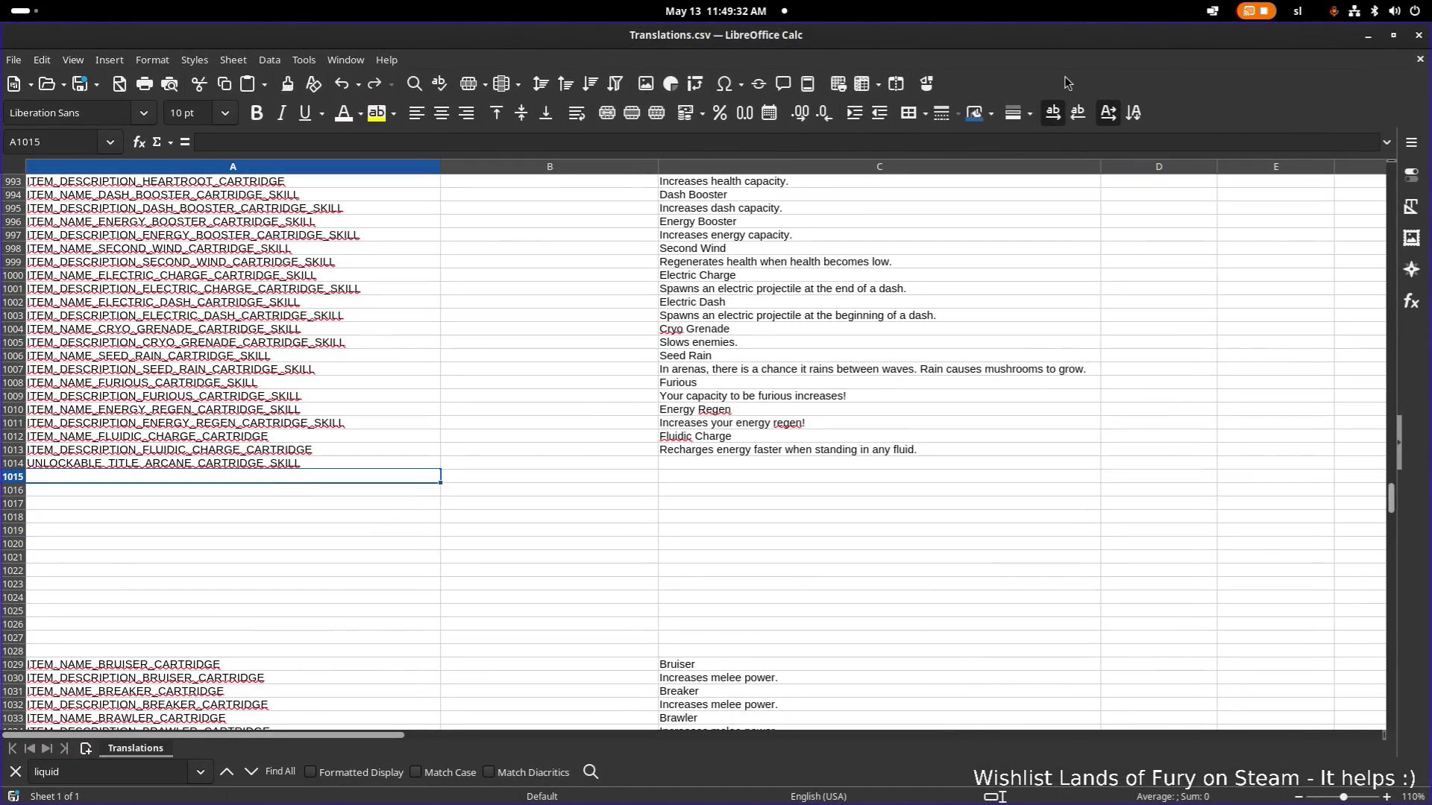
{"action": "key", "text": "alt+Tab"}
{"action": "double_click", "coordinate": [1376, 295]}
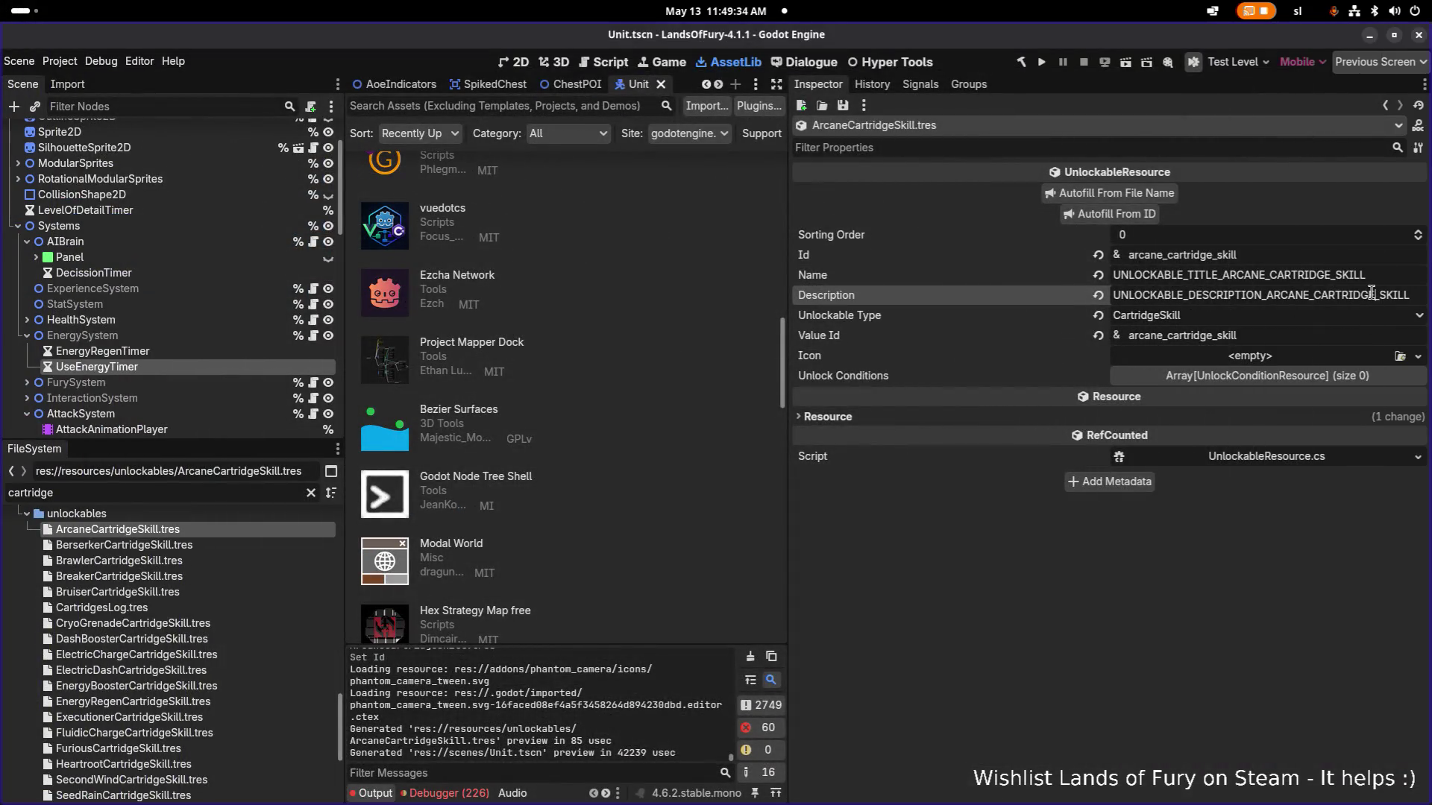
{"action": "key", "text": "alt+Tab"}
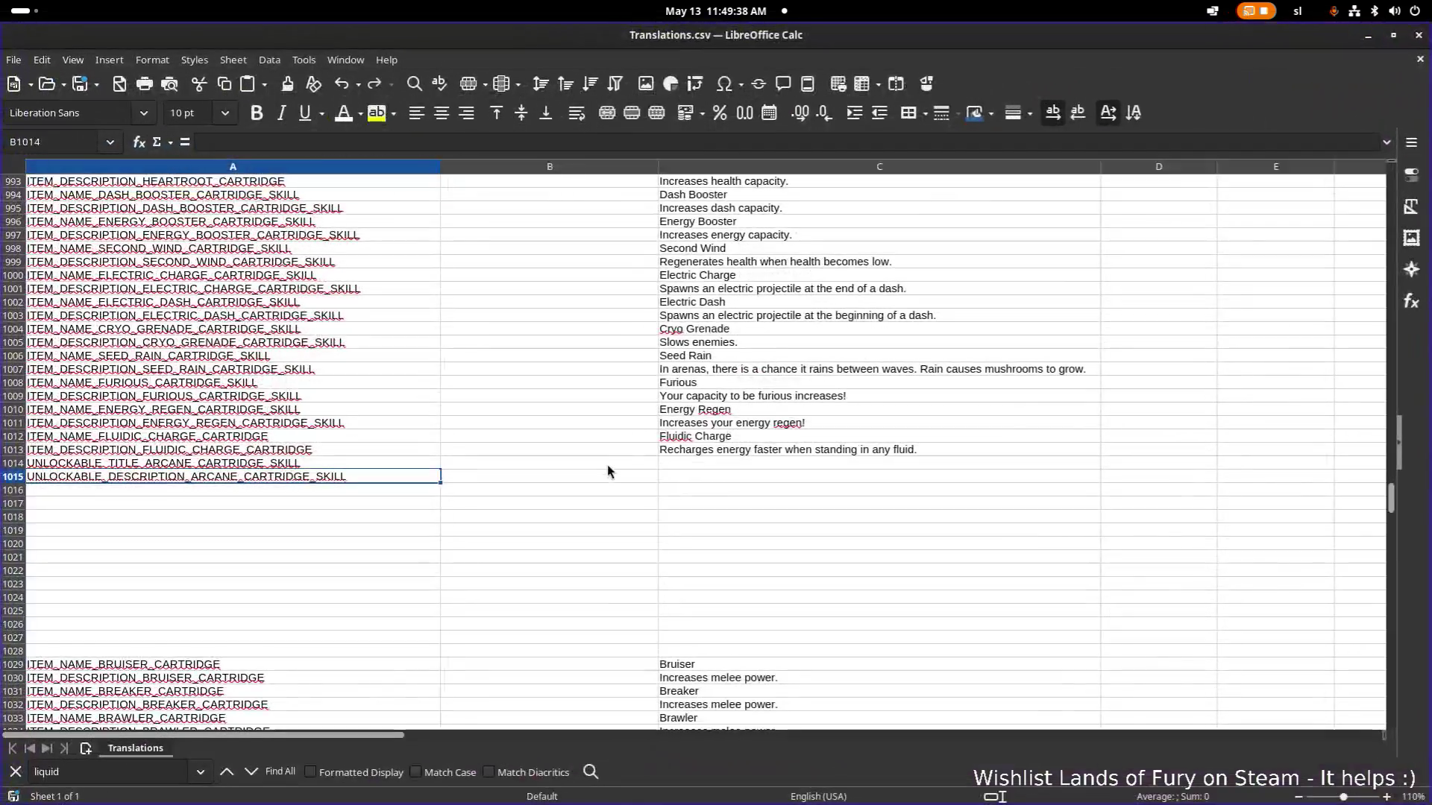
{"action": "left_click", "coordinate": [607, 464]}
Enter 'Arcane' in C1014 and select the two keys A1014:A1015 for copying.
{"action": "left_click", "coordinate": [724, 464]}
{"action": "type", "text": "Arcane"}
{"action": "key", "text": "Return"}
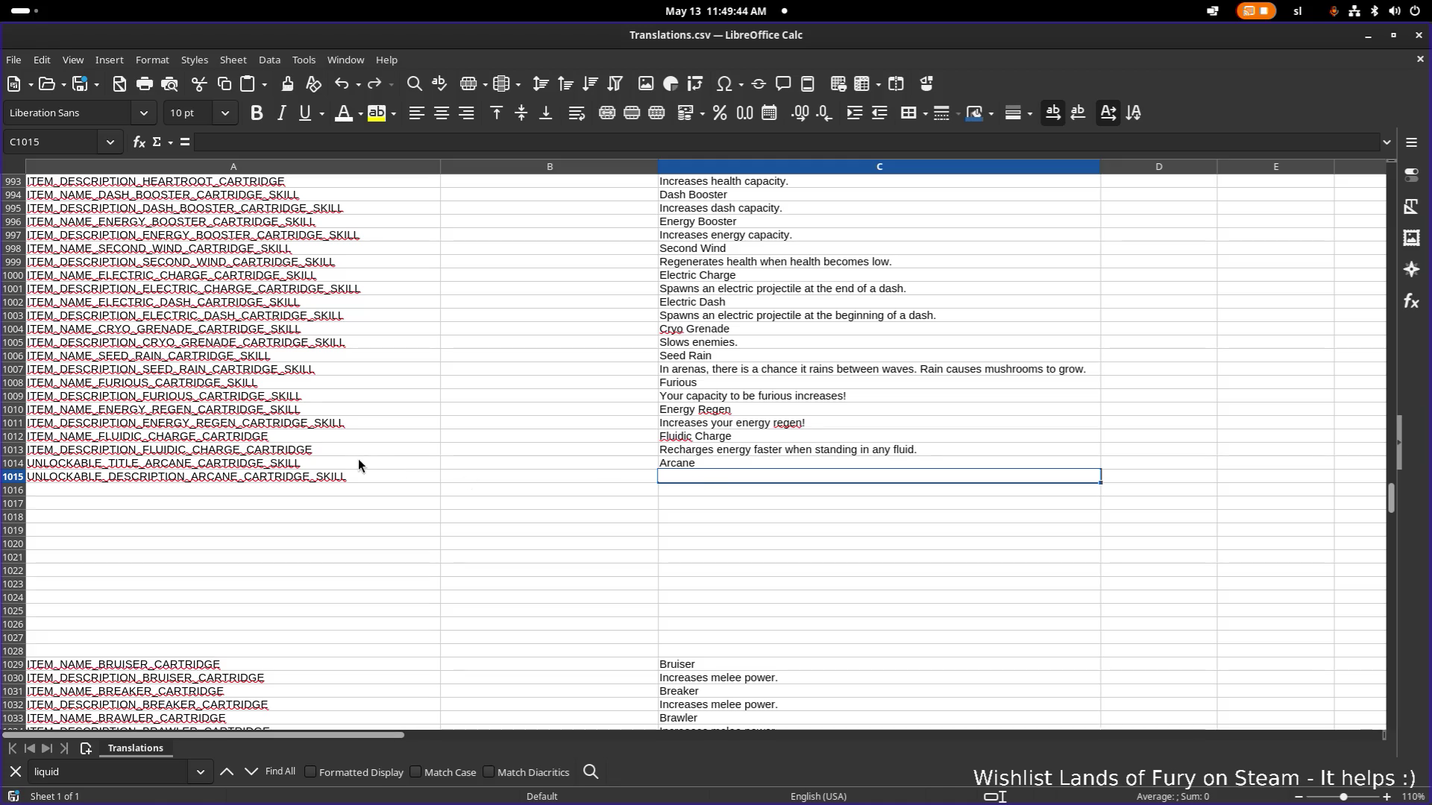
{"action": "left_click", "coordinate": [273, 464]}
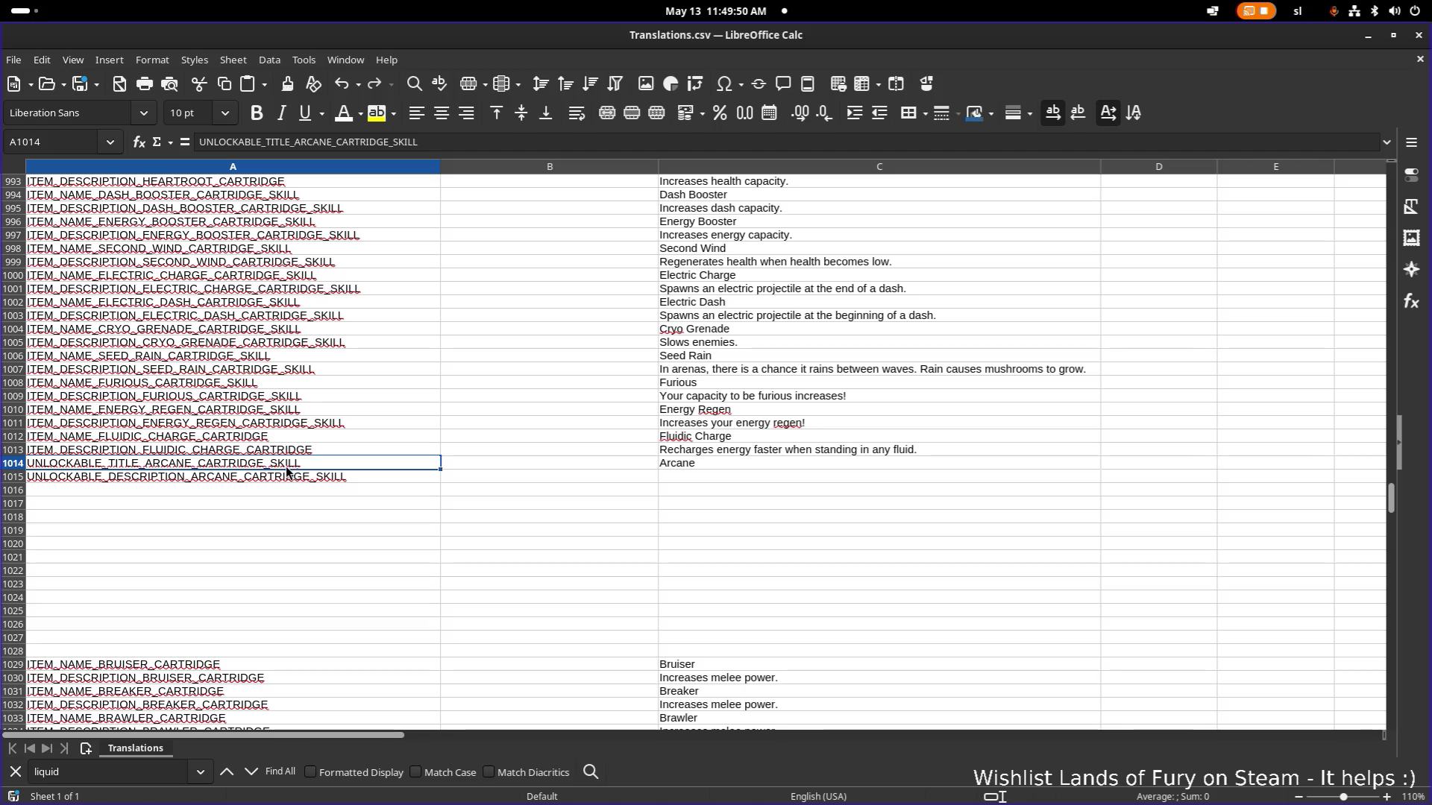
{"action": "key", "text": "Up"}
{"action": "left_click", "coordinate": [266, 476]}
{"action": "key", "text": "shift+Up"}
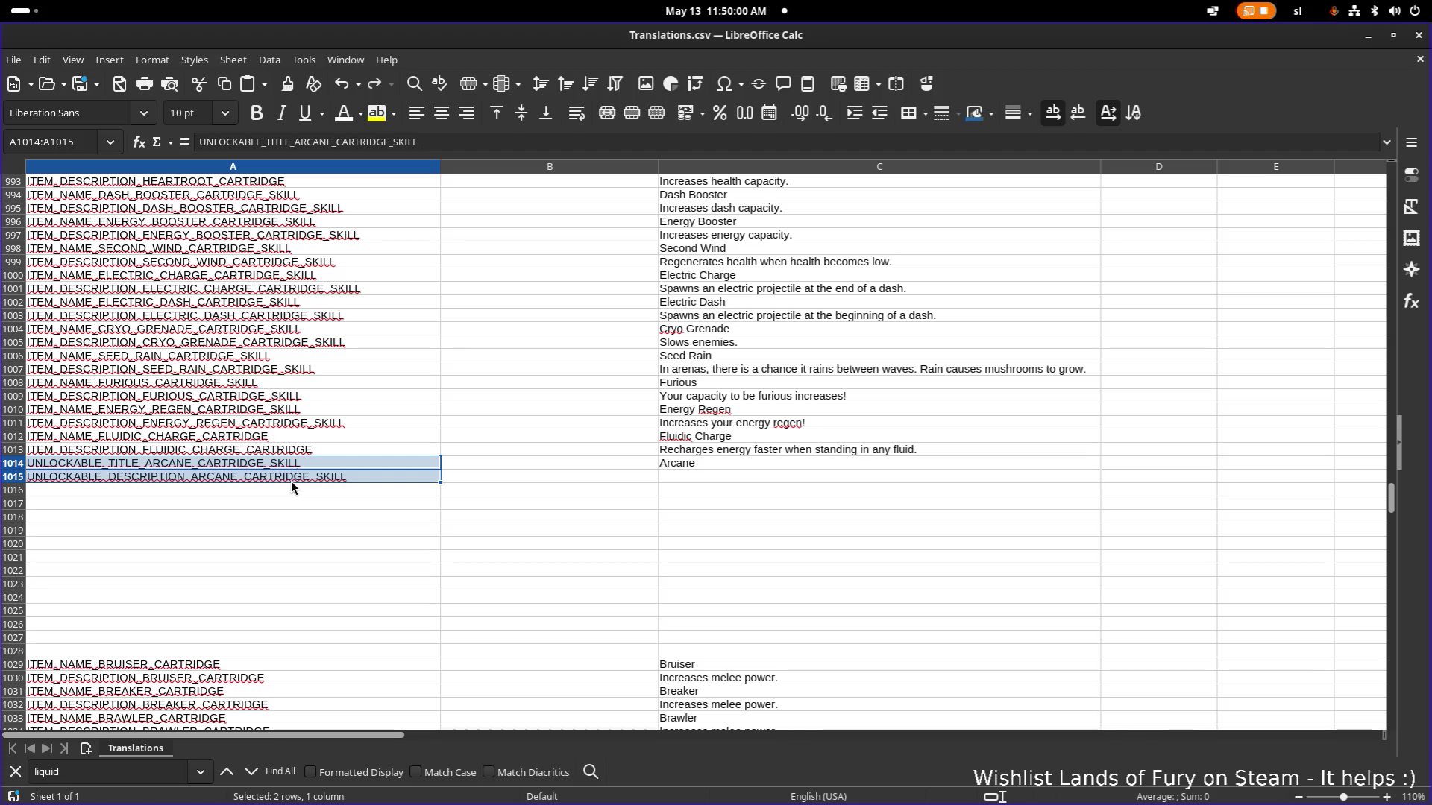
{"action": "key", "text": "Up"}
{"action": "key", "text": "Up"}
{"action": "key", "text": "Down"}
{"action": "key", "text": "Down"}
{"action": "key", "text": "shift+Down"}
{"action": "key", "text": "Up"}
{"action": "key", "text": "Down"}
{"action": "scroll", "coordinate": [310, 479], "scroll_direction": "down", "scroll_amount": 20}
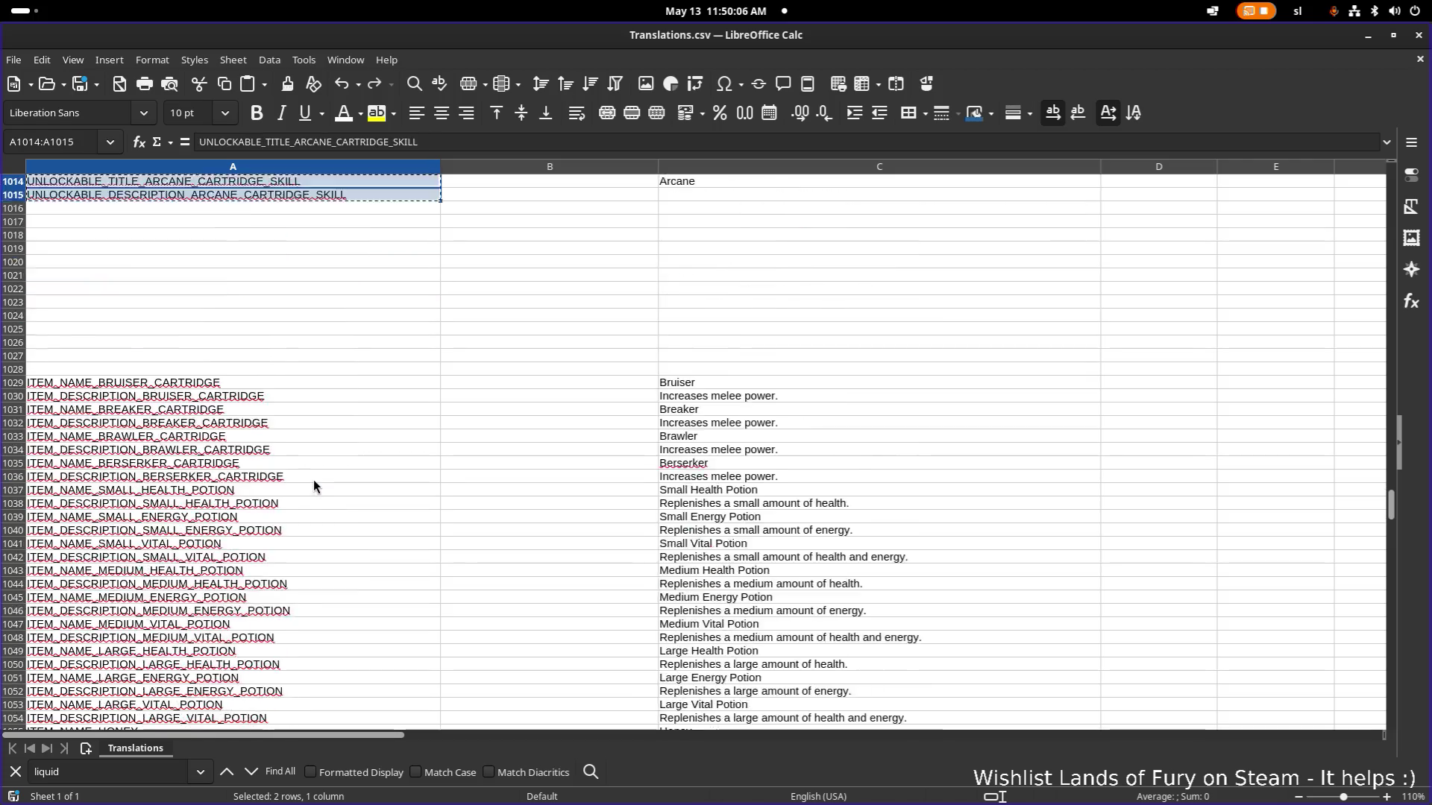
Paste the two Arcane keys into rows 130–131 and copy the B128:B129 notes into B130:B131.
{"action": "scroll", "coordinate": [313, 479], "scroll_direction": "up", "scroll_amount": 20}
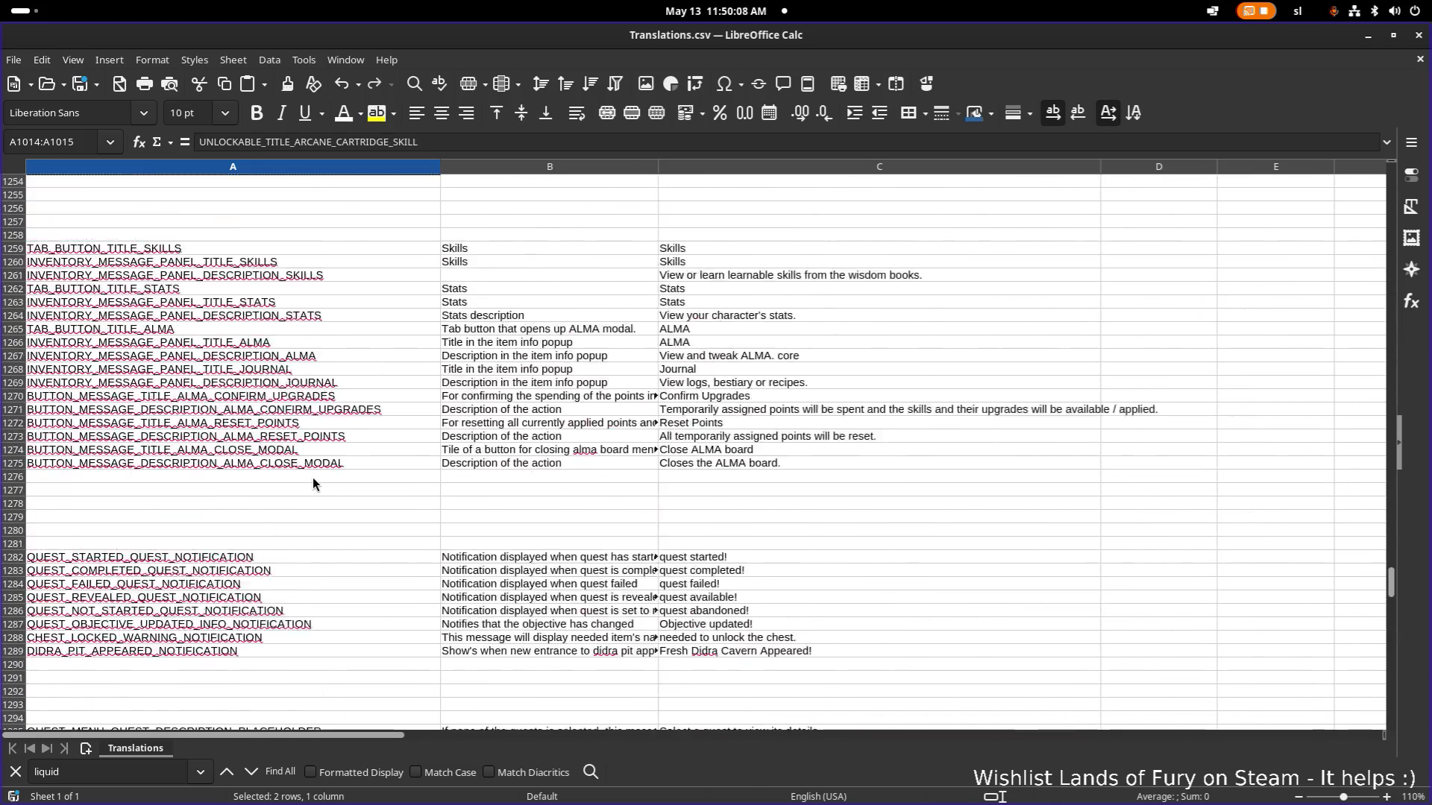
{"action": "scroll", "coordinate": [311, 483], "scroll_direction": "up", "scroll_amount": 20}
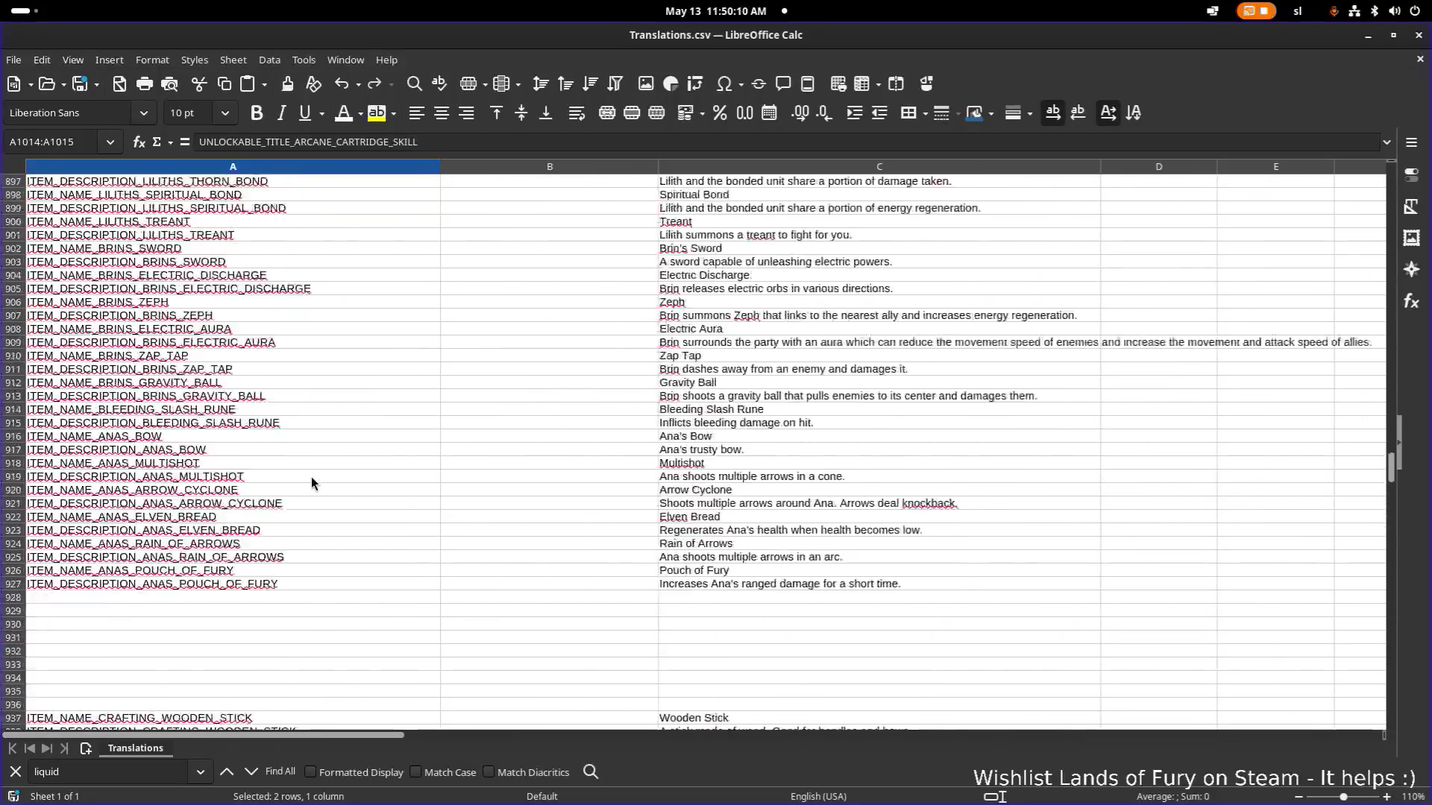
{"action": "scroll", "coordinate": [311, 478], "scroll_direction": "up", "scroll_amount": 20}
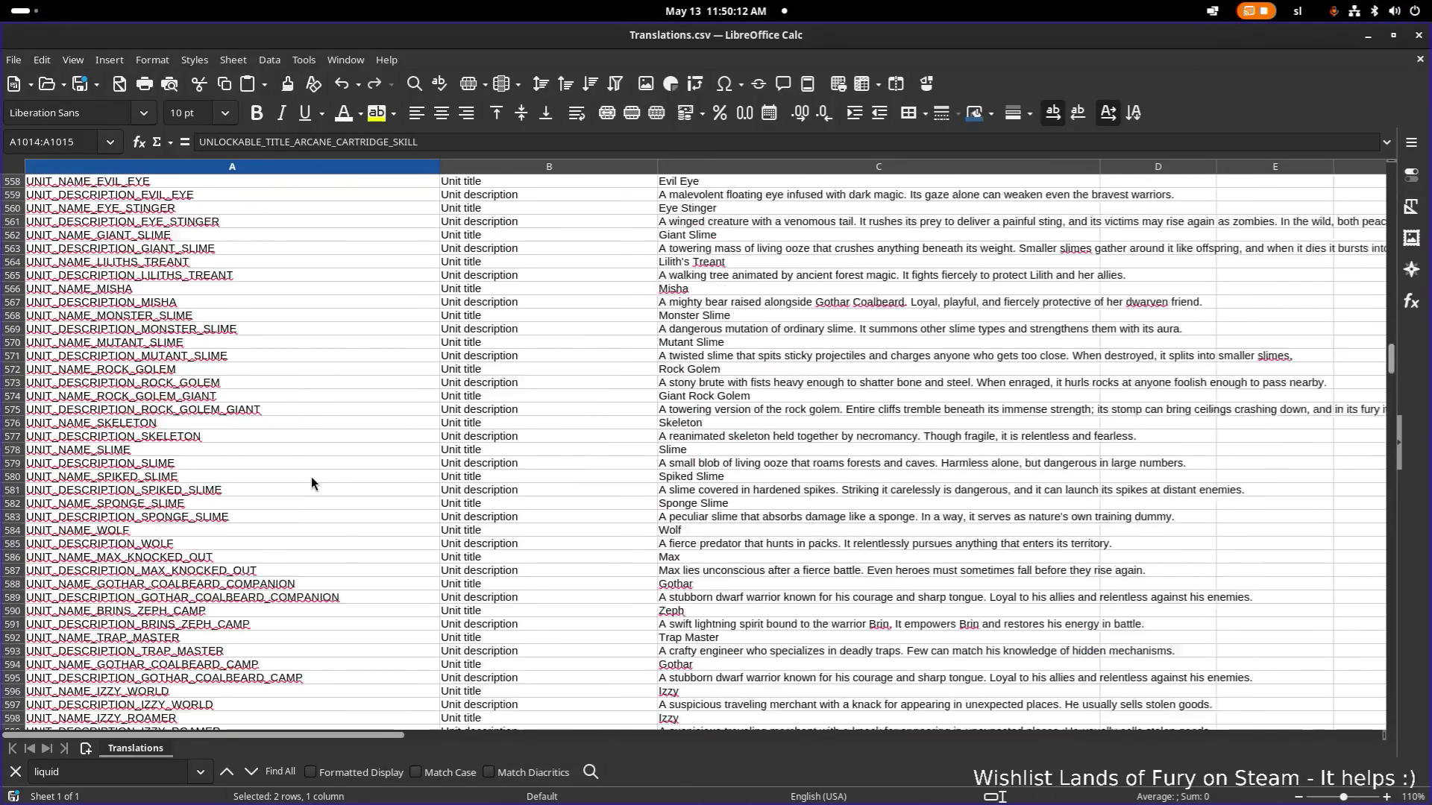
{"action": "scroll", "coordinate": [311, 476], "scroll_direction": "down", "scroll_amount": 7}
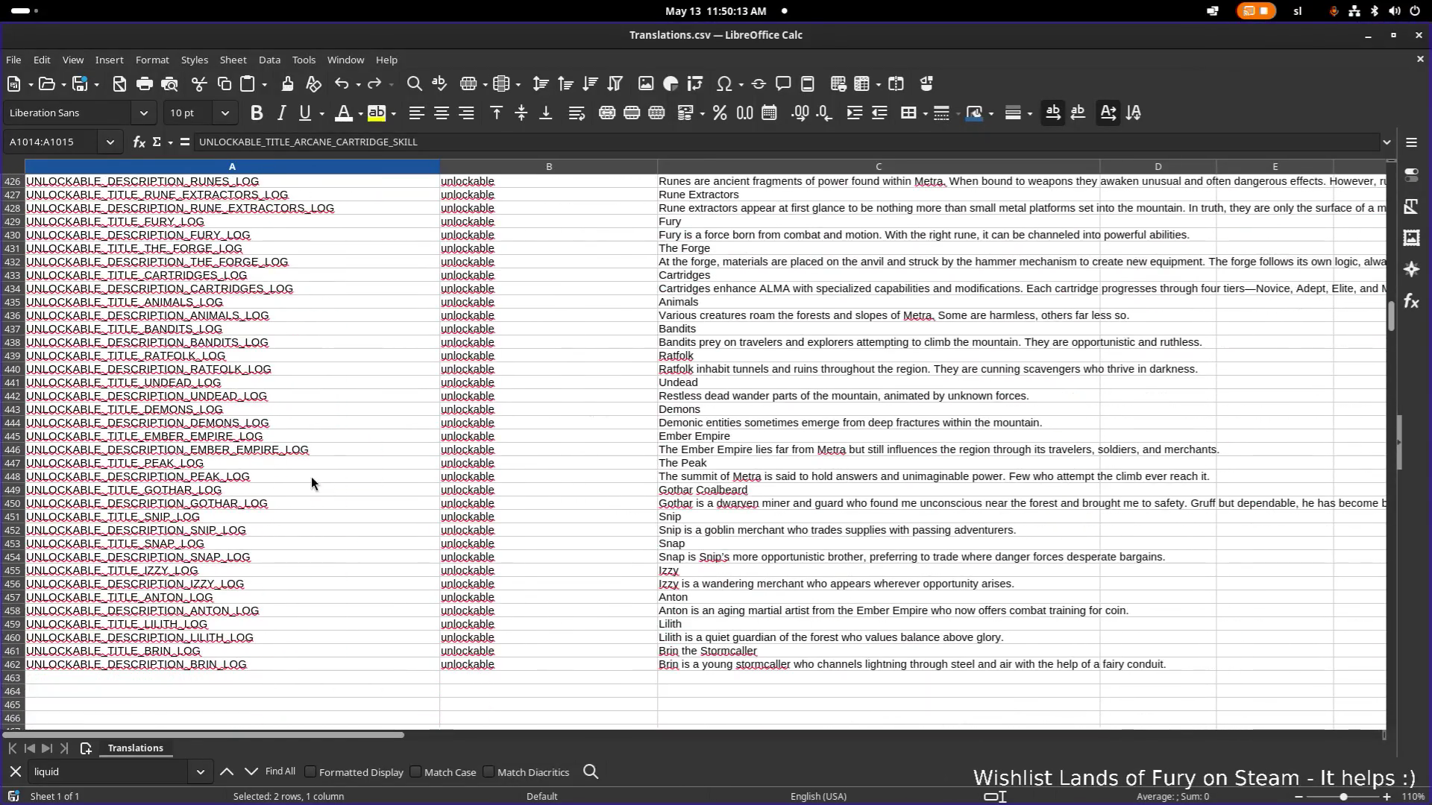
{"action": "scroll", "coordinate": [305, 479], "scroll_direction": "up", "scroll_amount": 20}
{"action": "scroll", "coordinate": [305, 479], "scroll_direction": "up", "scroll_amount": 20}
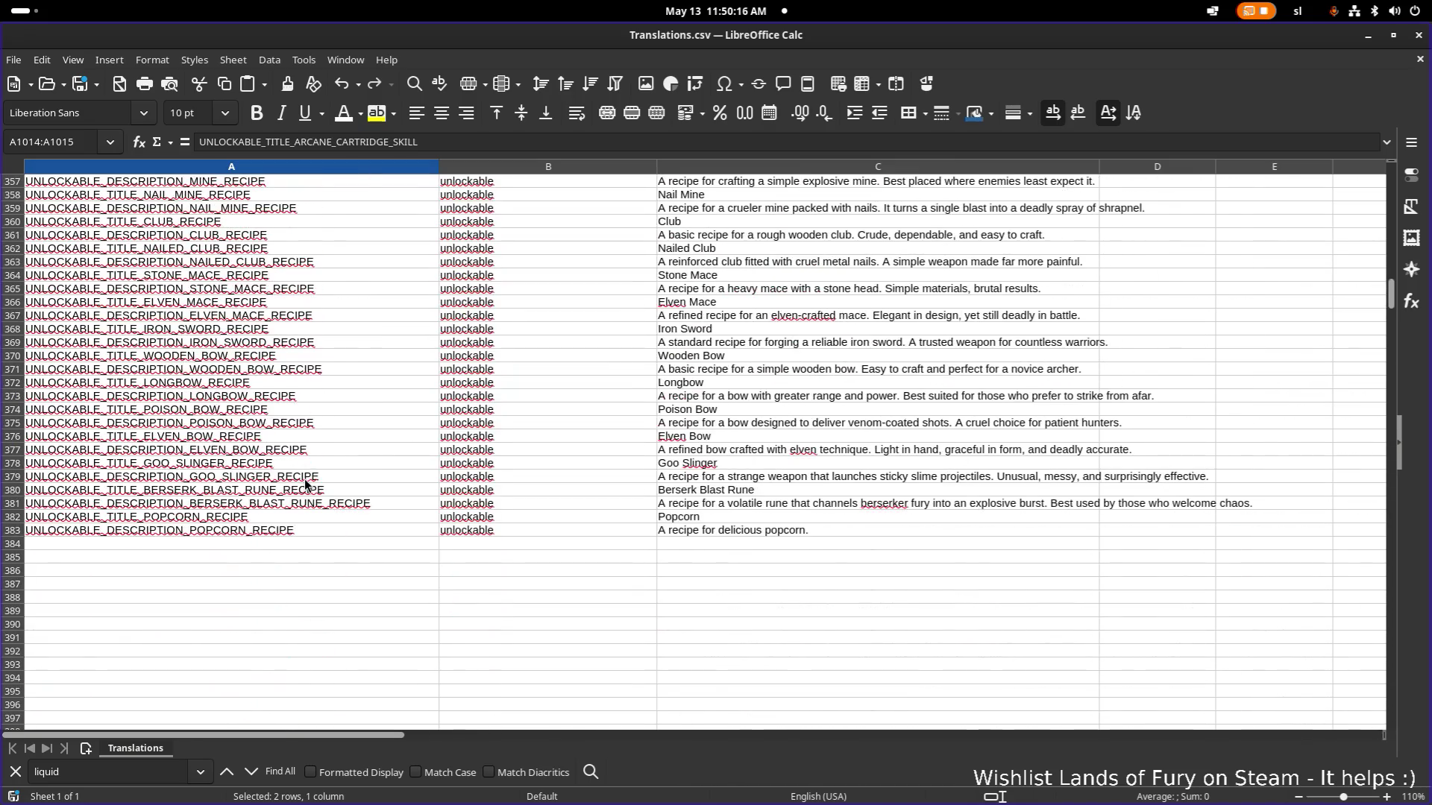
{"action": "scroll", "coordinate": [304, 483], "scroll_direction": "up", "scroll_amount": 20}
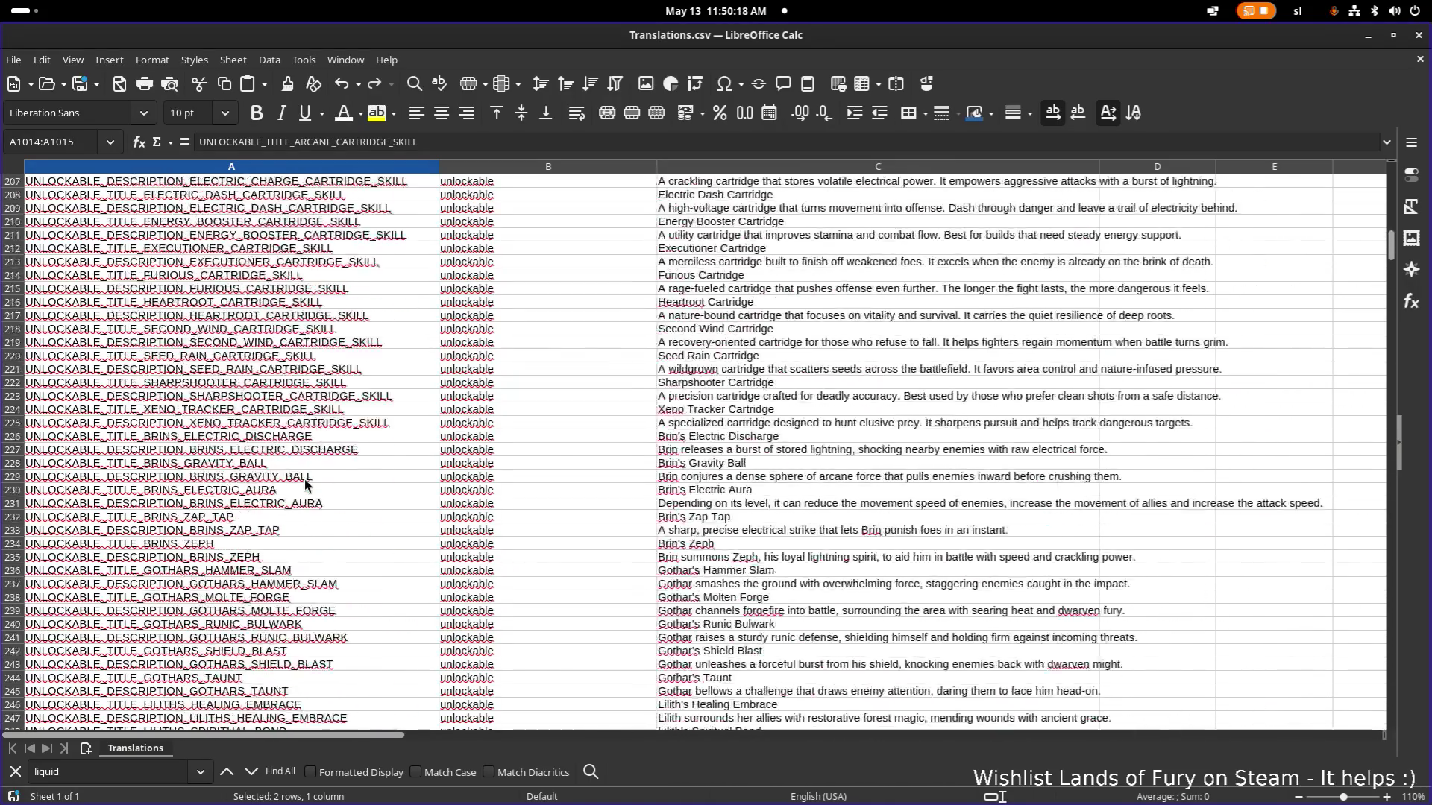
{"action": "scroll", "coordinate": [273, 472], "scroll_direction": "up", "scroll_amount": 17}
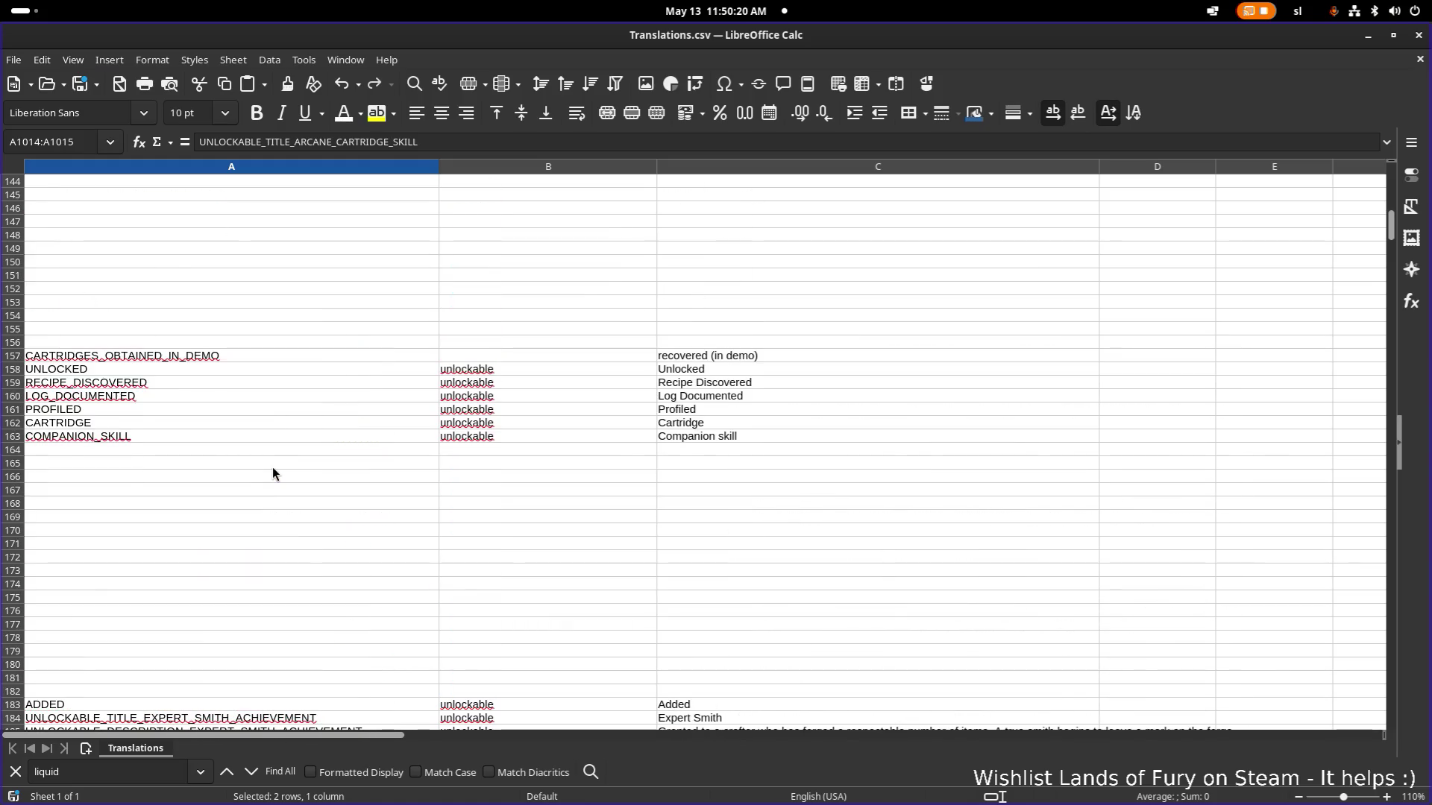
{"action": "scroll", "coordinate": [273, 473], "scroll_direction": "up", "scroll_amount": 2}
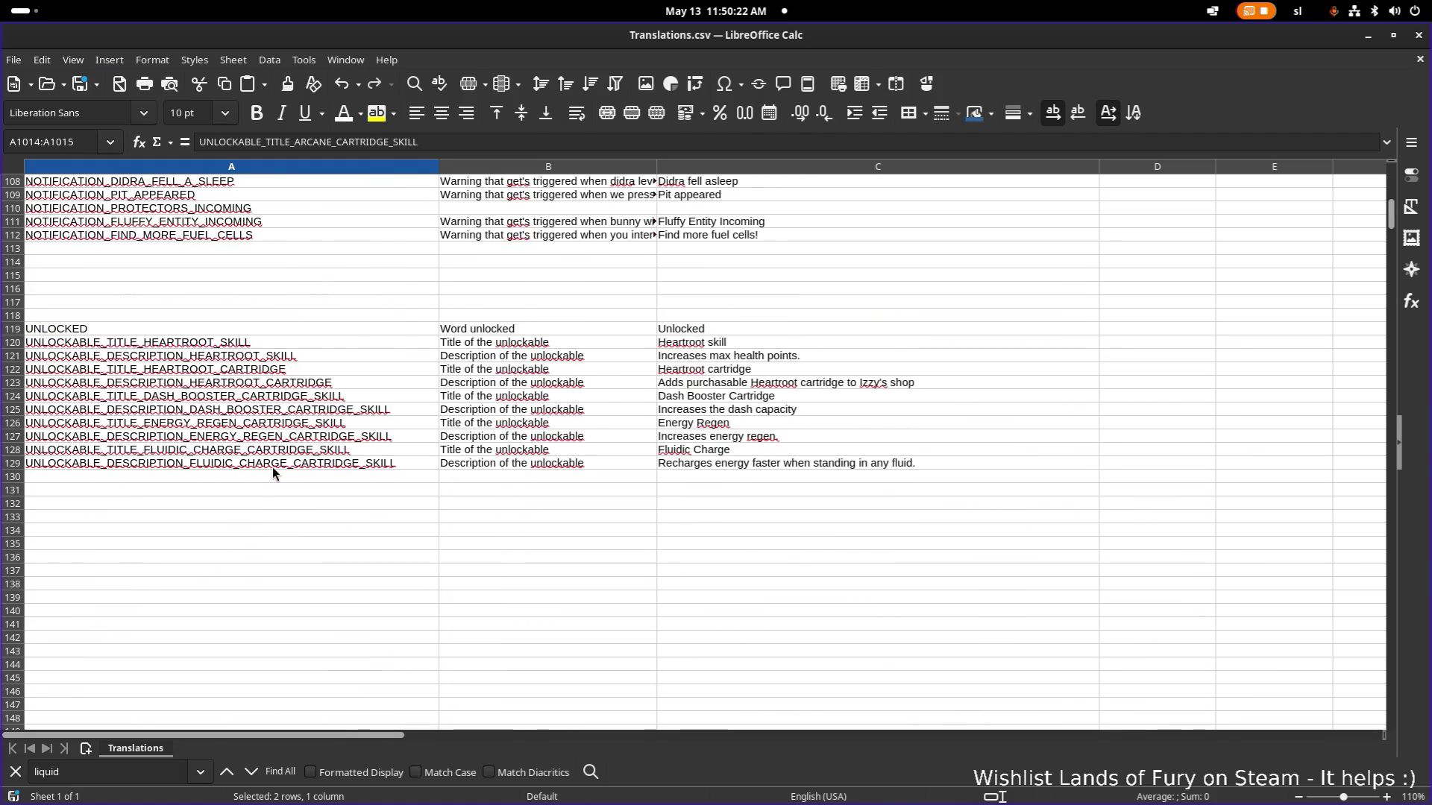
{"action": "left_click", "coordinate": [290, 478]}
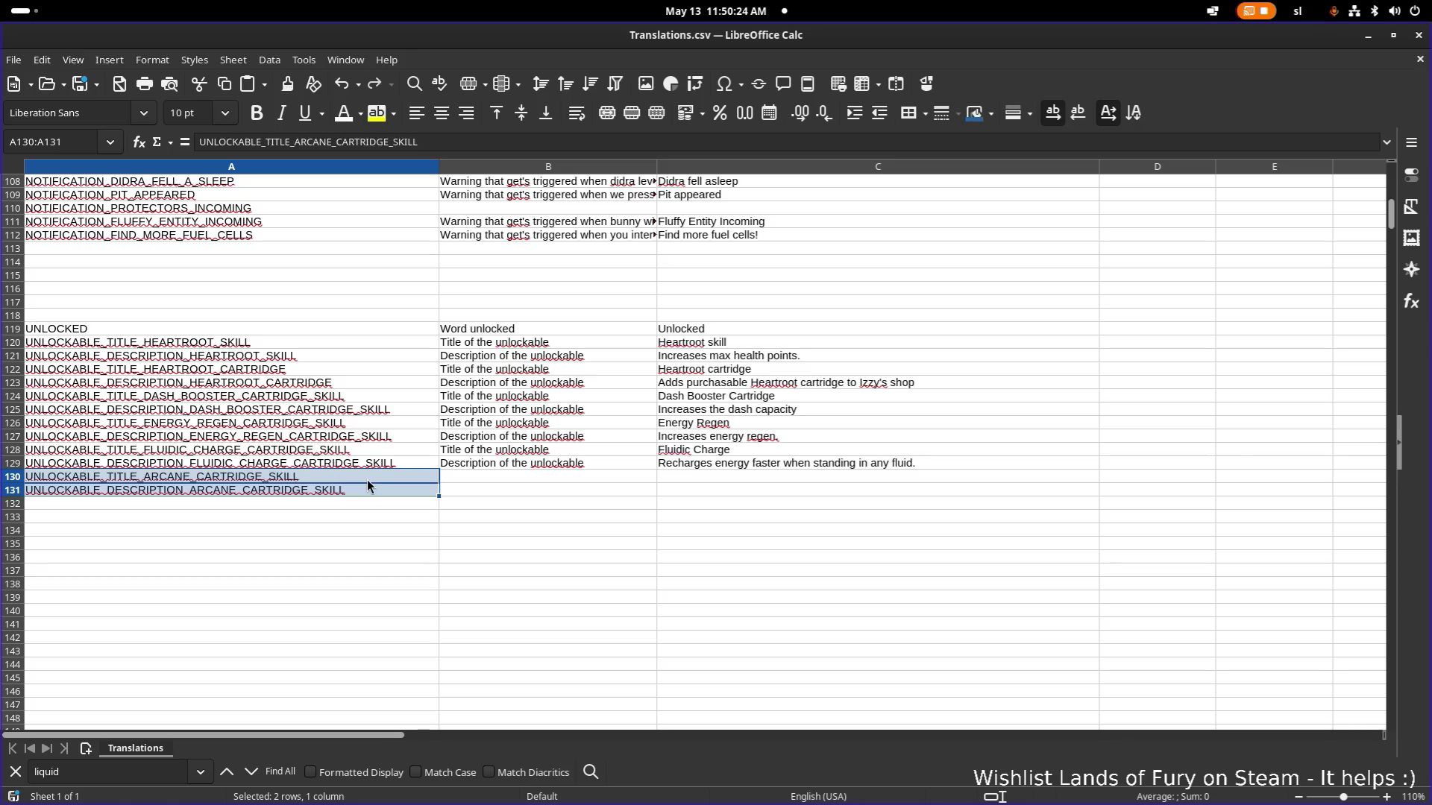
{"action": "left_click", "coordinate": [533, 465]}
{"action": "left_click", "coordinate": [539, 454]}
{"action": "left_click_drag", "start_coordinate": [541, 458], "coordinate": [541, 465]}
{"action": "key", "text": "ctrl+c"}
{"action": "left_click", "coordinate": [535, 480]}
{"action": "key", "text": "ctrl+v"}
Enter 'Arcane' in C130 and 'Increases spell power.' in C131.
{"action": "left_click", "coordinate": [689, 478]}
{"action": "type", "text": "Arcane"}
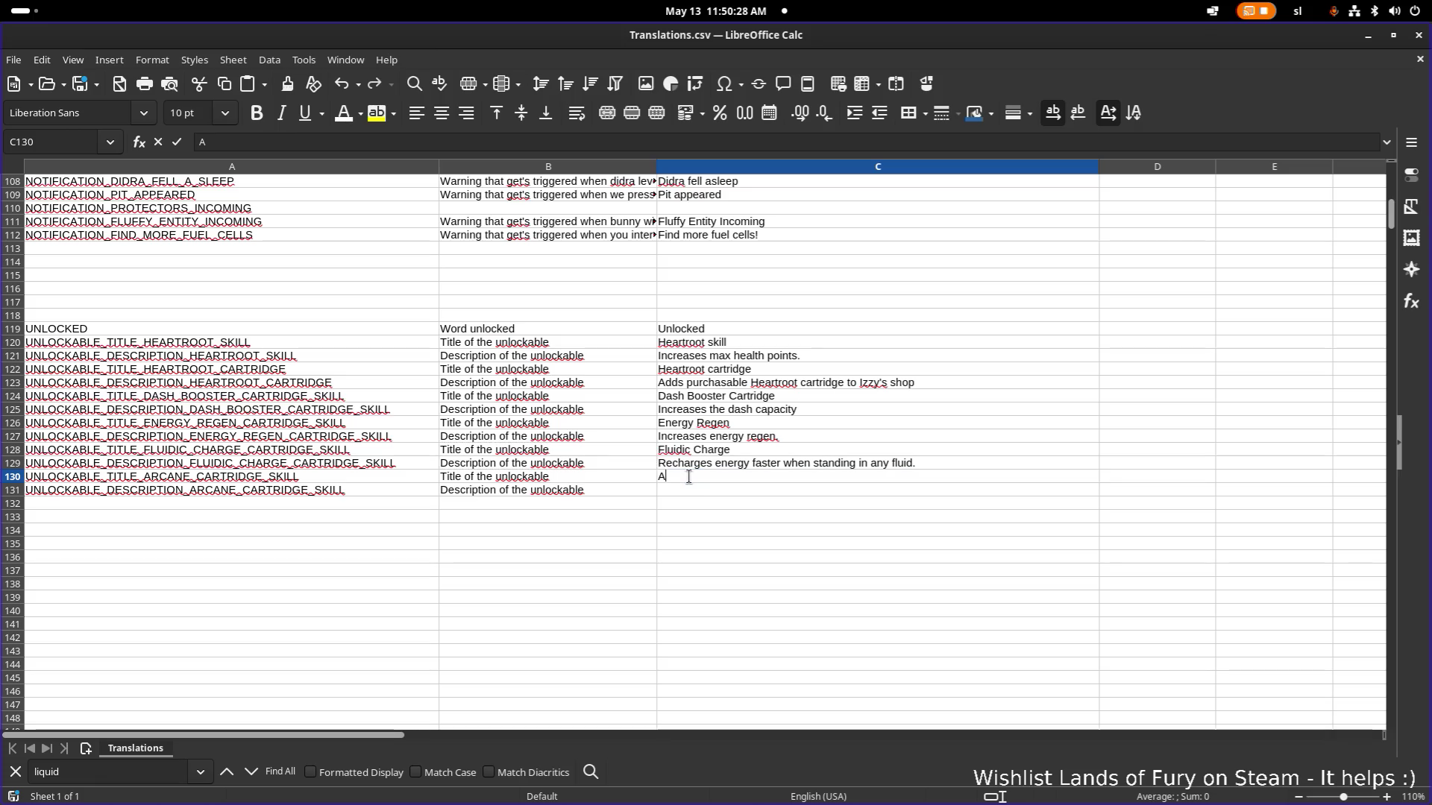
{"action": "key", "text": "Return"}
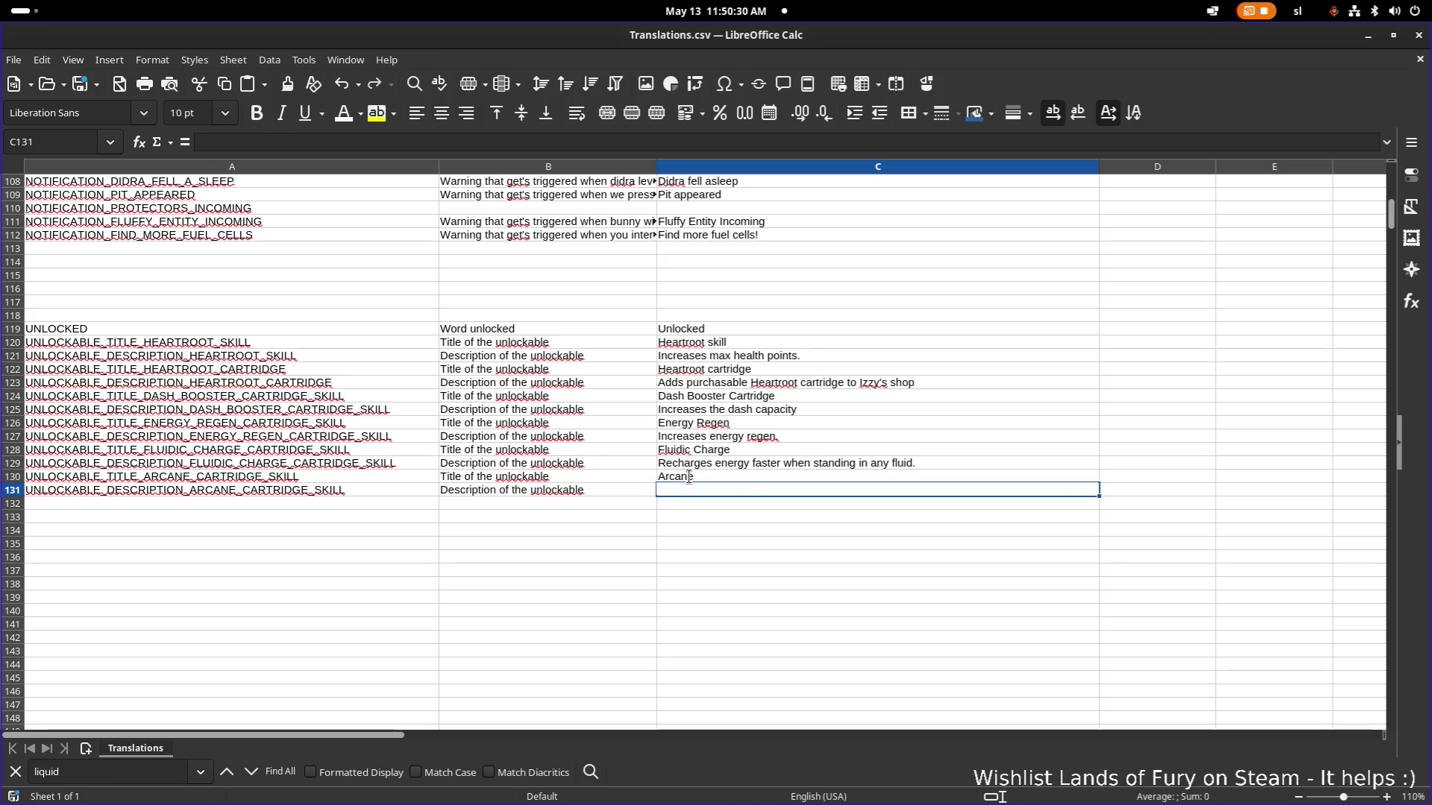
{"action": "left_click", "coordinate": [775, 410]}
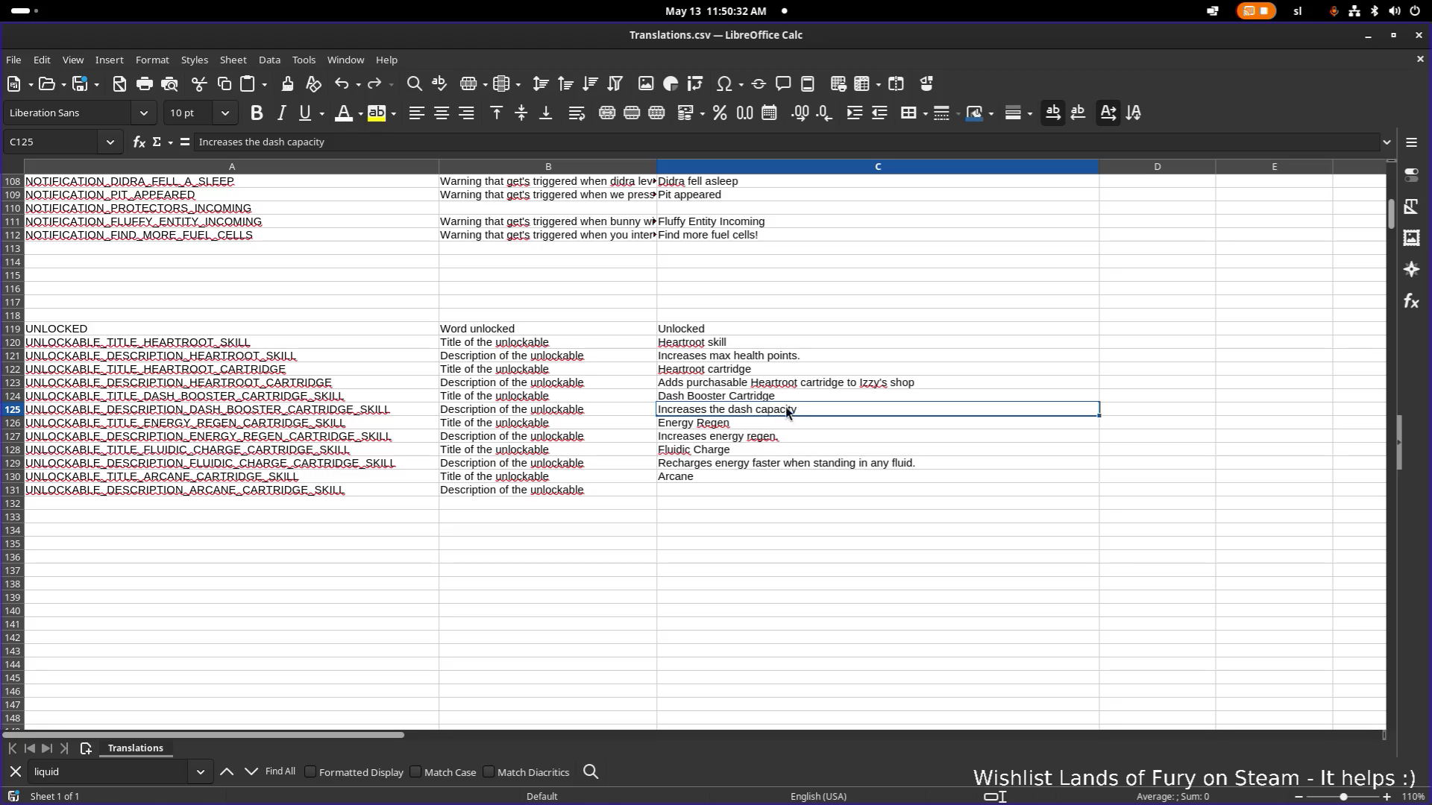
{"action": "left_click", "coordinate": [756, 486]}
{"action": "type", "text": "Increases spe"}
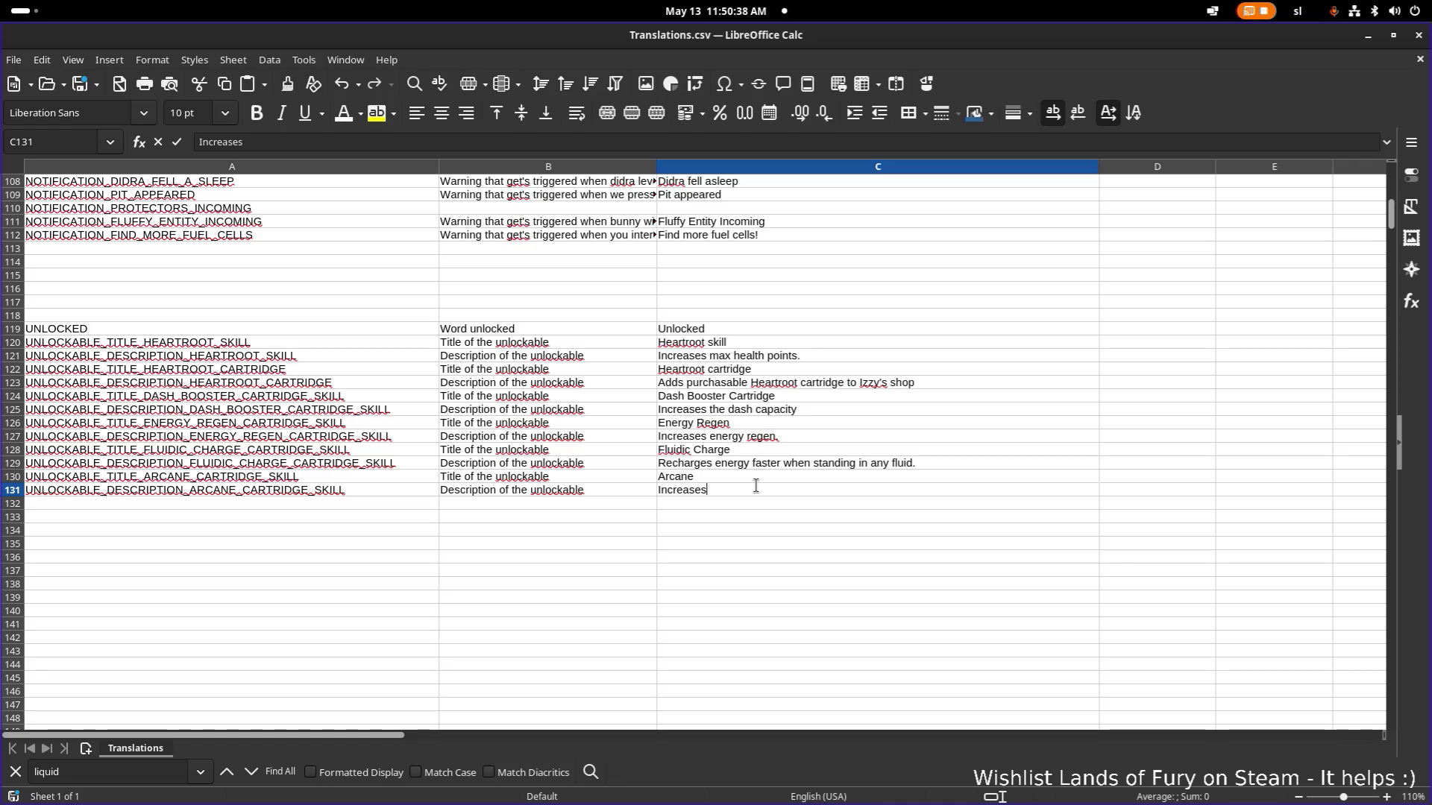
{"action": "type", "text": "ll power."}
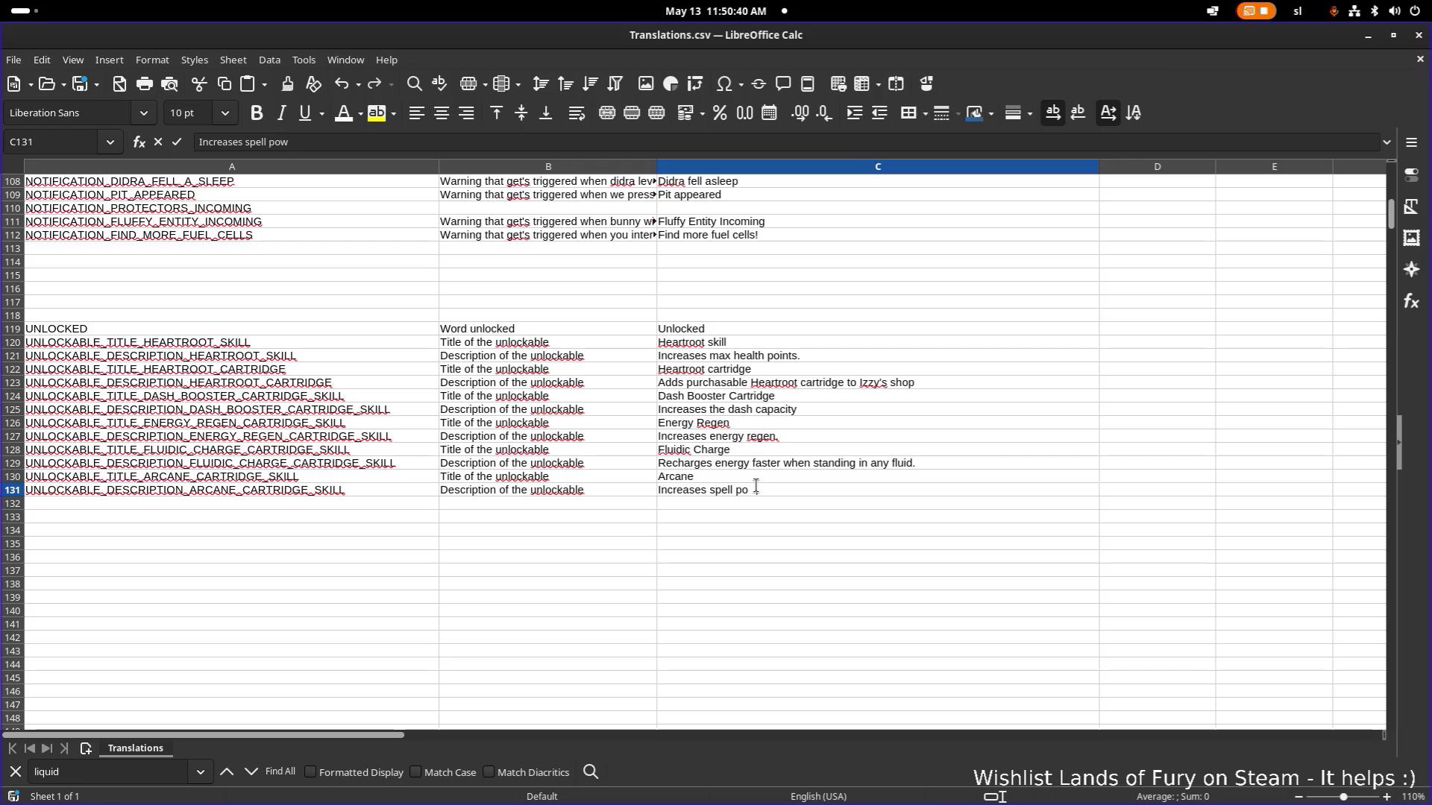
{"action": "key", "text": "Return"}
Return to row 1014 and open the title key in A1014 for editing.
{"action": "scroll", "coordinate": [401, 423], "scroll_direction": "up", "scroll_amount": 1}
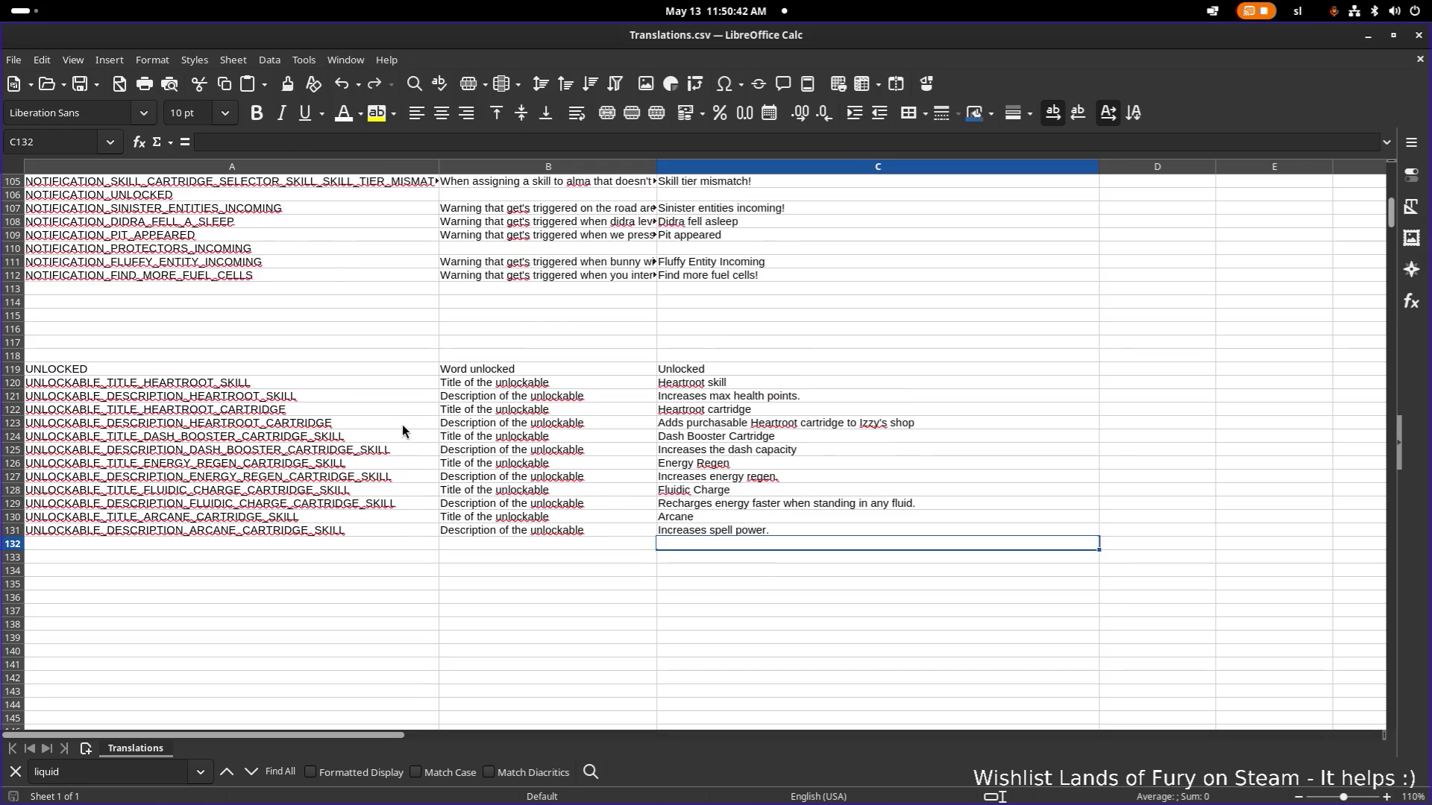
{"action": "scroll", "coordinate": [403, 429], "scroll_direction": "down", "scroll_amount": 20}
{"action": "scroll", "coordinate": [426, 423], "scroll_direction": "down", "scroll_amount": 20}
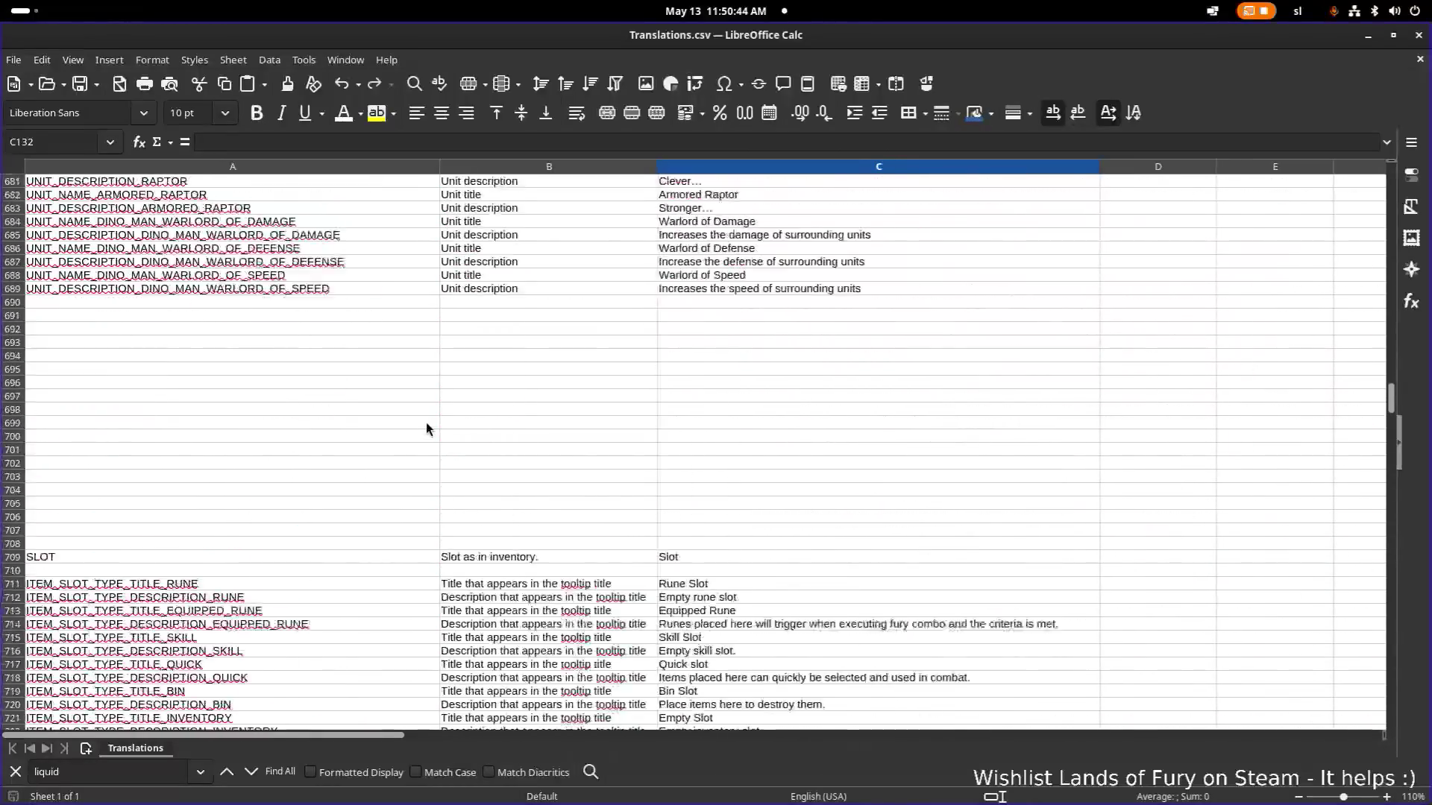
{"action": "scroll", "coordinate": [423, 424], "scroll_direction": "down", "scroll_amount": 20}
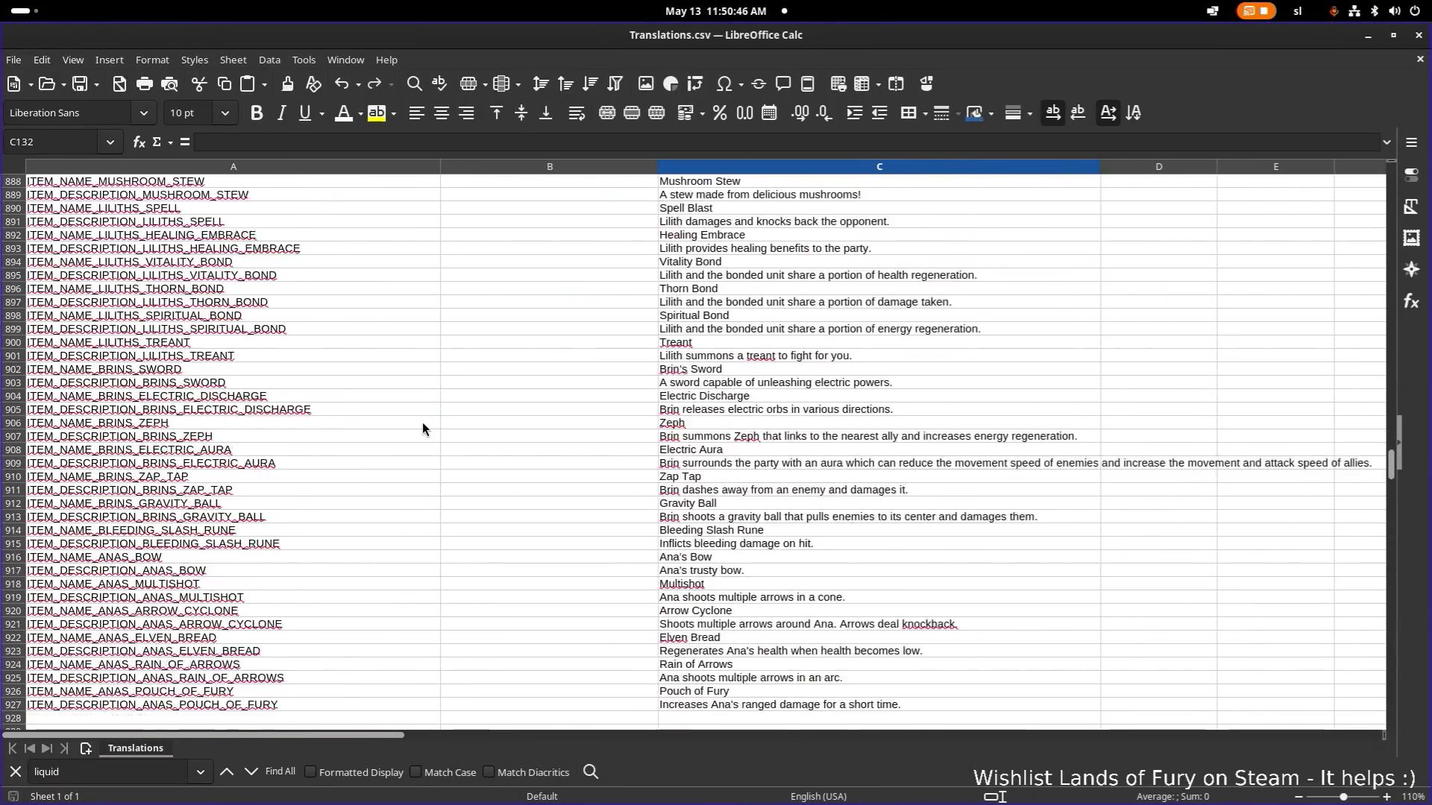
{"action": "scroll", "coordinate": [415, 431], "scroll_direction": "down", "scroll_amount": 20}
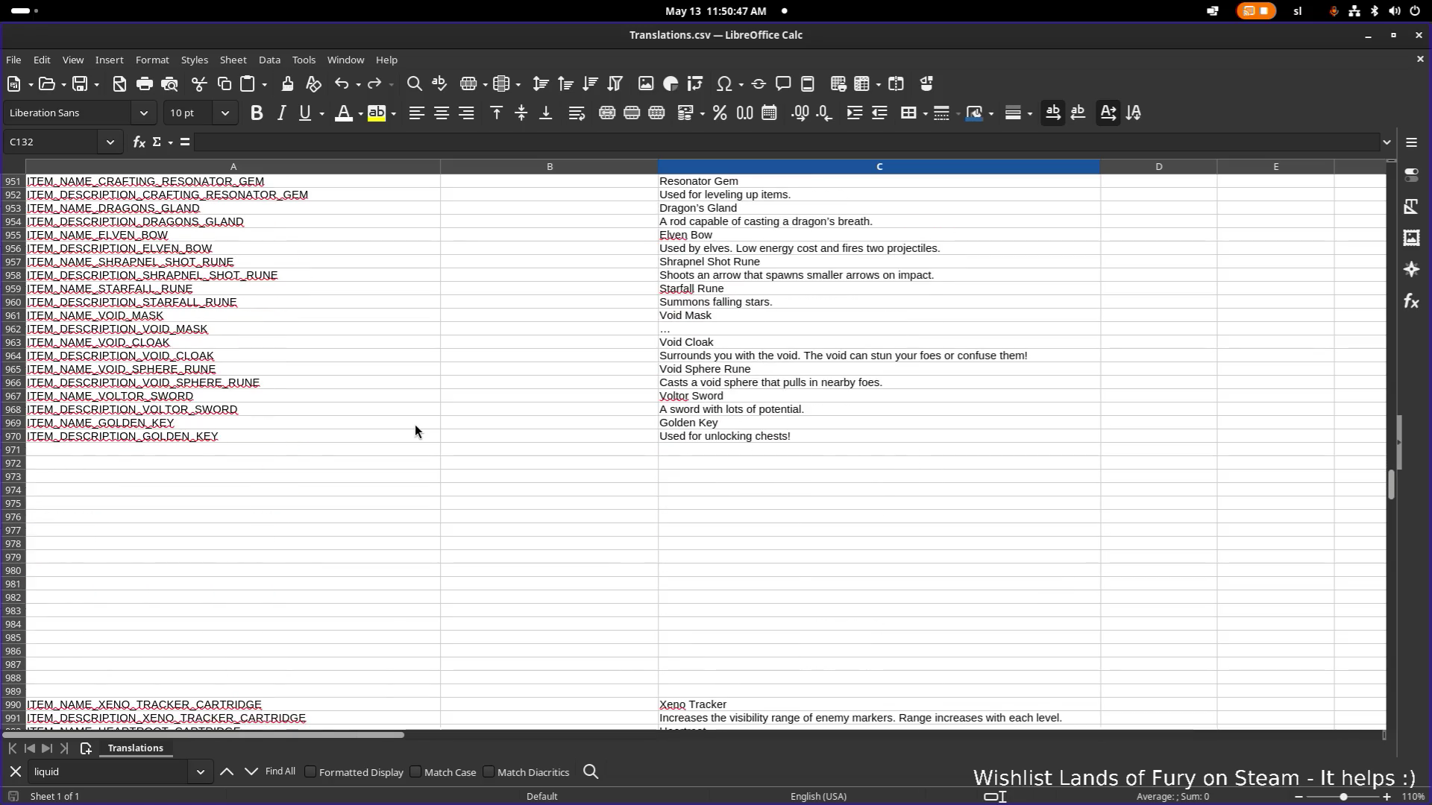
{"action": "scroll", "coordinate": [395, 428], "scroll_direction": "down", "scroll_amount": 1}
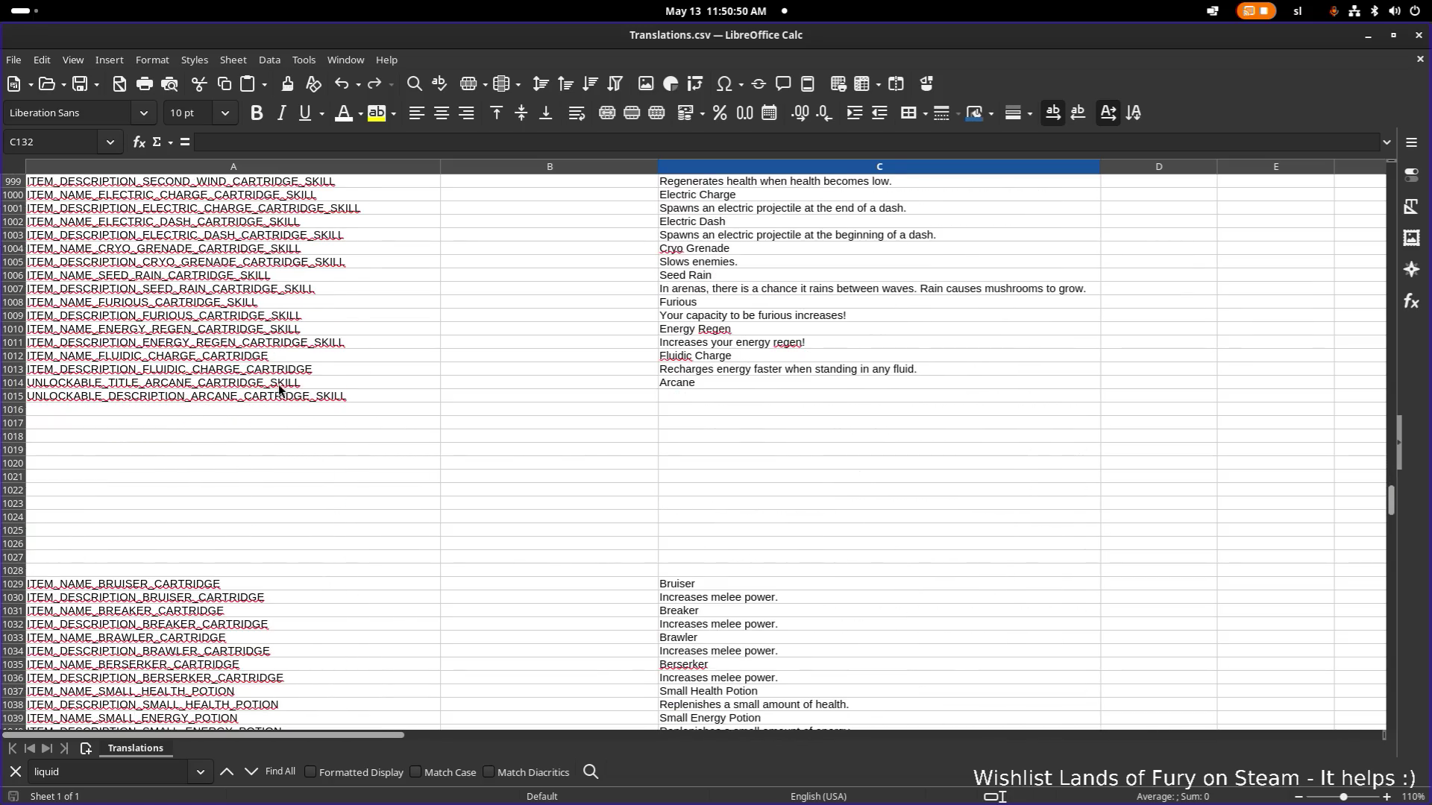
{"action": "left_click", "coordinate": [165, 381]}
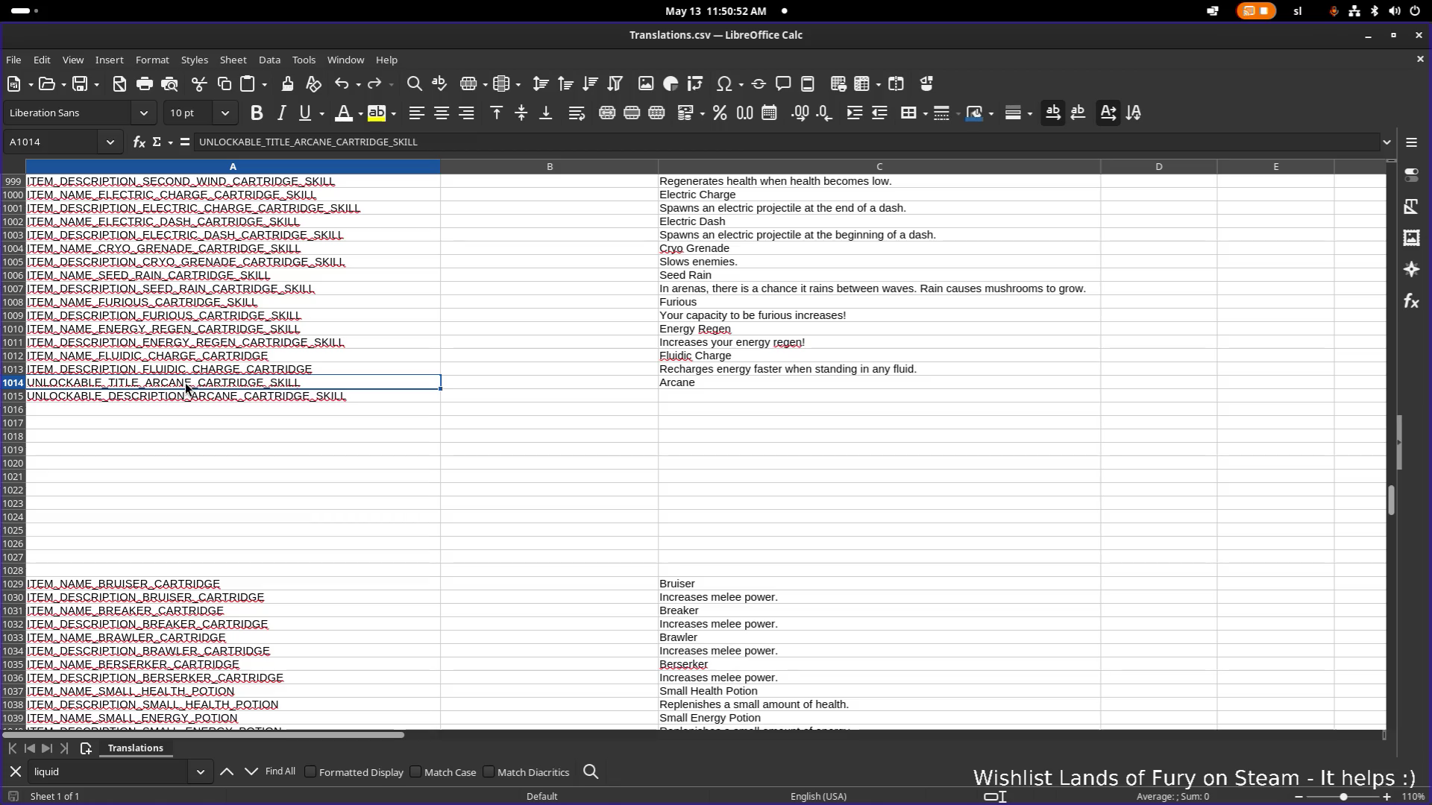
{"action": "double_click", "coordinate": [190, 387]}
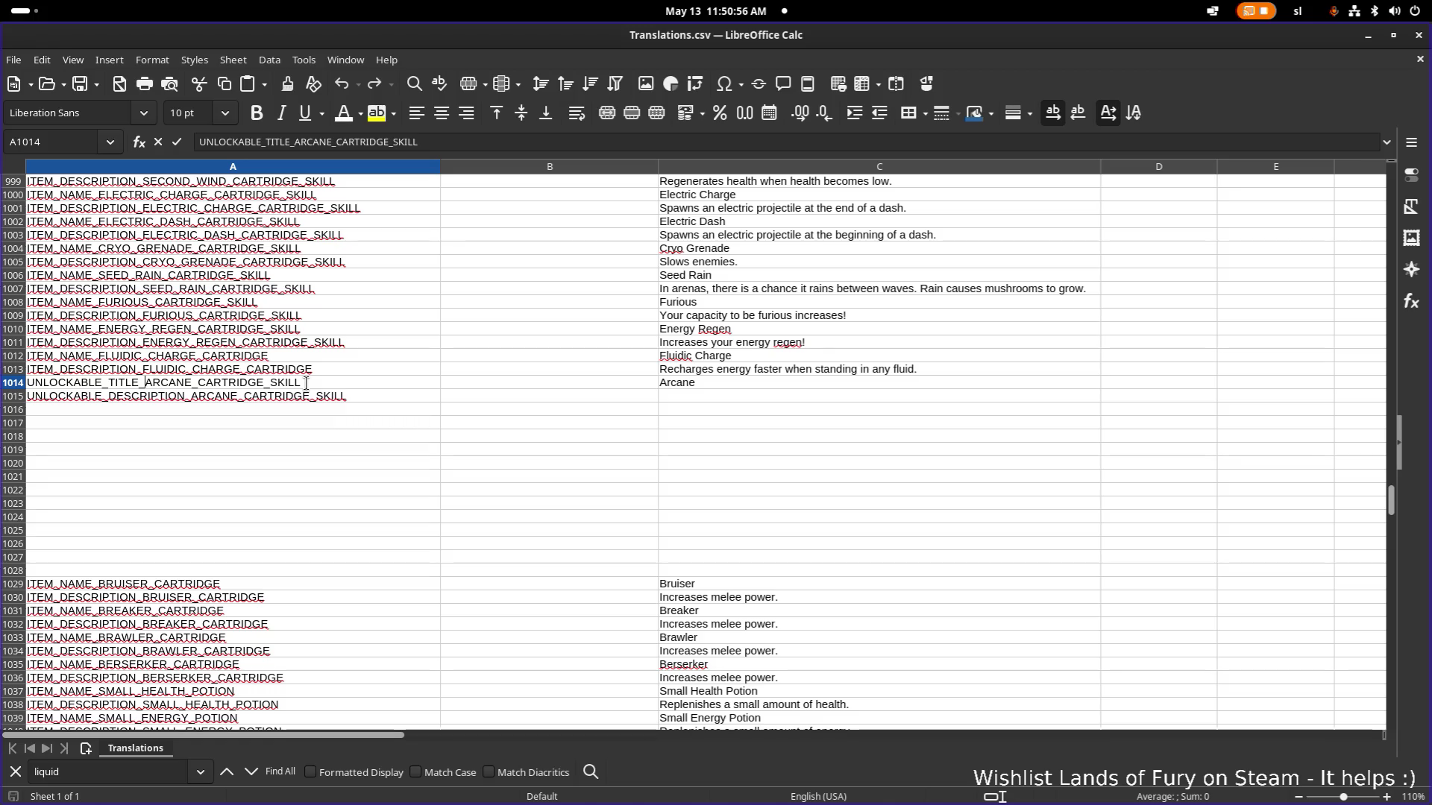
{"action": "key", "text": "alt+Tab"}
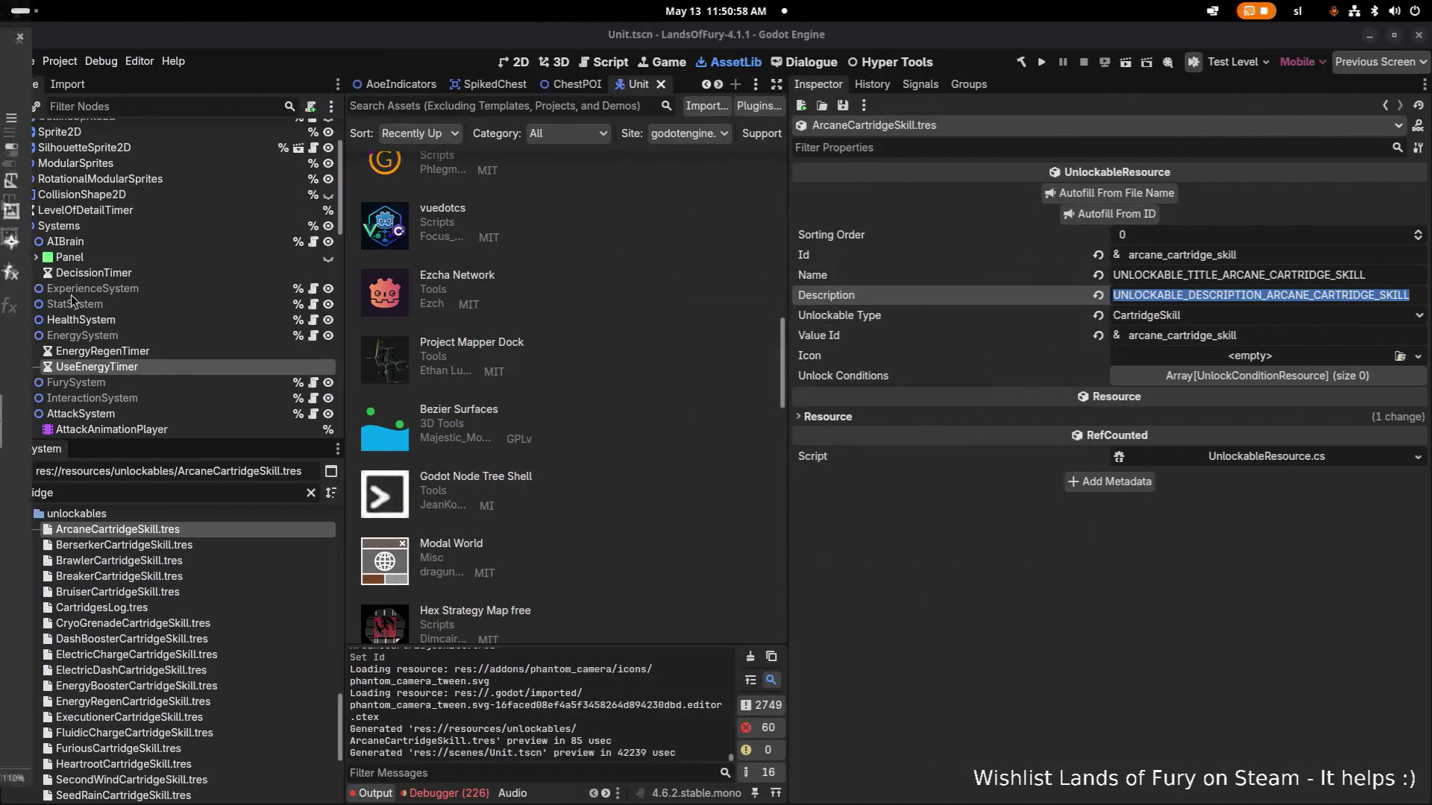
Filter files by 'arcane' and open items/ArcaneCartridgeSkill.tres.
{"action": "double_click", "coordinate": [145, 494]}
{"action": "type", "text": "arcane"}
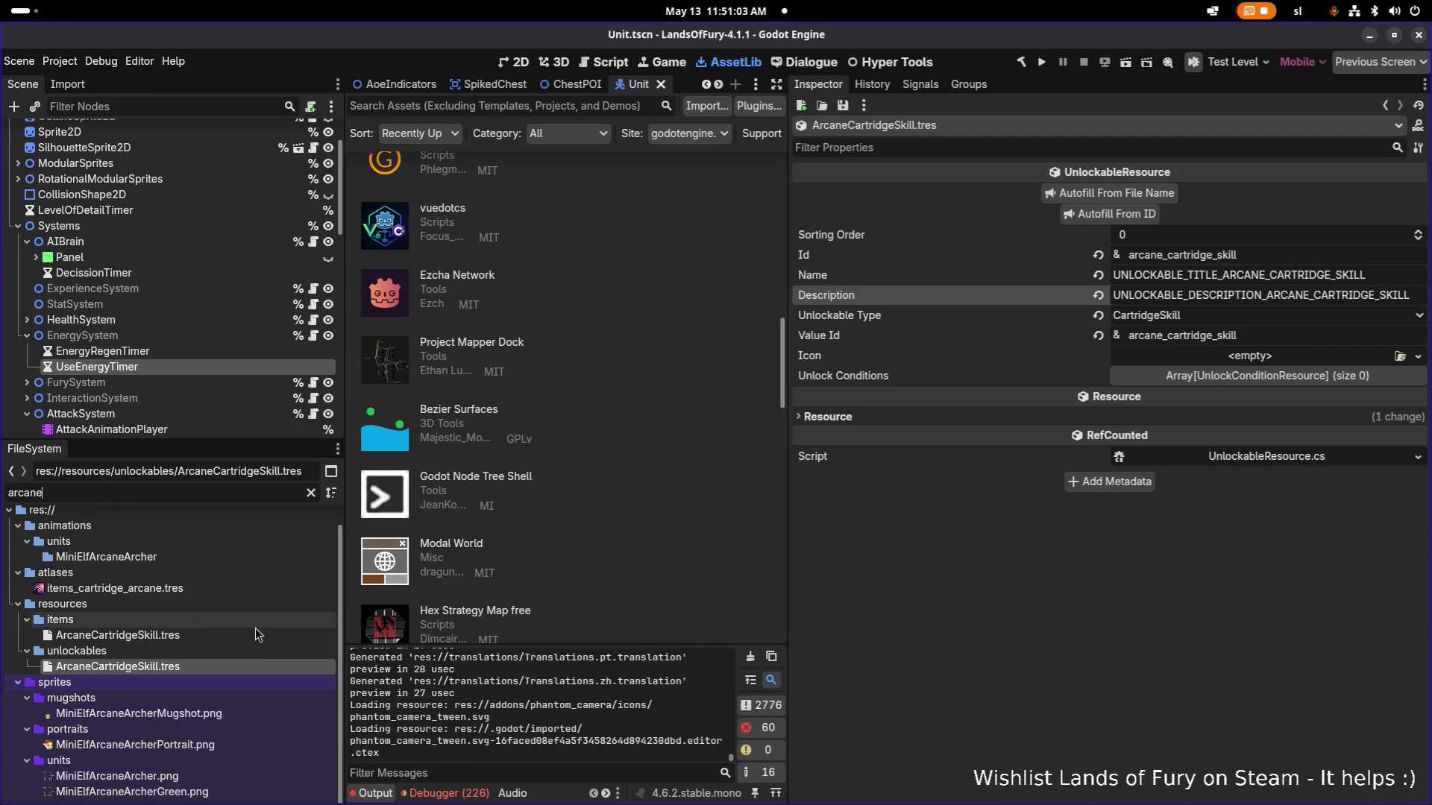
{"action": "left_click", "coordinate": [255, 626]}
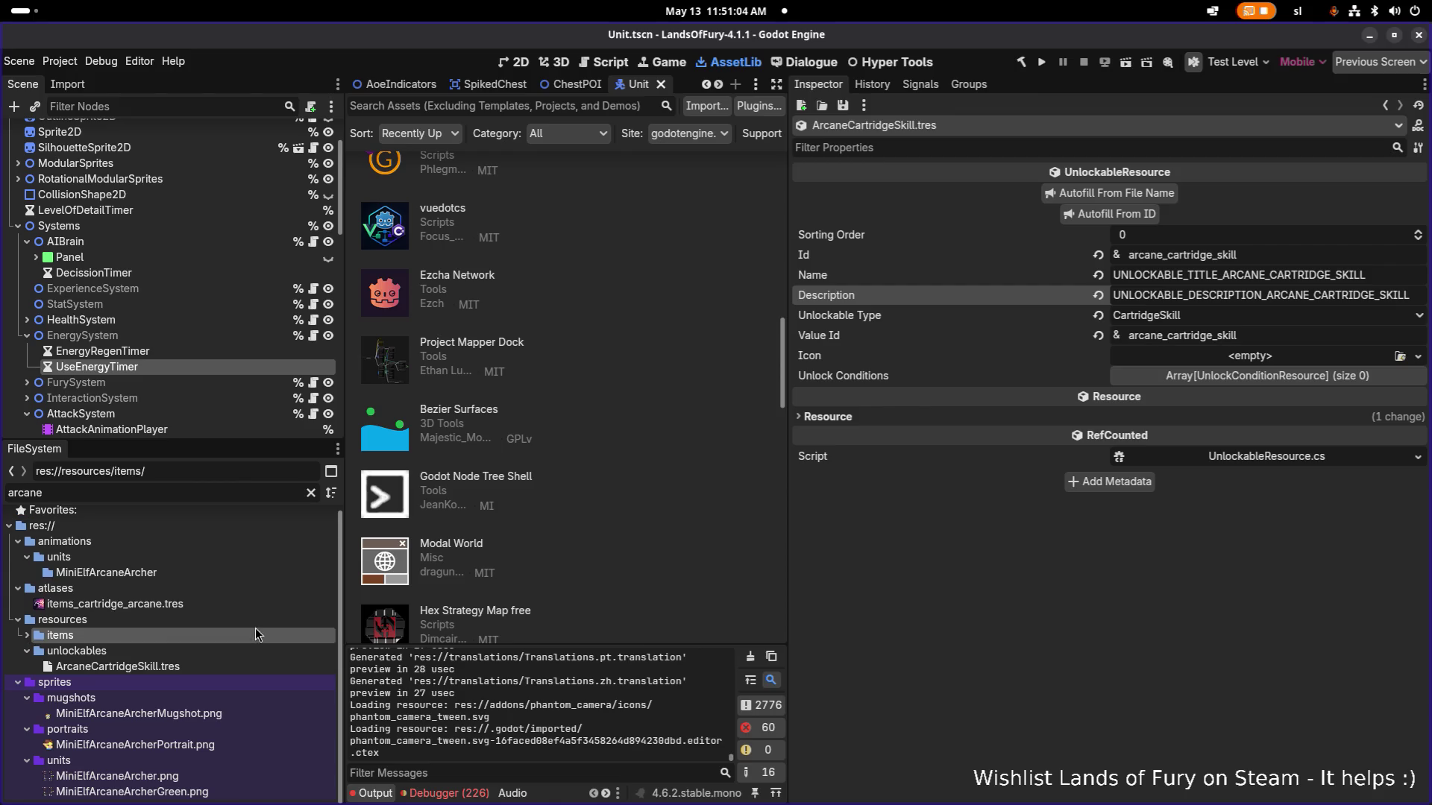
{"action": "left_click", "coordinate": [239, 651]}
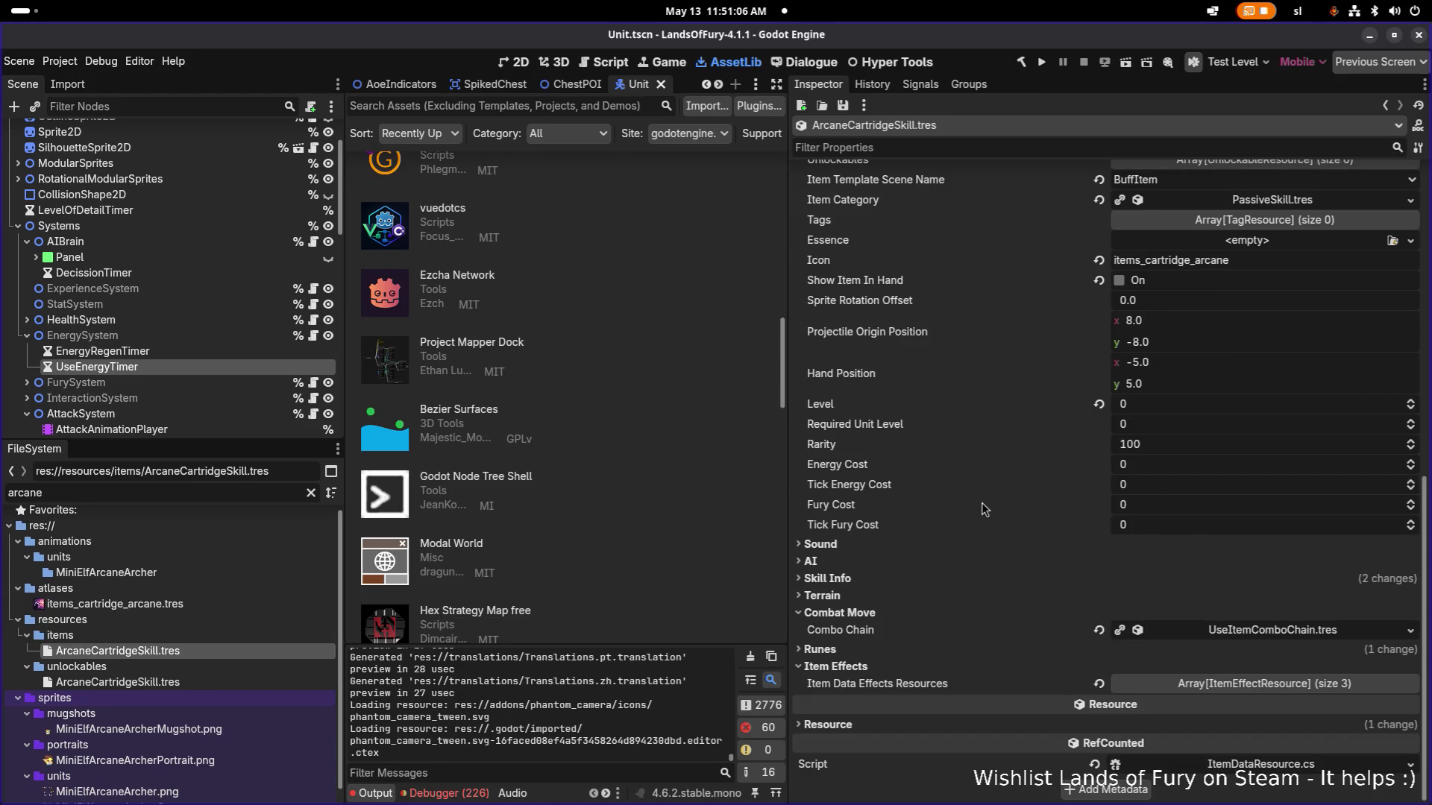
{"action": "scroll", "coordinate": [982, 502], "scroll_direction": "up", "scroll_amount": 10}
Append _SKILL to the item's Name and Description translation keys and save.
{"action": "double_click", "coordinate": [1339, 551]}
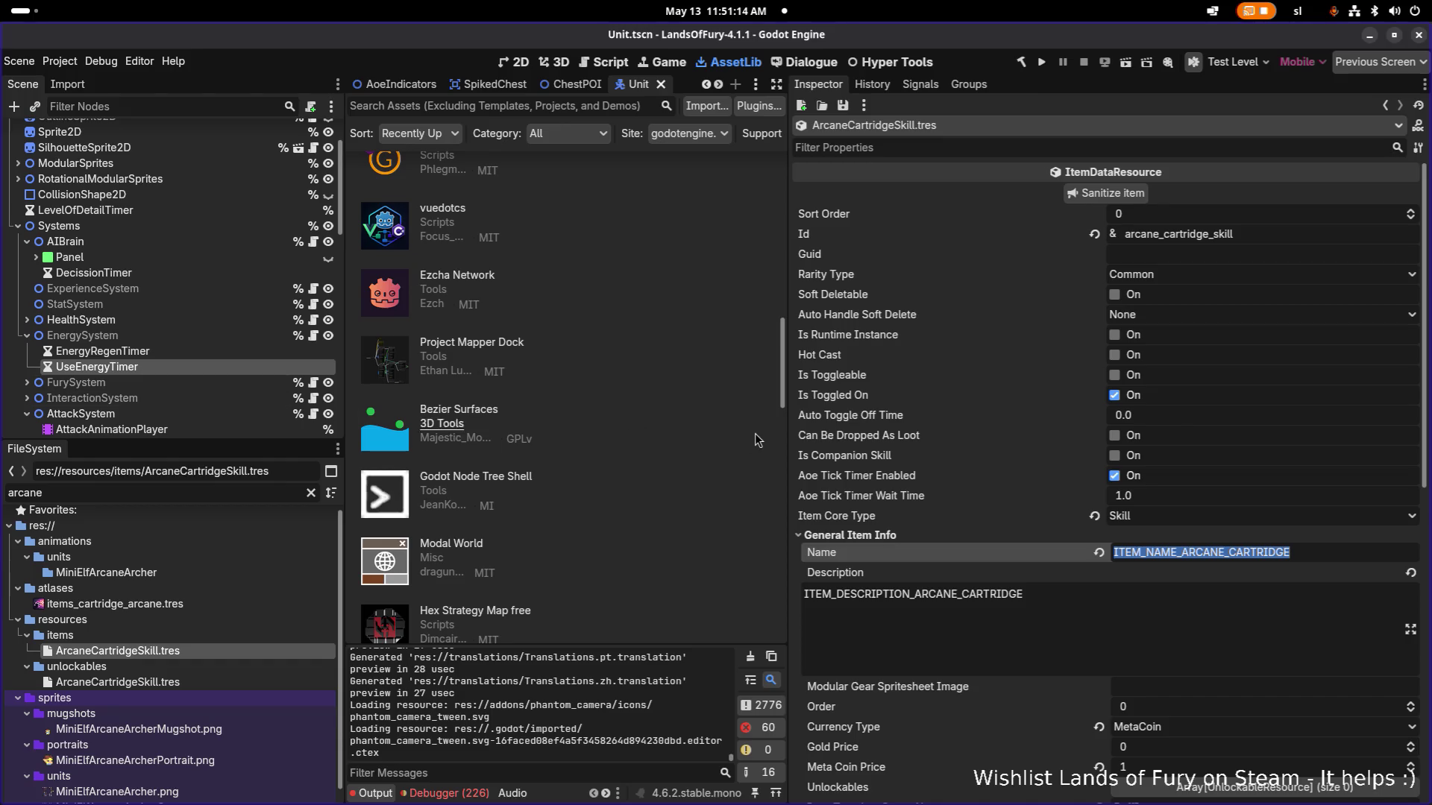
{"action": "left_click", "coordinate": [1340, 555]}
{"action": "type", "text": "_SKILL"}
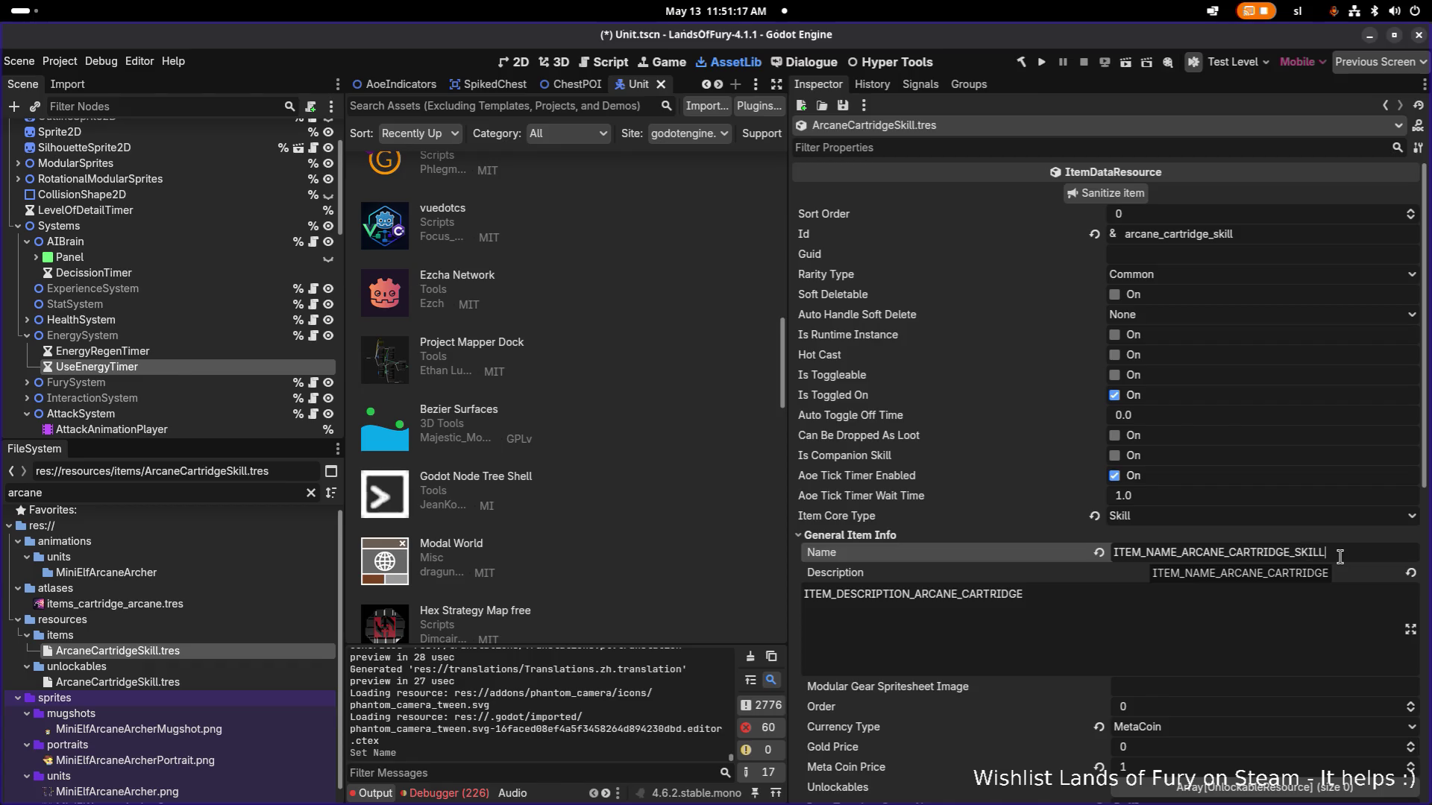
{"action": "key", "text": "Tab"}
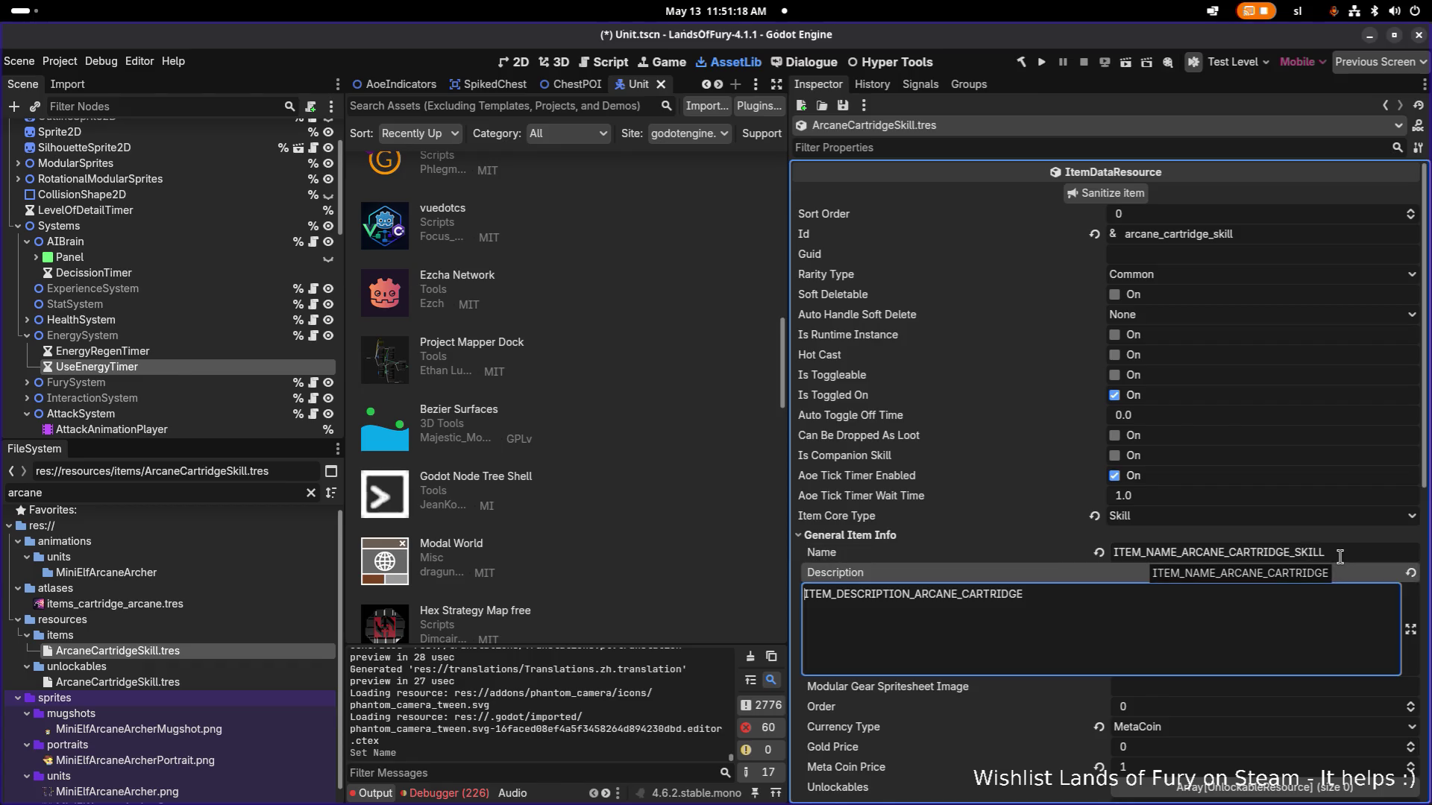
{"action": "type", "text": "_SK"}
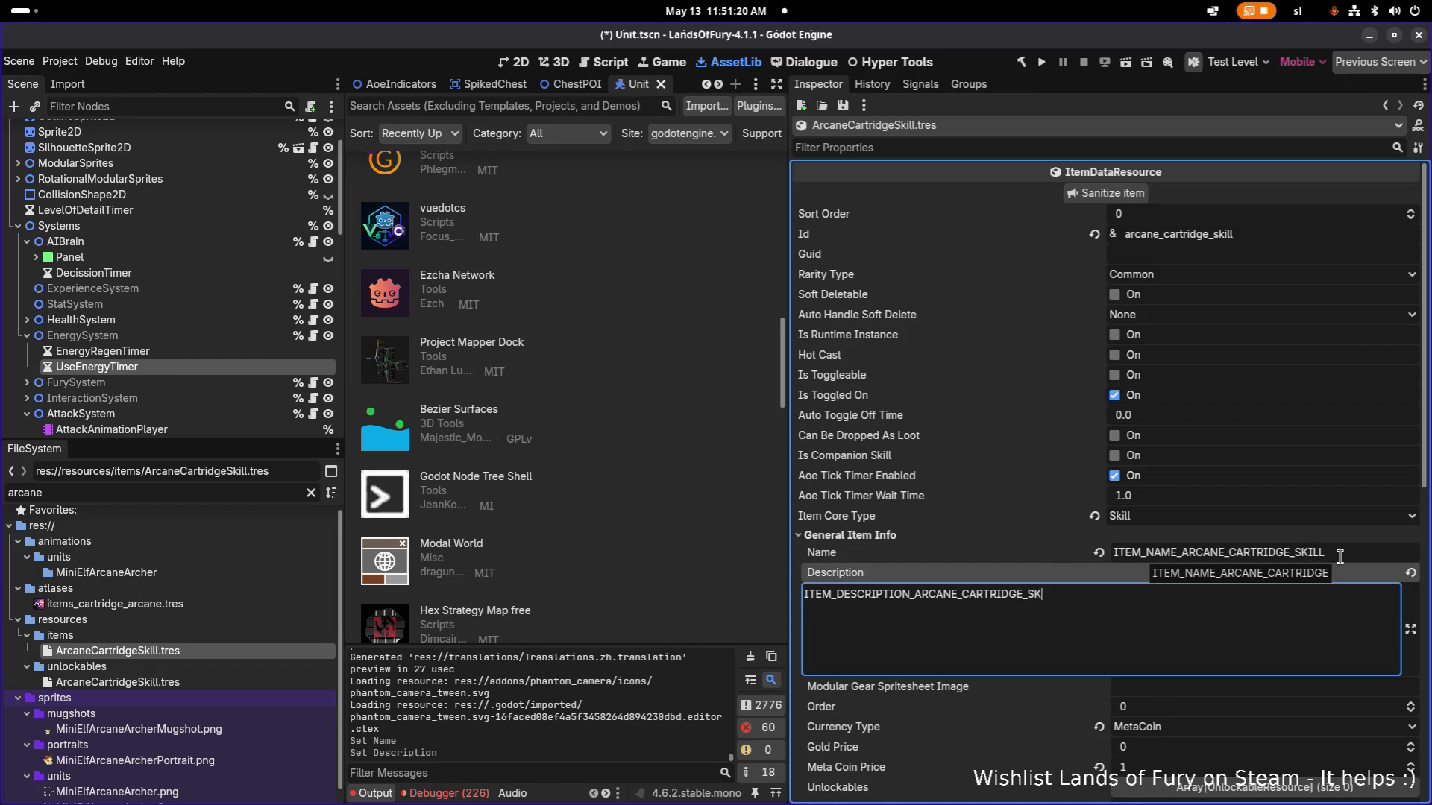
{"action": "type", "text": "IL"}
{"action": "key", "text": "shift+Tab"}
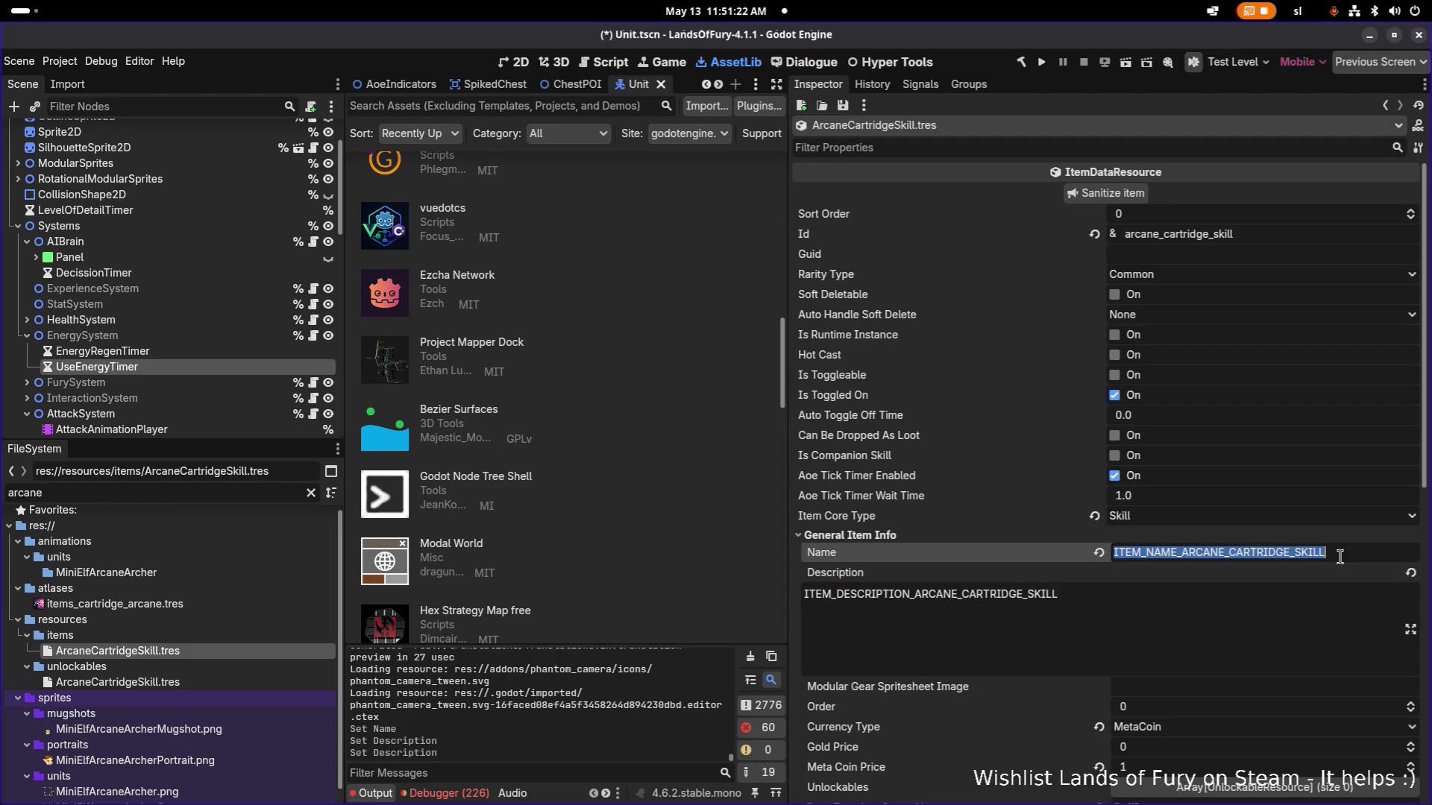
{"action": "key", "text": "ctrl+s"}
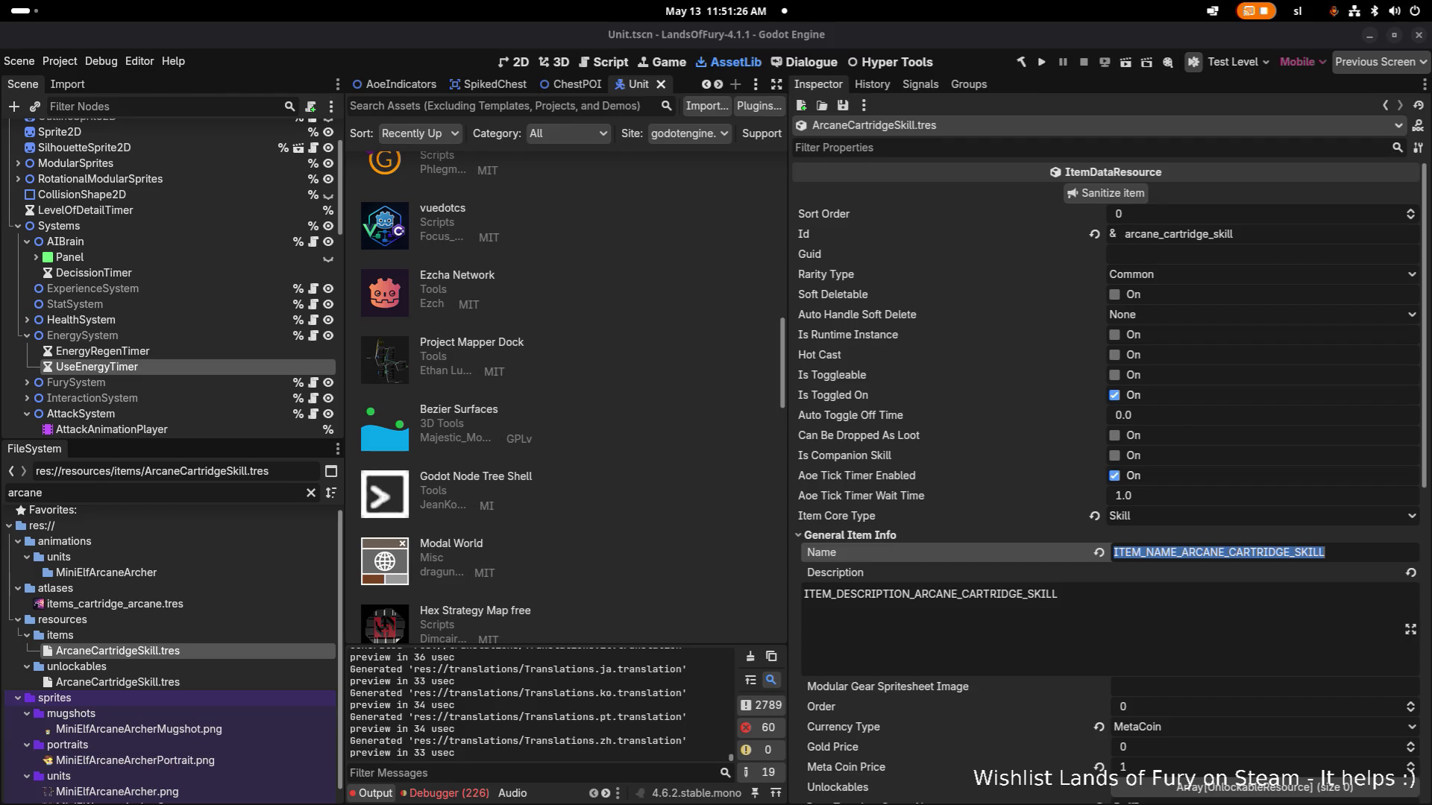
{"action": "left_click", "coordinate": [1064, 615]}
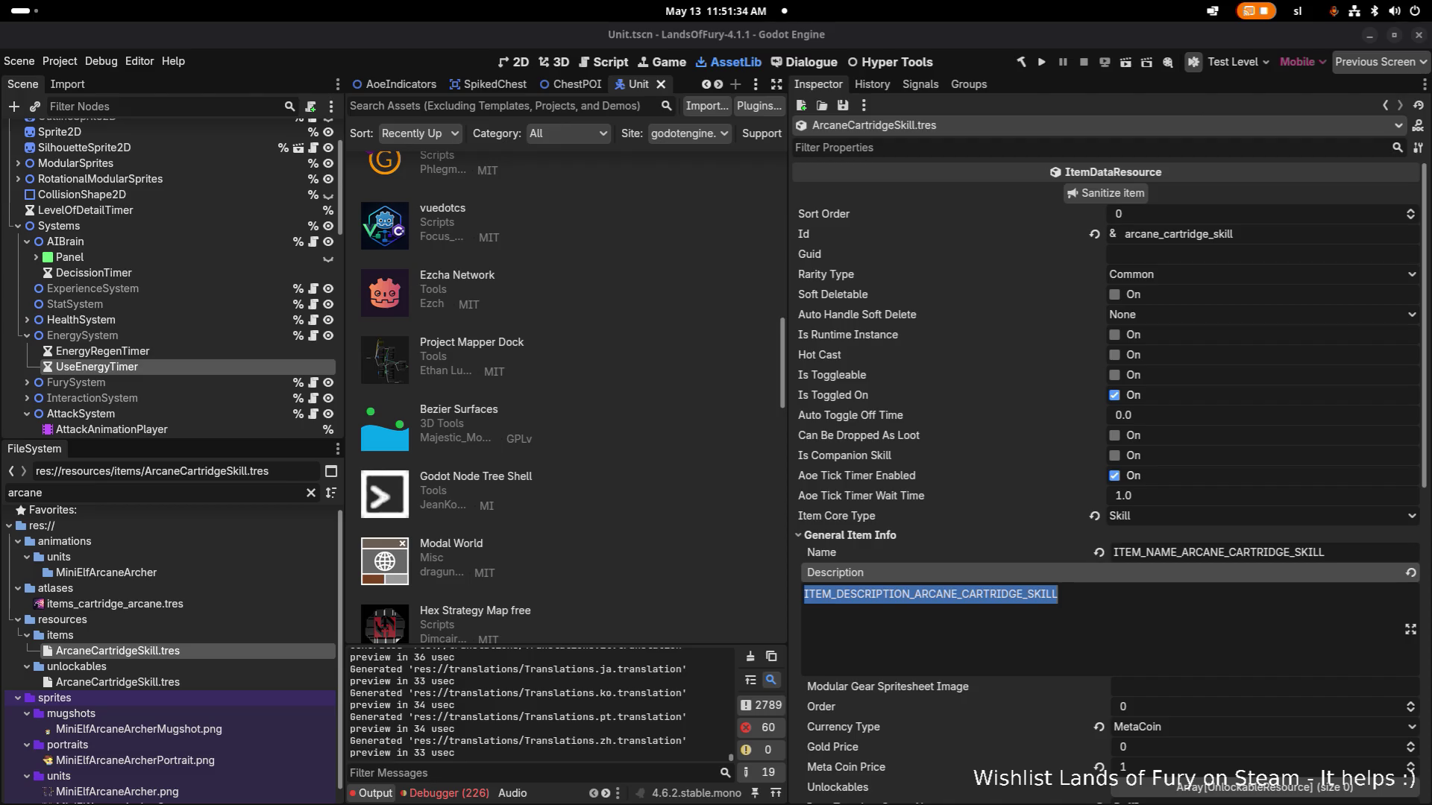
{"action": "key", "text": "ctrl+s"}
Check the item's Id, then open the Arcane cartridge unlockable resource.
{"action": "scroll", "coordinate": [1175, 502], "scroll_direction": "down", "scroll_amount": 5}
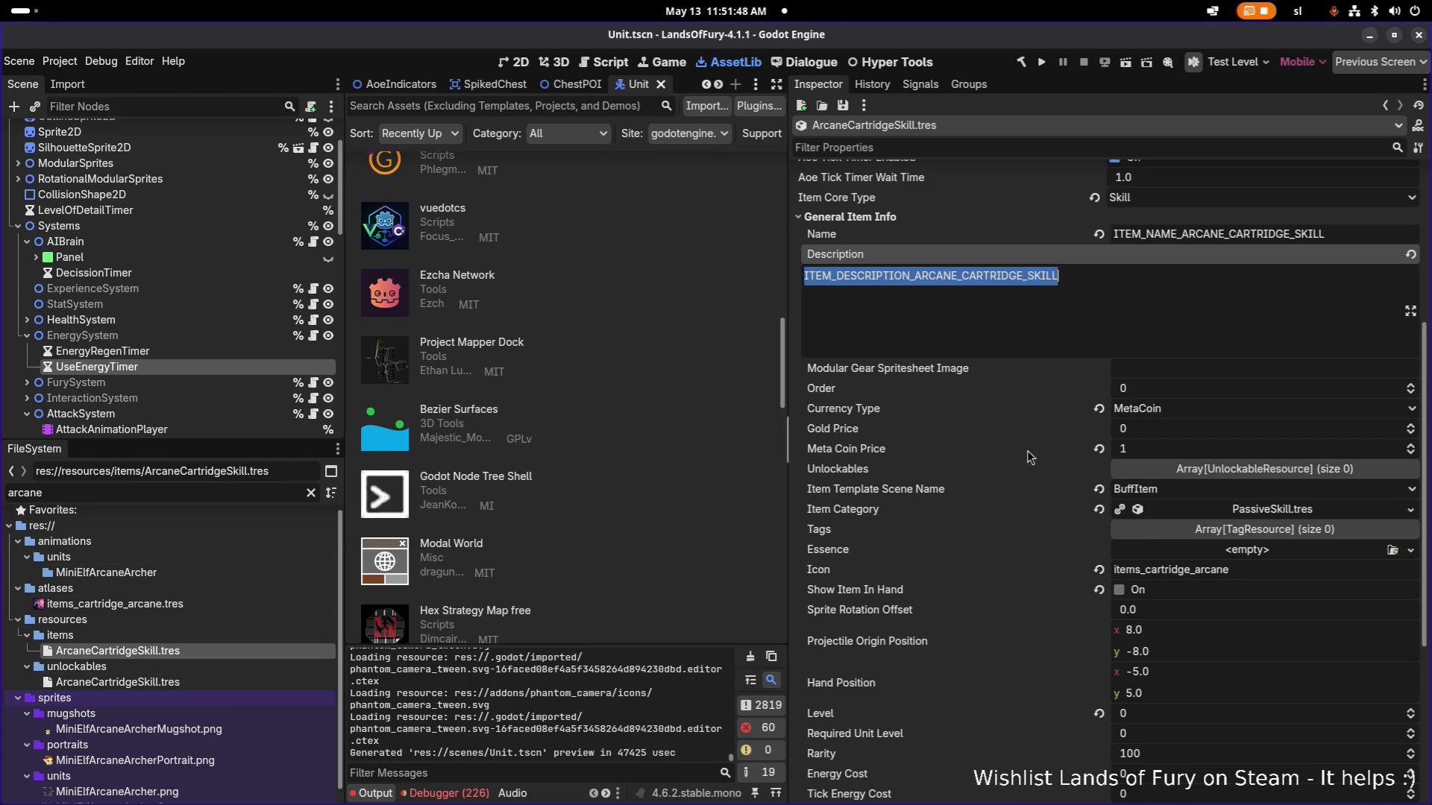
{"action": "scroll", "coordinate": [1108, 415], "scroll_direction": "up", "scroll_amount": 5}
{"action": "double_click", "coordinate": [1271, 233]}
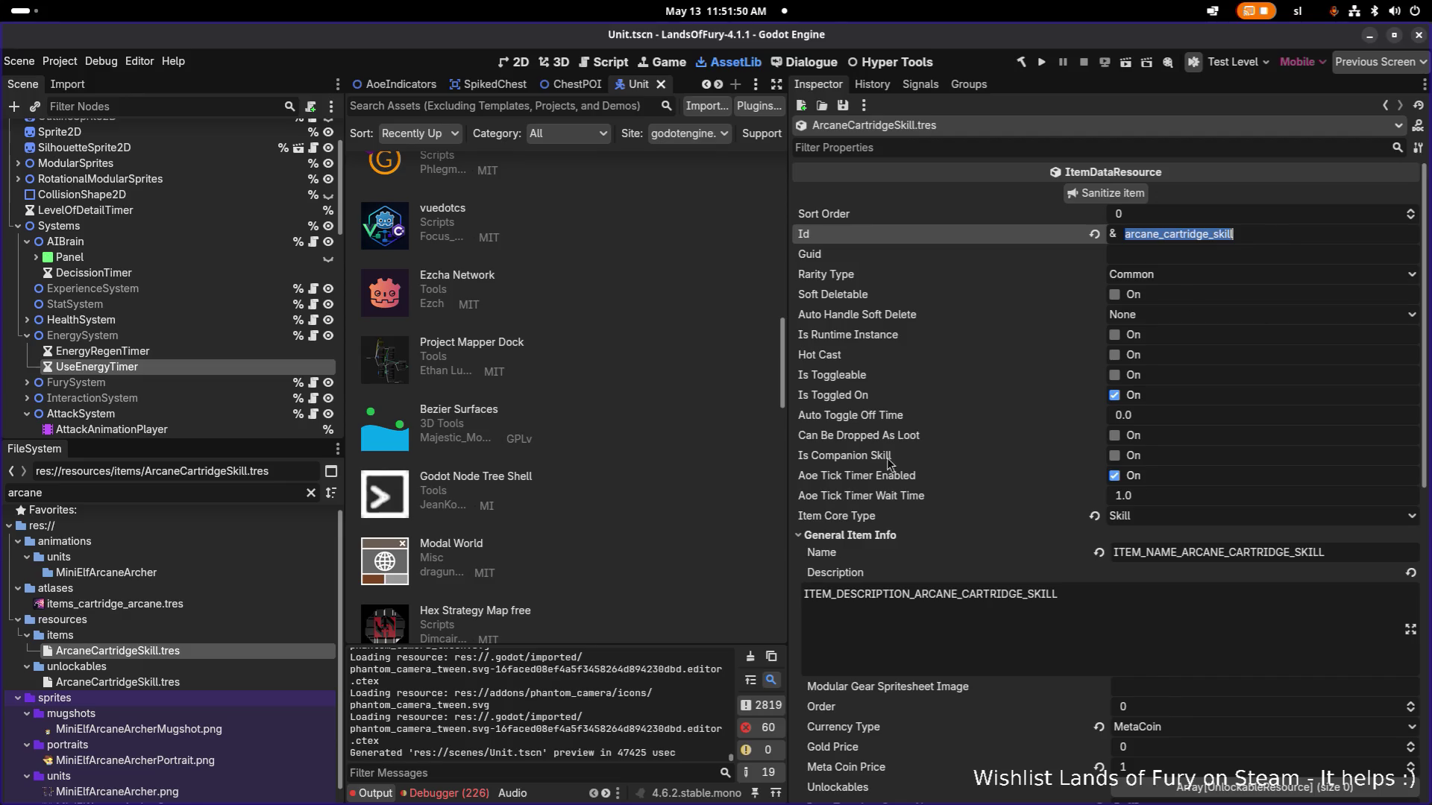
{"action": "left_click", "coordinate": [148, 679]}
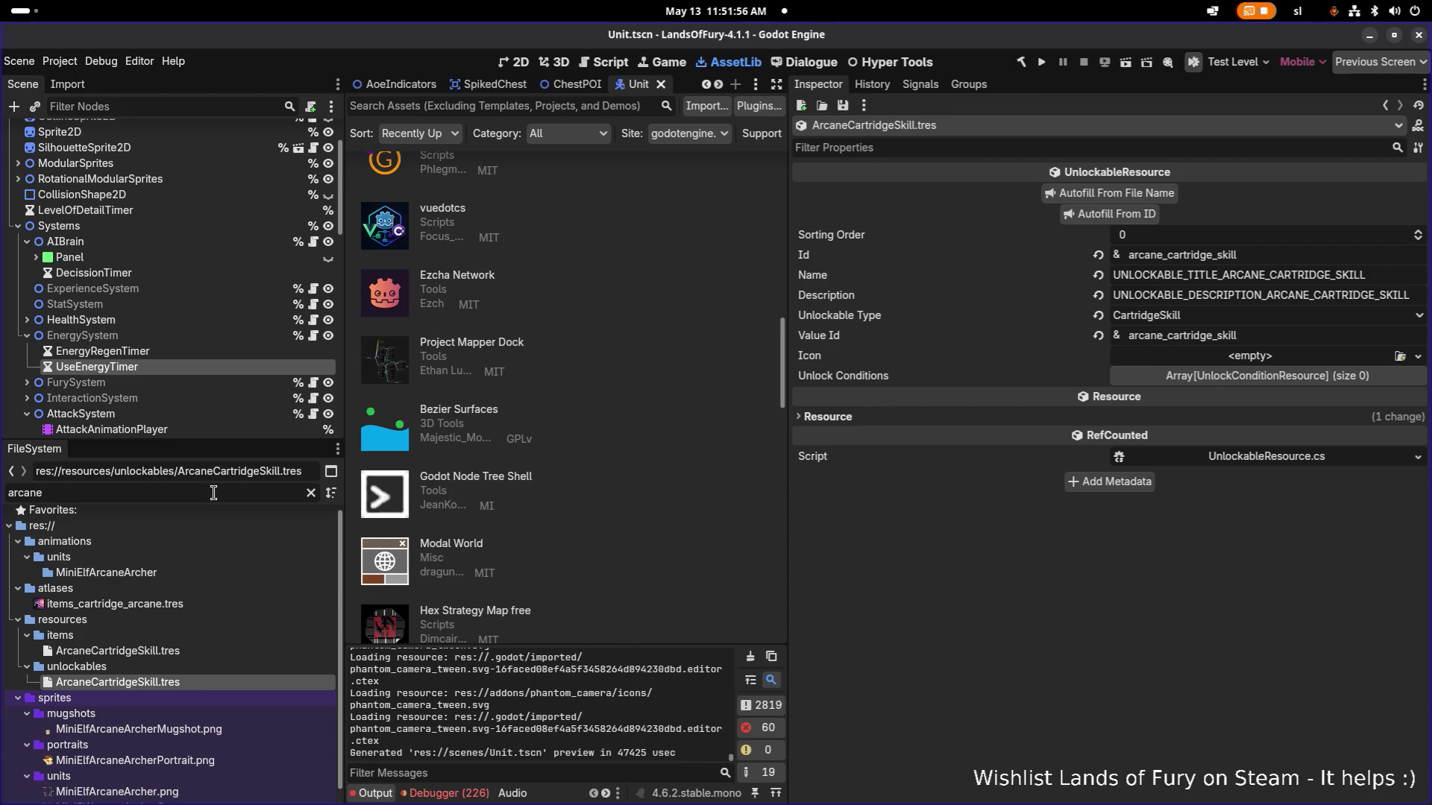
Filter the FileSystem for 'unlockabl' and open Unlockables.tres.
{"action": "key", "text": "ctrl+a"}
{"action": "key", "text": "BackSpace"}
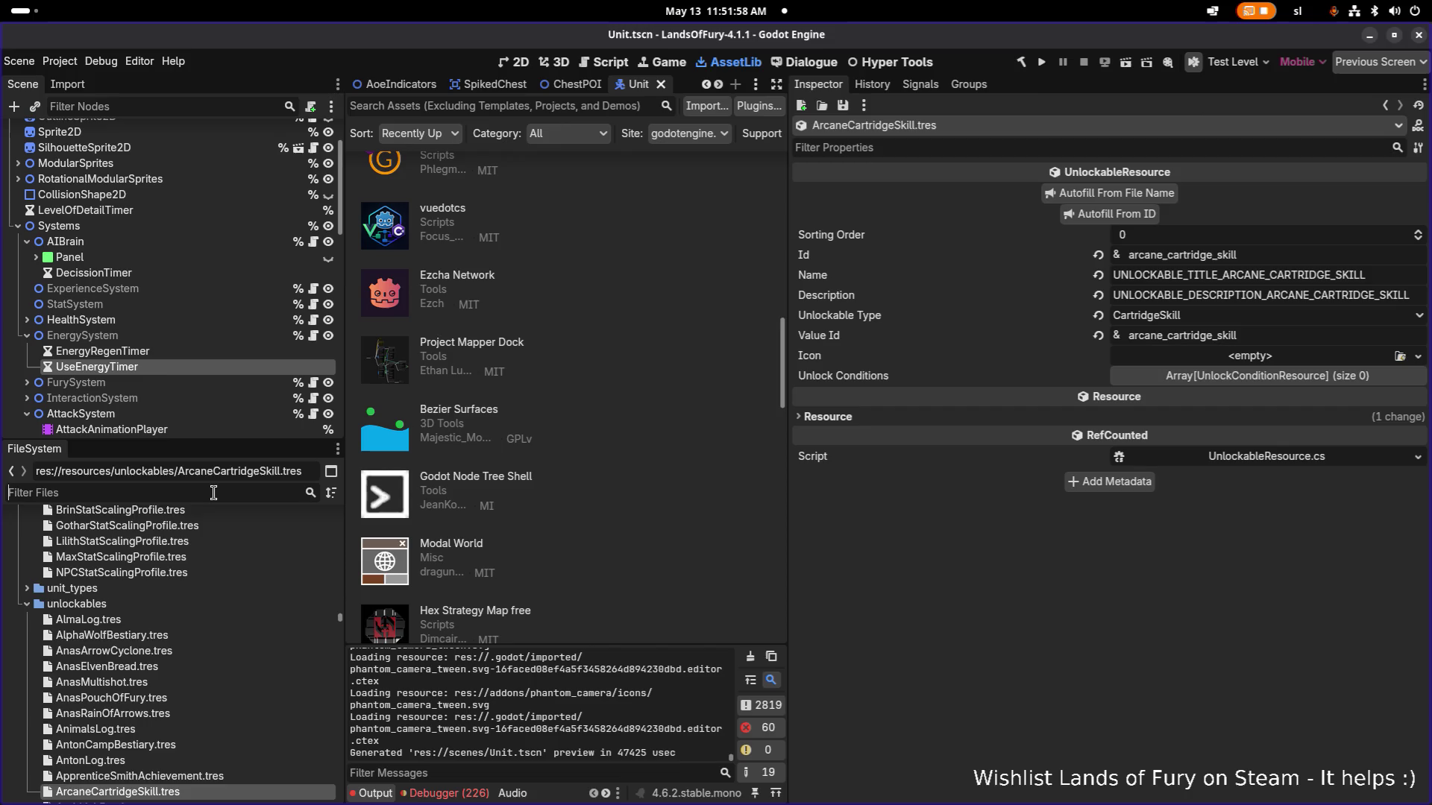
{"action": "type", "text": "un"}
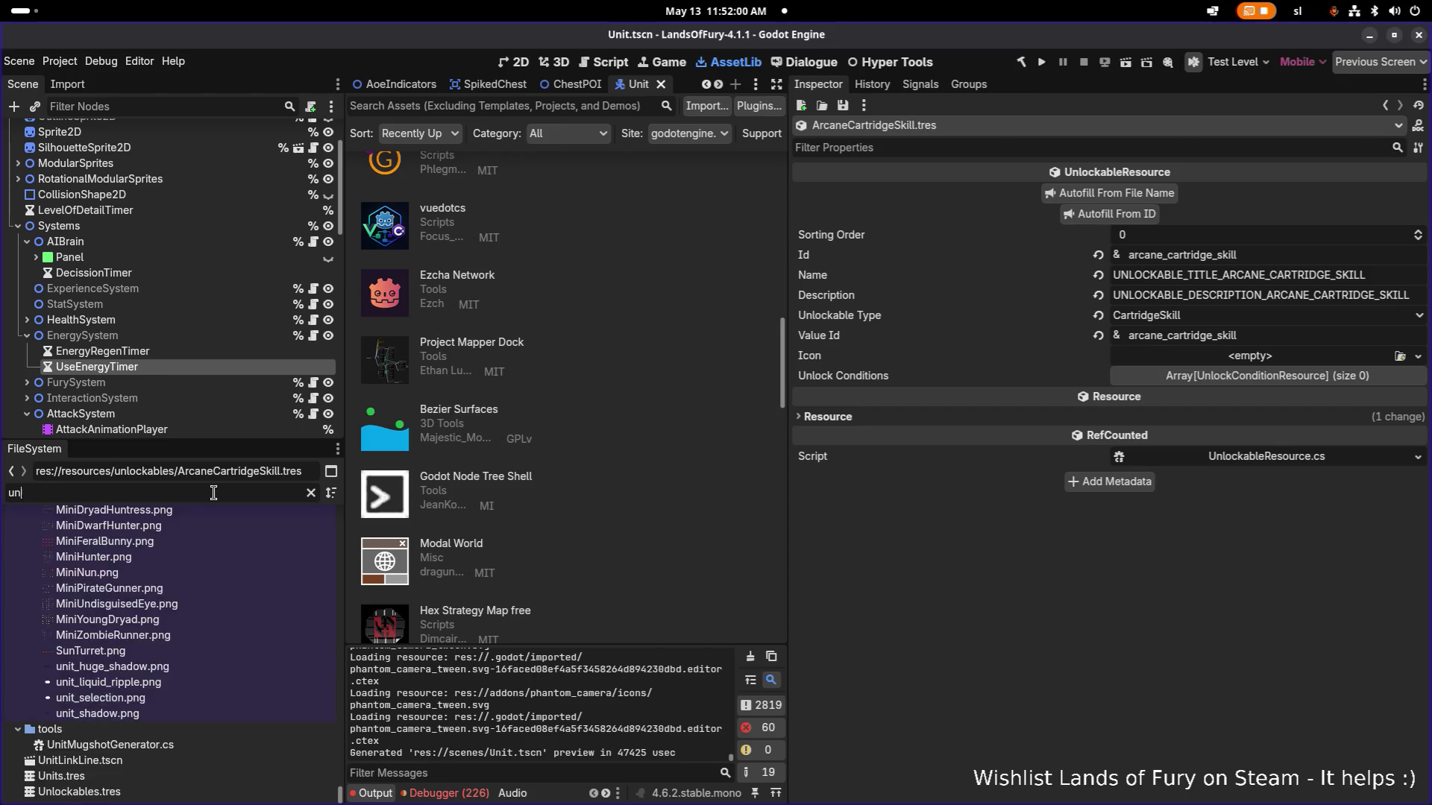
{"action": "type", "text": "lockabl"}
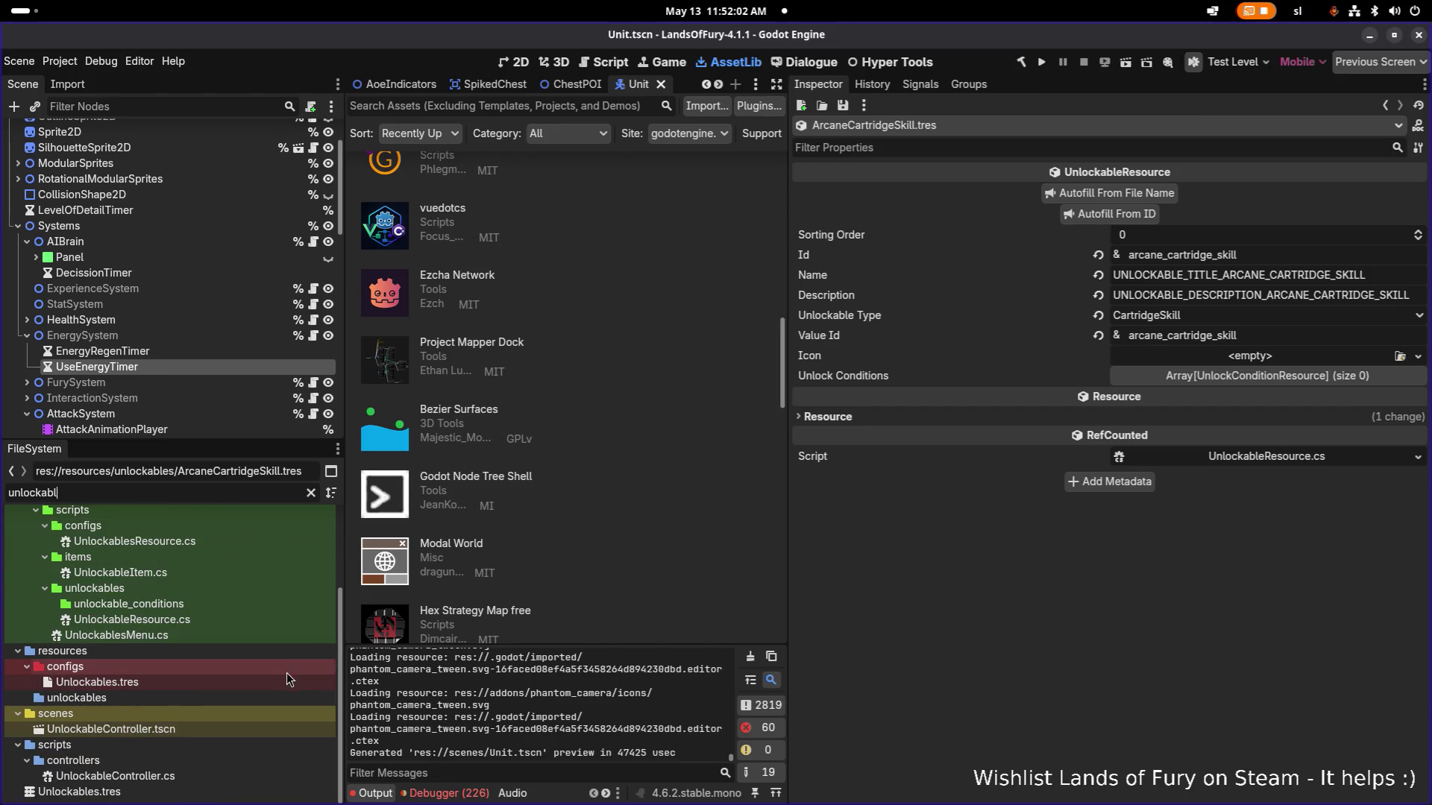
{"action": "left_click", "coordinate": [97, 682]}
{"action": "scroll", "coordinate": [1204, 378], "scroll_direction": "down", "scroll_amount": 1}
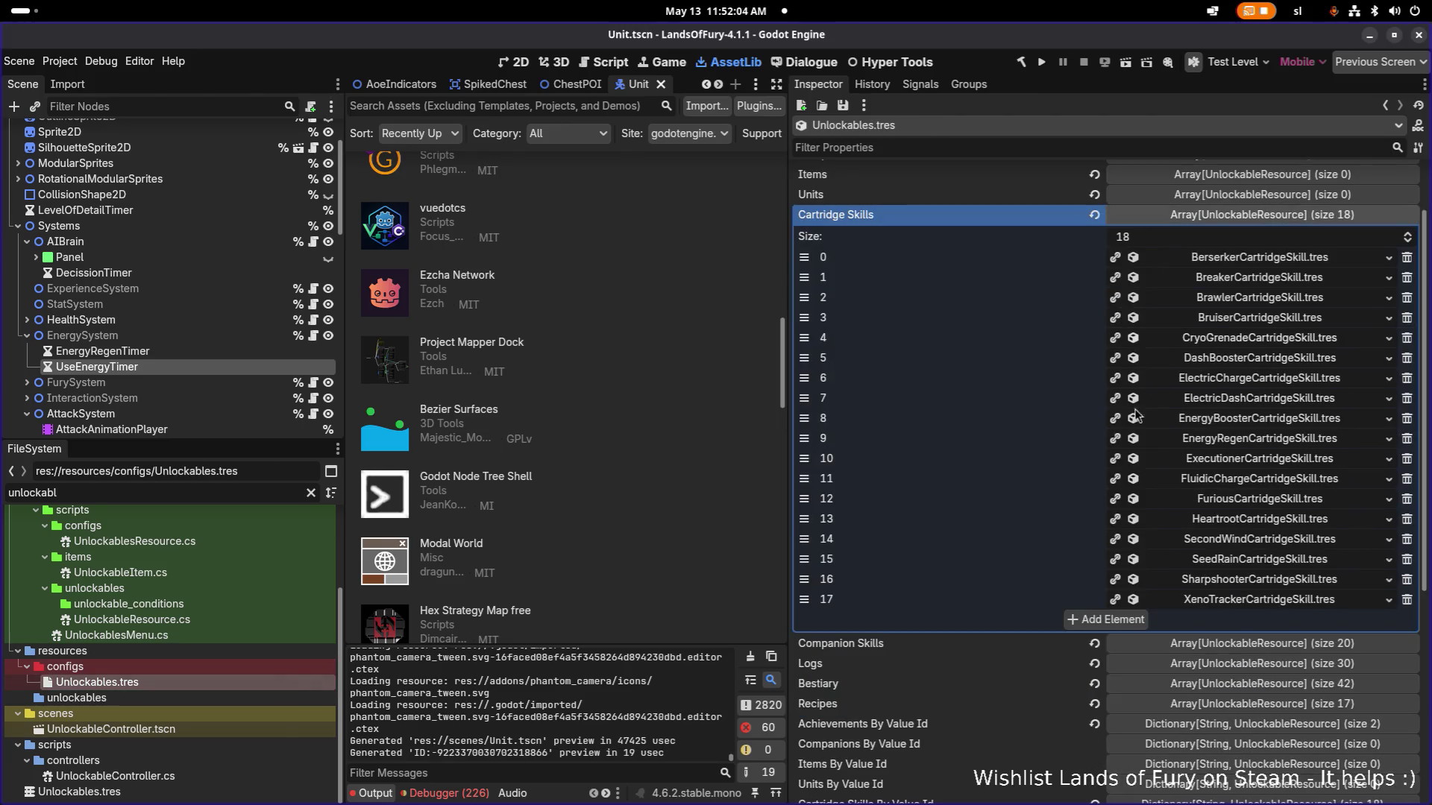
{"action": "scroll", "coordinate": [1093, 418], "scroll_direction": "up", "scroll_amount": 2}
{"action": "scroll", "coordinate": [1121, 569], "scroll_direction": "down", "scroll_amount": 2}
{"action": "scroll", "coordinate": [1135, 589], "scroll_direction": "down", "scroll_amount": 5}
Run Import Unlockables so Cartridge Skills lists 19 entries, then save Unlockables.tres.
{"action": "left_click", "coordinate": [1152, 622]}
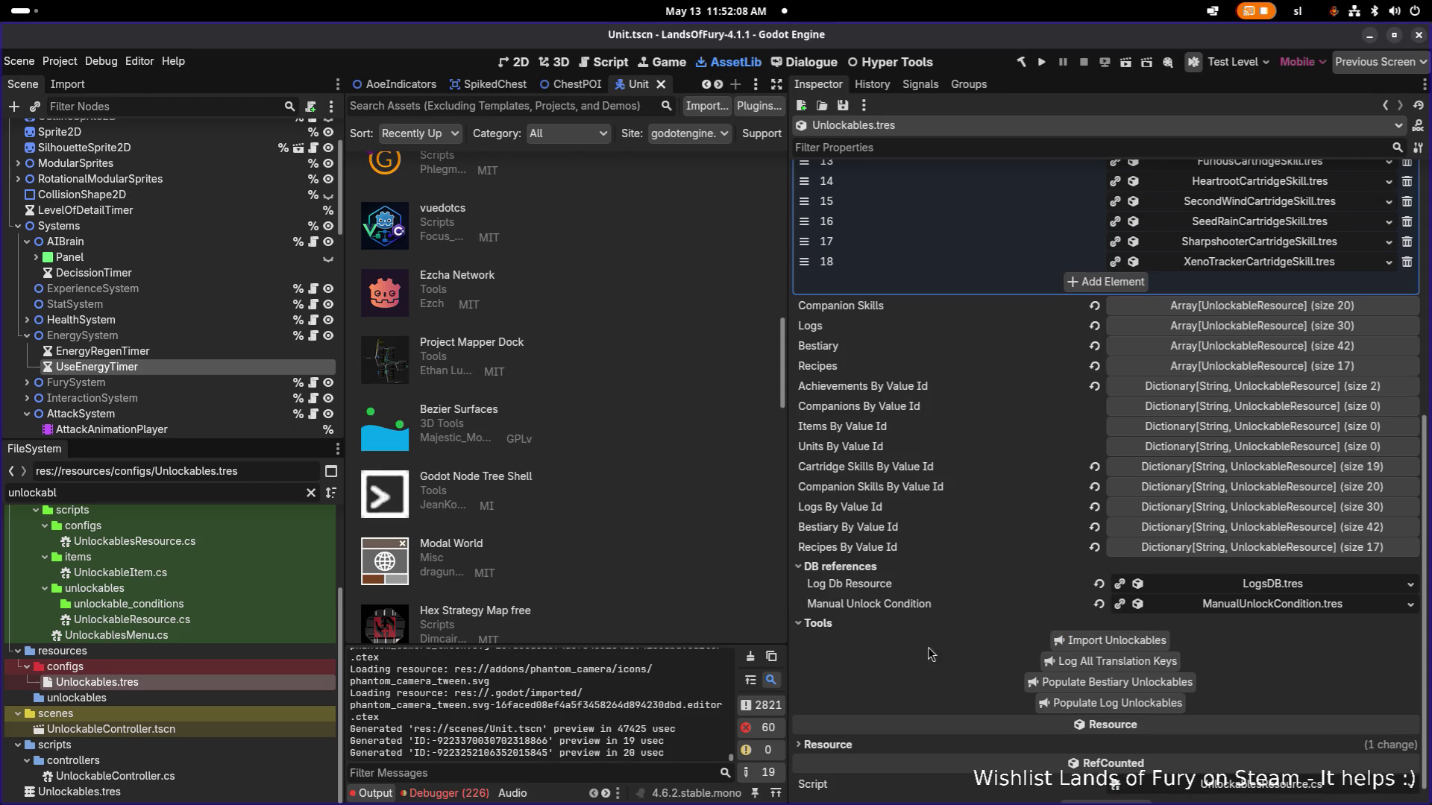
{"action": "scroll", "coordinate": [988, 366], "scroll_direction": "up", "scroll_amount": 6}
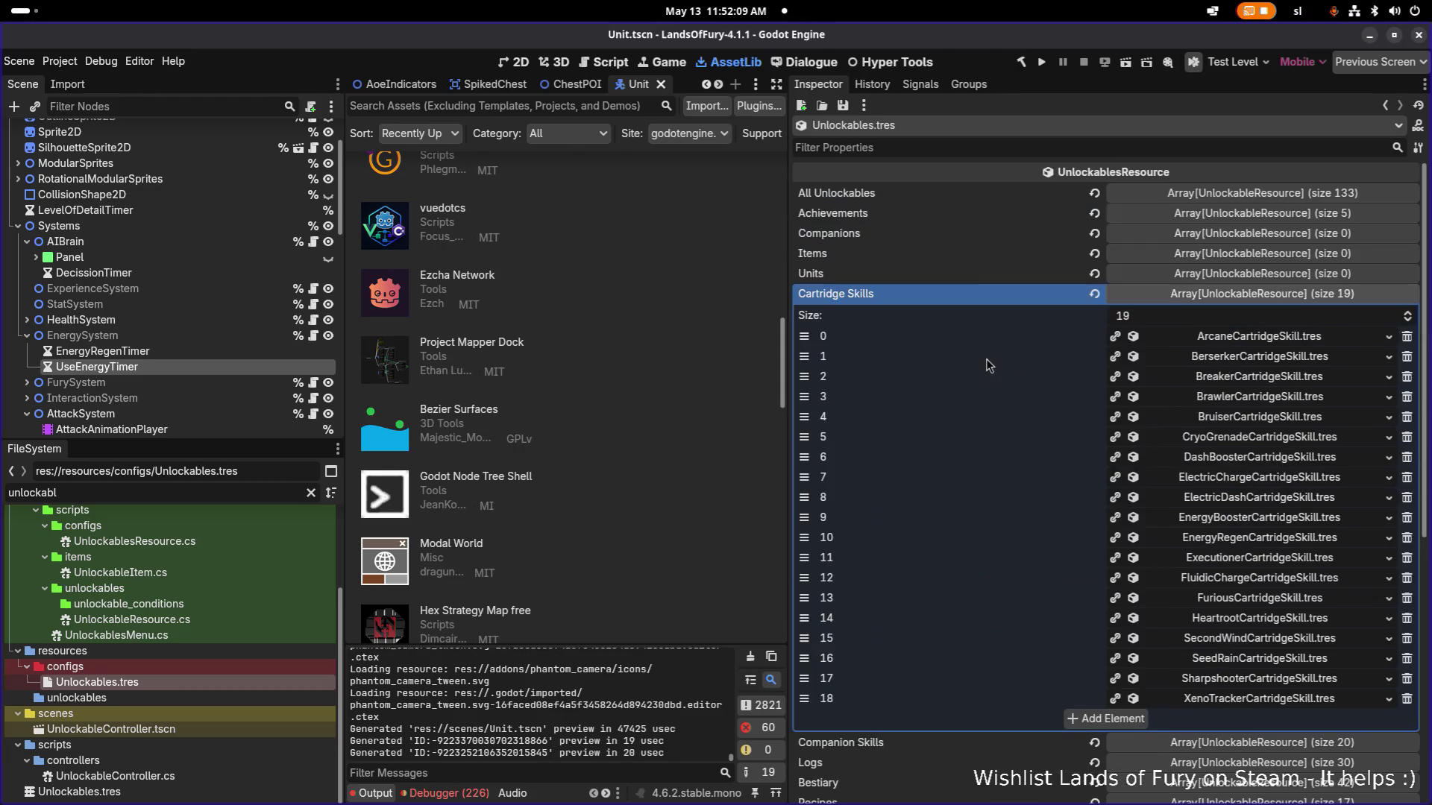
{"action": "left_click", "coordinate": [843, 105]}
{"action": "left_click", "coordinate": [875, 126]}
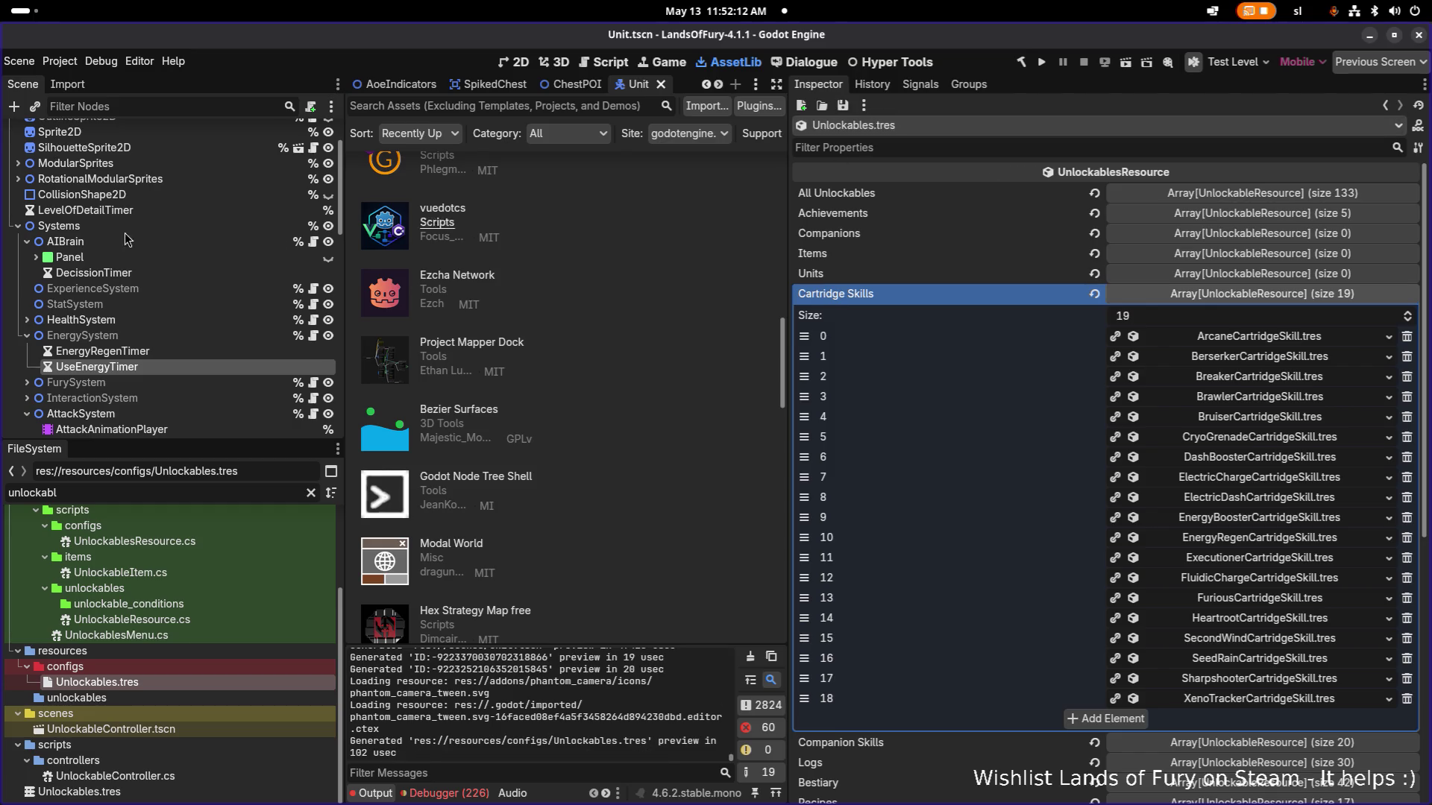
{"action": "key", "text": "alt+Tab"}
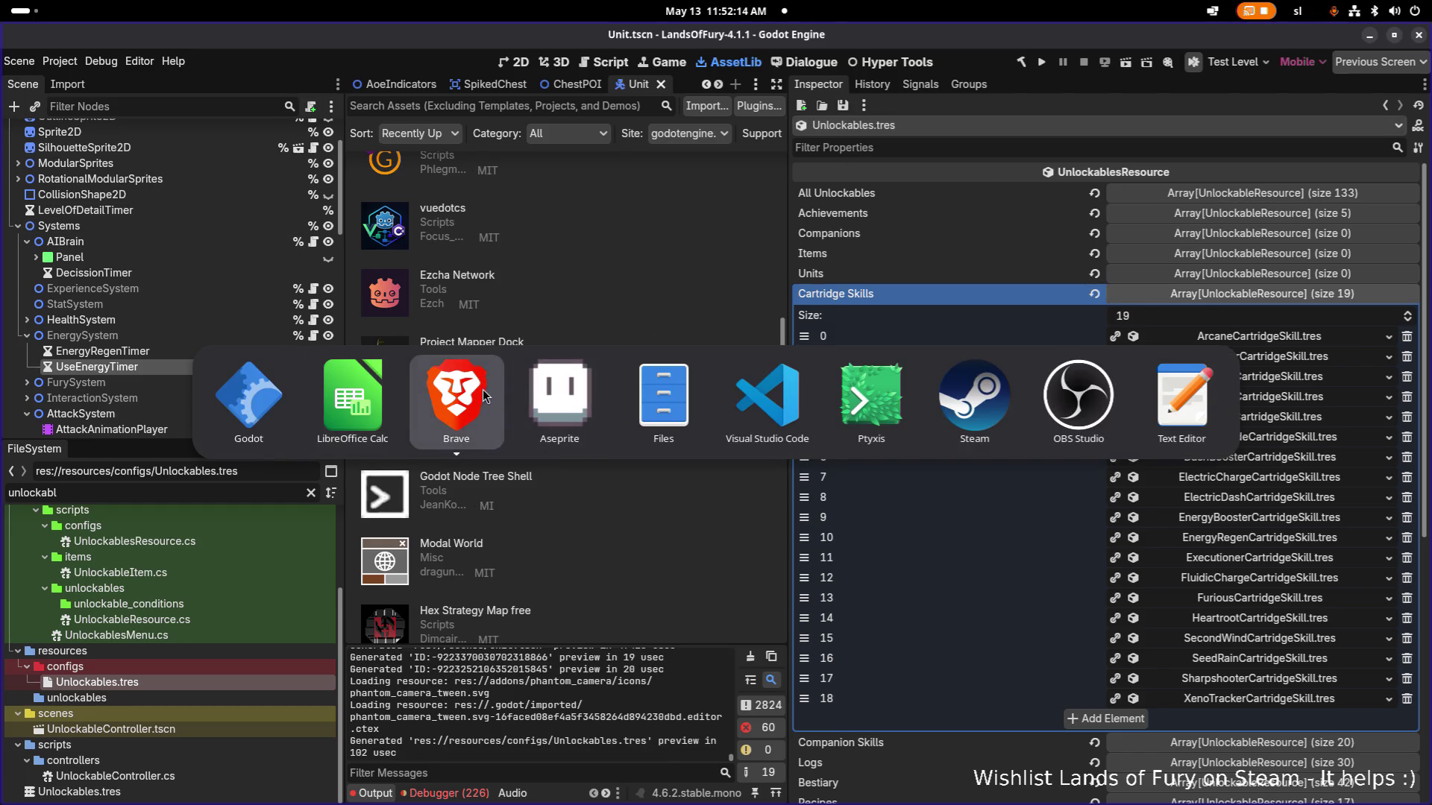
Launch the game project from Godot and scroll the Cartridges card checklist to 'Increased magic damage'.
{"action": "left_click", "coordinate": [248, 396]}
{"action": "left_click", "coordinate": [1040, 62]}
{"action": "key", "text": "alt+Tab"}
{"action": "left_click", "coordinate": [447, 406]}
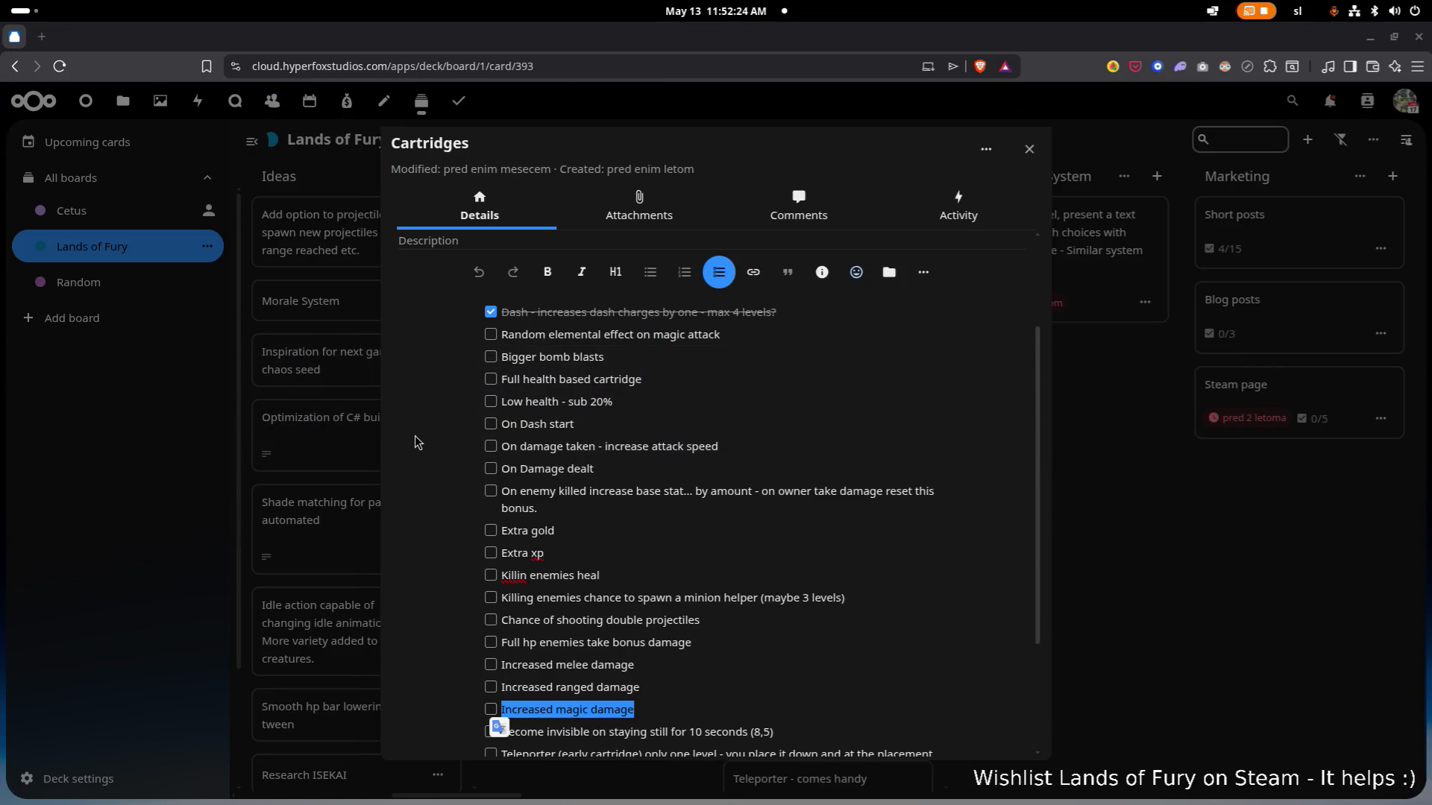
{"action": "scroll", "coordinate": [589, 355], "scroll_direction": "down", "scroll_amount": 2}
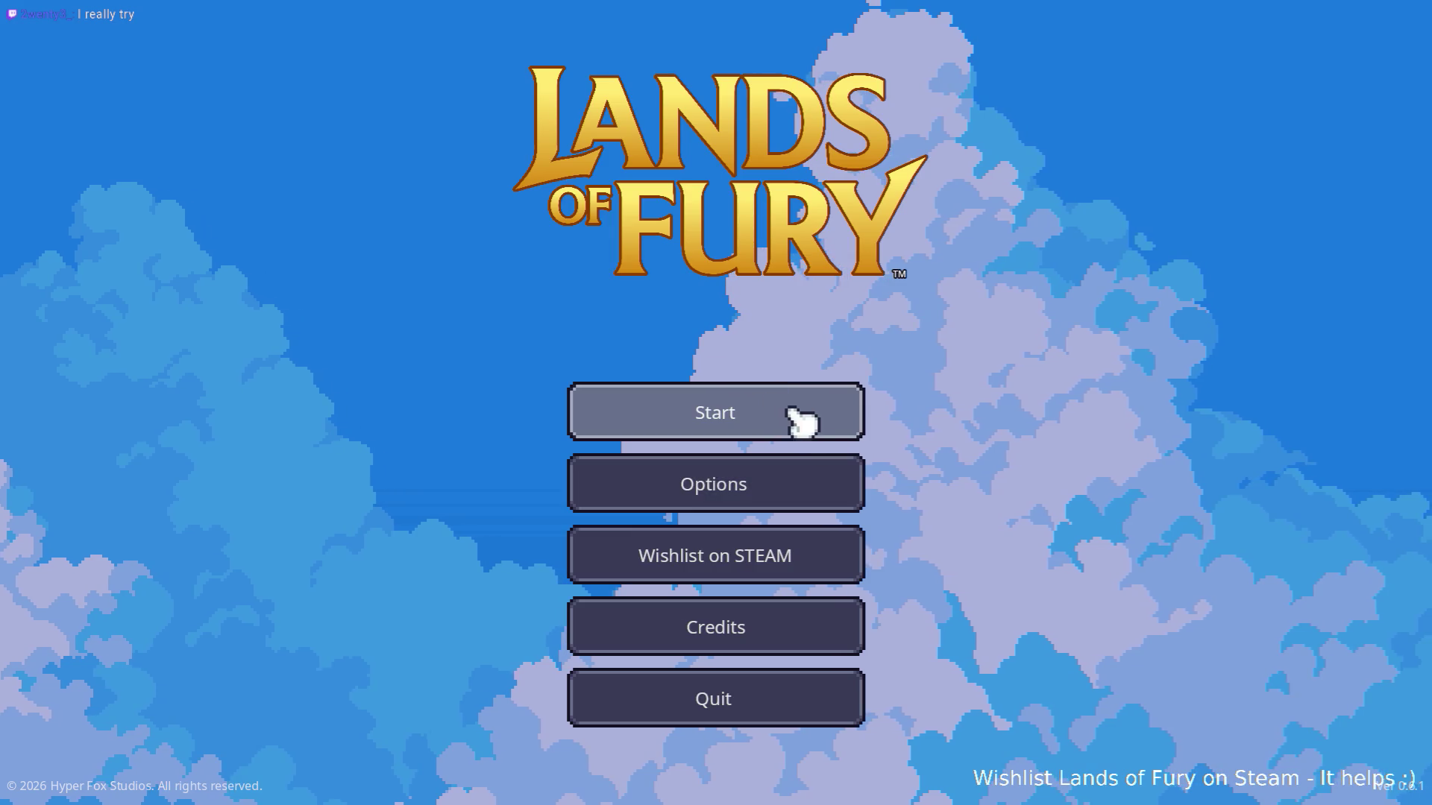
Start the game on the first profile and buy the Arcane cartridge from the cartridge seller.
{"action": "left_click", "coordinate": [806, 415]}
{"action": "left_click", "coordinate": [716, 405]}
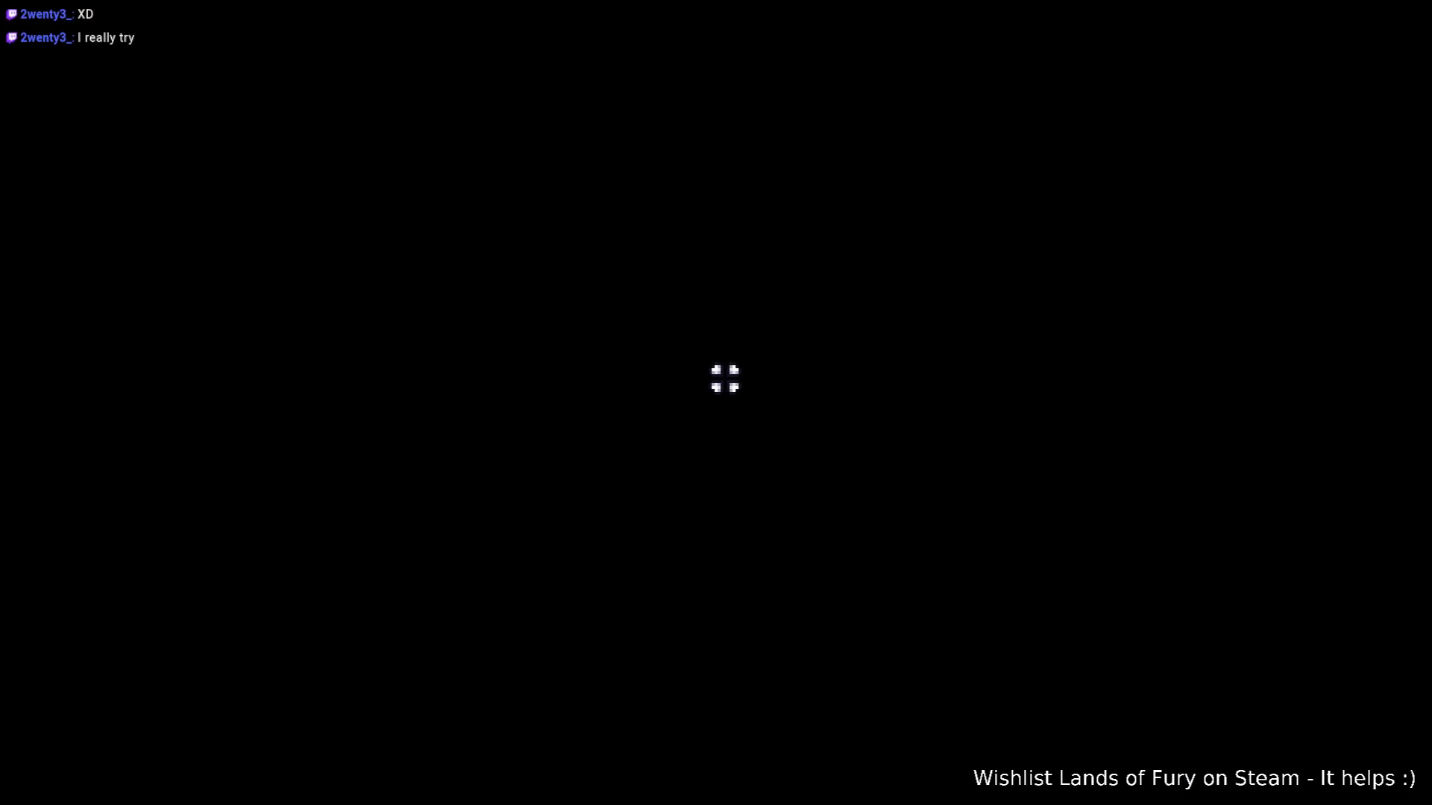
{"action": "key", "text": "w"}
{"action": "key", "text": "d"}
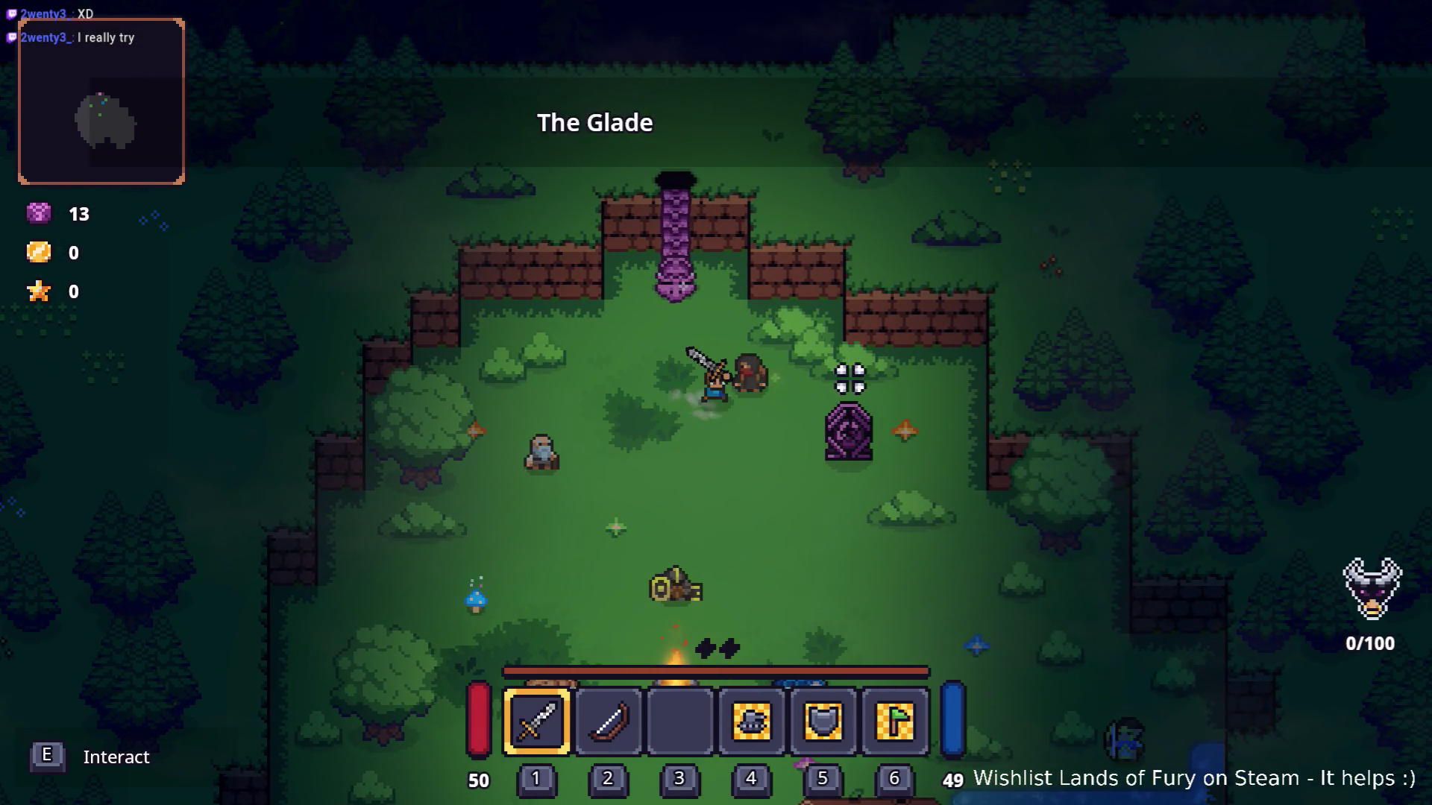
{"action": "key", "text": "e"}
{"action": "key", "text": "e"}
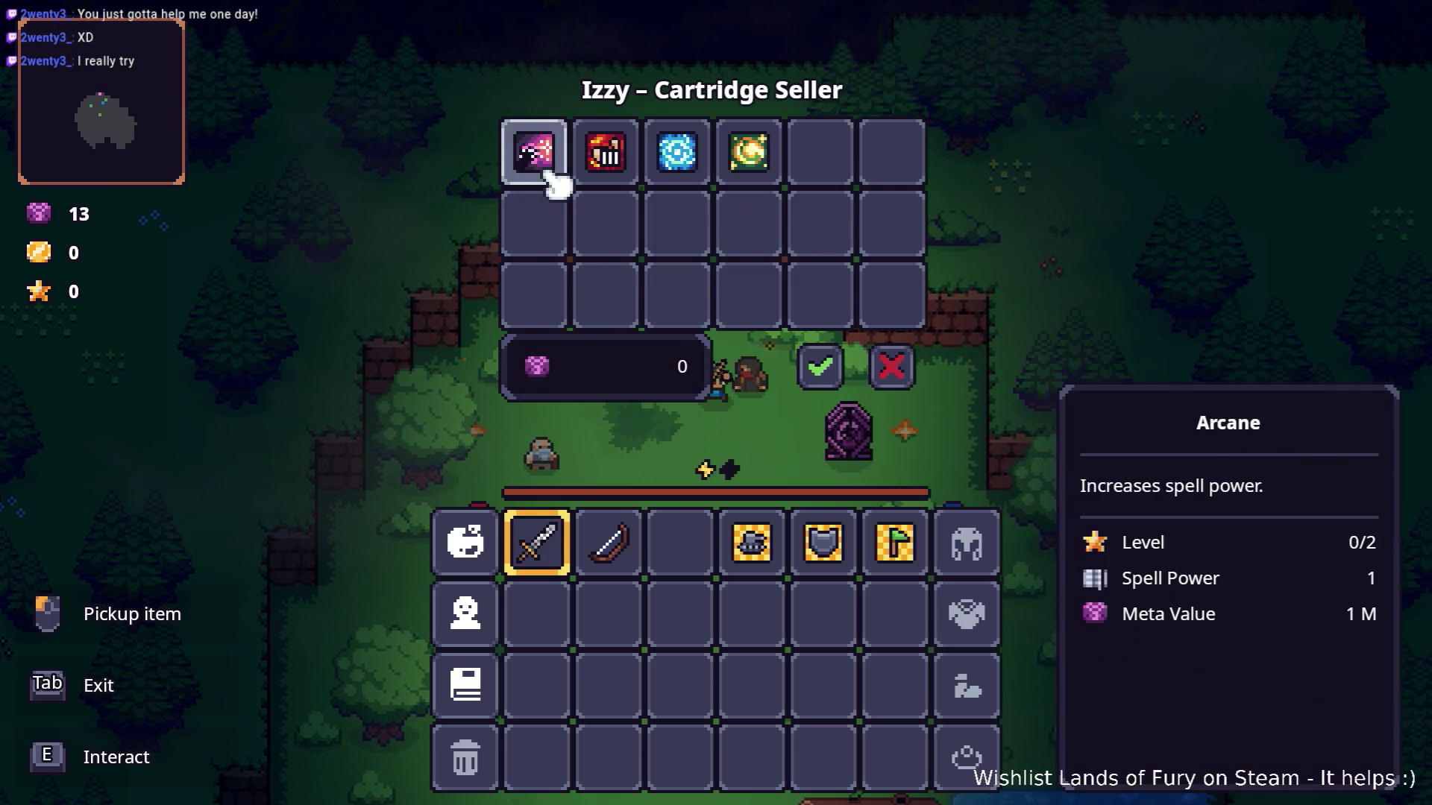
{"action": "left_click", "coordinate": [550, 179]}
{"action": "left_click", "coordinate": [680, 539]}
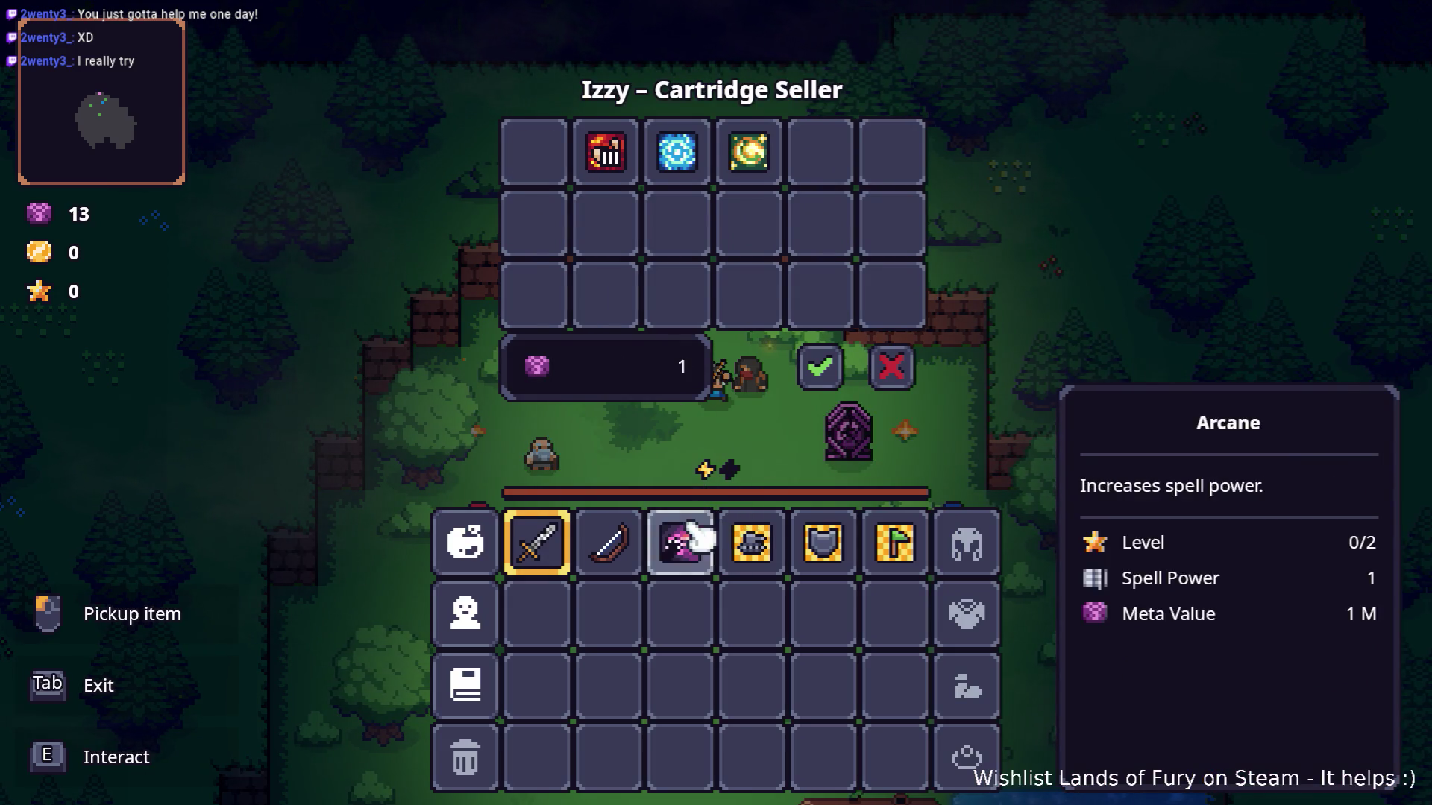
{"action": "left_click", "coordinate": [820, 365]}
Remove Sharpshooter and Fluidic Charge from ALMA, then fit Arcane into the first slot.
{"action": "key", "text": "i"}
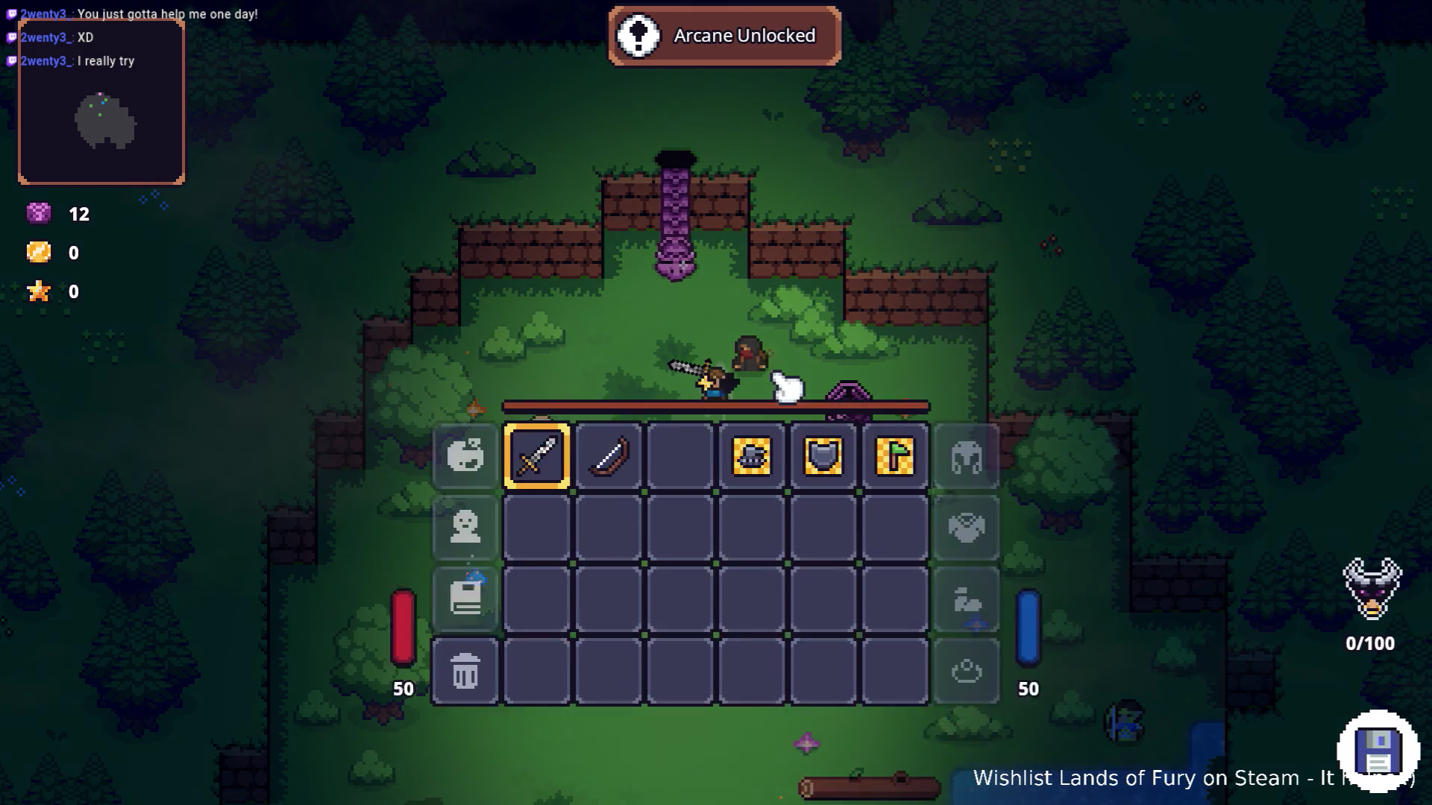
{"action": "left_click", "coordinate": [477, 538]}
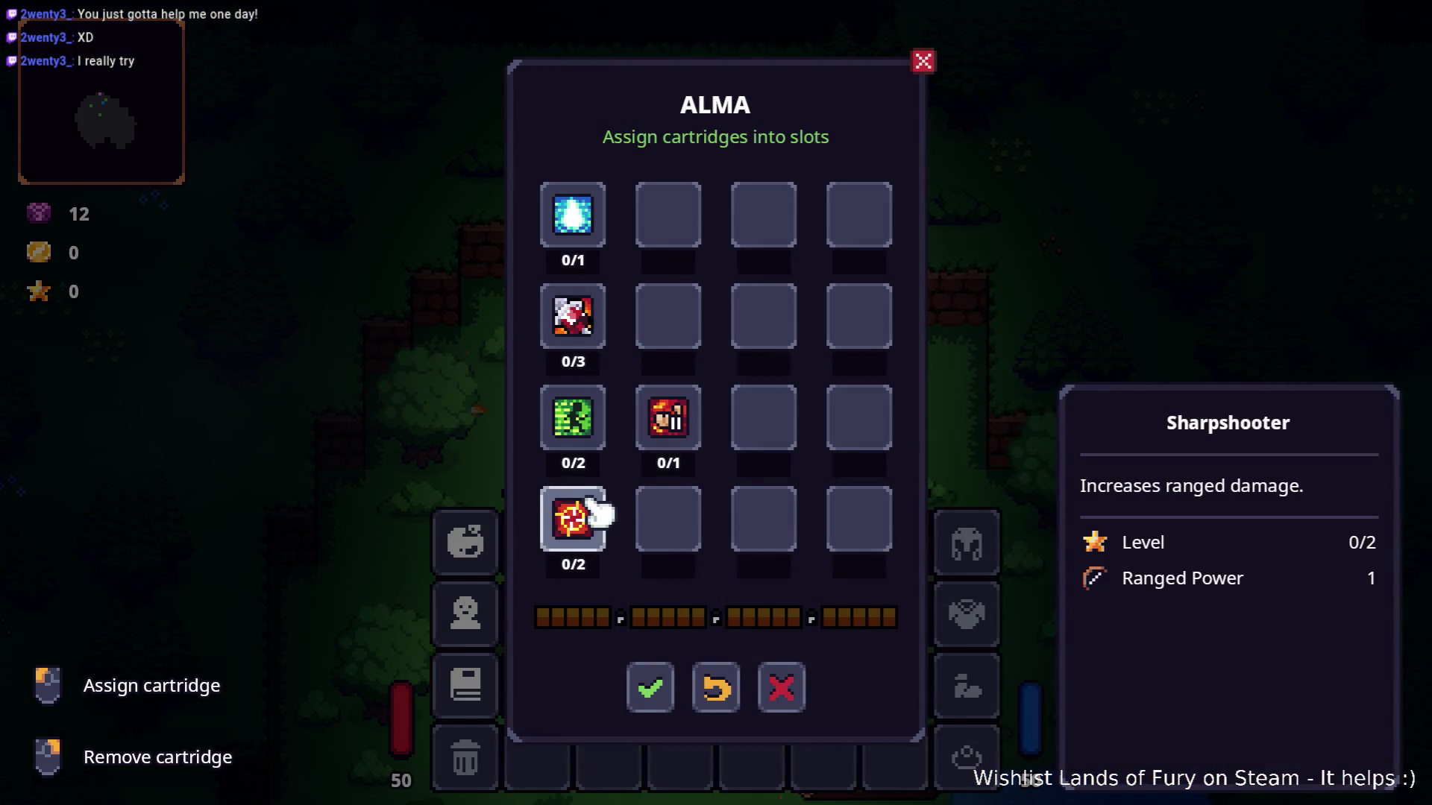
{"action": "left_click", "coordinate": [589, 531]}
{"action": "left_click", "coordinate": [584, 540]}
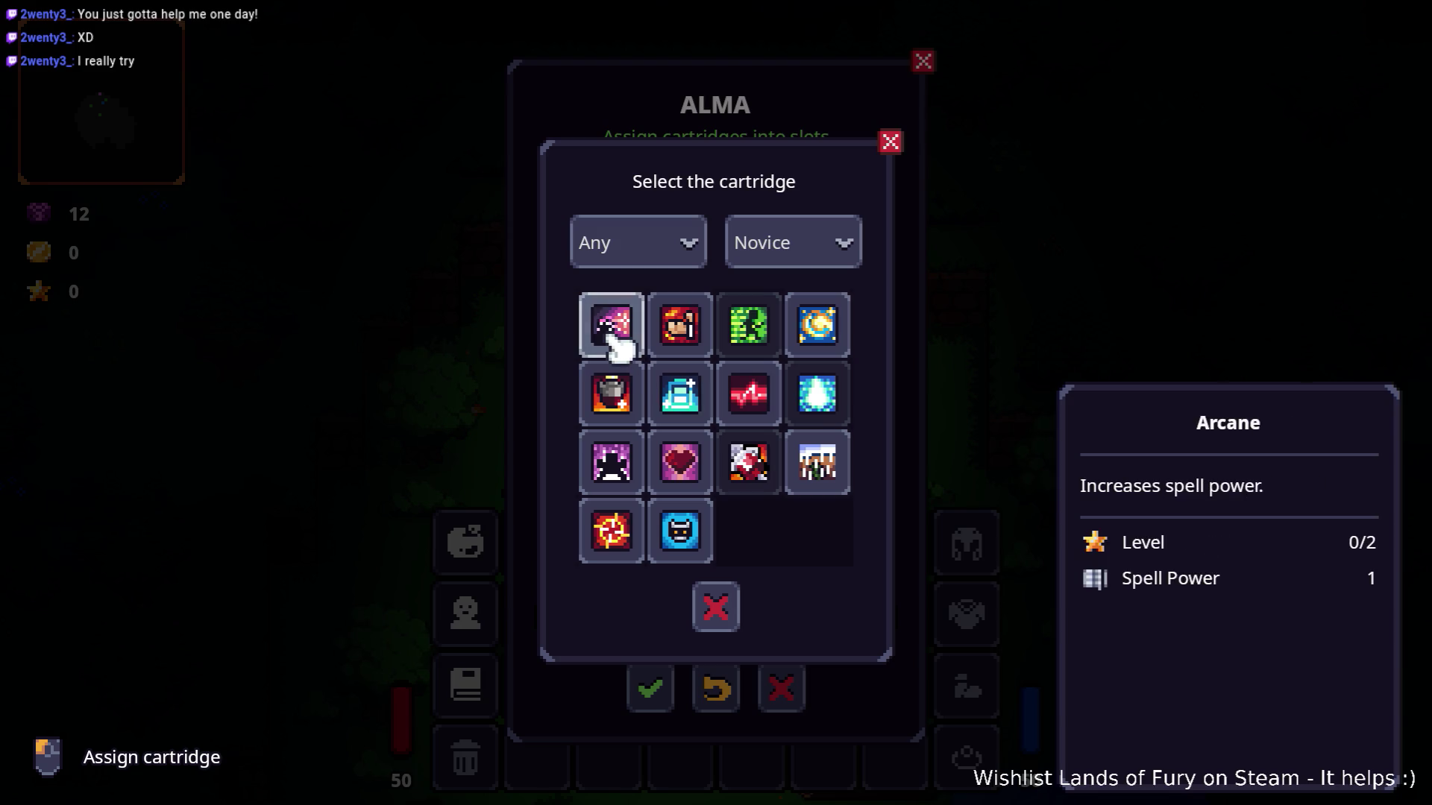
{"action": "left_click", "coordinate": [892, 143]}
{"action": "left_click", "coordinate": [581, 223]}
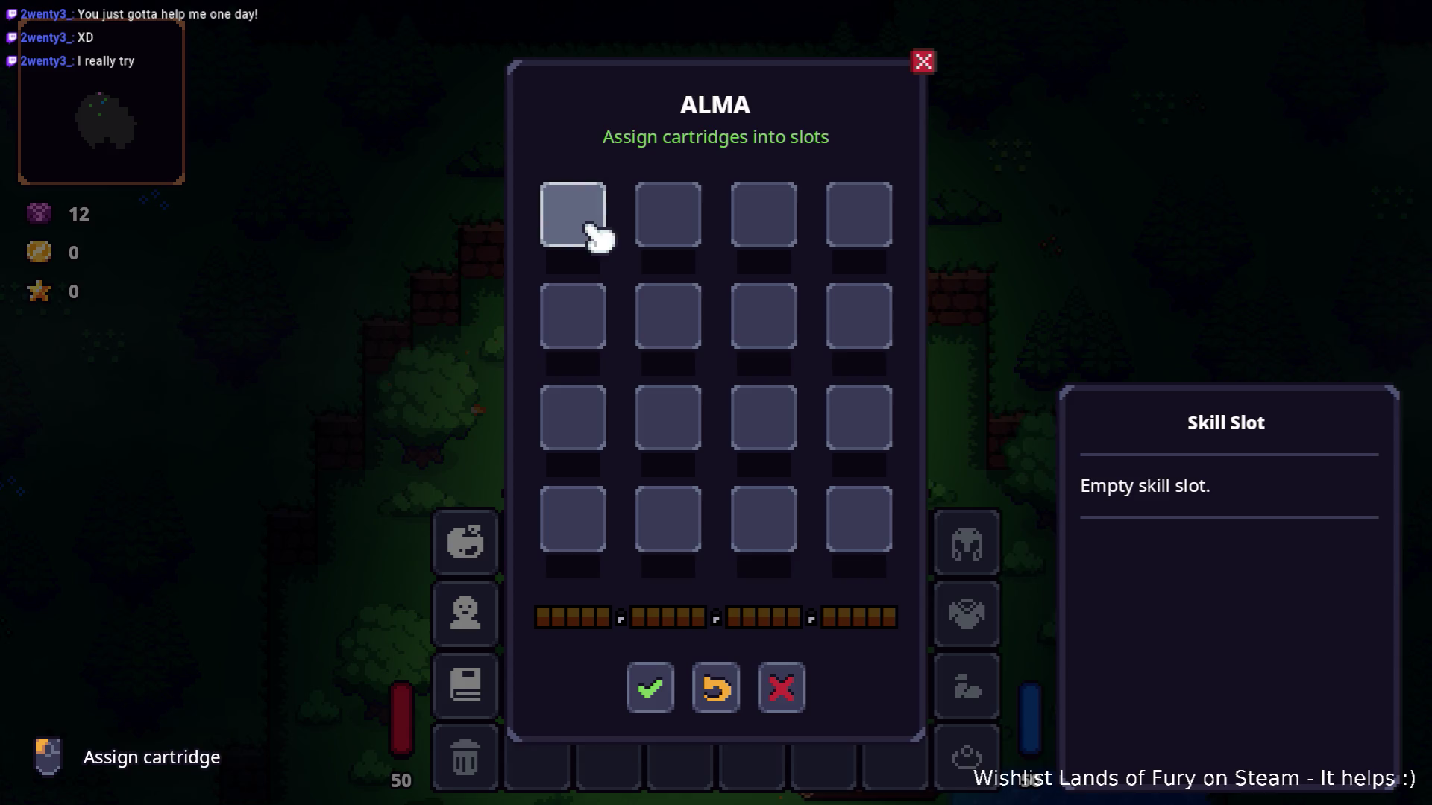
{"action": "left_click", "coordinate": [594, 236]}
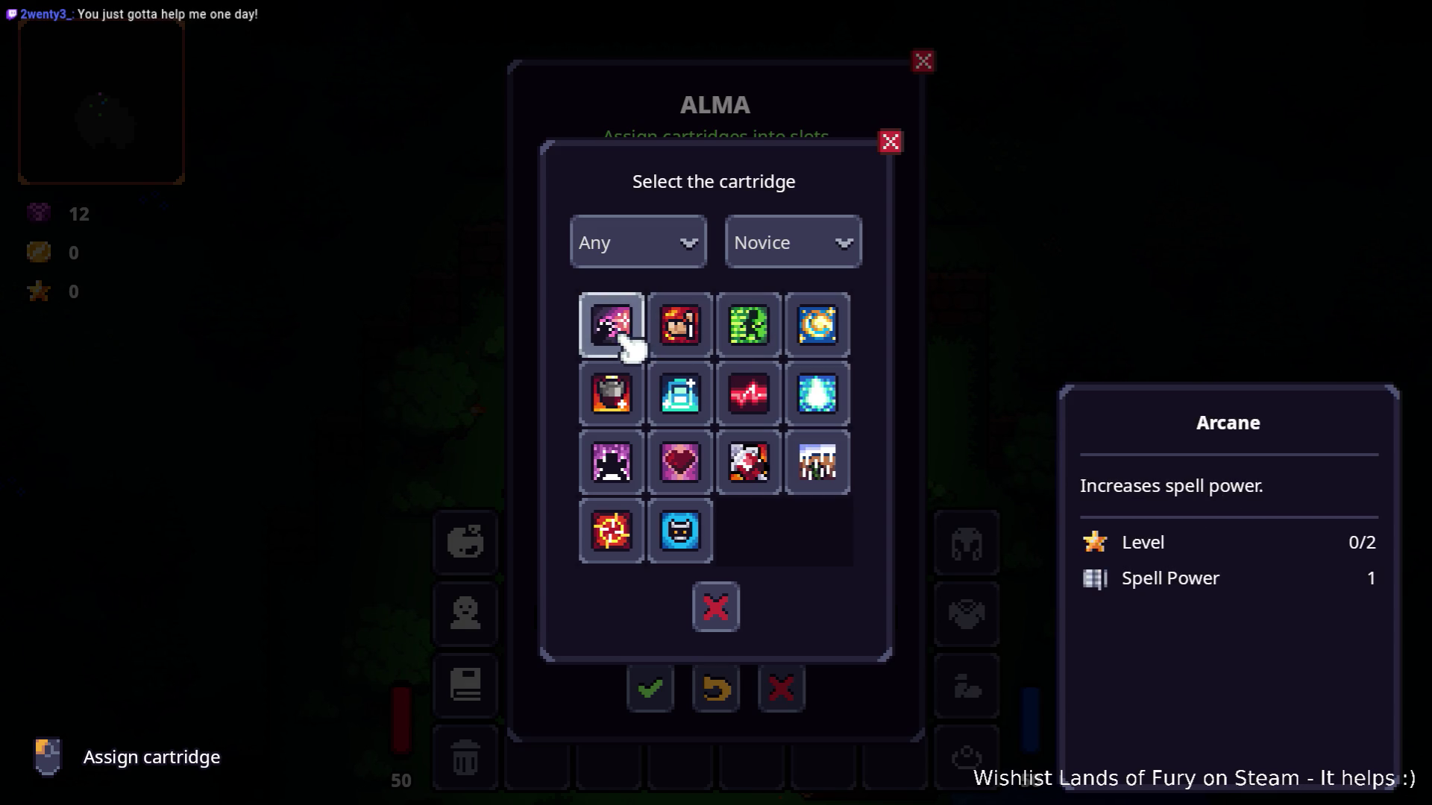
{"action": "left_click", "coordinate": [620, 335]}
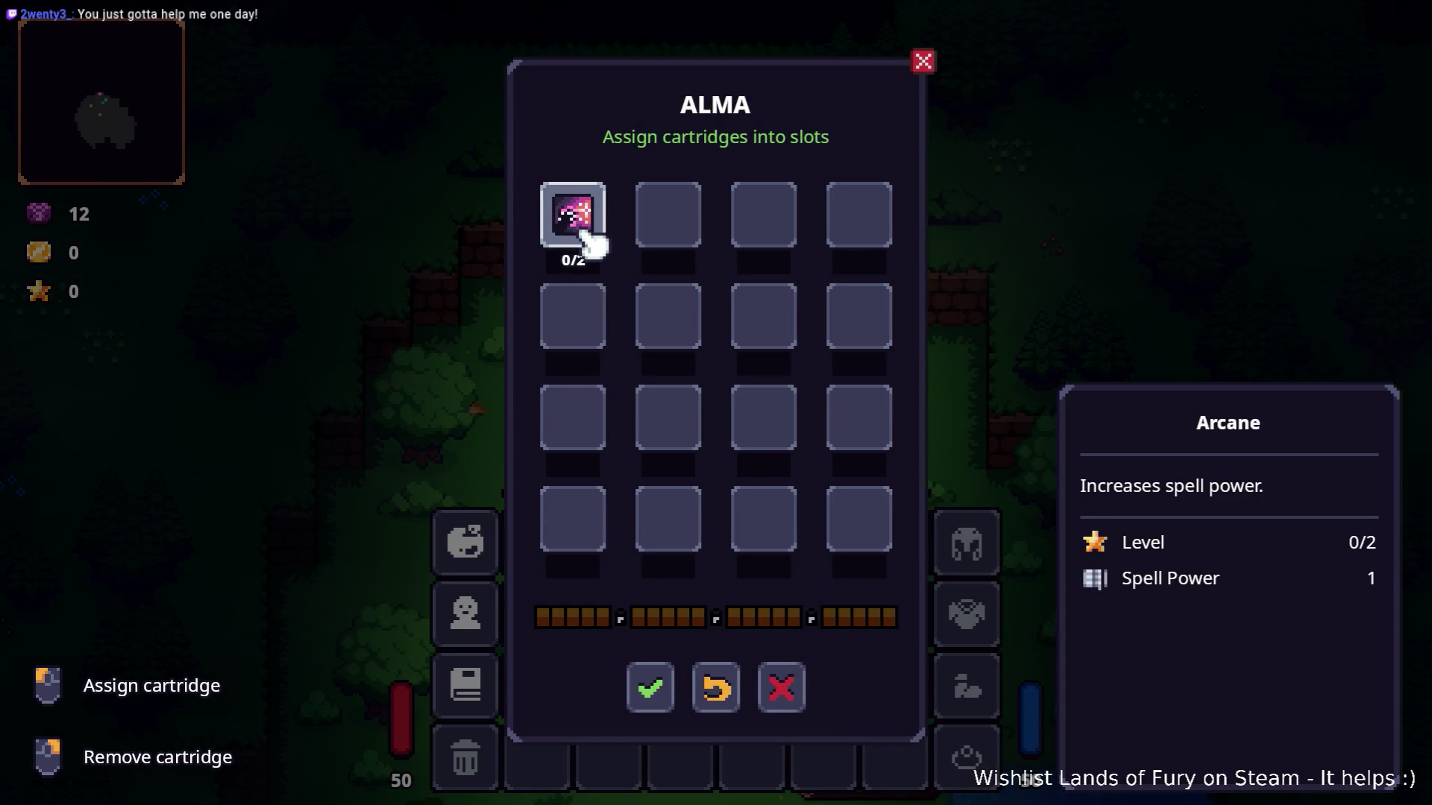
Check the character stats for the Spell Power value.
{"action": "left_click", "coordinate": [653, 683]}
{"action": "left_click", "coordinate": [466, 613]}
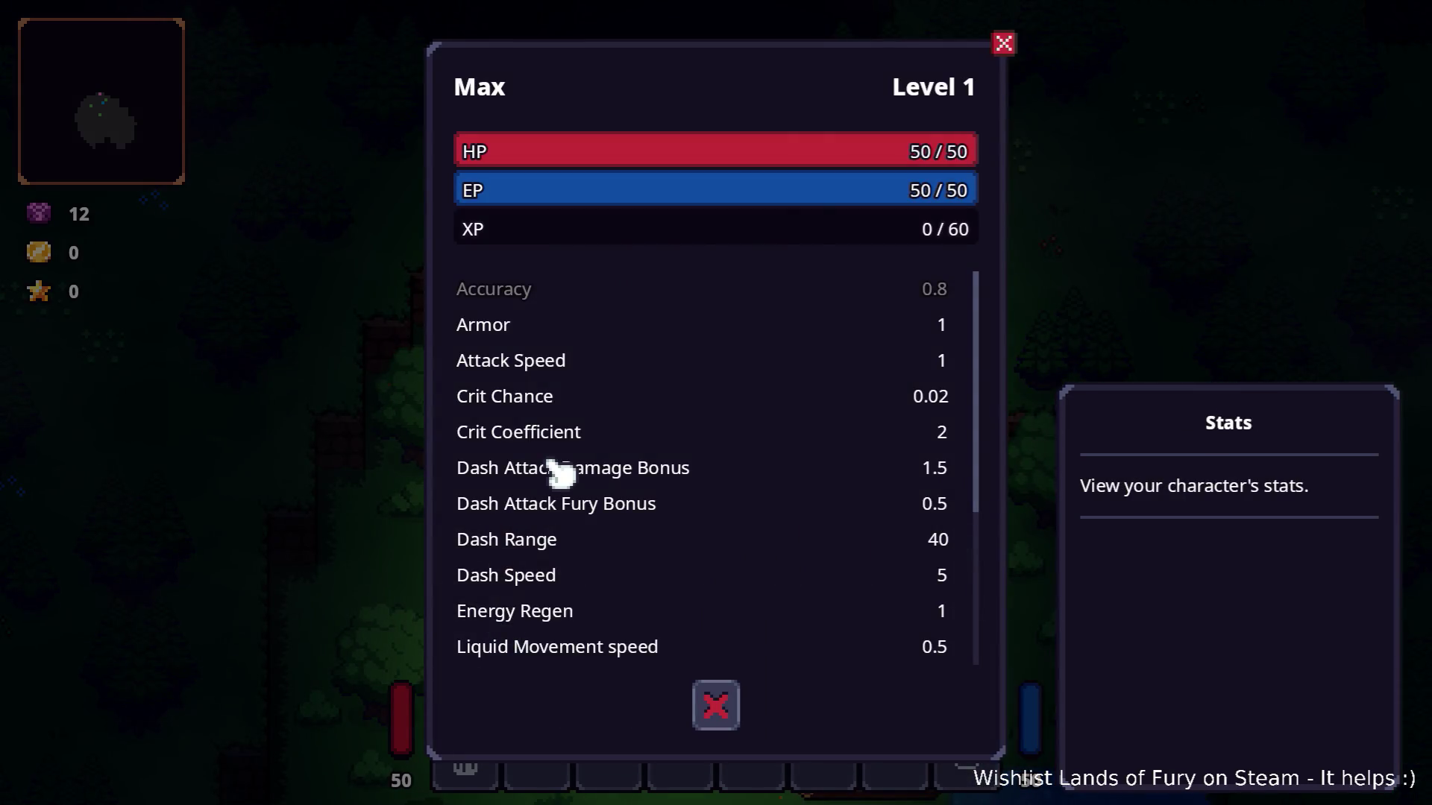
{"action": "scroll", "coordinate": [559, 477], "scroll_direction": "down", "scroll_amount": 5}
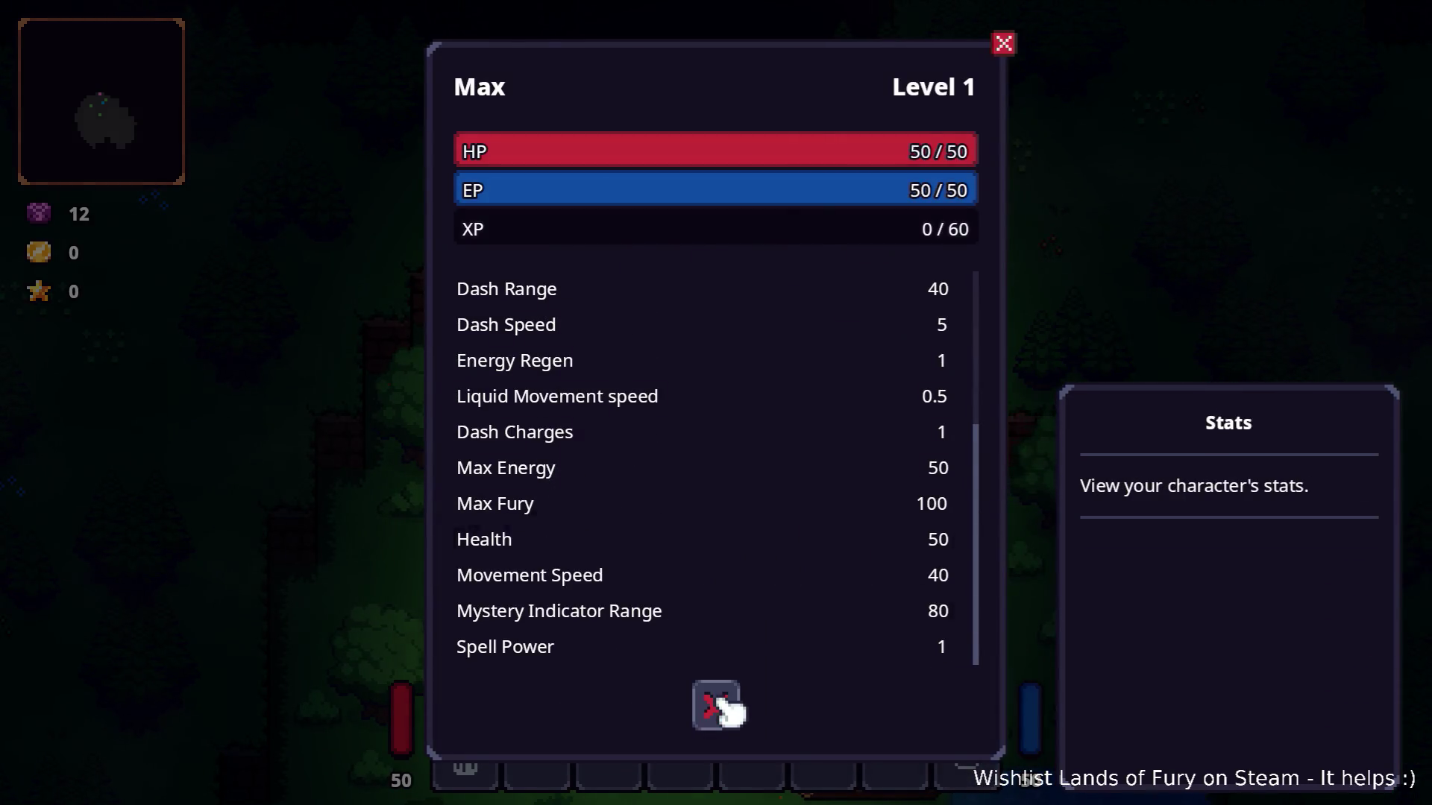
{"action": "left_click", "coordinate": [717, 701]}
{"action": "left_click", "coordinate": [498, 544]}
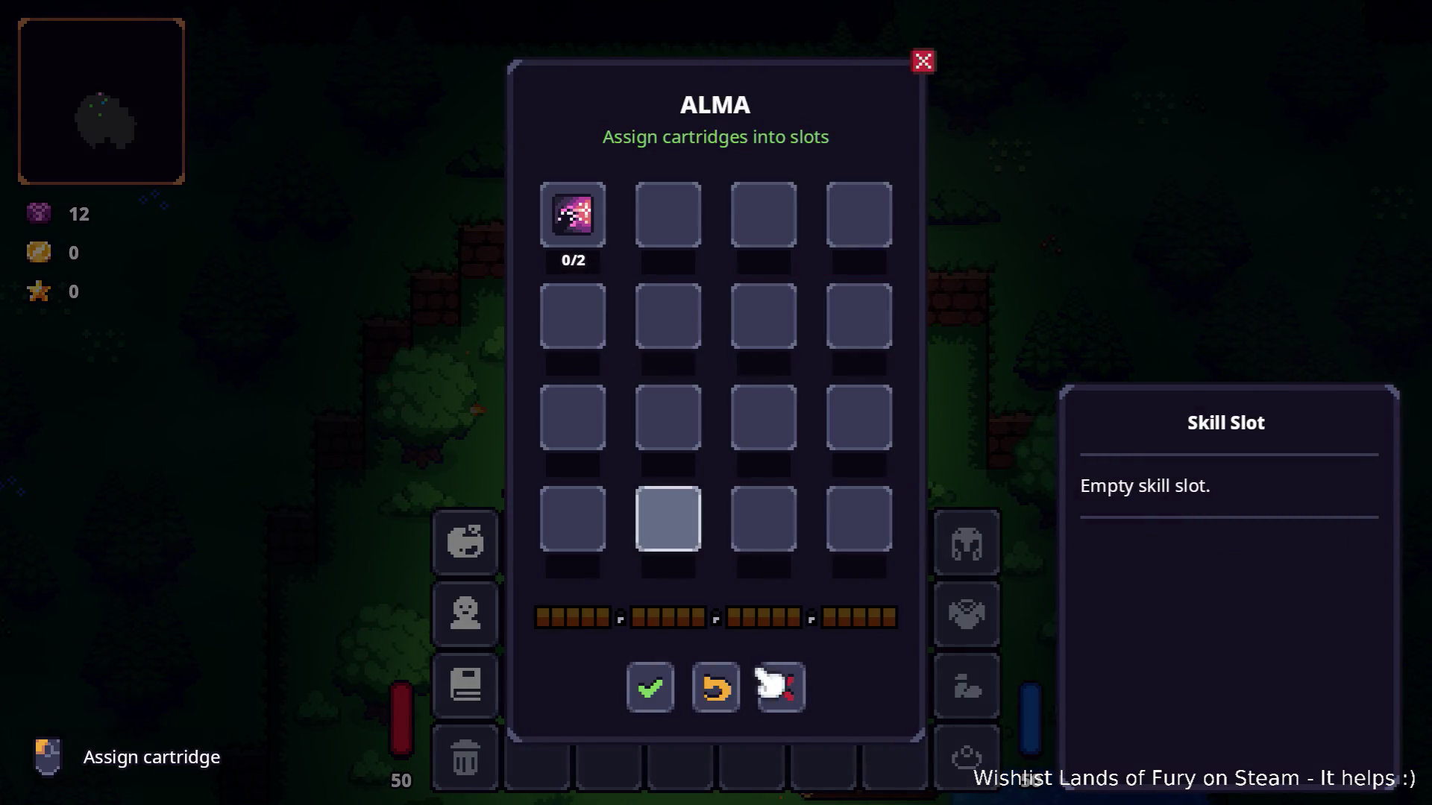
{"action": "left_click", "coordinate": [781, 686]}
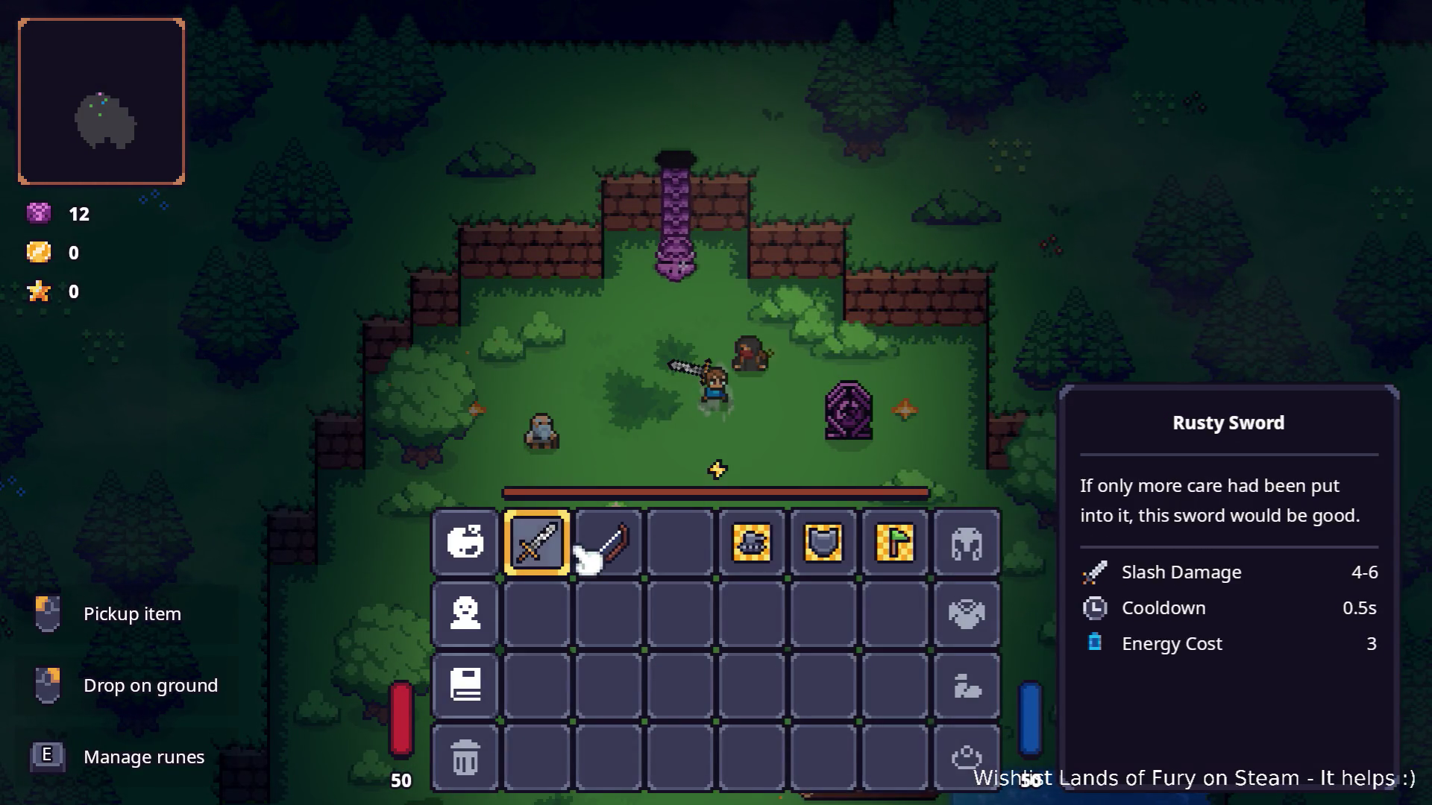
Put Sharpshooter in ALMA's second slot and another cartridge in the third, confirming each.
{"action": "left_click", "coordinate": [477, 559]}
{"action": "left_click", "coordinate": [592, 416]}
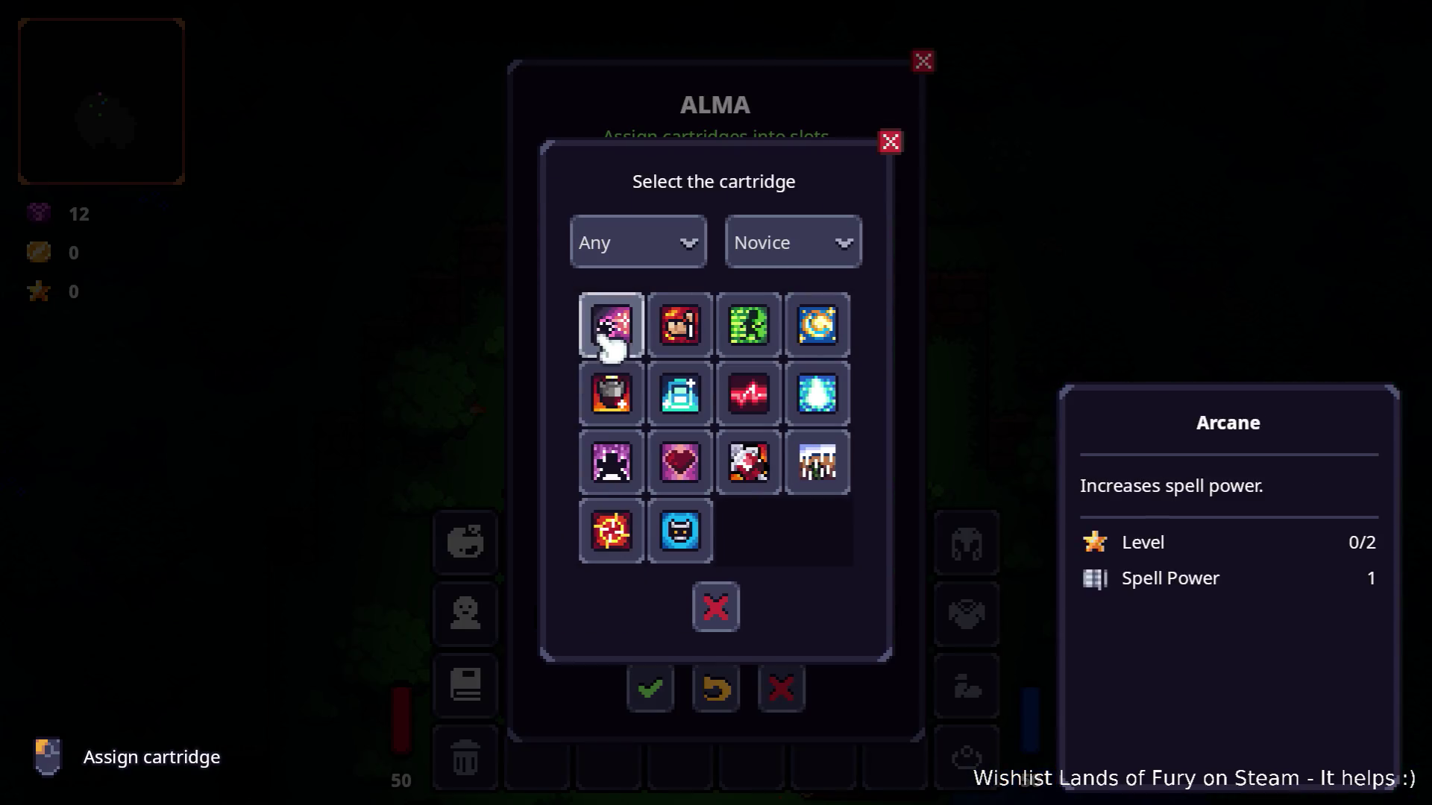
{"action": "left_click", "coordinate": [602, 525]}
{"action": "left_click", "coordinate": [649, 690]}
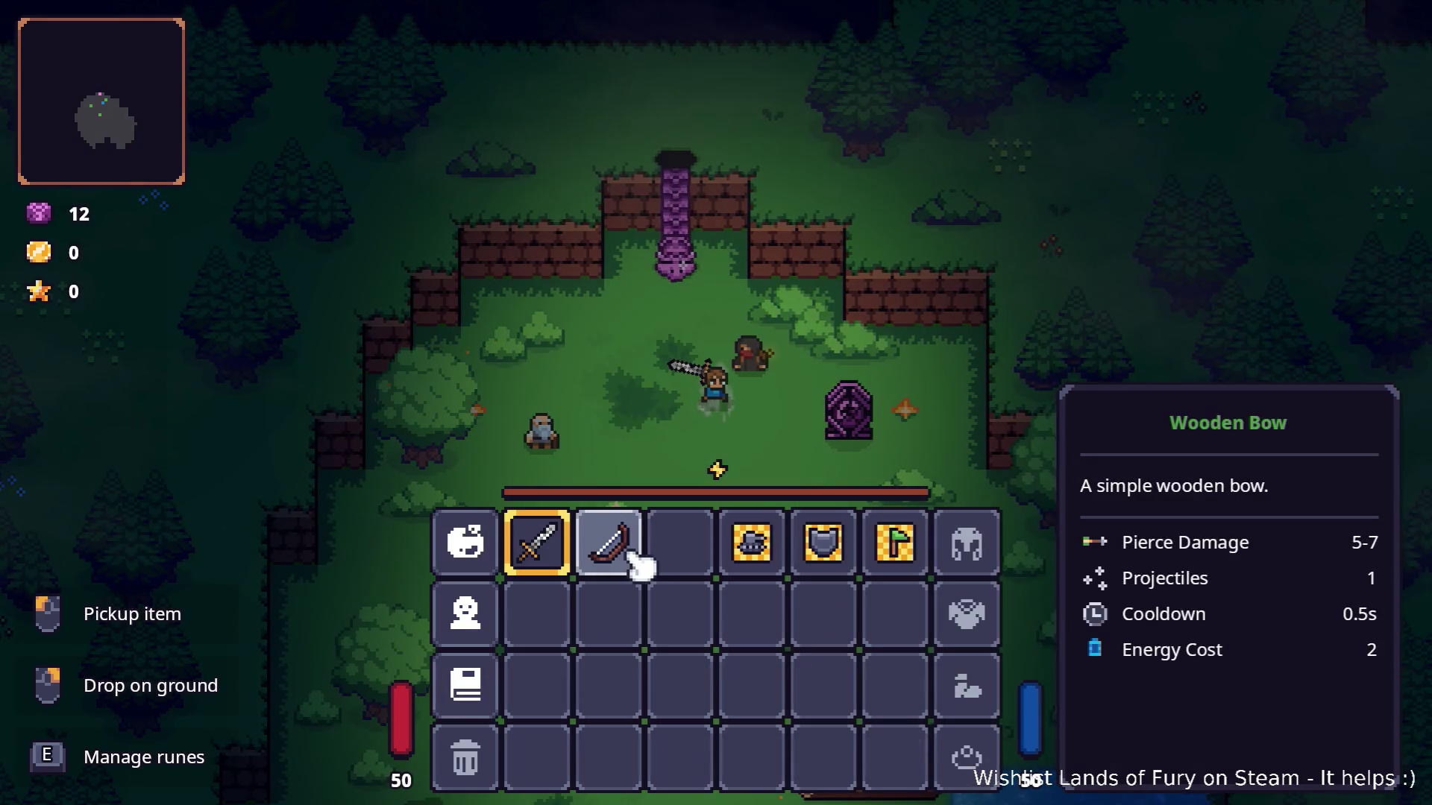
{"action": "left_click", "coordinate": [466, 543]}
{"action": "left_click", "coordinate": [573, 418]}
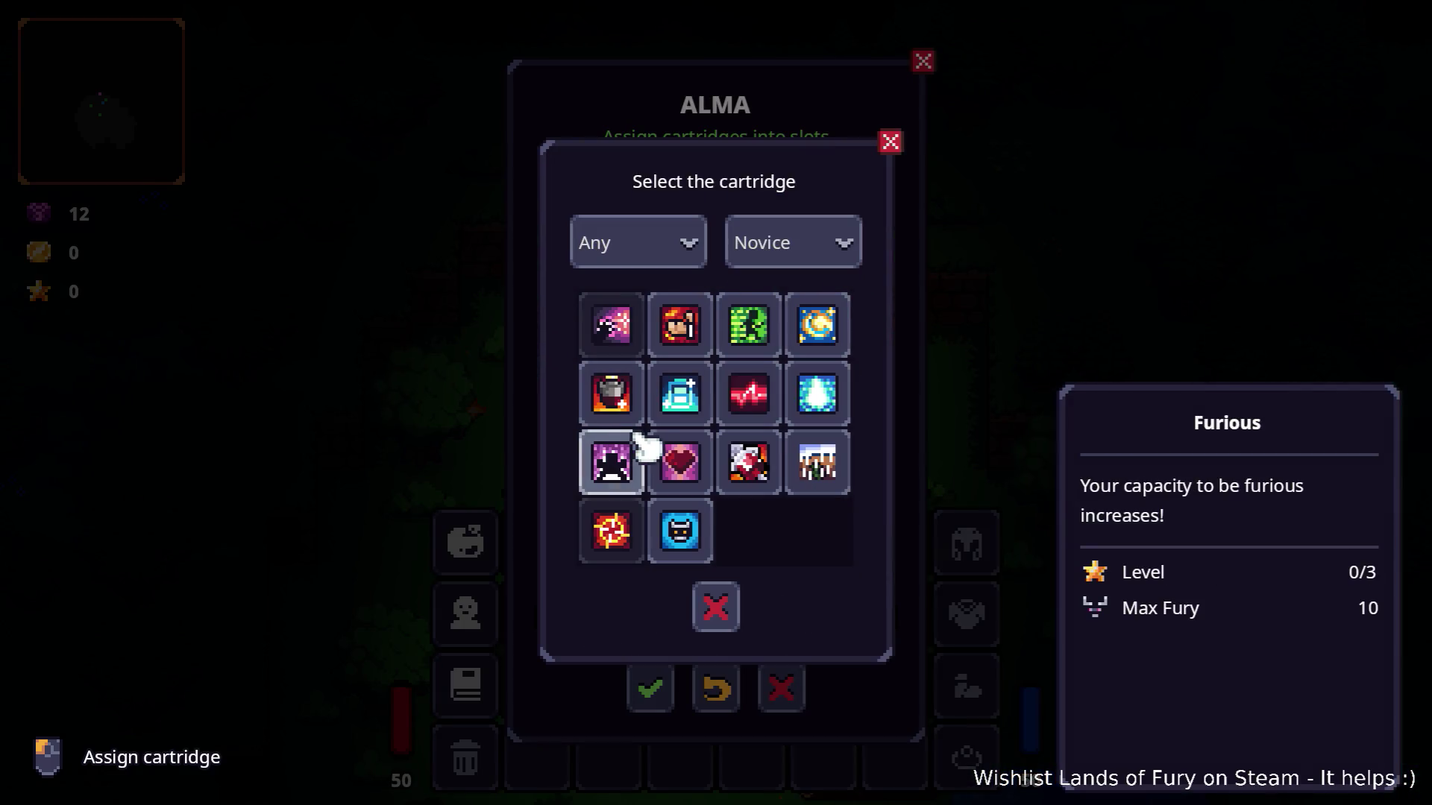
{"action": "left_click", "coordinate": [656, 377]}
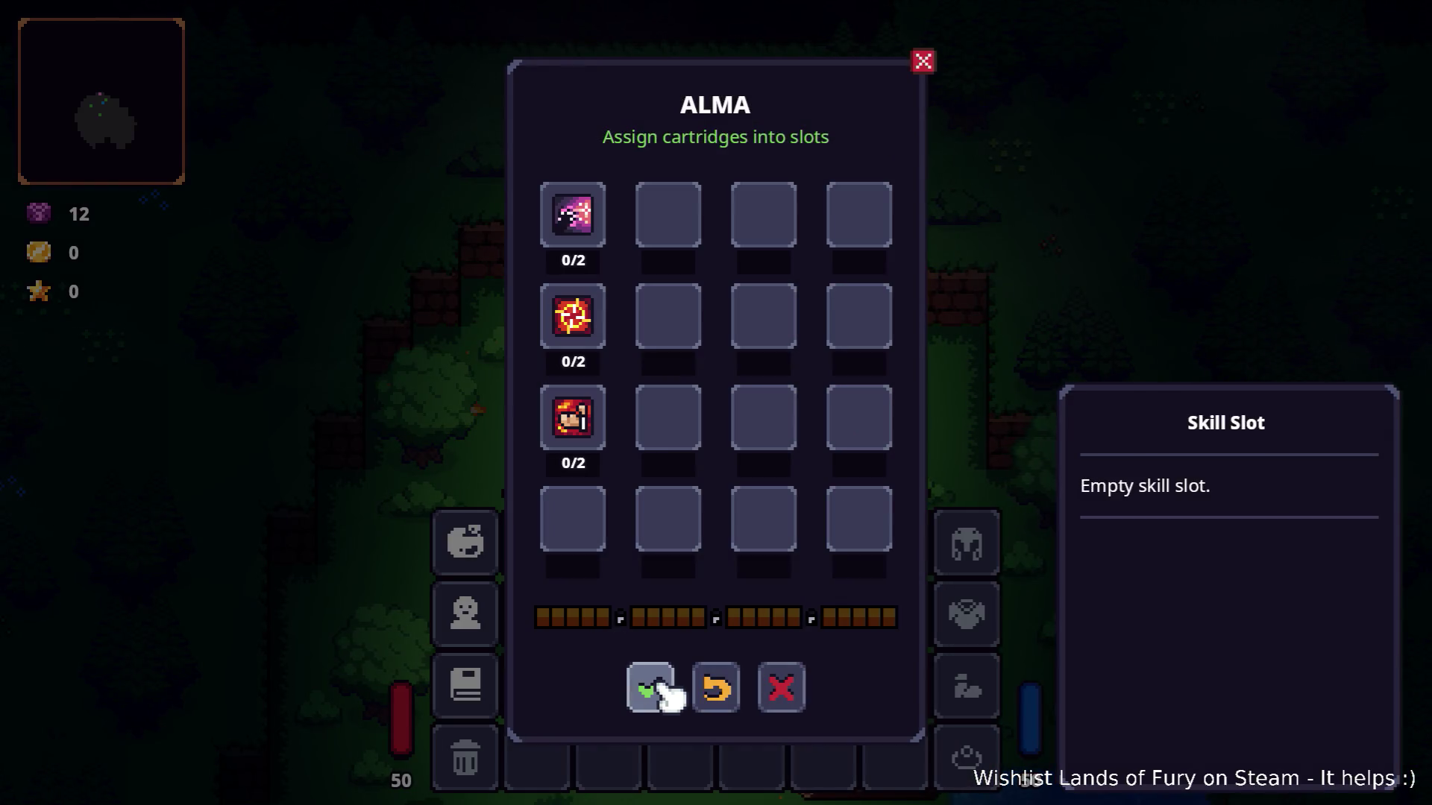
{"action": "left_click", "coordinate": [662, 689]}
Walk to the purple portal and travel through it into Elderglade Forest.
{"action": "key", "text": "Escape"}
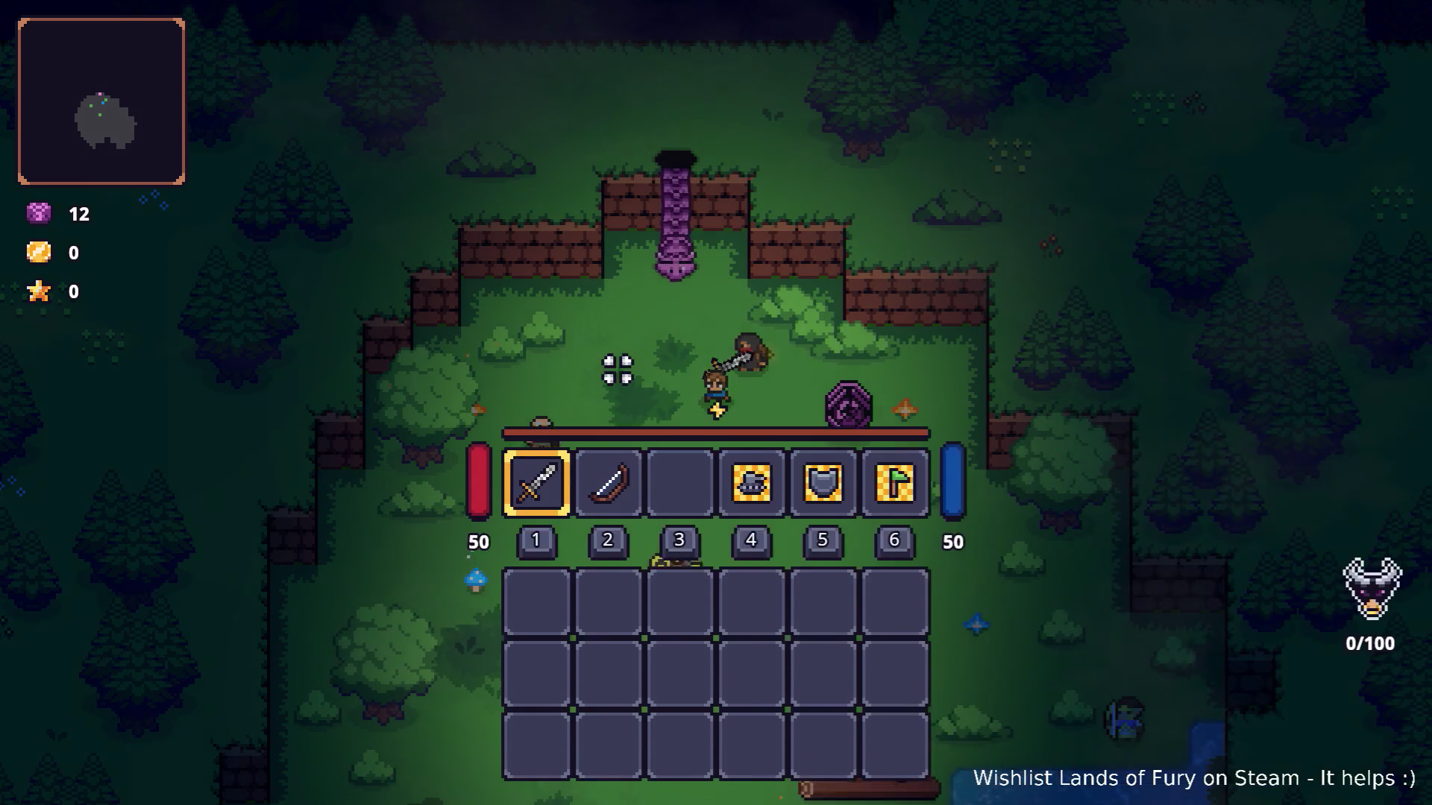
{"action": "key", "text": "w"}
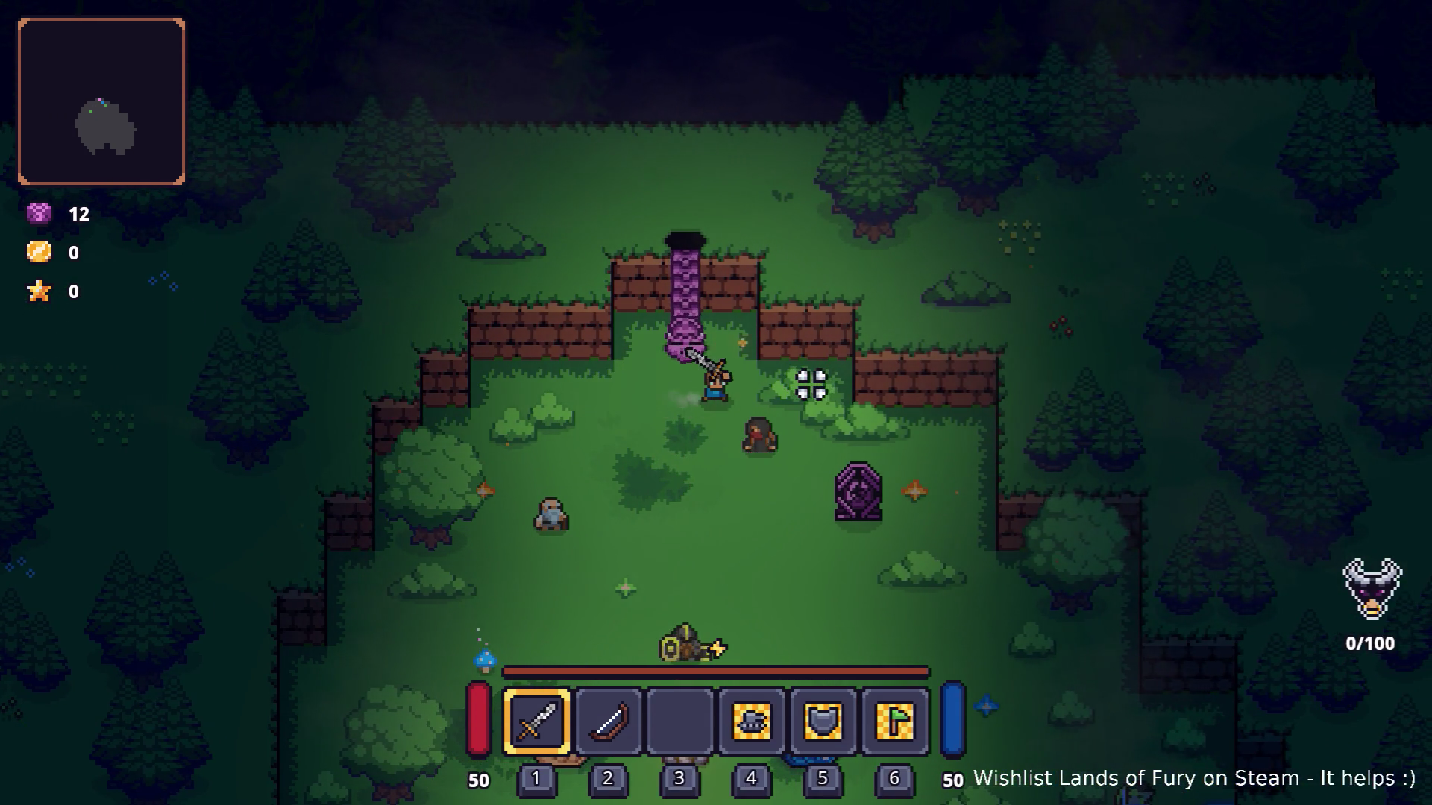
{"action": "key", "text": "a"}
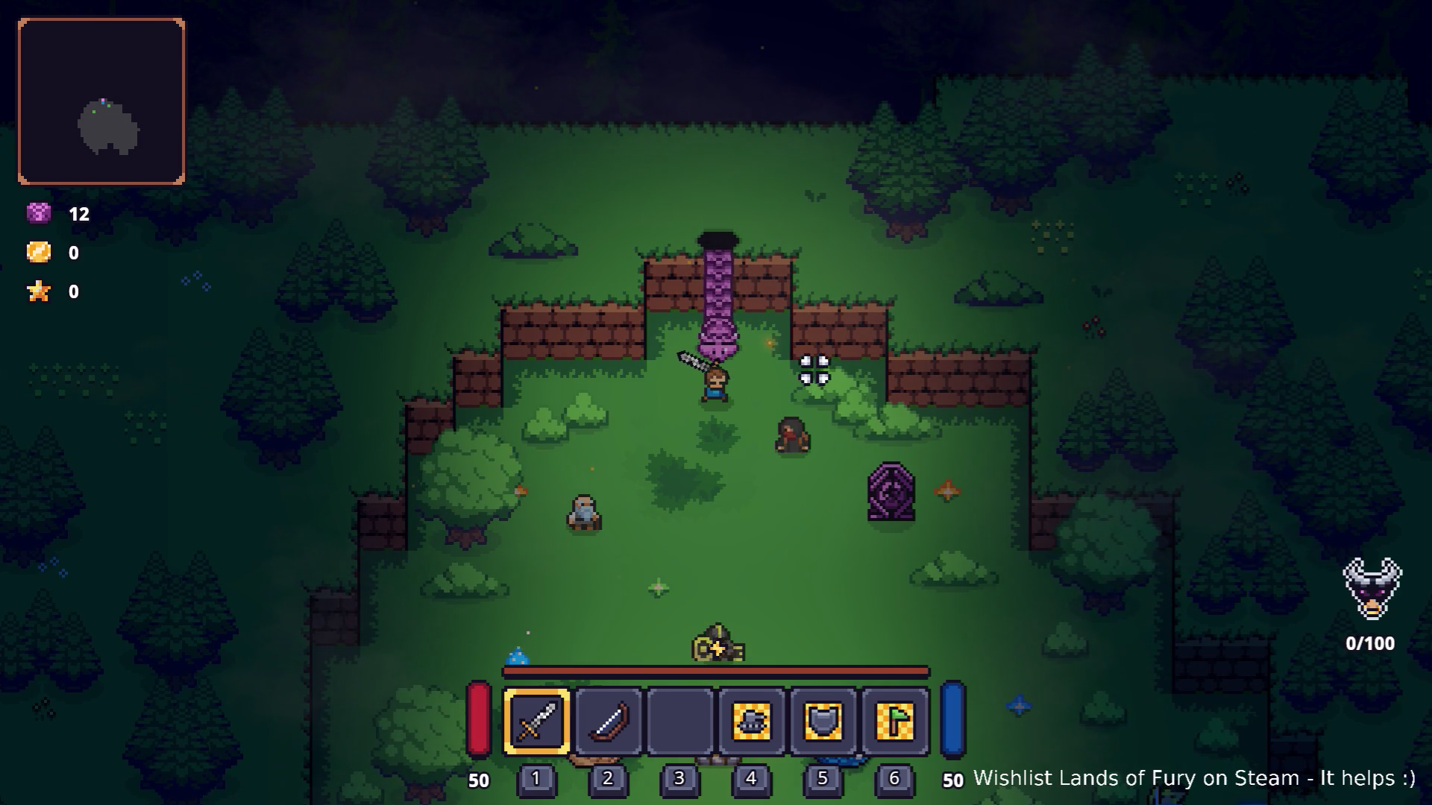
{"action": "key", "text": "w"}
{"action": "key", "text": "e"}
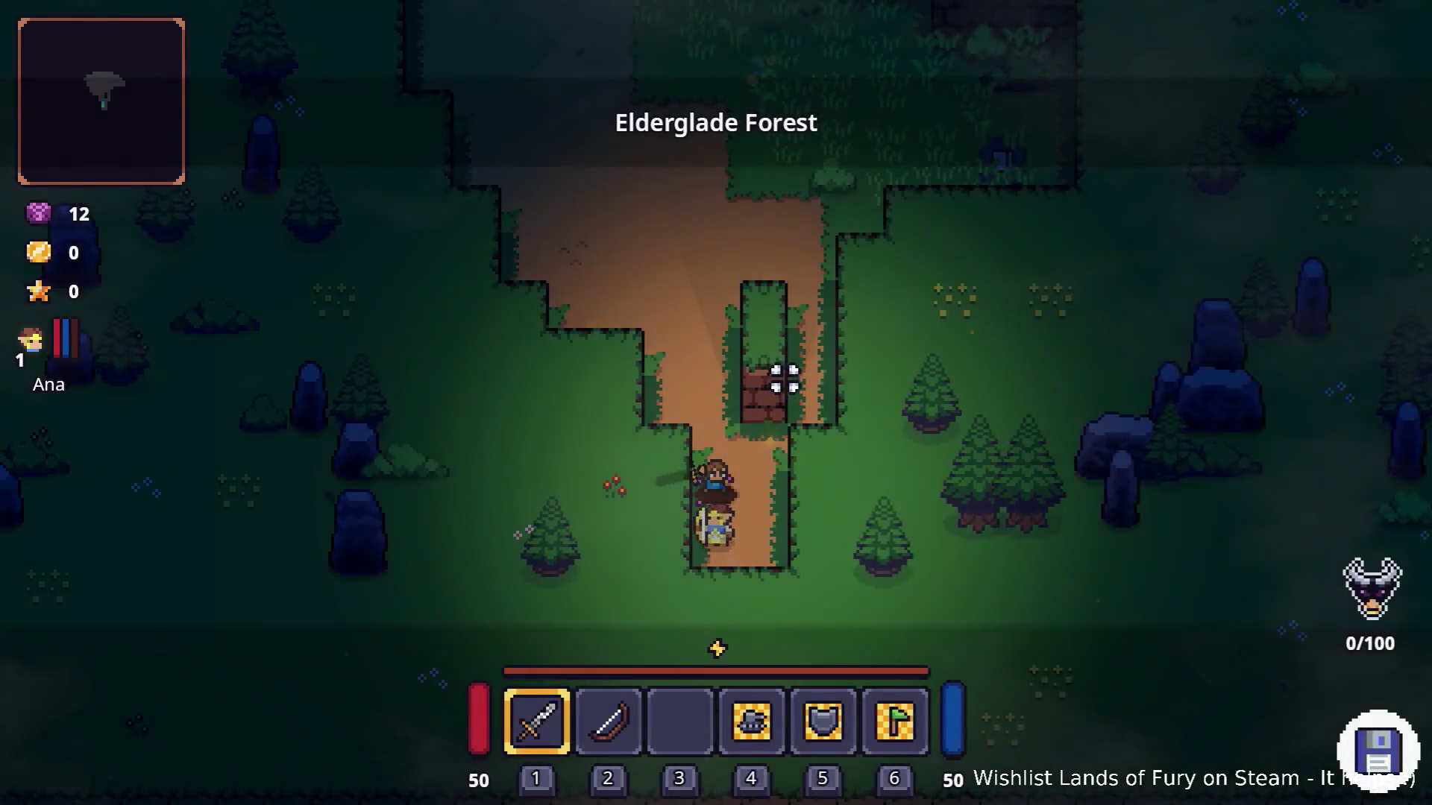
Walk into the forest, pick up the corn, and equip the Ring of Fury.
{"action": "key", "text": "w"}
{"action": "key", "text": "w"}
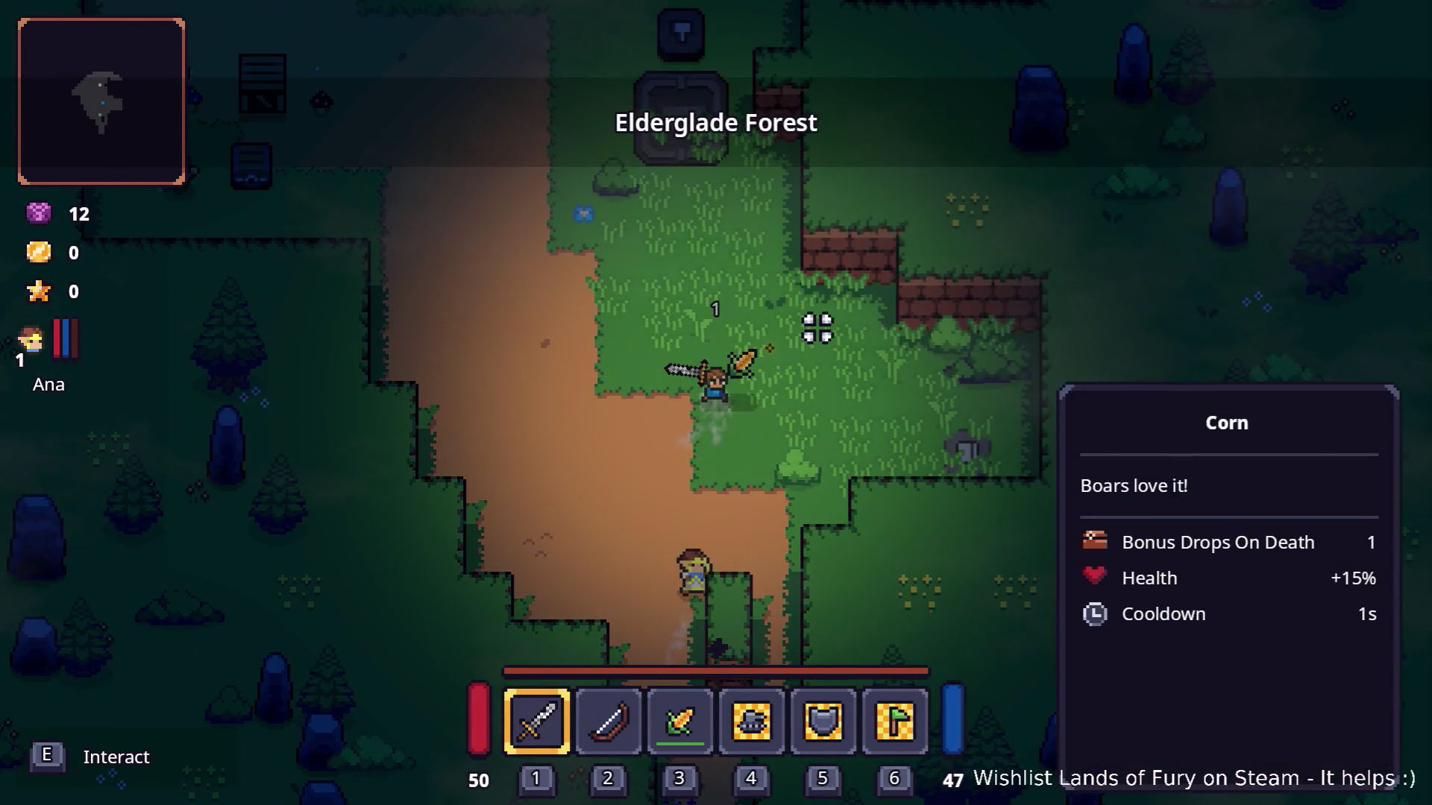
{"action": "key", "text": "e"}
{"action": "key", "text": "w"}
{"action": "key", "text": "a"}
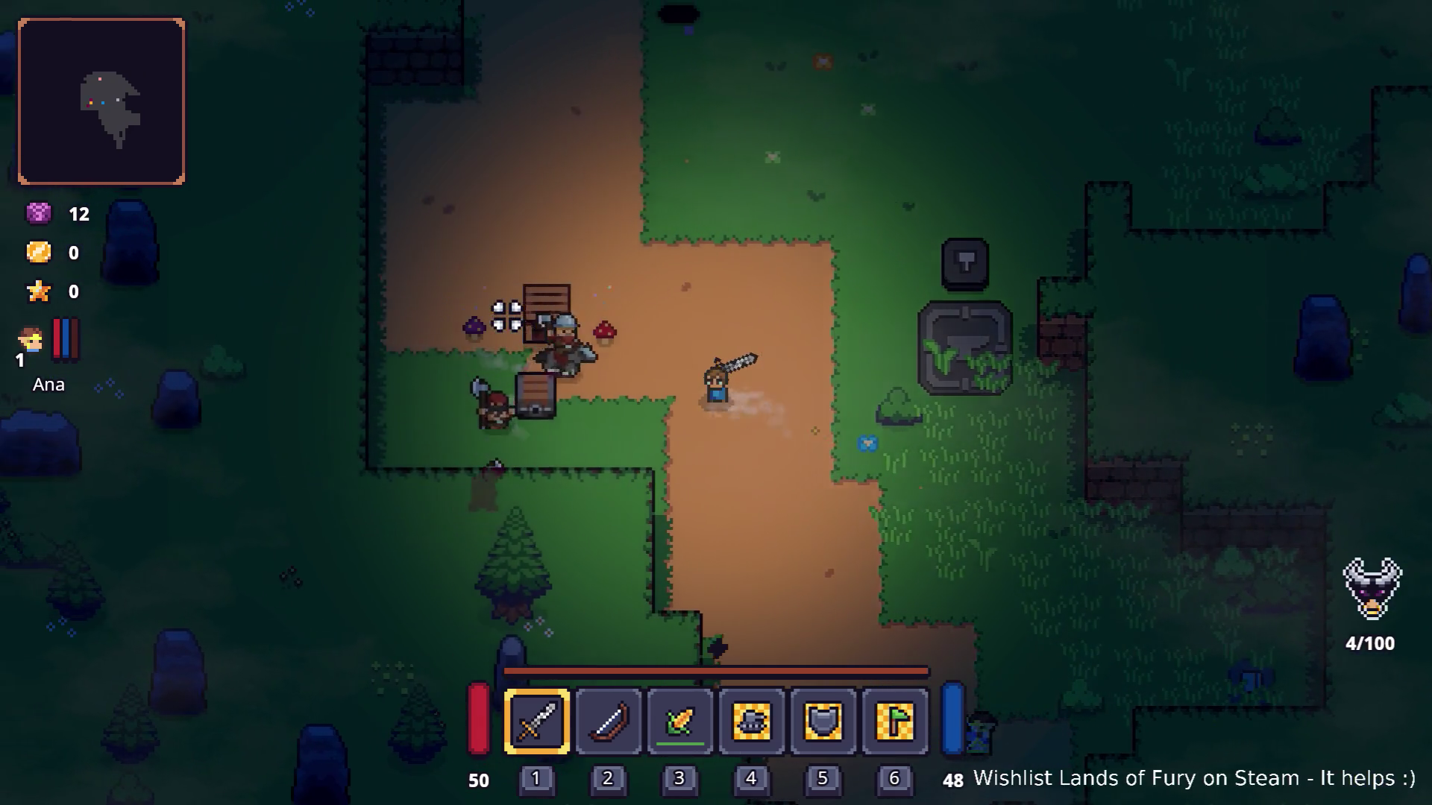
{"action": "key", "text": "a"}
{"action": "key", "text": "i"}
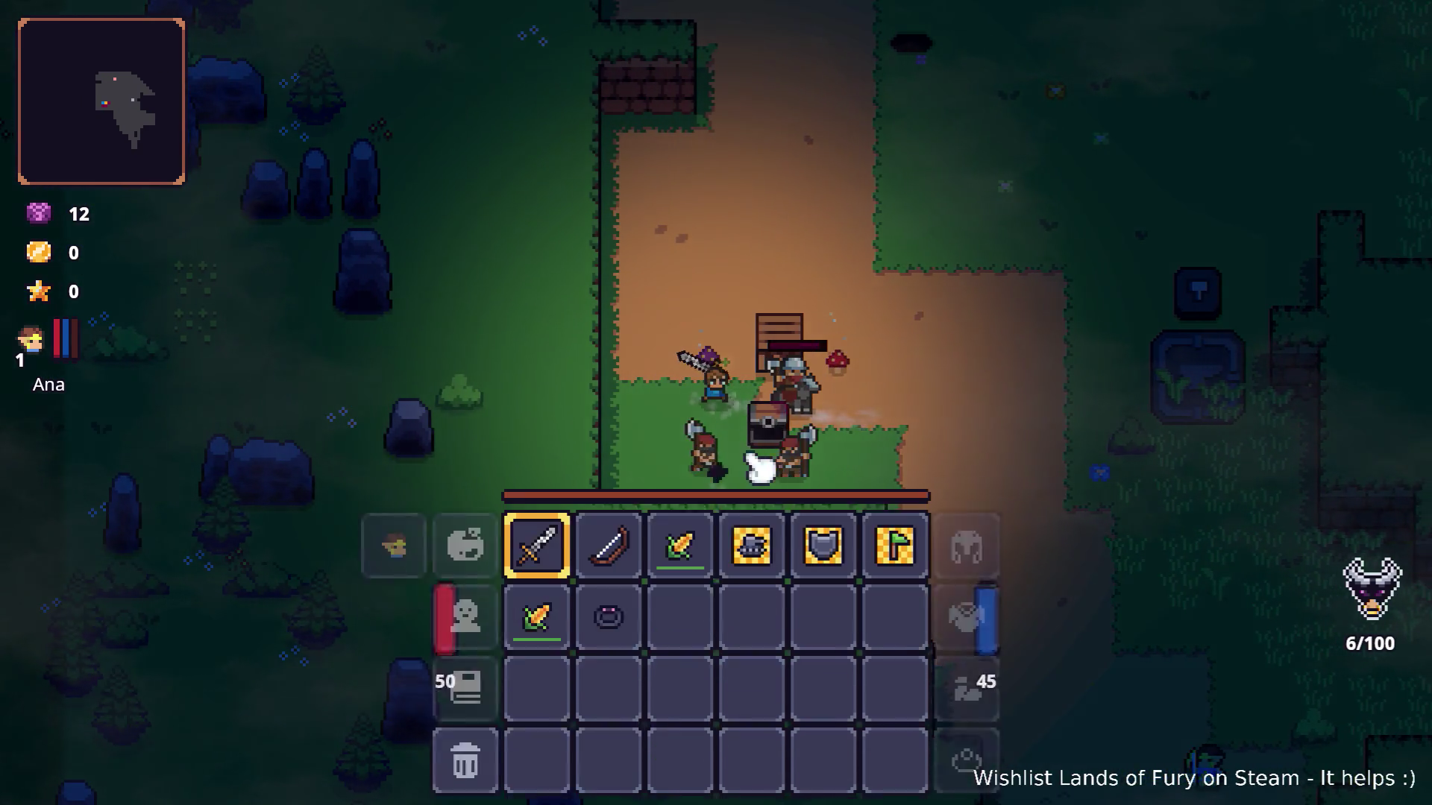
{"action": "left_click", "coordinate": [615, 612]}
{"action": "left_click", "coordinate": [967, 762]}
{"action": "key", "text": "i"}
Fight the enemies near the chest.
{"action": "key", "text": "d"}
{"action": "left_click", "coordinate": [780, 485]}
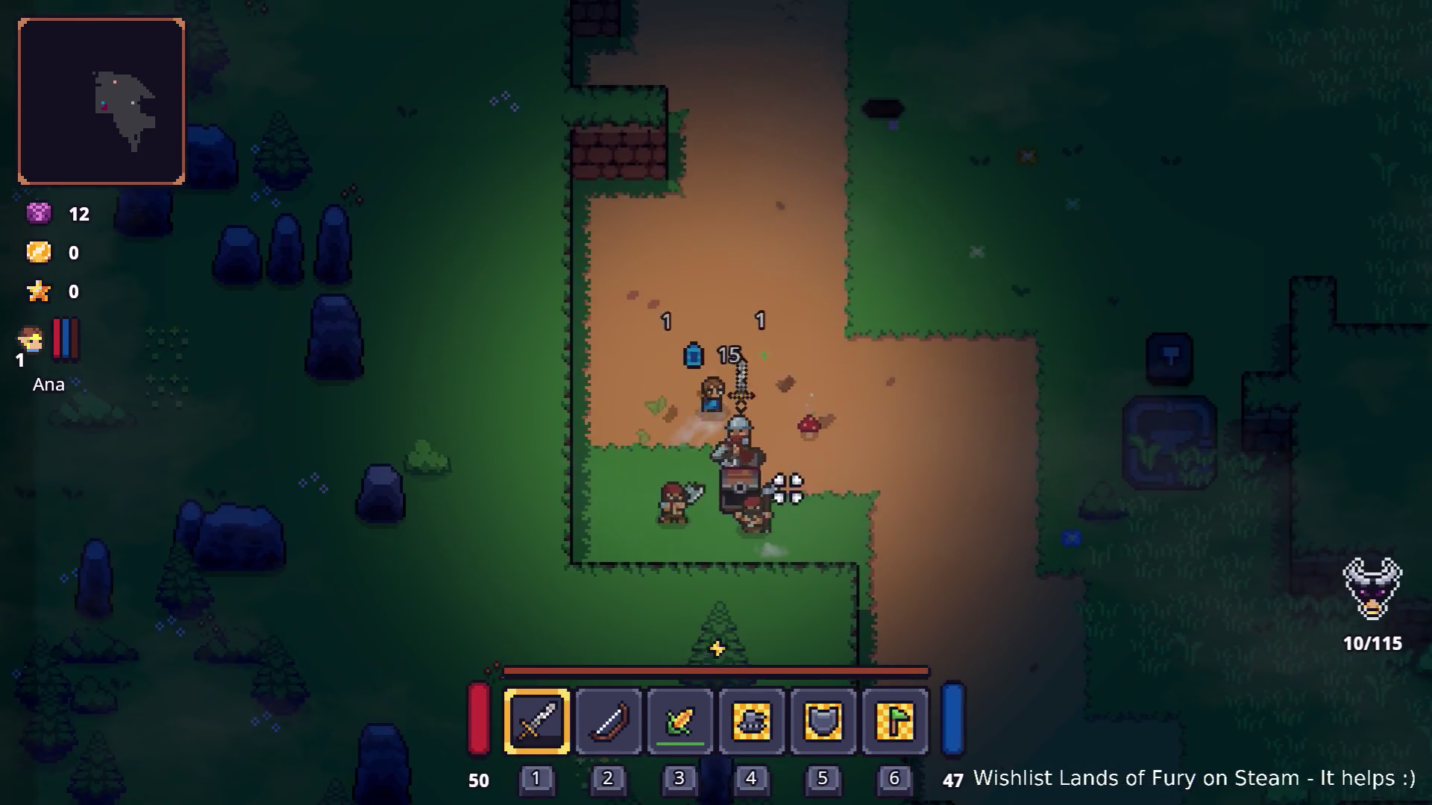
{"action": "left_click", "coordinate": [662, 504]}
{"action": "left_click", "coordinate": [546, 482]}
{"action": "left_click", "coordinate": [572, 361]}
{"action": "left_click", "coordinate": [567, 359]}
{"action": "left_click", "coordinate": [555, 373]}
{"action": "left_click", "coordinate": [545, 403]}
{"action": "left_click", "coordinate": [578, 431]}
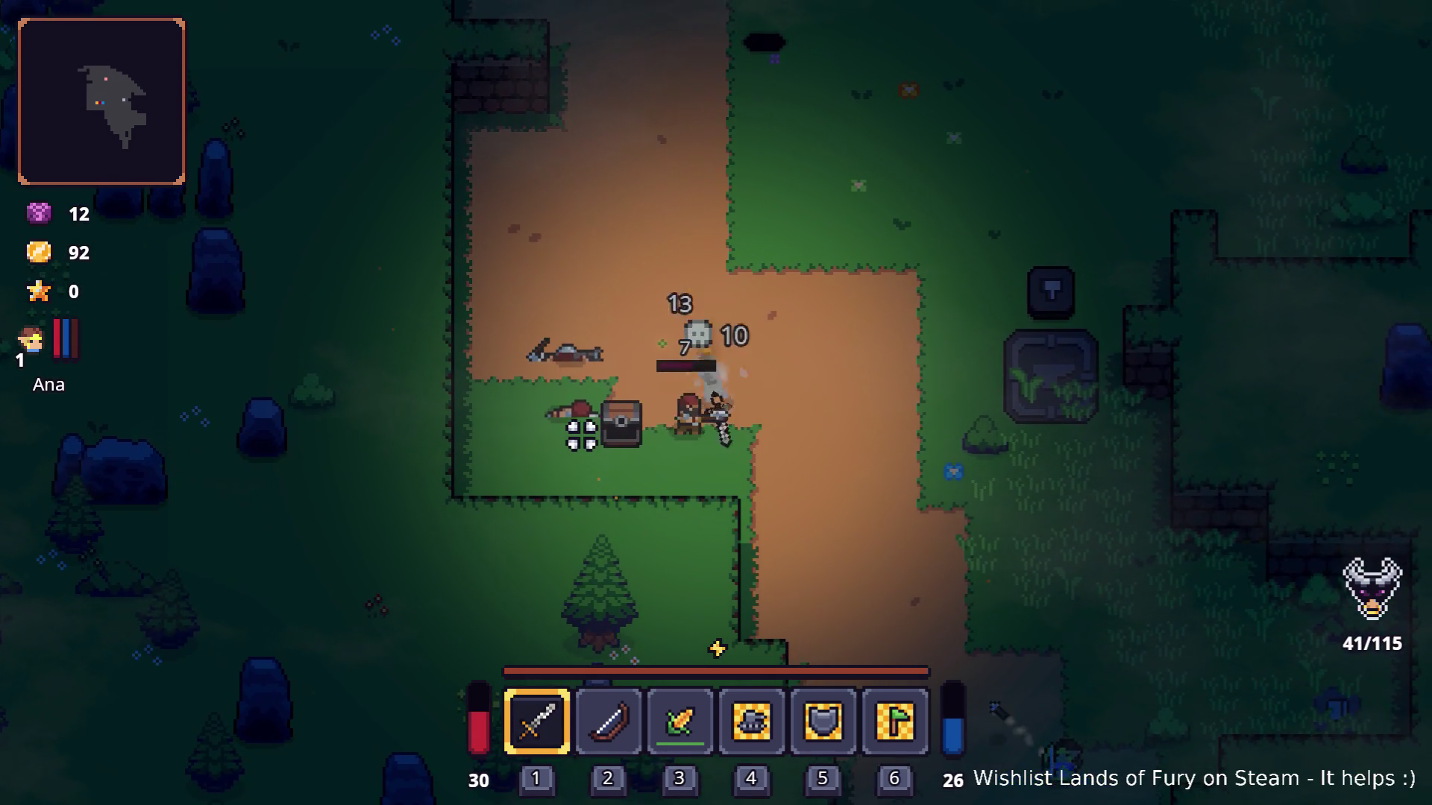
{"action": "left_click", "coordinate": [559, 440]}
{"action": "left_click", "coordinate": [557, 450]}
Kill the wolf to the north-east, chop down a tree, and pick up the apple.
{"action": "key", "text": "d"}
{"action": "key", "text": "w"}
{"action": "key", "text": "w"}
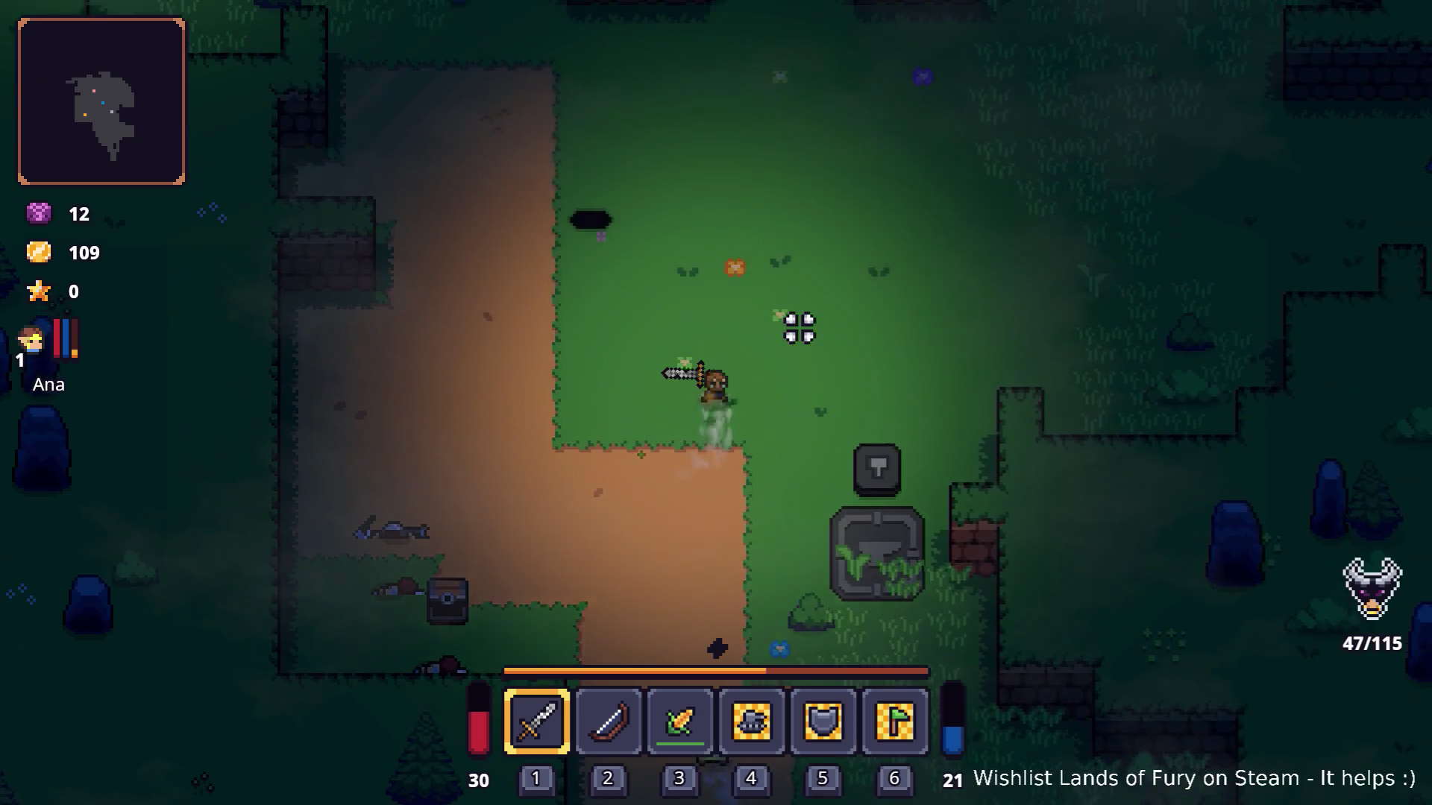
{"action": "key", "text": "d"}
{"action": "key", "text": "d"}
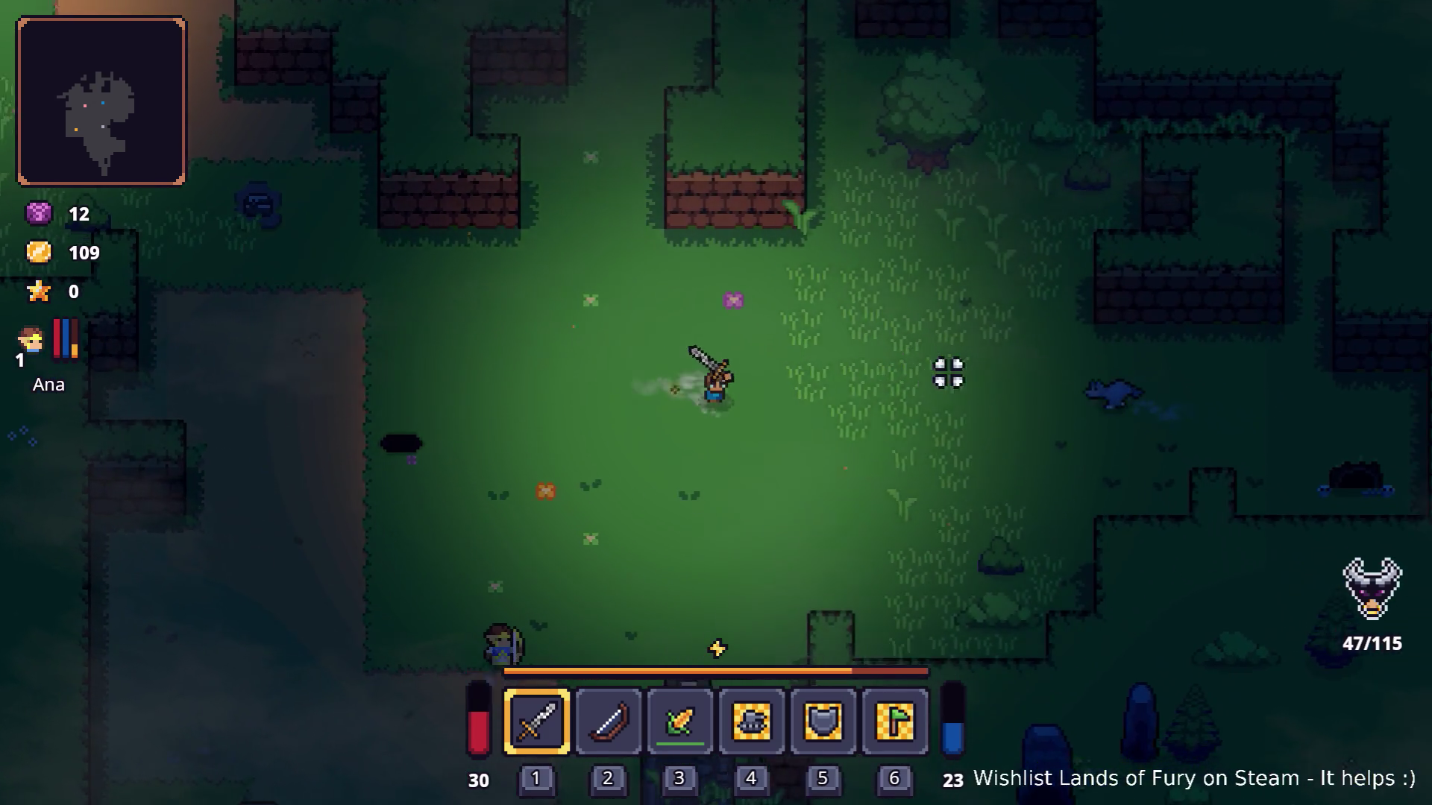
{"action": "left_click", "coordinate": [959, 371]}
{"action": "left_click", "coordinate": [805, 244]}
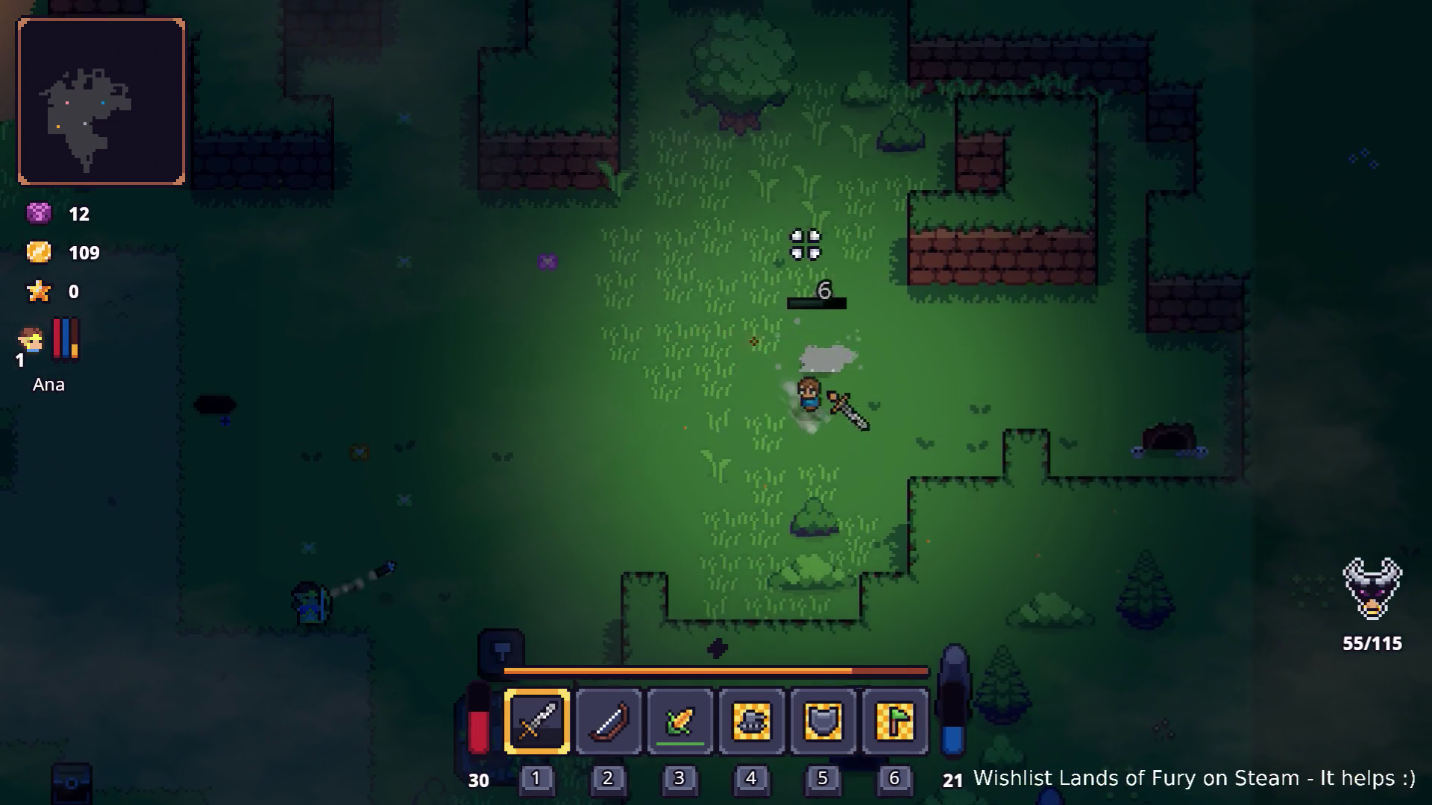
{"action": "key", "text": "w"}
{"action": "left_click", "coordinate": [656, 330]}
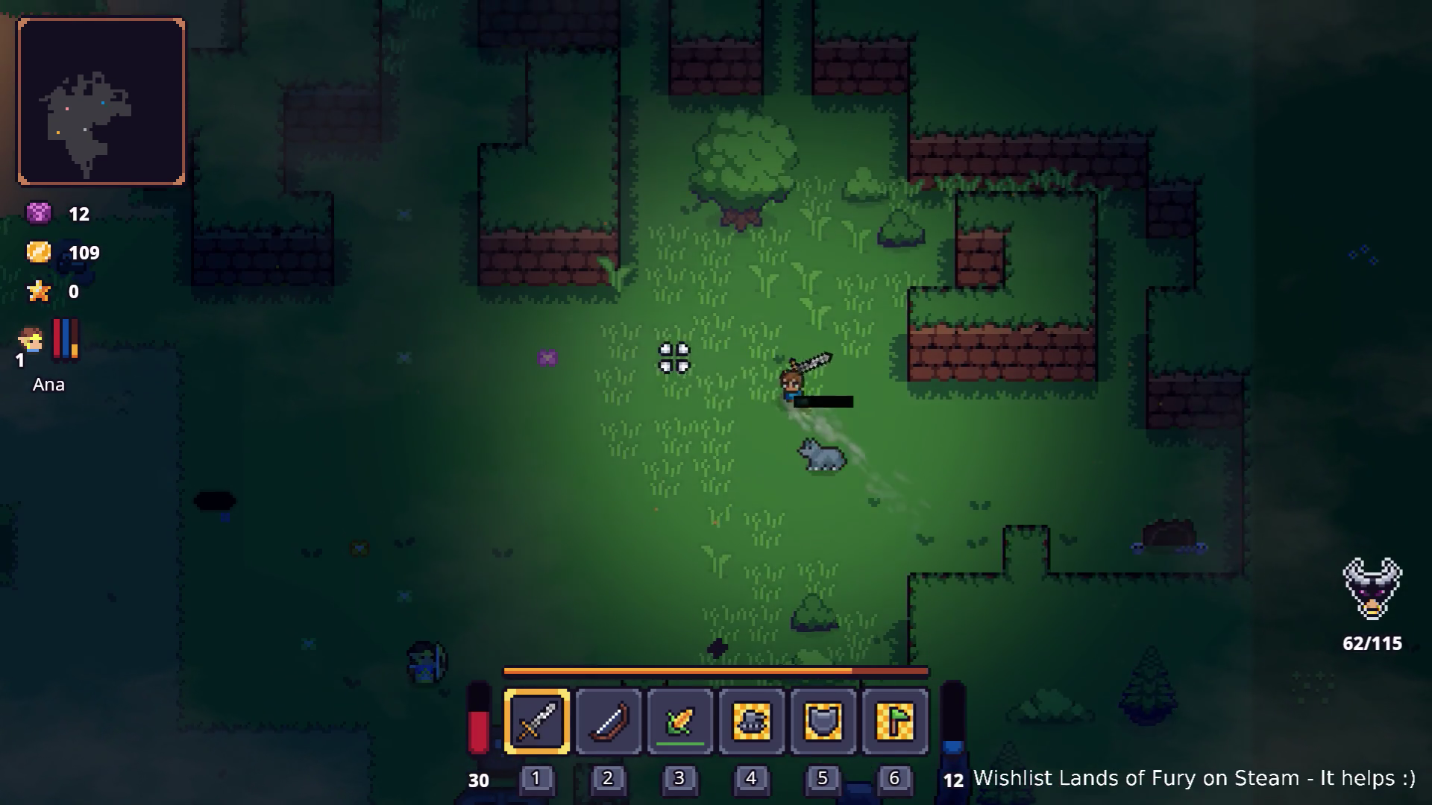
{"action": "left_click", "coordinate": [942, 527]}
{"action": "key", "text": "w"}
{"action": "left_click", "coordinate": [745, 437]}
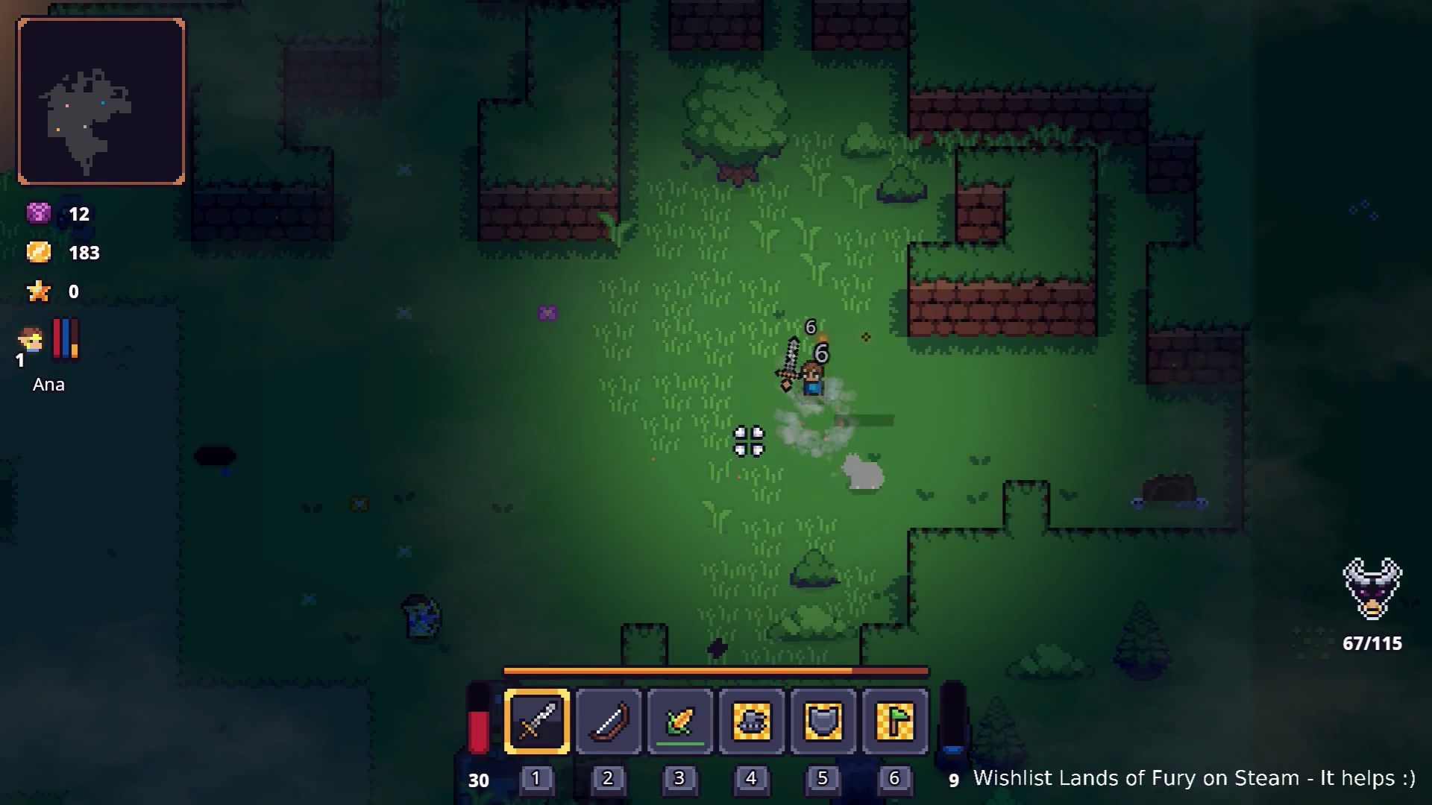
{"action": "left_click", "coordinate": [827, 320]}
{"action": "left_click", "coordinate": [632, 390]}
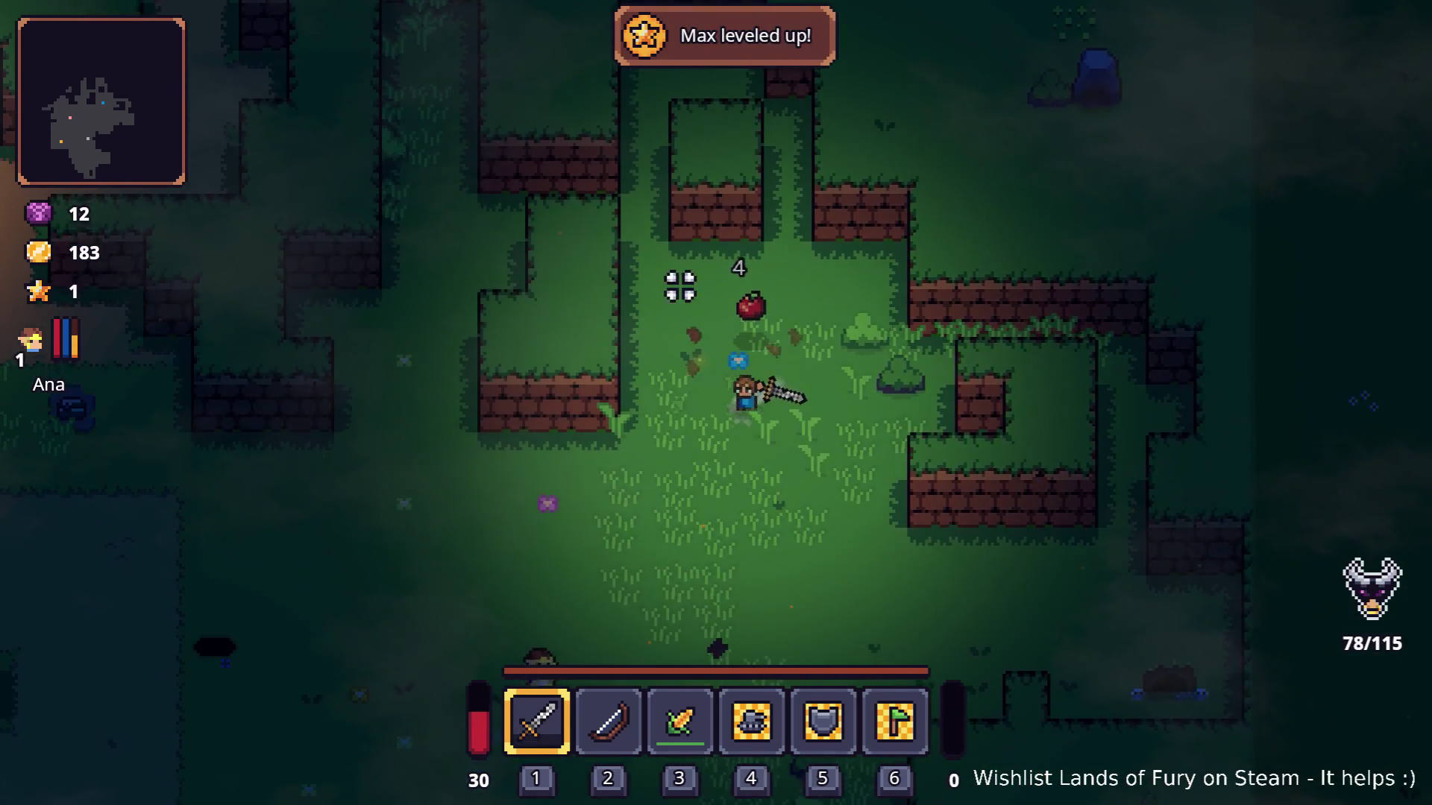
{"action": "key", "text": "e"}
Head north-west to the campfire and attack the enemy there.
{"action": "key", "text": "a"}
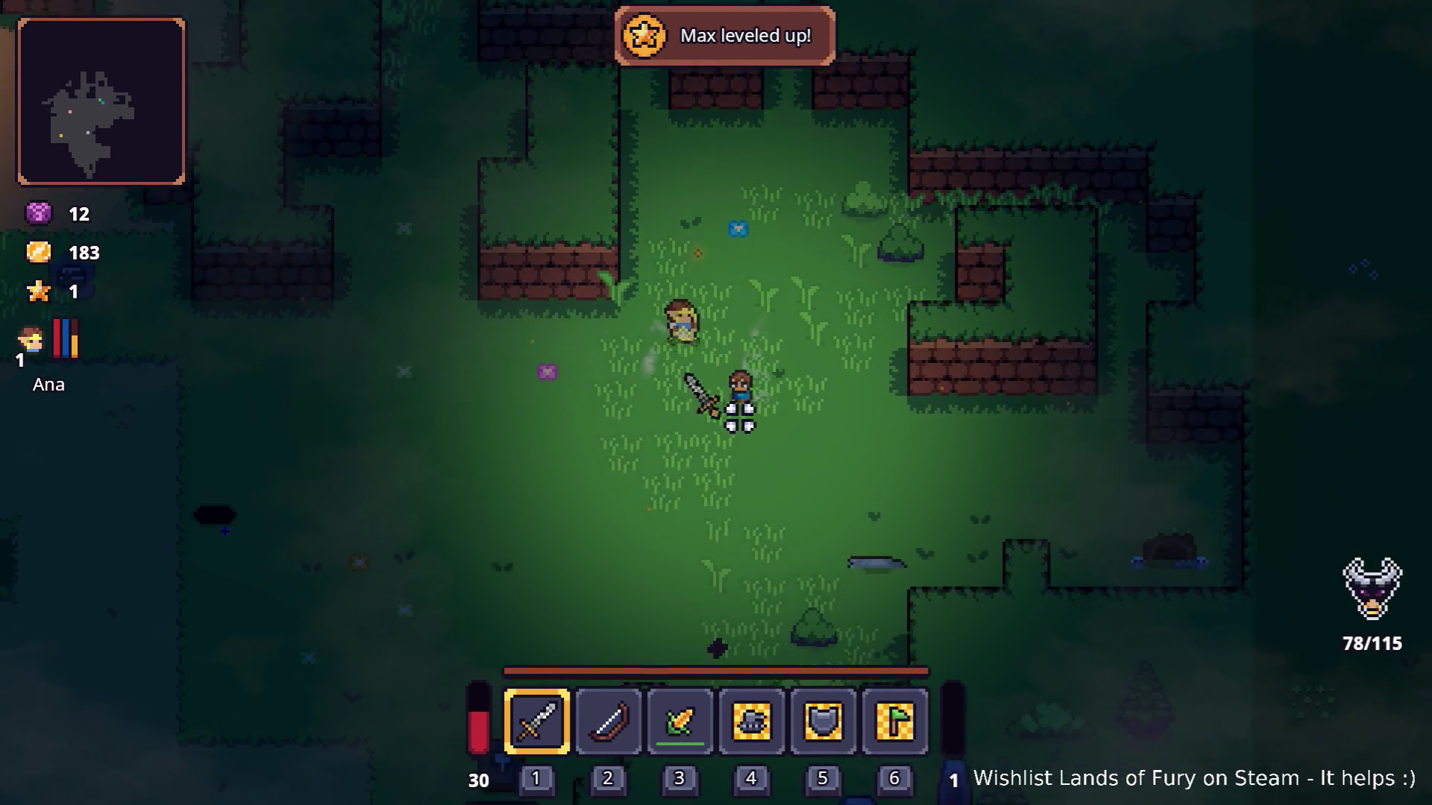
{"action": "key", "text": "s"}
{"action": "key", "text": "a"}
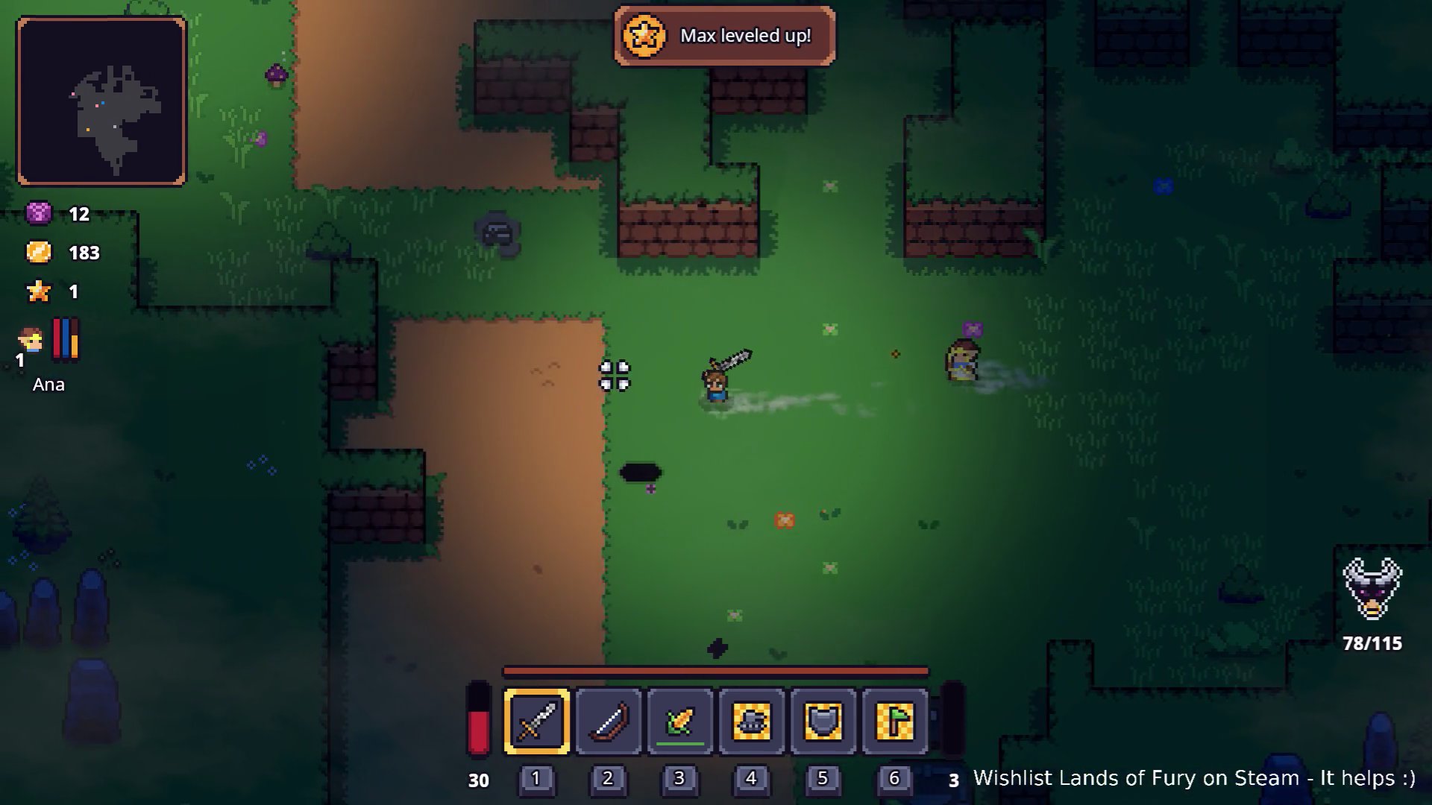
{"action": "key", "text": "w"}
{"action": "key", "text": "a"}
{"action": "key", "text": "w"}
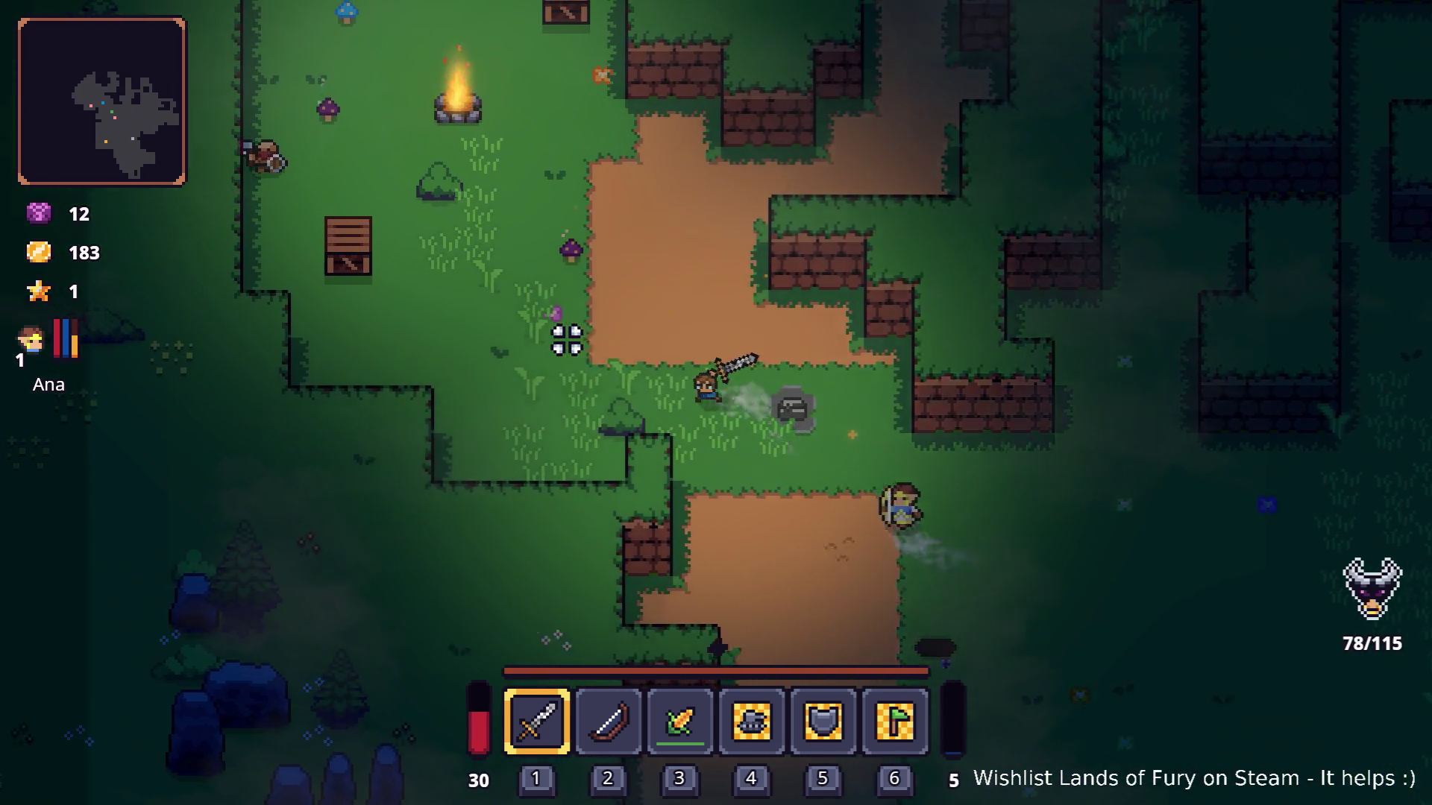
{"action": "left_click", "coordinate": [369, 306]}
{"action": "key", "text": "w"}
{"action": "key", "text": "a"}
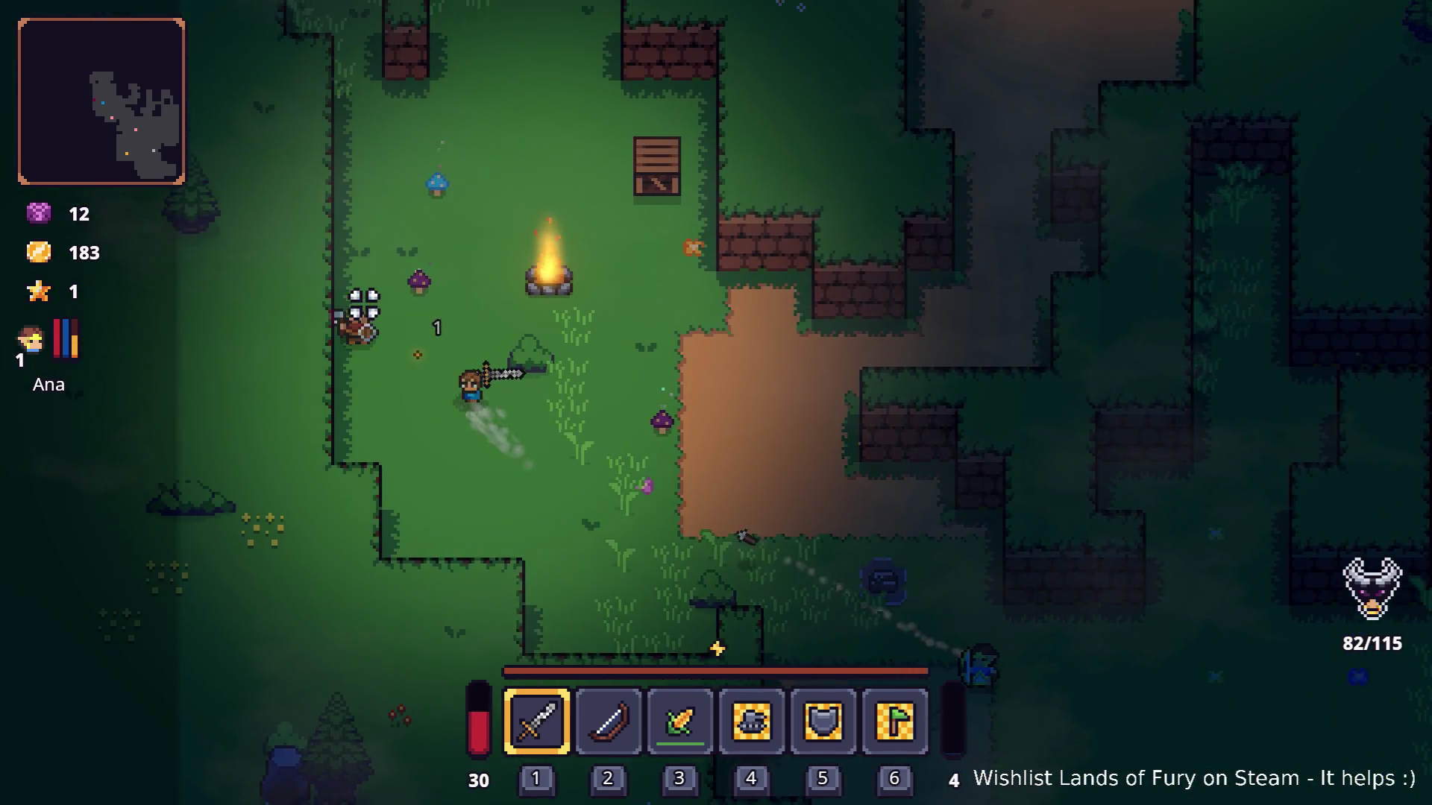
{"action": "left_click", "coordinate": [375, 297]}
Cross the clearing north-east toward the enemy camp.
{"action": "key", "text": "d"}
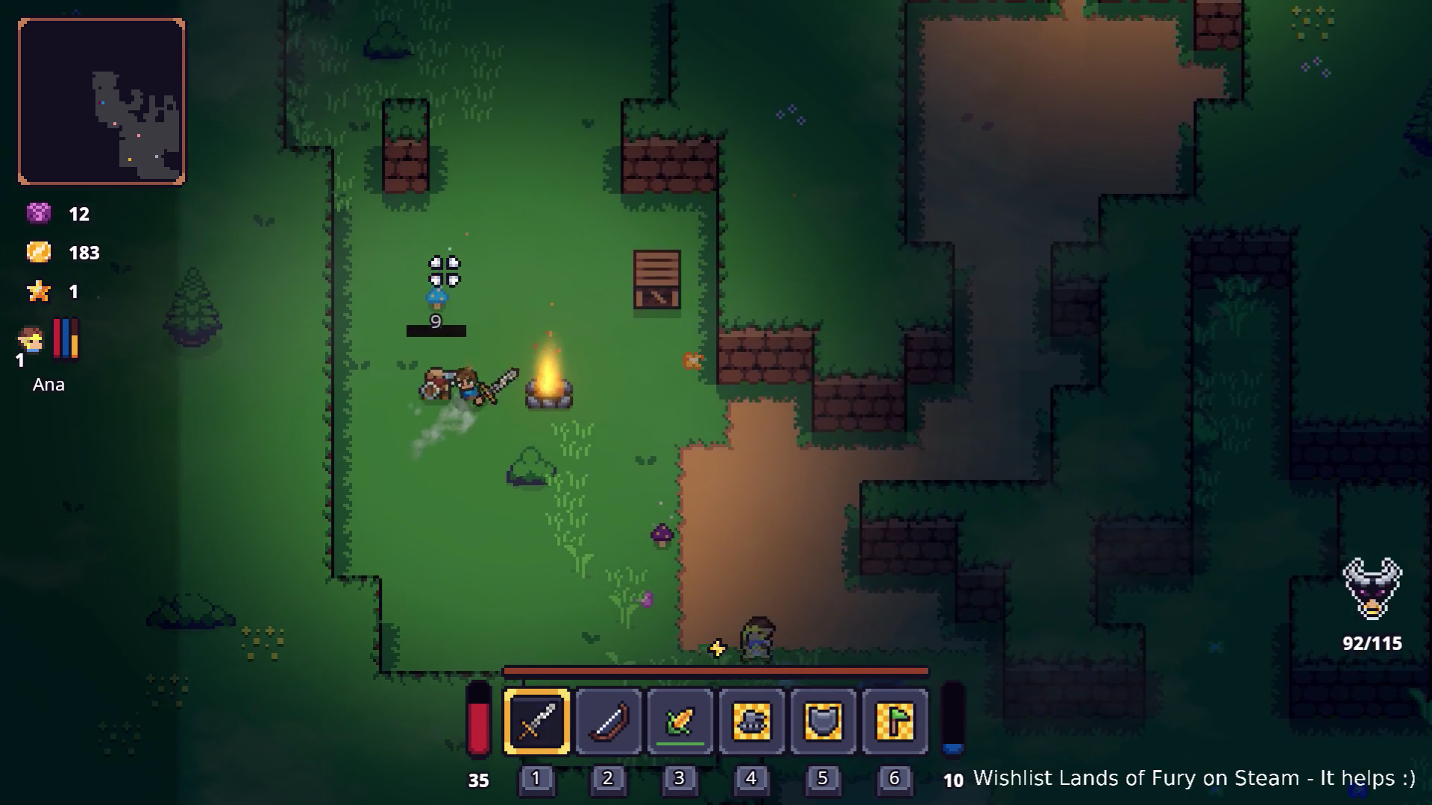
{"action": "key", "text": "s"}
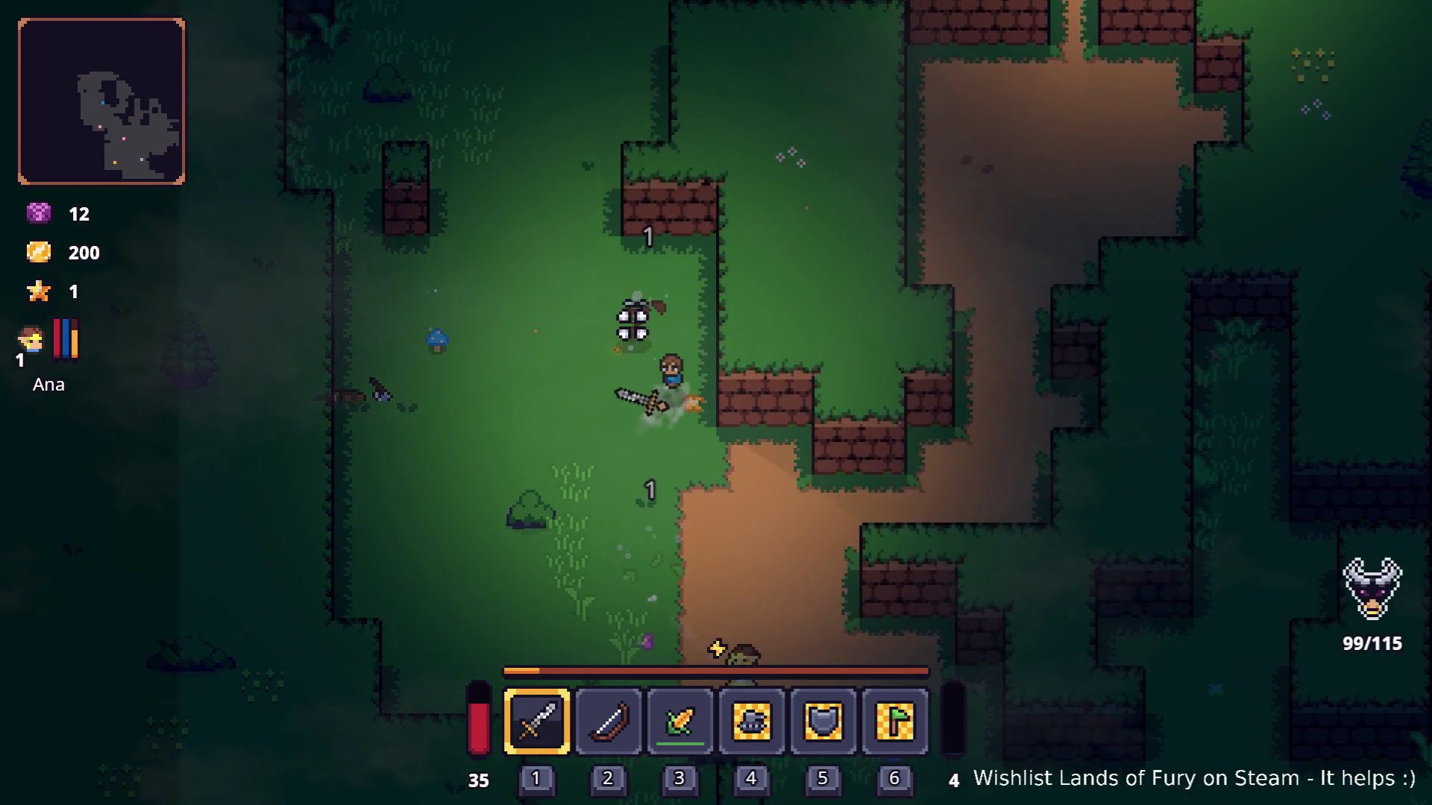
{"action": "key", "text": "w"}
{"action": "key", "text": "a"}
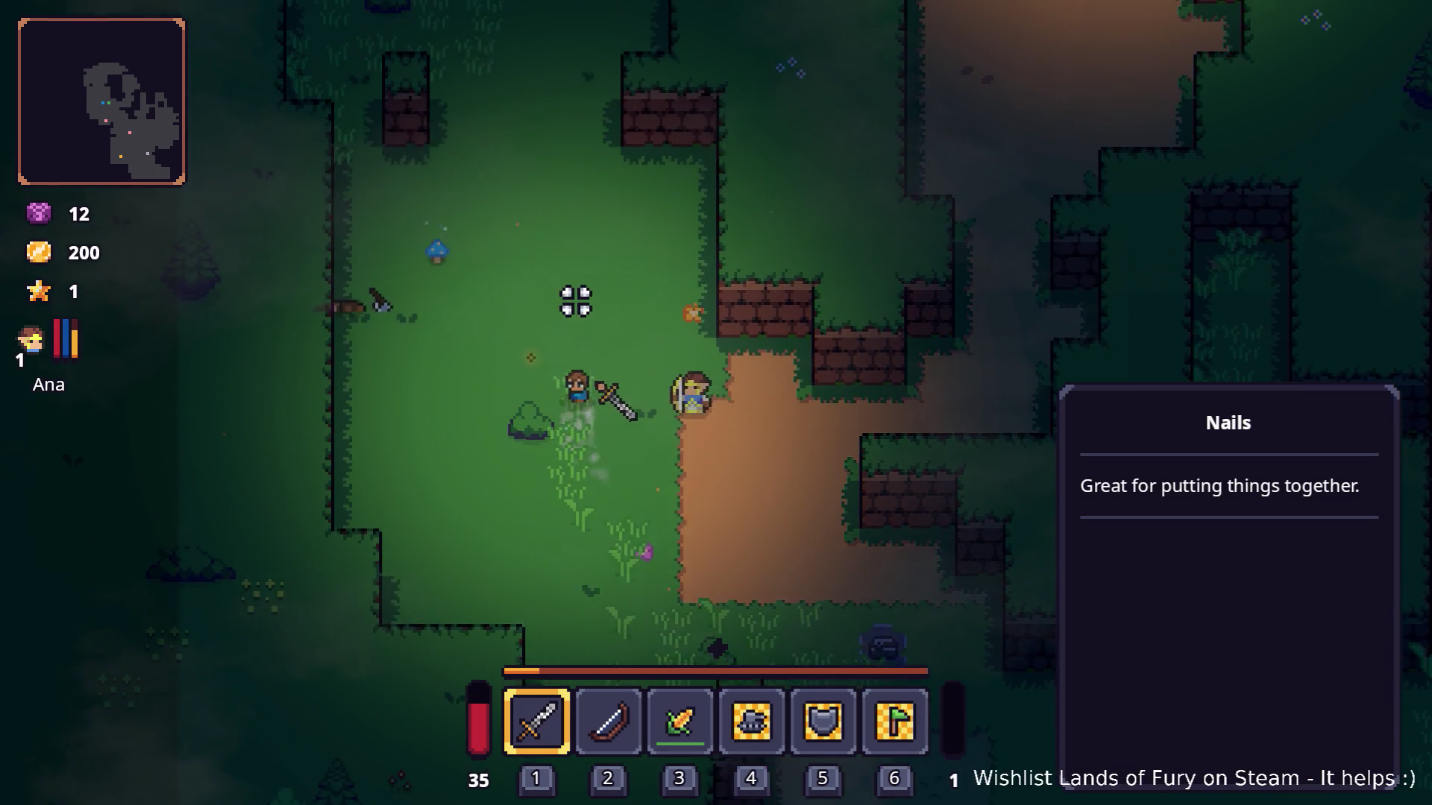
{"action": "key", "text": "w"}
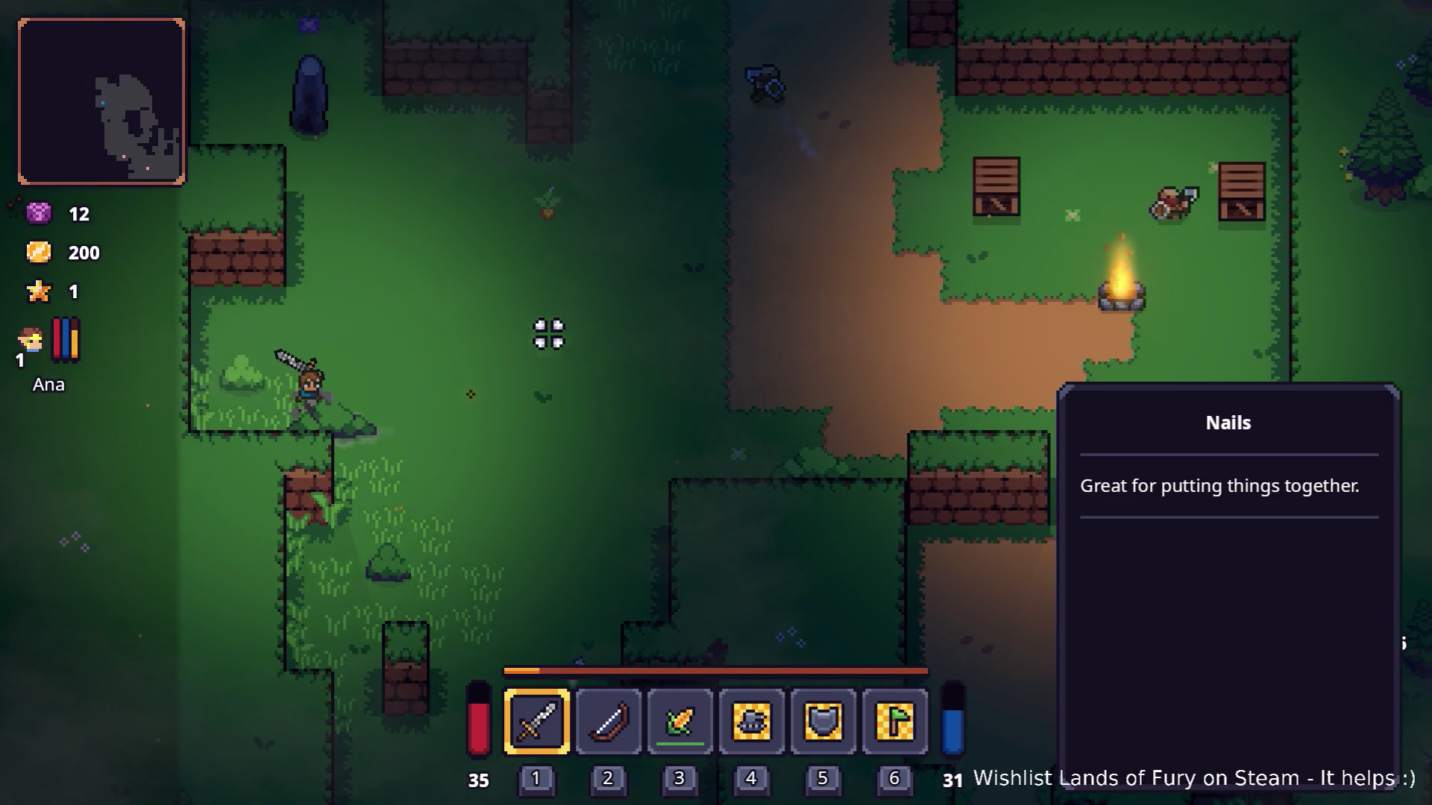
{"action": "key", "text": "d"}
{"action": "key", "text": "w"}
{"action": "key", "text": "d"}
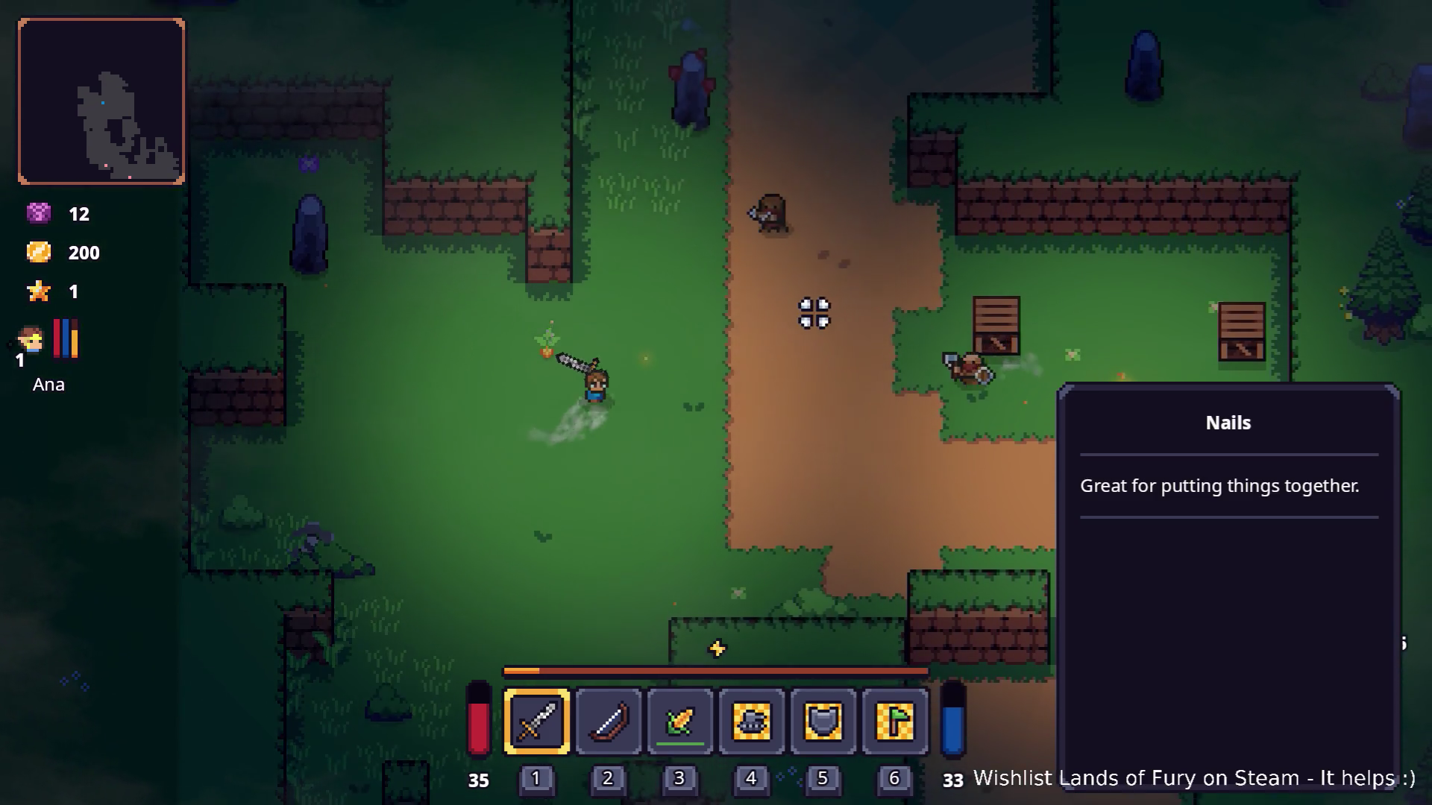
Fight and defeat the group of enemies at the camp.
{"action": "left_click", "coordinate": [809, 310]}
{"action": "key", "text": "d"}
{"action": "left_click", "coordinate": [812, 400]}
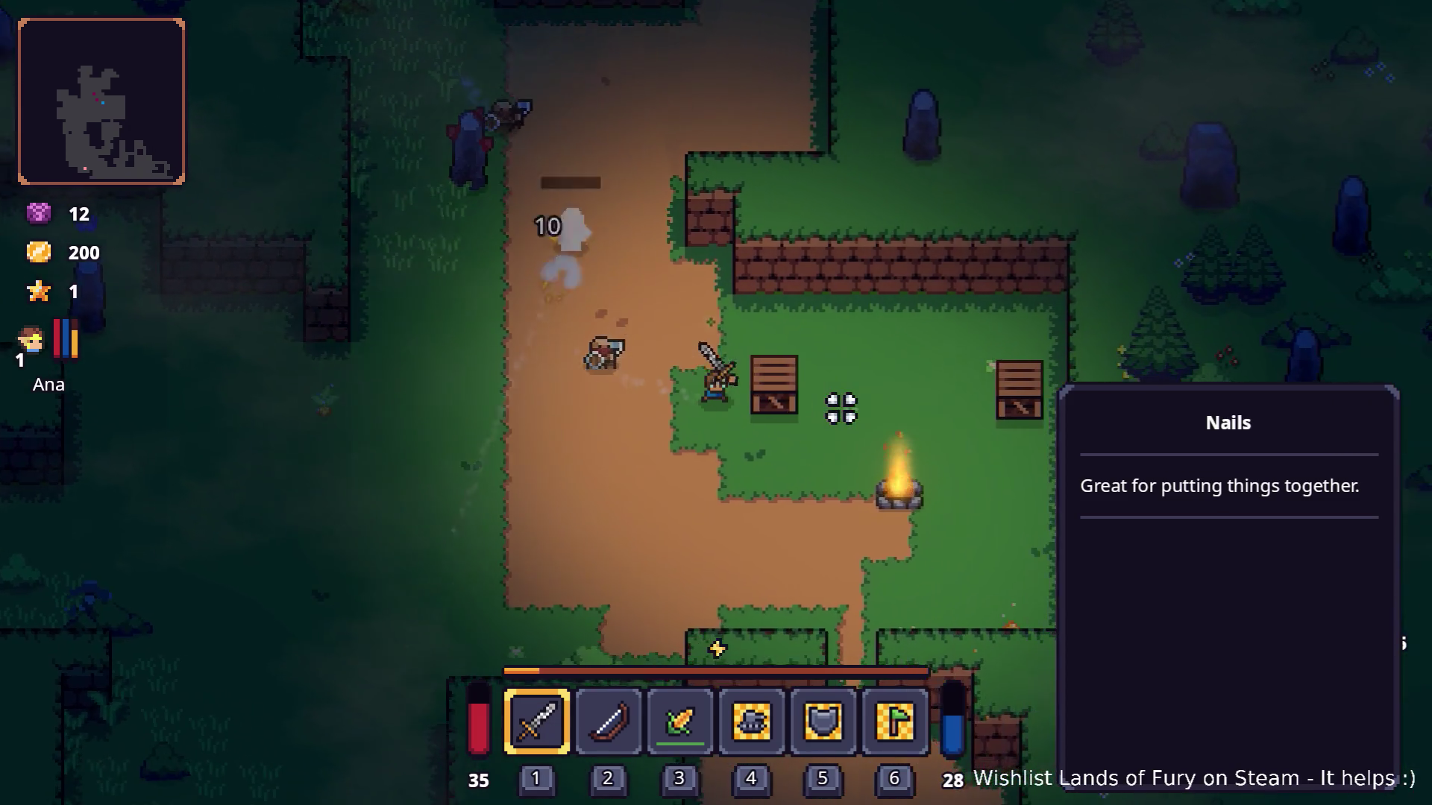
{"action": "key", "text": "d"}
{"action": "left_click", "coordinate": [469, 351]}
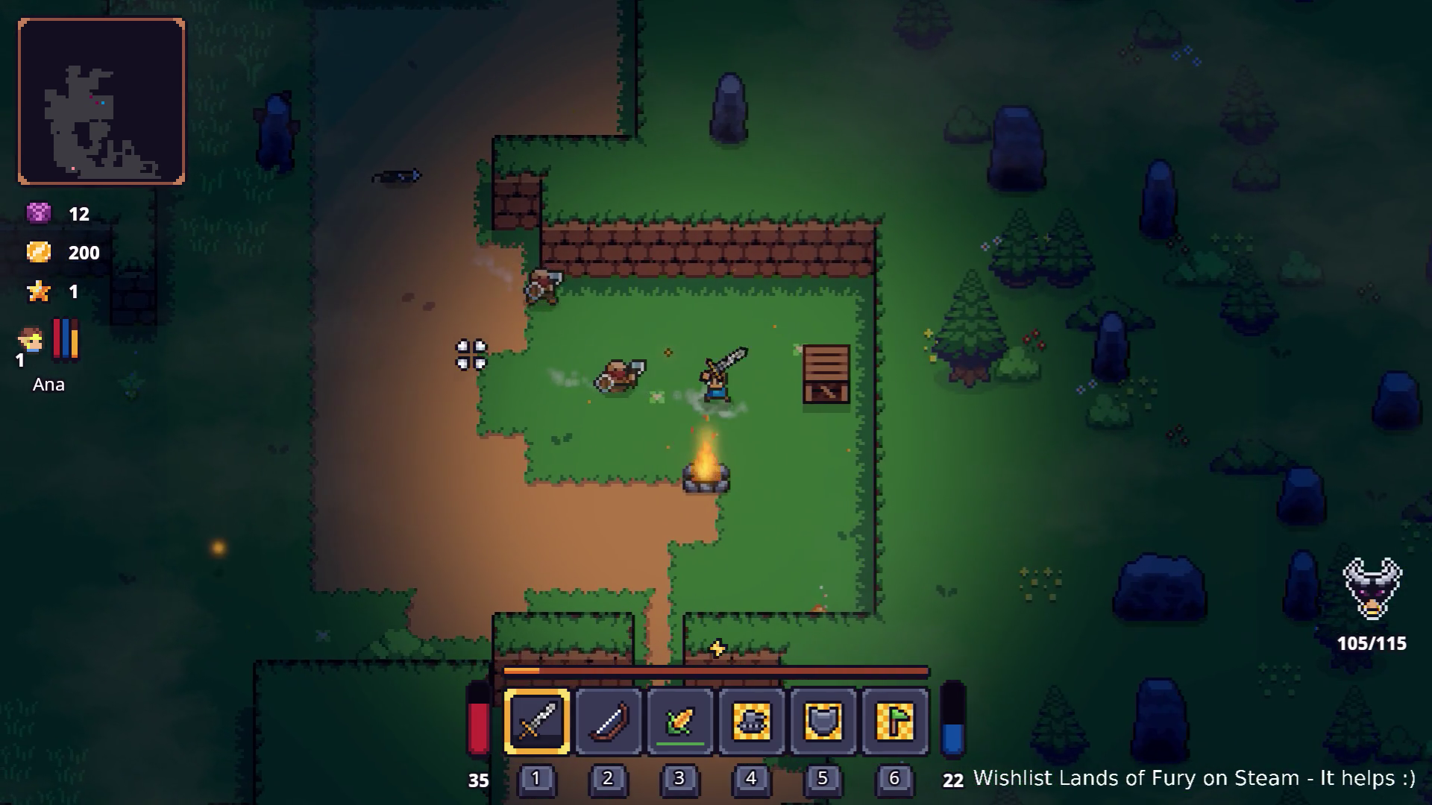
{"action": "left_click", "coordinate": [520, 355]}
{"action": "left_click", "coordinate": [508, 371]}
{"action": "left_click", "coordinate": [505, 390]}
{"action": "left_click", "coordinate": [504, 399]}
{"action": "left_click", "coordinate": [504, 403]}
{"action": "left_click", "coordinate": [504, 402]}
Kill the enemy to the west, then strike a new enemy to the north.
{"action": "key", "text": "a"}
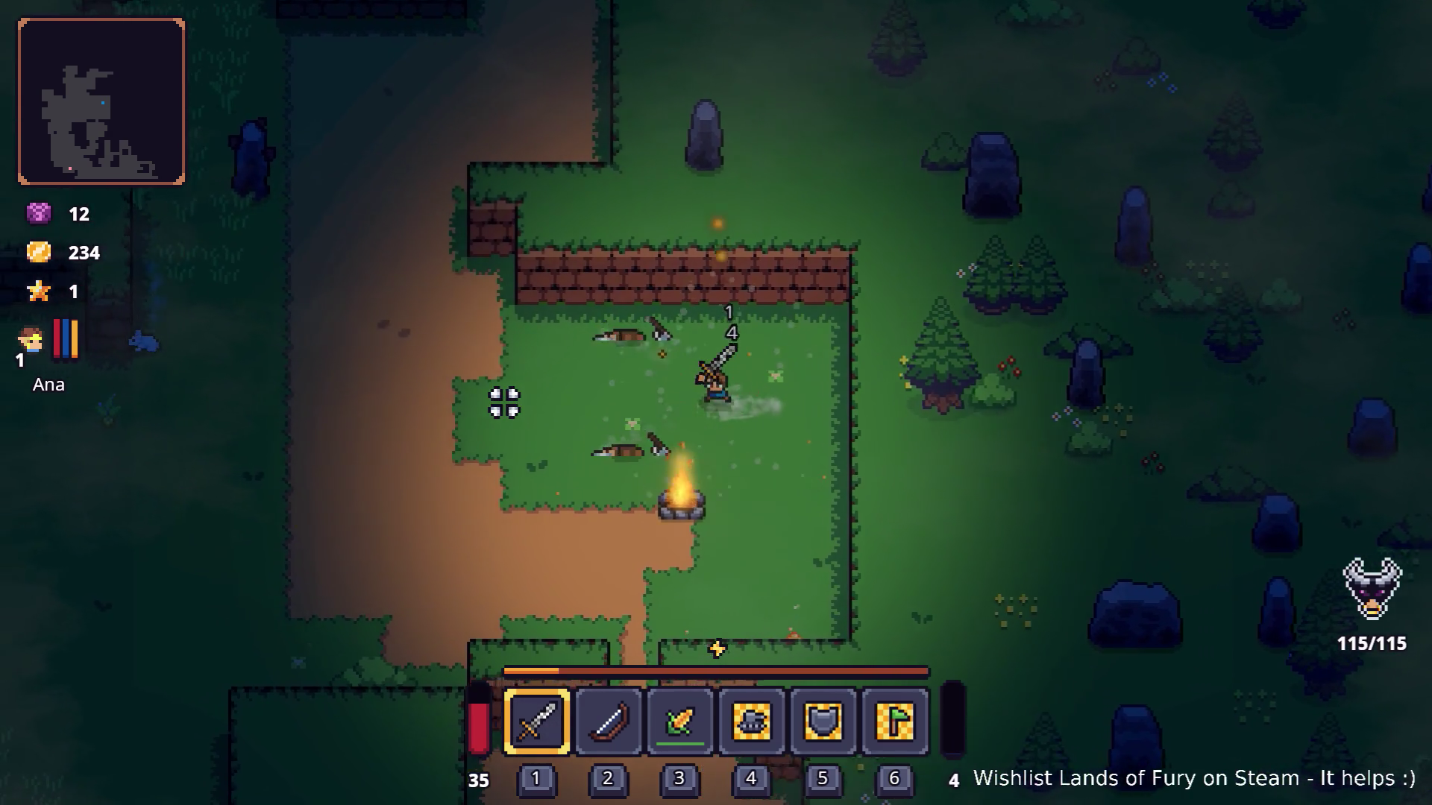
{"action": "key", "text": "a"}
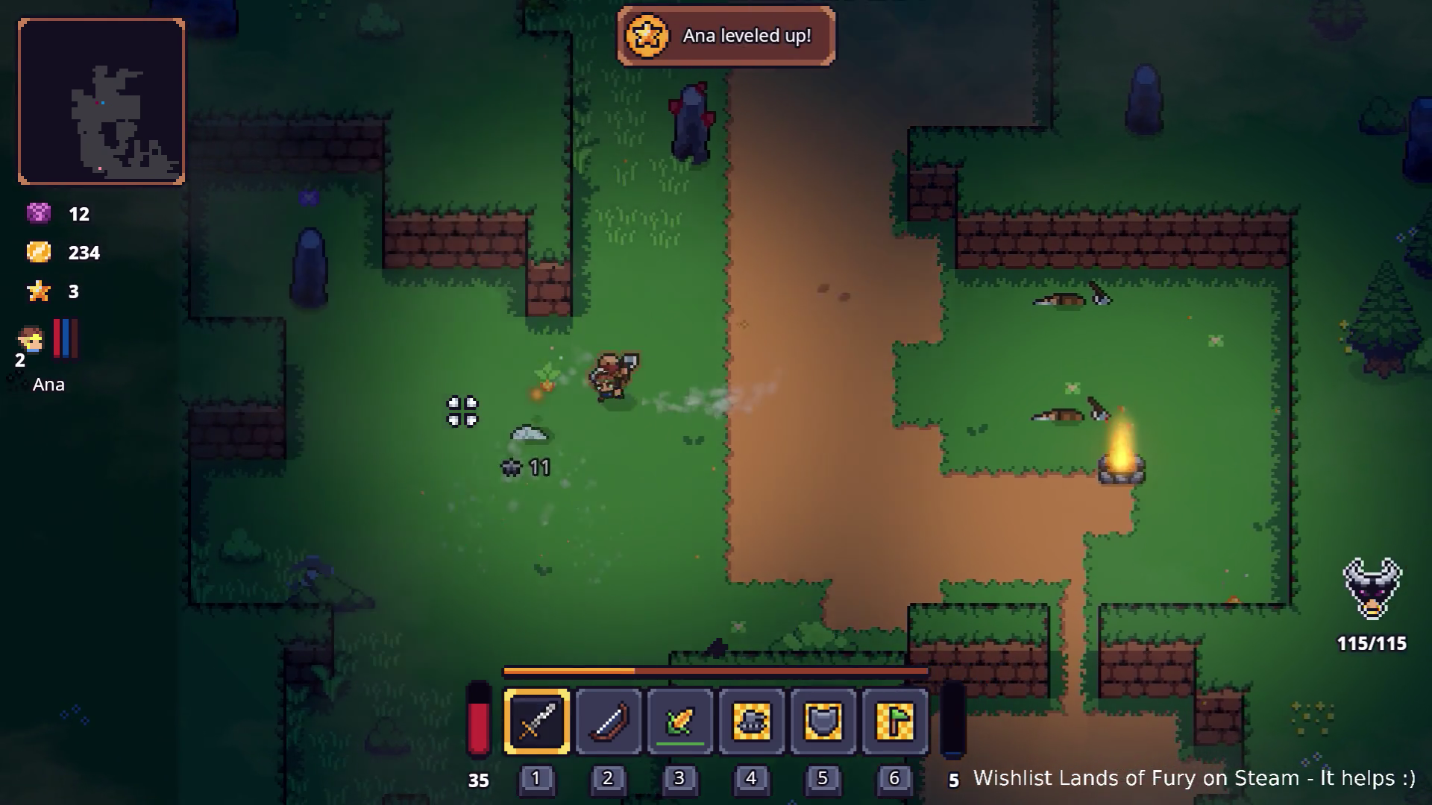
{"action": "left_click", "coordinate": [769, 303]}
{"action": "left_click", "coordinate": [712, 387]}
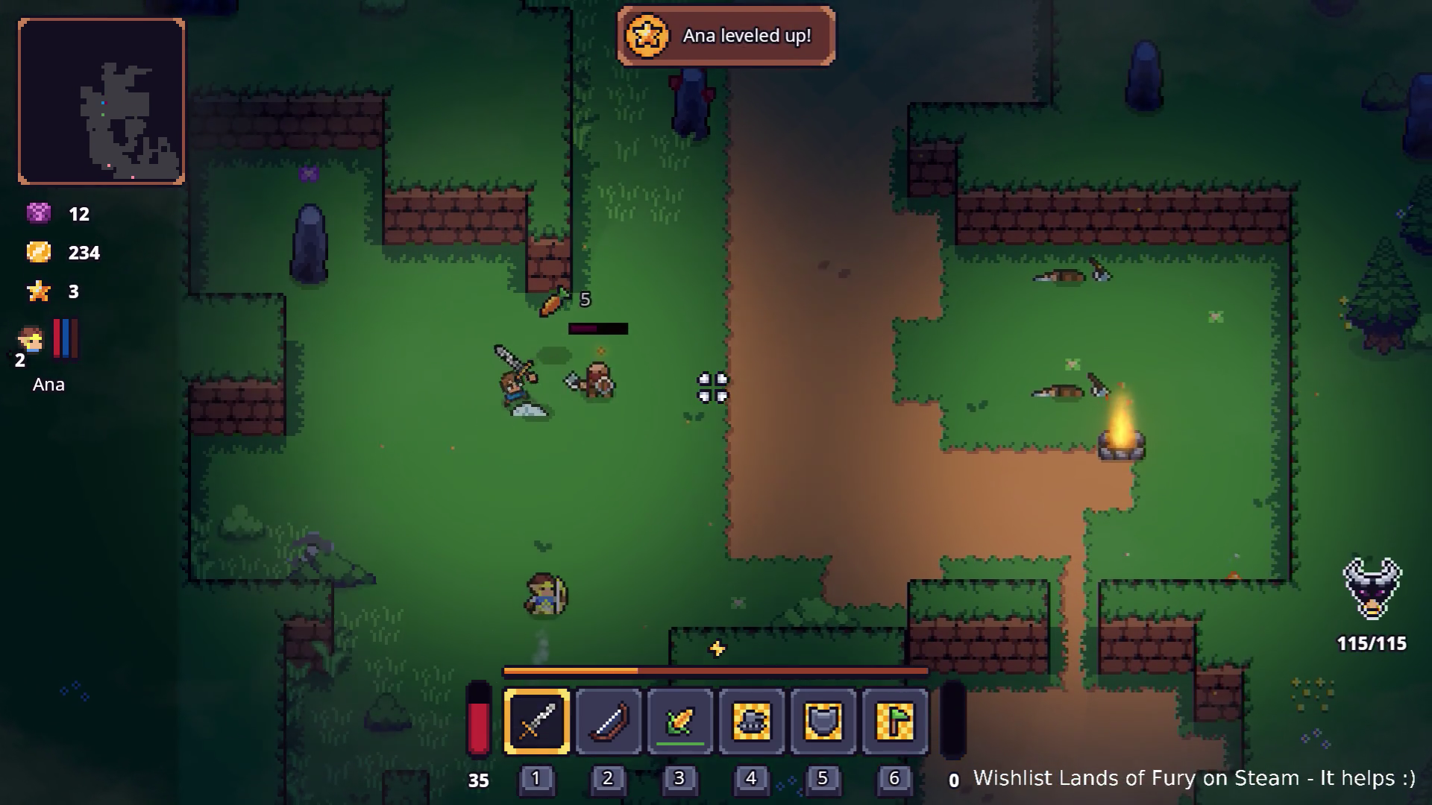
{"action": "left_click", "coordinate": [627, 431]}
{"action": "left_click", "coordinate": [528, 430]}
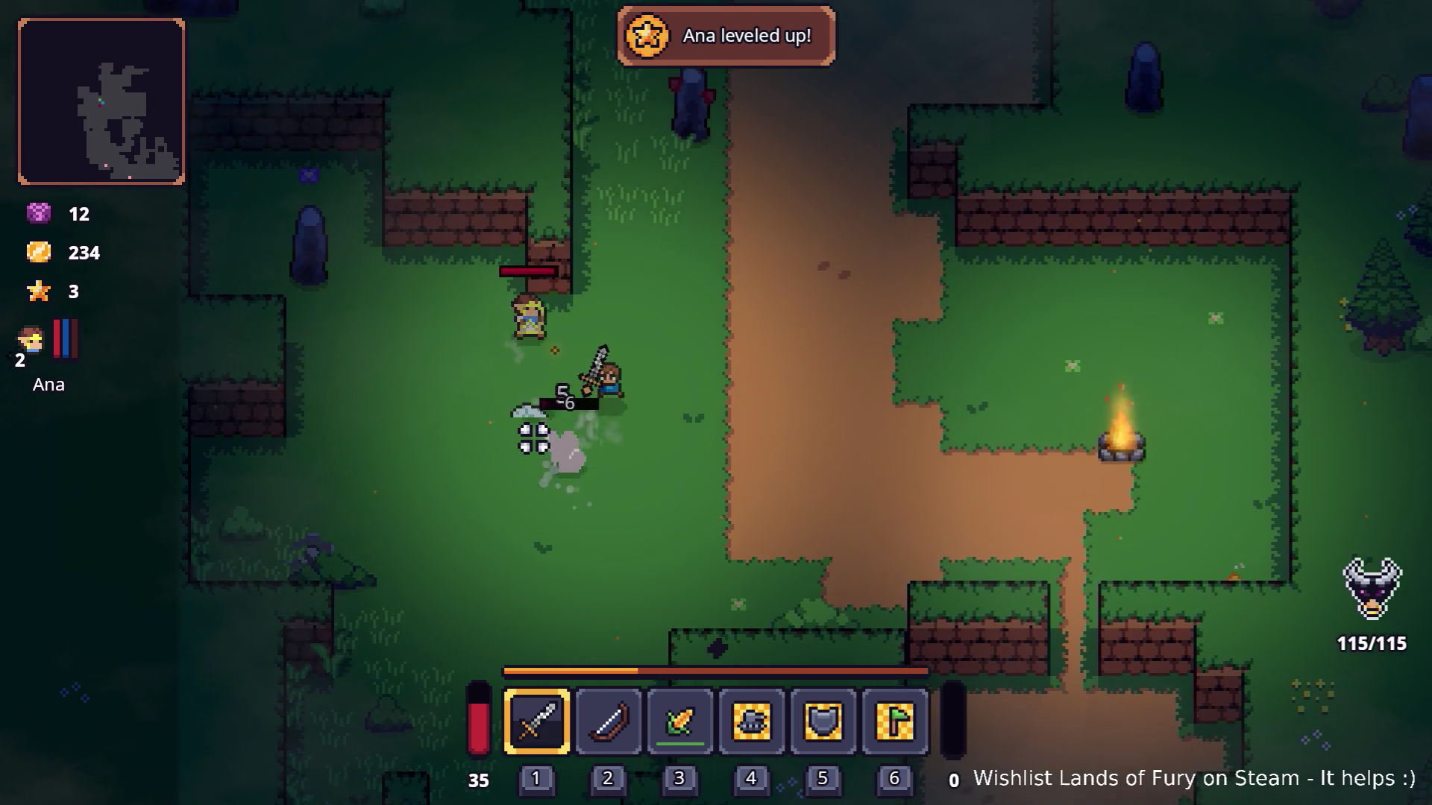
{"action": "key", "text": "w"}
{"action": "key", "text": "d"}
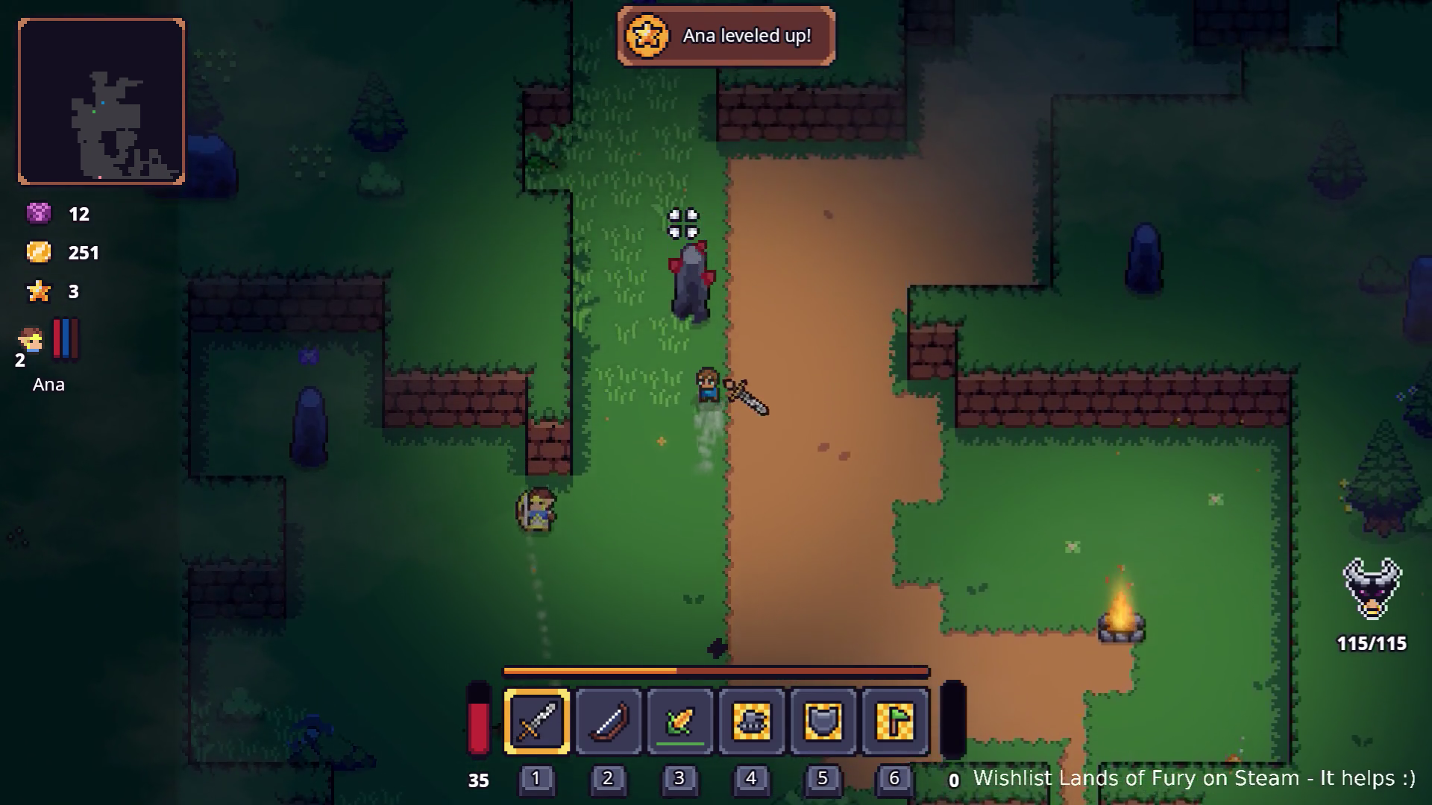
{"action": "left_click", "coordinate": [677, 220]}
{"action": "key", "text": "s"}
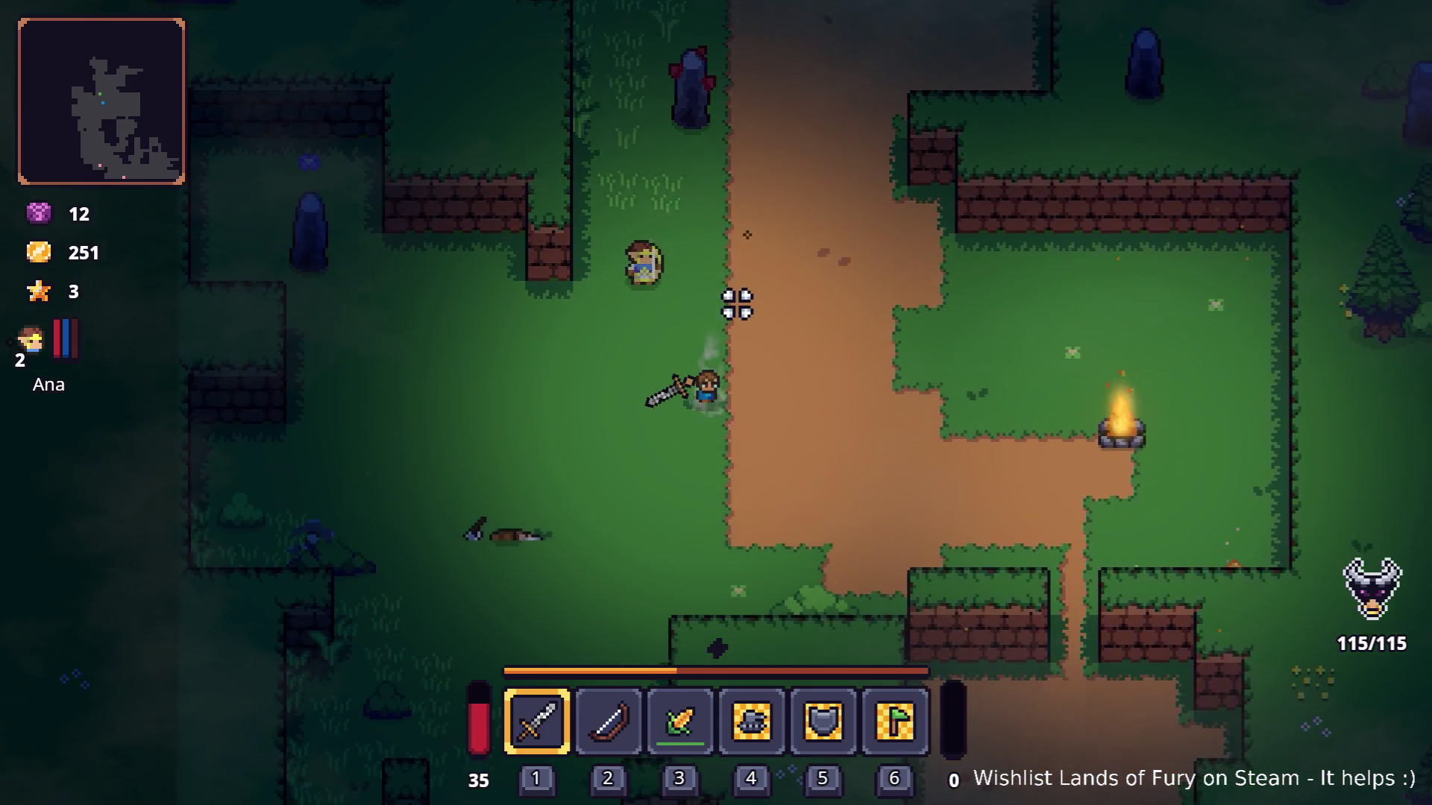
Check ALMA's arcane skill panel and confirm Spell Power reads 2 in the stats.
{"action": "key", "text": "i"}
{"action": "left_click", "coordinate": [465, 543]}
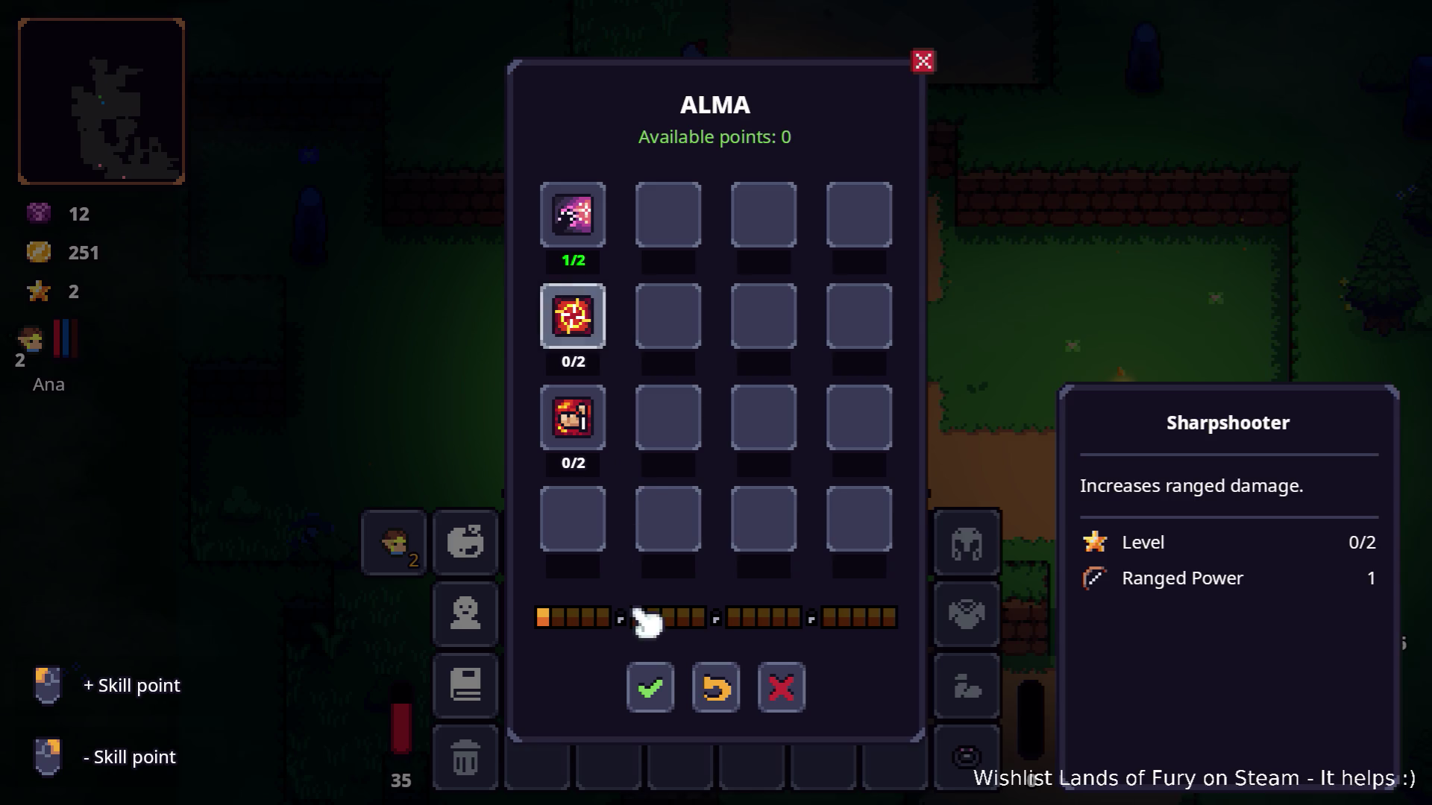
{"action": "left_click", "coordinate": [650, 688]}
{"action": "left_click", "coordinate": [470, 615]}
{"action": "scroll", "coordinate": [607, 481], "scroll_direction": "down", "scroll_amount": 5}
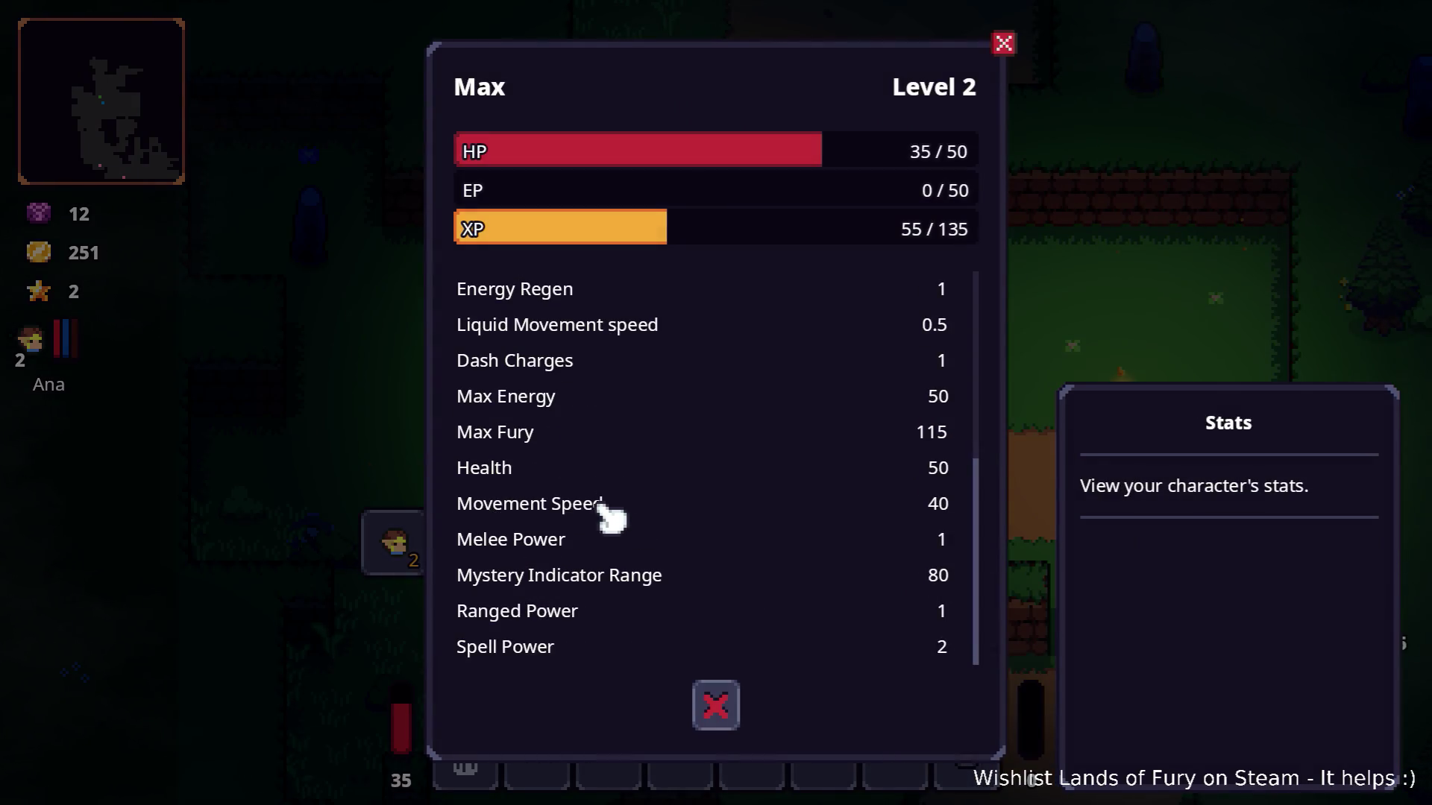
Close the stats and inventory, pause, and quit the game to the desktop.
{"action": "key", "text": "Escape"}
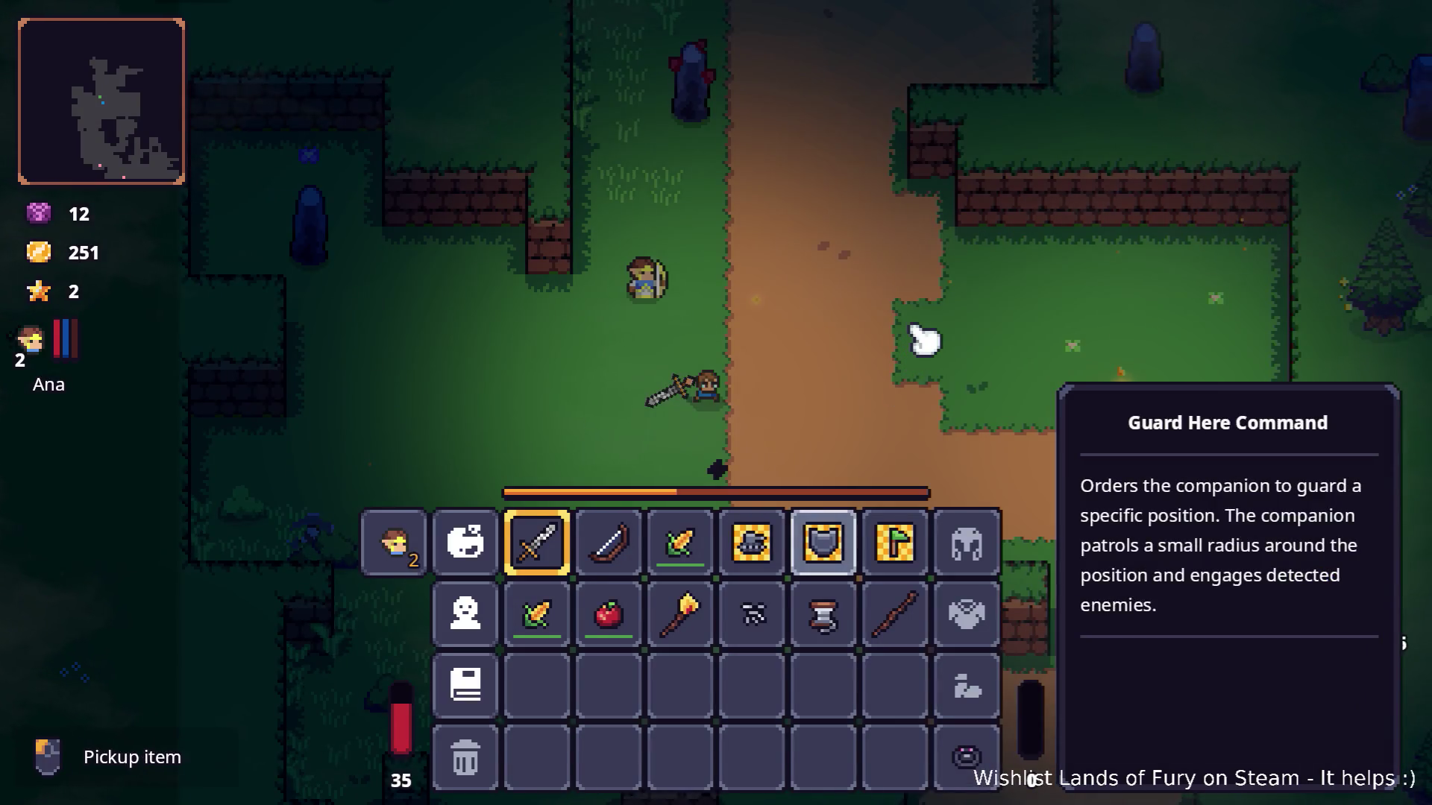
{"action": "key", "text": "Escape"}
{"action": "key", "text": "Escape"}
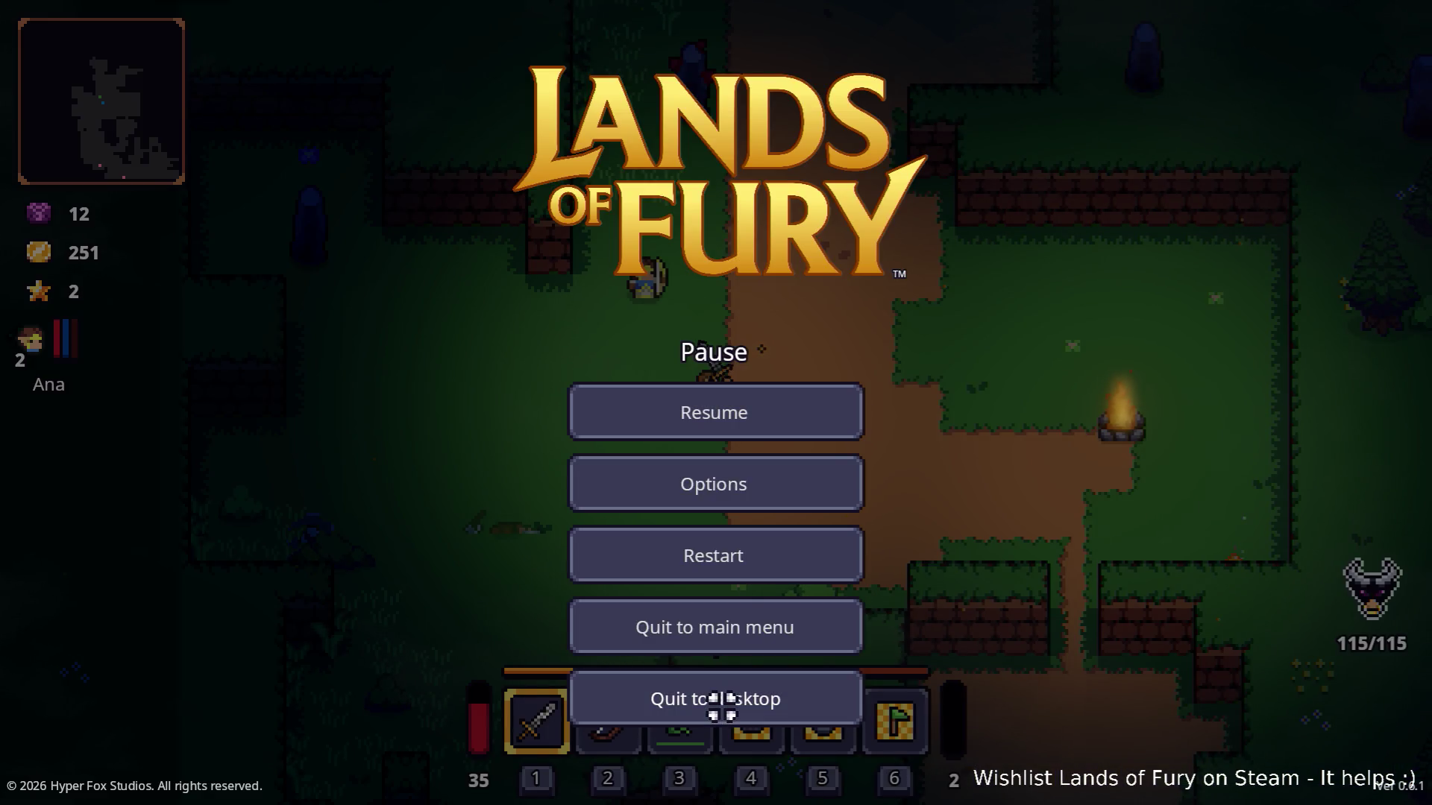
{"action": "left_click", "coordinate": [719, 697]}
In VS Code, stage all changes and commit them as "Added arcane cartridge - increases spell power.".
{"action": "key", "text": "alt+Tab"}
{"action": "key", "text": "alt+Tab"}
{"action": "key", "text": "alt+Tab"}
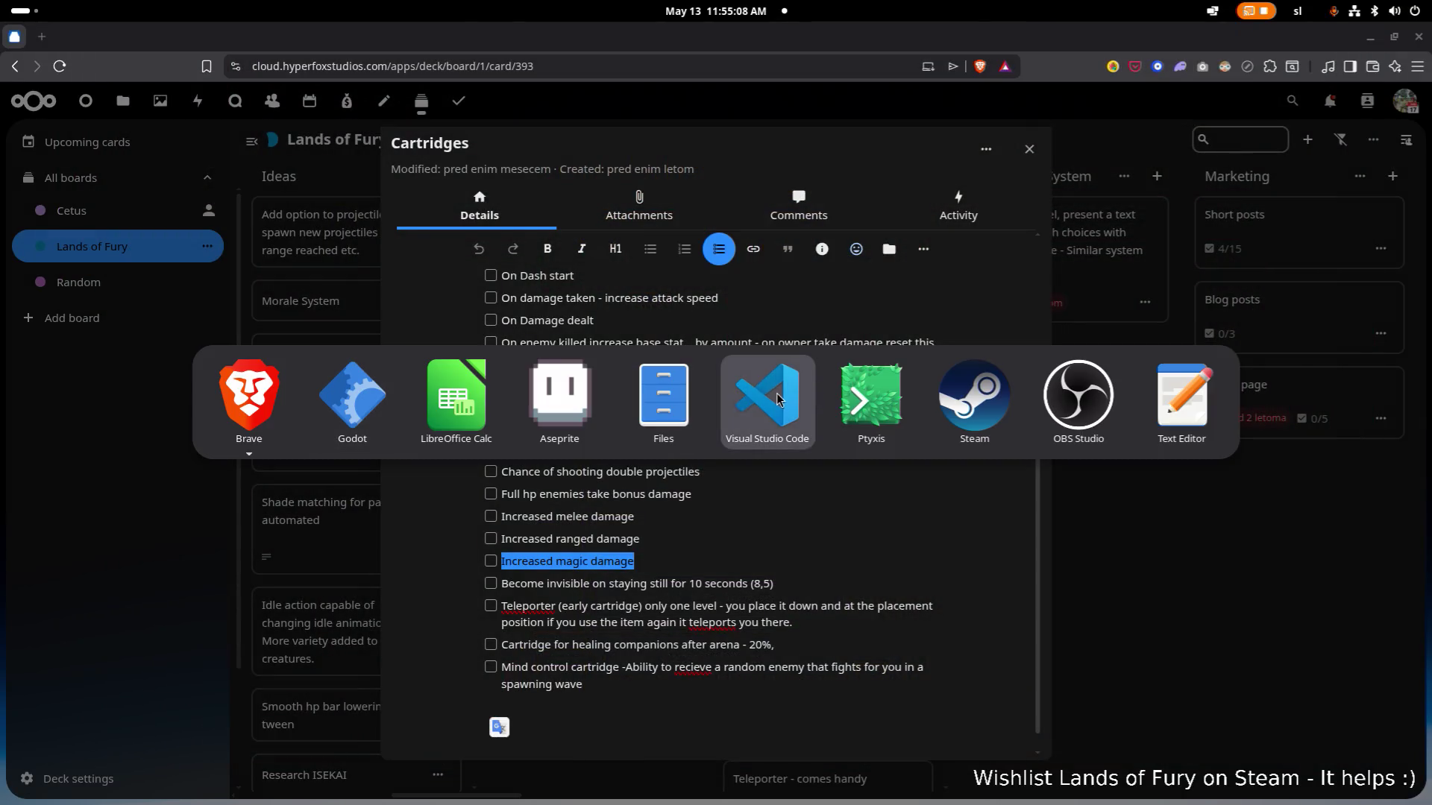
{"action": "scroll", "coordinate": [741, 616], "scroll_direction": "down", "scroll_amount": 1}
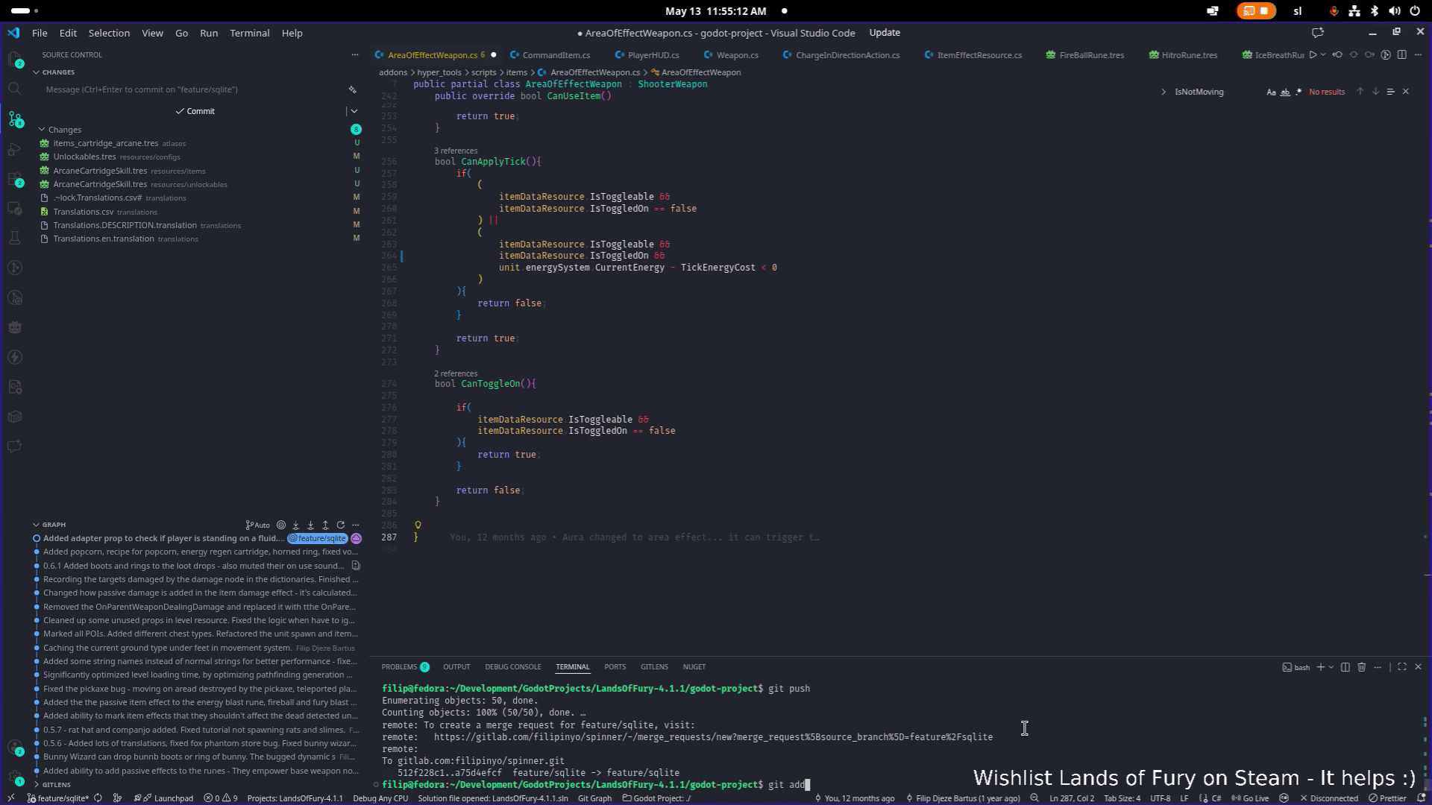
{"action": "type", "text": "."}
{"action": "key", "text": "Return"}
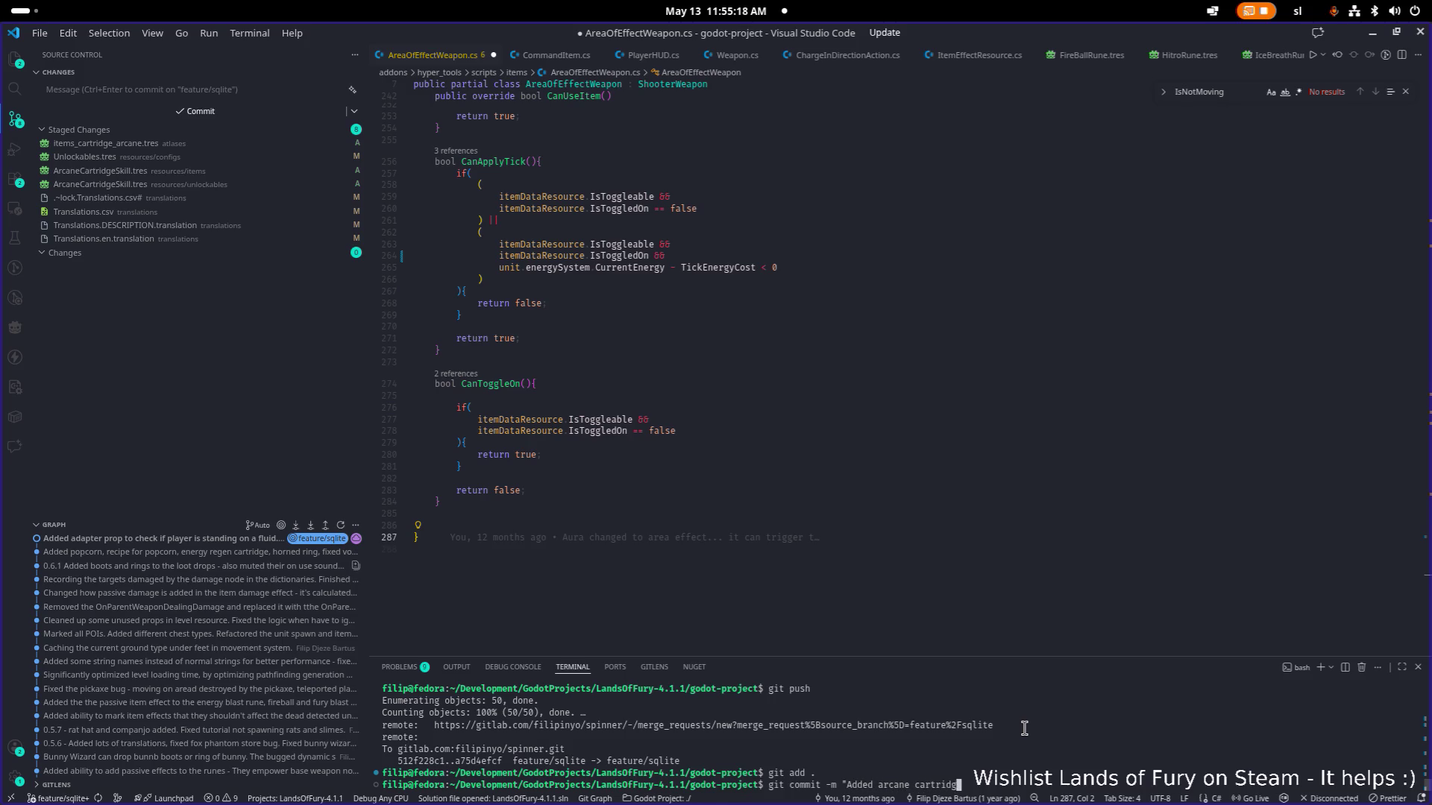
{"action": "type", "text": "git commit -m \"Added arcane cartridge - increases spell cost"}
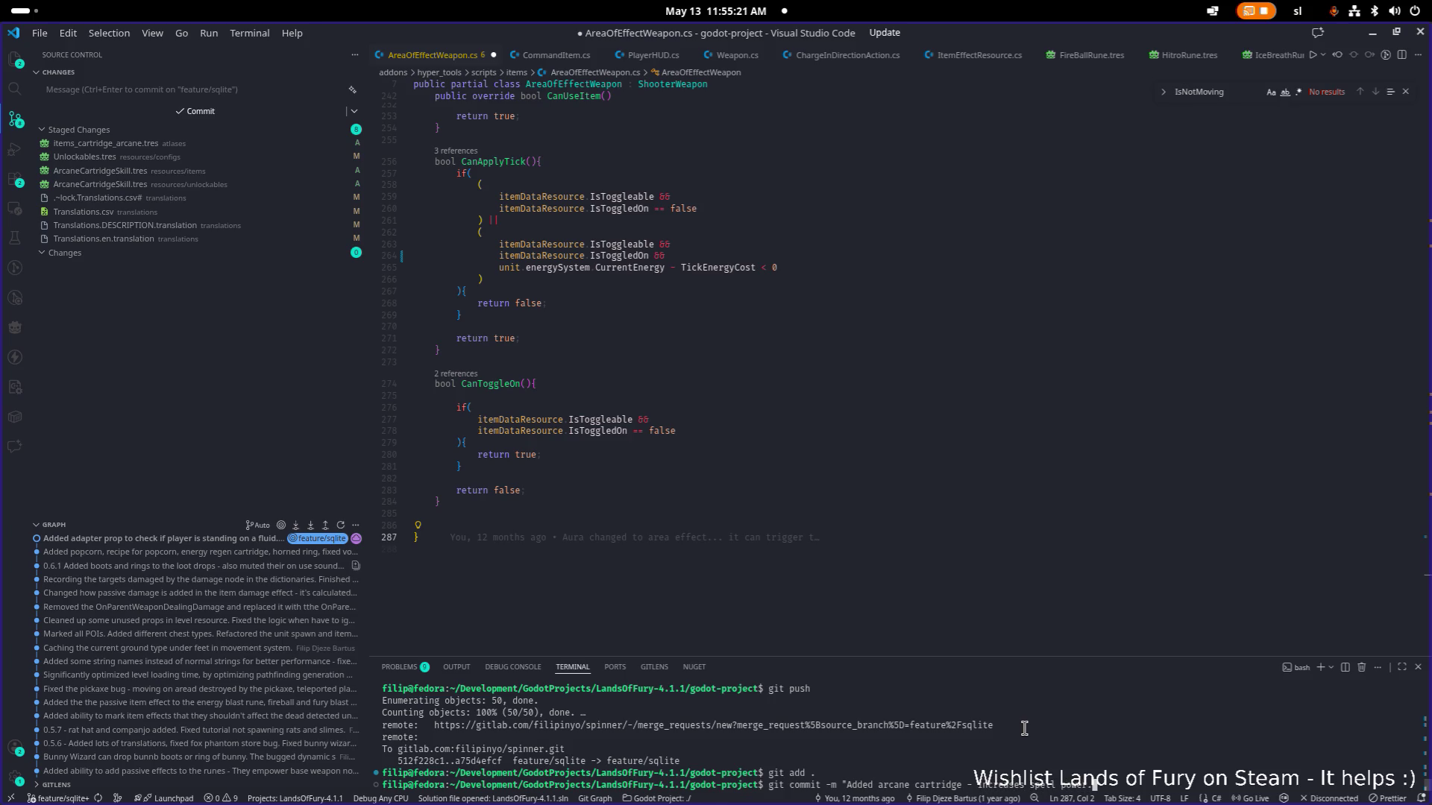
{"action": "type", "text": "\""}
{"action": "key", "text": "Return"}
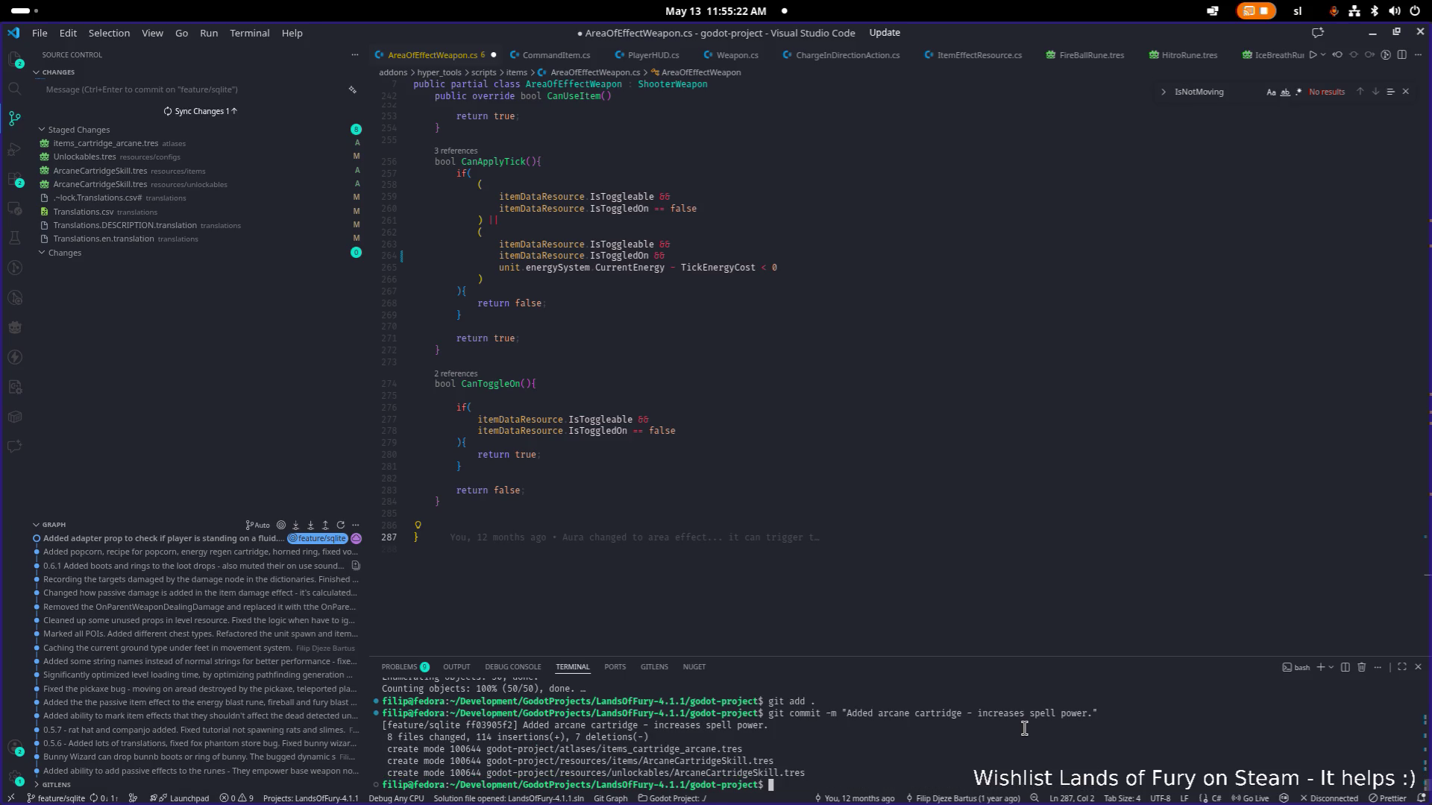
Push the commit to feature/sqlite, then minimize VS Code to show the Deck card.
{"action": "type", "text": "gitpush"}
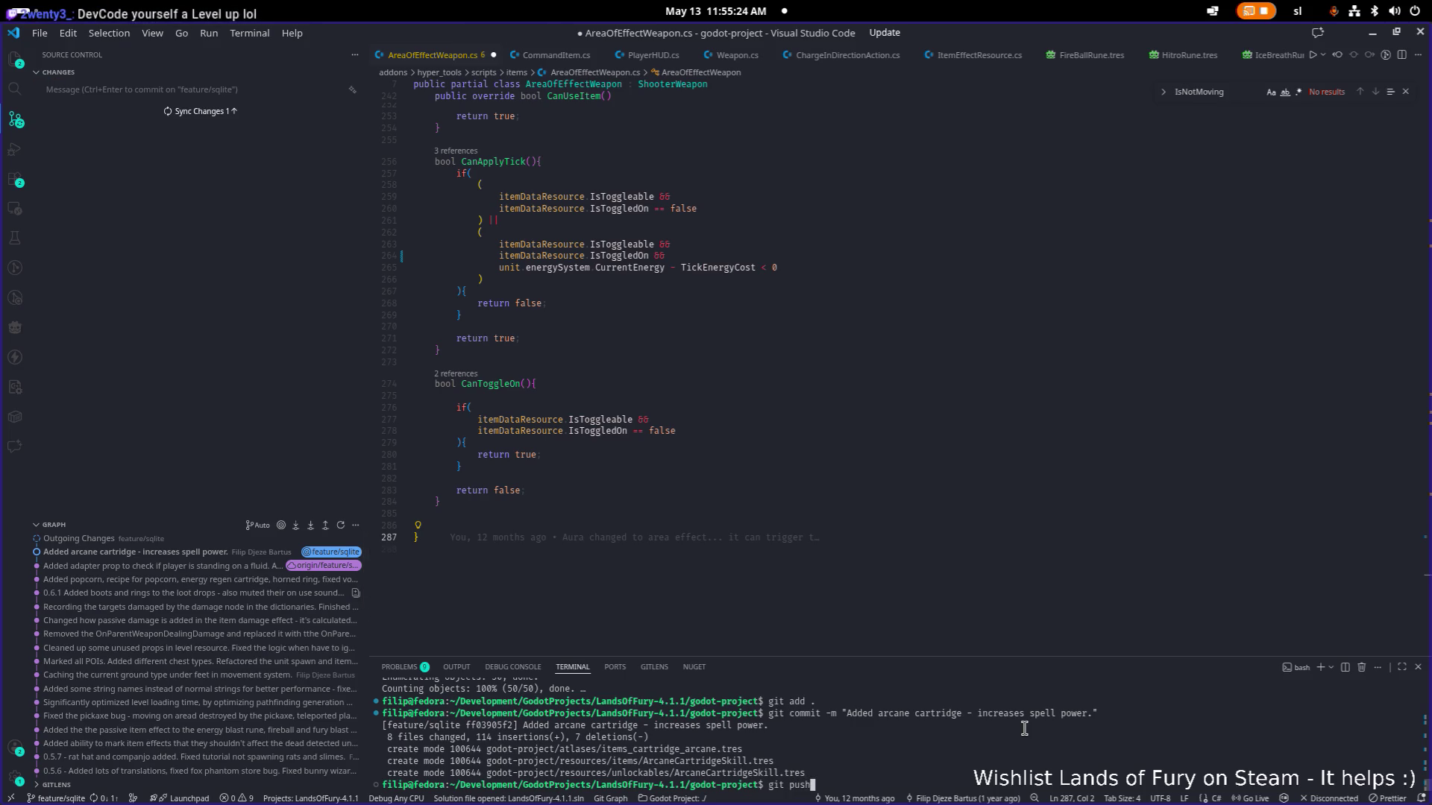
{"action": "key", "text": "Return"}
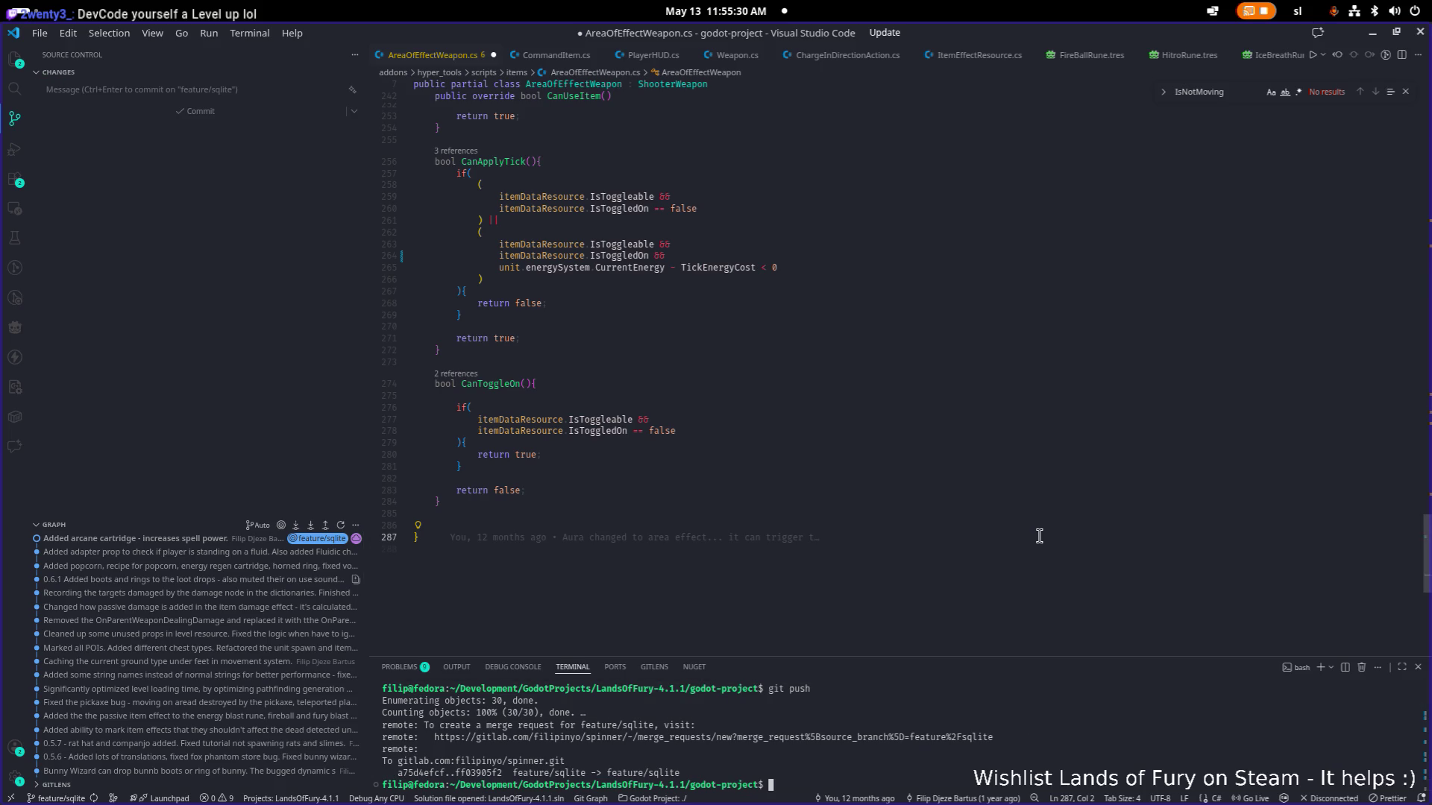
{"action": "left_click", "coordinate": [1376, 33]}
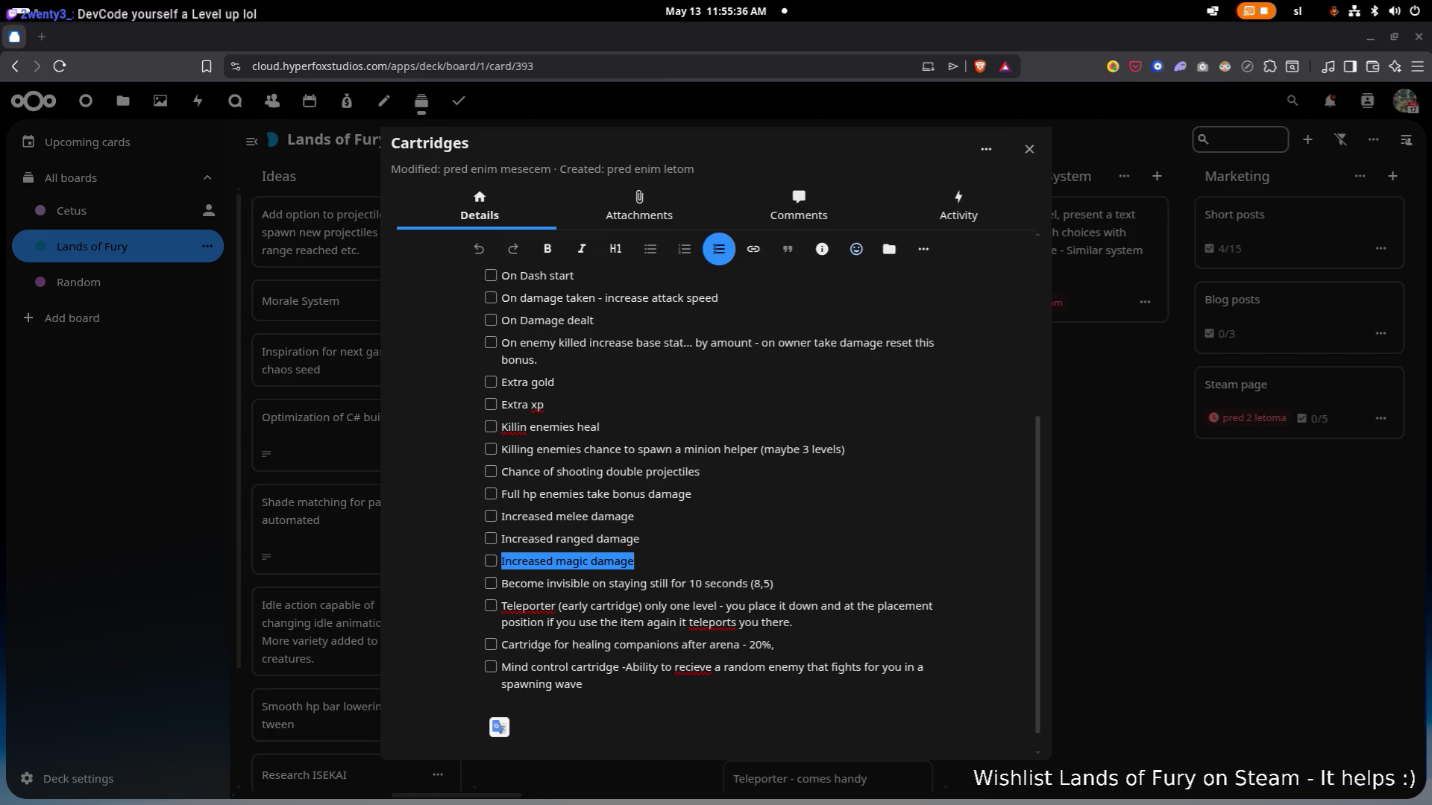
Check the Increased magic, ranged and melee damage boxes in the Cartridges card description.
{"action": "left_click", "coordinate": [702, 557]}
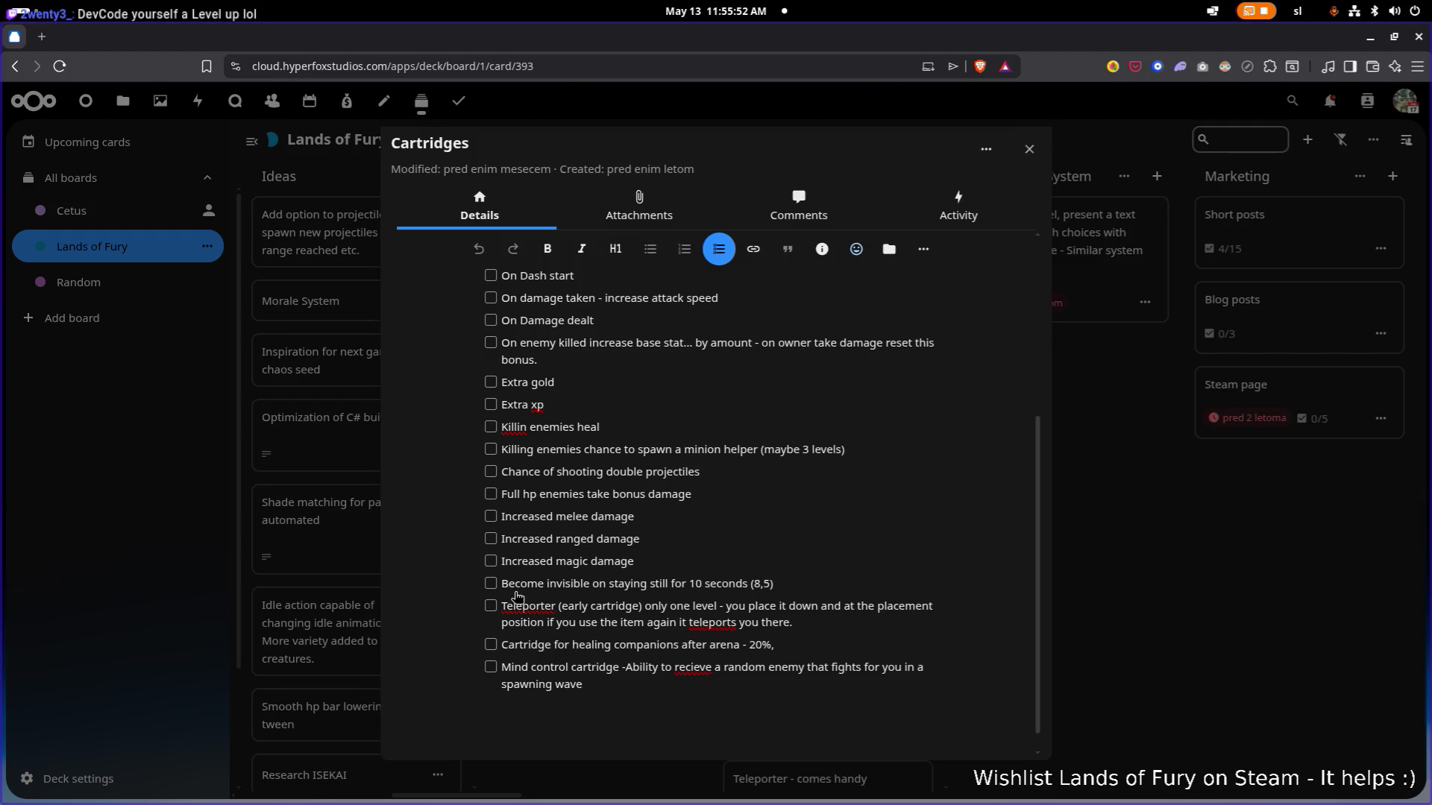
{"action": "scroll", "coordinate": [560, 594], "scroll_direction": "down", "scroll_amount": 1}
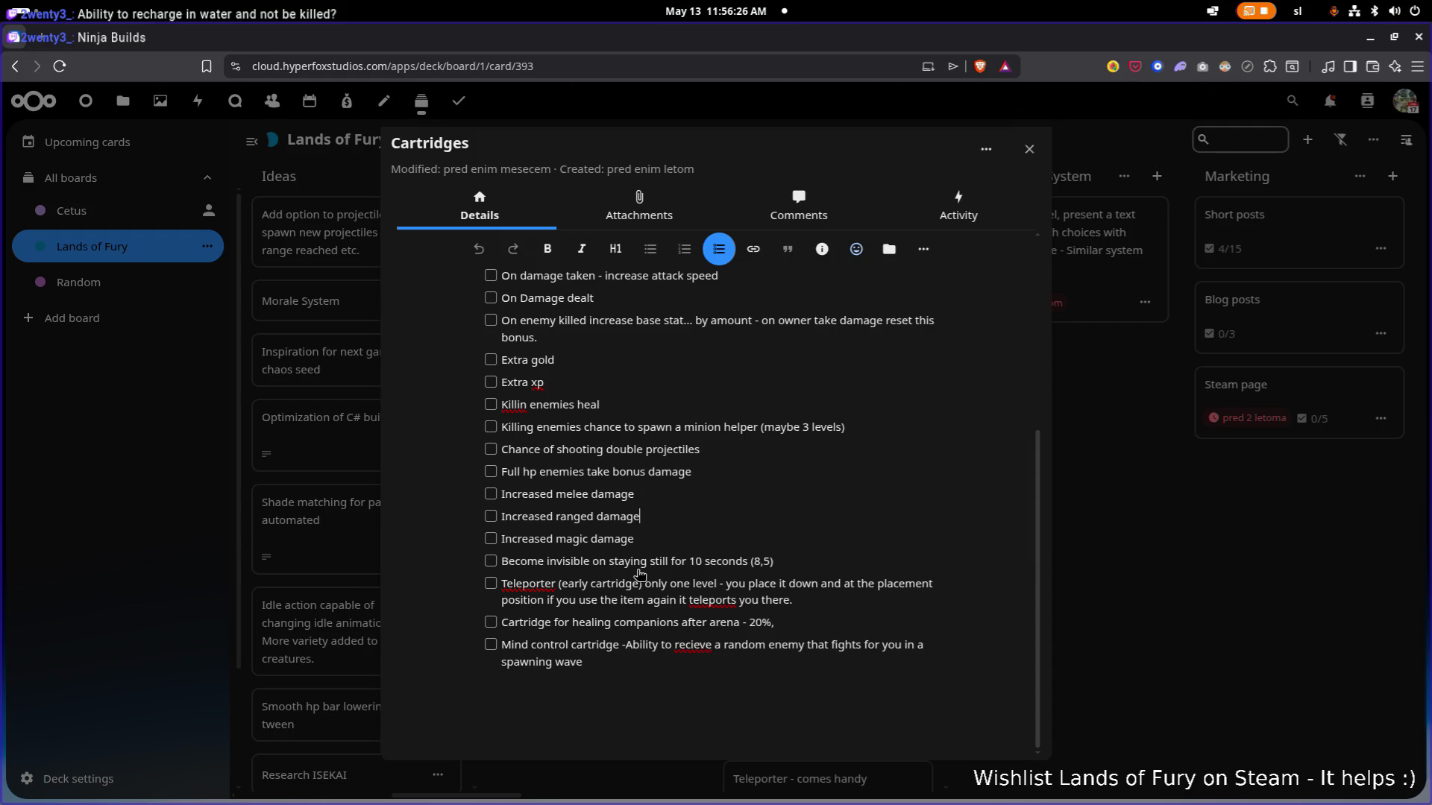
{"action": "left_click", "coordinate": [491, 538]}
{"action": "left_click", "coordinate": [491, 517]}
{"action": "left_click", "coordinate": [491, 494]}
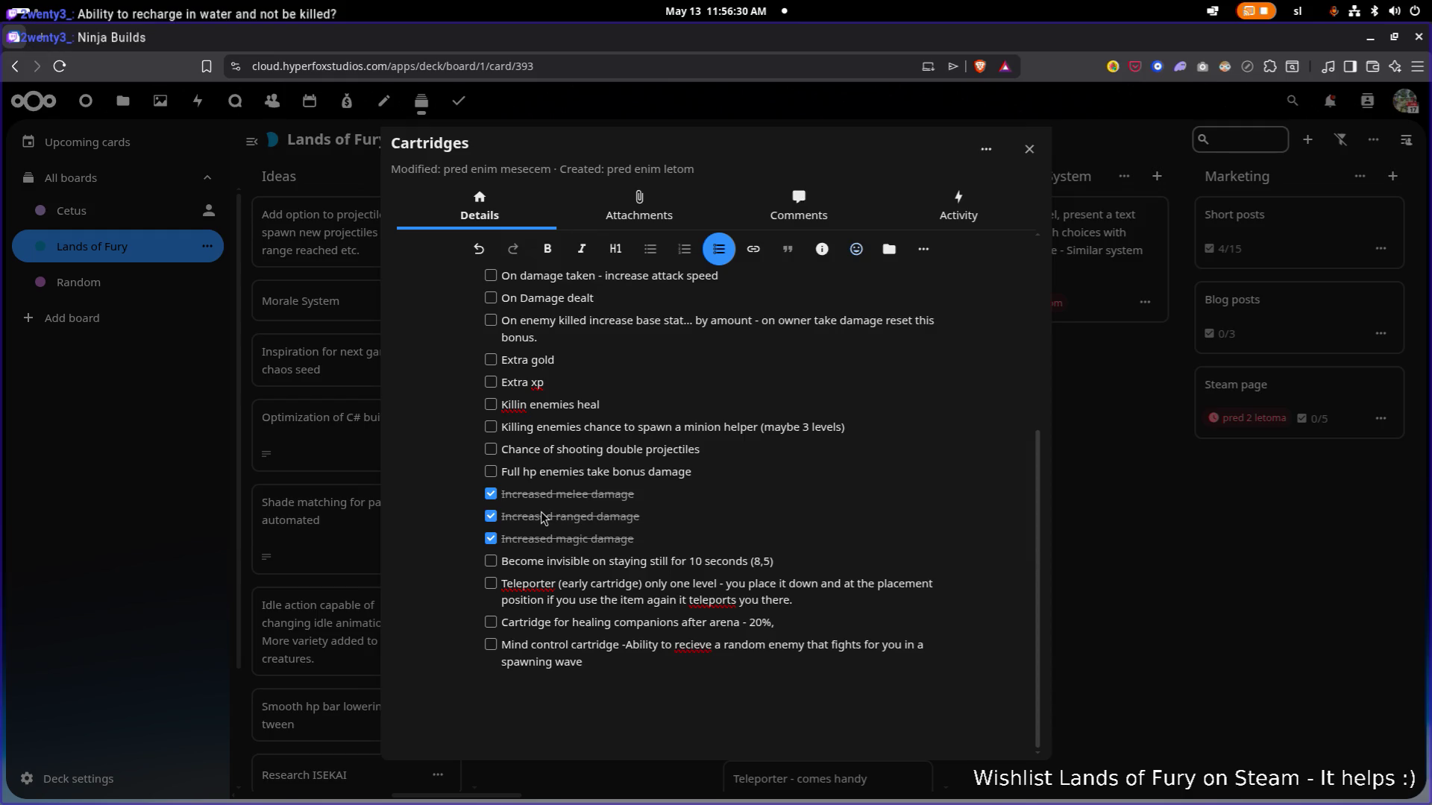
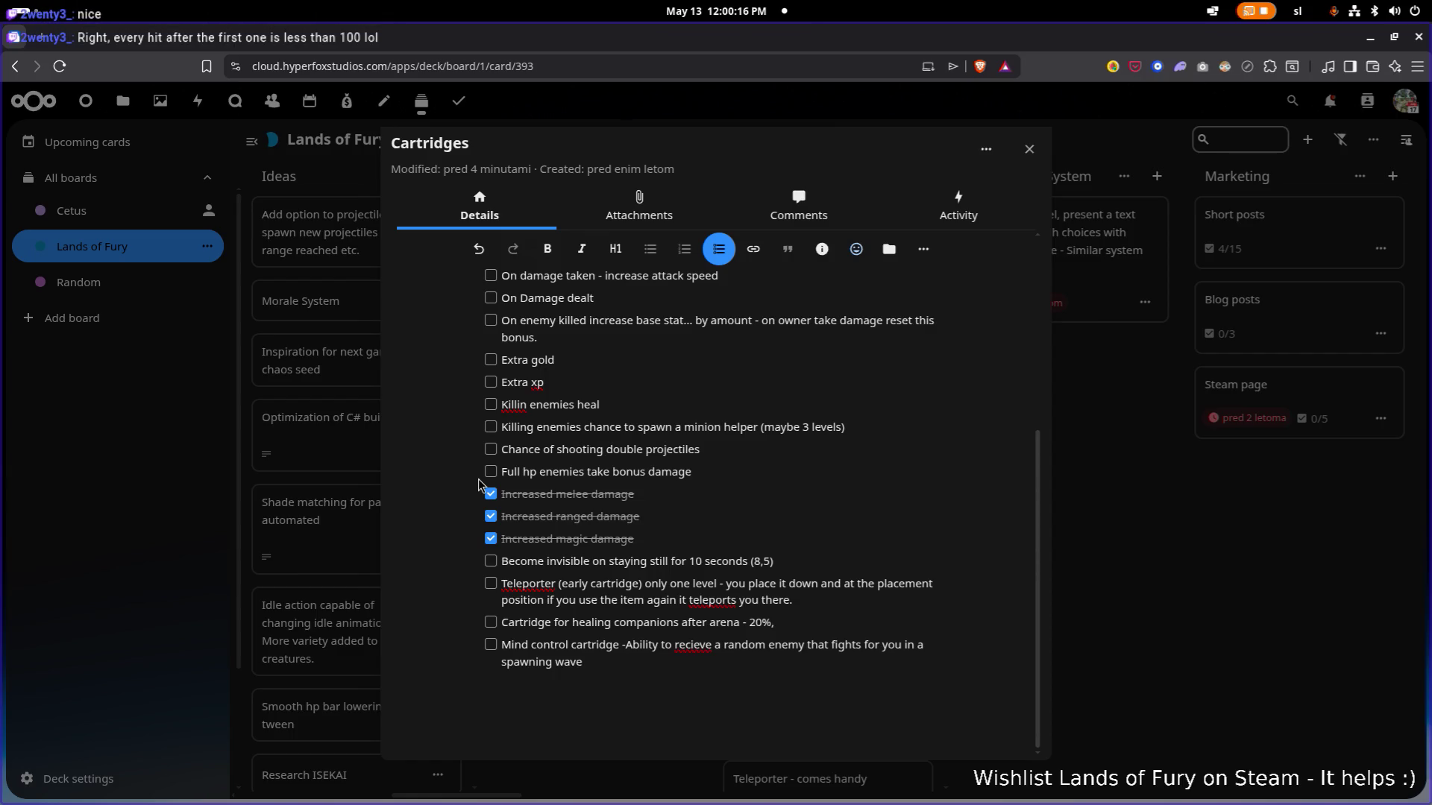
Leave the Nextcloud Deck Cartridges card and bring up the Godot editor showing Unlockables.tres.
{"action": "key", "text": "alt+Tab"}
{"action": "key", "text": "alt+Tab"}
{"action": "key", "text": "alt+Tab"}
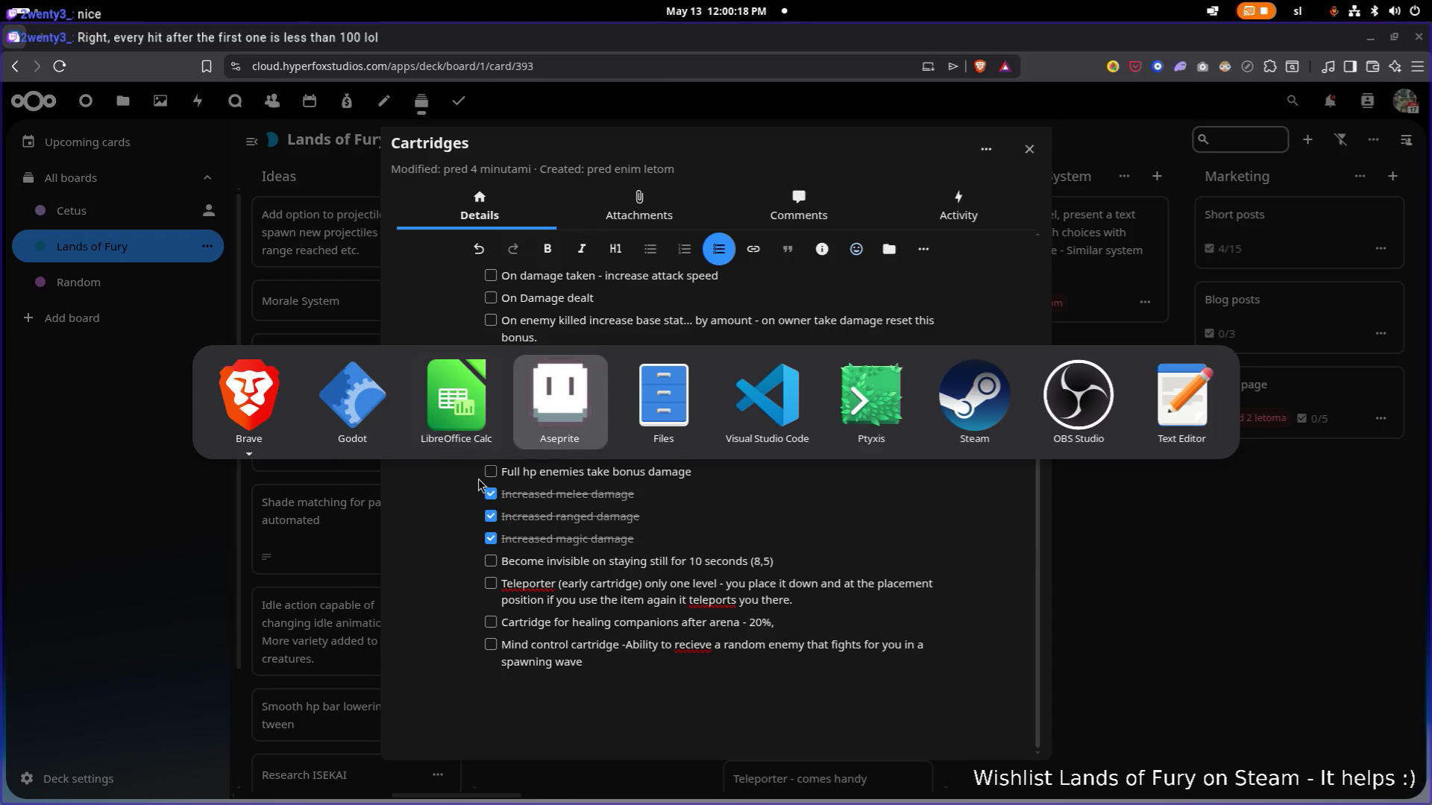
{"action": "key", "text": "alt+shift+Tab"}
{"action": "key", "text": "alt+shift+Tab"}
{"action": "key", "text": "alt+shift+Tab"}
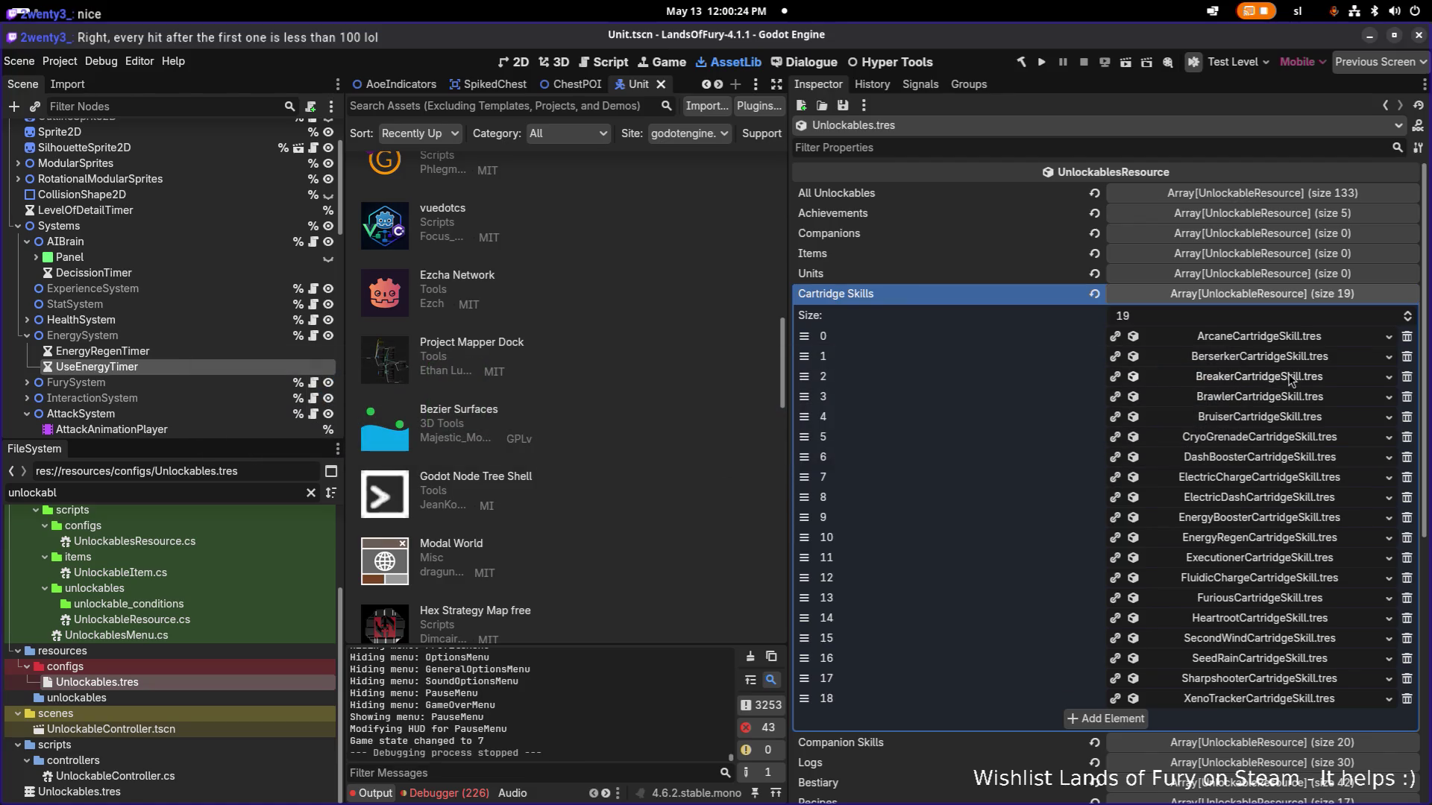
{"action": "left_click", "coordinate": [1282, 359]}
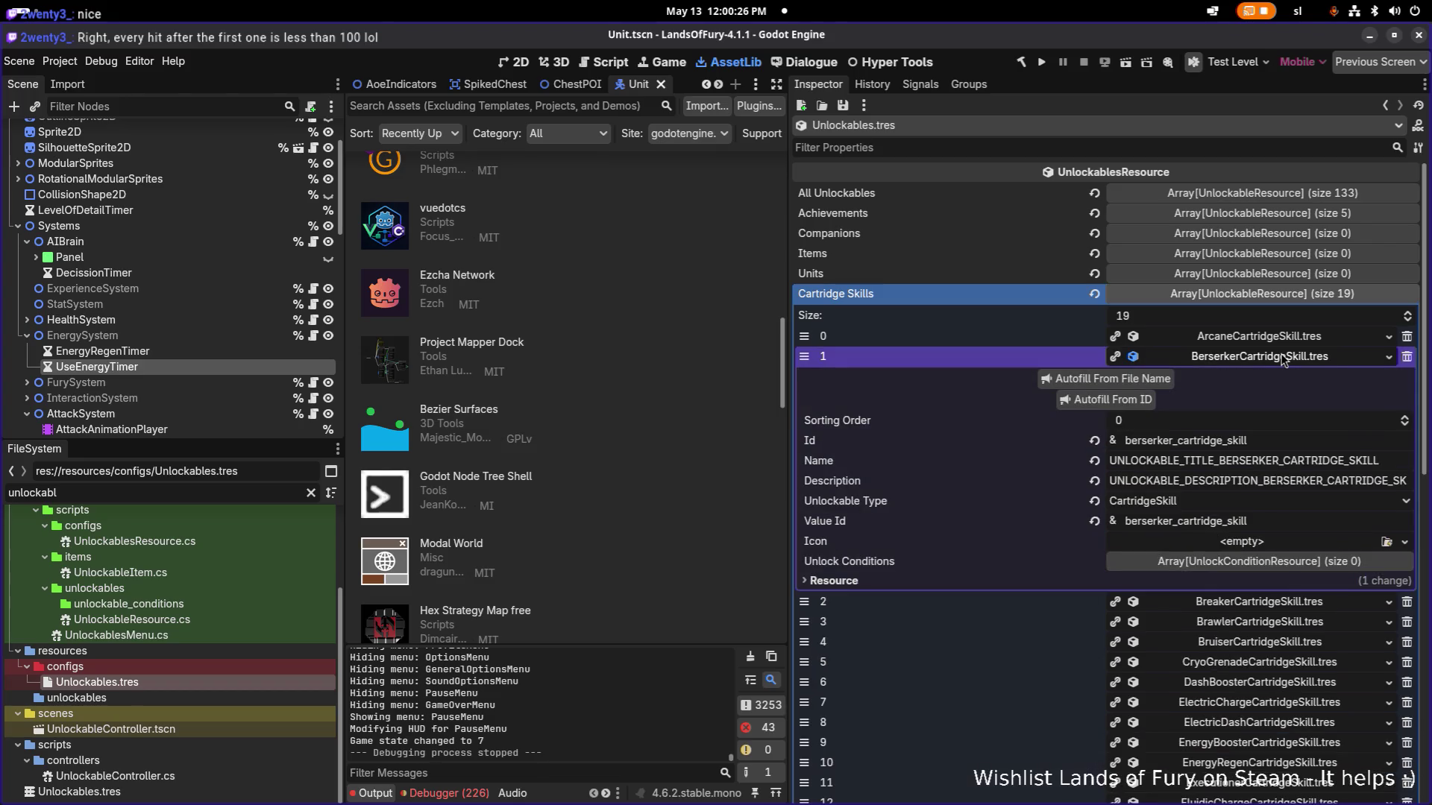
{"action": "left_click", "coordinate": [1282, 359]}
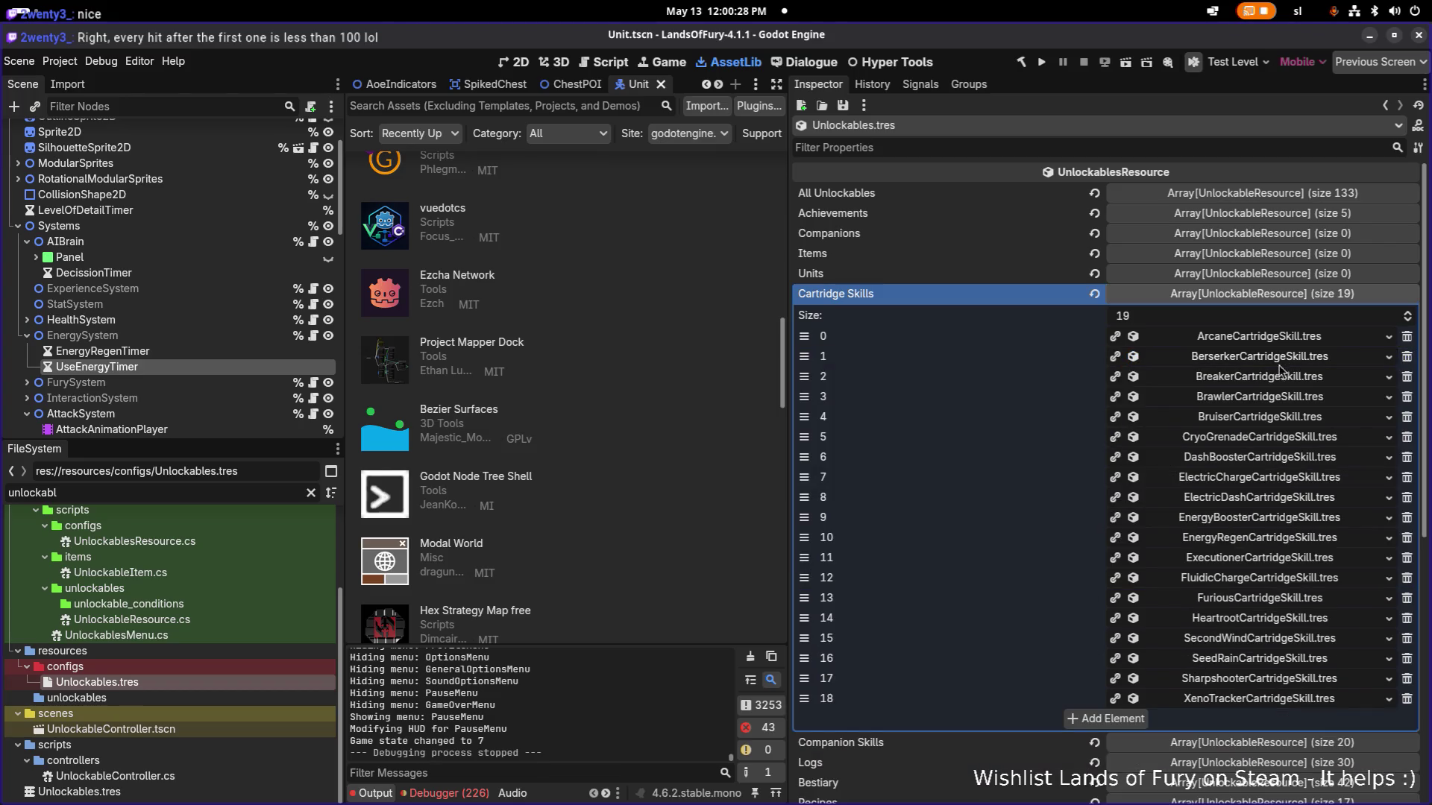
{"action": "left_click", "coordinate": [1283, 358]}
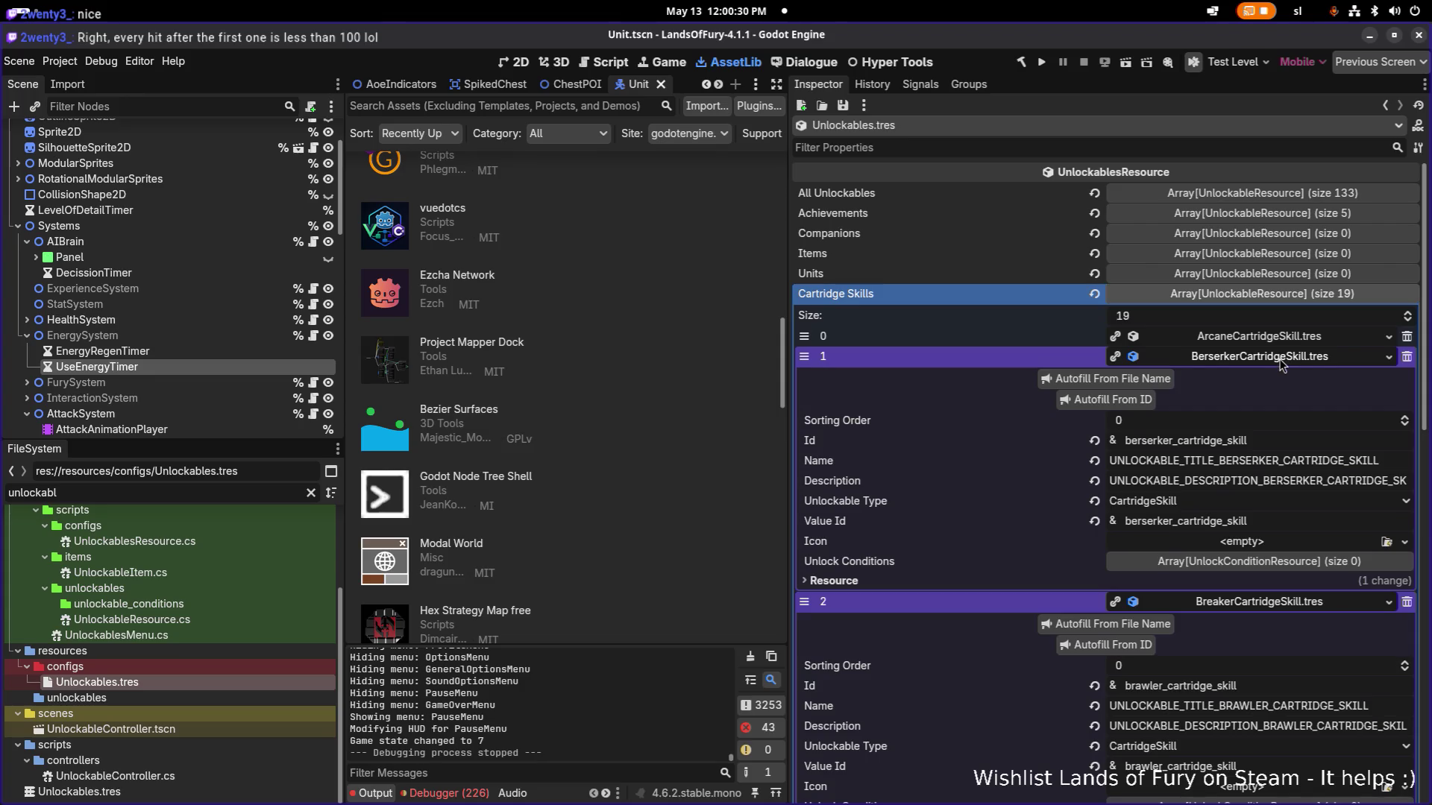
{"action": "left_click", "coordinate": [1283, 359]}
{"action": "left_click", "coordinate": [1280, 377]}
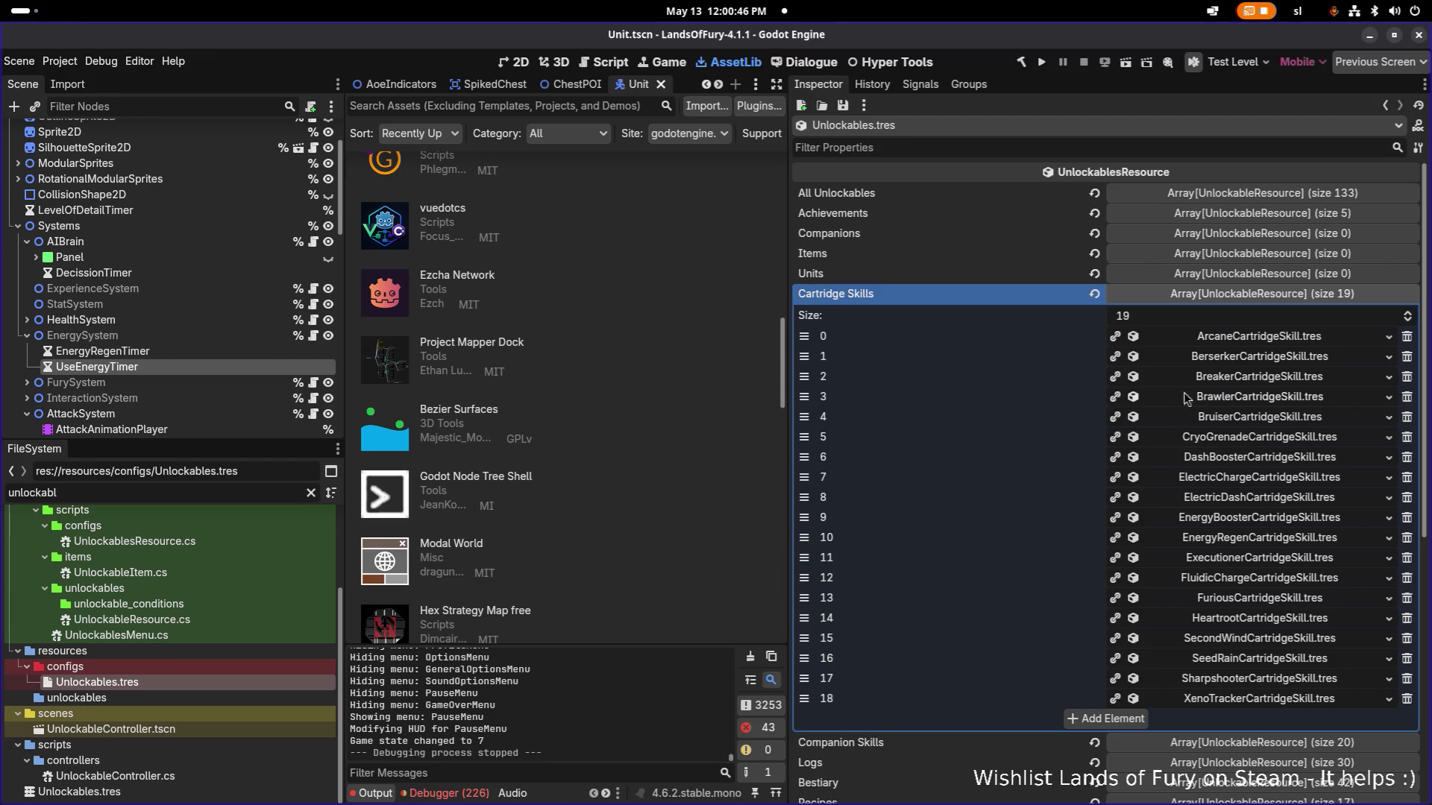
{"action": "left_click", "coordinate": [1234, 358]}
{"action": "left_click", "coordinate": [1233, 358]}
{"action": "left_click", "coordinate": [1240, 379]}
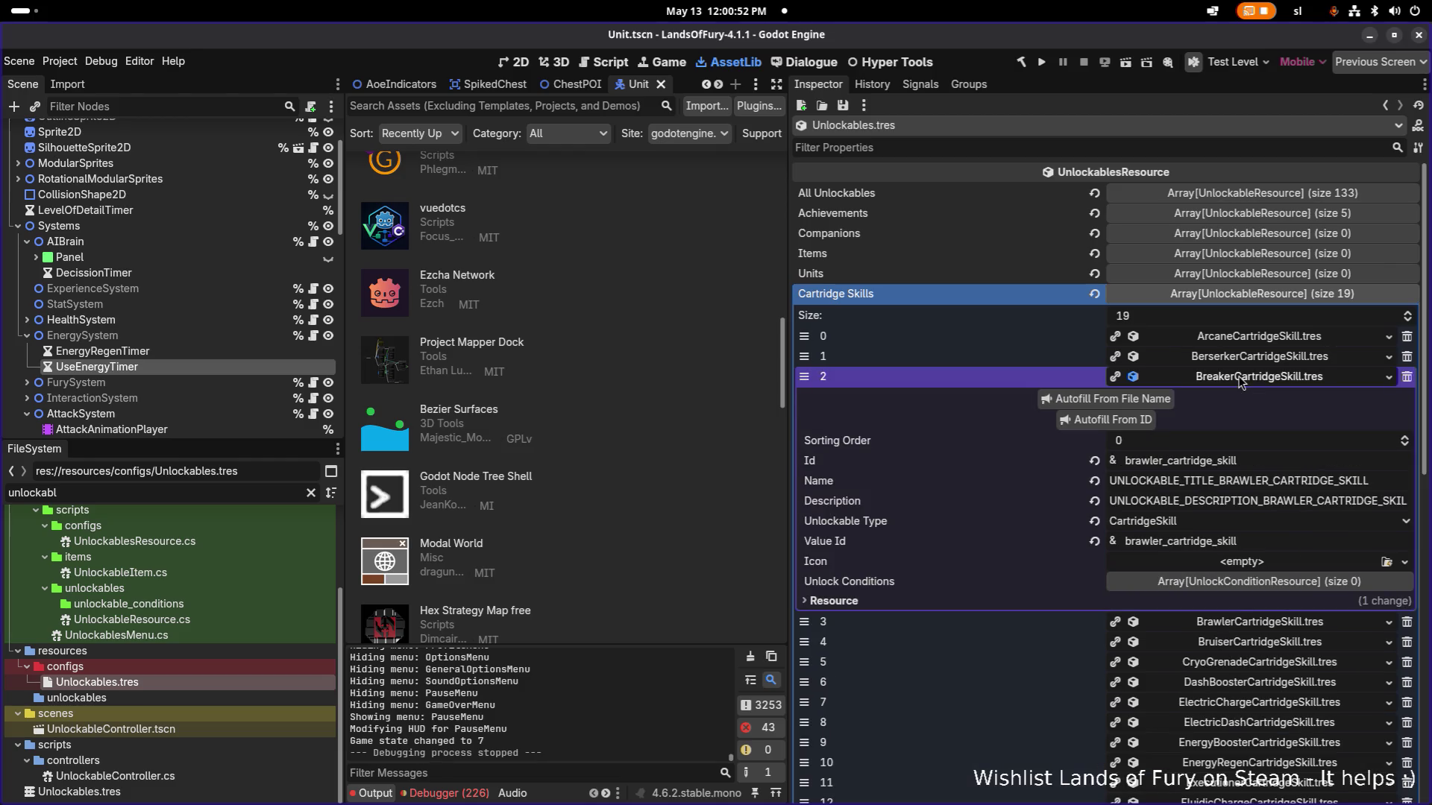
{"action": "left_click", "coordinate": [1240, 380]}
{"action": "left_click", "coordinate": [1246, 401]}
{"action": "left_click", "coordinate": [1247, 401]}
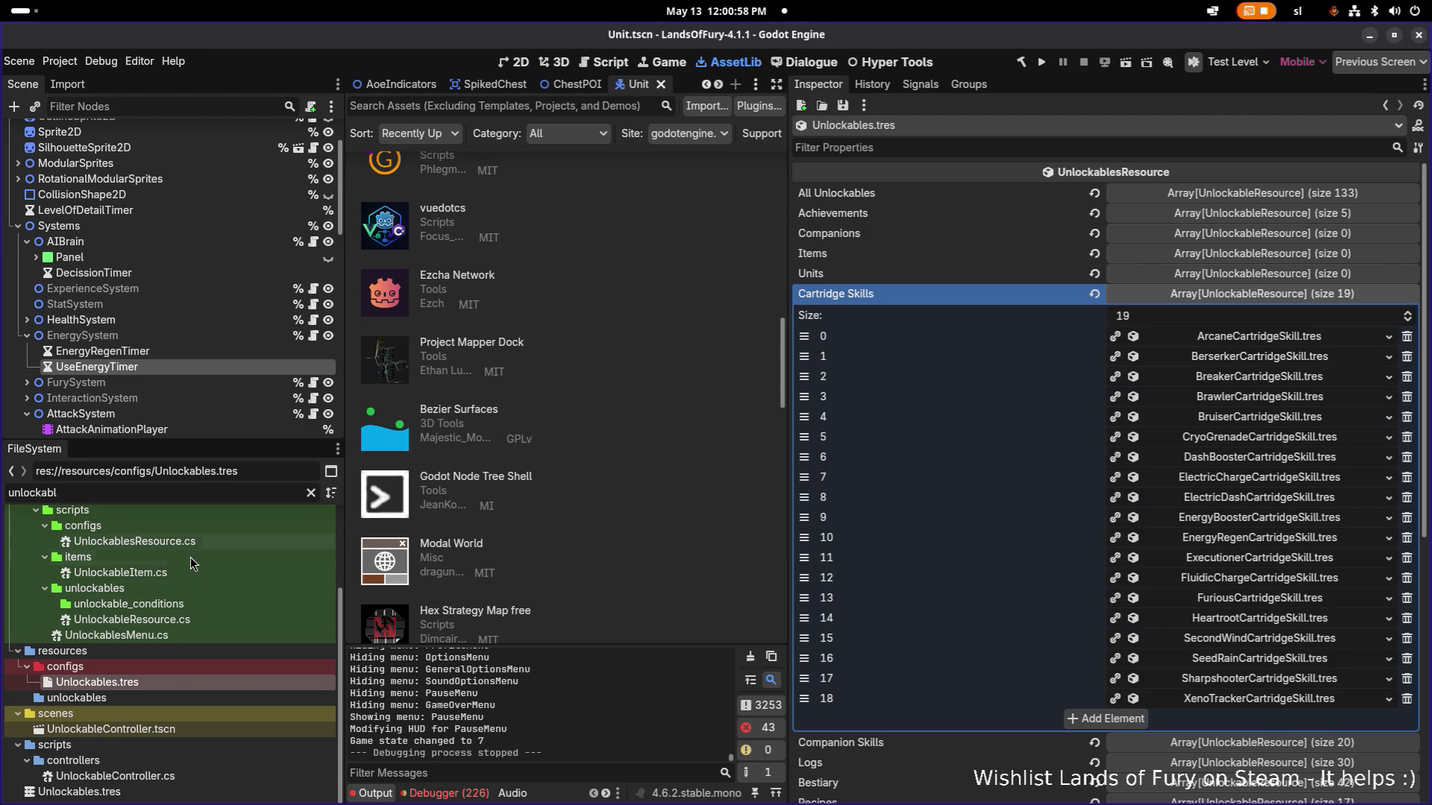
Filter the FileSystem dock by 'cartridge' and scroll down to the items_cartridge atlas textures.
{"action": "scroll", "coordinate": [190, 557], "scroll_direction": "up", "scroll_amount": 5}
{"action": "key", "text": "ctrl+a"}
{"action": "type", "text": "cartrudge"}
{"action": "key", "text": "BackSpace"}
{"action": "key", "text": "BackSpace"}
{"action": "key", "text": "BackSpace"}
{"action": "type", "text": "irge"}
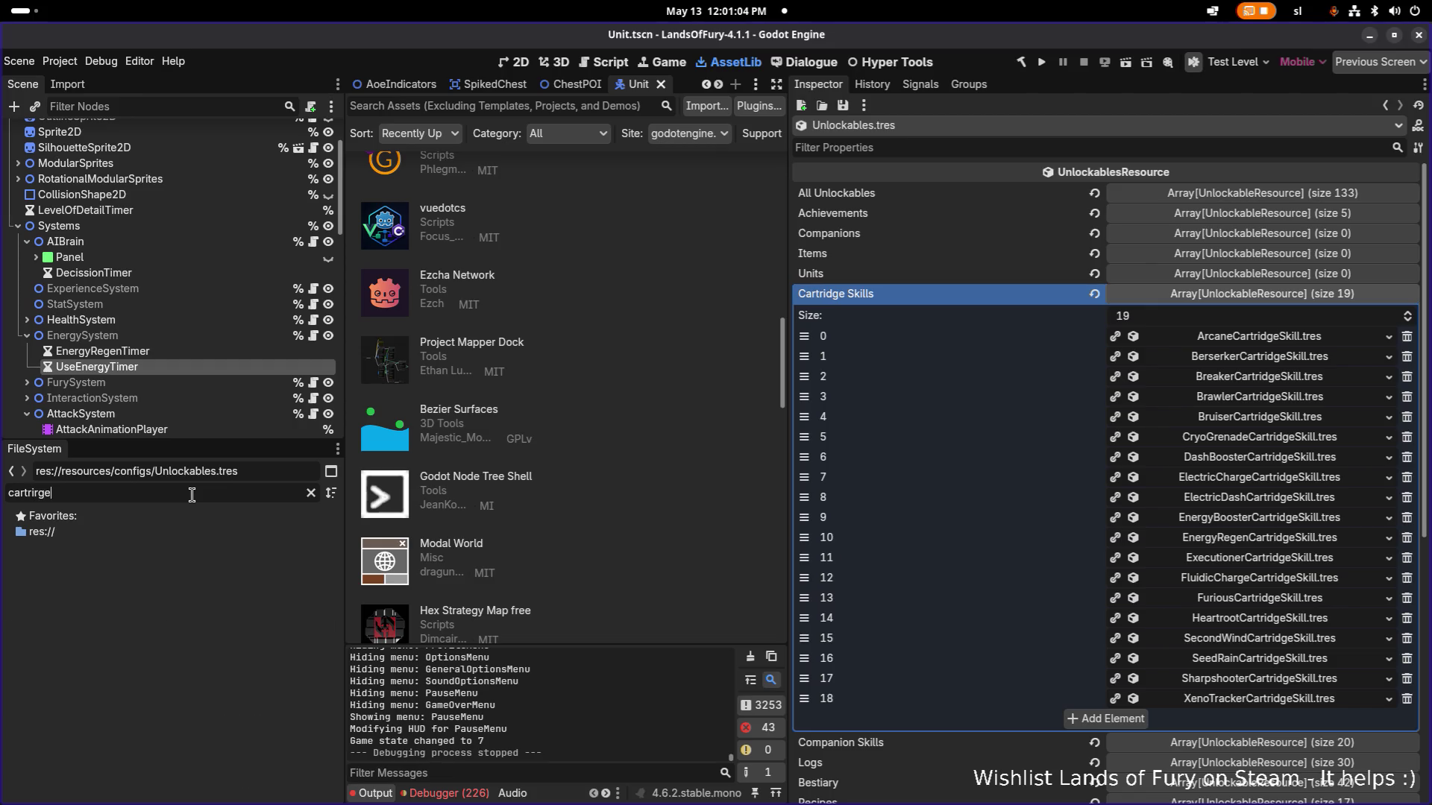
{"action": "key", "text": "BackSpace"}
{"action": "key", "text": "BackSpace"}
{"action": "key", "text": "BackSpace"}
{"action": "type", "text": "dge"}
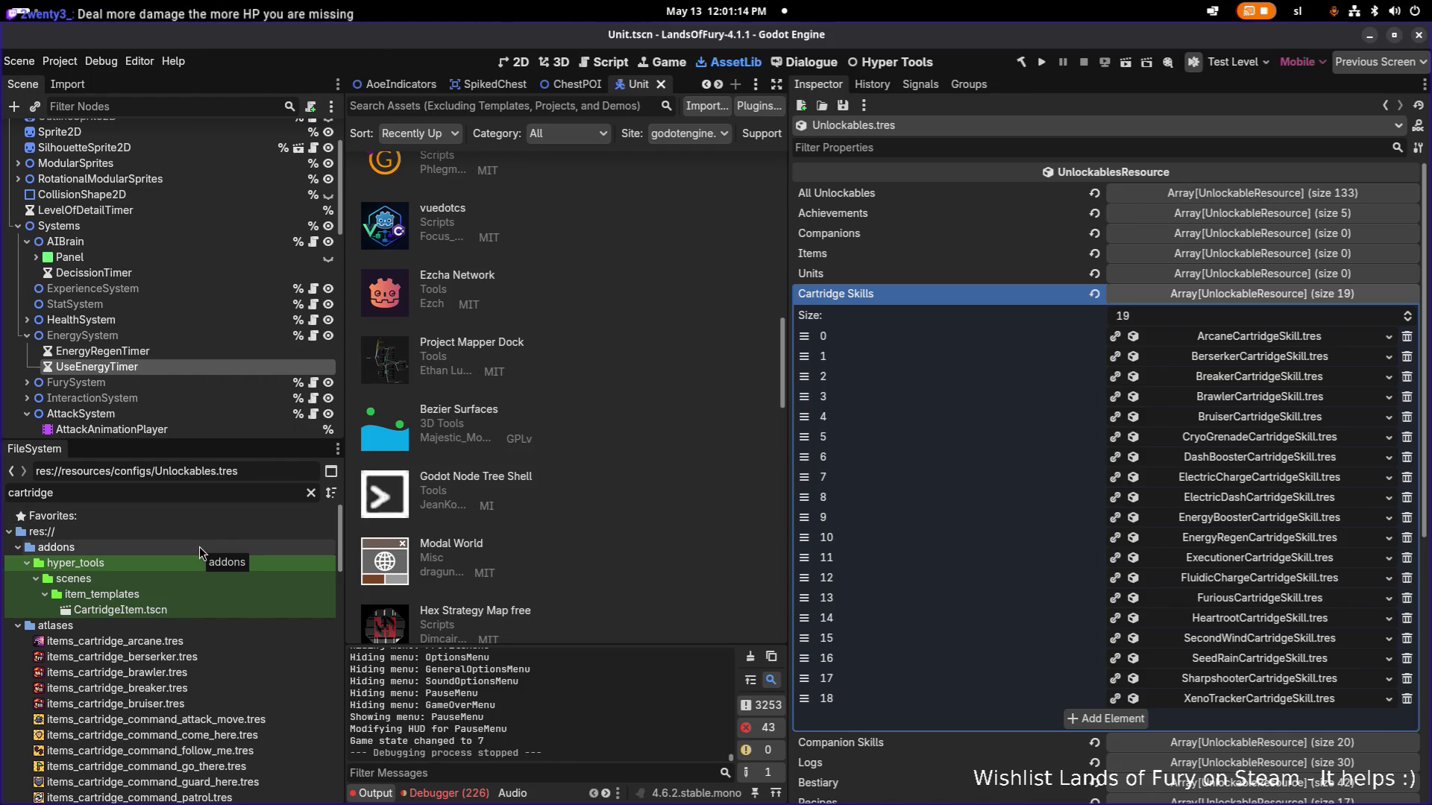
{"action": "scroll", "coordinate": [191, 553], "scroll_direction": "down", "scroll_amount": 2}
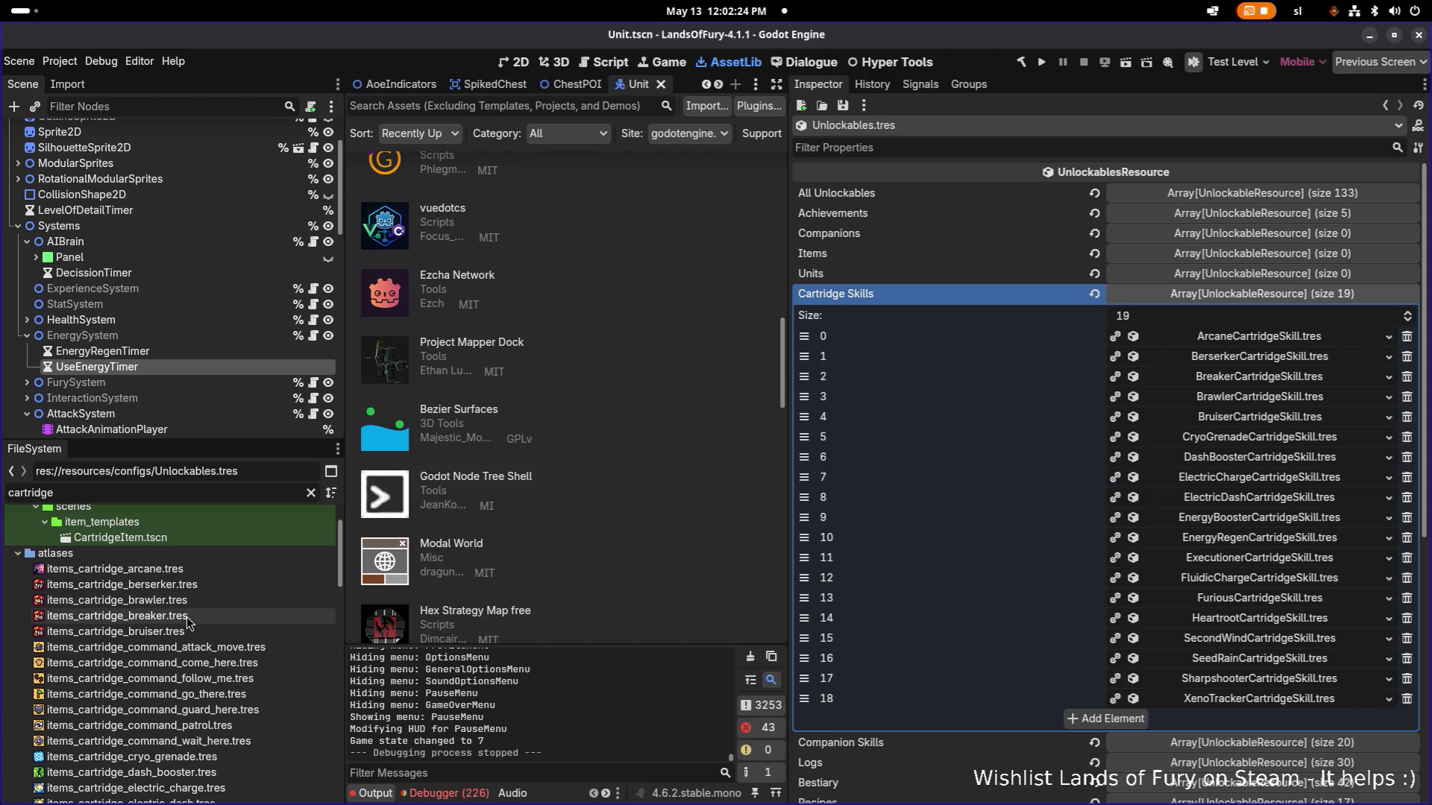
{"action": "mouse_move", "coordinate": [184, 636]}
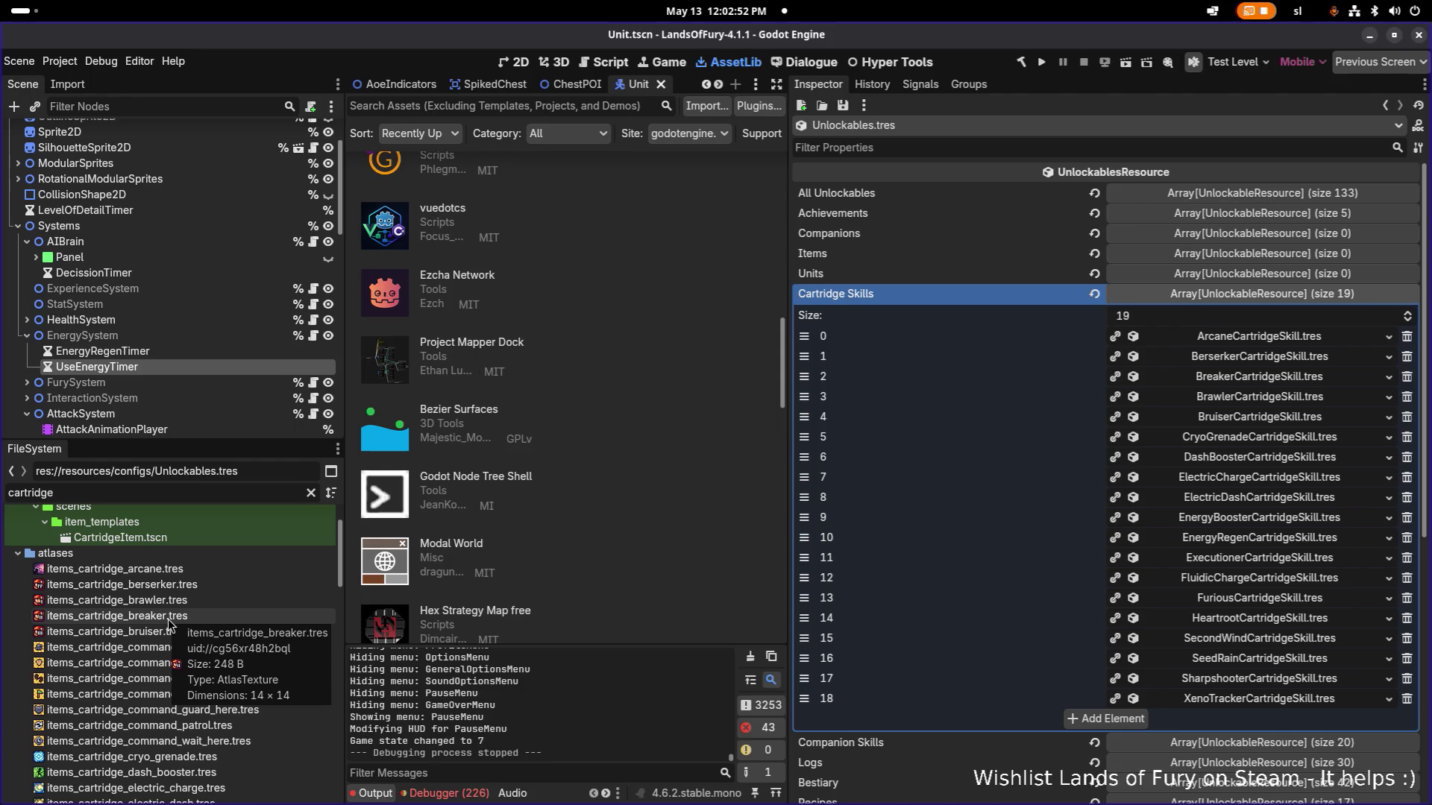
Inspect the cartridge atlas textures, settling on items_cartridge_breaker.tres (region 129, 625, 14×14), then go to Aseprite.
{"action": "left_click", "coordinate": [152, 634]}
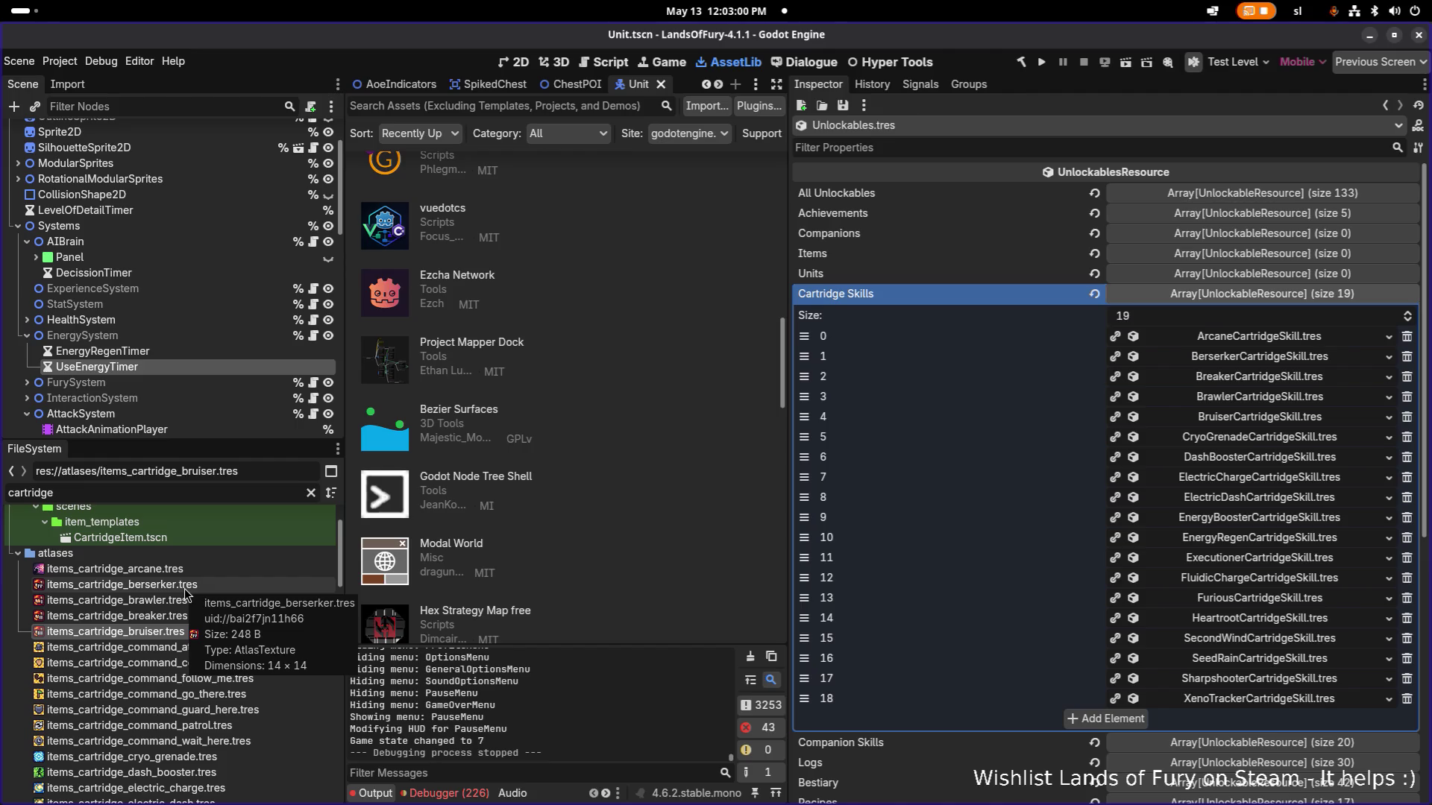
{"action": "left_click", "coordinate": [185, 589]}
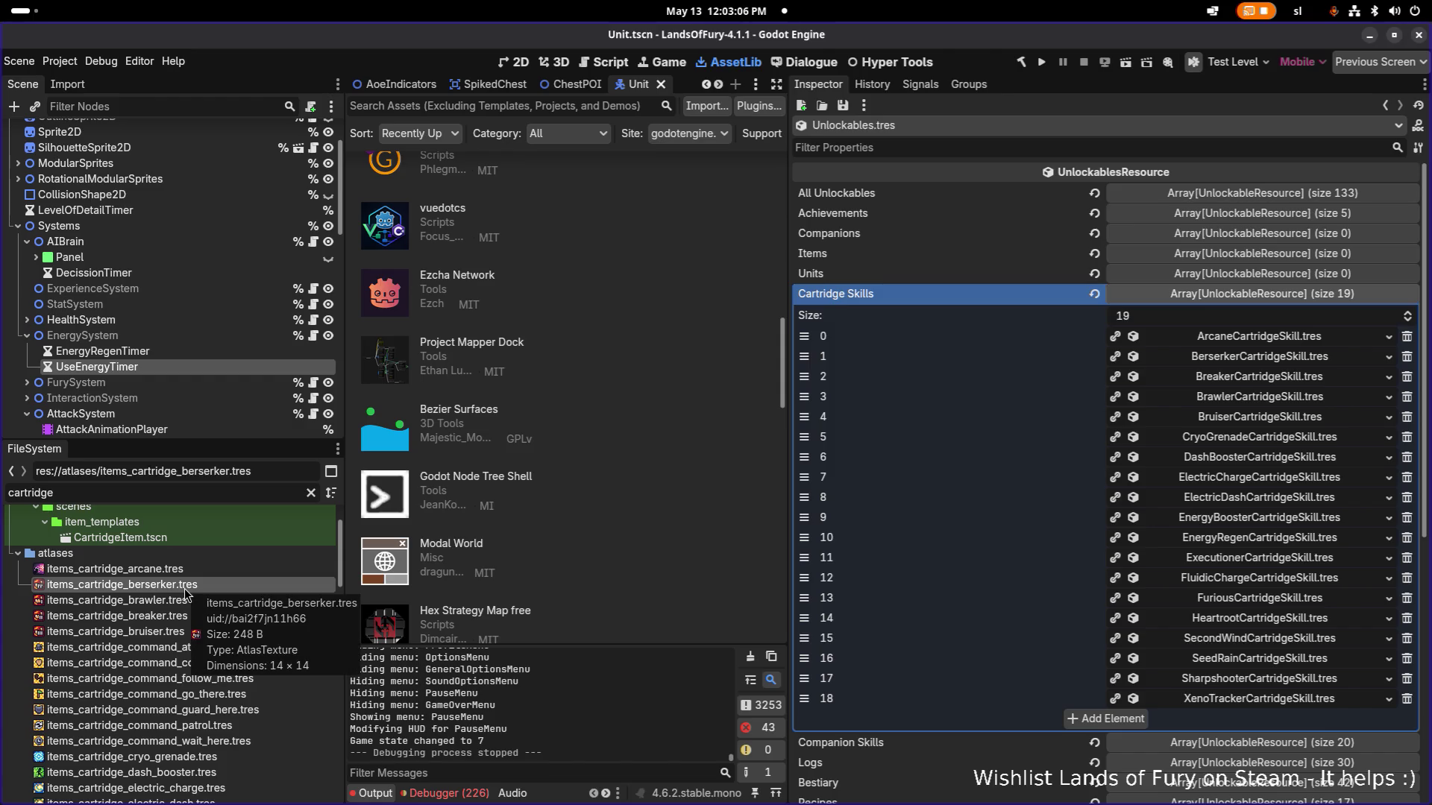
{"action": "left_click", "coordinate": [173, 619]}
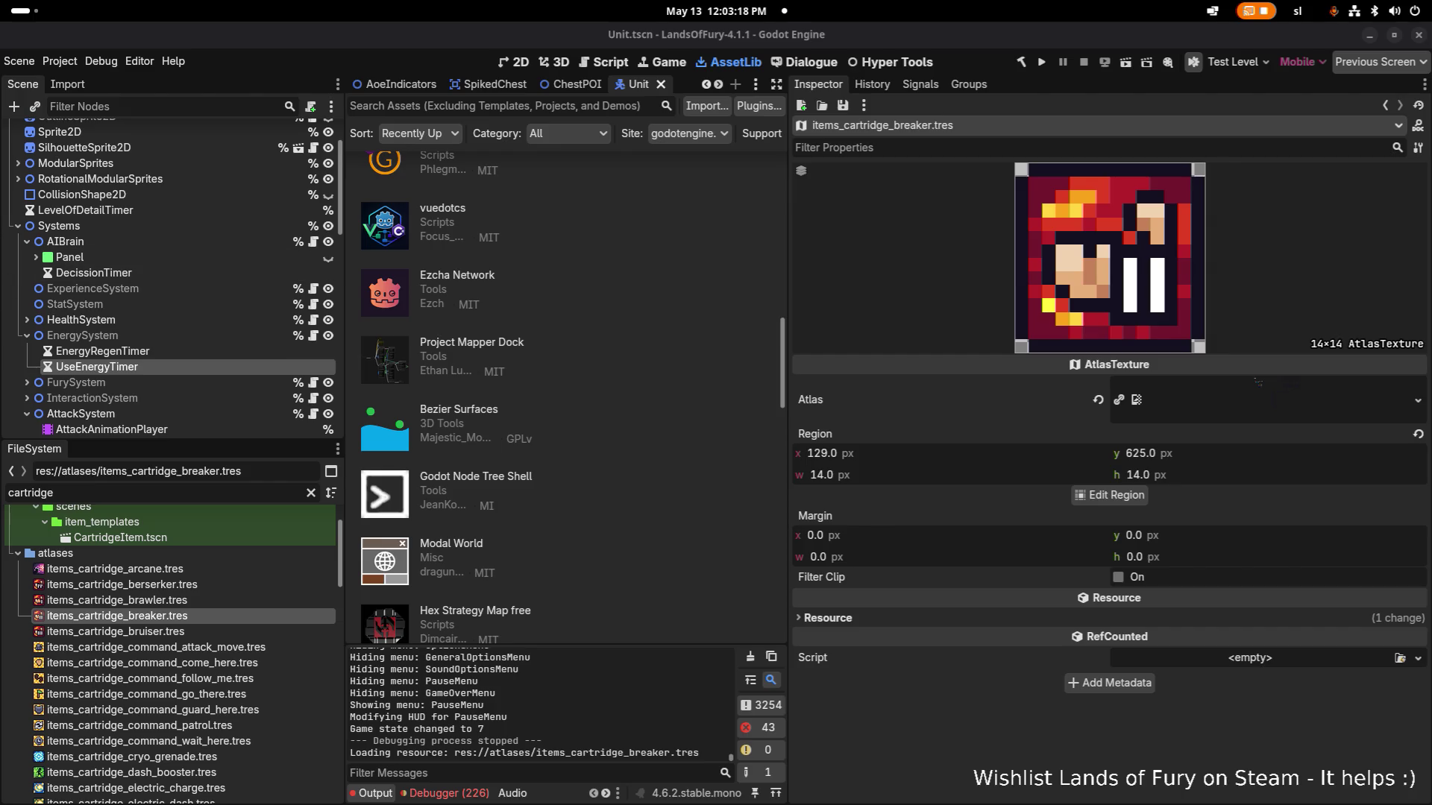
{"action": "left_click", "coordinate": [276, 601]}
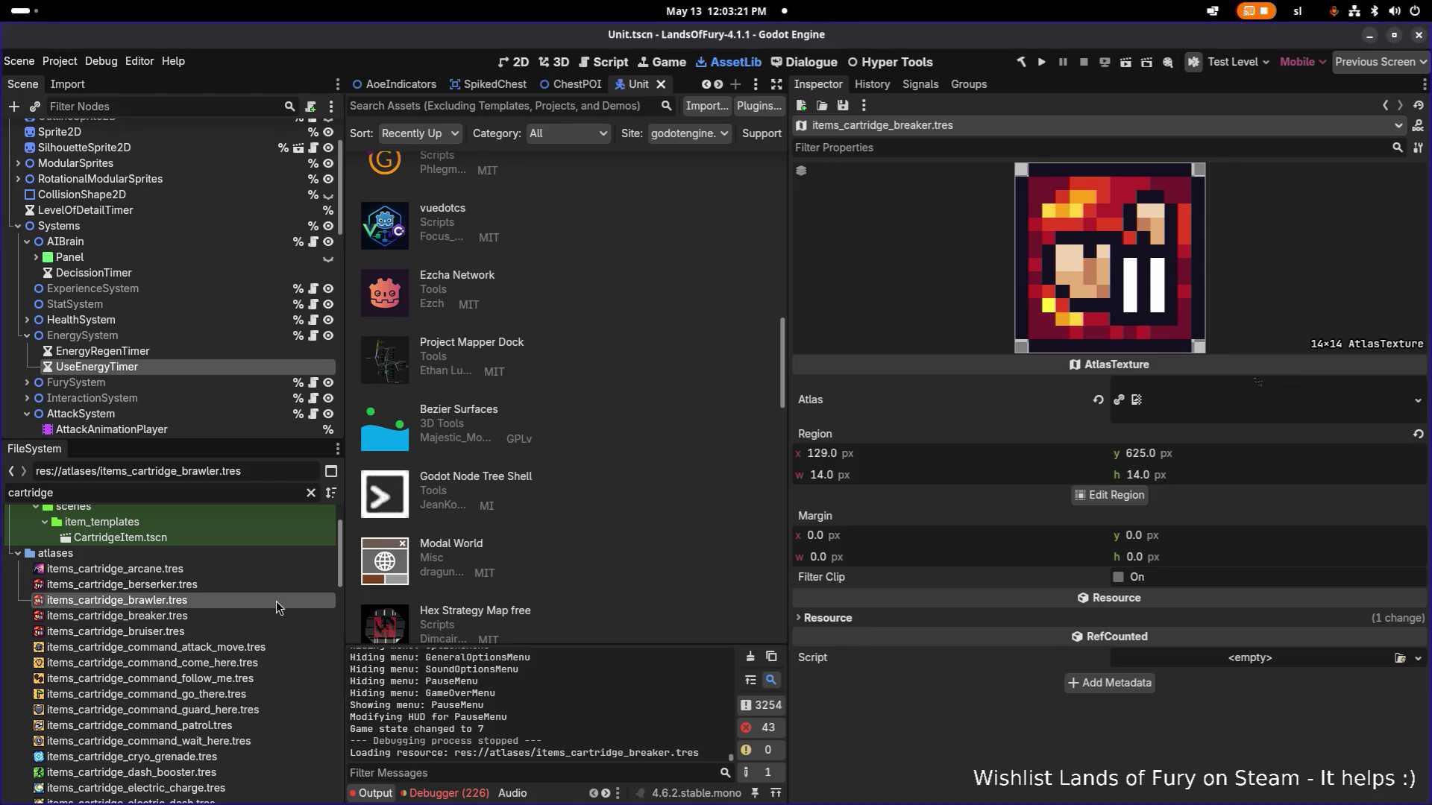
{"action": "left_click", "coordinate": [232, 613]}
{"action": "key", "text": "alt+Tab"}
{"action": "key", "text": "alt+Tab"}
{"action": "key", "text": "alt+Tab"}
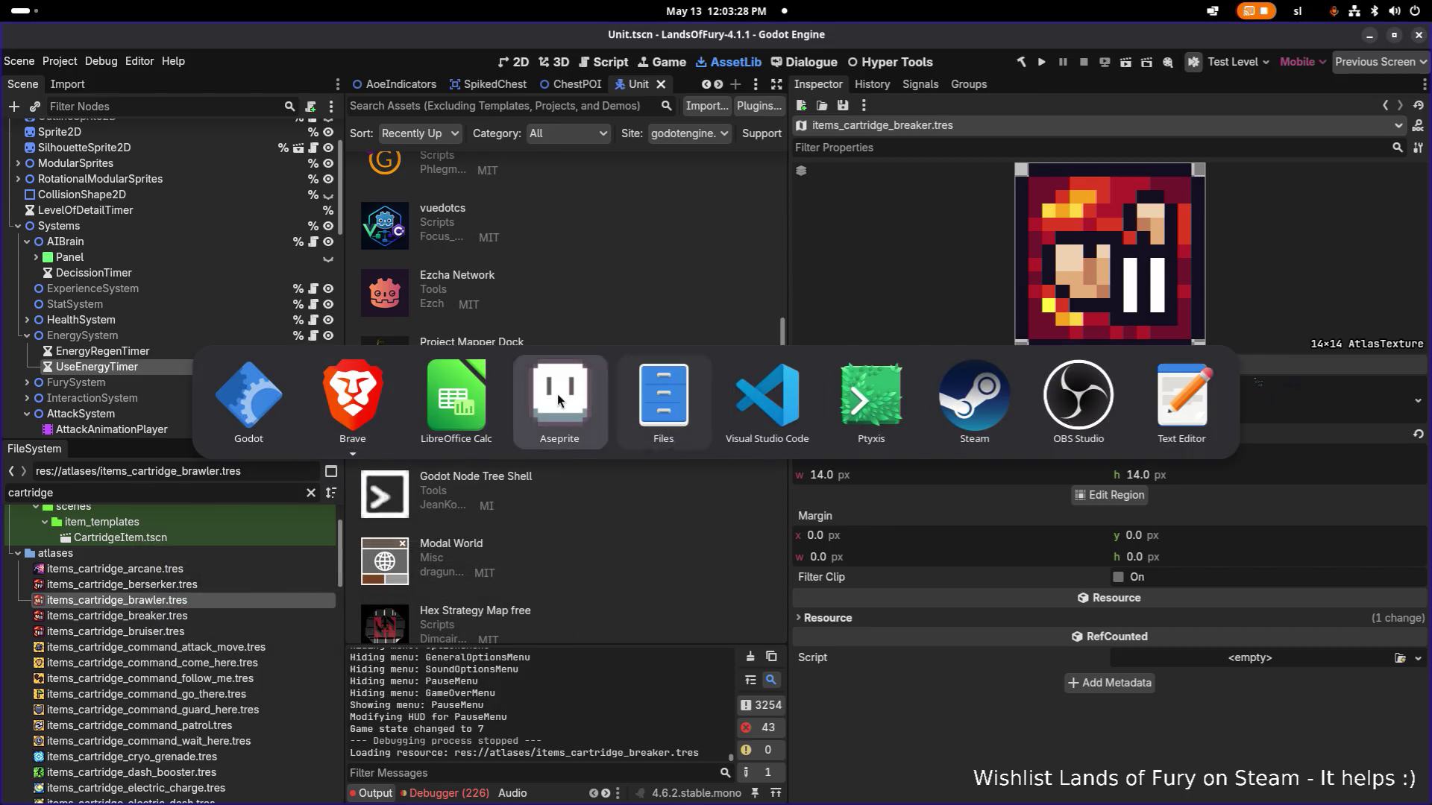
Zoom in on Items.png and select the red cartridge icon tile.
{"action": "scroll", "coordinate": [561, 384], "scroll_direction": "down", "scroll_amount": 4}
{"action": "scroll", "coordinate": [583, 365], "scroll_direction": "up", "scroll_amount": 3}
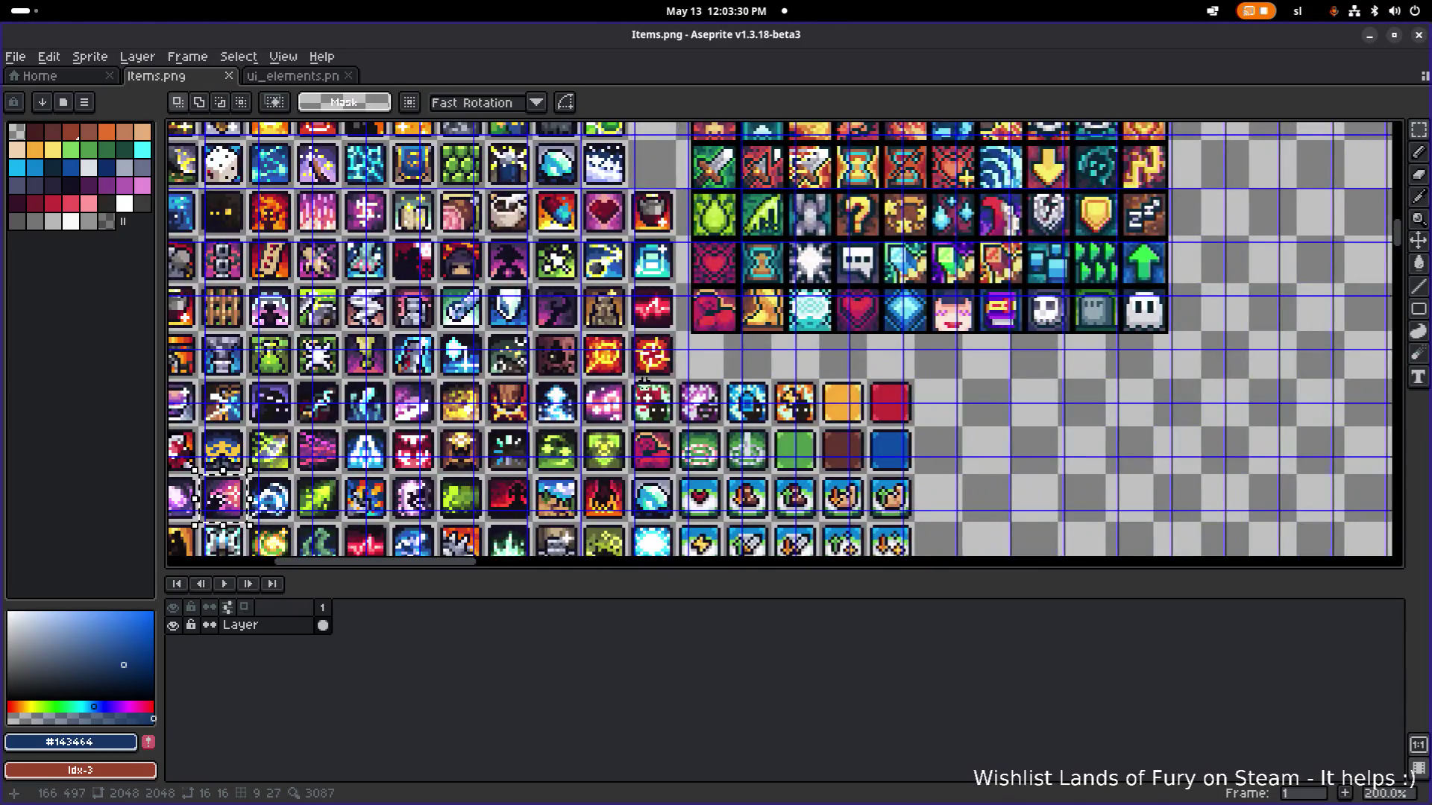
{"action": "scroll", "coordinate": [583, 365], "scroll_direction": "down", "scroll_amount": 1}
{"action": "scroll", "coordinate": [583, 366], "scroll_direction": "down", "scroll_amount": 6}
{"action": "scroll", "coordinate": [741, 252], "scroll_direction": "left", "scroll_amount": 4}
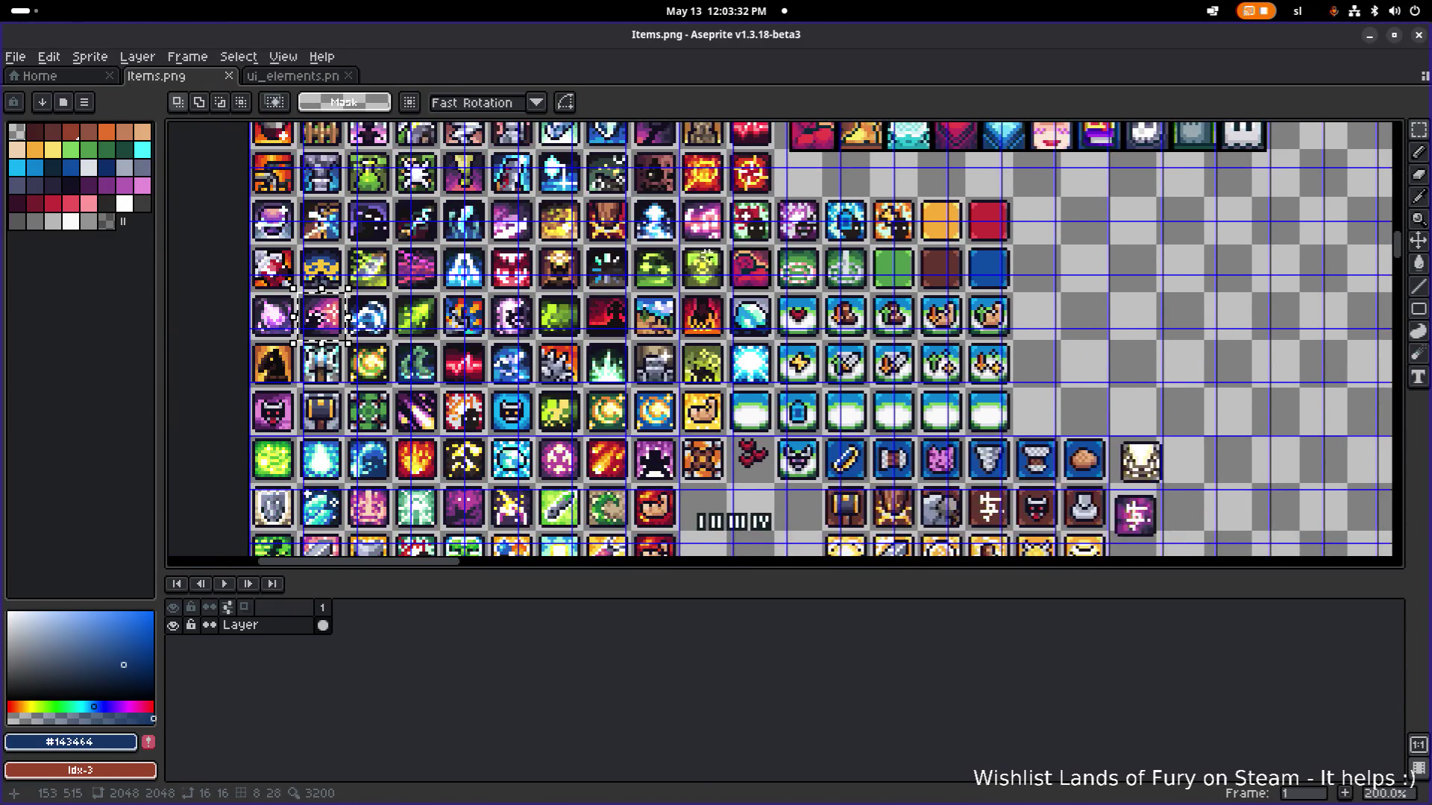
{"action": "scroll", "coordinate": [780, 445], "scroll_direction": "up", "scroll_amount": 2}
{"action": "scroll", "coordinate": [738, 223], "scroll_direction": "down", "scroll_amount": 1}
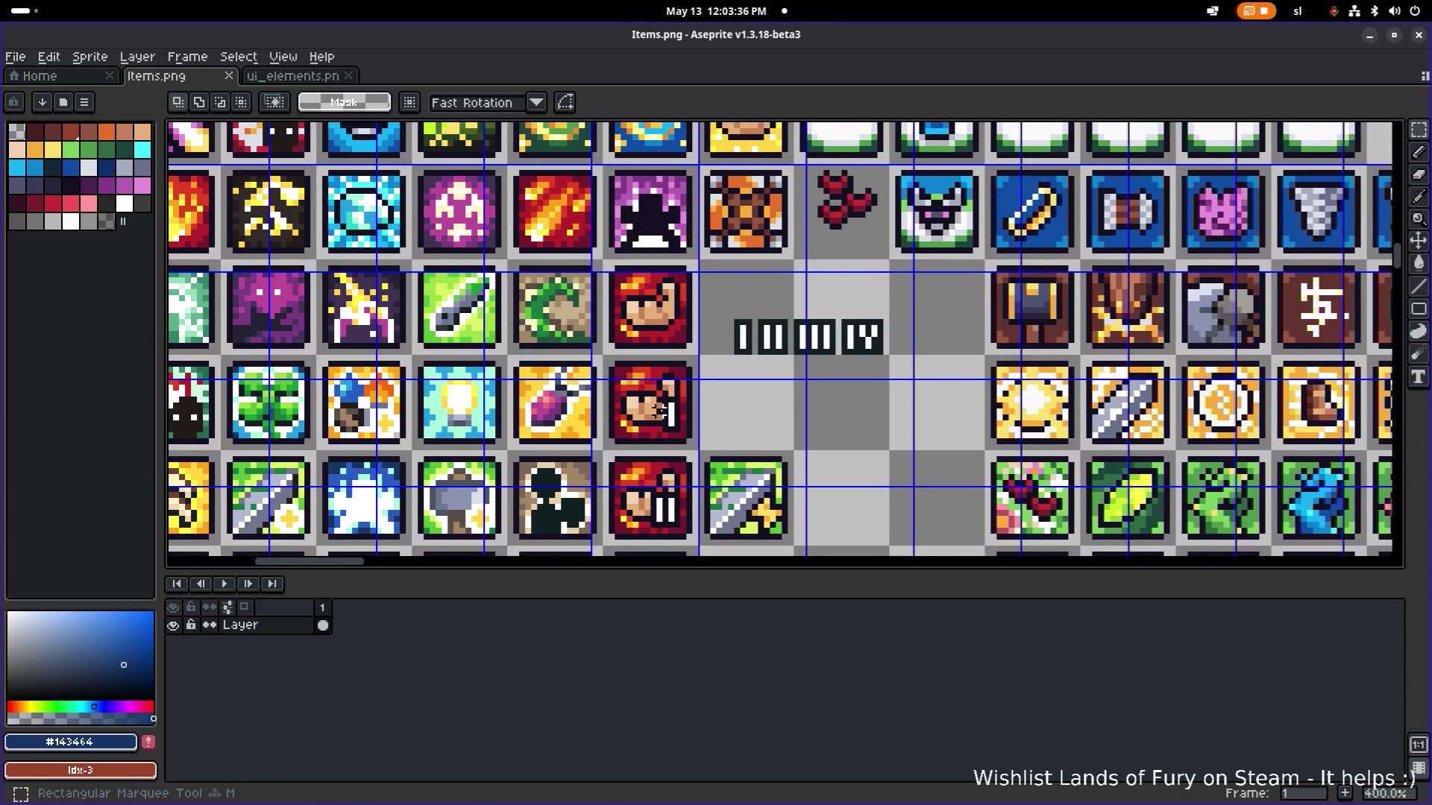
{"action": "scroll", "coordinate": [671, 414], "scroll_direction": "up", "scroll_amount": 1}
{"action": "scroll", "coordinate": [675, 418], "scroll_direction": "up", "scroll_amount": 1}
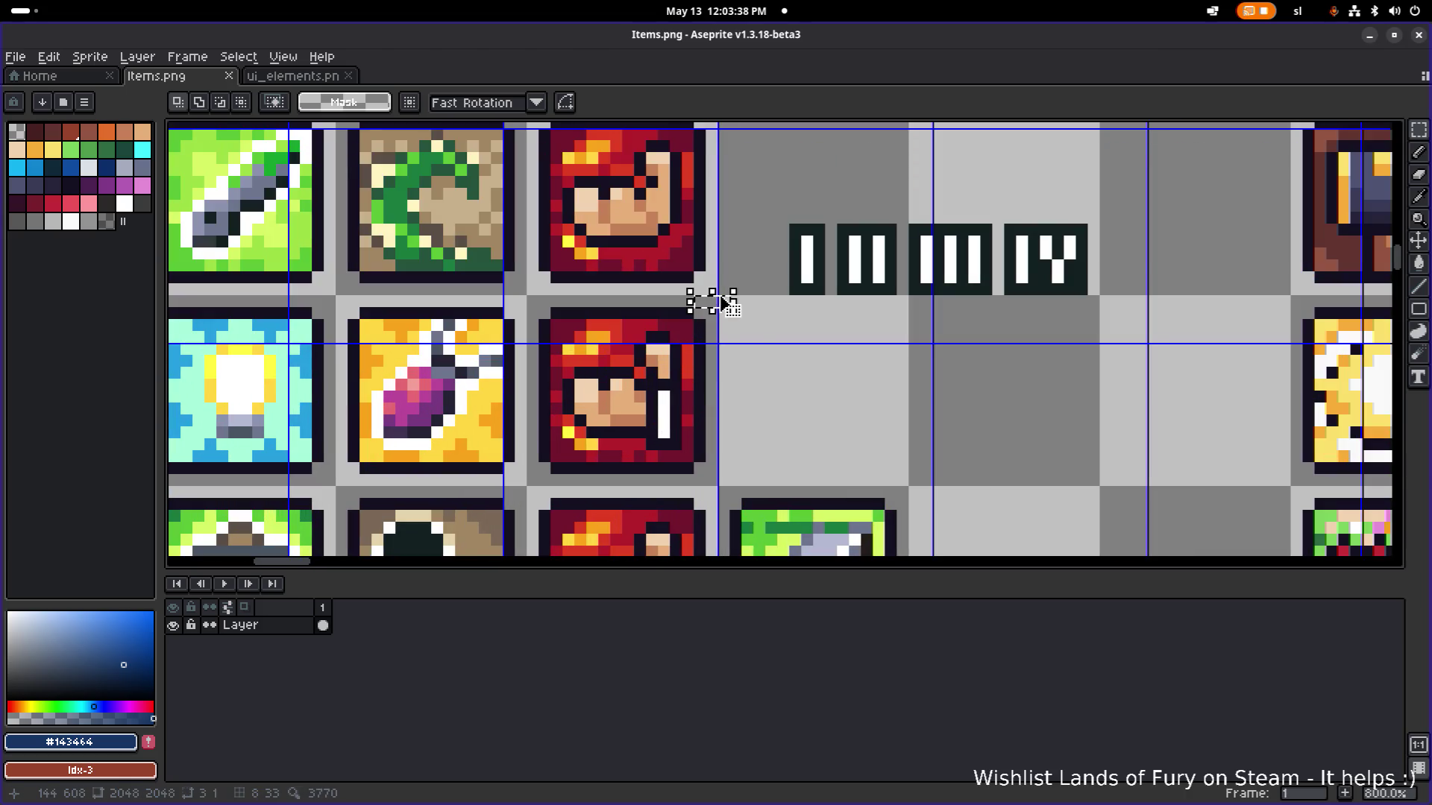
{"action": "mouse_move", "coordinate": [717, 298]}
{"action": "left_mouse_down"}
{"action": "mouse_move", "coordinate": [543, 492]}
{"action": "mouse_move", "coordinate": [767, 432]}
{"action": "mouse_move", "coordinate": [768, 453]}
{"action": "left_mouse_up"}
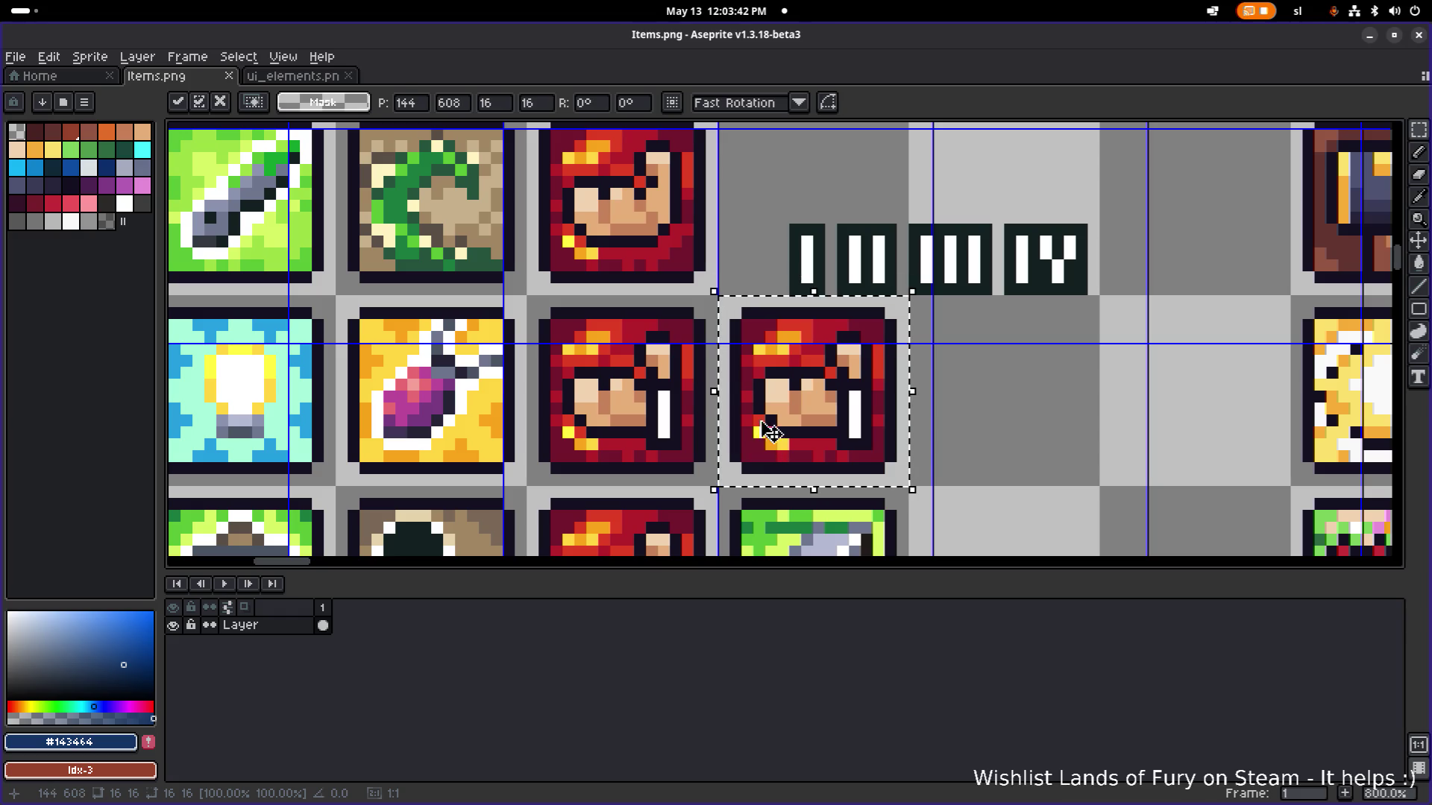
{"action": "key", "text": "Return"}
Copy the red icon tile into the adjacent empty cell and save Items.png.
{"action": "mouse_move", "coordinate": [505, 351]}
{"action": "left_mouse_down"}
{"action": "mouse_move", "coordinate": [623, 342]}
{"action": "mouse_move", "coordinate": [763, 247]}
{"action": "left_mouse_up"}
{"action": "scroll", "coordinate": [764, 247], "scroll_direction": "up", "scroll_amount": 2}
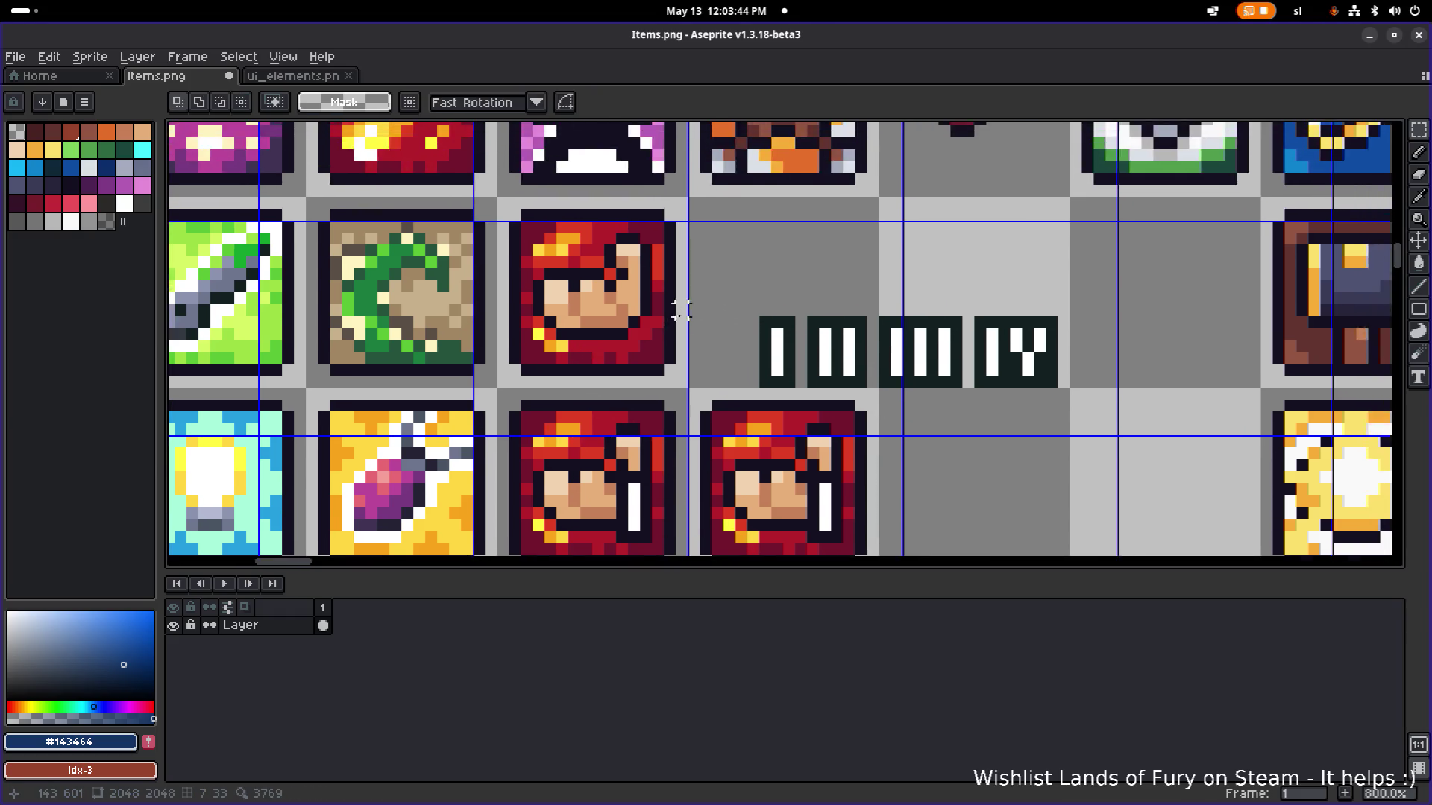
{"action": "mouse_move", "coordinate": [442, 148]}
{"action": "left_mouse_down"}
{"action": "mouse_move", "coordinate": [544, 309]}
{"action": "mouse_move", "coordinate": [696, 425]}
{"action": "left_mouse_up"}
{"action": "scroll", "coordinate": [679, 292], "scroll_direction": "down", "scroll_amount": 2}
{"action": "left_click_drag", "start_coordinate": [679, 293], "coordinate": [693, 436]}
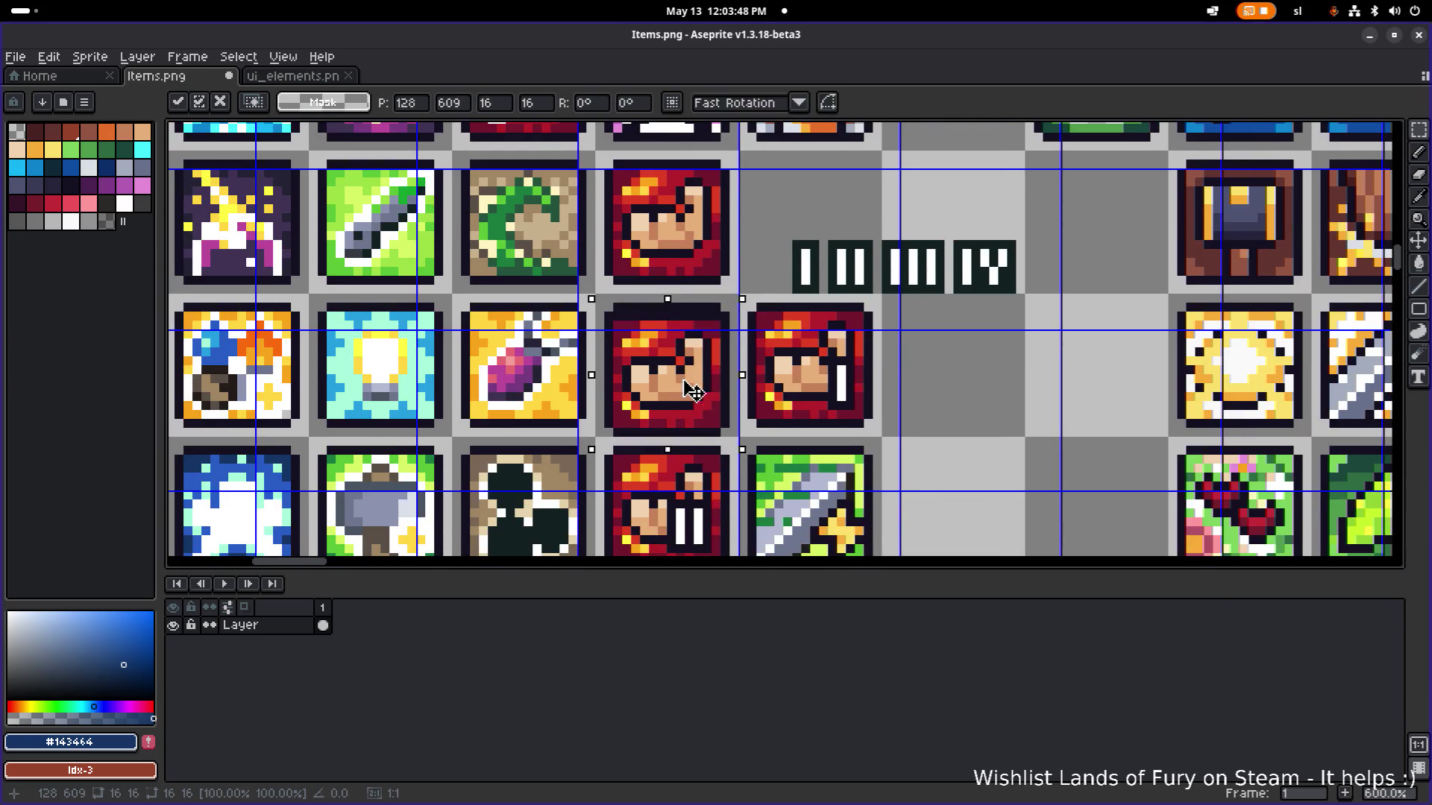
{"action": "left_click", "coordinate": [984, 379]}
{"action": "scroll", "coordinate": [856, 358], "scroll_direction": "down", "scroll_amount": 2}
{"action": "right_click", "coordinate": [847, 368]}
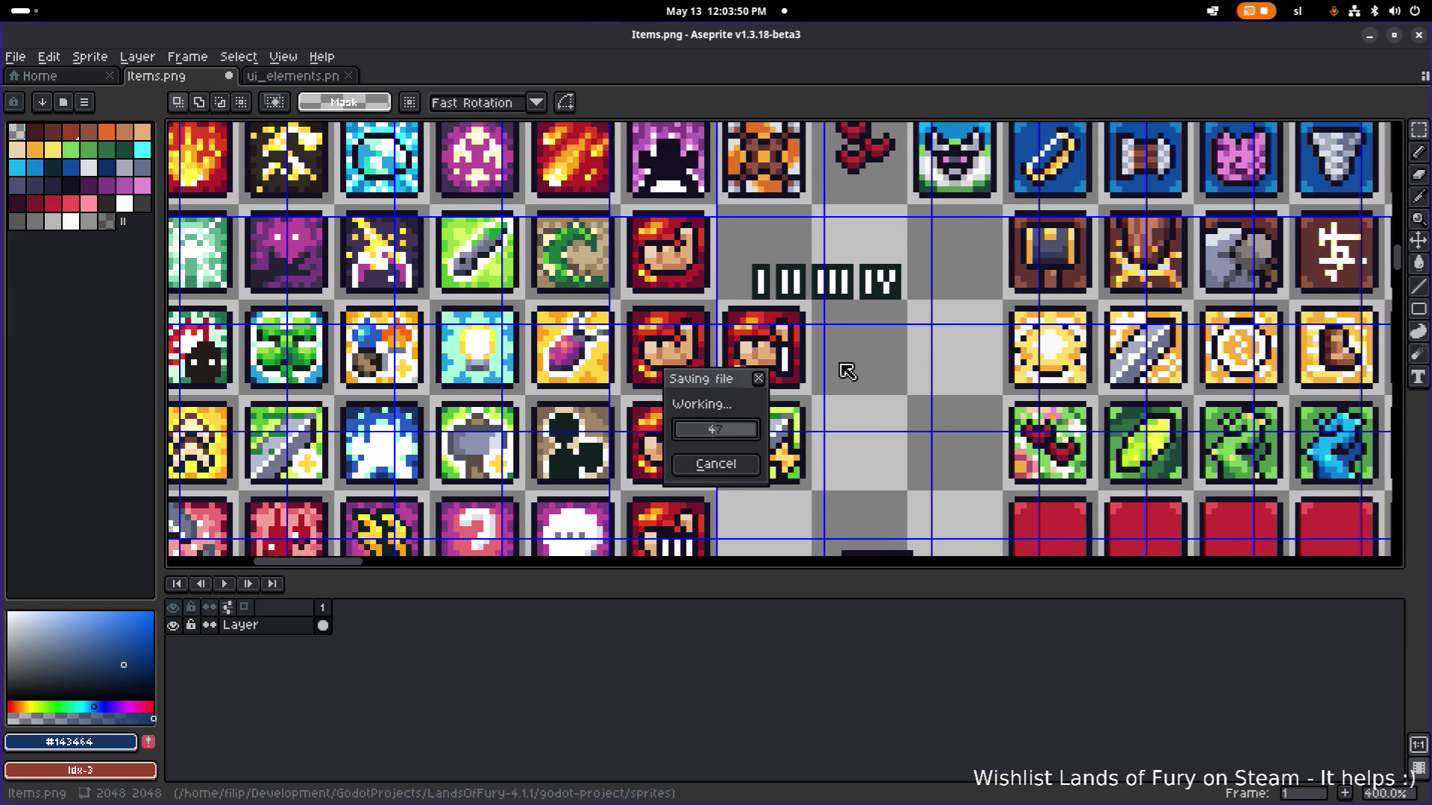
{"action": "left_click", "coordinate": [716, 380]}
{"action": "key", "text": "ctrl+s"}
{"action": "mouse_move", "coordinate": [873, 34]}
{"action": "left_mouse_down"}
{"action": "mouse_move", "coordinate": [1188, 387]}
{"action": "mouse_move", "coordinate": [976, 30]}
{"action": "left_mouse_up"}
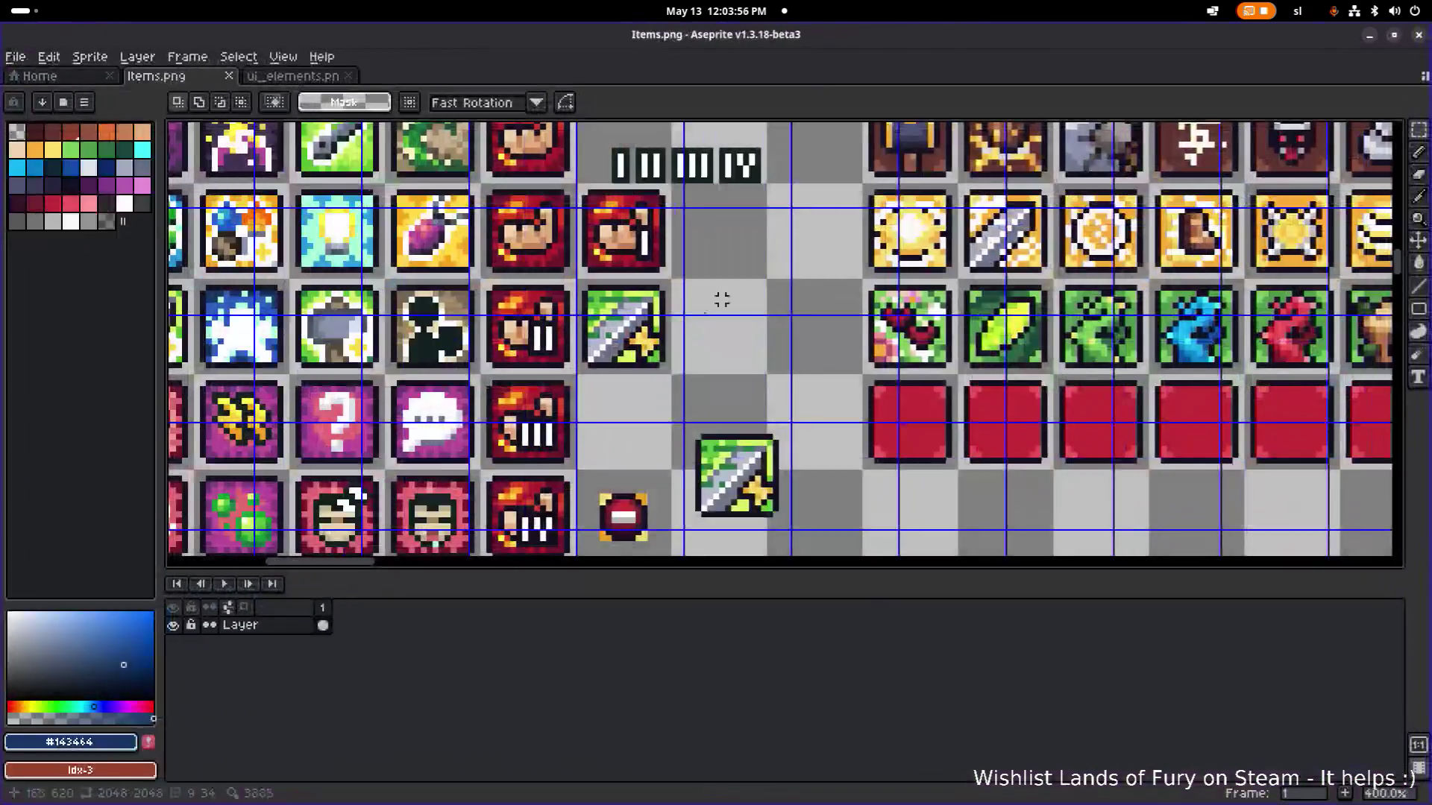
Pan around the Items sheet to survey its upper icon rows.
{"action": "scroll", "coordinate": [492, 257], "scroll_direction": "down", "scroll_amount": 4}
{"action": "scroll", "coordinate": [531, 339], "scroll_direction": "up", "scroll_amount": 4}
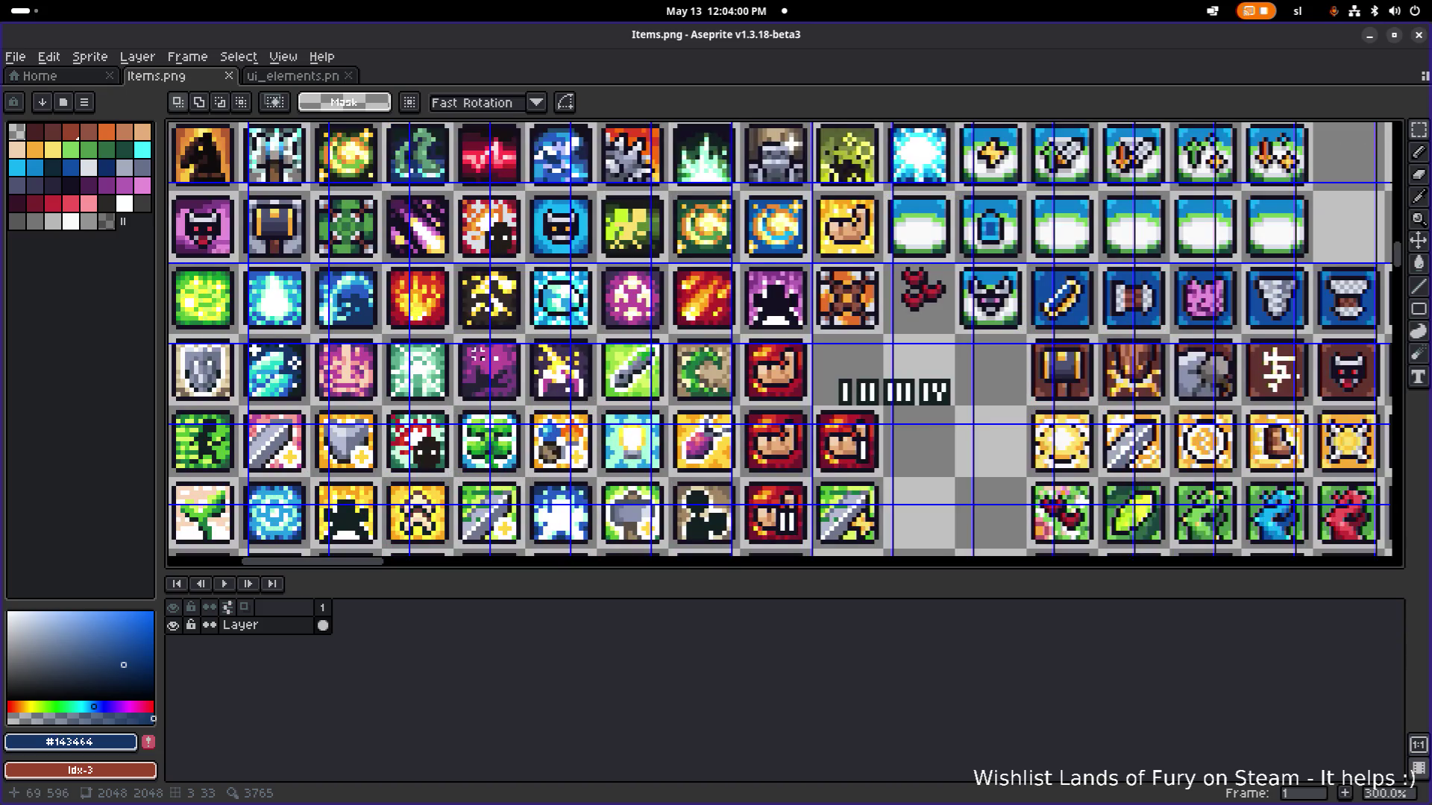
{"action": "left_click_drag", "start_coordinate": [486, 352], "coordinate": [602, 450]}
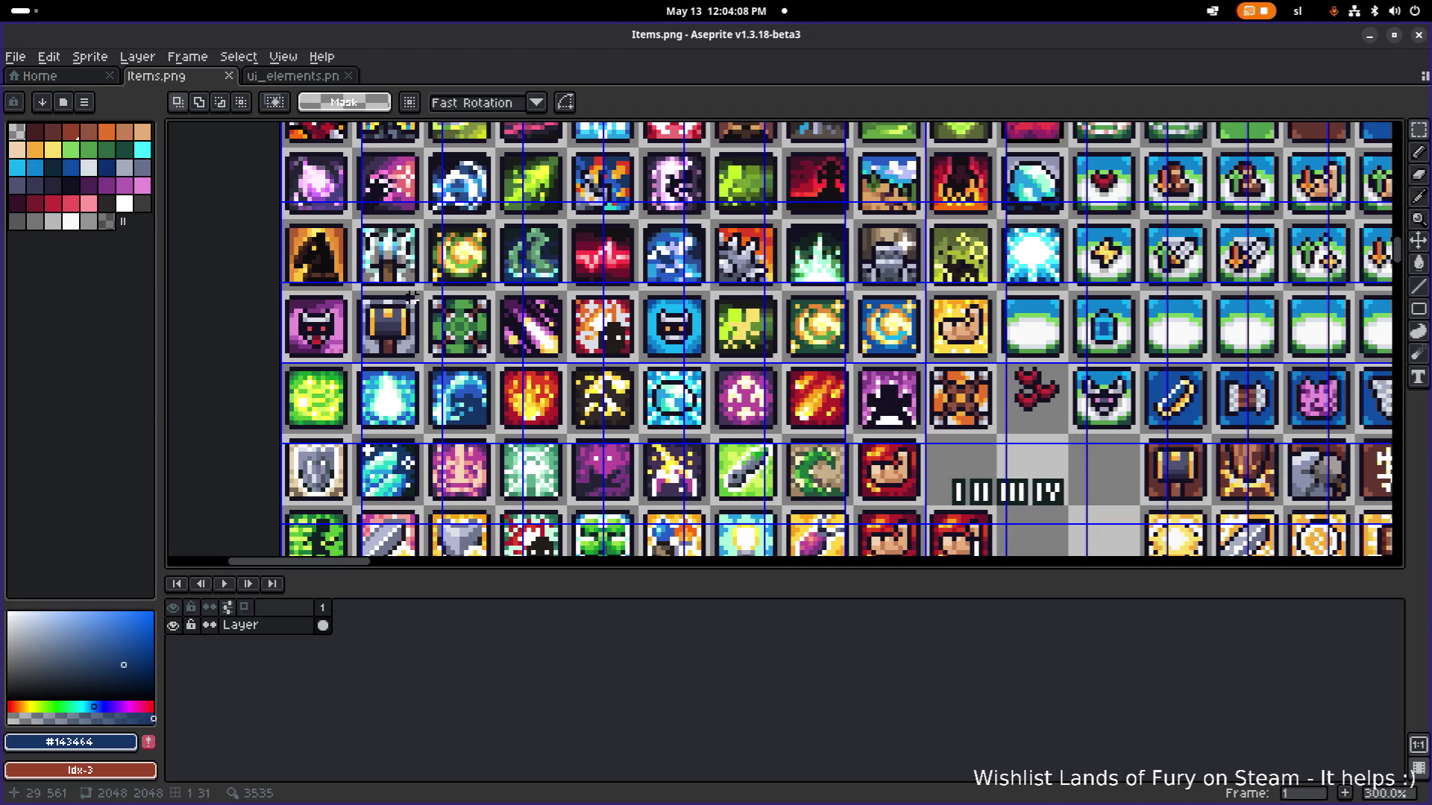
{"action": "left_click_drag", "start_coordinate": [391, 263], "coordinate": [375, 323]}
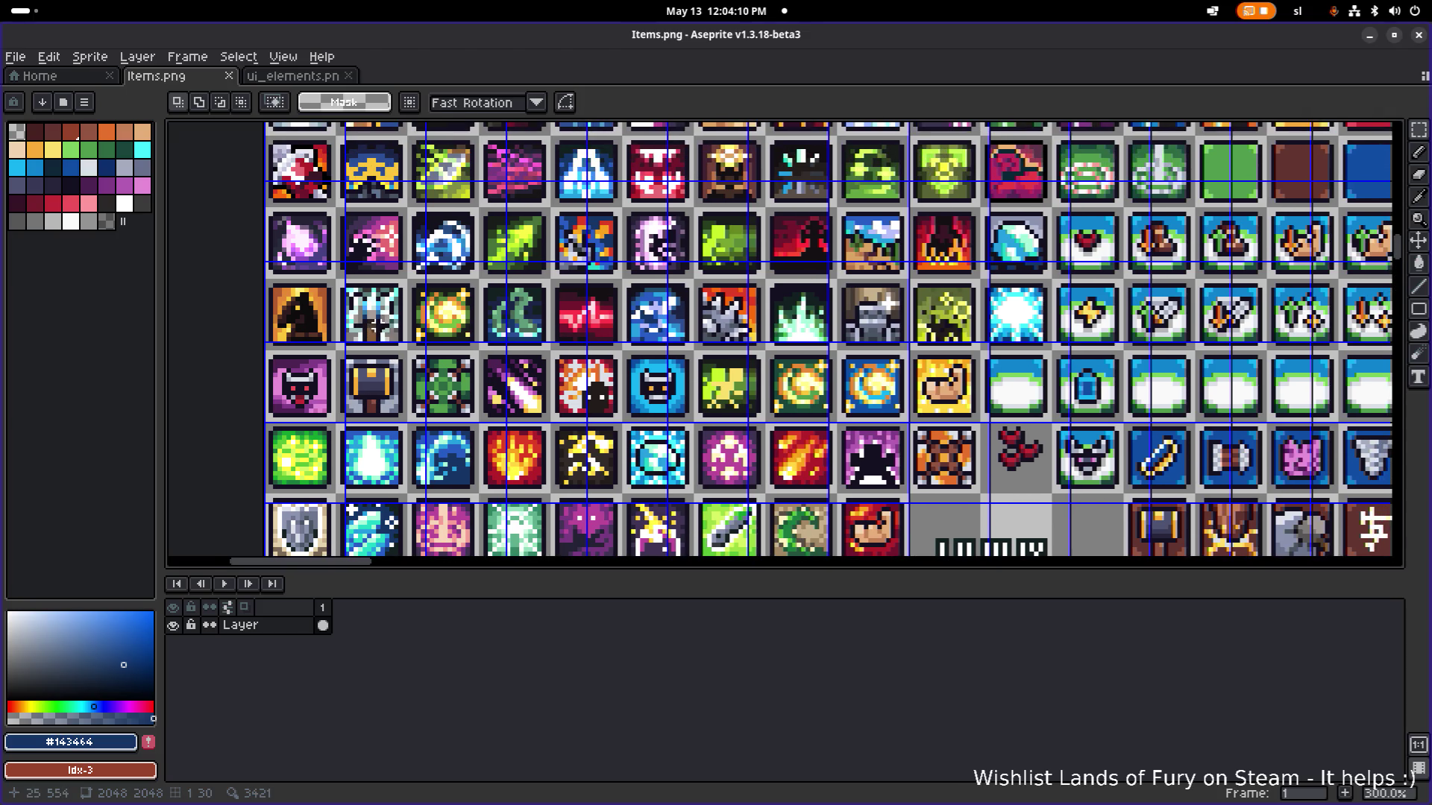
{"action": "scroll", "coordinate": [402, 322], "scroll_direction": "up", "scroll_amount": 3}
{"action": "scroll", "coordinate": [403, 322], "scroll_direction": "right", "scroll_amount": 1}
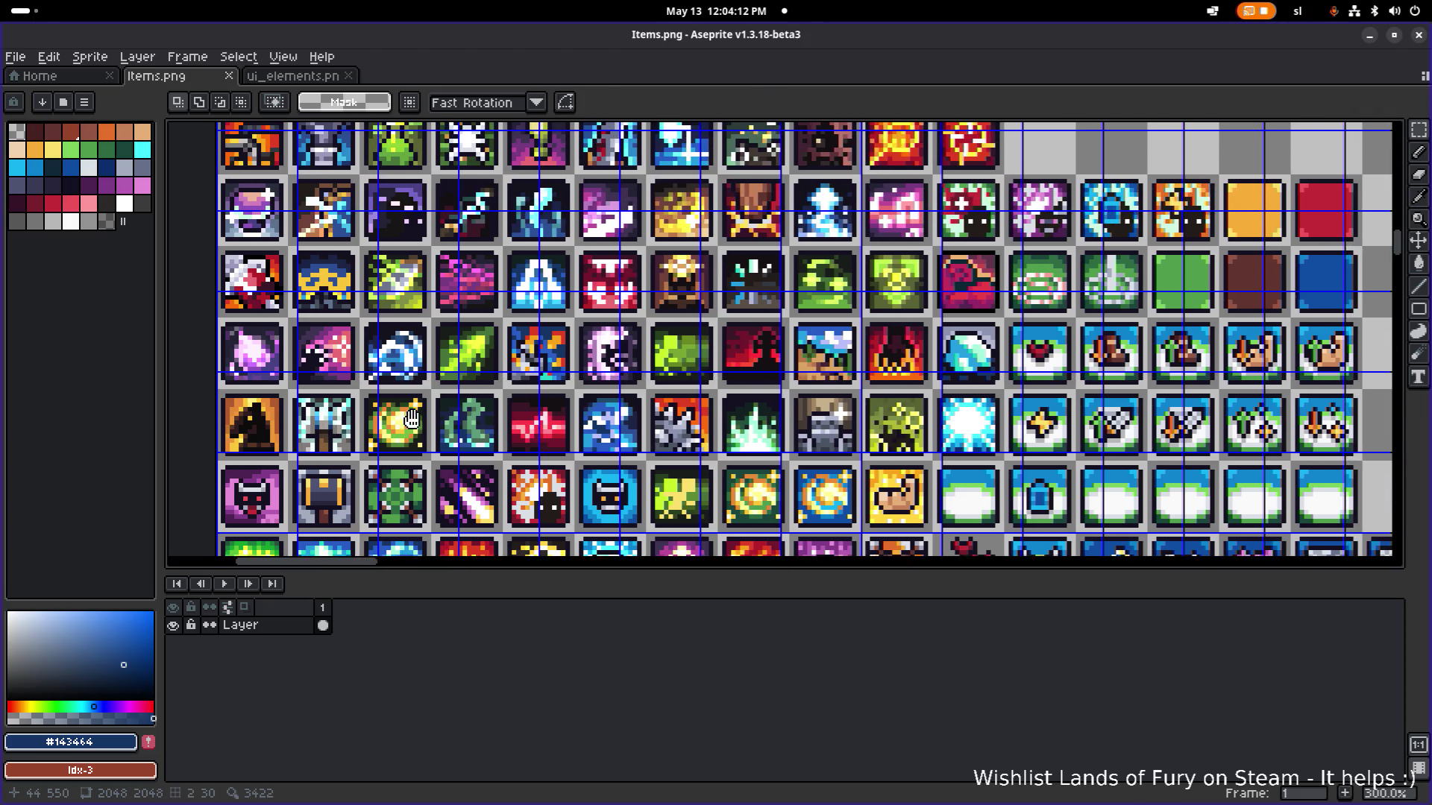
{"action": "scroll", "coordinate": [462, 321], "scroll_direction": "down", "scroll_amount": 2}
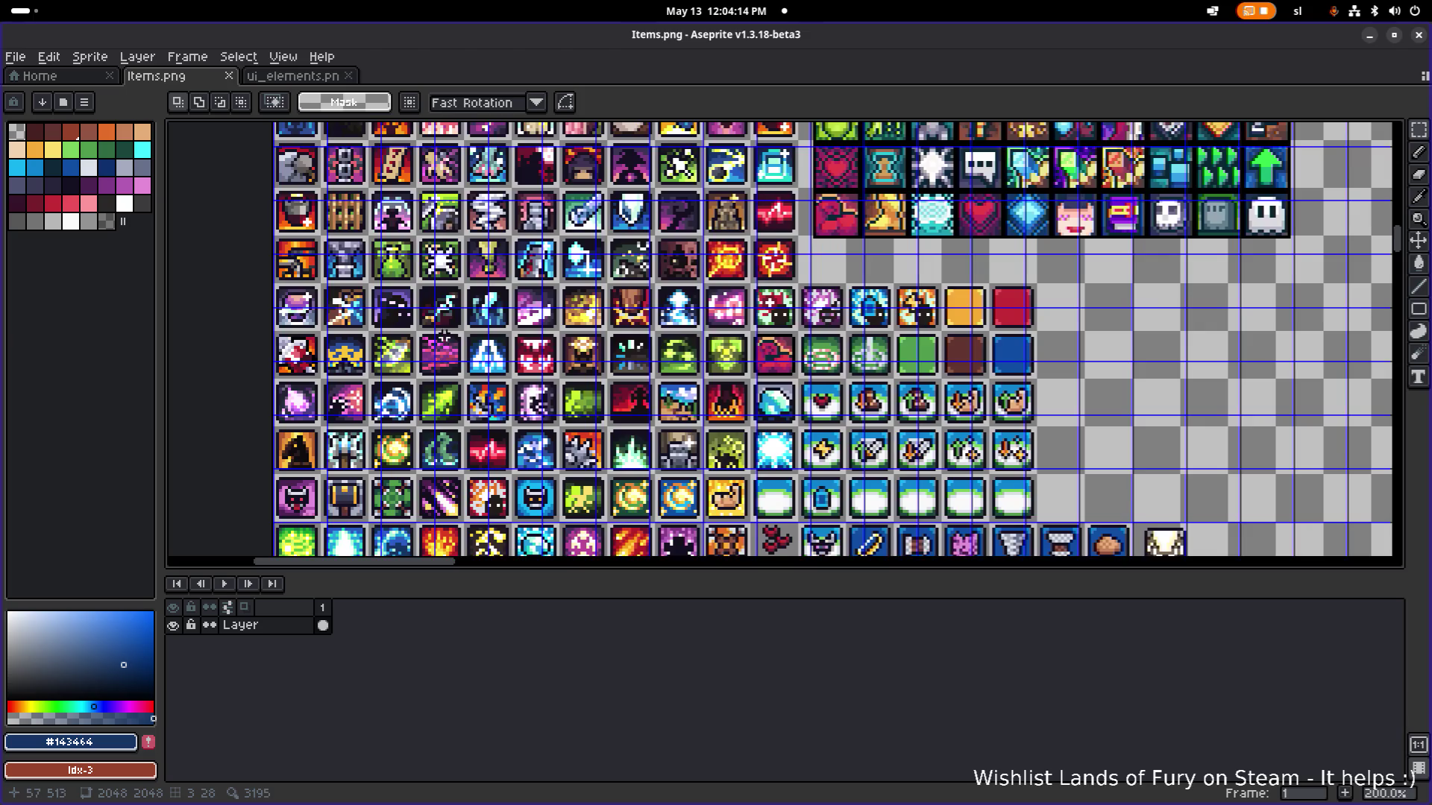
{"action": "scroll", "coordinate": [422, 313], "scroll_direction": "up", "scroll_amount": 1}
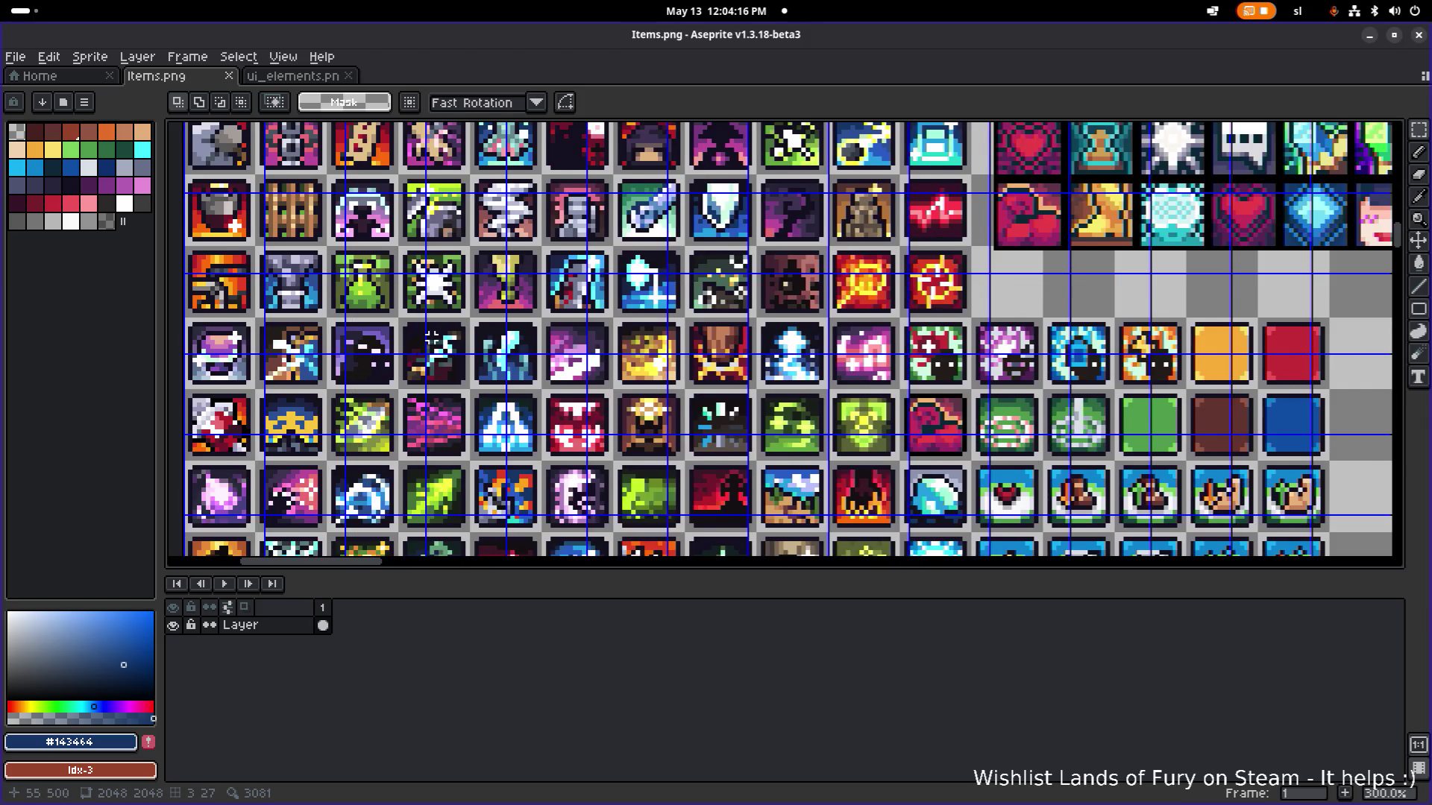
{"action": "scroll", "coordinate": [218, 380], "scroll_direction": "up", "scroll_amount": 3}
{"action": "scroll", "coordinate": [233, 240], "scroll_direction": "left", "scroll_amount": 2}
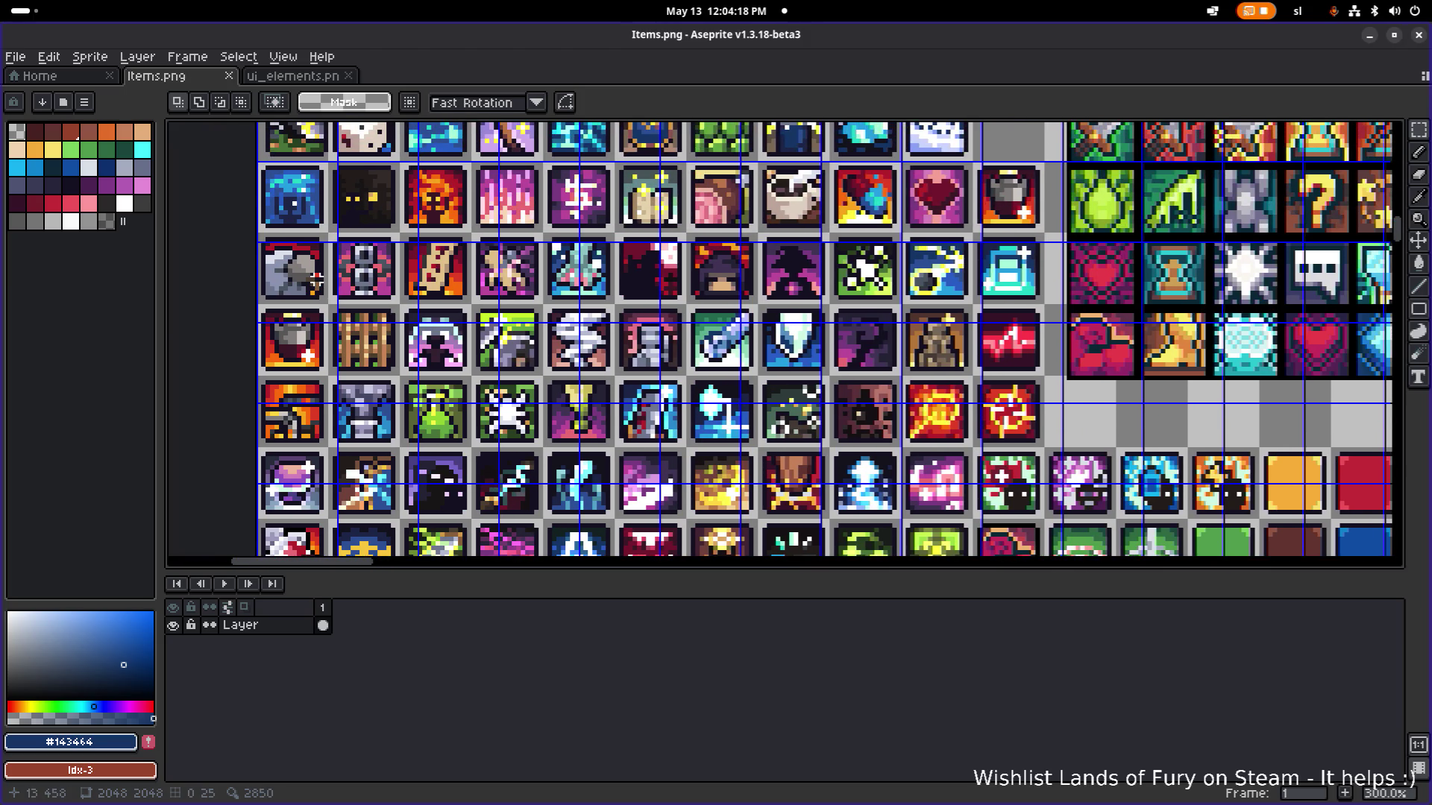
{"action": "scroll", "coordinate": [307, 276], "scroll_direction": "down", "scroll_amount": 1}
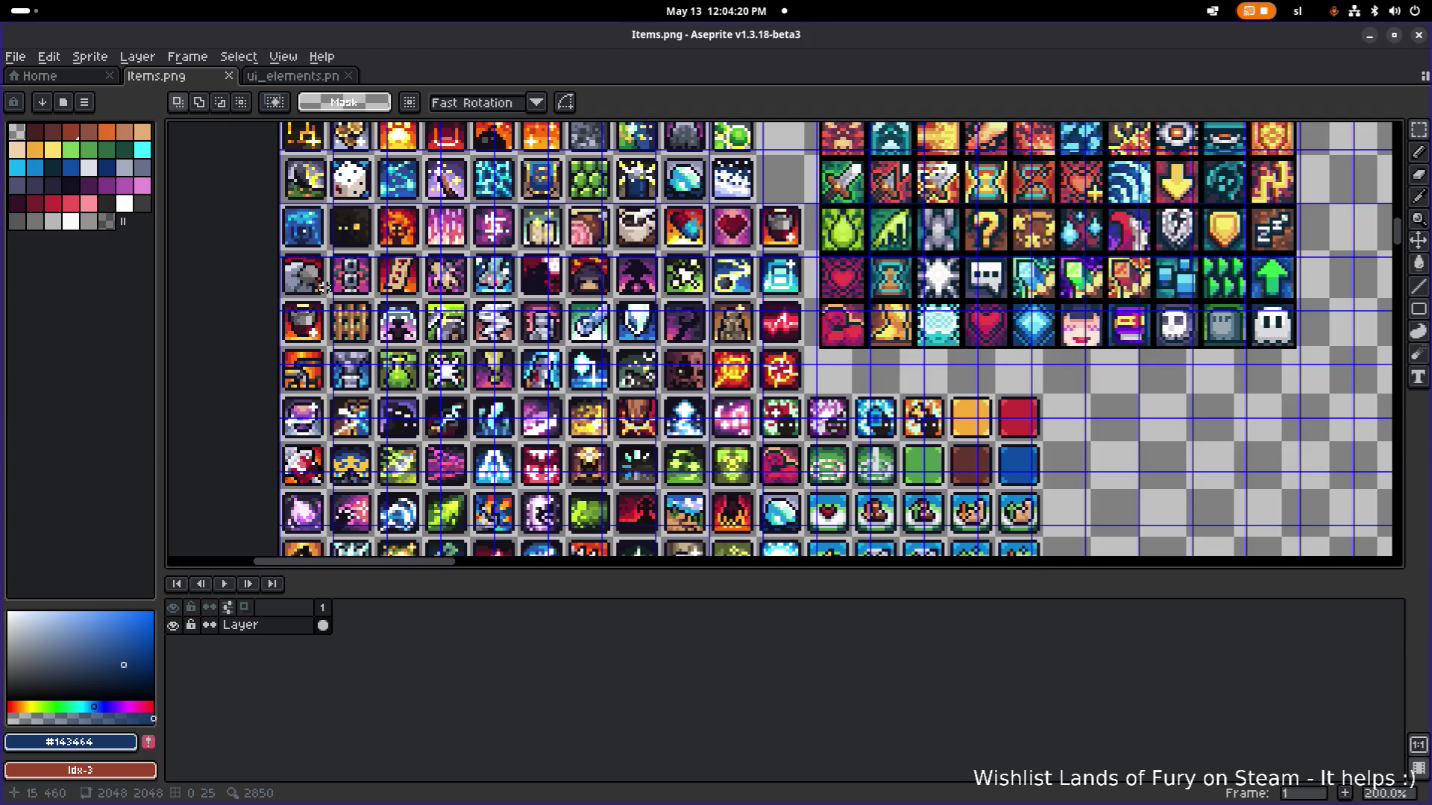
{"action": "left_click_drag", "start_coordinate": [552, 408], "coordinate": [388, 187]}
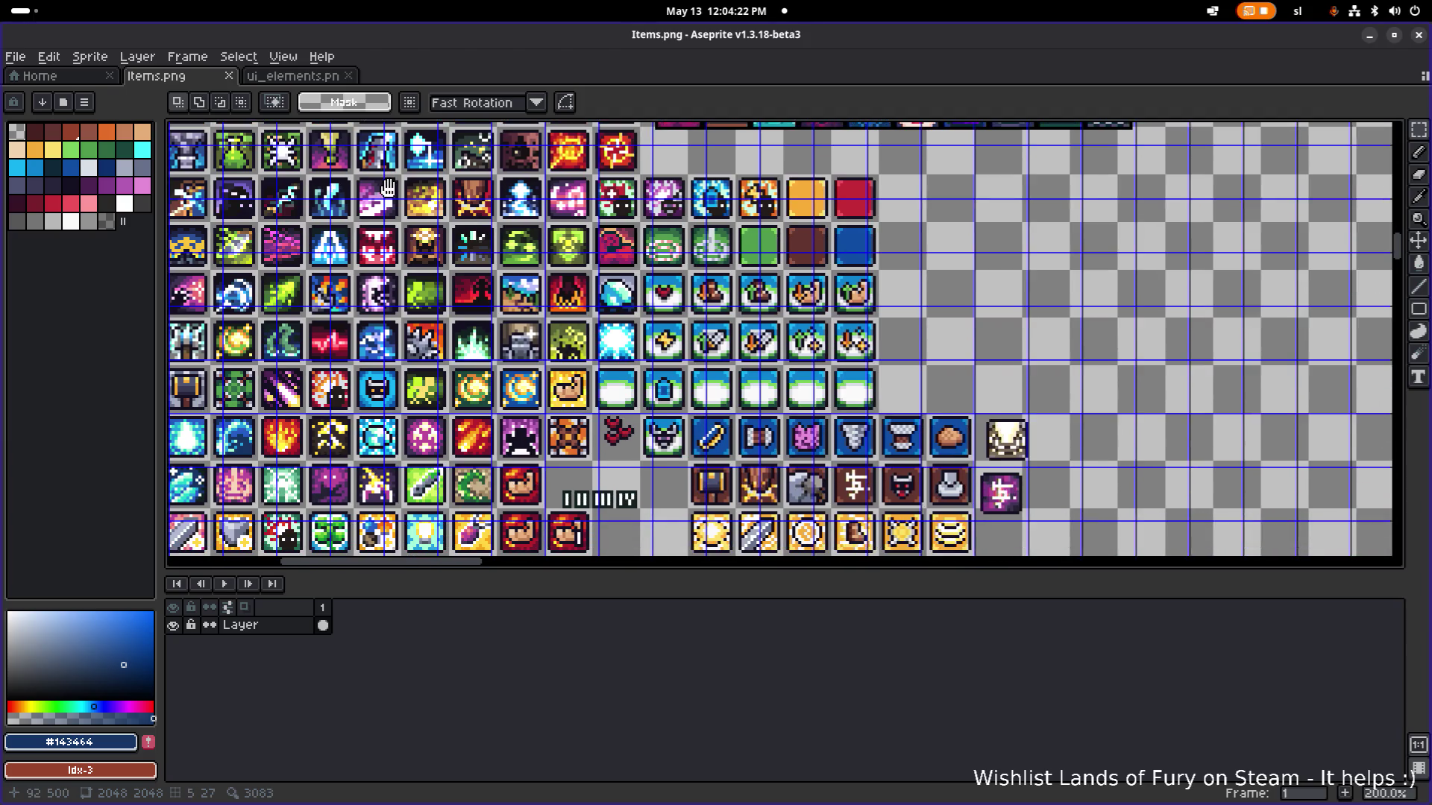
{"action": "mouse_move", "coordinate": [417, 309]}
{"action": "left_mouse_down"}
{"action": "mouse_move", "coordinate": [429, 343]}
{"action": "mouse_move", "coordinate": [727, 392]}
{"action": "mouse_move", "coordinate": [636, 388]}
{"action": "mouse_move", "coordinate": [485, 307]}
{"action": "left_mouse_up"}
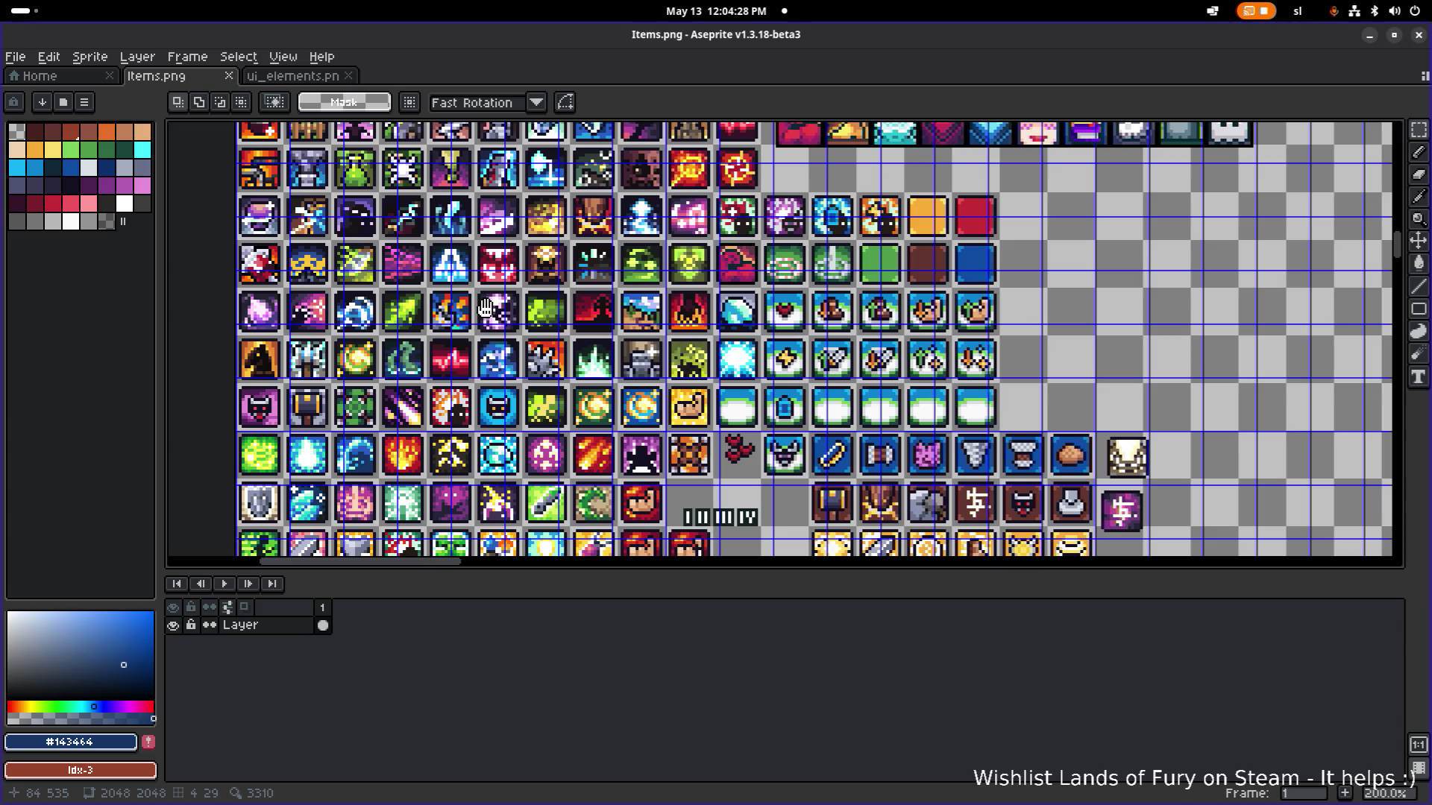
{"action": "left_click_drag", "start_coordinate": [486, 307], "coordinate": [634, 425]}
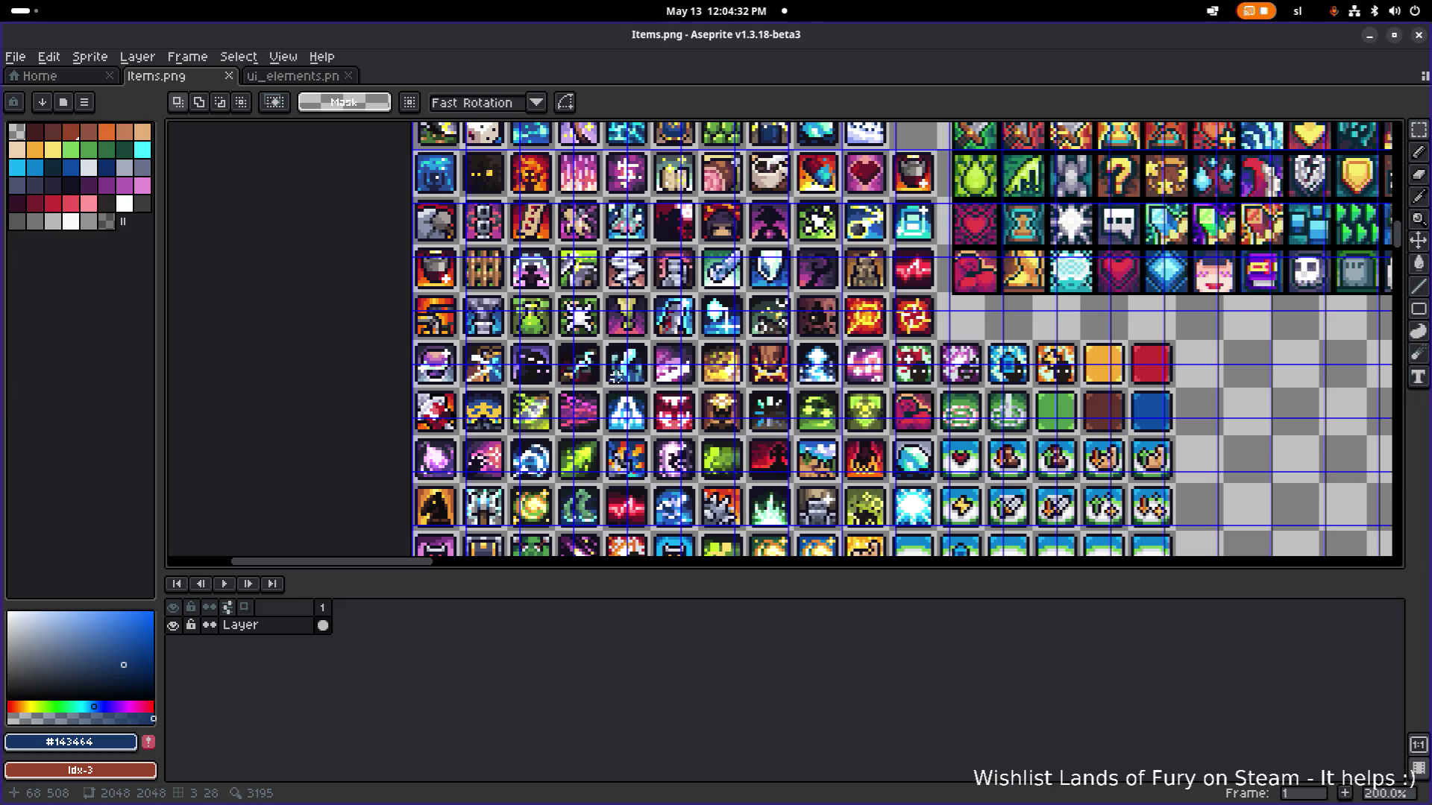
{"action": "mouse_move", "coordinate": [455, 247]}
{"action": "left_mouse_down"}
{"action": "mouse_move", "coordinate": [447, 289]}
{"action": "mouse_move", "coordinate": [405, 337]}
{"action": "left_mouse_up"}
{"action": "scroll", "coordinate": [446, 251], "scroll_direction": "up", "scroll_amount": 2}
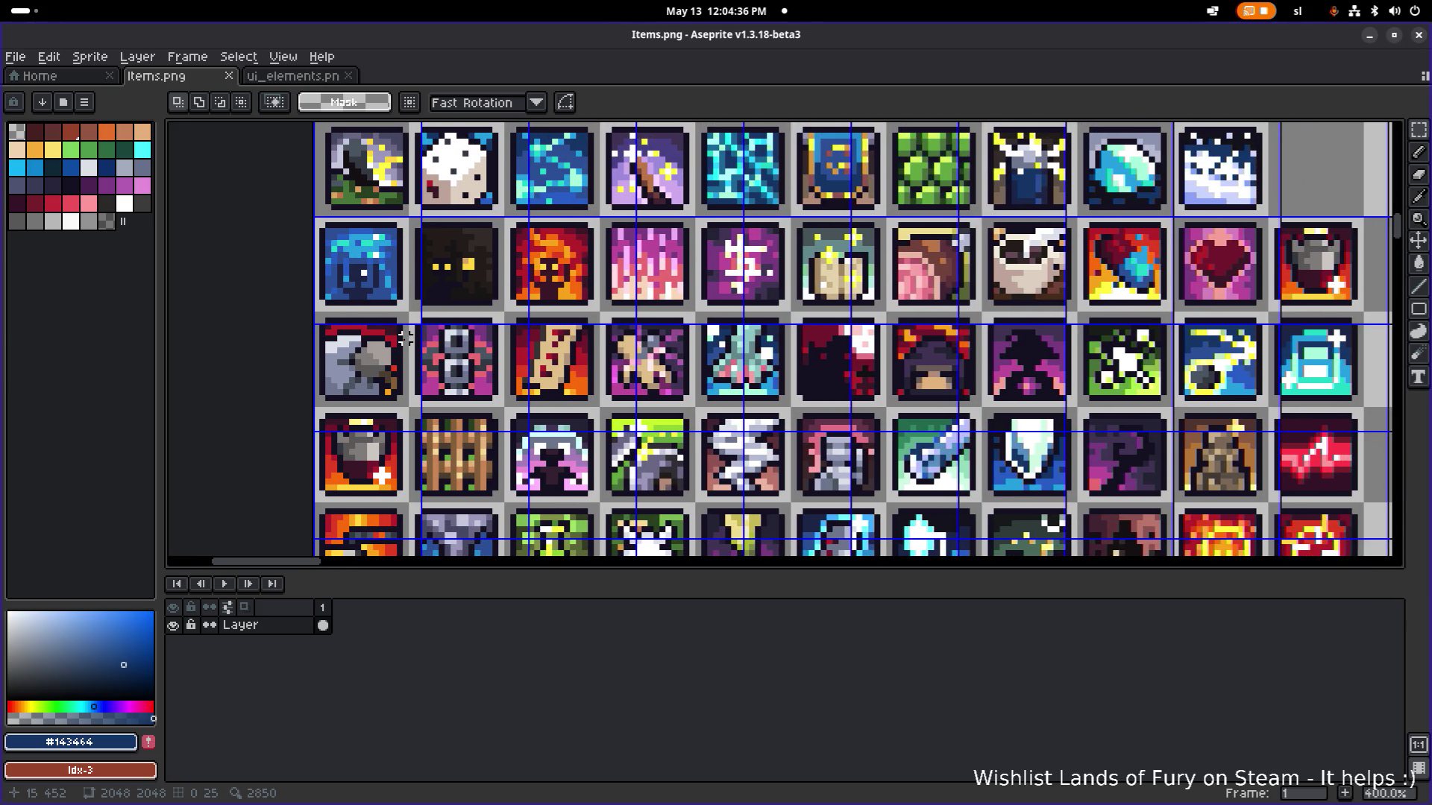
{"action": "scroll", "coordinate": [405, 338], "scroll_direction": "down", "scroll_amount": 1}
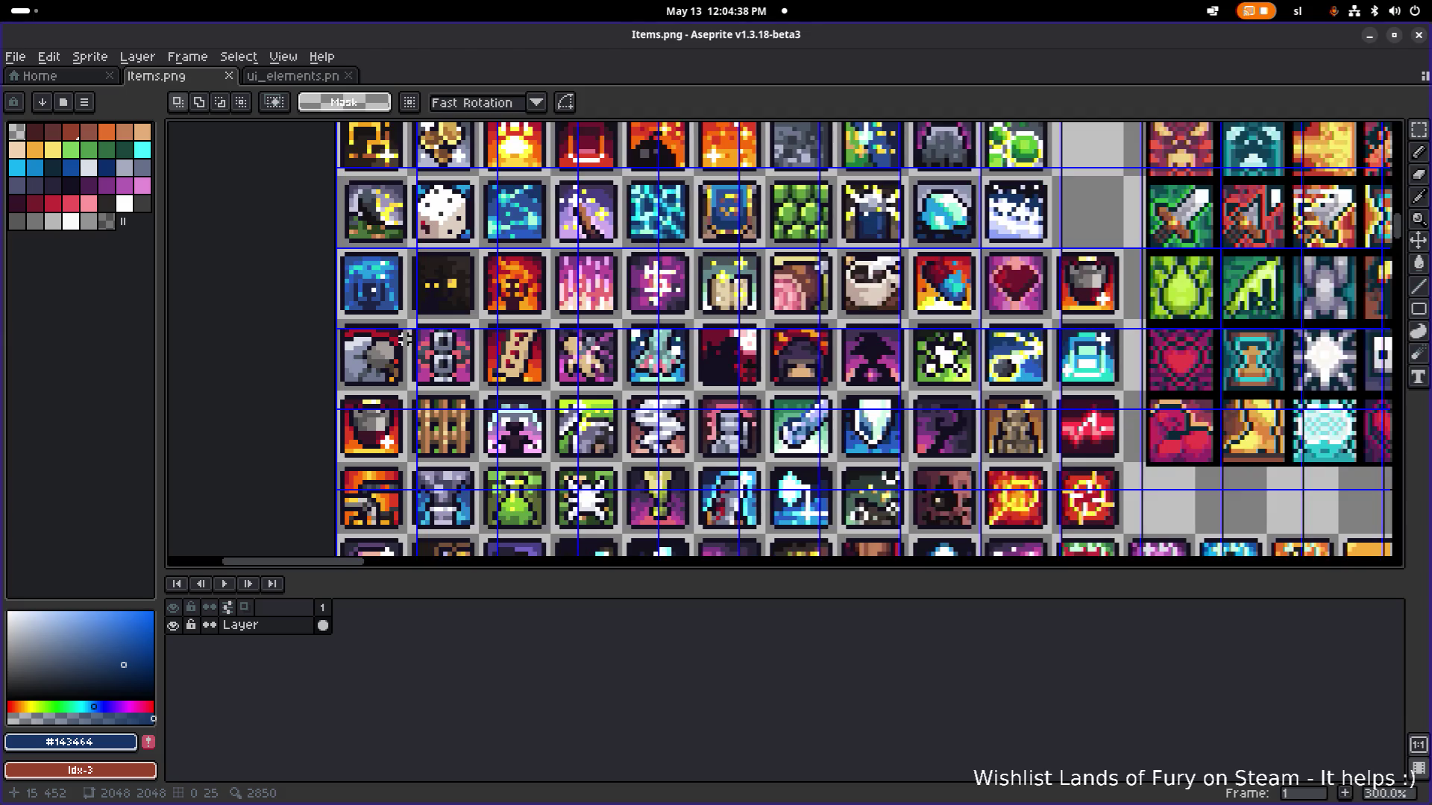
{"action": "left_click_drag", "start_coordinate": [459, 325], "coordinate": [438, 428]}
{"action": "mouse_move", "coordinate": [511, 313]}
{"action": "left_mouse_down"}
{"action": "mouse_move", "coordinate": [502, 357]}
{"action": "mouse_move", "coordinate": [518, 414]}
{"action": "left_mouse_up"}
{"action": "left_click_drag", "start_coordinate": [526, 362], "coordinate": [495, 446]}
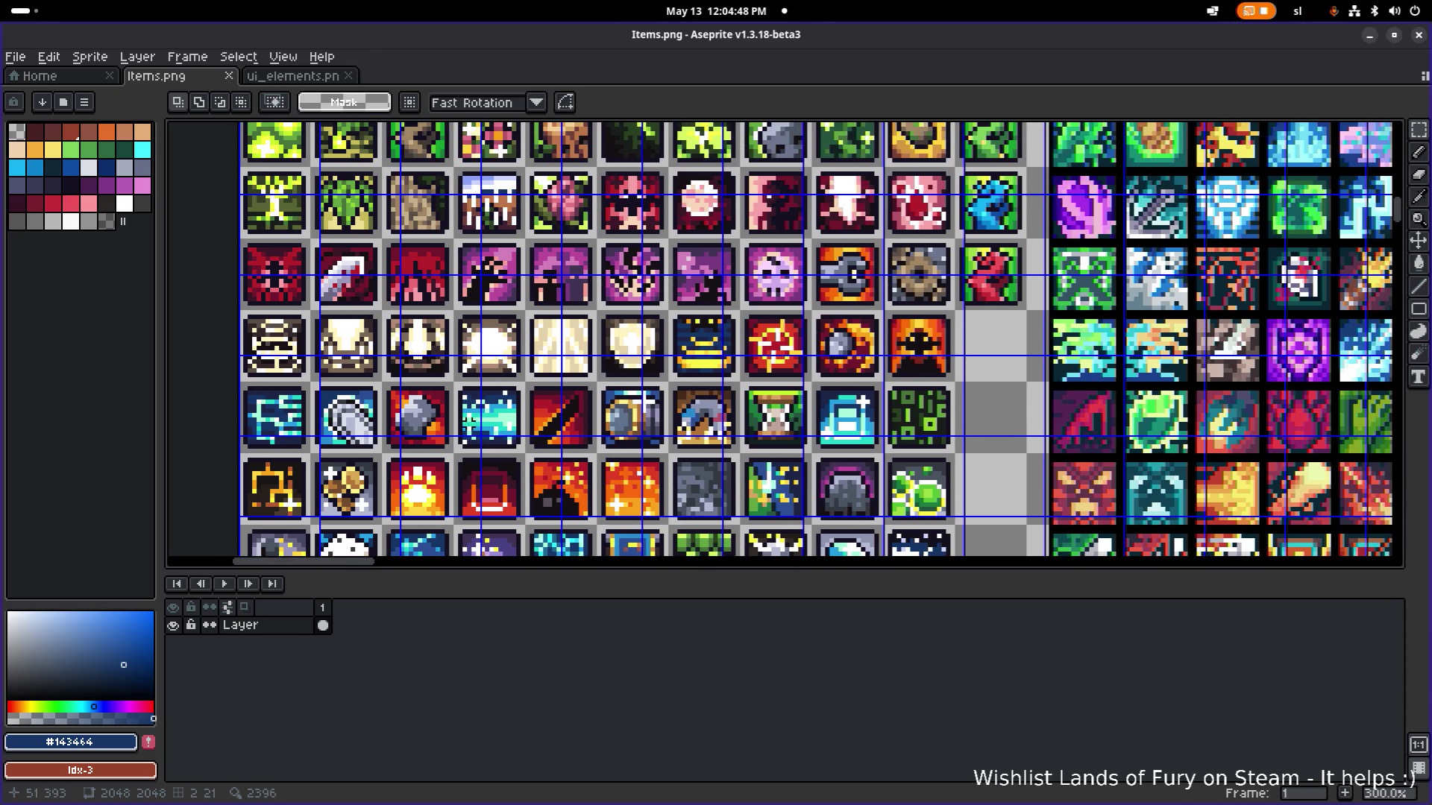
{"action": "mouse_move", "coordinate": [456, 399]}
{"action": "left_mouse_down"}
{"action": "mouse_move", "coordinate": [450, 439]}
{"action": "mouse_move", "coordinate": [475, 408]}
{"action": "left_mouse_up"}
Locate the red-framed shield icon and marquee-select its 16×16 tile.
{"action": "scroll", "coordinate": [475, 408], "scroll_direction": "down", "scroll_amount": 4}
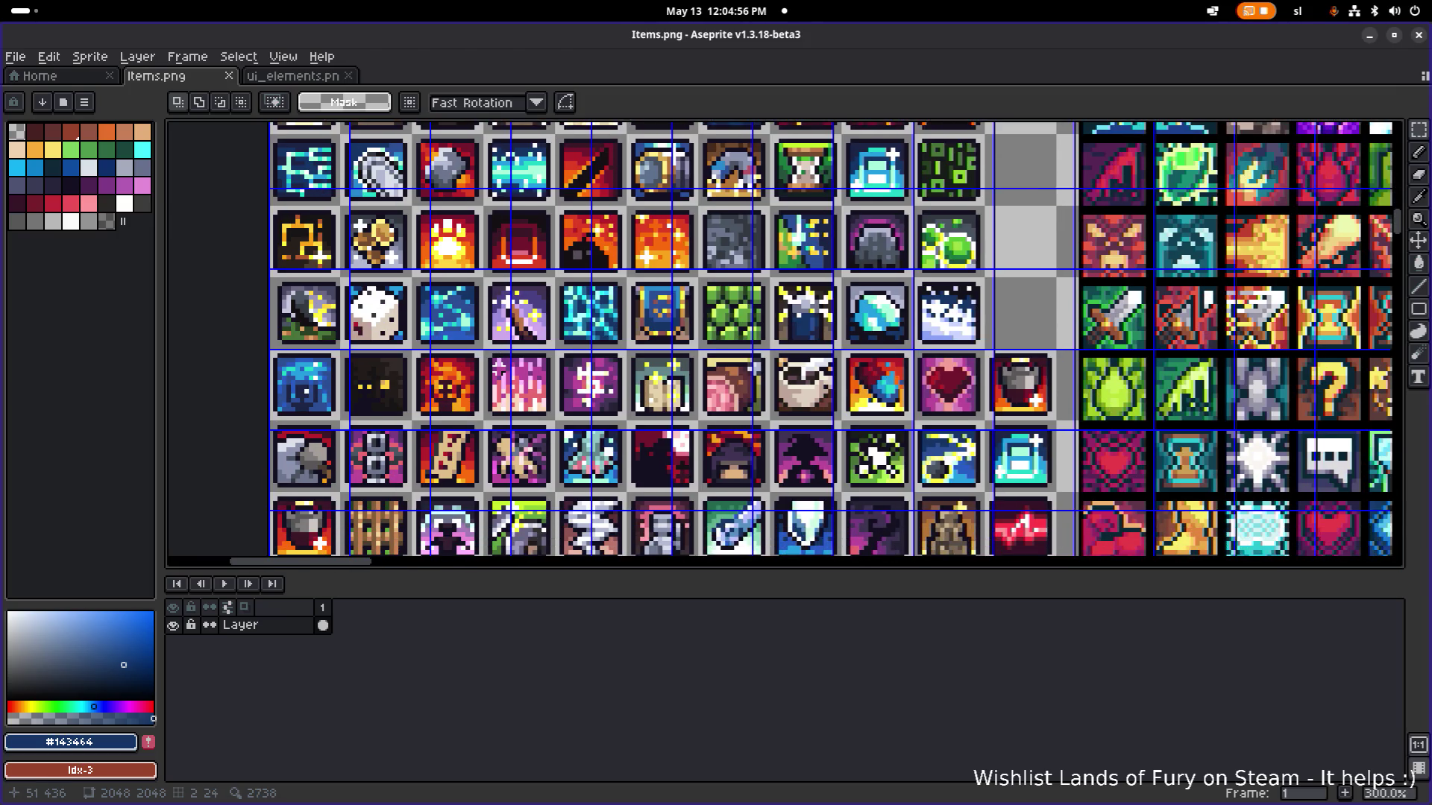
{"action": "scroll", "coordinate": [489, 427], "scroll_direction": "down", "scroll_amount": 3}
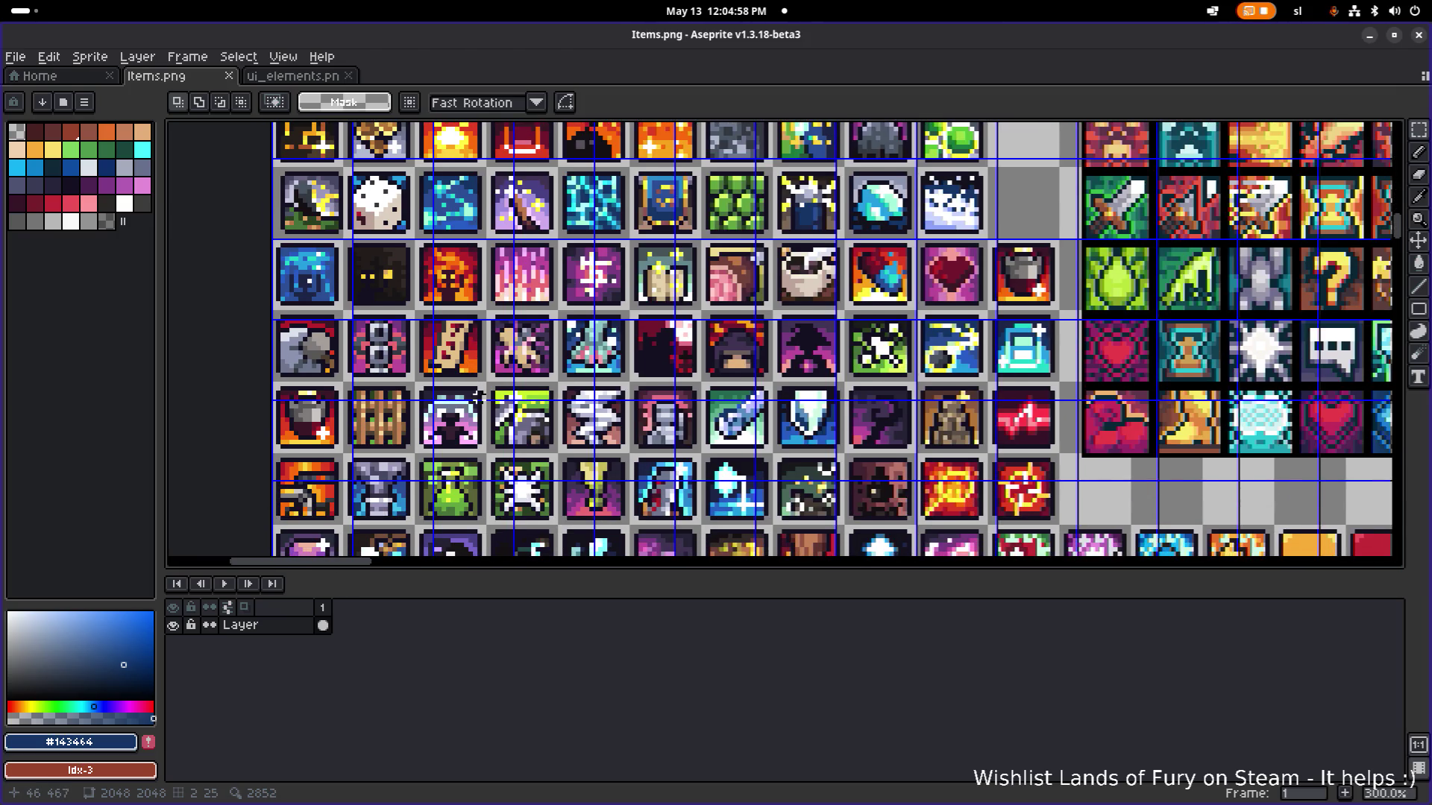
{"action": "scroll", "coordinate": [498, 399], "scroll_direction": "down", "scroll_amount": 2}
{"action": "scroll", "coordinate": [499, 399], "scroll_direction": "down", "scroll_amount": 1}
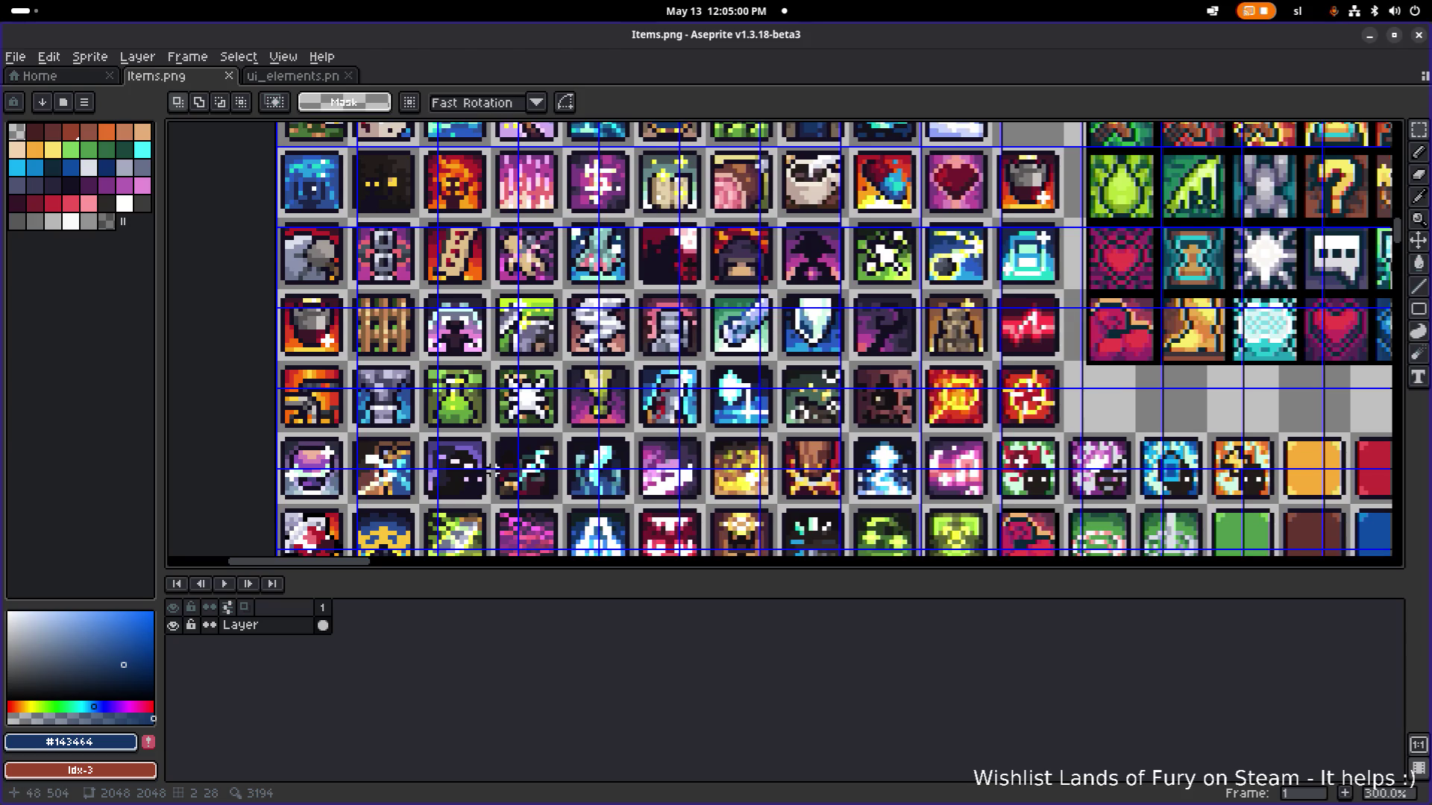
{"action": "scroll", "coordinate": [492, 470], "scroll_direction": "down", "scroll_amount": 3}
{"action": "scroll", "coordinate": [501, 328], "scroll_direction": "down", "scroll_amount": 2}
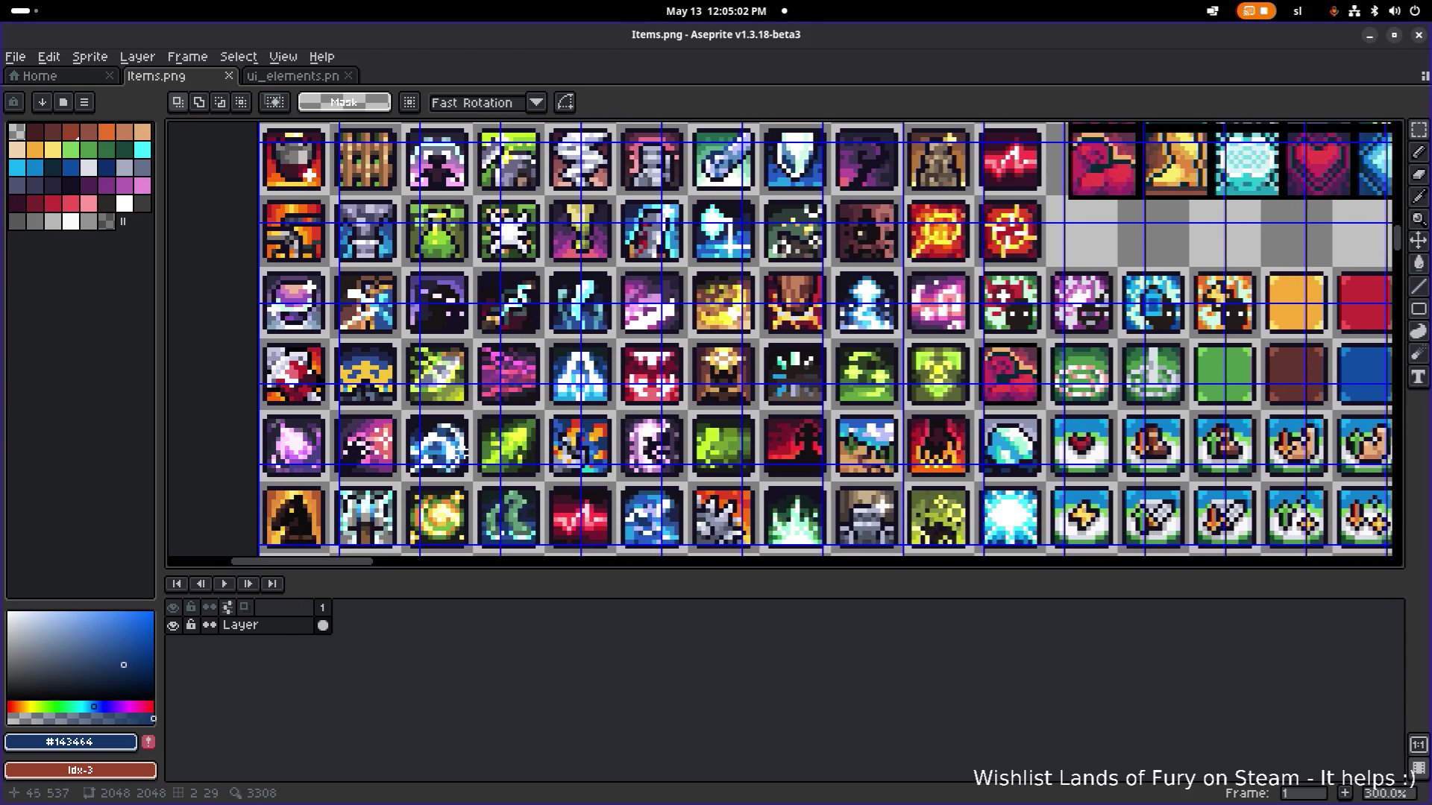
{"action": "scroll", "coordinate": [468, 444], "scroll_direction": "down", "scroll_amount": 2}
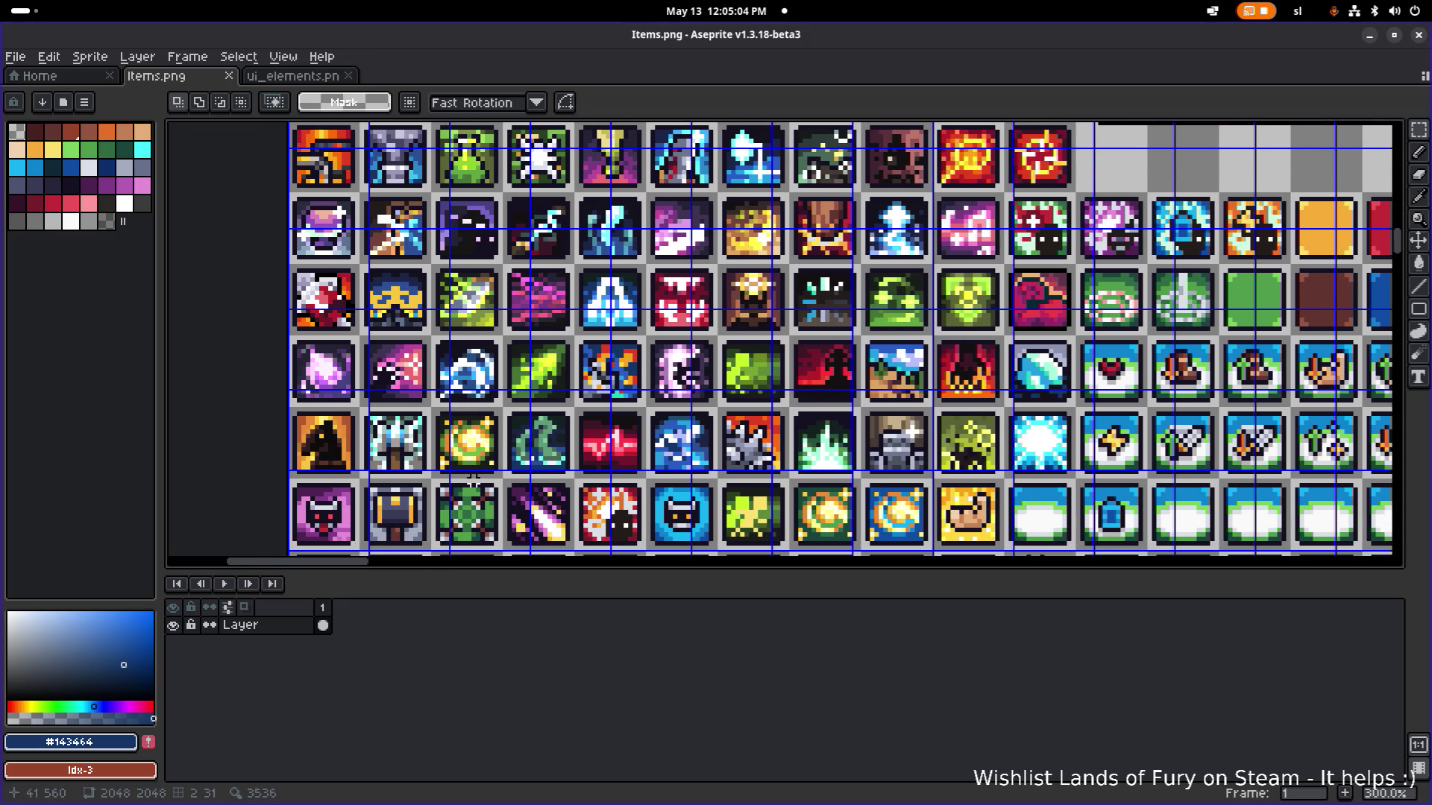
{"action": "scroll", "coordinate": [483, 447], "scroll_direction": "down", "scroll_amount": 2}
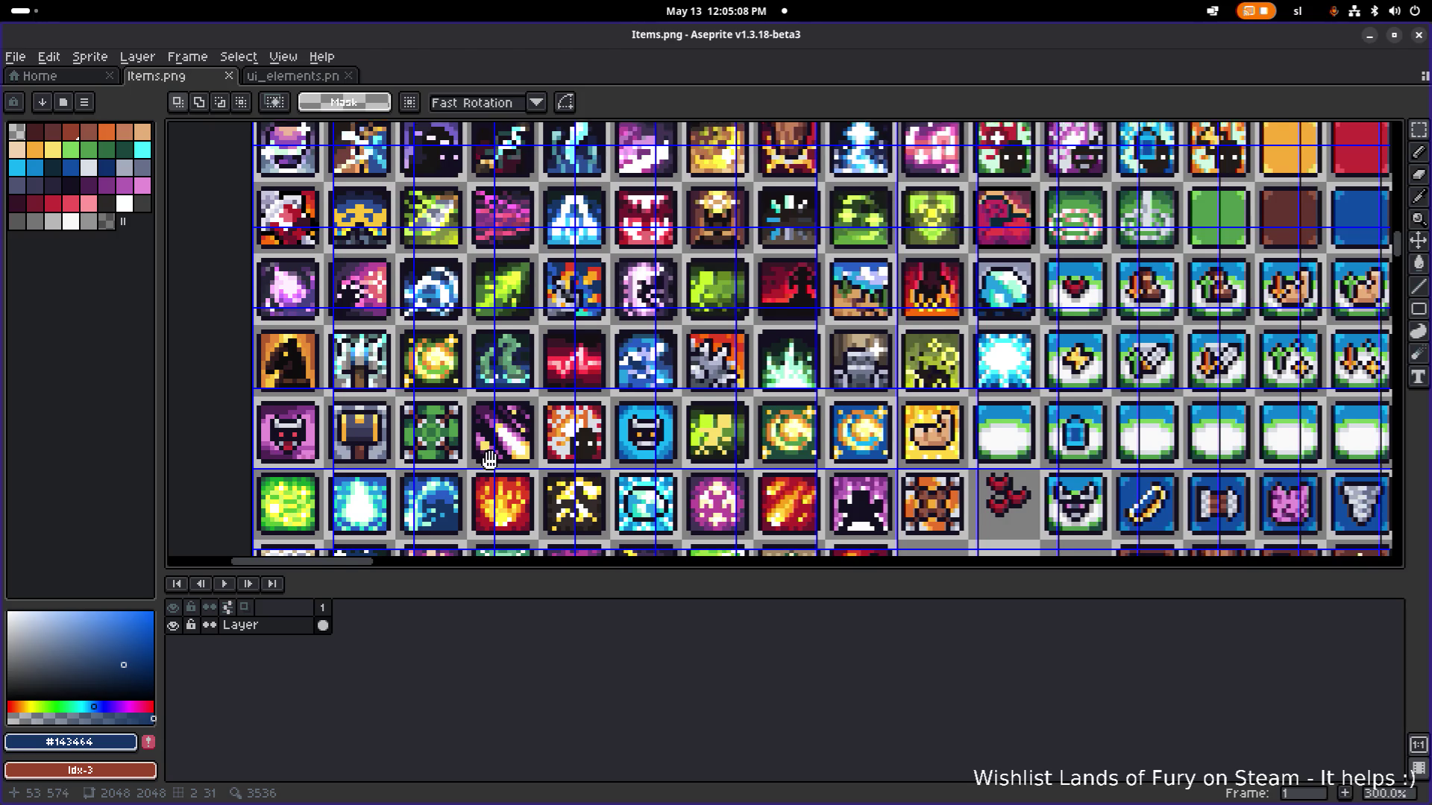
{"action": "scroll", "coordinate": [493, 382], "scroll_direction": "down", "scroll_amount": 2}
{"action": "scroll", "coordinate": [493, 382], "scroll_direction": "down", "scroll_amount": 2}
{"action": "scroll", "coordinate": [493, 382], "scroll_direction": "down", "scroll_amount": 1}
{"action": "scroll", "coordinate": [478, 358], "scroll_direction": "down", "scroll_amount": 2}
{"action": "scroll", "coordinate": [465, 333], "scroll_direction": "down", "scroll_amount": 1}
{"action": "scroll", "coordinate": [466, 334], "scroll_direction": "down", "scroll_amount": 1}
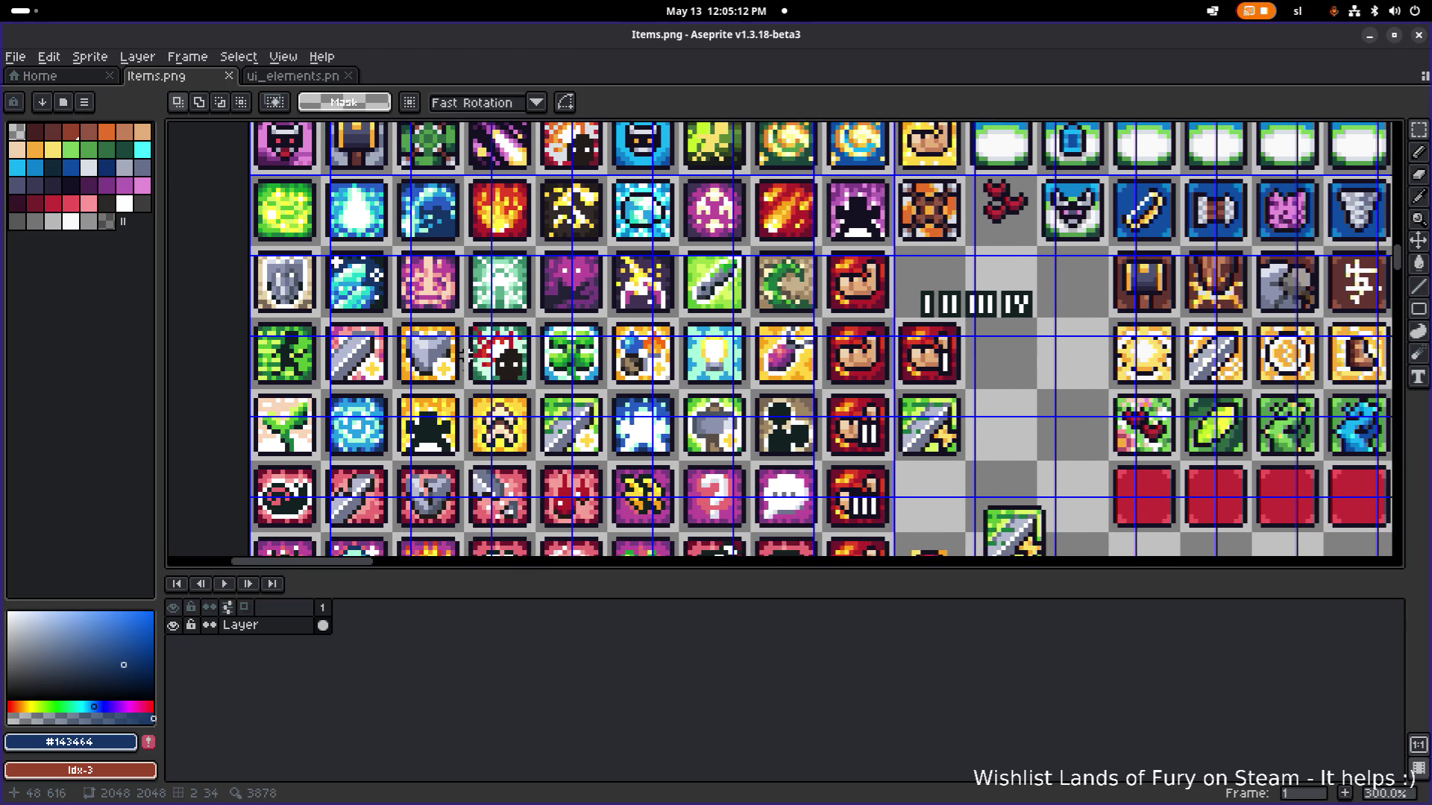
{"action": "scroll", "coordinate": [477, 330], "scroll_direction": "down", "scroll_amount": 2}
{"action": "scroll", "coordinate": [486, 393], "scroll_direction": "up", "scroll_amount": 1}
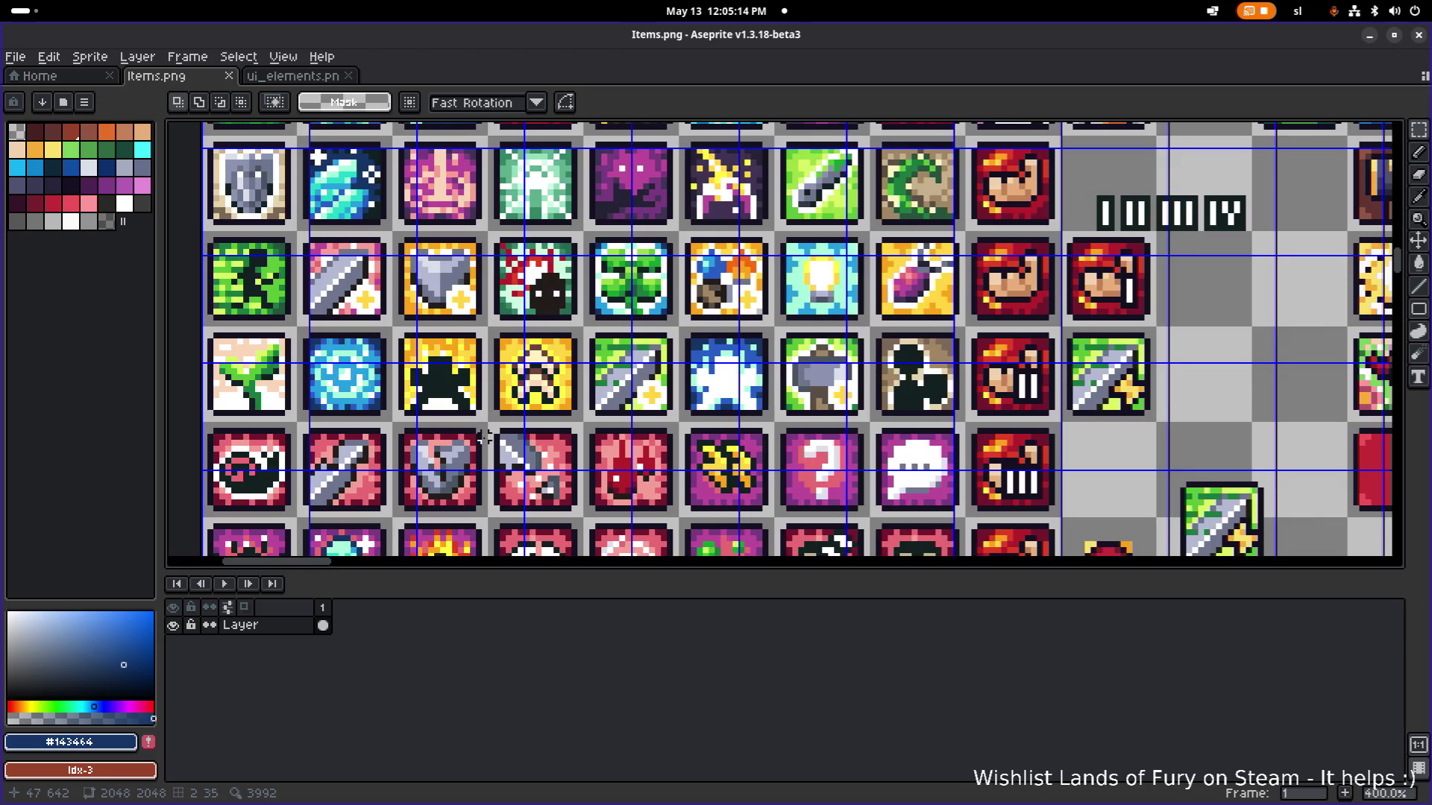
{"action": "scroll", "coordinate": [485, 436], "scroll_direction": "down", "scroll_amount": 1}
{"action": "scroll", "coordinate": [449, 479], "scroll_direction": "up", "scroll_amount": 1}
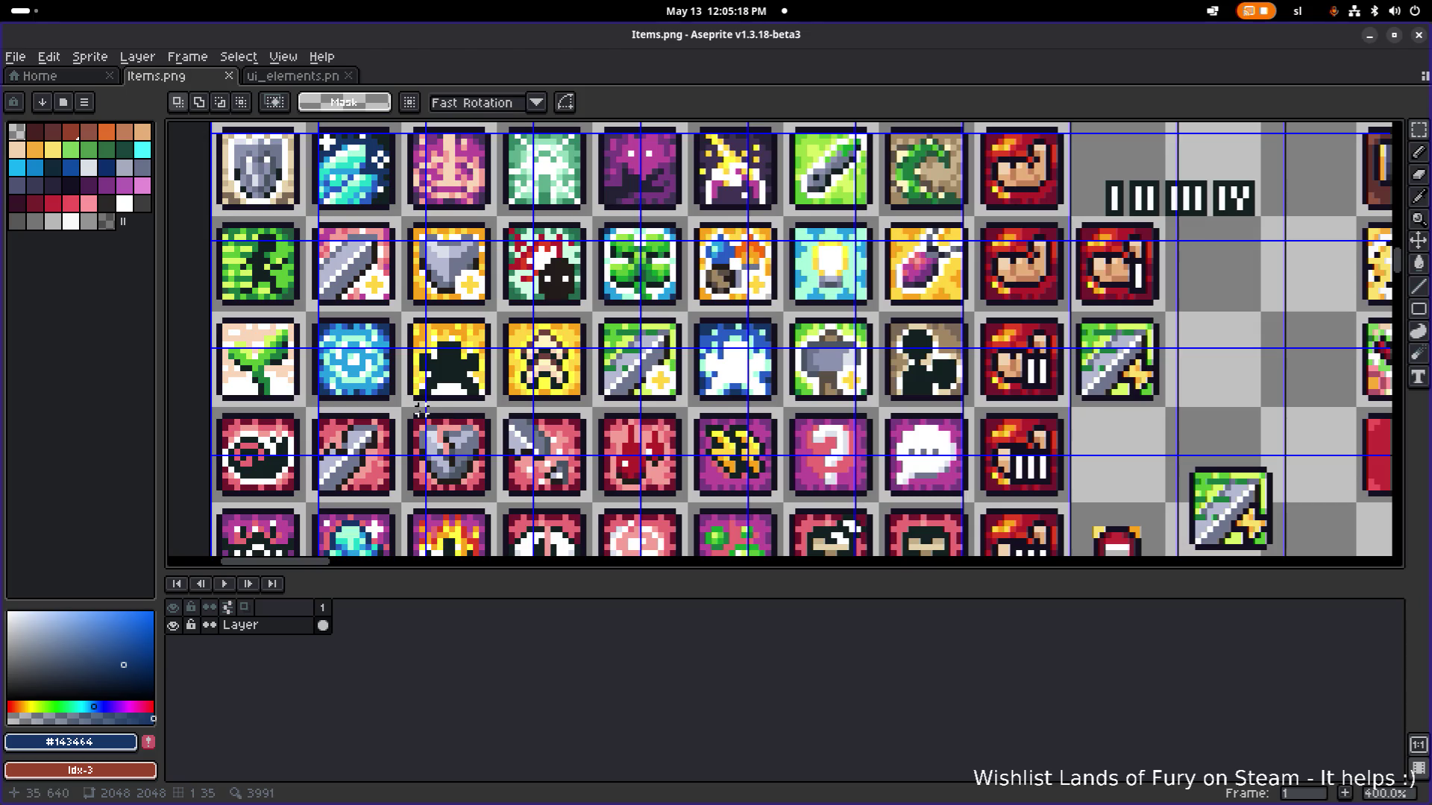
{"action": "left_click_drag", "start_coordinate": [456, 449], "coordinate": [422, 405]}
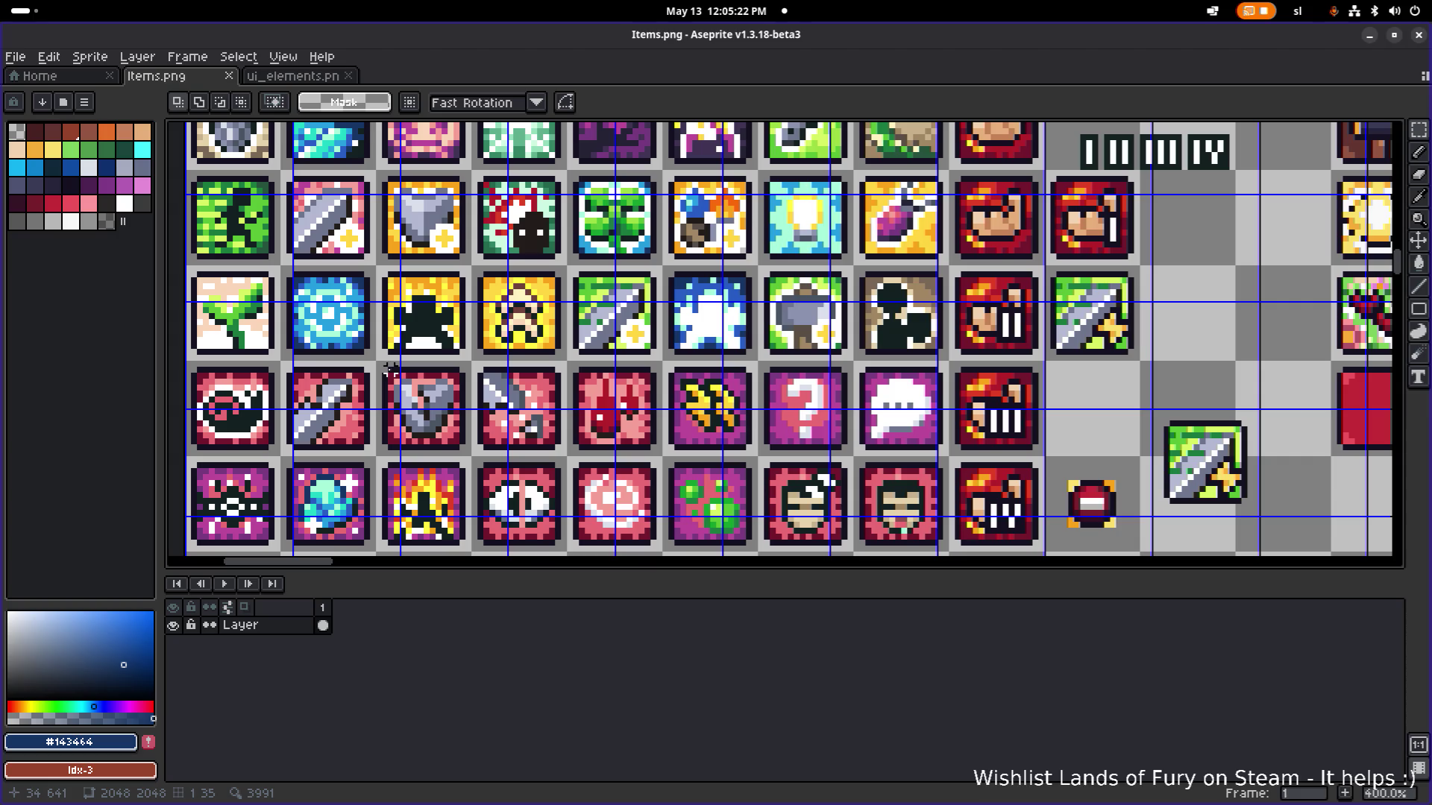
{"action": "left_click_drag", "start_coordinate": [372, 357], "coordinate": [474, 458]}
{"action": "scroll", "coordinate": [474, 460], "scroll_direction": "down", "scroll_amount": 1}
{"action": "left_click_drag", "start_coordinate": [602, 422], "coordinate": [430, 410]}
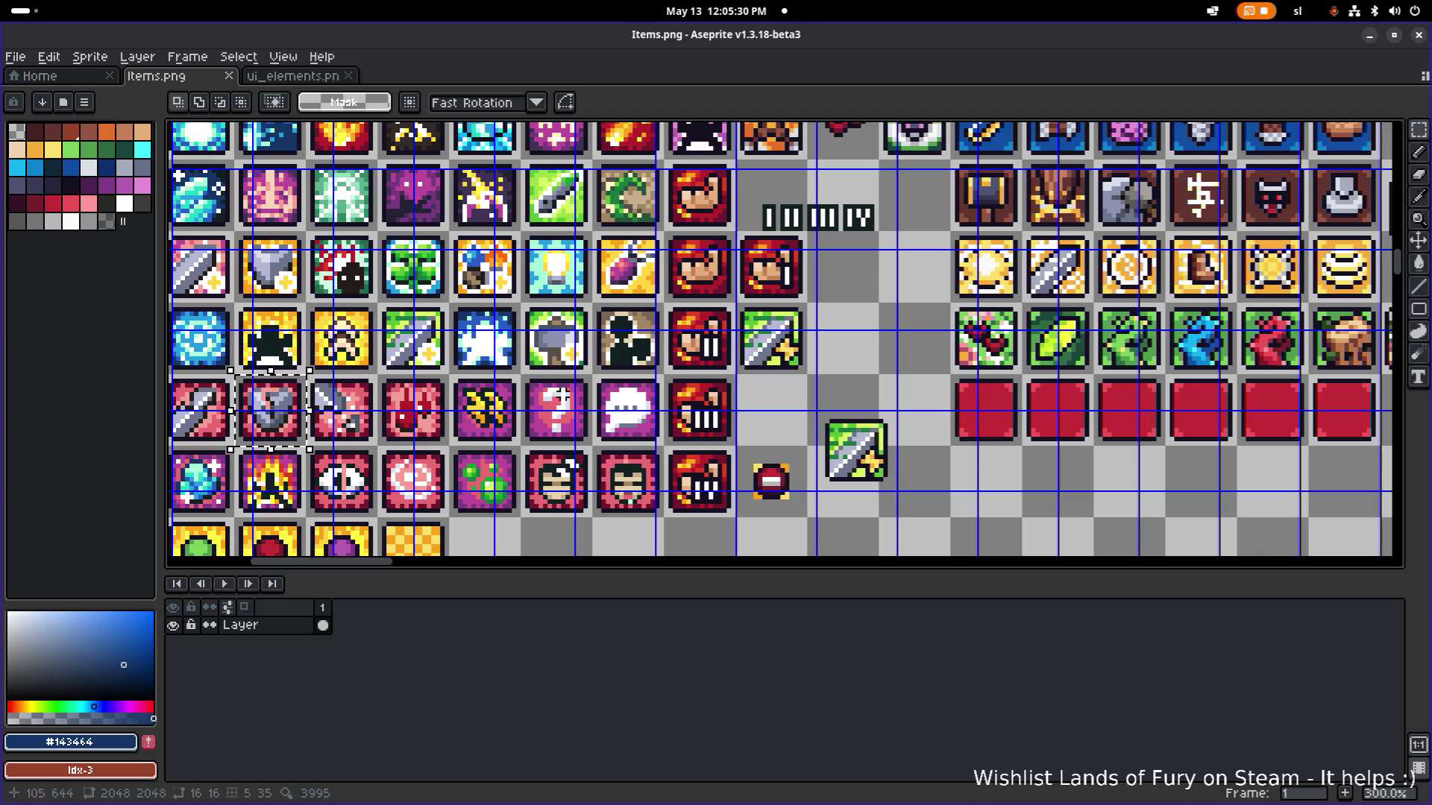
Move the shield tile into the empty cell beside the green sword near the cartridge icons.
{"action": "scroll", "coordinate": [399, 387], "scroll_direction": "left", "scroll_amount": 2}
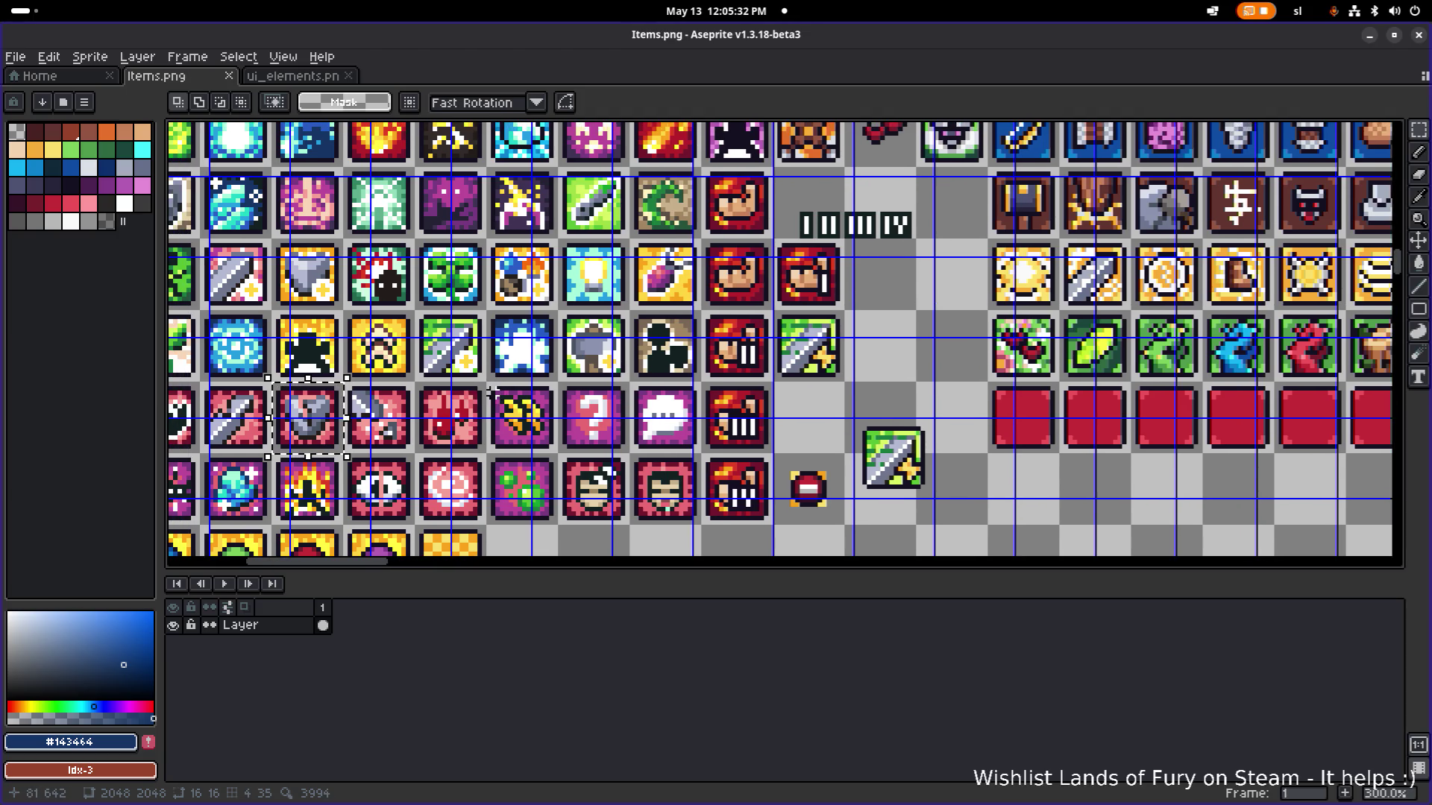
{"action": "left_click_drag", "start_coordinate": [404, 393], "coordinate": [474, 389]}
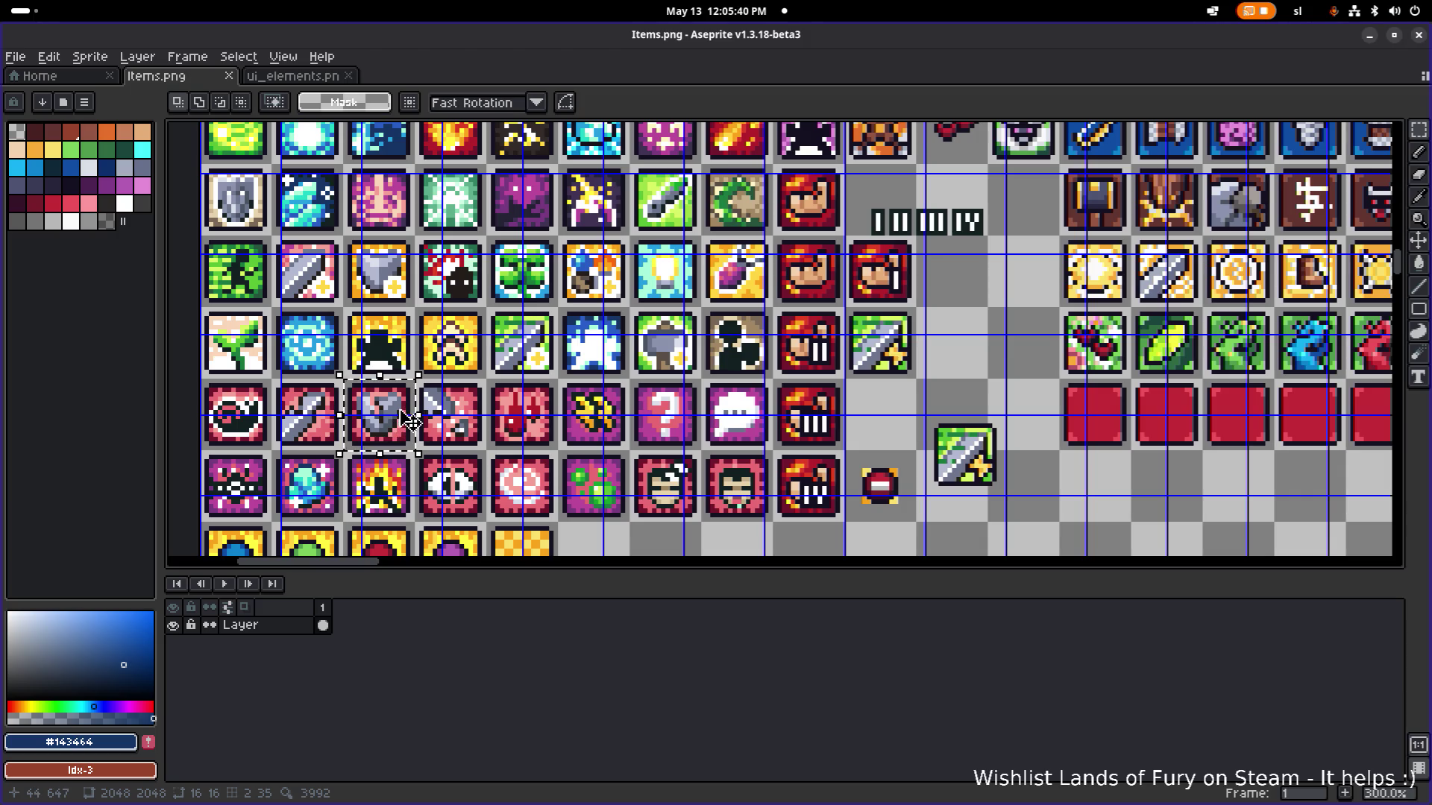
{"action": "mouse_move", "coordinate": [408, 419]}
{"action": "left_mouse_down"}
{"action": "mouse_move", "coordinate": [889, 374]}
{"action": "mouse_move", "coordinate": [885, 406]}
{"action": "left_mouse_up"}
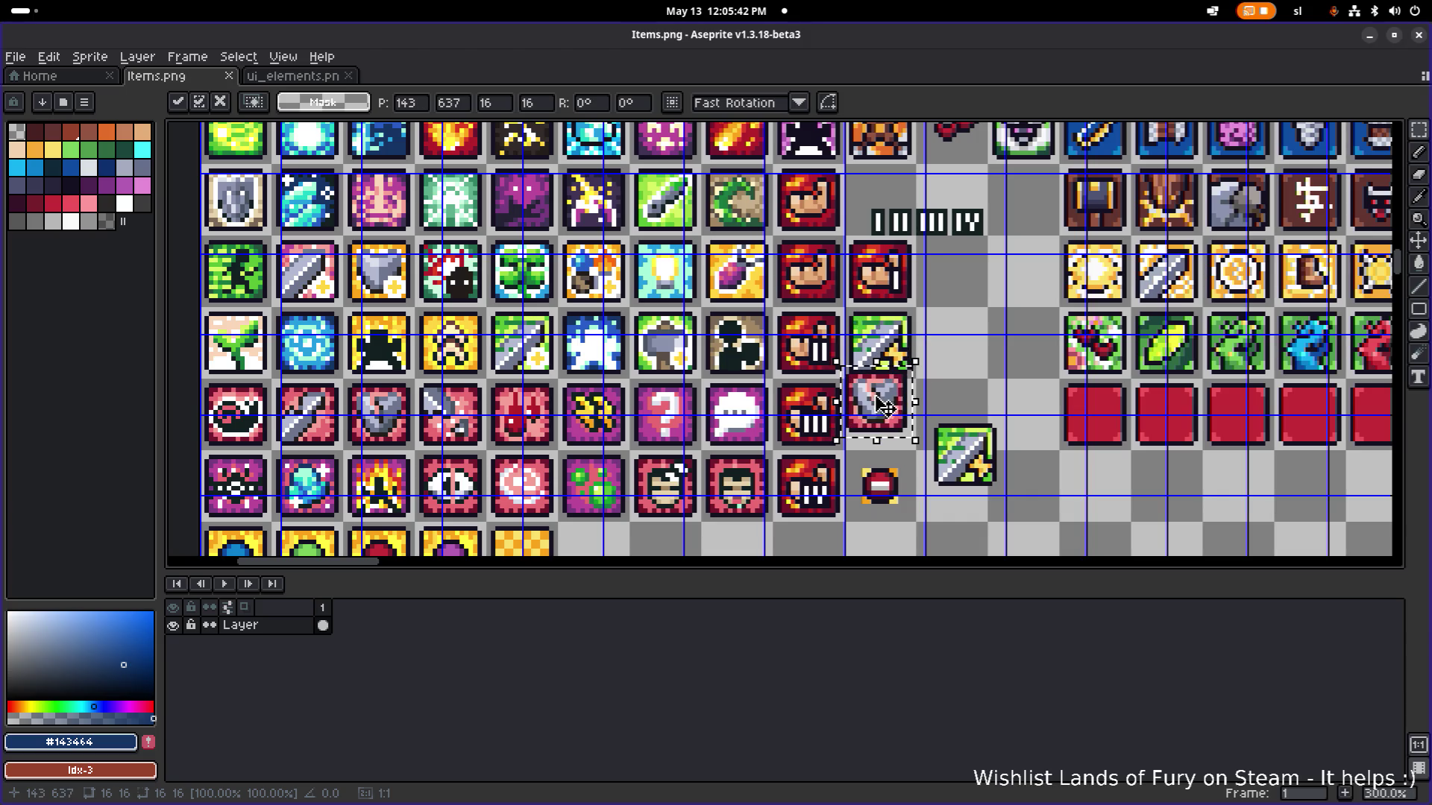
{"action": "scroll", "coordinate": [885, 406], "scroll_direction": "up", "scroll_amount": 1}
{"action": "scroll", "coordinate": [896, 374], "scroll_direction": "right", "scroll_amount": 5}
{"action": "mouse_move", "coordinate": [637, 394]}
{"action": "left_mouse_down"}
{"action": "mouse_move", "coordinate": [780, 319]}
{"action": "mouse_move", "coordinate": [736, 320]}
{"action": "left_mouse_up"}
{"action": "key", "text": "ctrl+d"}
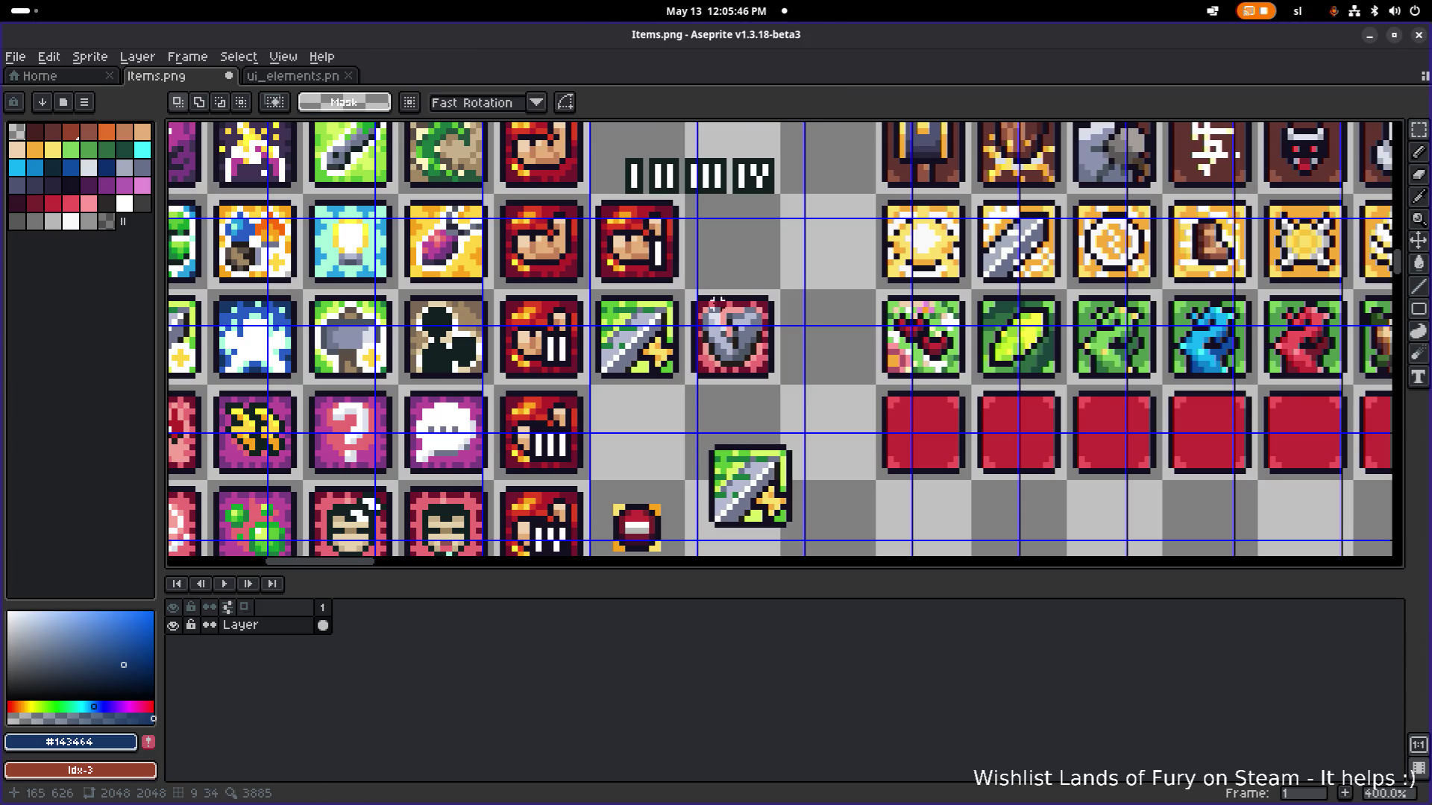
{"action": "scroll", "coordinate": [718, 301], "scroll_direction": "up", "scroll_amount": 1}
{"action": "scroll", "coordinate": [702, 323], "scroll_direction": "up", "scroll_amount": 2}
{"action": "scroll", "coordinate": [686, 328], "scroll_direction": "right", "scroll_amount": 2}
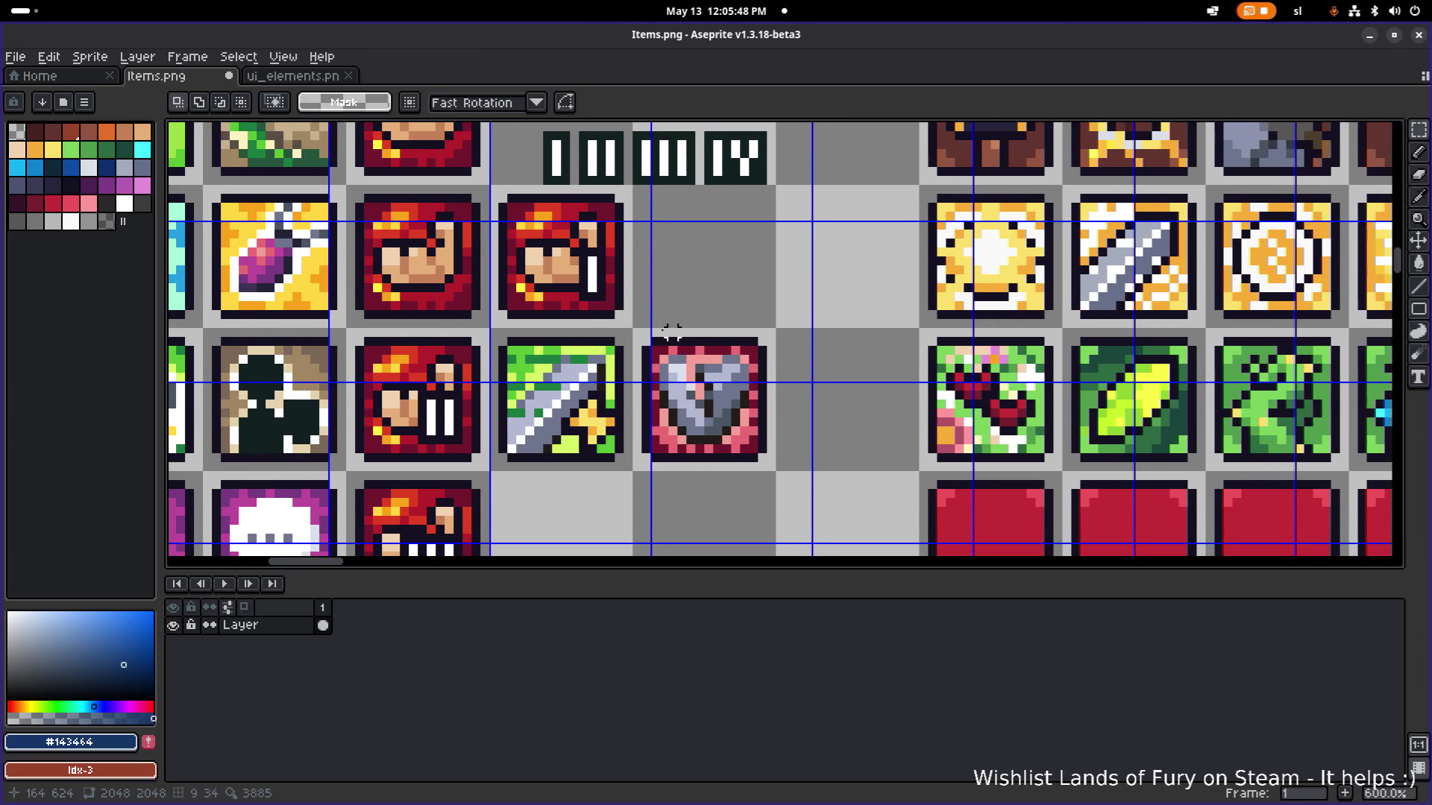
{"action": "scroll", "coordinate": [583, 305], "scroll_direction": "down", "scroll_amount": 2}
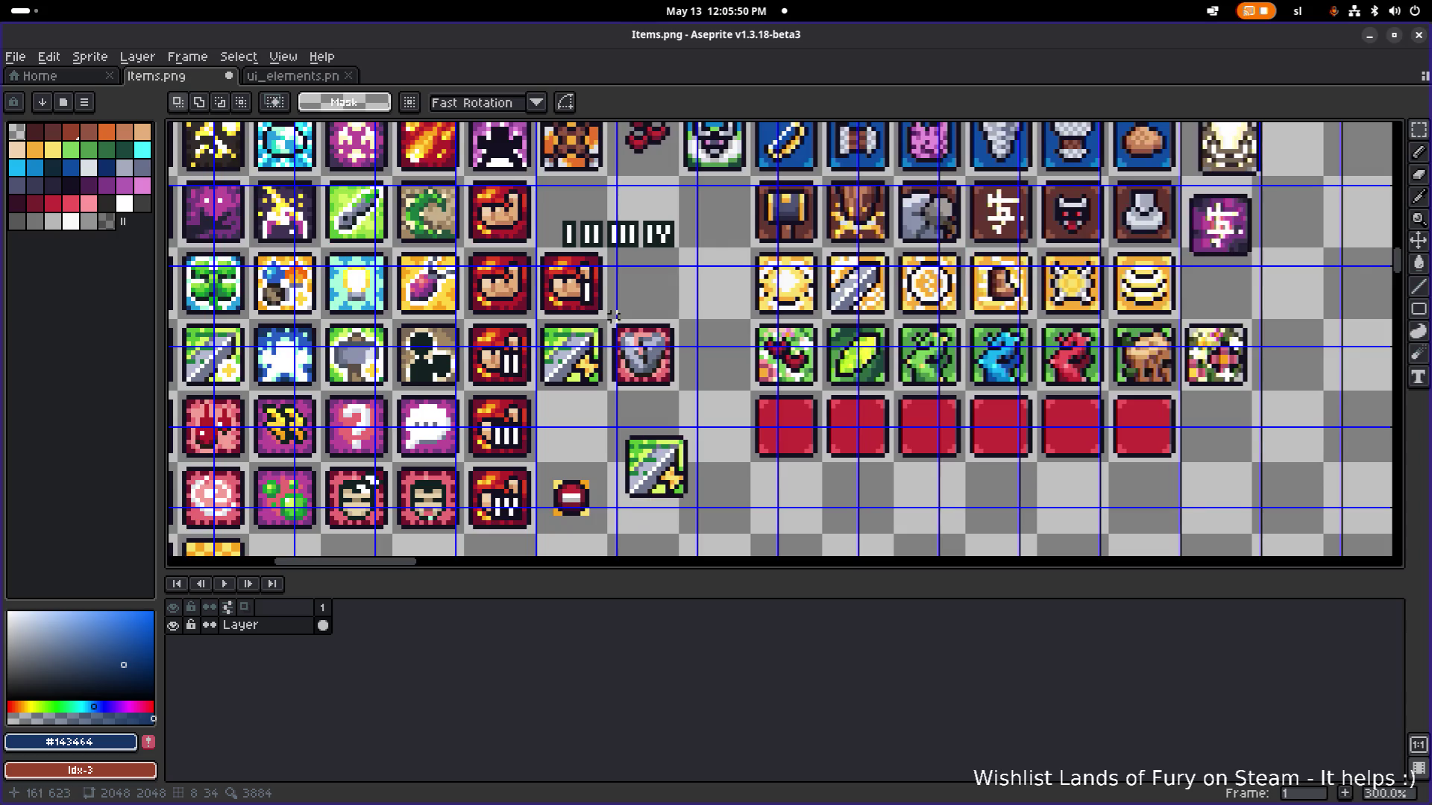
{"action": "scroll", "coordinate": [610, 241], "scroll_direction": "down", "scroll_amount": 1}
{"action": "mouse_move", "coordinate": [609, 241]}
{"action": "left_mouse_down"}
{"action": "mouse_move", "coordinate": [577, 444]}
{"action": "mouse_move", "coordinate": [530, 488]}
{"action": "left_mouse_up"}
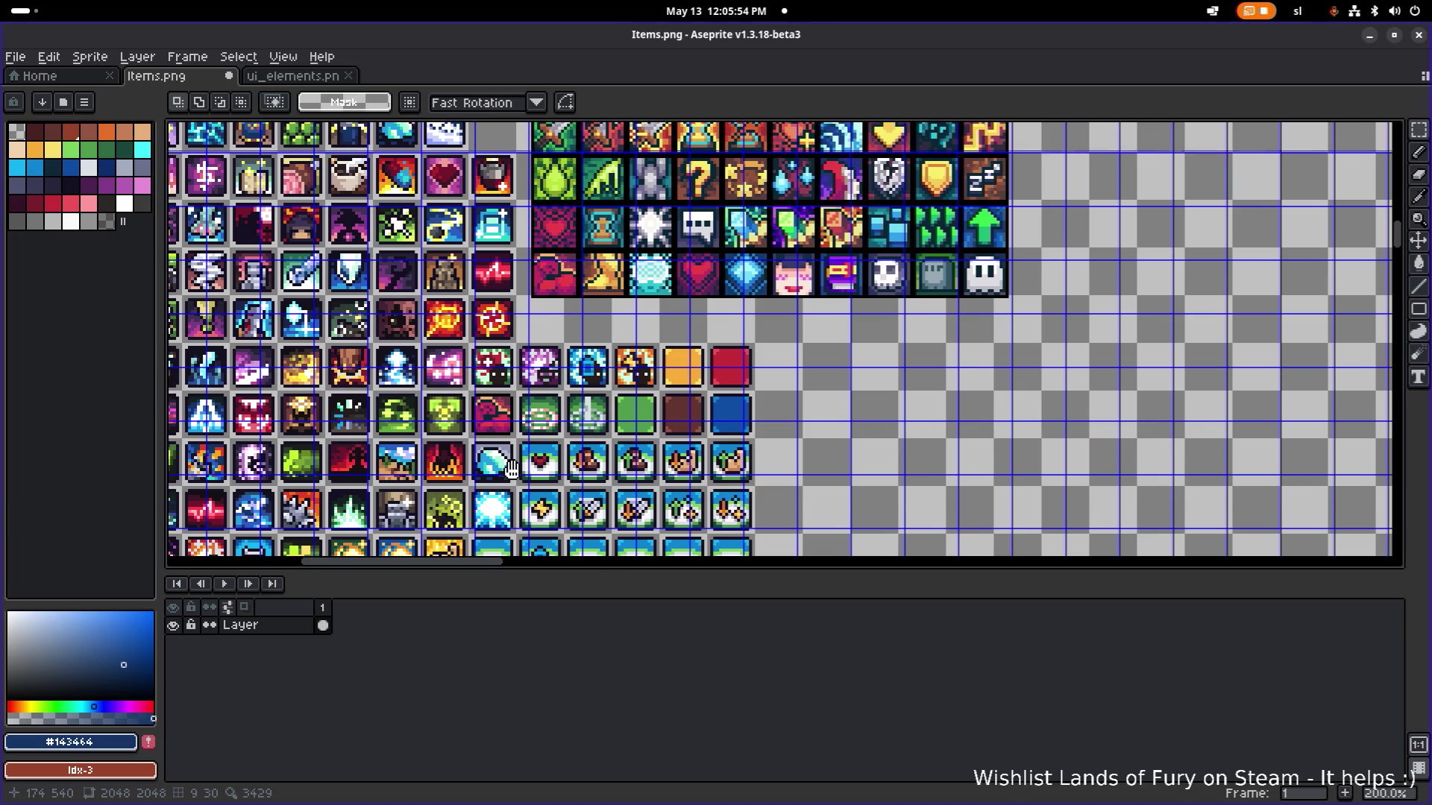
{"action": "scroll", "coordinate": [510, 470], "scroll_direction": "down", "scroll_amount": 5}
{"action": "scroll", "coordinate": [516, 436], "scroll_direction": "down", "scroll_amount": 2}
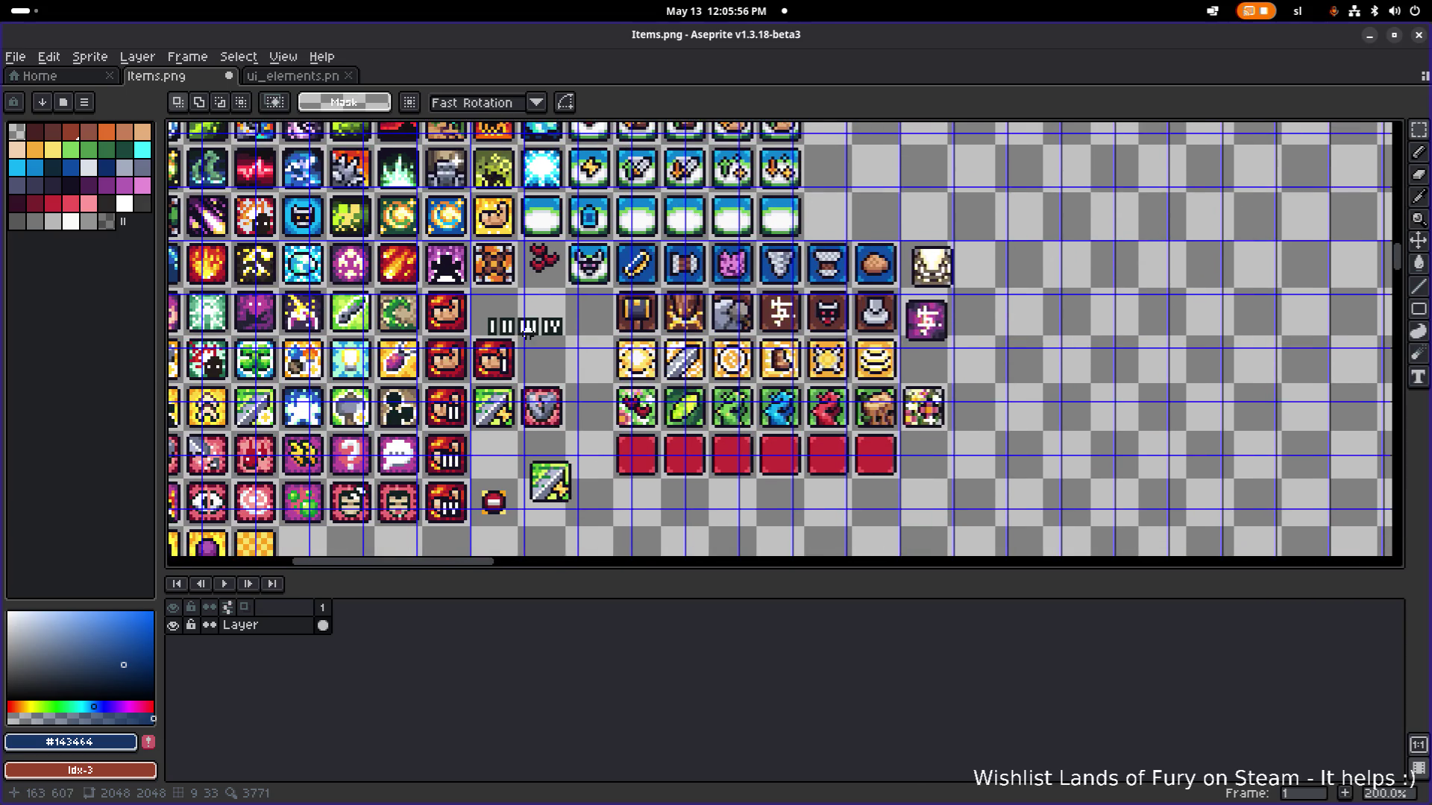
{"action": "scroll", "coordinate": [525, 370], "scroll_direction": "down", "scroll_amount": 1}
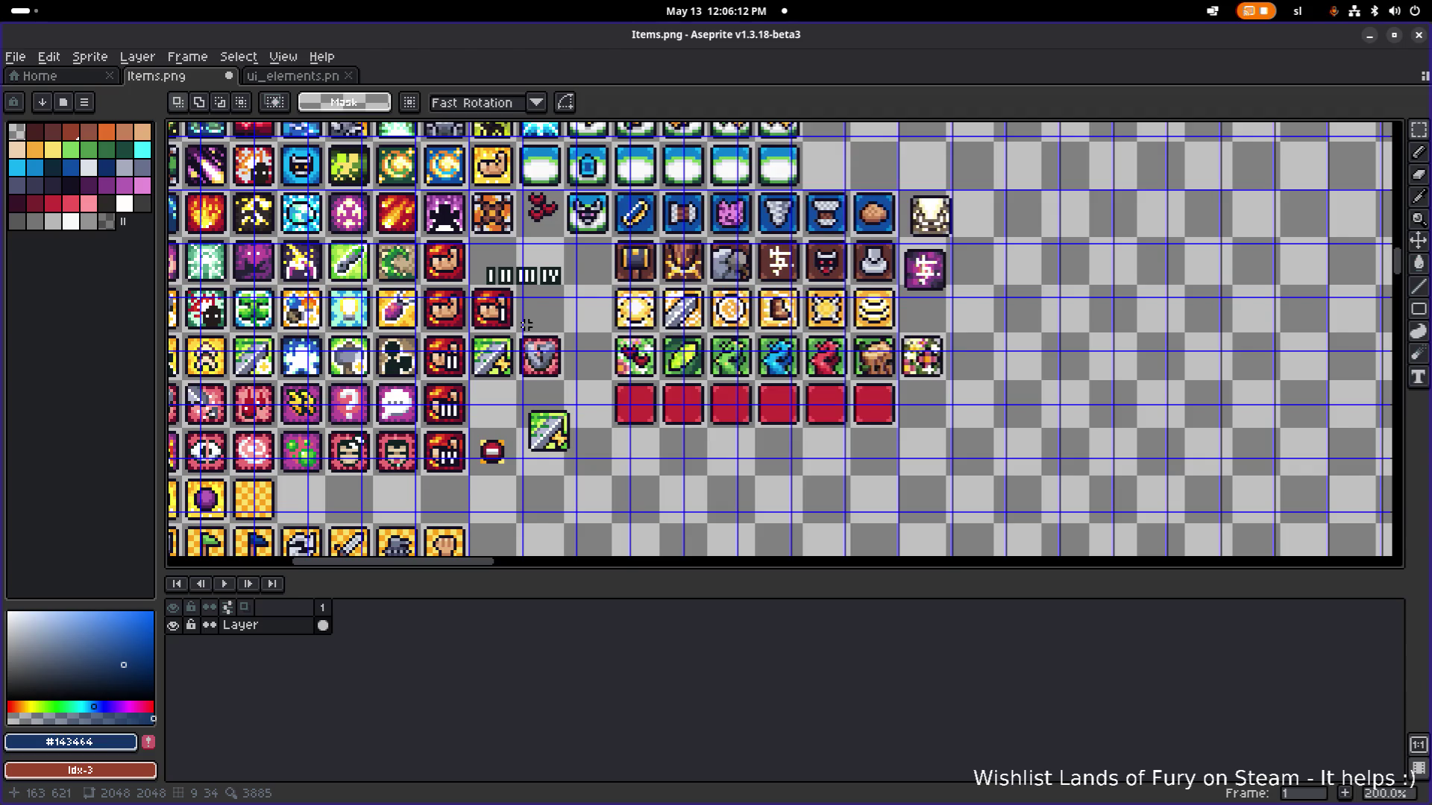
{"action": "mouse_move", "coordinate": [526, 325]}
{"action": "left_mouse_down"}
{"action": "mouse_move", "coordinate": [580, 450]}
{"action": "mouse_move", "coordinate": [603, 298]}
{"action": "left_mouse_up"}
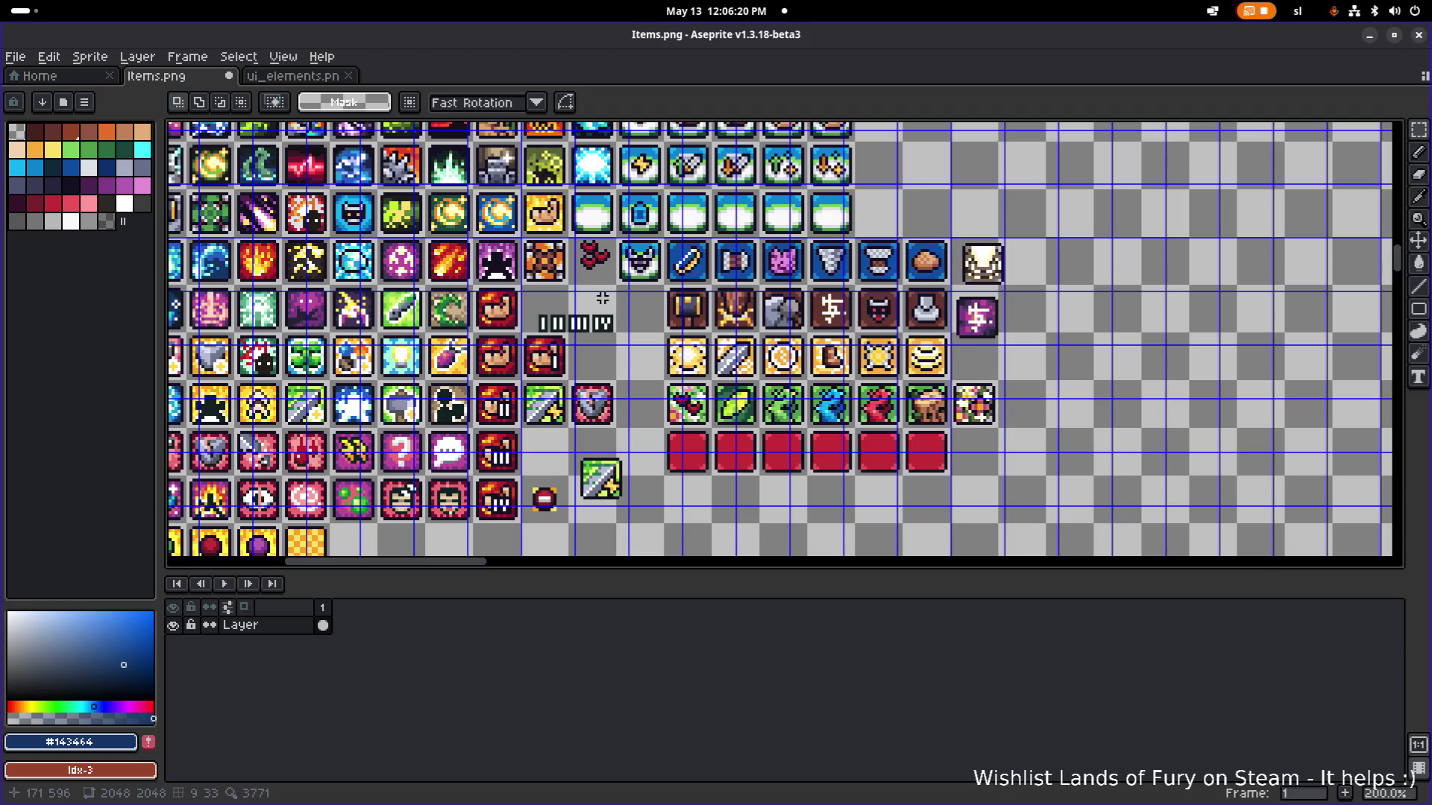
{"action": "scroll", "coordinate": [603, 299], "scroll_direction": "down", "scroll_amount": 2}
{"action": "scroll", "coordinate": [578, 214], "scroll_direction": "up", "scroll_amount": 3}
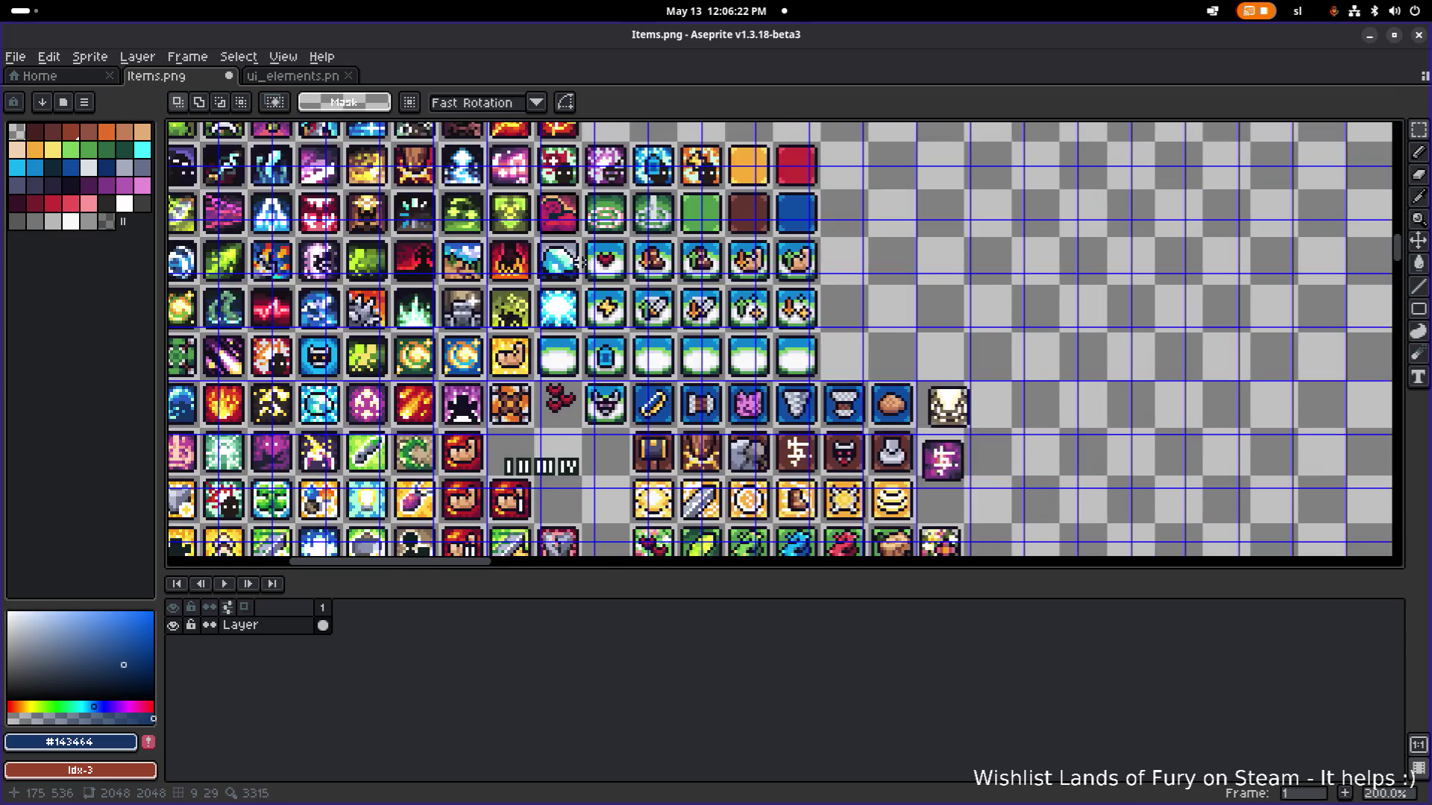
{"action": "scroll", "coordinate": [578, 214], "scroll_direction": "up", "scroll_amount": 2}
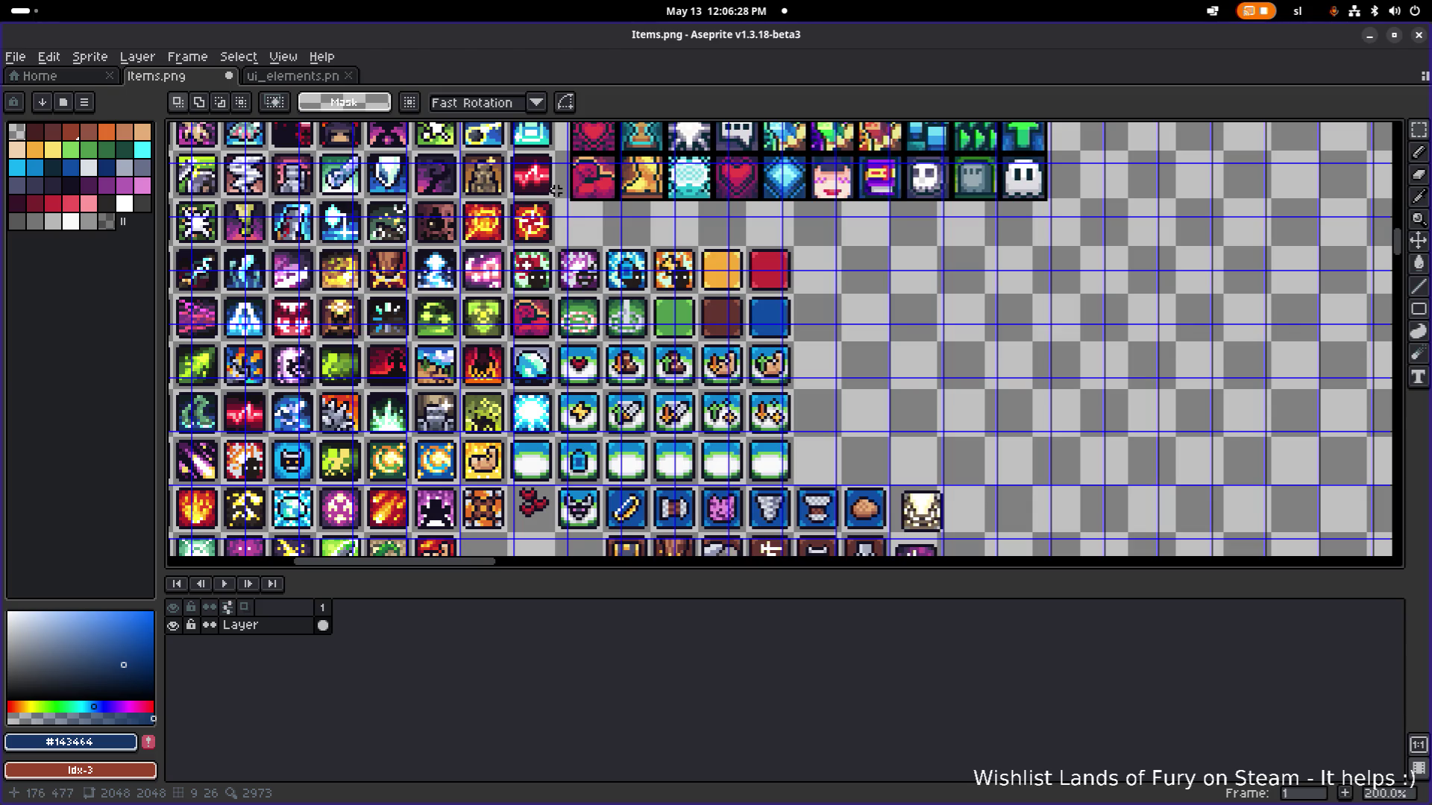
{"action": "scroll", "coordinate": [451, 339], "scroll_direction": "down", "scroll_amount": 2}
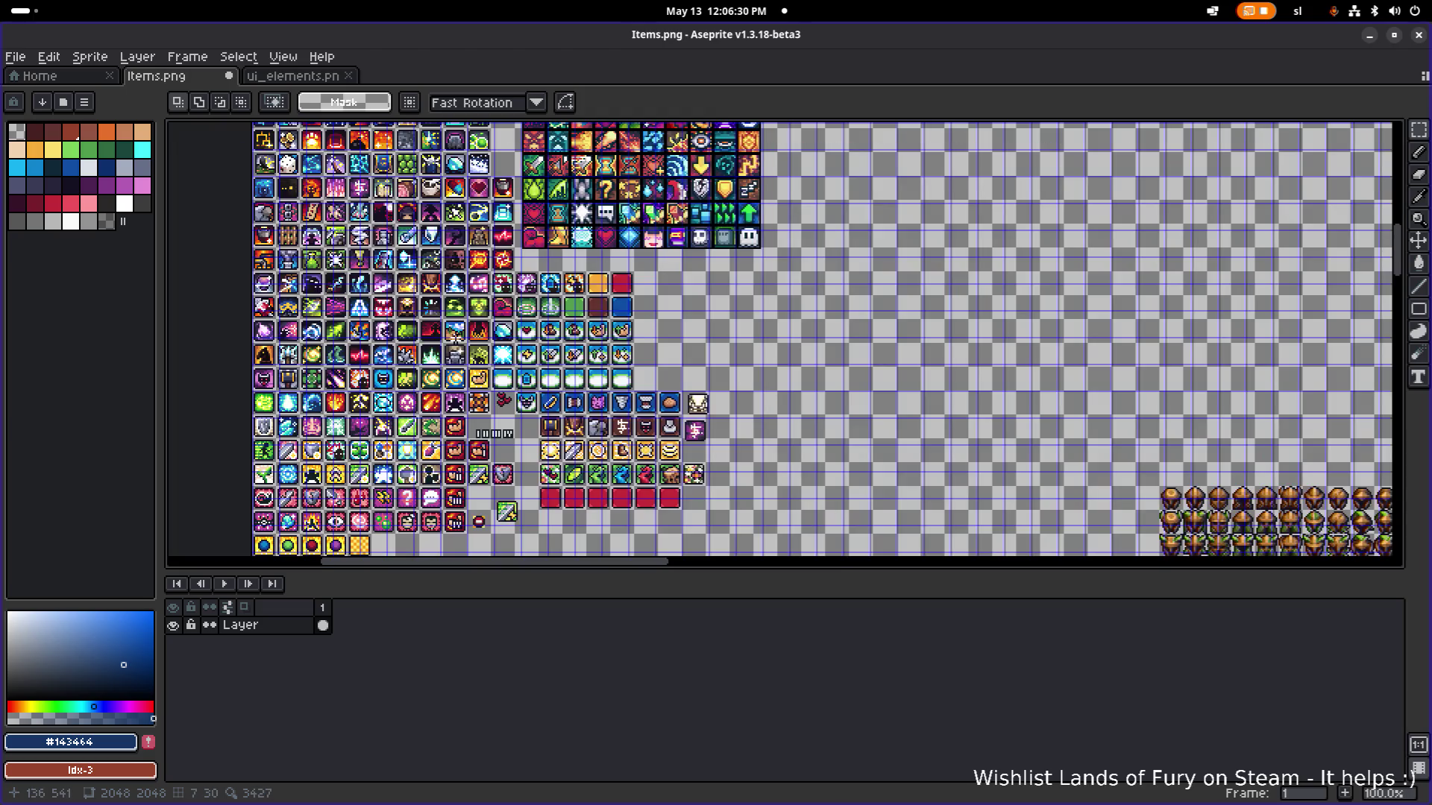
{"action": "scroll", "coordinate": [455, 365], "scroll_direction": "up", "scroll_amount": 2}
{"action": "mouse_move", "coordinate": [470, 461]}
{"action": "left_mouse_down"}
{"action": "mouse_move", "coordinate": [559, 355]}
{"action": "mouse_move", "coordinate": [641, 297]}
{"action": "left_mouse_up"}
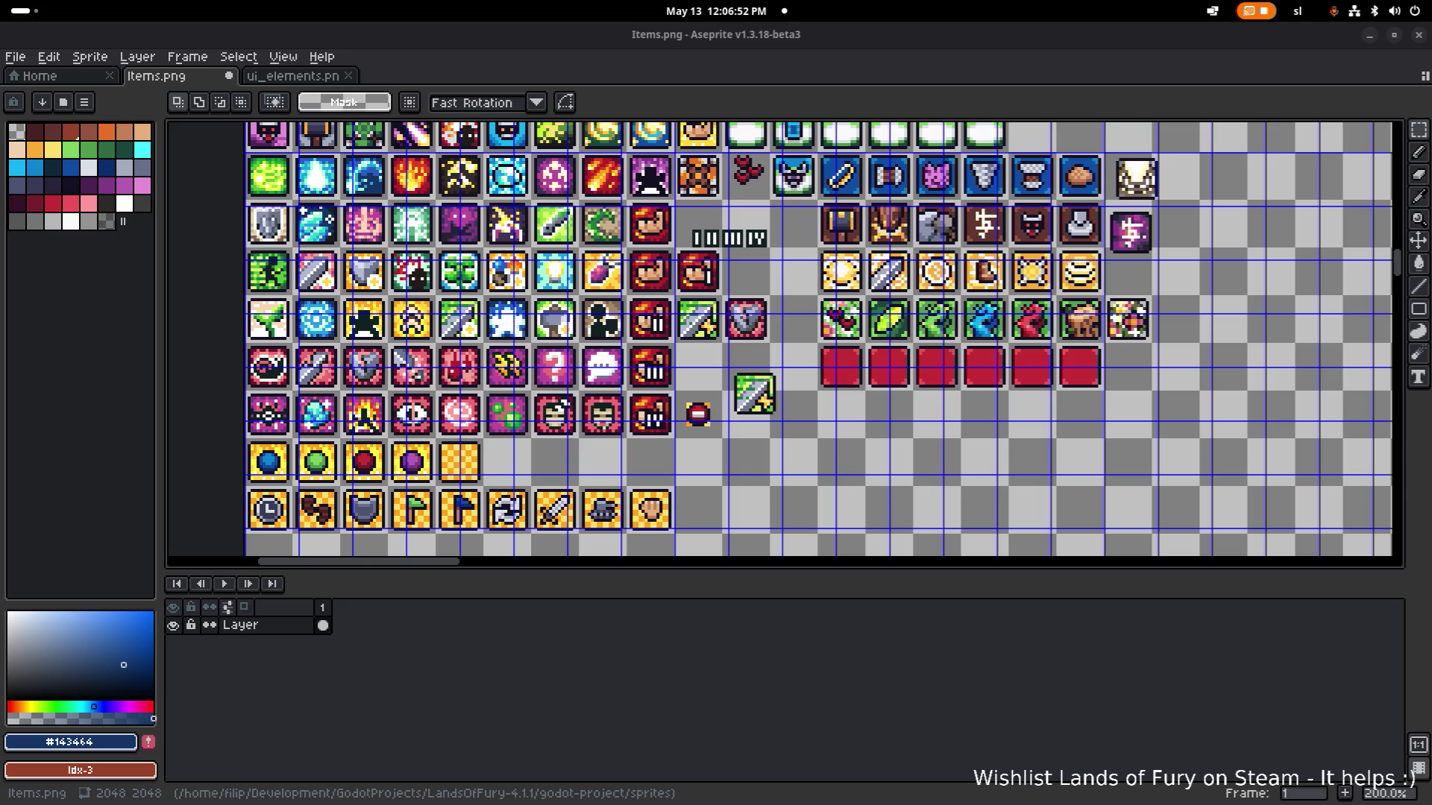
{"action": "left_click_drag", "start_coordinate": [653, 253], "coordinate": [666, 319]}
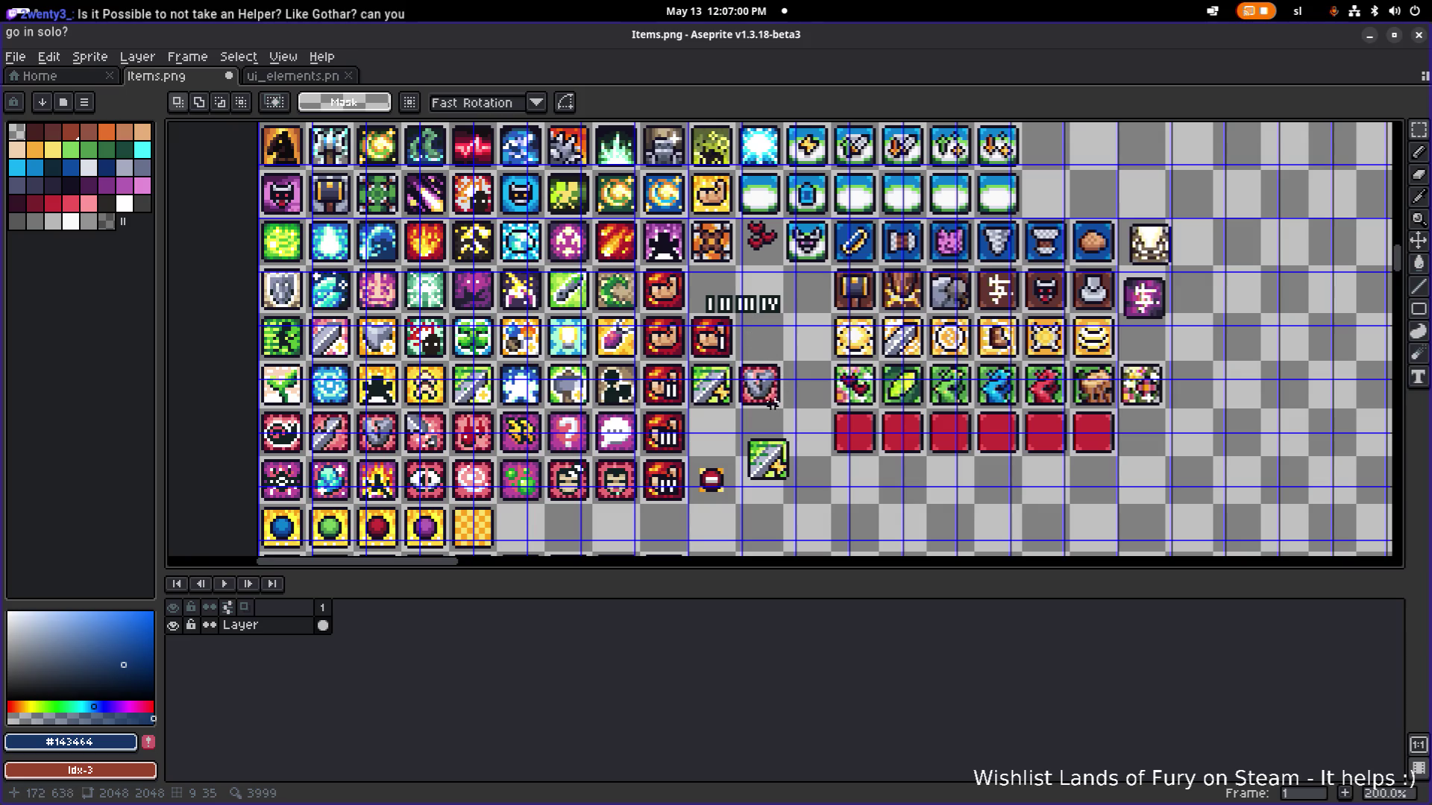
{"action": "scroll", "coordinate": [769, 403], "scroll_direction": "up", "scroll_amount": 4}
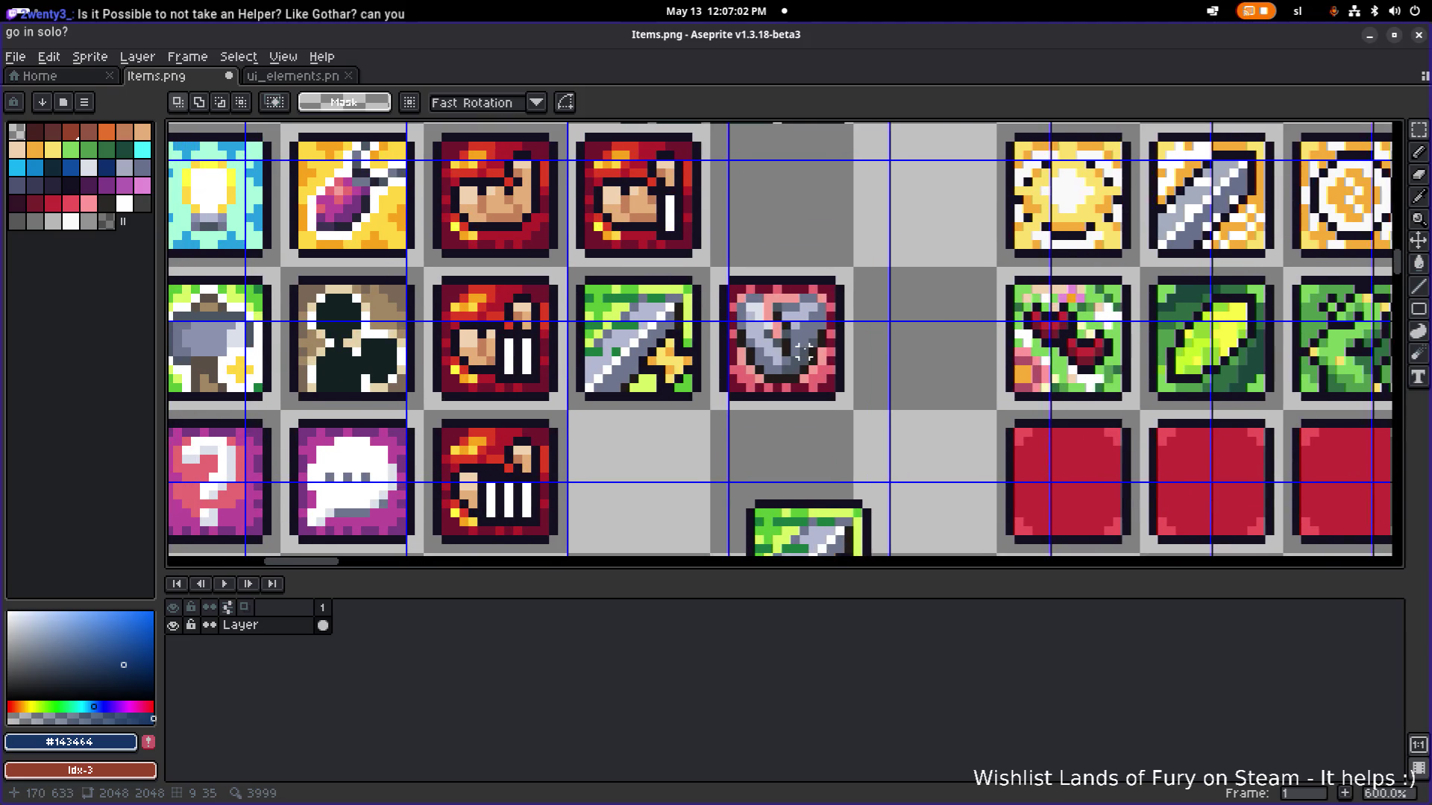
{"action": "scroll", "coordinate": [803, 352], "scroll_direction": "down", "scroll_amount": 2}
{"action": "scroll", "coordinate": [809, 343], "scroll_direction": "up", "scroll_amount": 1}
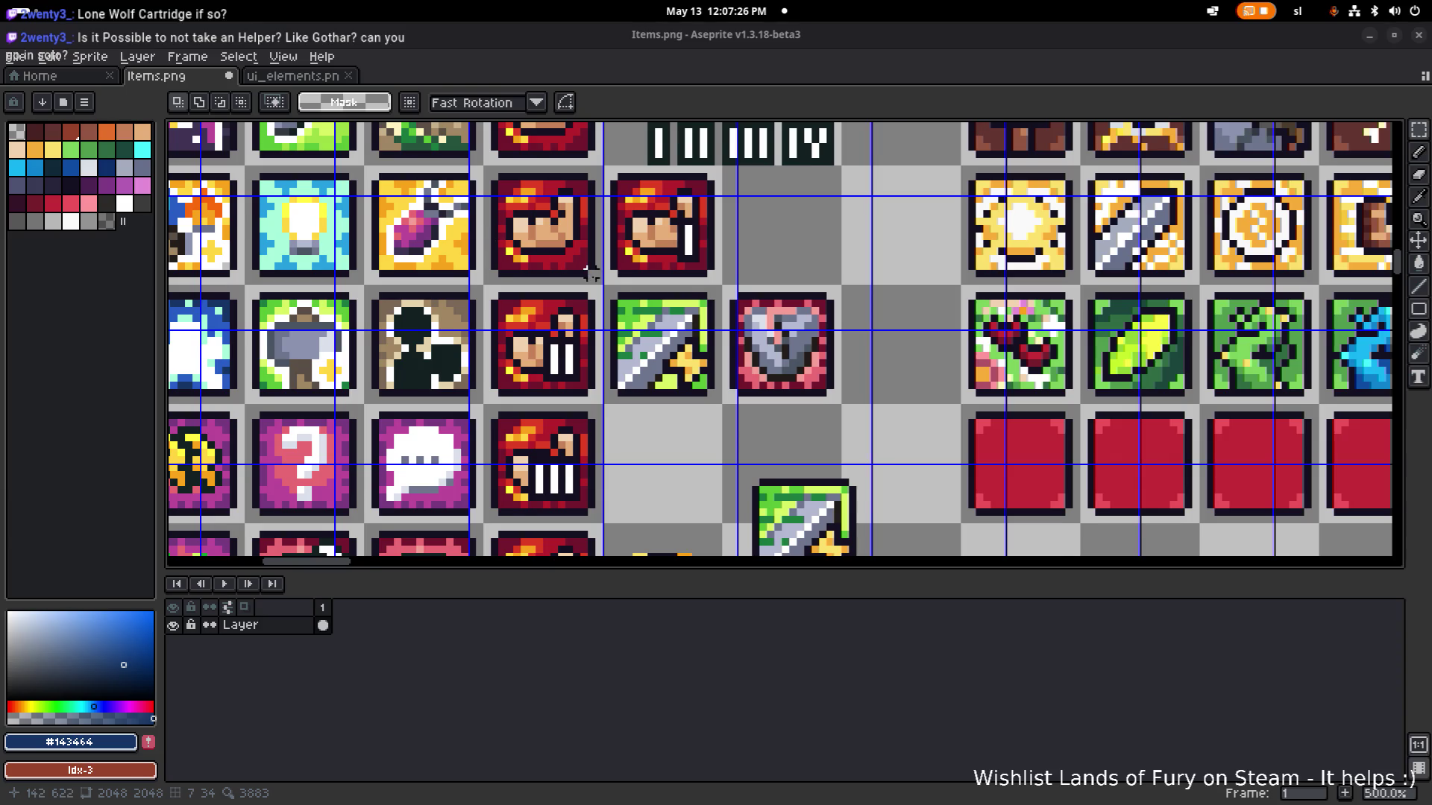
{"action": "scroll", "coordinate": [651, 283], "scroll_direction": "down", "scroll_amount": 2}
{"action": "scroll", "coordinate": [651, 283], "scroll_direction": "up", "scroll_amount": 3}
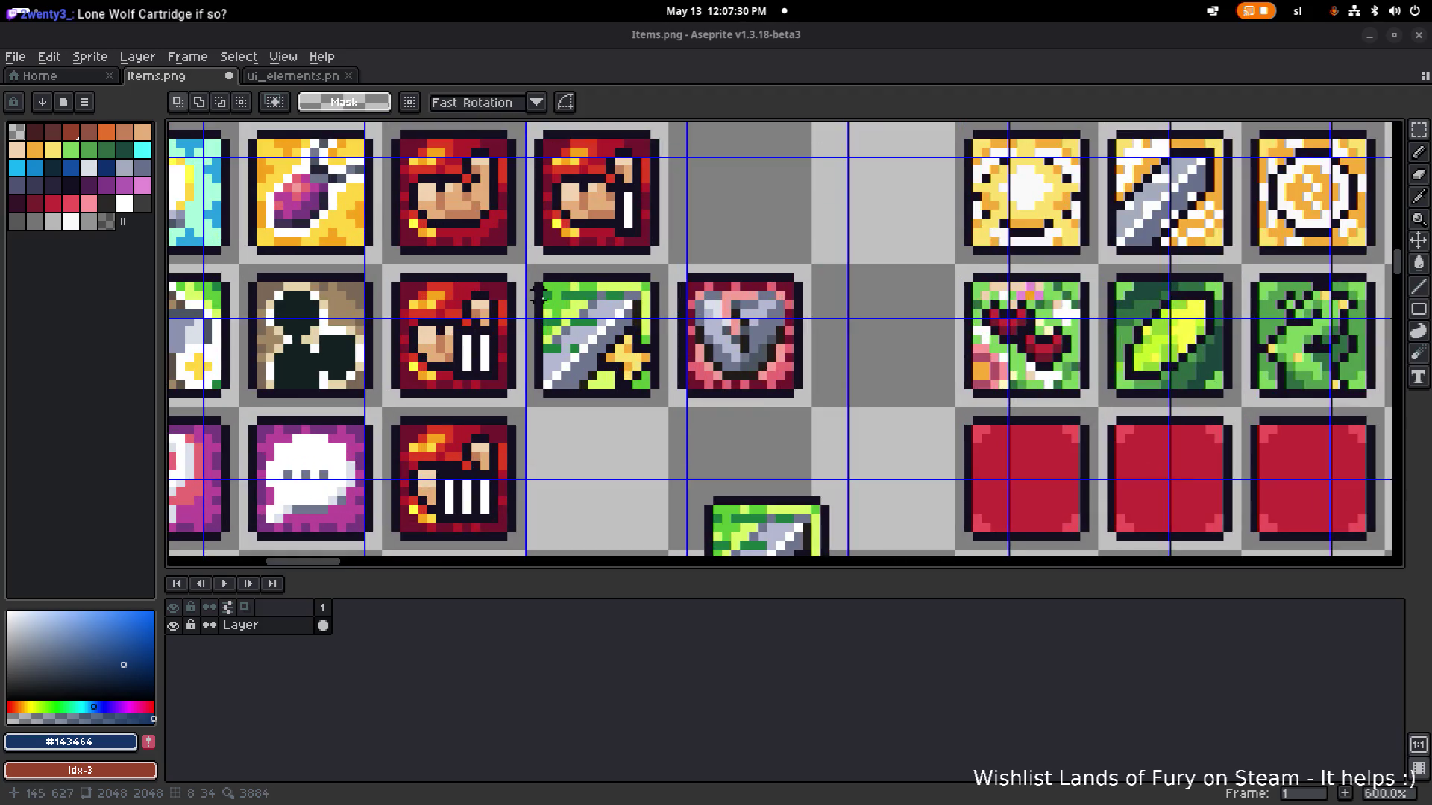
{"action": "scroll", "coordinate": [655, 276], "scroll_direction": "up", "scroll_amount": 3}
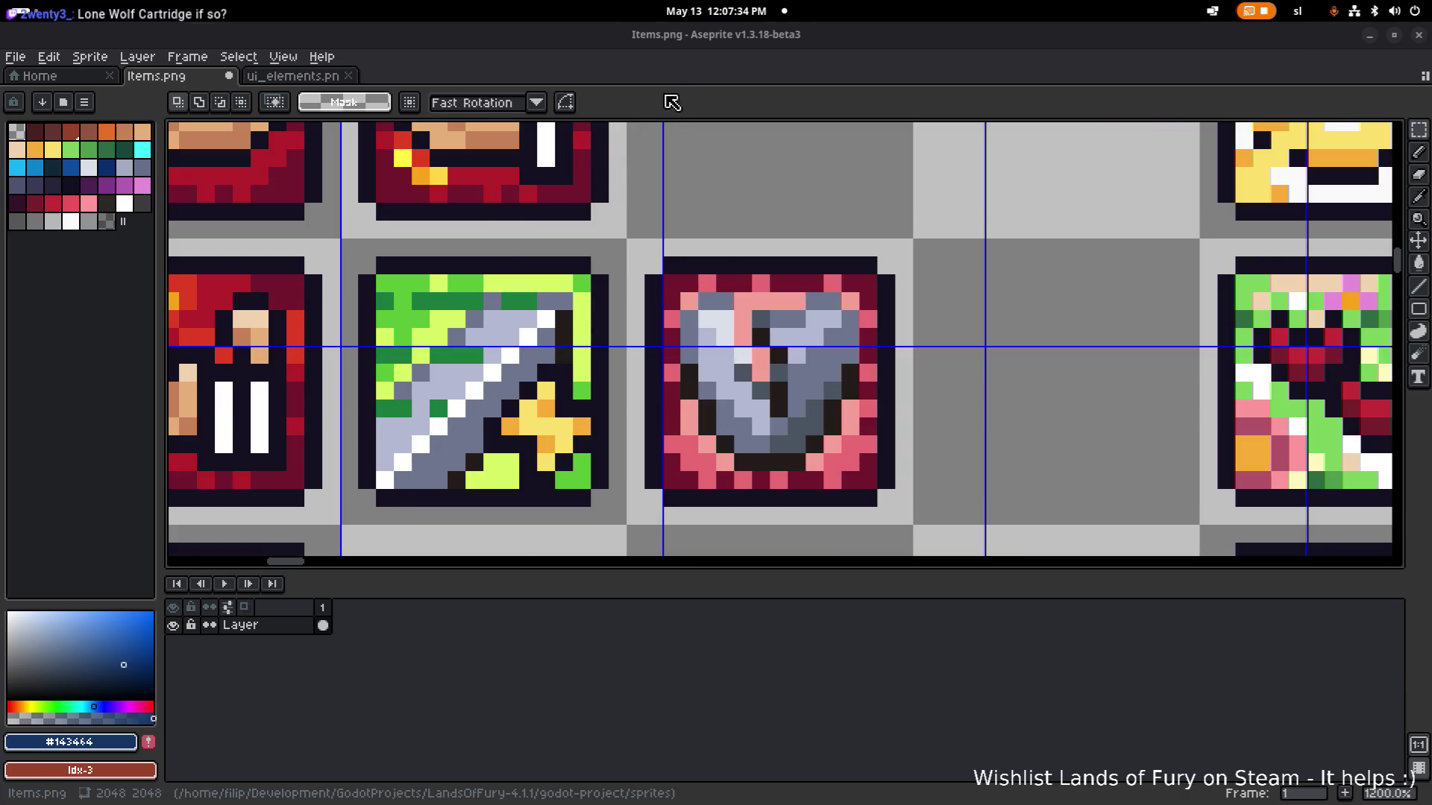
{"action": "left_click", "coordinate": [304, 271], "text": "alt"}
Pick the brighter red from a cartridge icon and pencil the shield's left border pixels red.
{"action": "scroll", "coordinate": [759, 273], "scroll_direction": "down", "scroll_amount": 1}
{"action": "scroll", "coordinate": [758, 273], "scroll_direction": "up", "scroll_amount": 3}
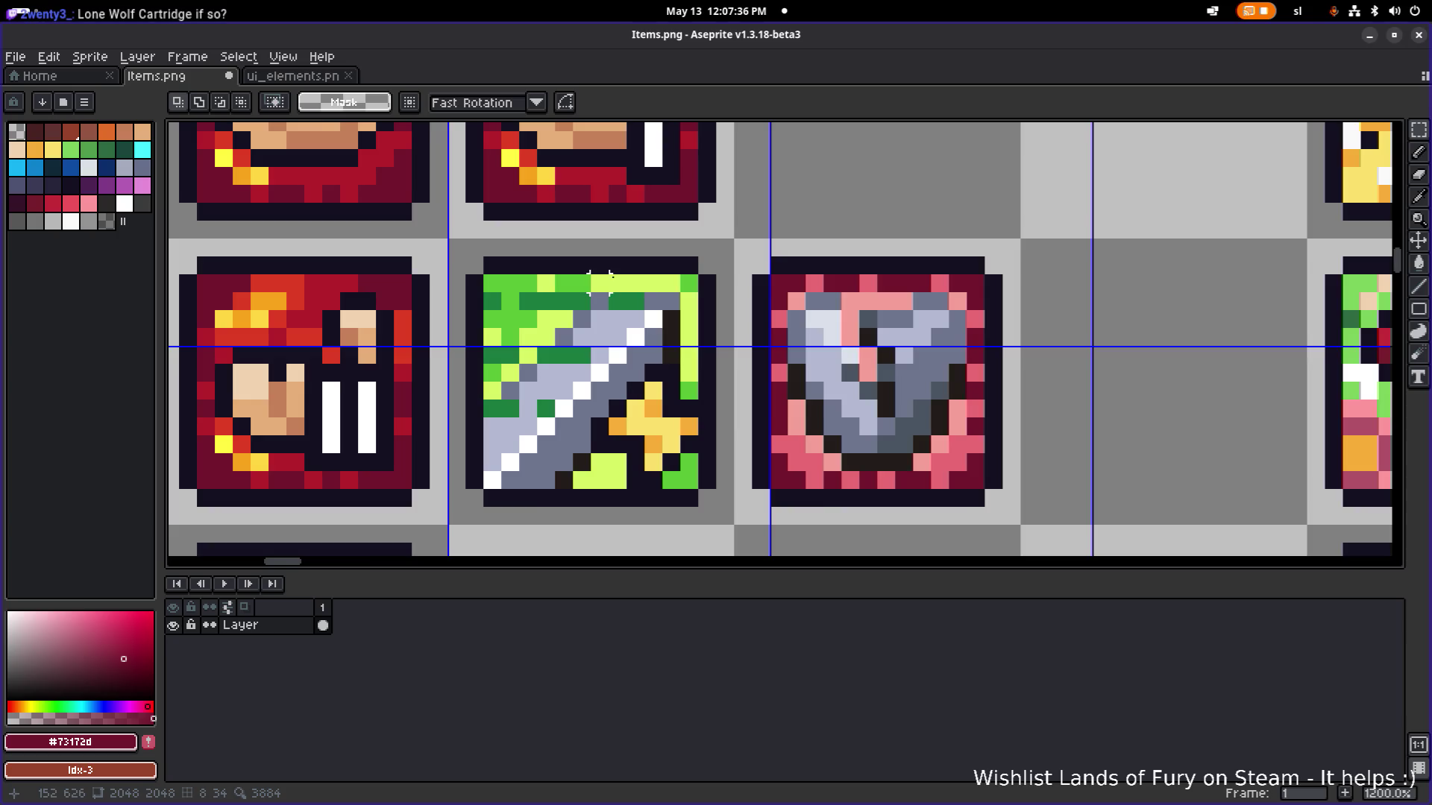
{"action": "key", "text": "b"}
{"action": "scroll", "coordinate": [850, 274], "scroll_direction": "down", "scroll_amount": 3}
{"action": "left_click", "coordinate": [529, 296], "text": "alt"}
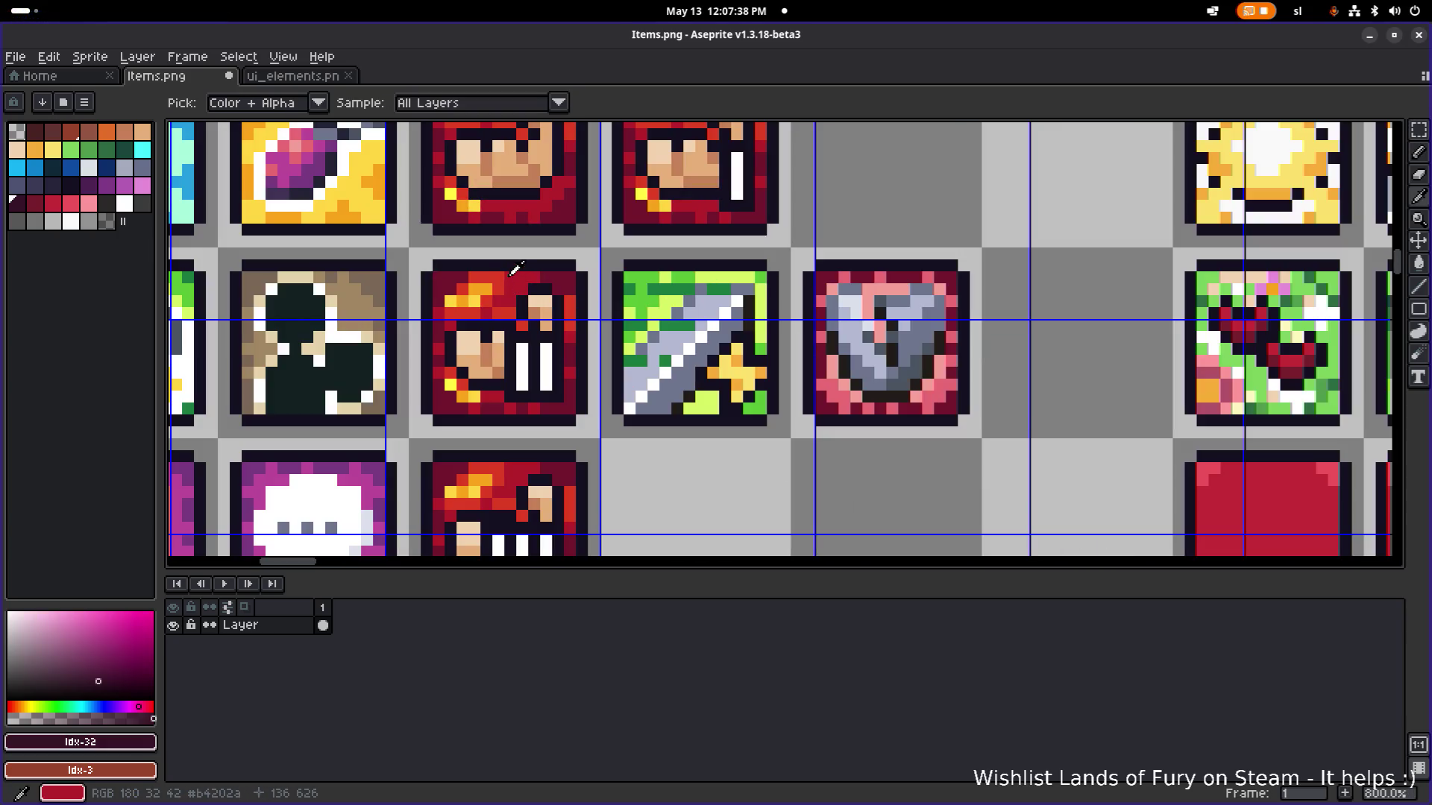
{"action": "scroll", "coordinate": [838, 304], "scroll_direction": "up", "scroll_amount": 2}
{"action": "left_click", "coordinate": [803, 298]}
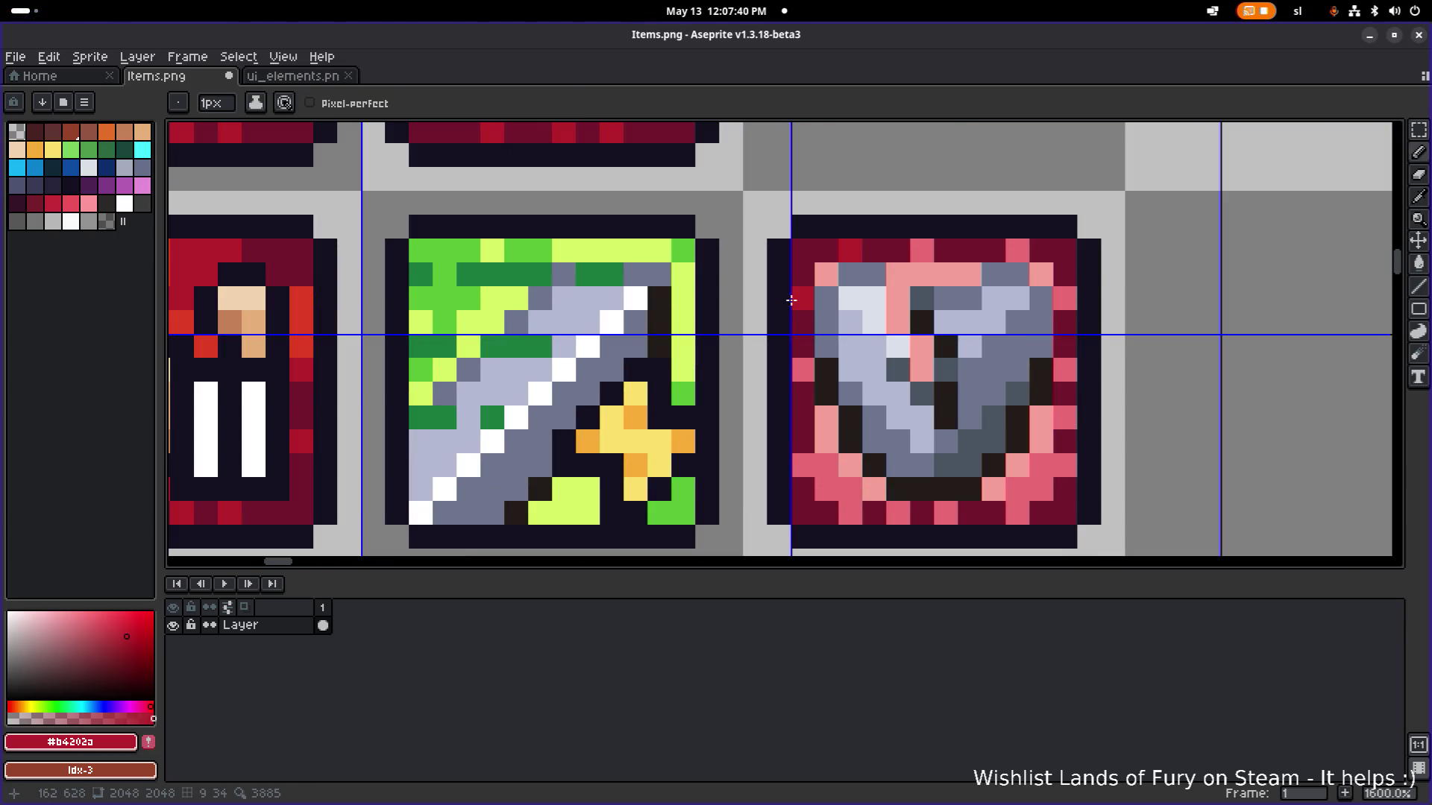
{"action": "left_click", "coordinate": [803, 370]}
{"action": "left_click", "coordinate": [812, 472]}
Bucket-fill the pink patches along the shield's bottom, right and top borders with red.
{"action": "key", "text": "g"}
{"action": "left_click", "coordinate": [824, 477]}
{"action": "left_click", "coordinate": [1040, 488]}
{"action": "left_click", "coordinate": [1065, 466]}
{"action": "left_click", "coordinate": [1069, 409]}
{"action": "left_click", "coordinate": [1065, 370]}
{"action": "left_click", "coordinate": [1065, 298]}
{"action": "left_click", "coordinate": [1016, 251]}
{"action": "left_click", "coordinate": [922, 254]}
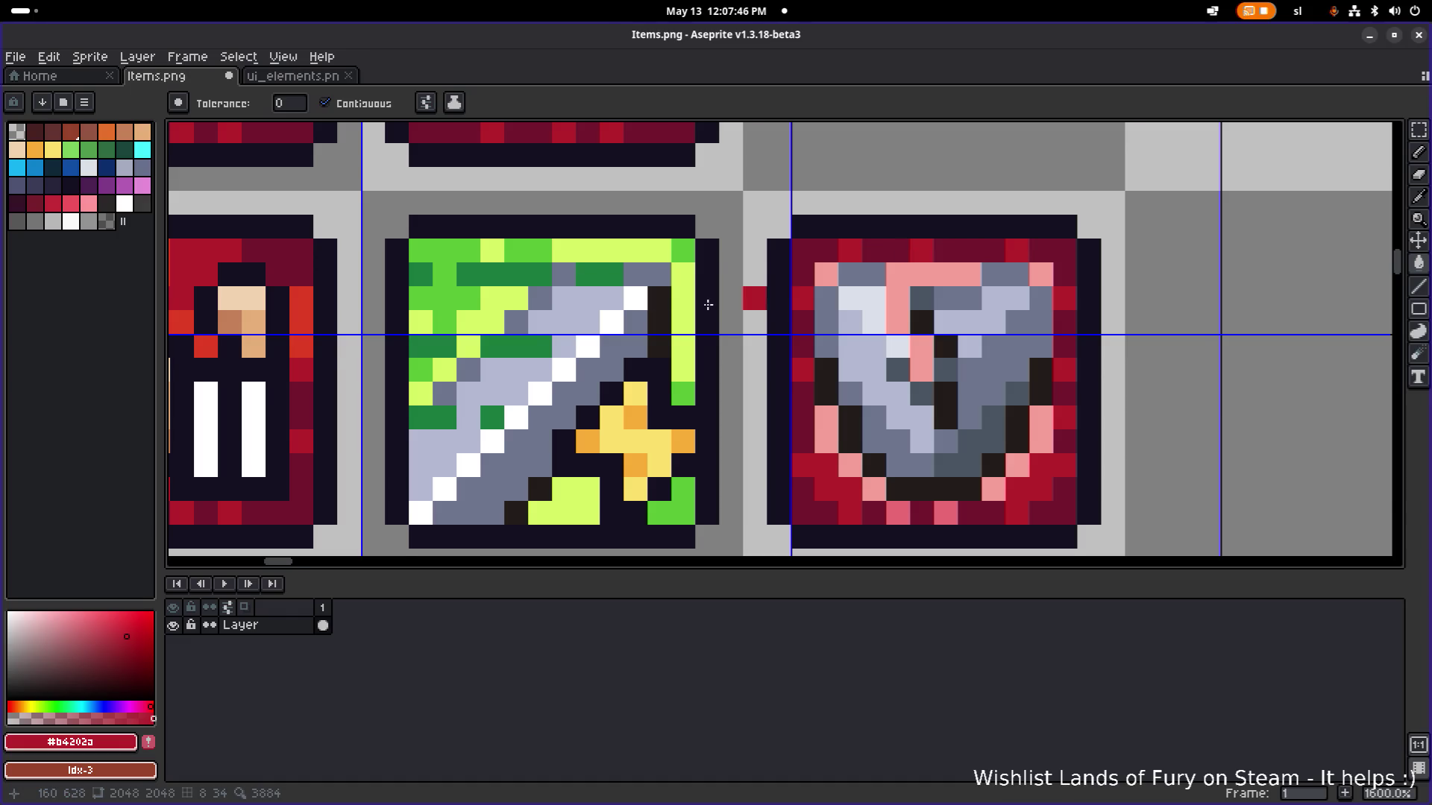
{"action": "scroll", "coordinate": [624, 297], "scroll_direction": "down", "scroll_amount": 1}
Fill the shield's remaining pink pixels with the #df3e23 orange-red sampled from the left cartridge icon.
{"action": "key", "text": "i"}
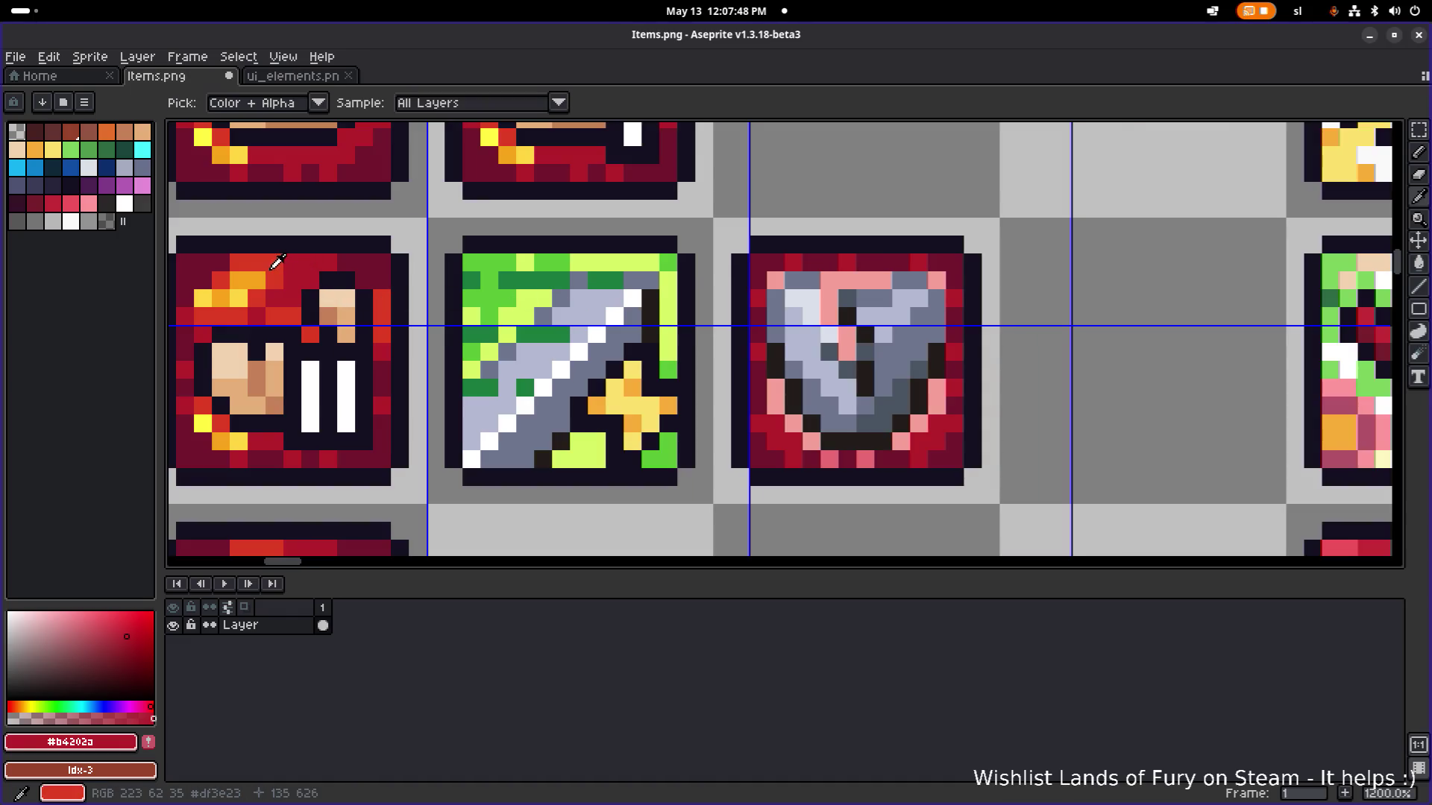
{"action": "left_click", "coordinate": [278, 263]}
{"action": "key", "text": "g"}
{"action": "left_click", "coordinate": [777, 281]}
{"action": "left_click", "coordinate": [837, 284]}
{"action": "left_click", "coordinate": [846, 336]}
{"action": "left_click", "coordinate": [847, 352]}
{"action": "left_click", "coordinate": [775, 389]}
{"action": "left_click", "coordinate": [793, 425]}
{"action": "left_click", "coordinate": [810, 441]}
{"action": "left_click", "coordinate": [829, 458]}
{"action": "left_click", "coordinate": [864, 458]}
{"action": "left_click", "coordinate": [903, 443]}
{"action": "left_click", "coordinate": [918, 424]}
{"action": "left_click", "coordinate": [936, 406]}
{"action": "left_click", "coordinate": [936, 388]}
{"action": "left_click", "coordinate": [935, 281]}
{"action": "scroll", "coordinate": [941, 281], "scroll_direction": "down", "scroll_amount": 4}
{"action": "scroll", "coordinate": [942, 281], "scroll_direction": "down", "scroll_amount": 2}
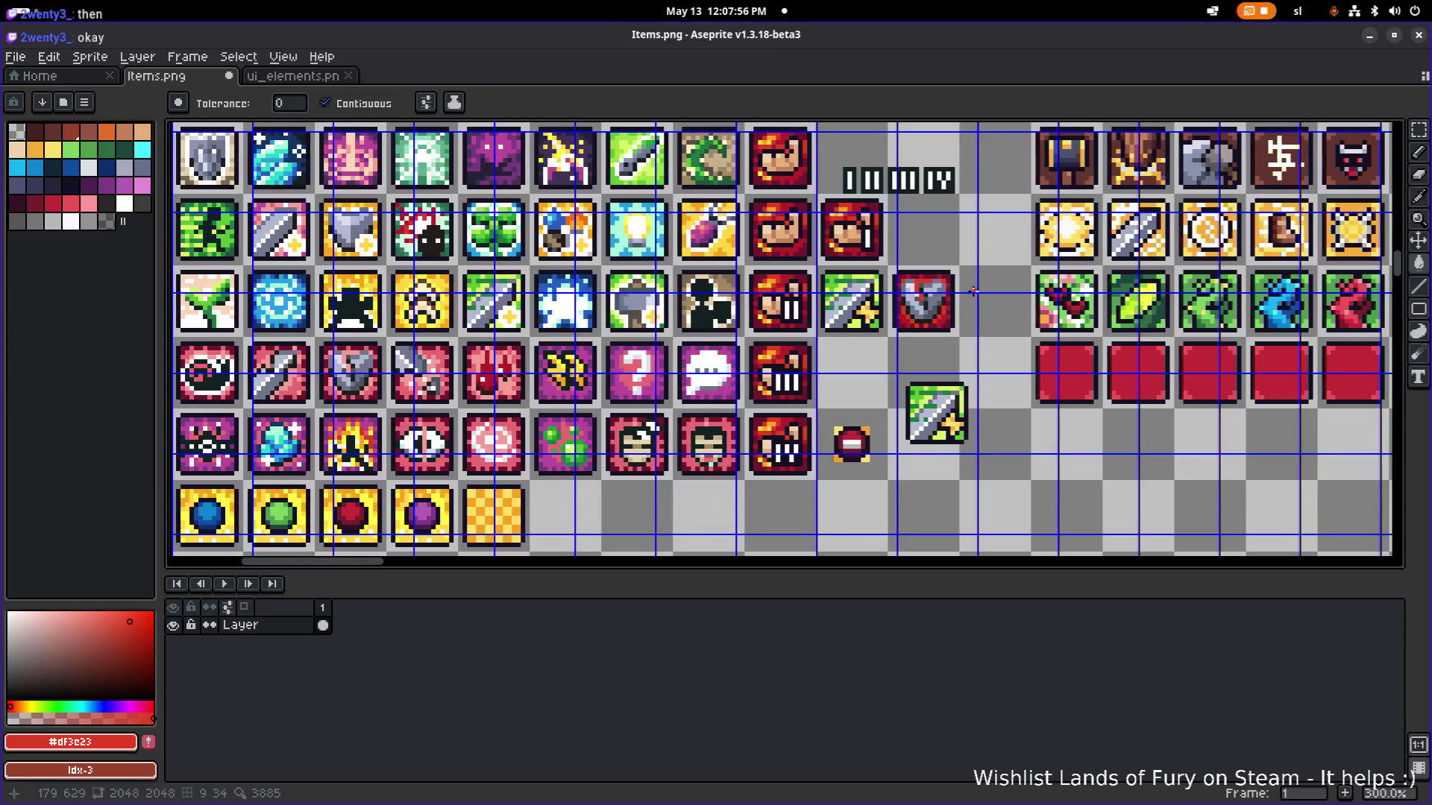
Centre the view on the shield and cartridge icons and save Items.png.
{"action": "scroll", "coordinate": [858, 343], "scroll_direction": "up", "scroll_amount": 2}
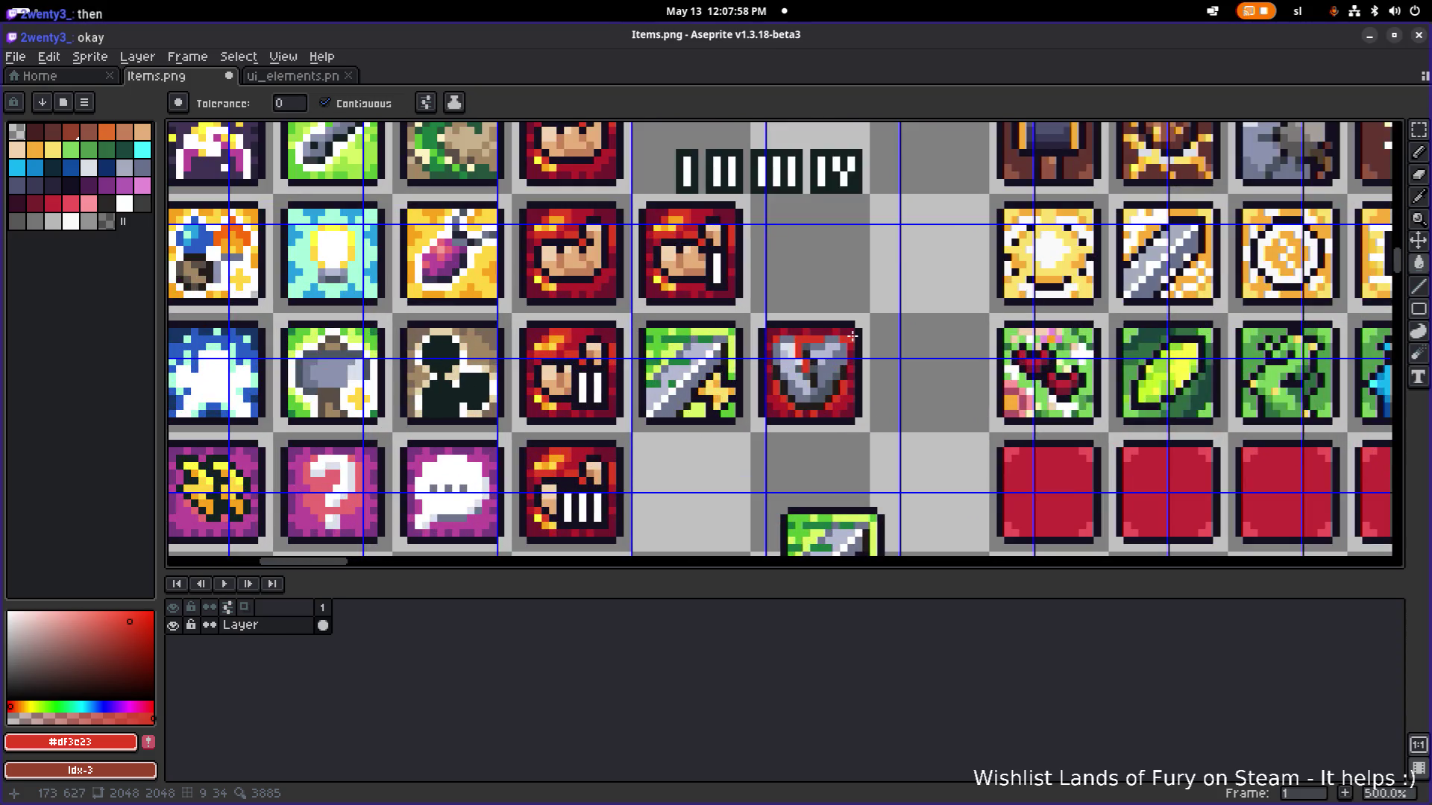
{"action": "left_click_drag", "start_coordinate": [851, 340], "coordinate": [680, 295]}
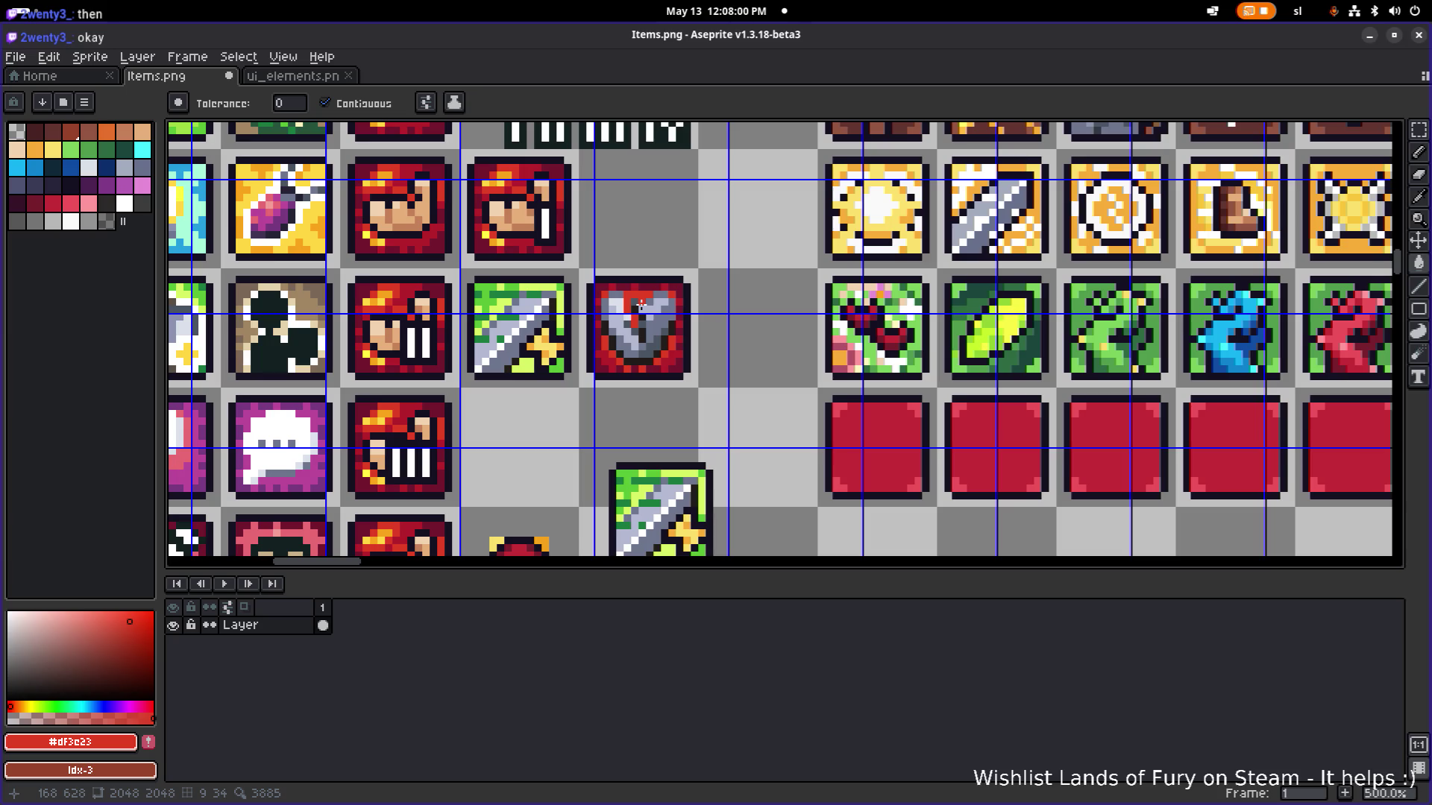
{"action": "key", "text": "ctrl+s"}
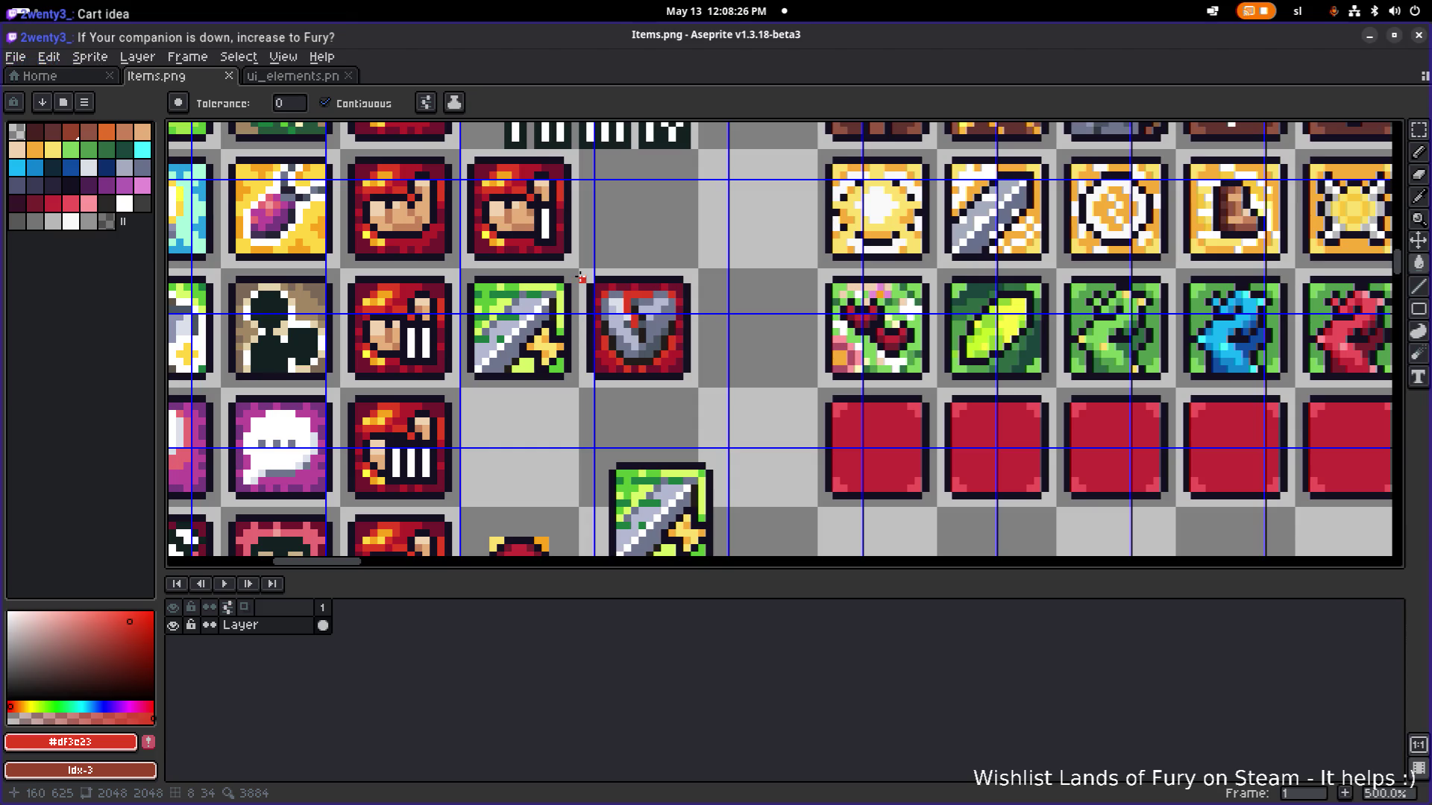
Draw a rectangular marquee selection around the red-framed shield icon.
{"action": "scroll", "coordinate": [581, 278], "scroll_direction": "up", "scroll_amount": 1}
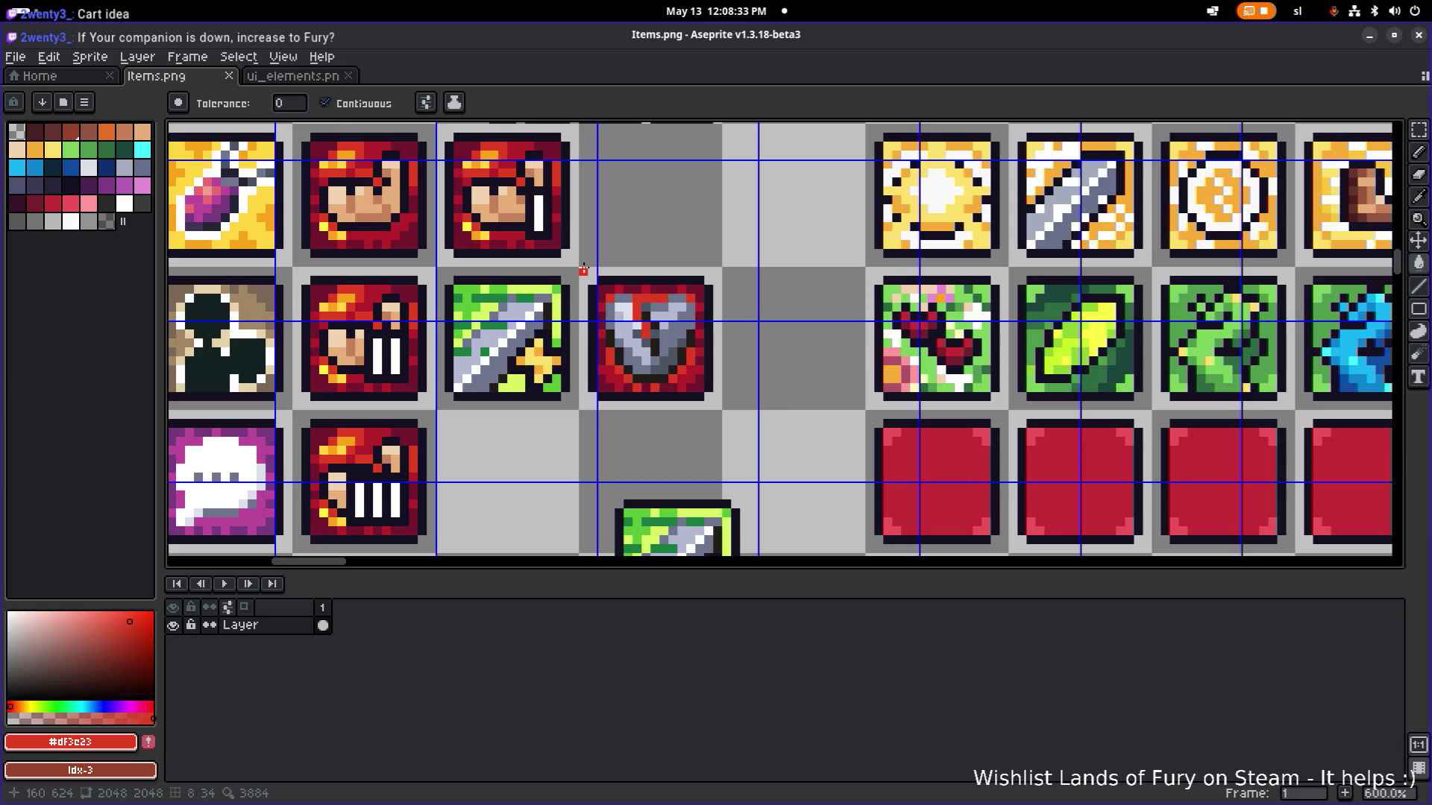
{"action": "key", "text": "m"}
{"action": "mouse_move", "coordinate": [583, 270]}
{"action": "left_mouse_down"}
{"action": "mouse_move", "coordinate": [715, 405]}
{"action": "mouse_move", "coordinate": [733, 383]}
{"action": "mouse_move", "coordinate": [710, 358]}
{"action": "left_mouse_up"}
{"action": "scroll", "coordinate": [684, 407], "scroll_direction": "down", "scroll_amount": 2}
{"action": "scroll", "coordinate": [684, 409], "scroll_direction": "down", "scroll_amount": 1}
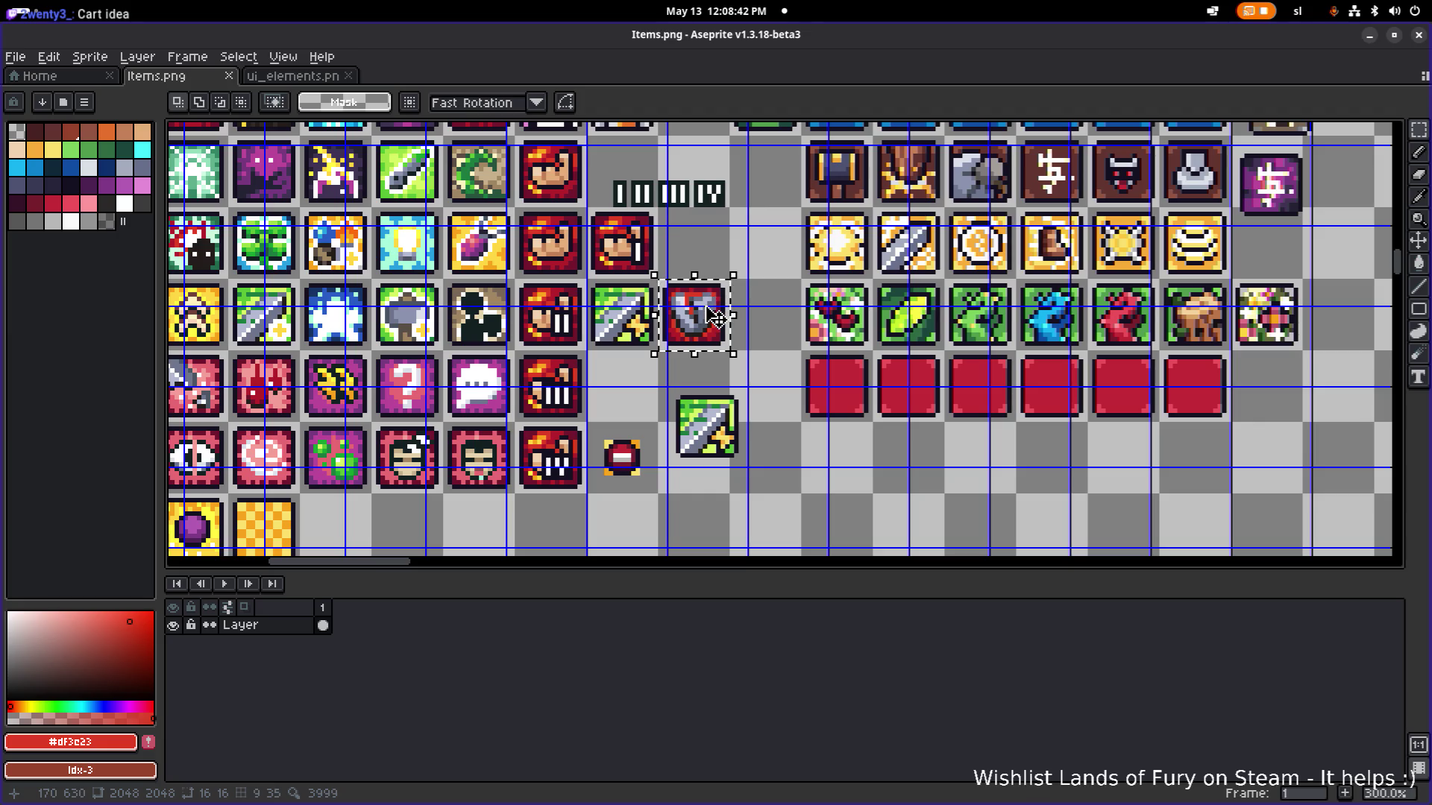
Drag the selected shield two cells left into the red cartridge column at 128,624, then deselect.
{"action": "left_click_drag", "start_coordinate": [712, 319], "coordinate": [564, 317]}
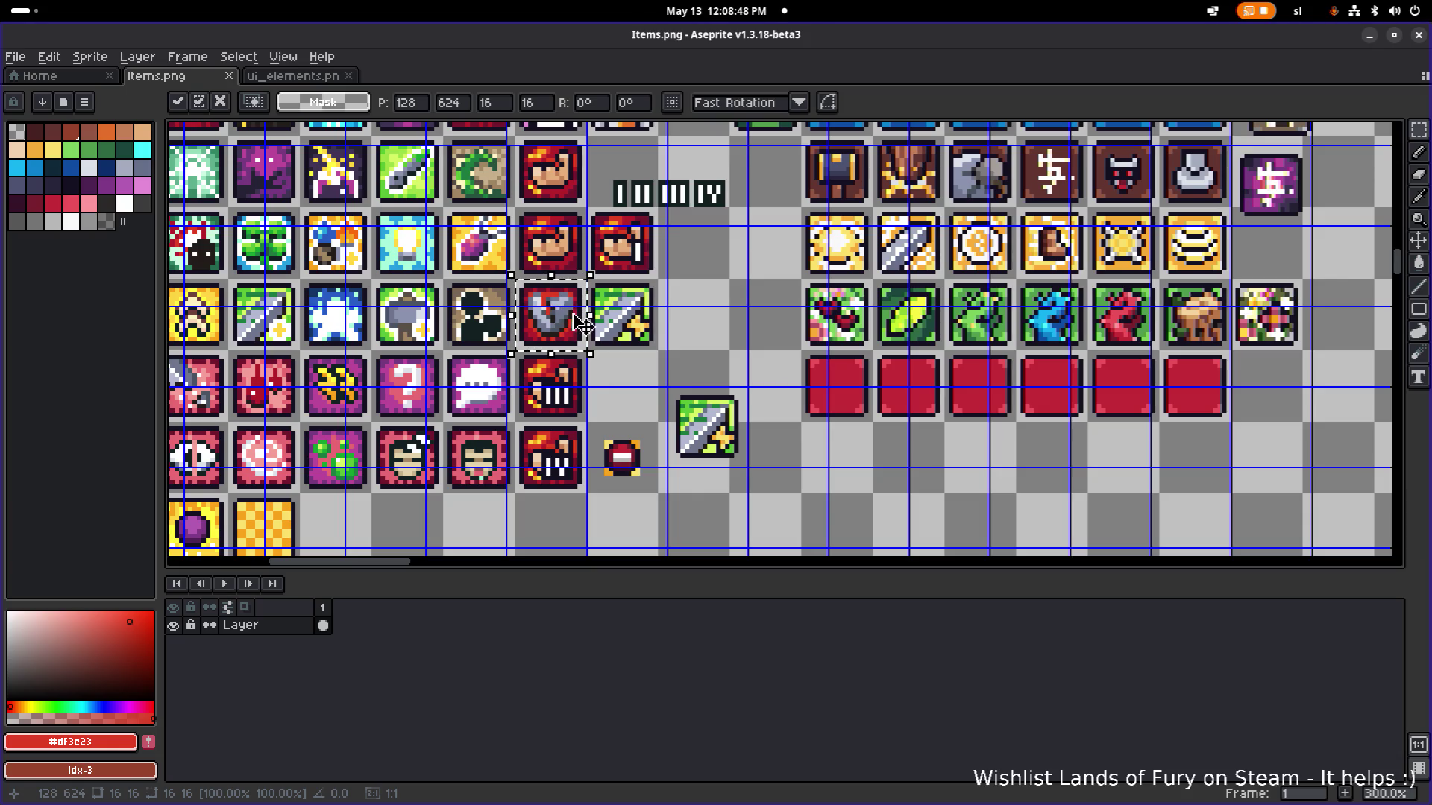
{"action": "scroll", "coordinate": [596, 328], "scroll_direction": "left", "scroll_amount": 2}
{"action": "scroll", "coordinate": [655, 342], "scroll_direction": "up", "scroll_amount": 1}
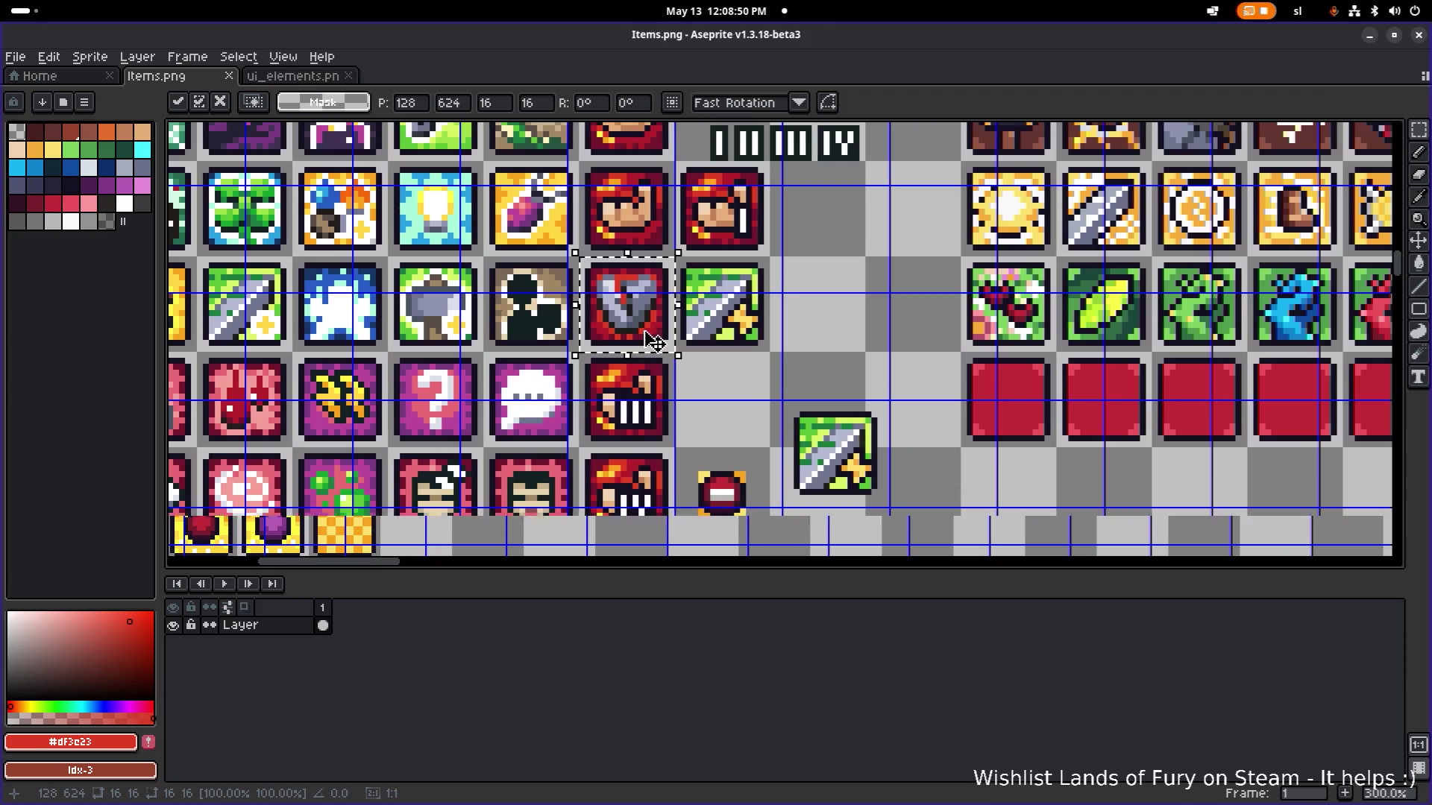
{"action": "scroll", "coordinate": [664, 307], "scroll_direction": "down", "scroll_amount": 1}
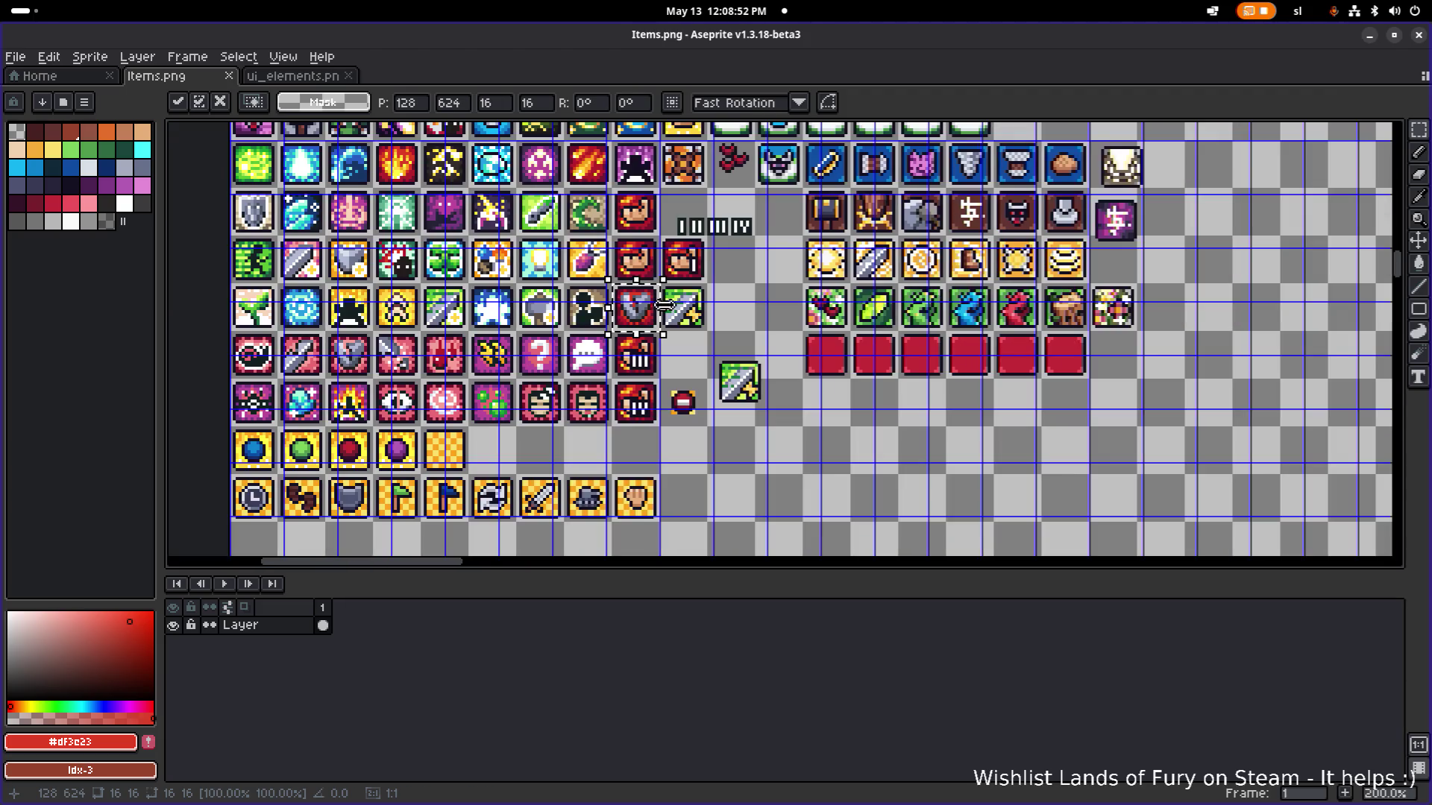
{"action": "key", "text": "ctrl+d"}
{"action": "scroll", "coordinate": [639, 291], "scroll_direction": "up", "scroll_amount": 1}
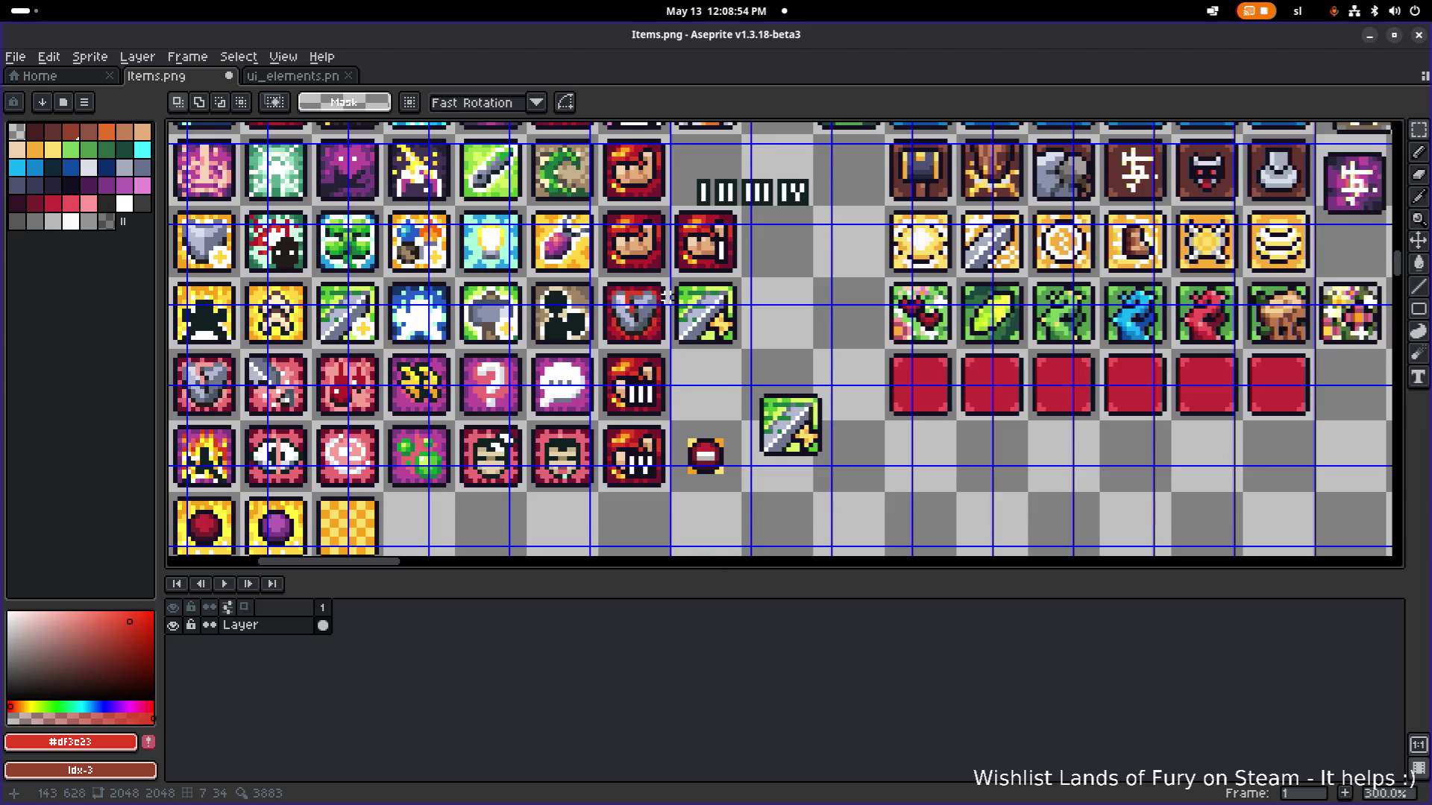
{"action": "scroll", "coordinate": [706, 325], "scroll_direction": "down", "scroll_amount": 1}
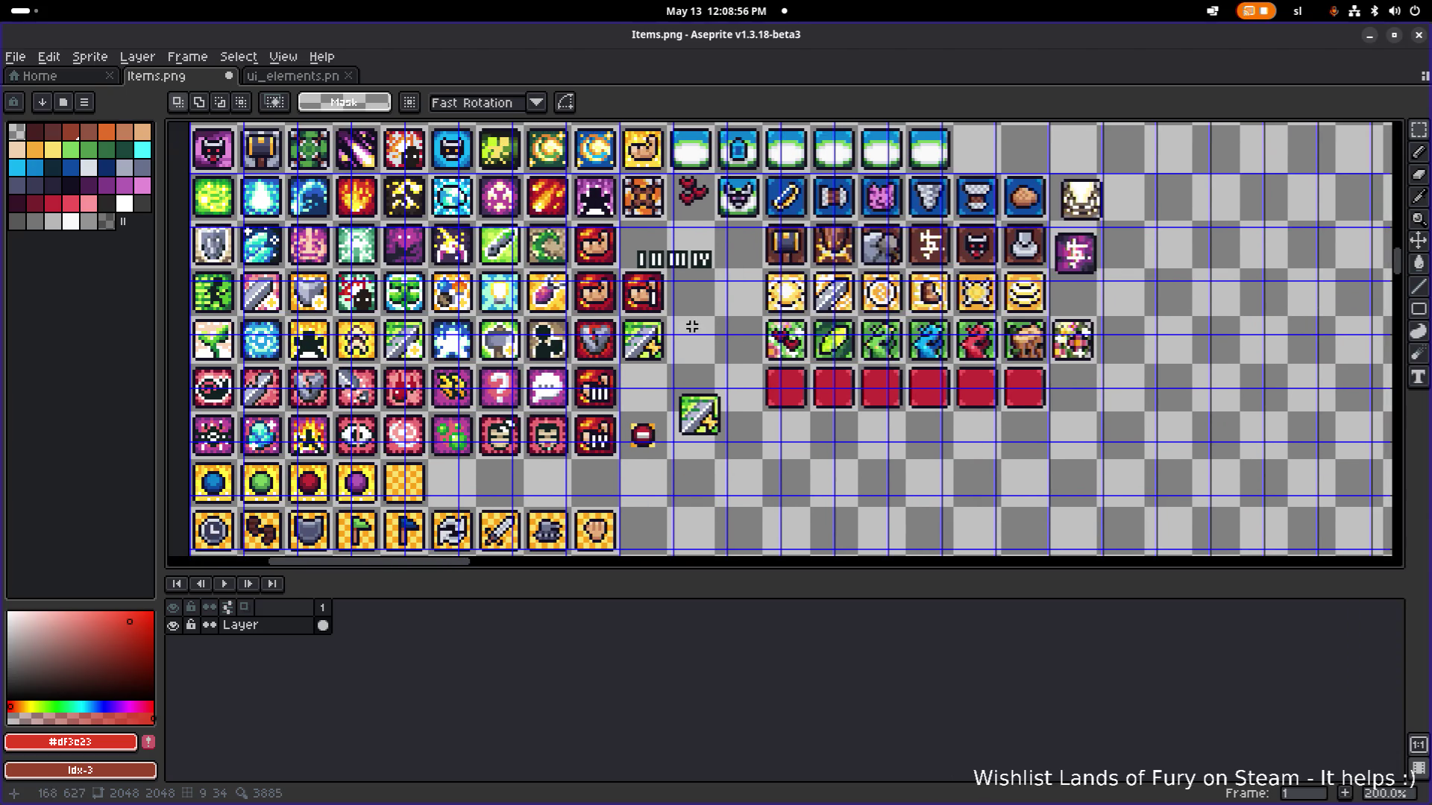
{"action": "scroll", "coordinate": [635, 349], "scroll_direction": "up", "scroll_amount": 2}
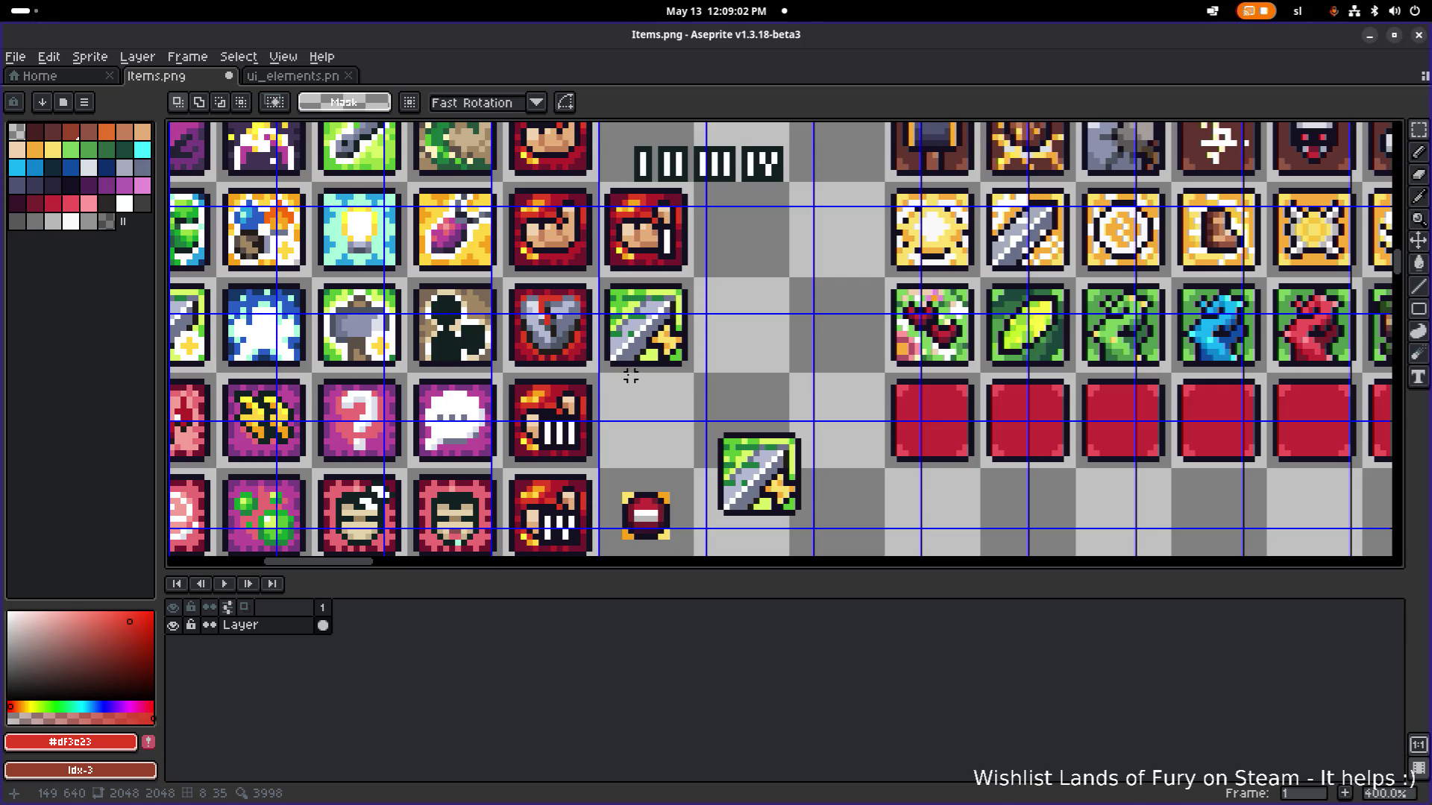
{"action": "scroll", "coordinate": [630, 376], "scroll_direction": "down", "scroll_amount": 1}
{"action": "scroll", "coordinate": [631, 376], "scroll_direction": "down", "scroll_amount": 1}
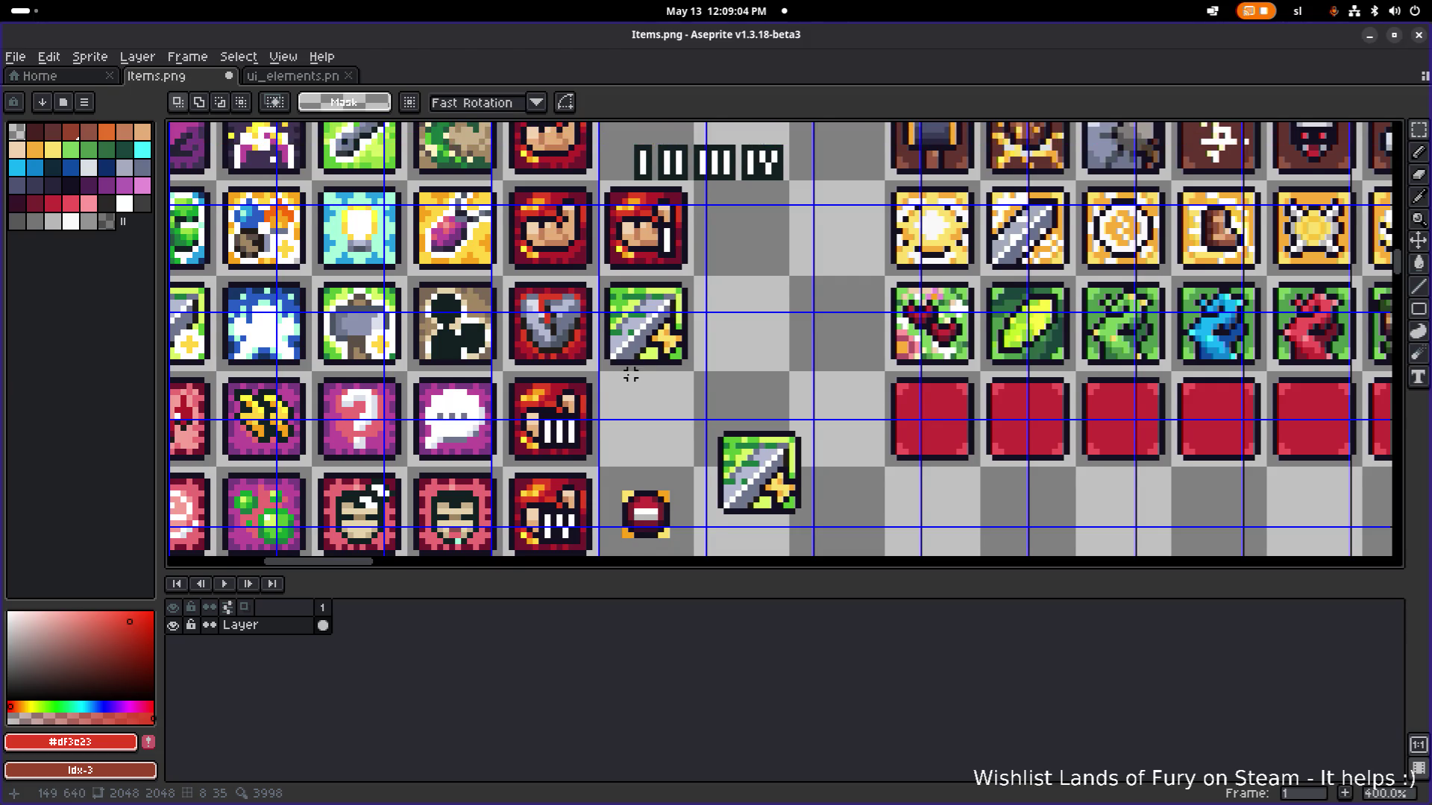
{"action": "scroll", "coordinate": [553, 330], "scroll_direction": "down", "scroll_amount": 3}
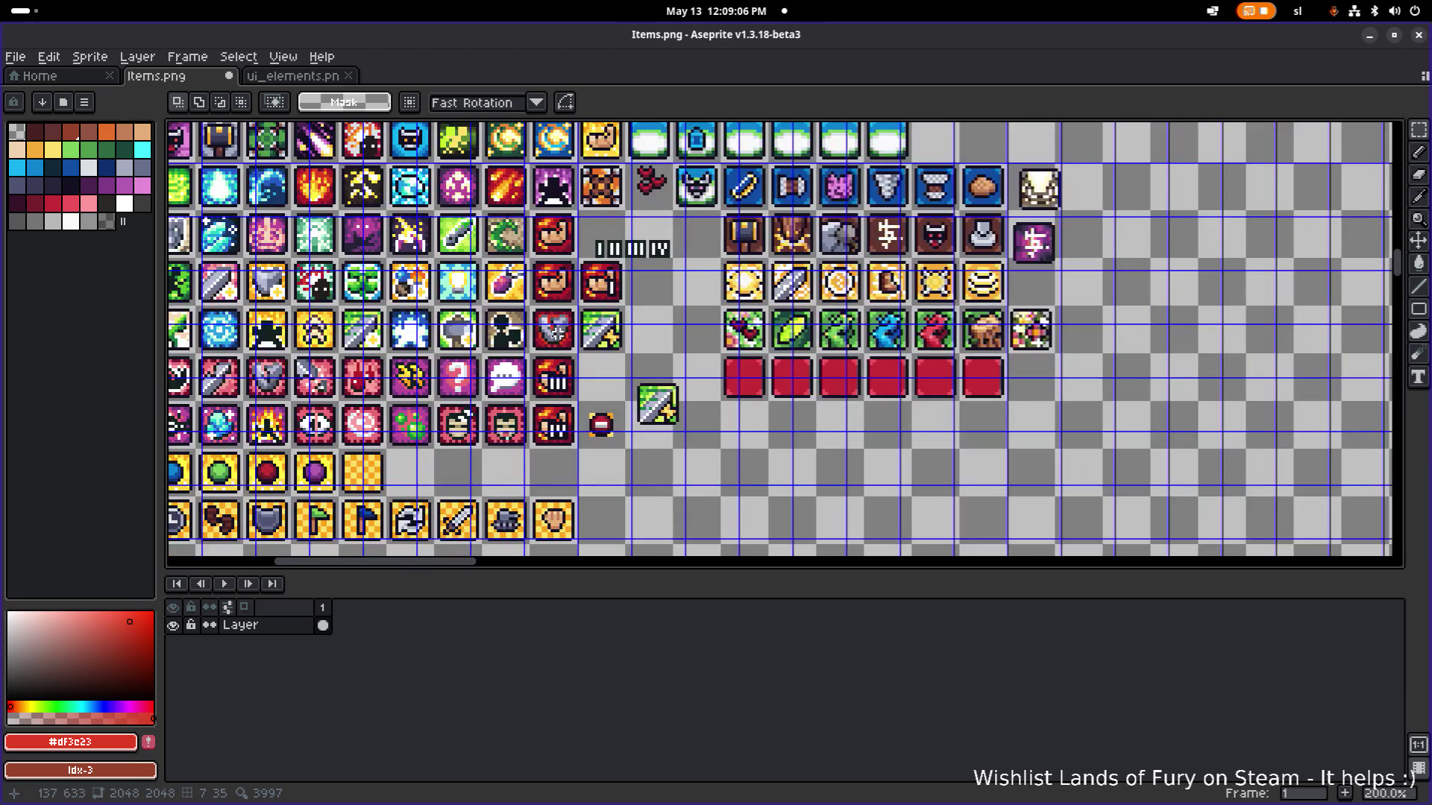
{"action": "scroll", "coordinate": [649, 322], "scroll_direction": "up", "scroll_amount": 3}
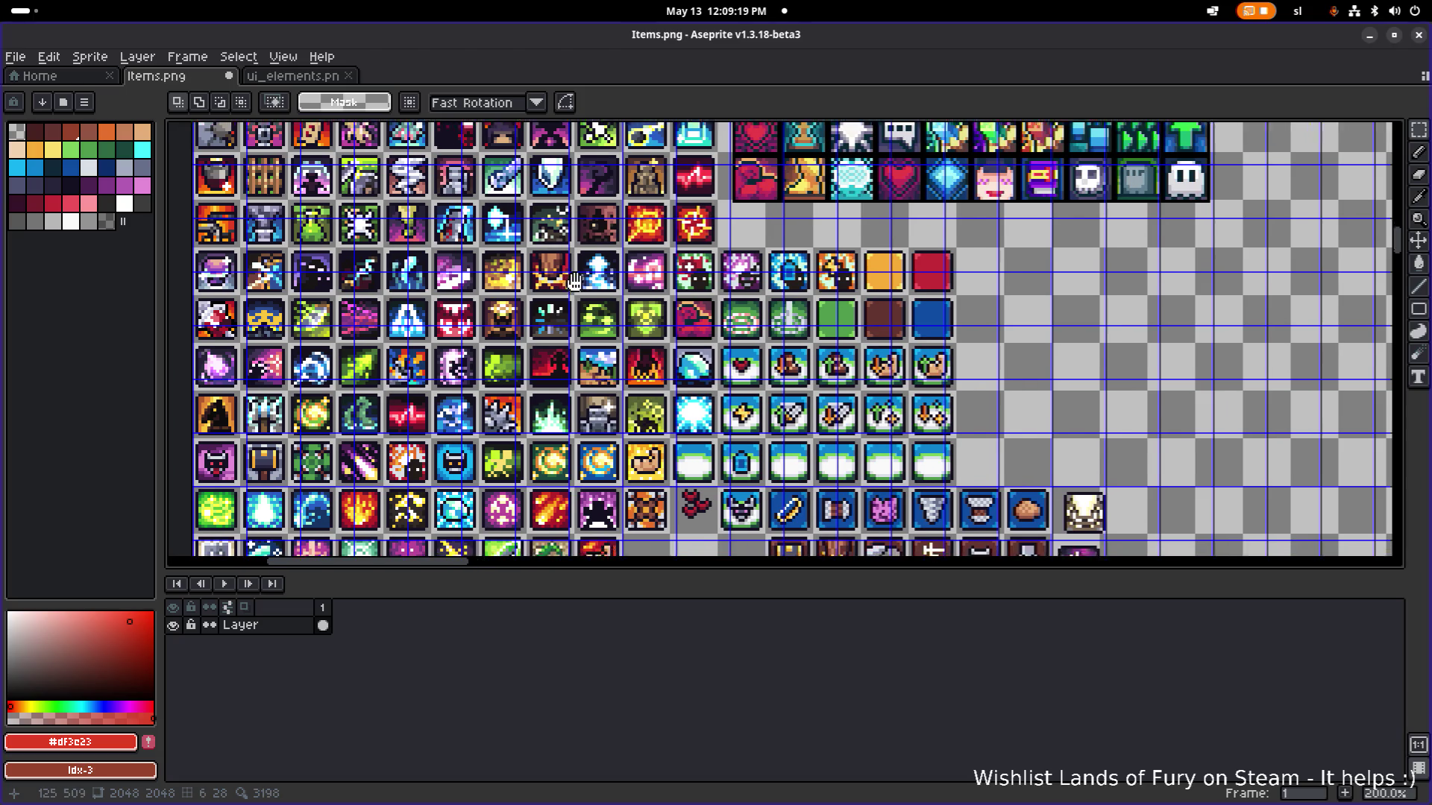
{"action": "mouse_move", "coordinate": [551, 295]}
{"action": "left_mouse_down"}
{"action": "mouse_move", "coordinate": [692, 257]}
{"action": "mouse_move", "coordinate": [780, 283]}
{"action": "mouse_move", "coordinate": [654, 191]}
{"action": "left_mouse_up"}
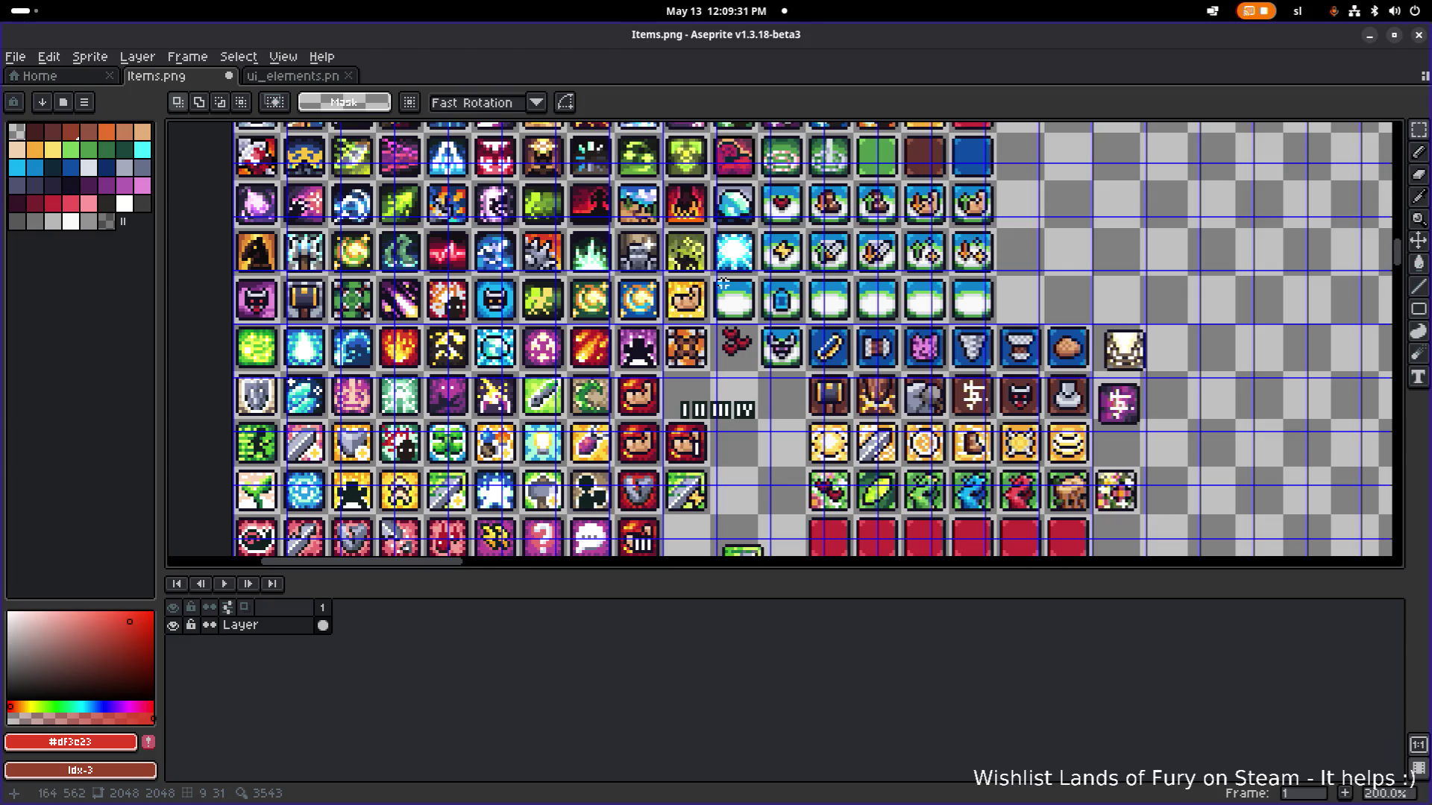
{"action": "scroll", "coordinate": [714, 419], "scroll_direction": "down", "scroll_amount": 1}
{"action": "scroll", "coordinate": [712, 507], "scroll_direction": "up", "scroll_amount": 1}
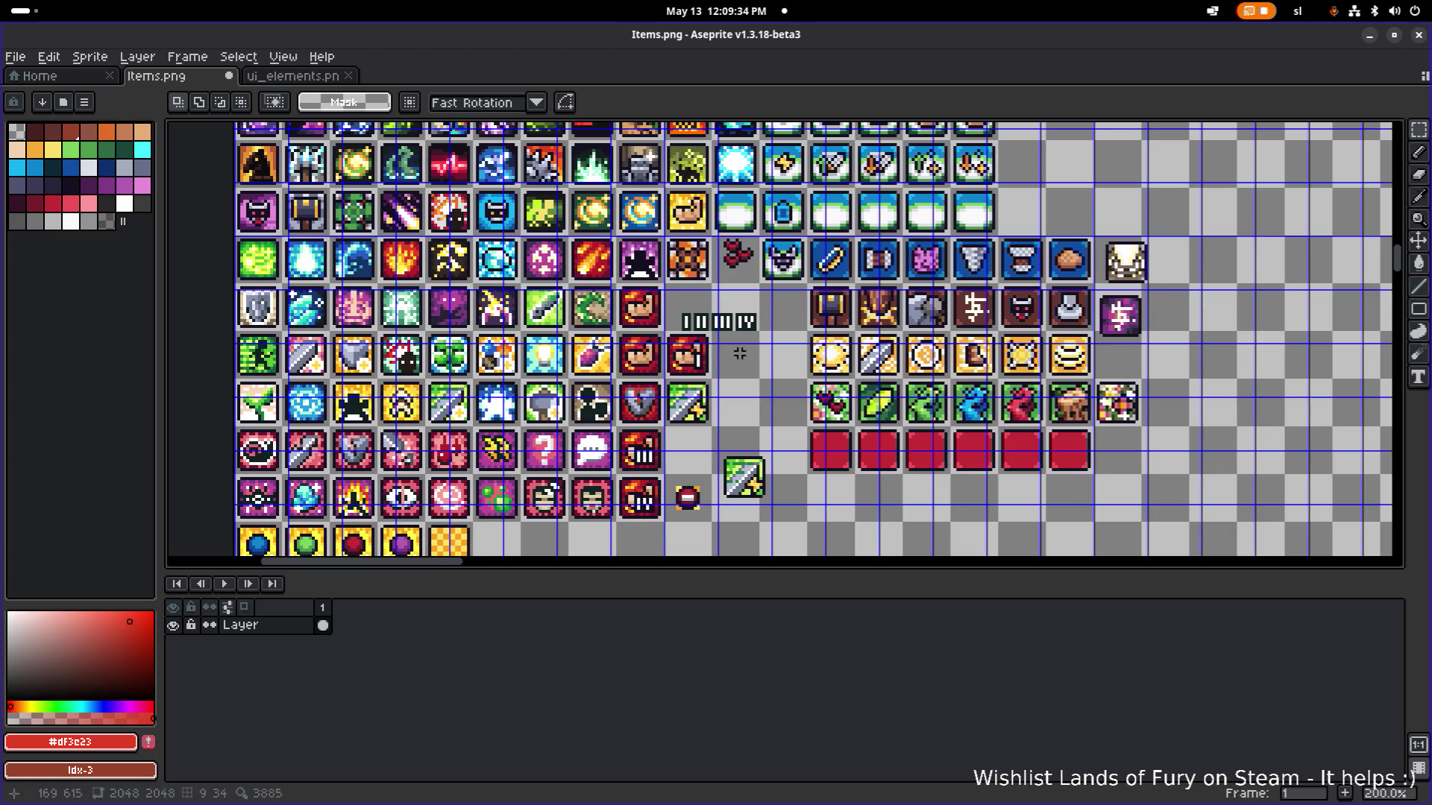